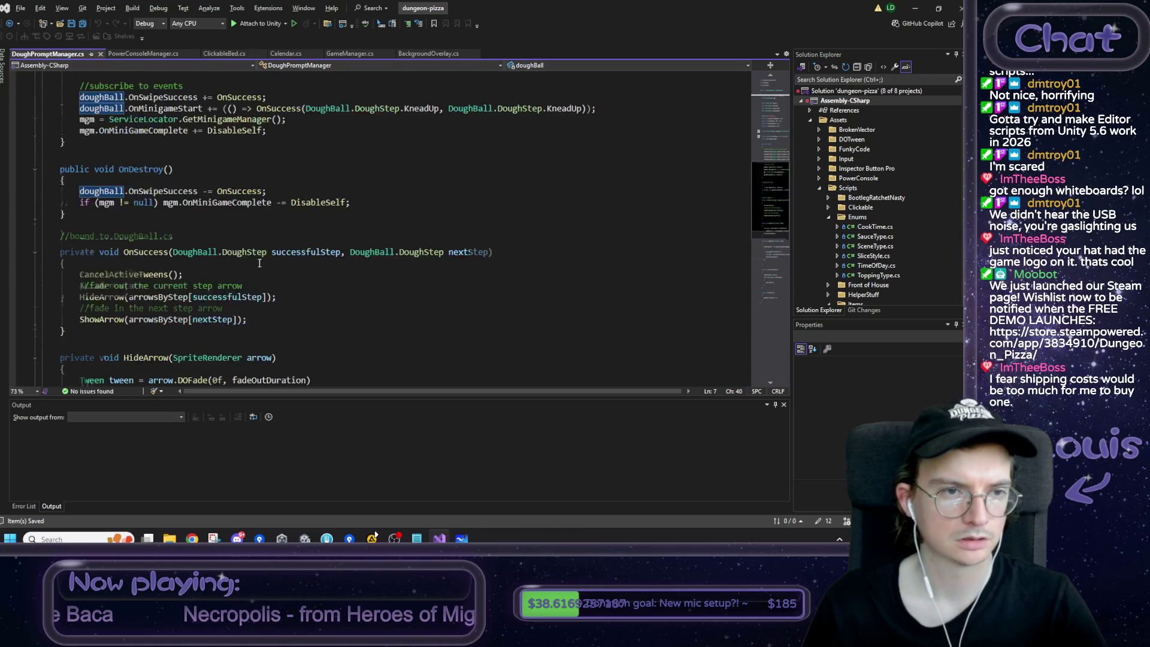
# Step: Open DoughPromptManager and jump to the DoughBall class definition, keeping DoughBall.cs open
pyautogui.scroll(-18, 253, 268)
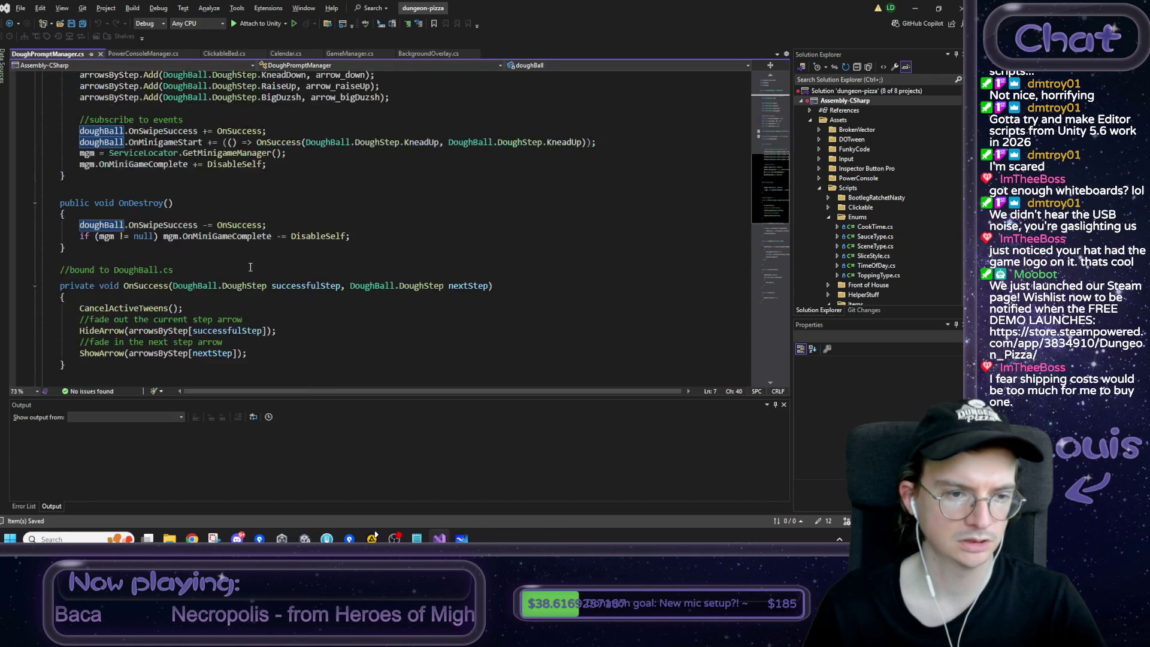
pyautogui.scroll(4, 249, 268)
pyautogui.scroll(12, 249, 267)
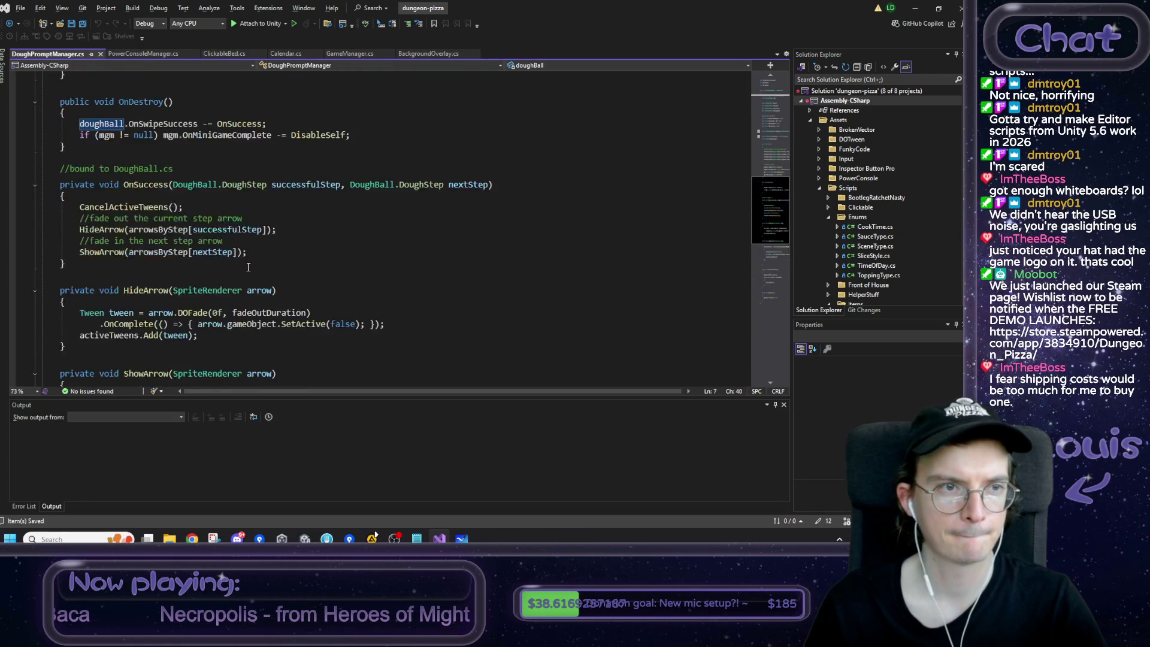
pyautogui.click(100, 55)
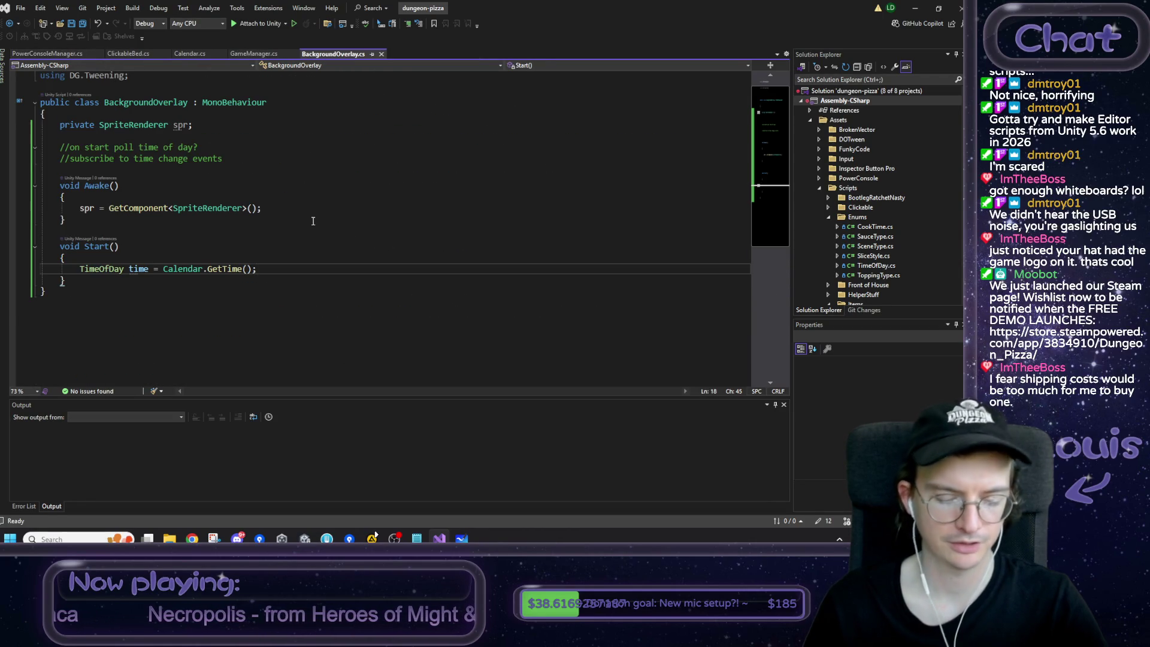
pyautogui.hotkey('ctrl', 't')
pyautogui.click(509, 177)
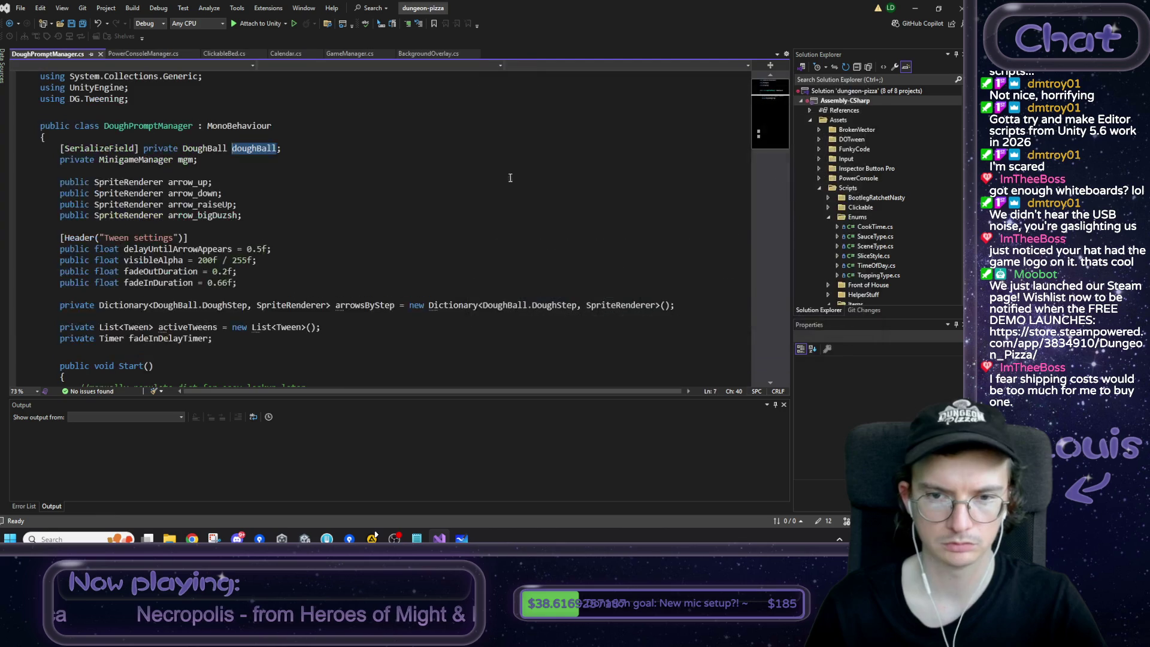
pyautogui.click(219, 148)
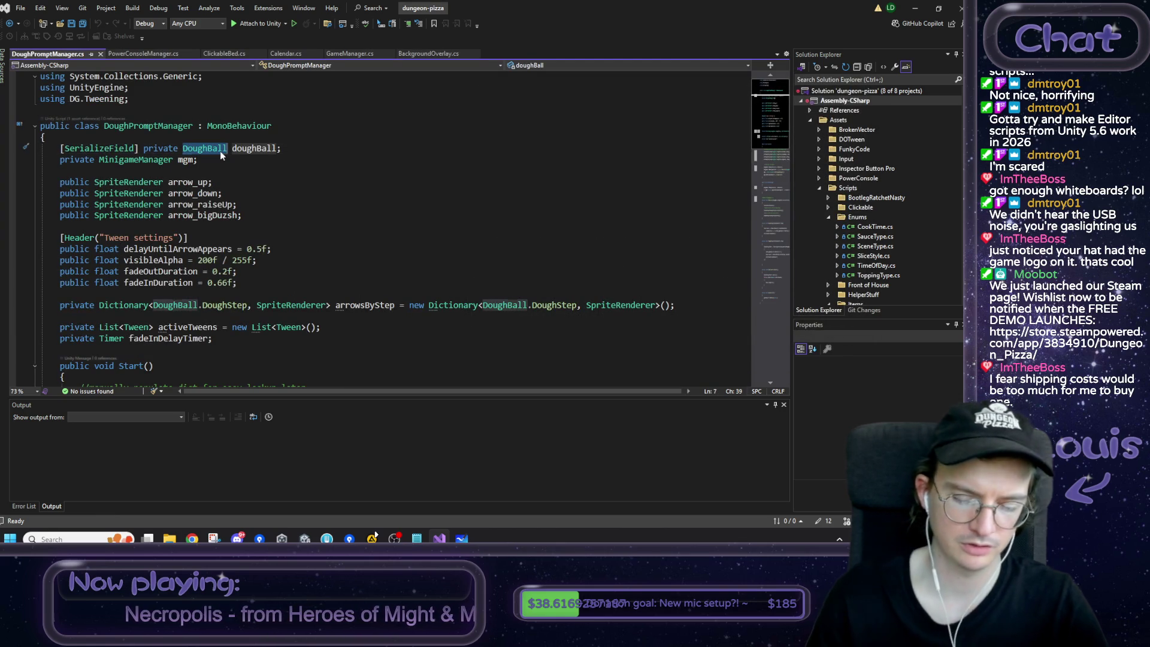
pyautogui.press('F12')
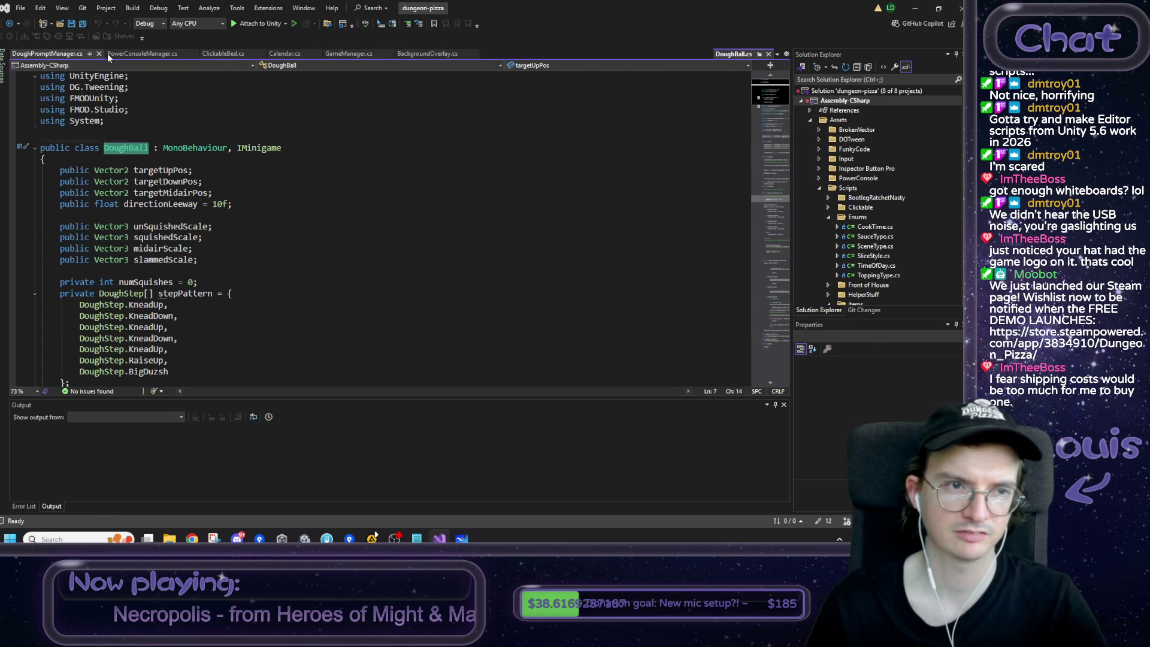
pyautogui.click(99, 53)
pyautogui.click(762, 54)
# Step: Select SwipeRecieved's switch statement through the KneadUp case for reuse in BackgroundOverlay
pyautogui.scroll(-20, 254, 240)
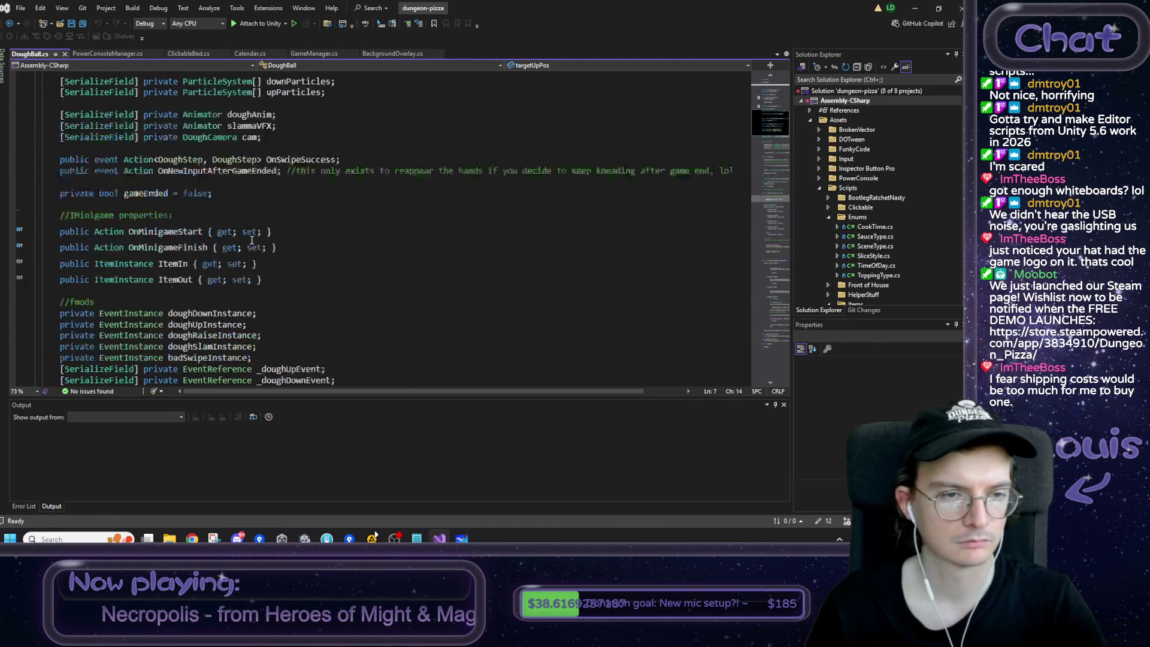
pyautogui.scroll(-9, 254, 240)
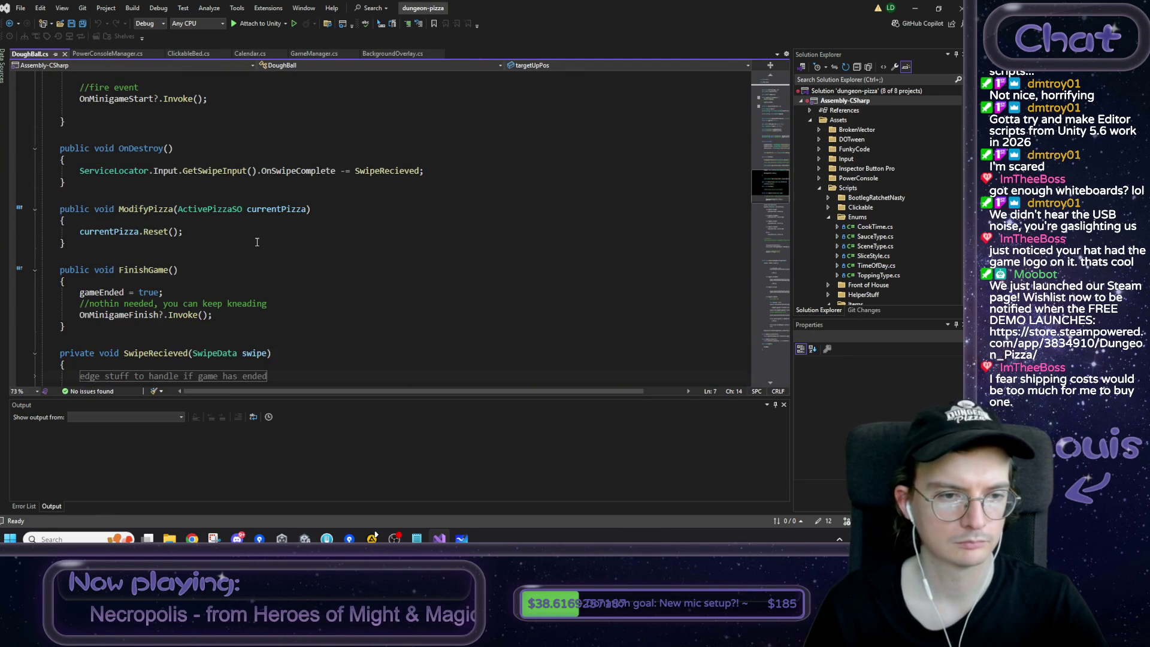
pyautogui.scroll(-8, 257, 242)
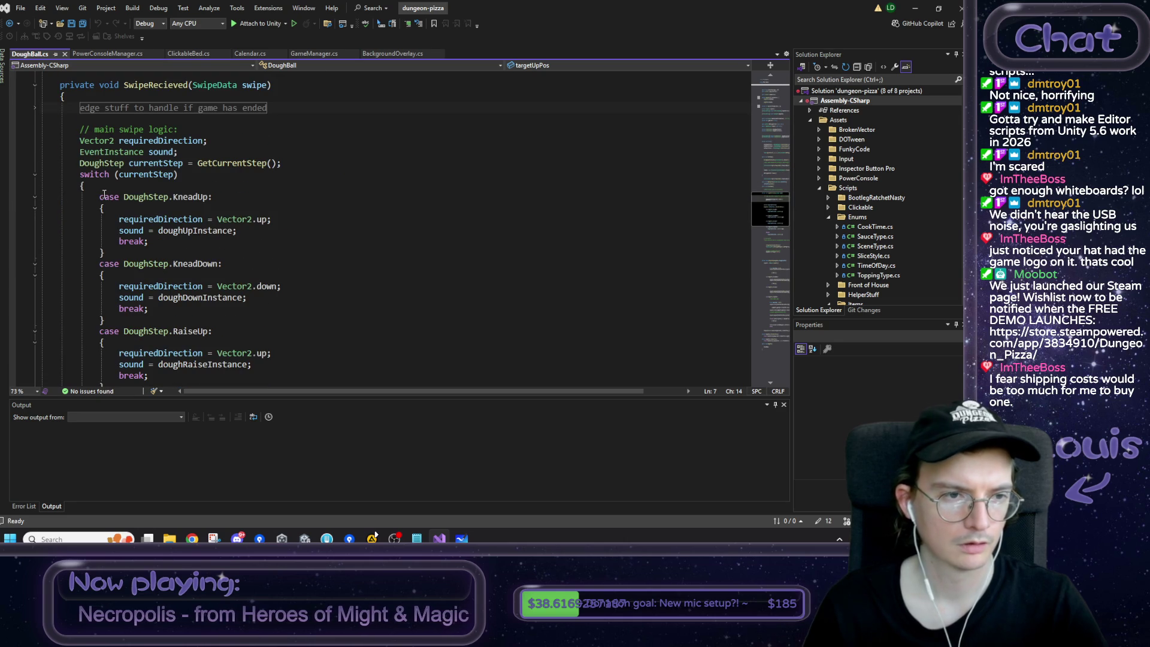
pyautogui.moveTo(80, 175); pyautogui.dragTo(114, 252)
pyautogui.hotkey('ctrl', 'c')
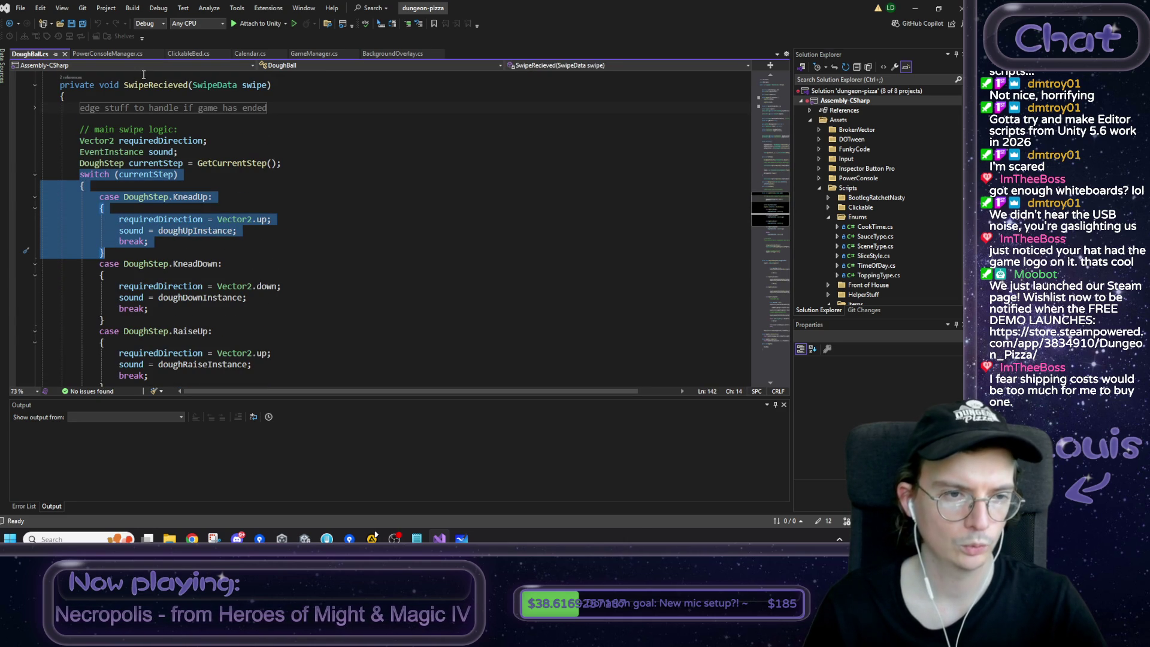
pyautogui.scroll(-8, 196, 218)
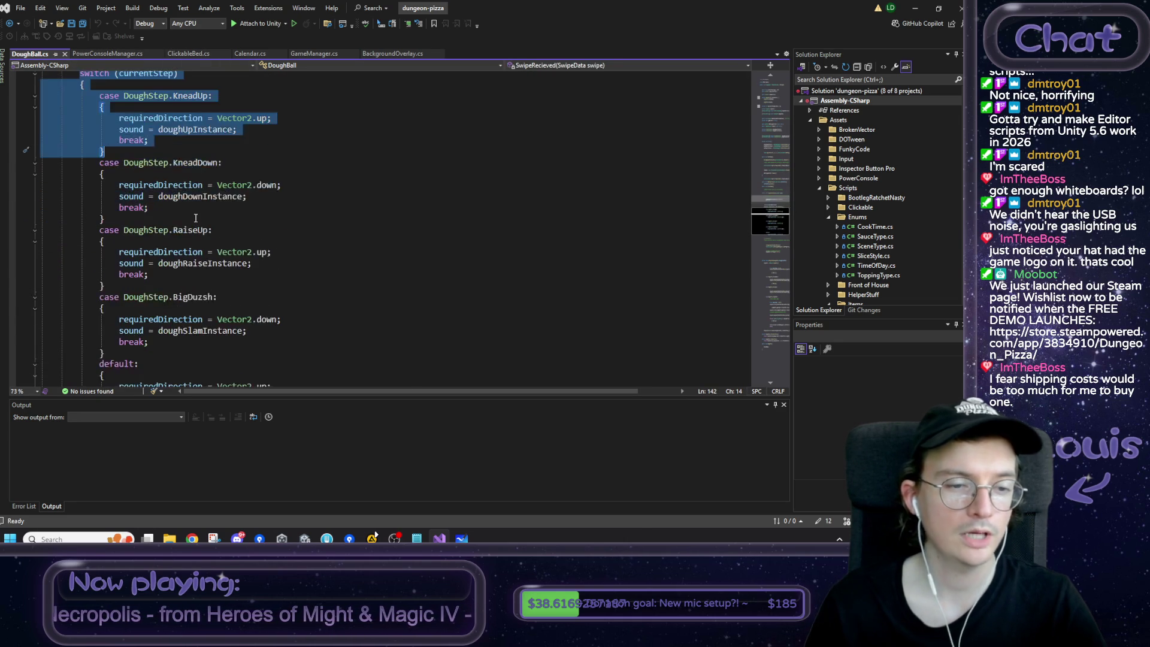
pyautogui.scroll(15, 182, 236)
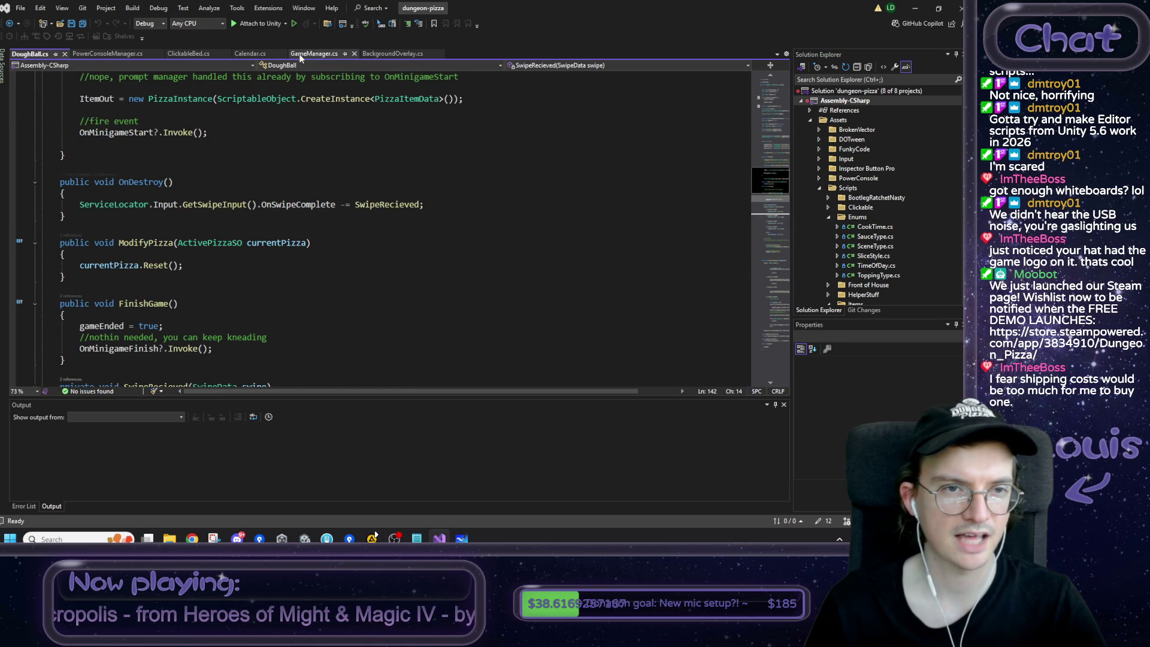
pyautogui.click(383, 54)
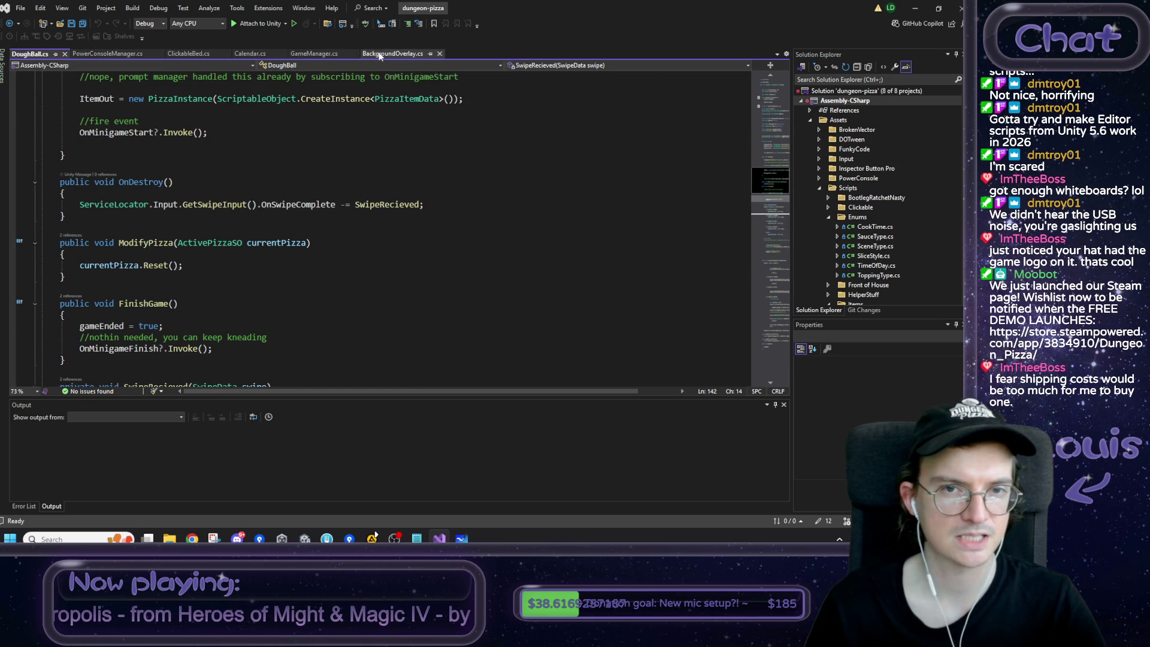
# Step: Paste the copied switch block into Start() and make it switch on the time variable
pyautogui.click(160, 53)
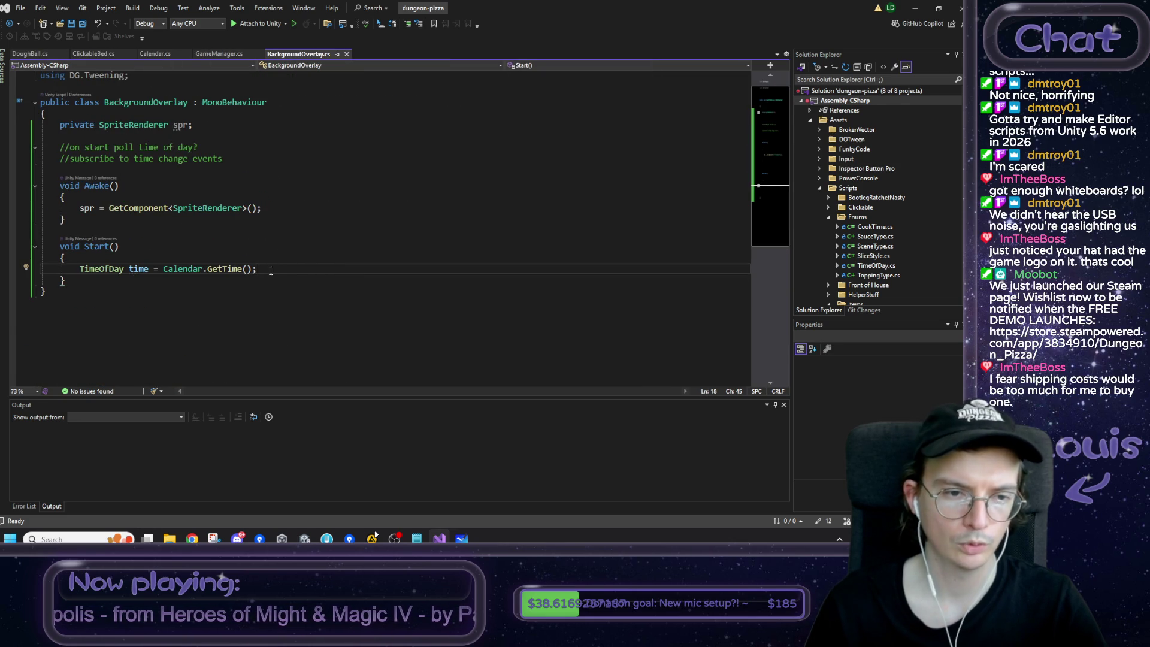
pyautogui.hotkey('ctrl', 'v')
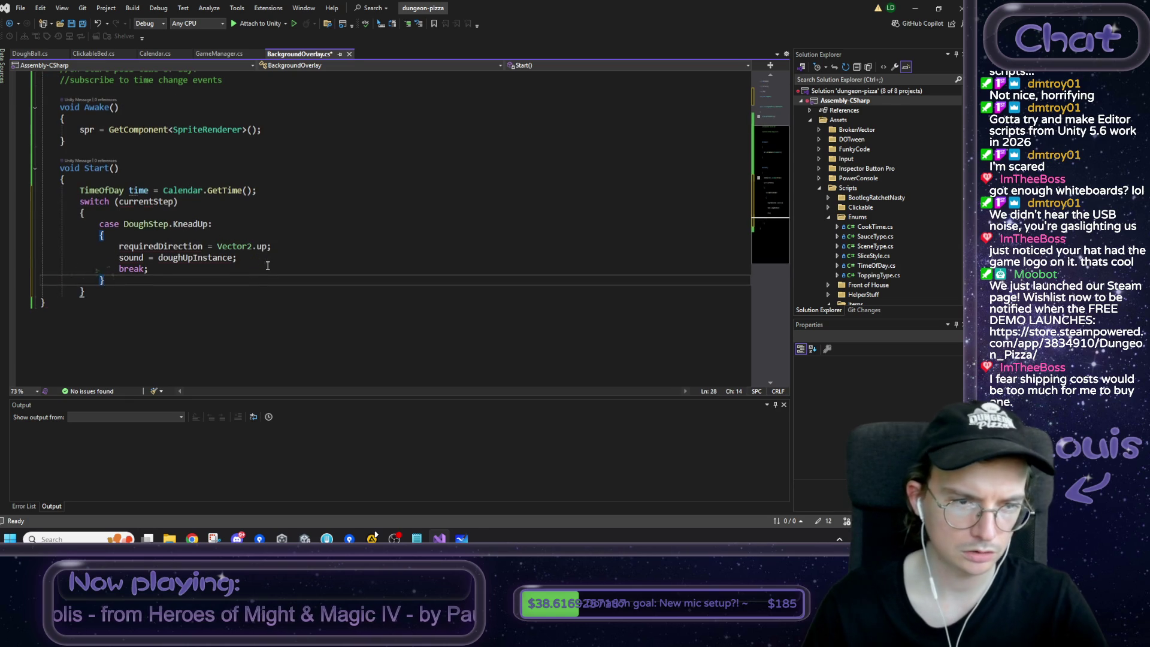
pyautogui.doubleClick(134, 191)
pyautogui.hotkey('ctrl', 'c')
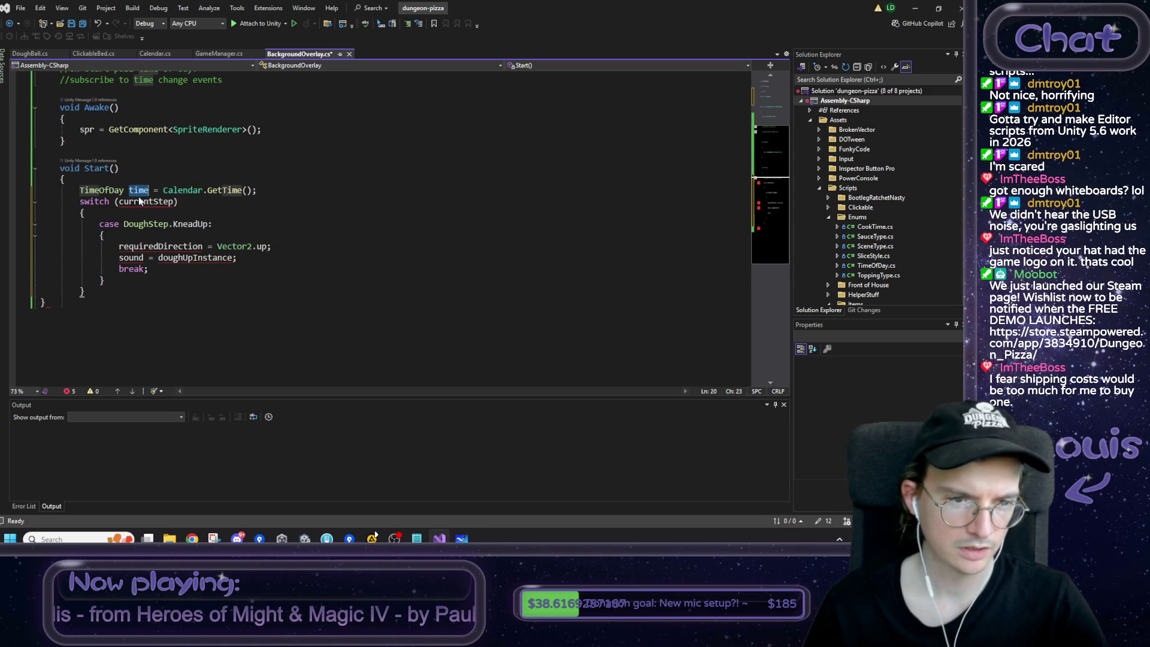
pyautogui.doubleClick(157, 202)
pyautogui.hotkey('ctrl', 'v')
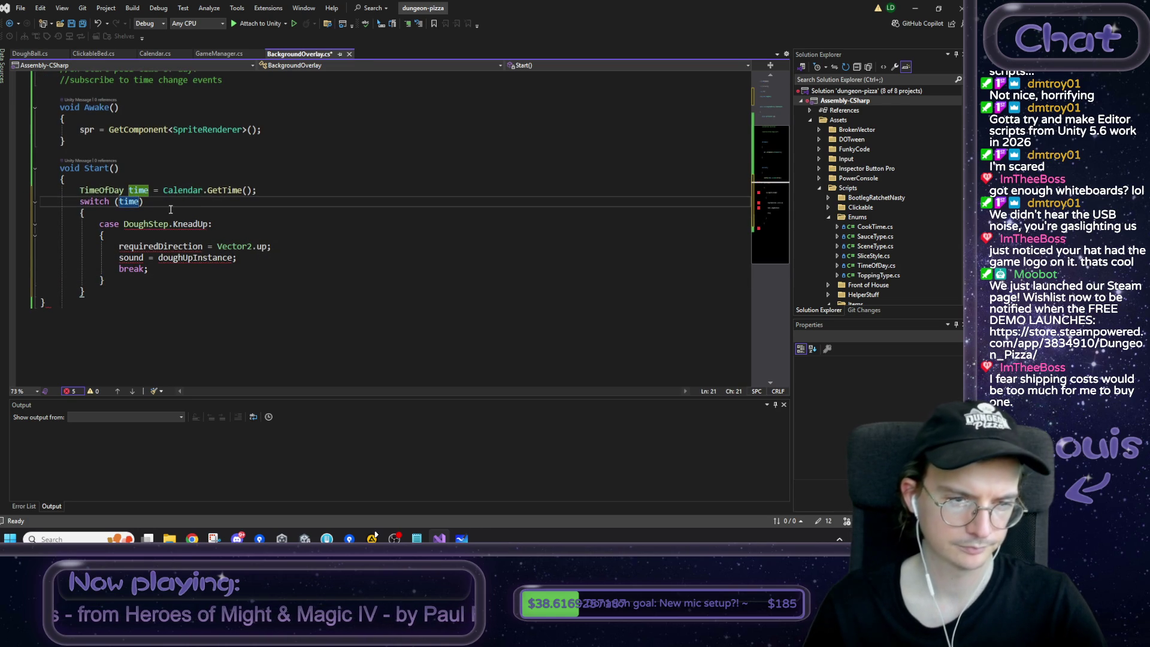
# Step: Switch directly on Calendar.GetTime() and delete the unused TimeOfDay time declaration
pyautogui.doubleClick(112, 191)
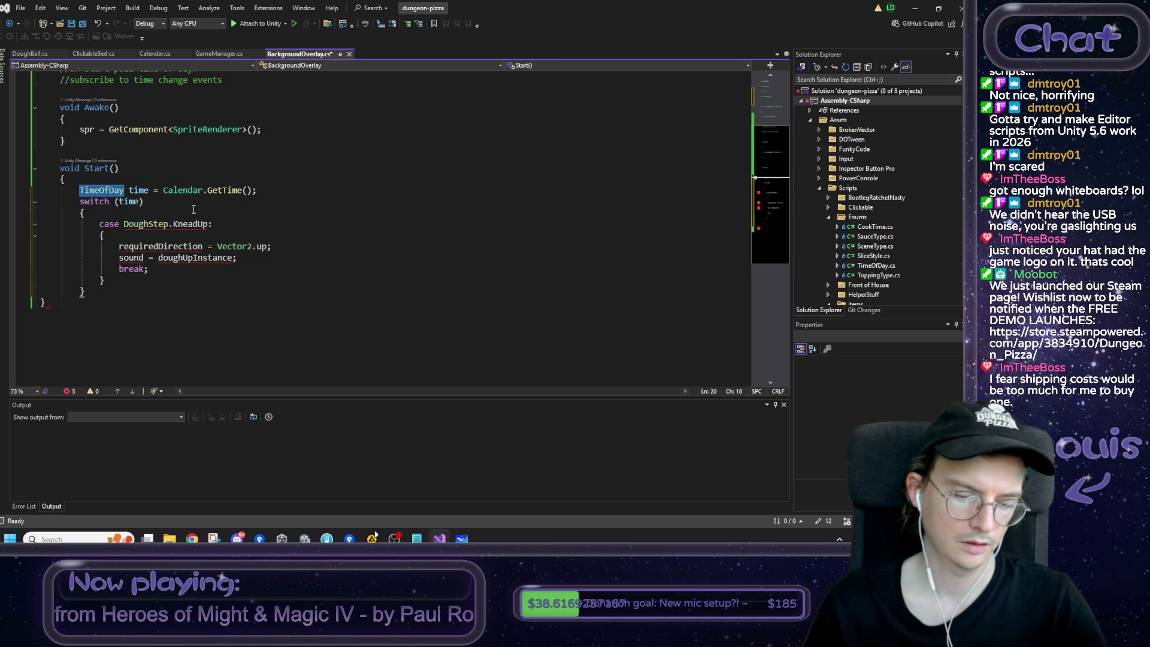
pyautogui.moveTo(164, 190); pyautogui.dragTo(252, 194)
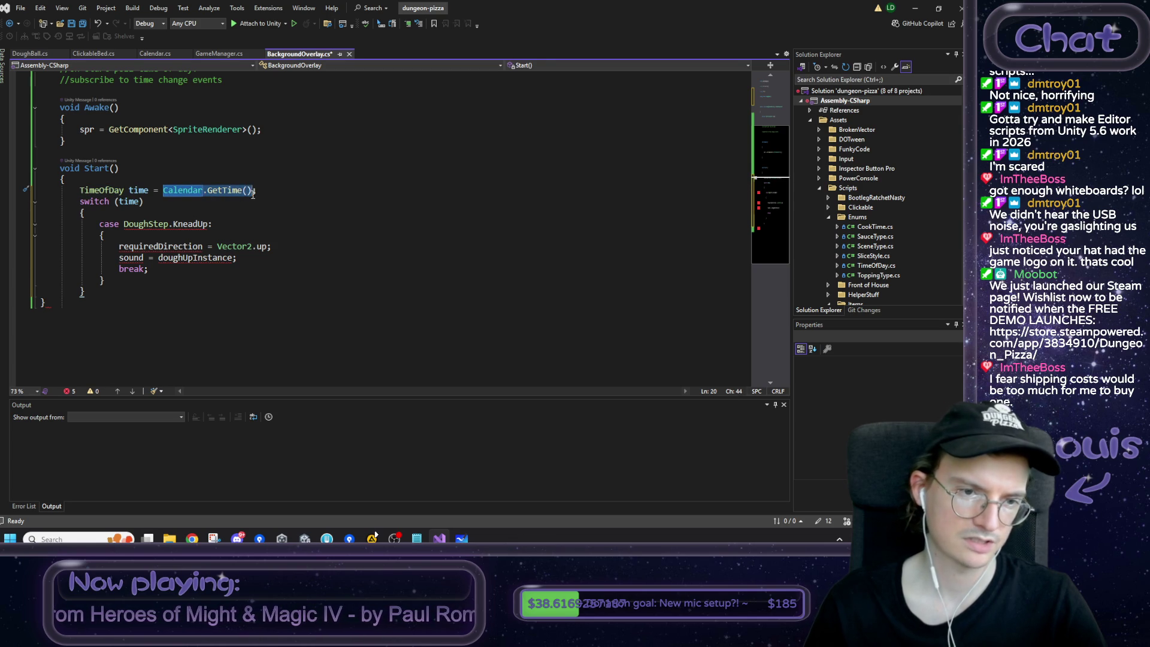
pyautogui.hotkey('ctrl', 'c')
pyautogui.doubleClick(129, 201)
pyautogui.hotkey('ctrl', 'v')
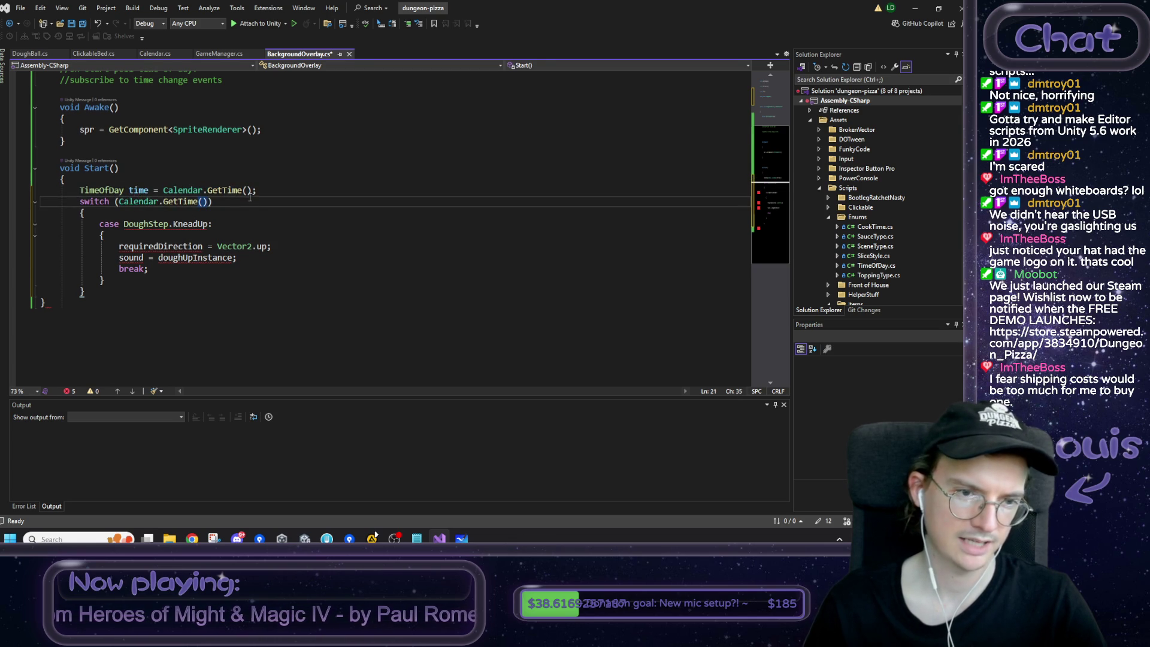
pyautogui.click(16, 191)
pyautogui.press('Delete')
pyautogui.click(144, 212)
pyautogui.moveTo(208, 213); pyautogui.dragTo(124, 213)
# Step: Change the first case label to TimeOfDay.Morning and delete the leftover dough case body
pyautogui.write('Time:')
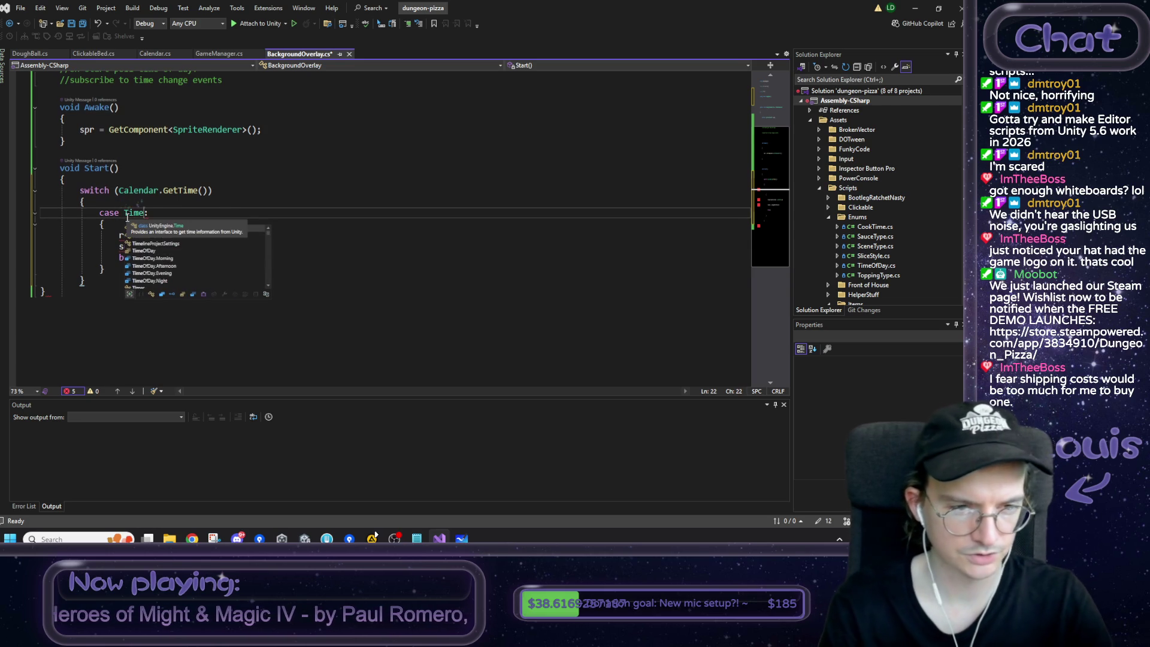
pyautogui.press('Down')
pyautogui.press('Down')
pyautogui.press('Down')
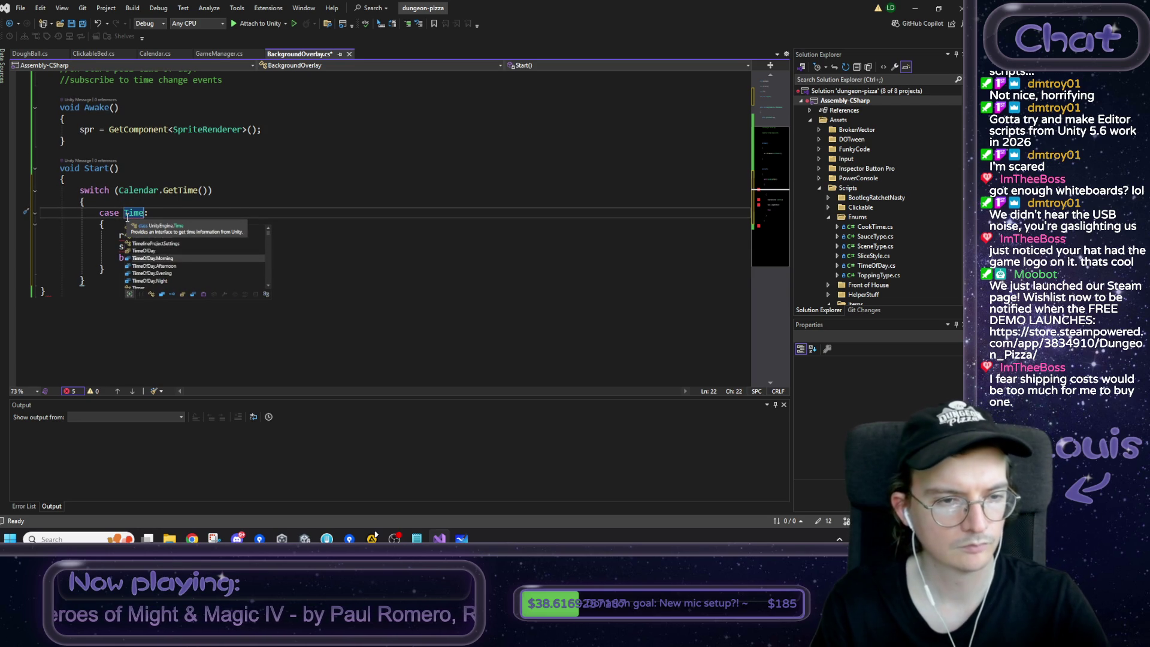
pyautogui.press('Up')
pyautogui.press('Down')
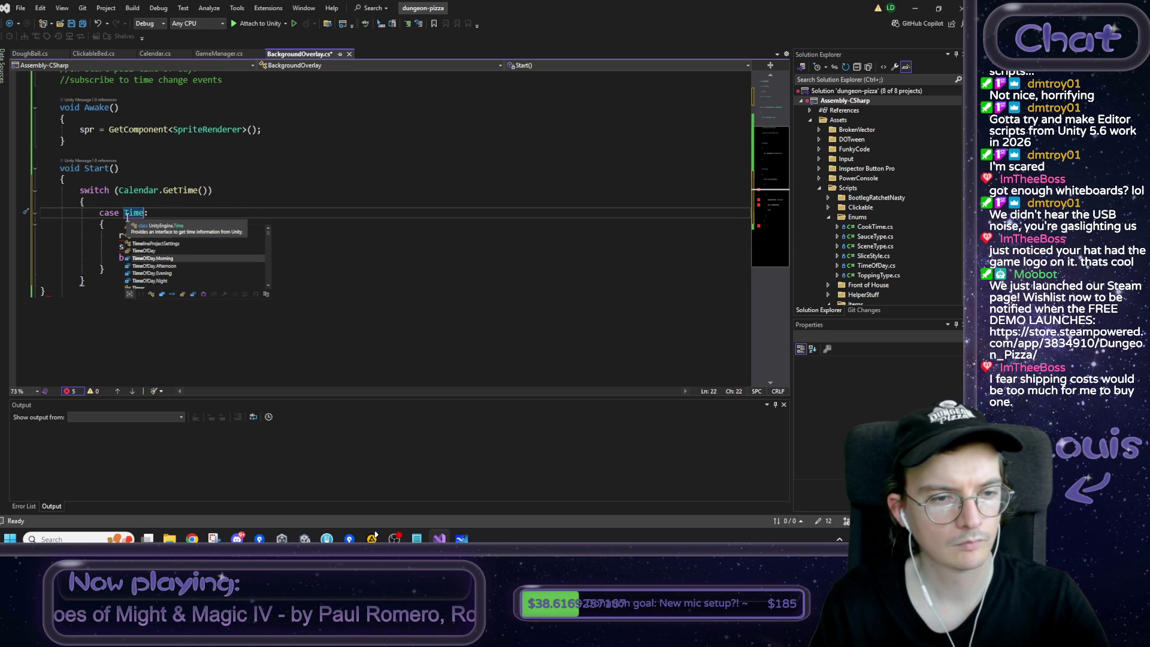
pyautogui.press('Tab')
pyautogui.press('Down')
pyautogui.press('Down')
pyautogui.press('Down')
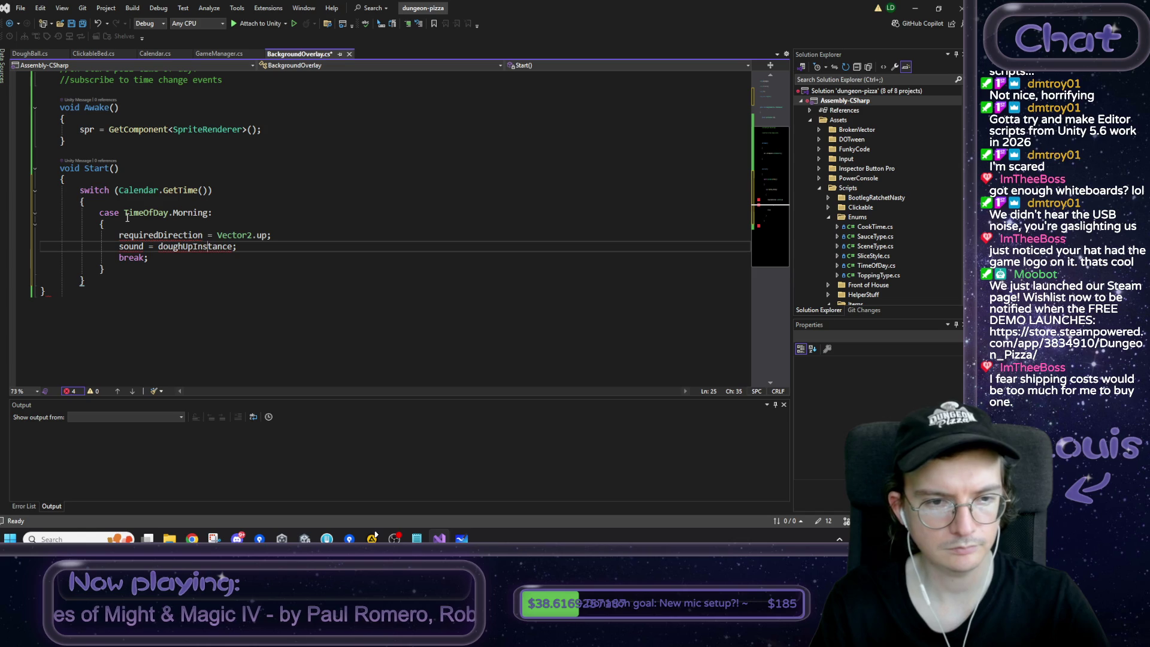
pyautogui.hotkey('shift', 'Home')
pyautogui.hotkey('shift', 'Home')
pyautogui.hotkey('shift', 'Up')
pyautogui.press('Delete')
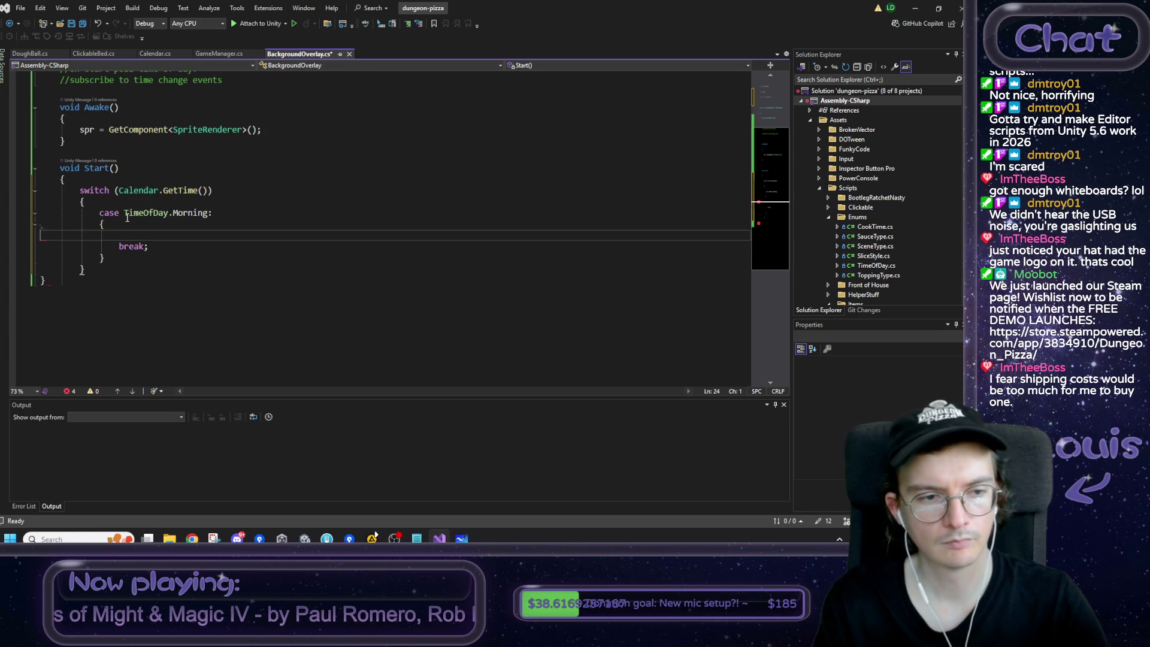
# Step: Add a case TimeOfDay.Night block containing a break statement
pyautogui.click(137, 270)
pyautogui.press('Up')
pyautogui.press('Return')
pyautogui.write('case Time')
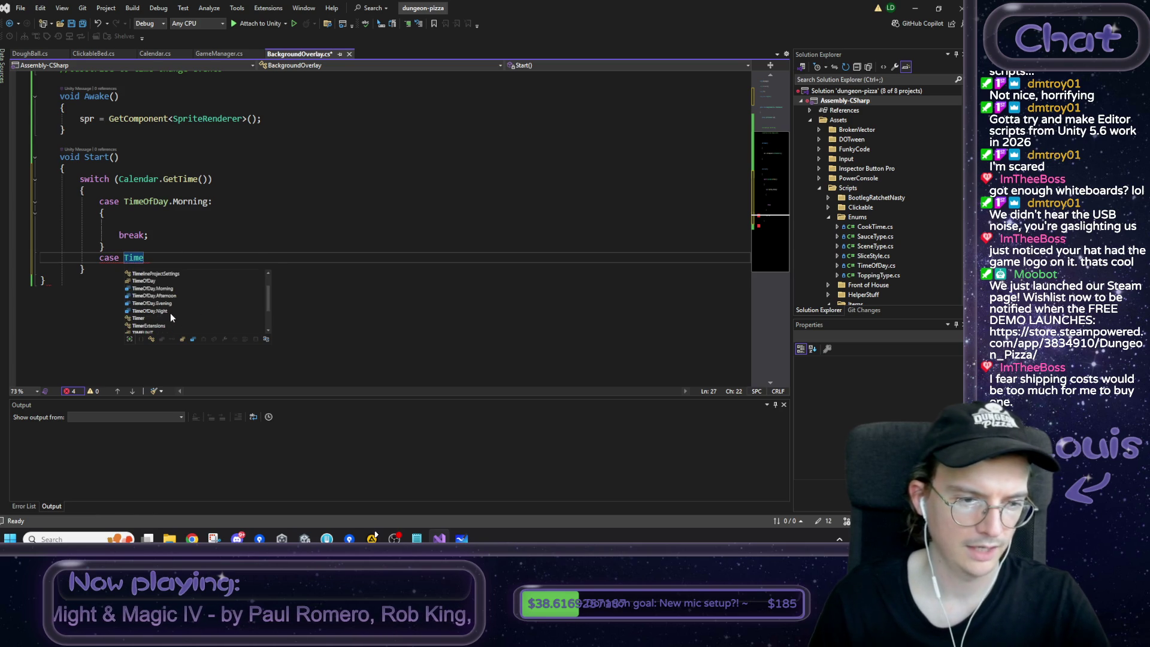
pyautogui.write('OfDay.Night')
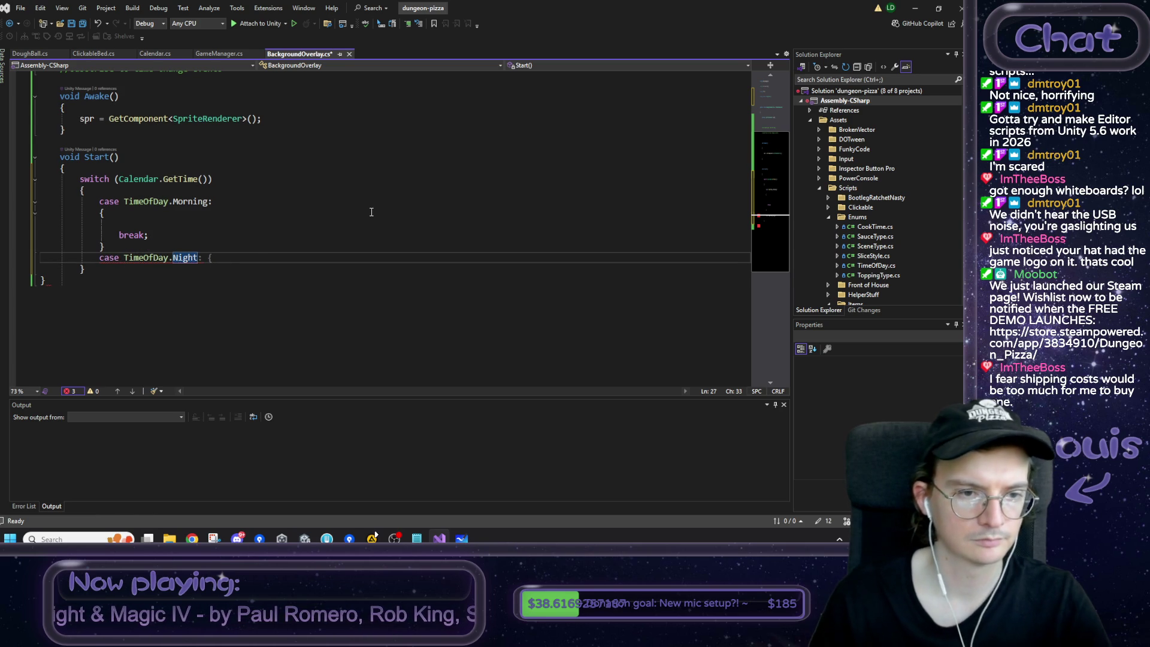
pyautogui.press('Escape')
pyautogui.write(':')
pyautogui.press('Return')
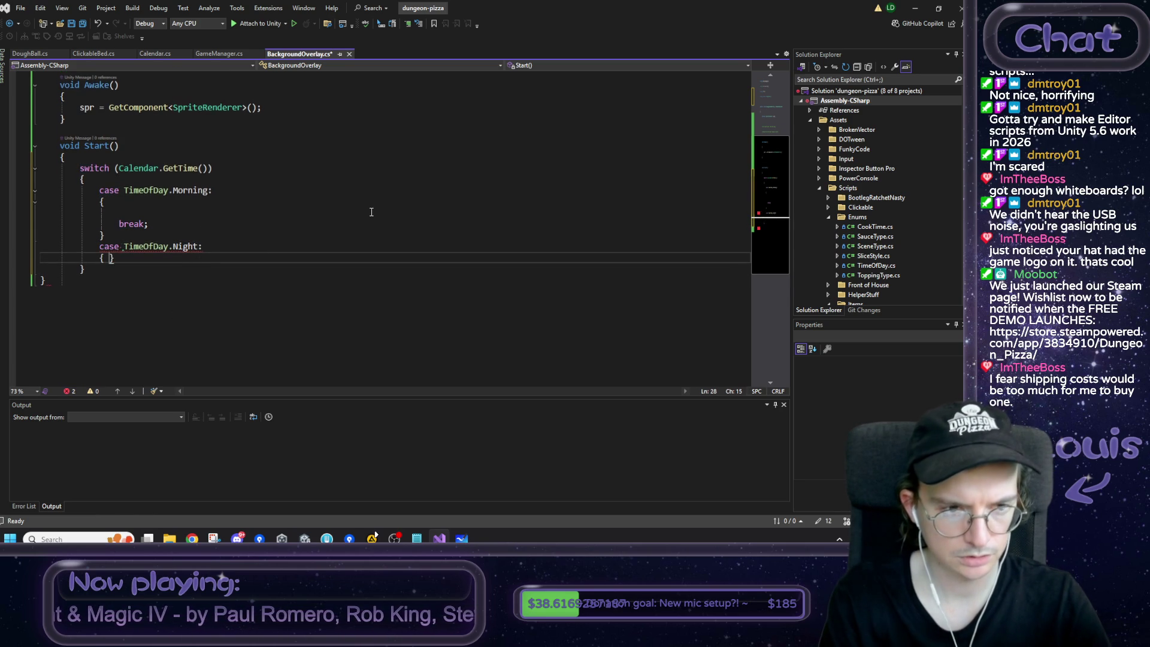
pyautogui.press('Return')
pyautogui.press('Return')
pyautogui.press('Tab')
pyautogui.press('Down')
# Step: Add a default case with a break, then save BackgroundOverlay.cs
pyautogui.press('Return')
pyautogui.write('c')
pyautogui.press('BackSpace')
pyautogui.write('default')
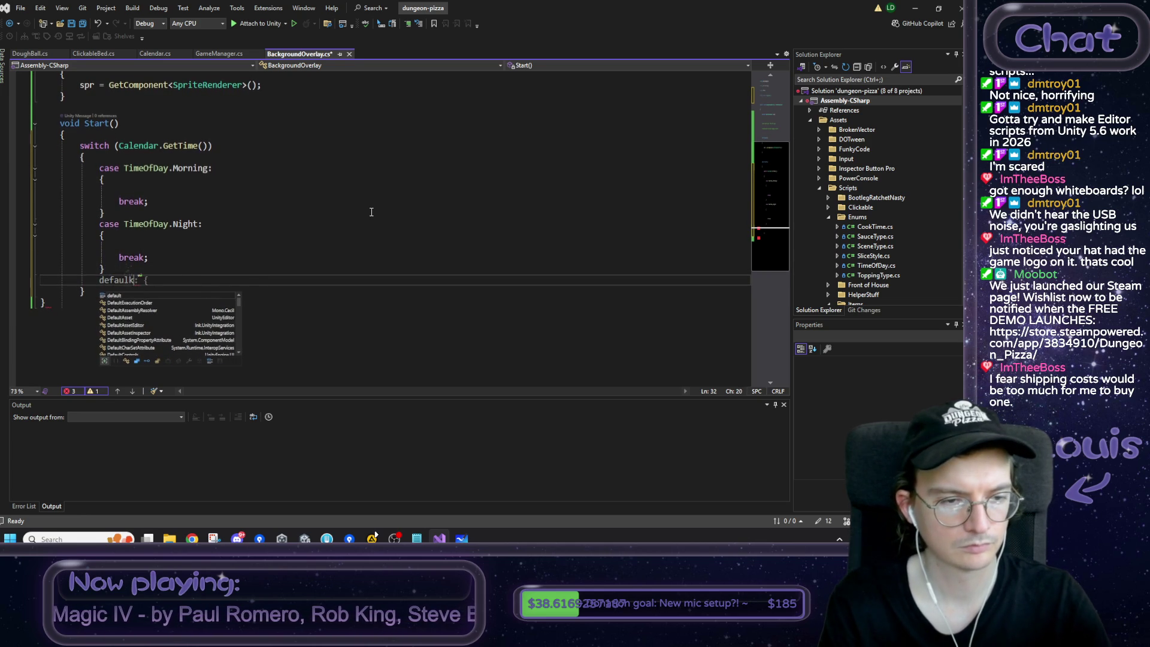
pyautogui.write(': {')
pyautogui.press('BackSpace')
pyautogui.press('BackSpace')
pyautogui.press('Return')
pyautogui.write('{')
pyautogui.press('Return')
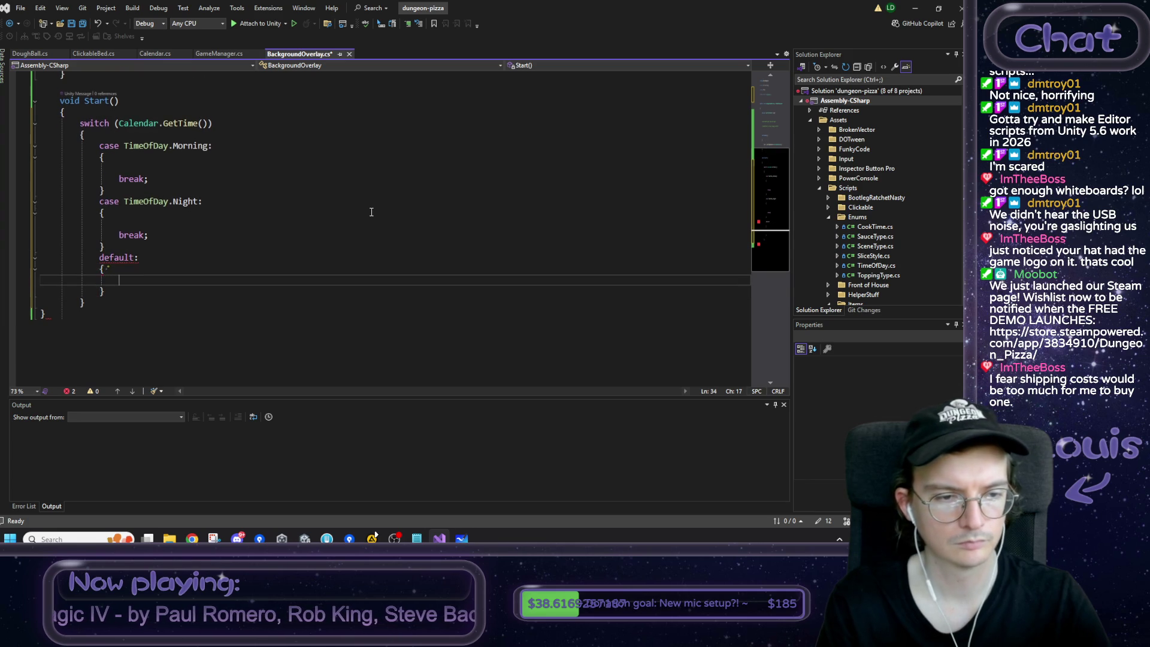
pyautogui.press('Return')
pyautogui.write('break;')
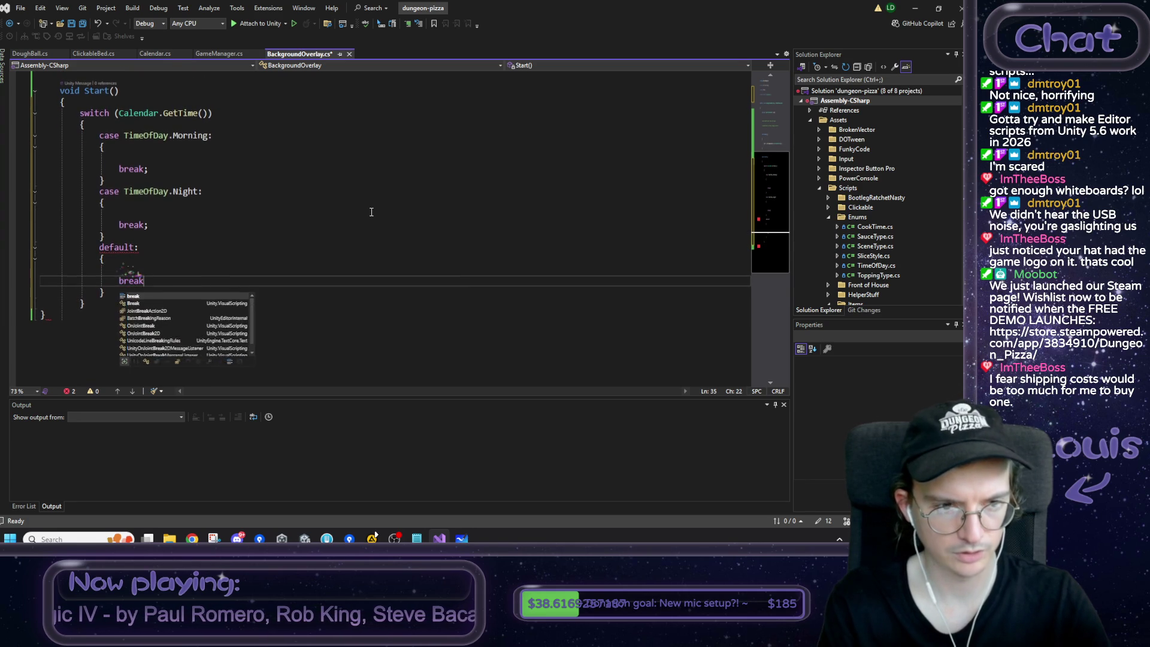
pyautogui.hotkey('ctrl', 's')
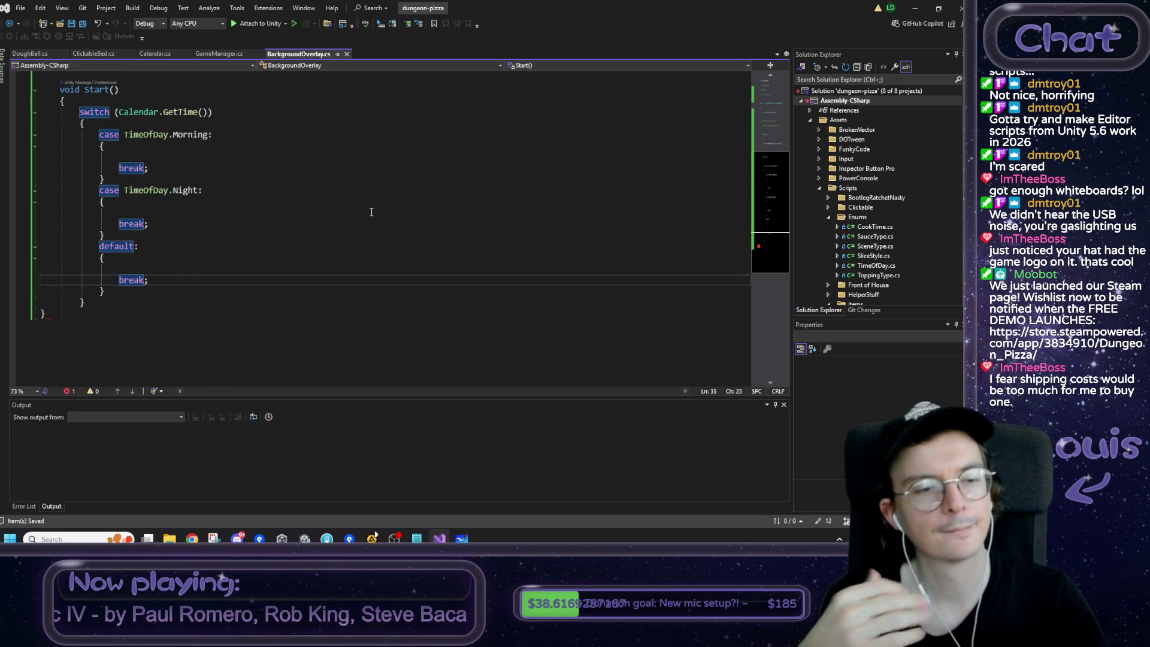
# Step: Write spr.enabled = false; in the default case and copy that statement
pyautogui.scroll(2, 373, 212)
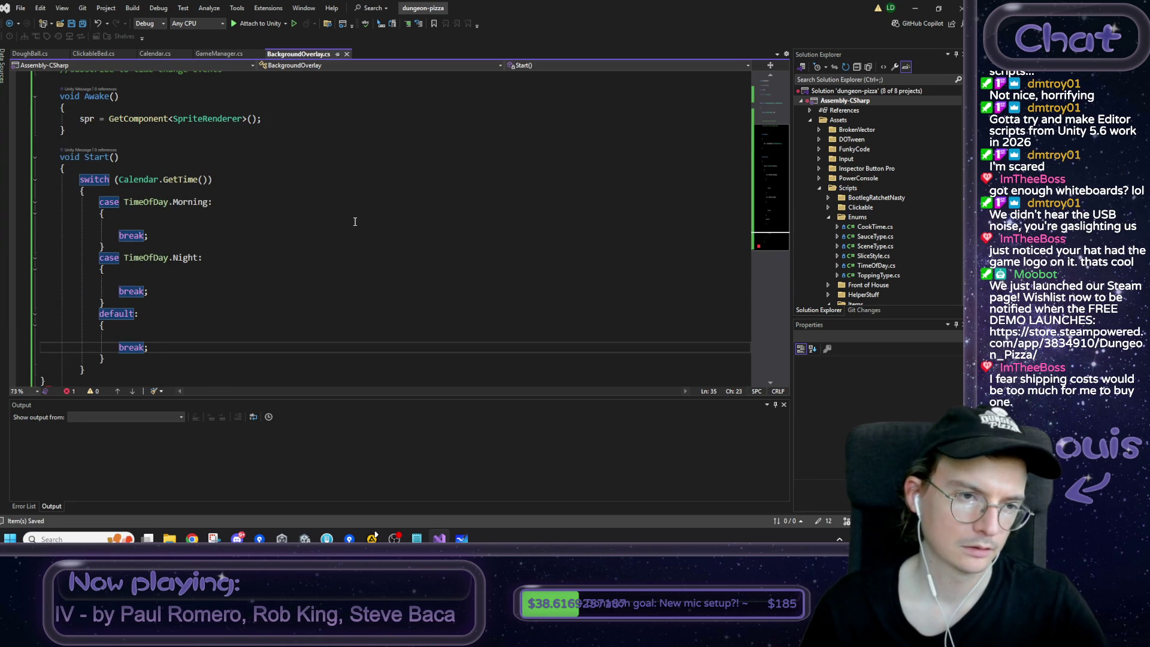
pyautogui.press('Up')
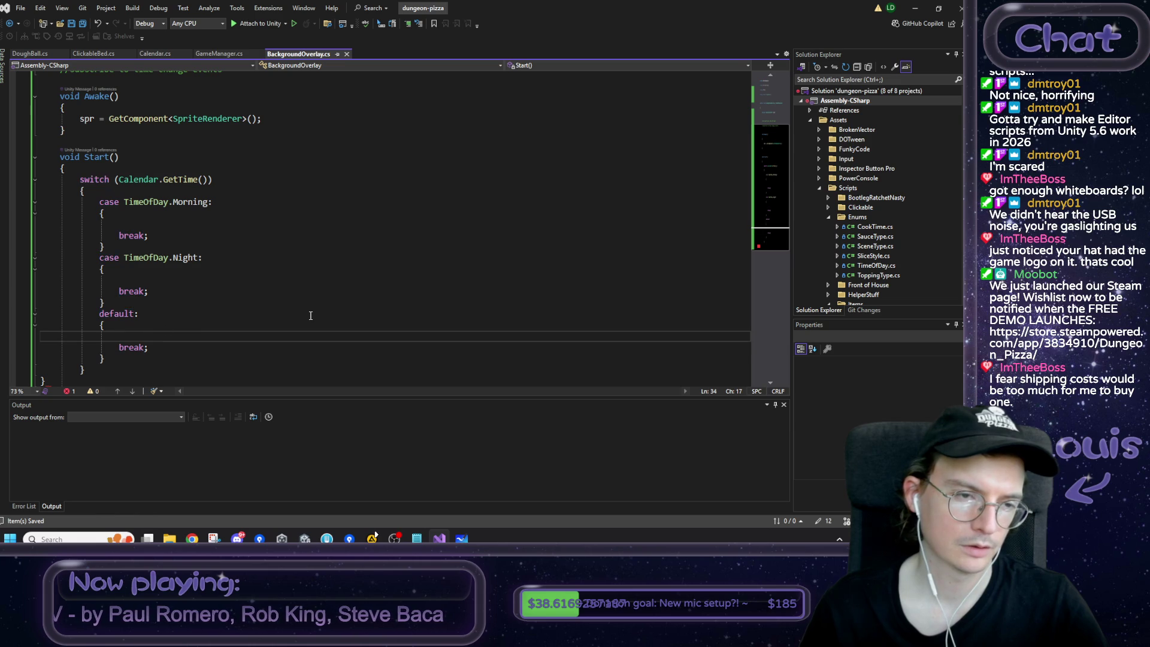
pyautogui.write('pr.enabled')
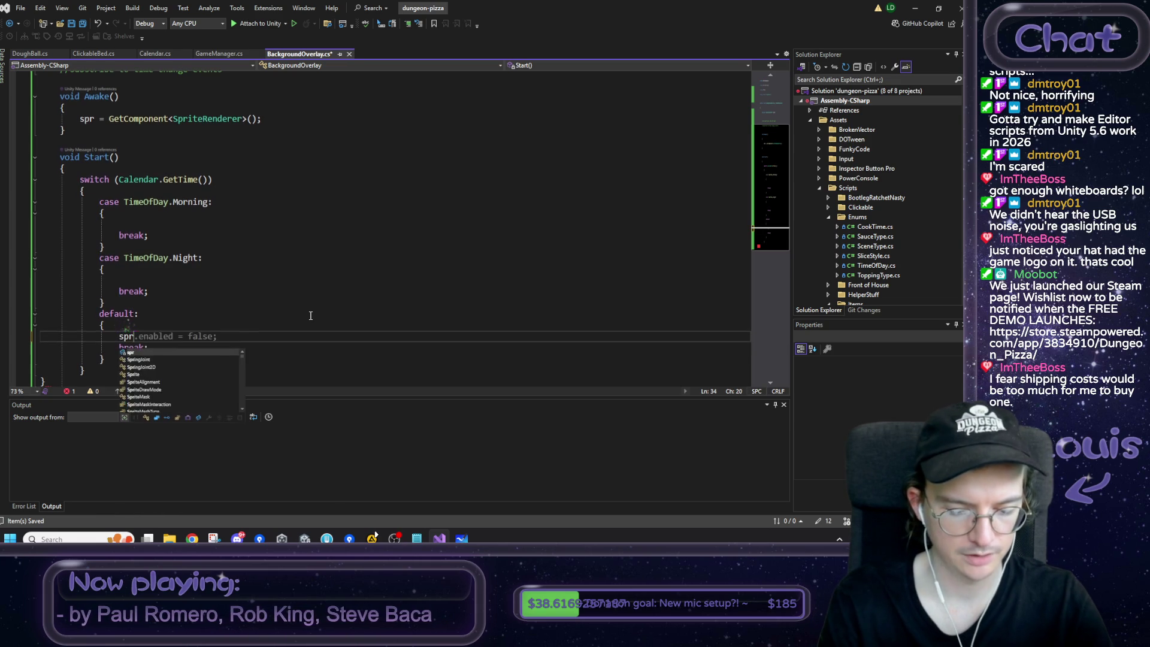
pyautogui.press('Return')
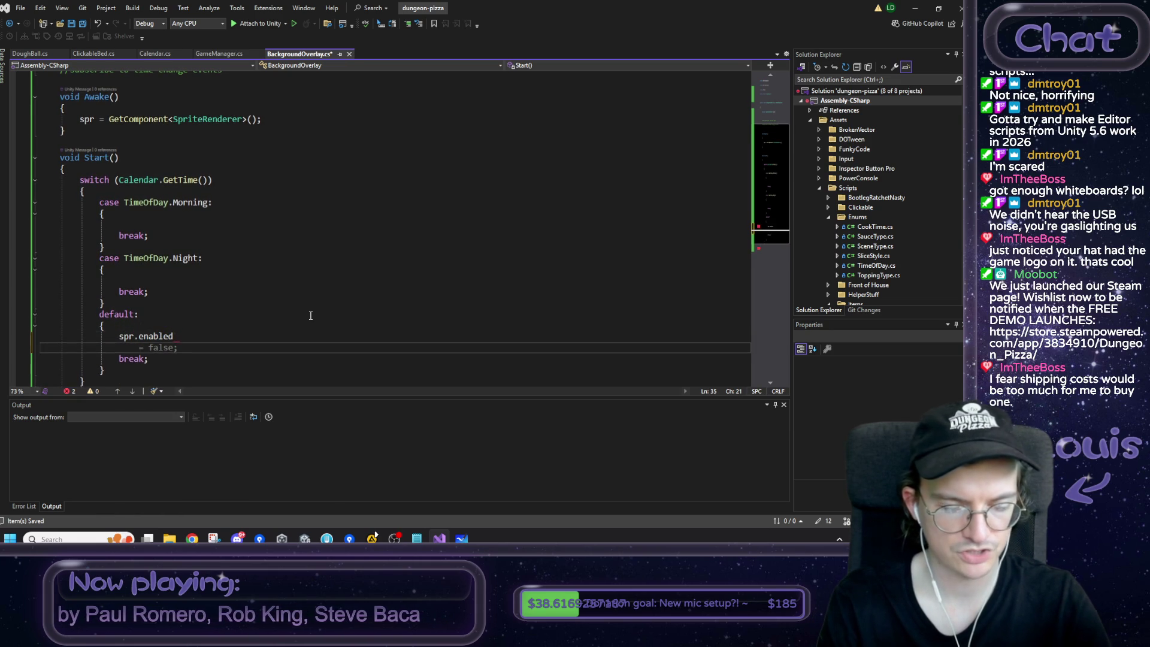
pyautogui.press('BackSpace')
pyautogui.write('= false;')
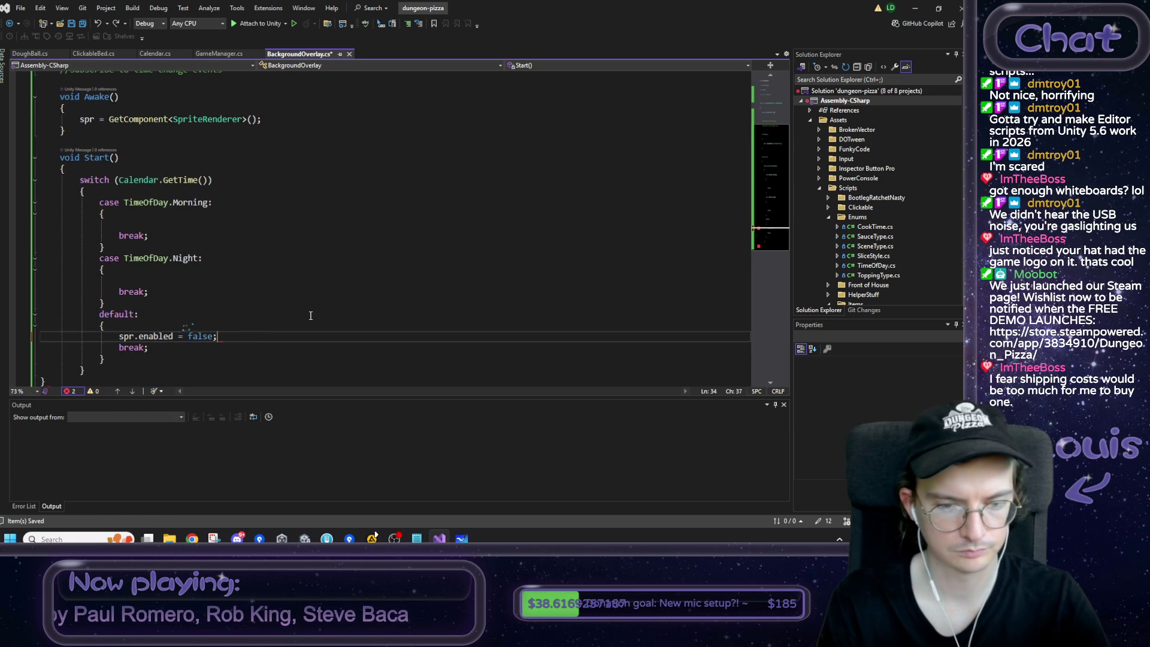
pyautogui.moveTo(120, 336); pyautogui.dragTo(234, 335)
pyautogui.hotkey('ctrl', 'c')
# Step: Paste the statement into the Morning and Night cases, changing both to spr.enabled = true
pyautogui.click(152, 219)
pyautogui.hotkey('ctrl', 'v')
pyautogui.click(184, 280)
pyautogui.hotkey('ctrl', 'v')
pyautogui.doubleClick(200, 224)
pyautogui.write('true')
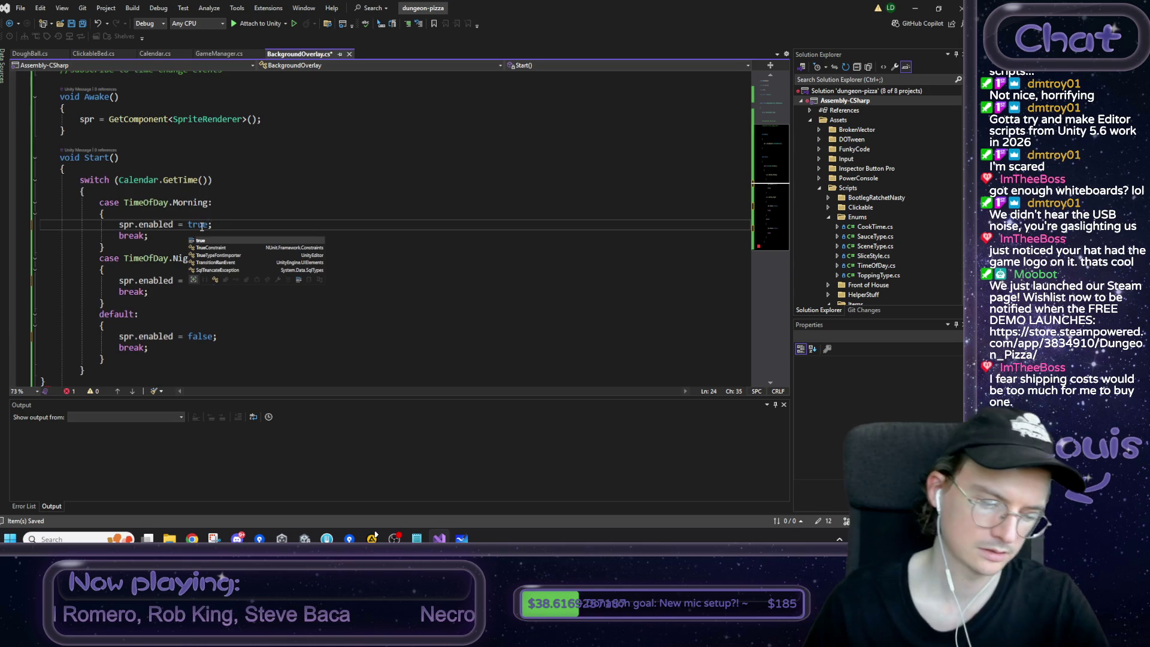
pyautogui.press('Escape')
pyautogui.doubleClick(195, 283)
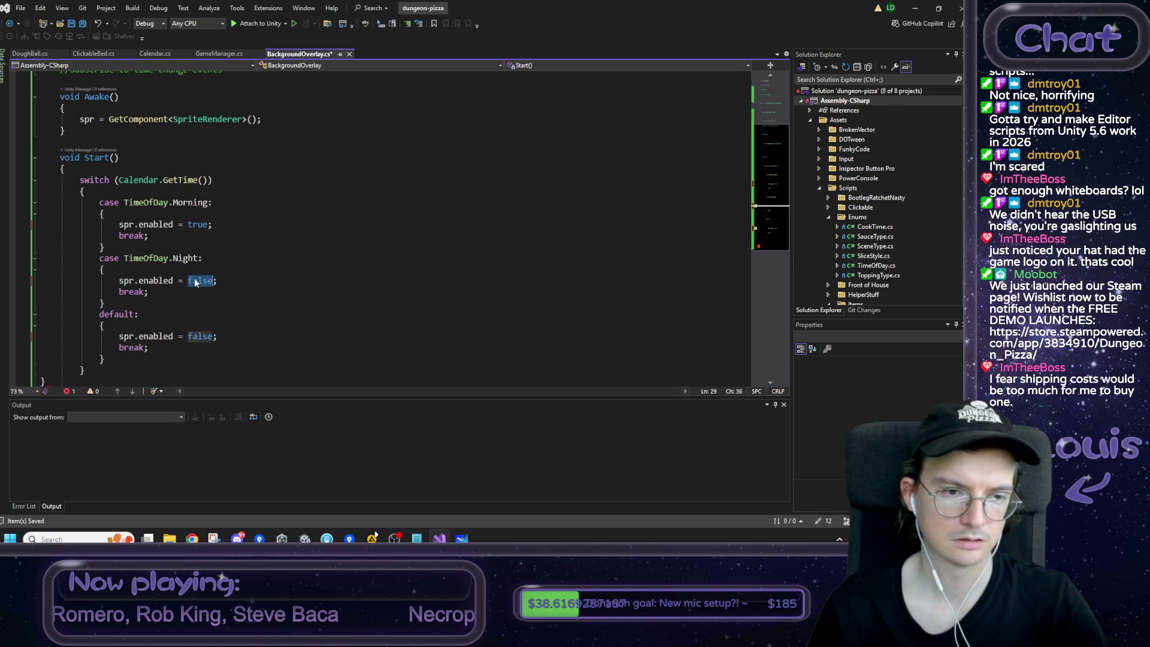
pyautogui.write('true')
pyautogui.click(238, 271)
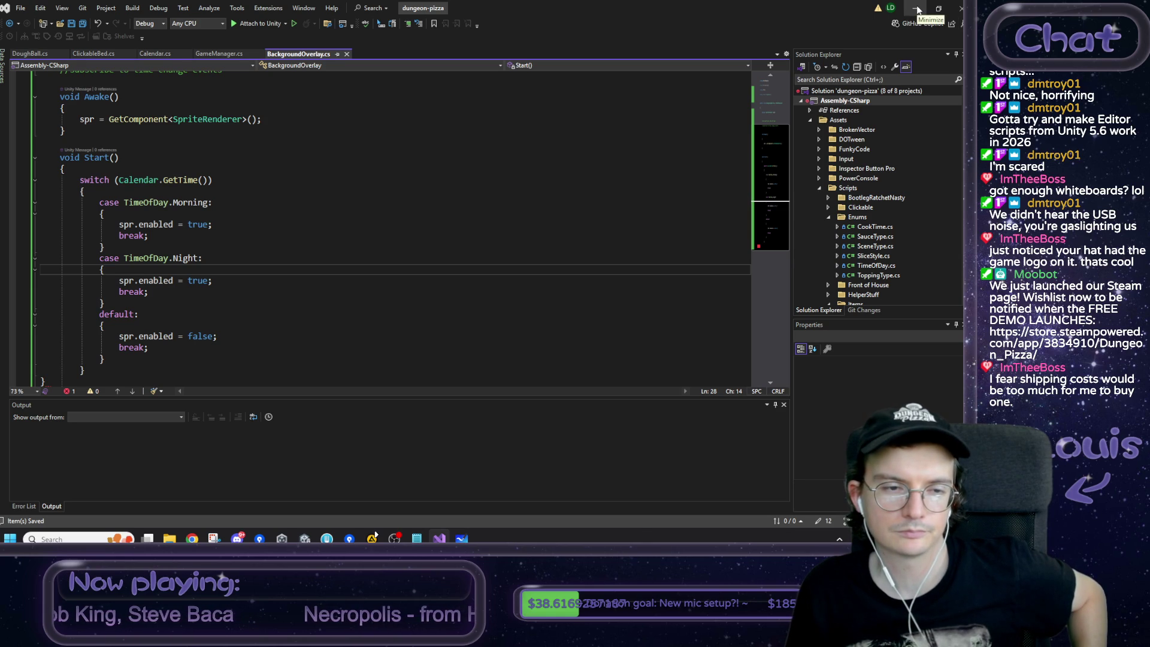
pyautogui.scroll(4, 157, 287)
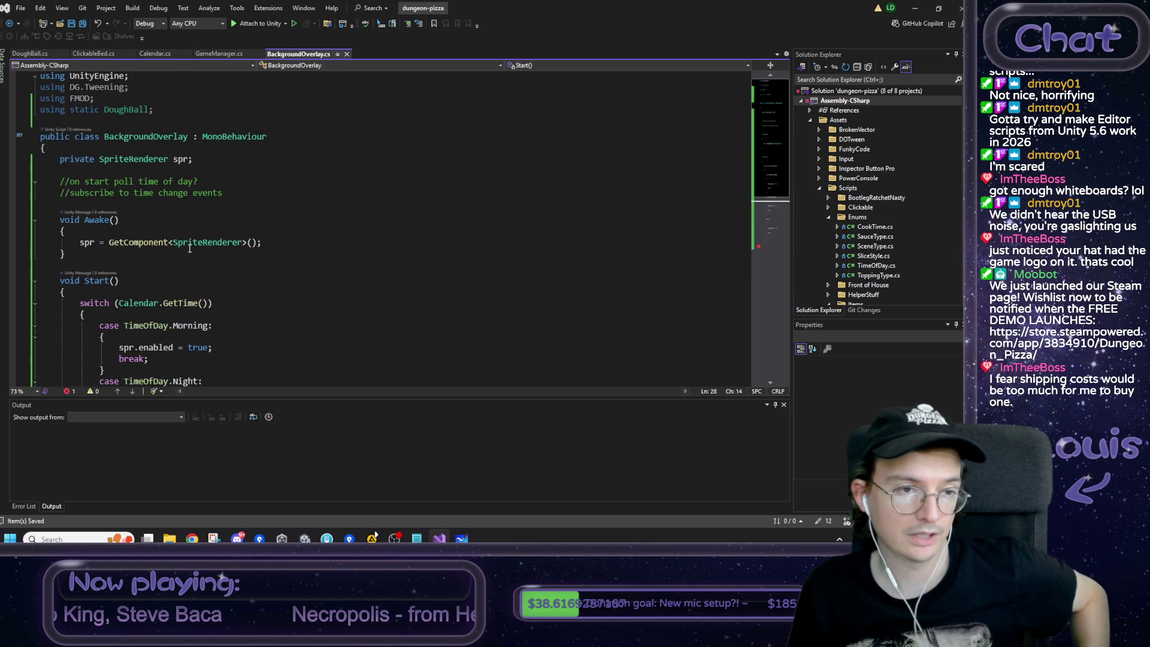
pyautogui.click(207, 160)
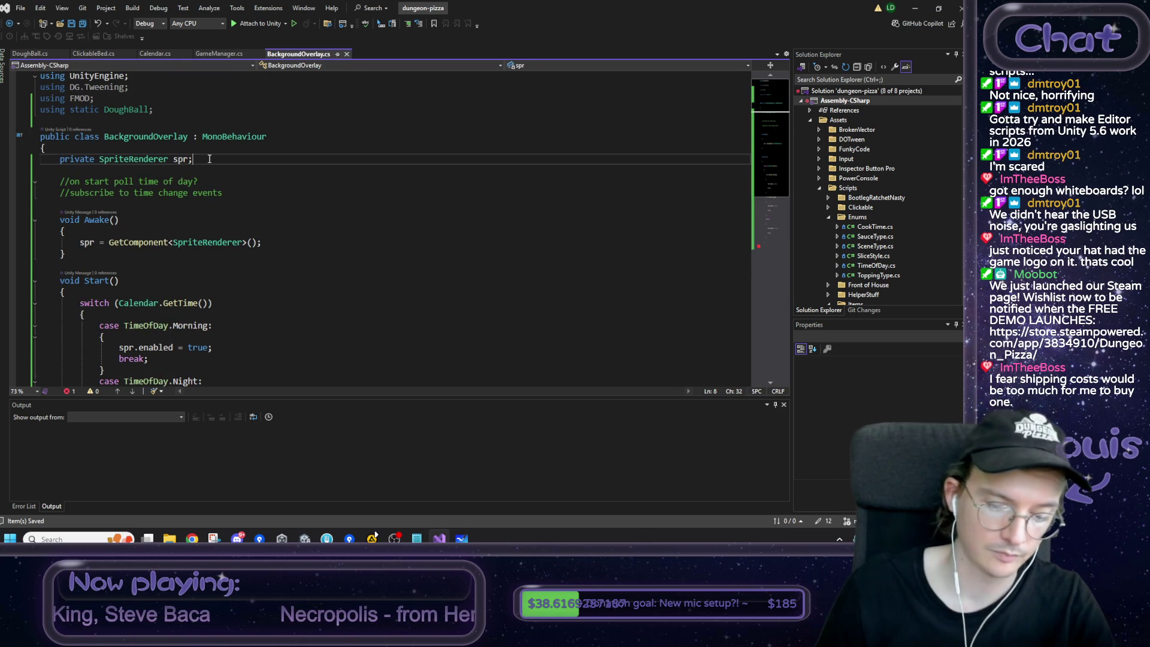
# Step: Add a [SerializeField] private Sprite morningOverlay; field below the spr field
pyautogui.press('Return')
pyautogui.write('[SerializeField ')
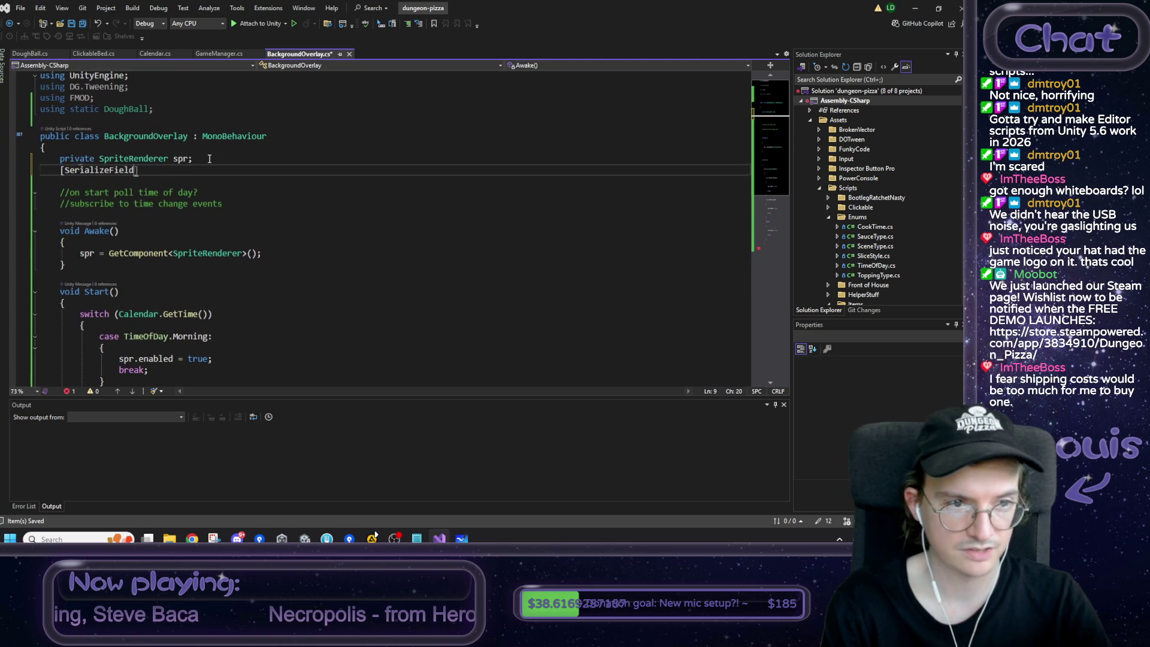
pyautogui.write('] sprite')
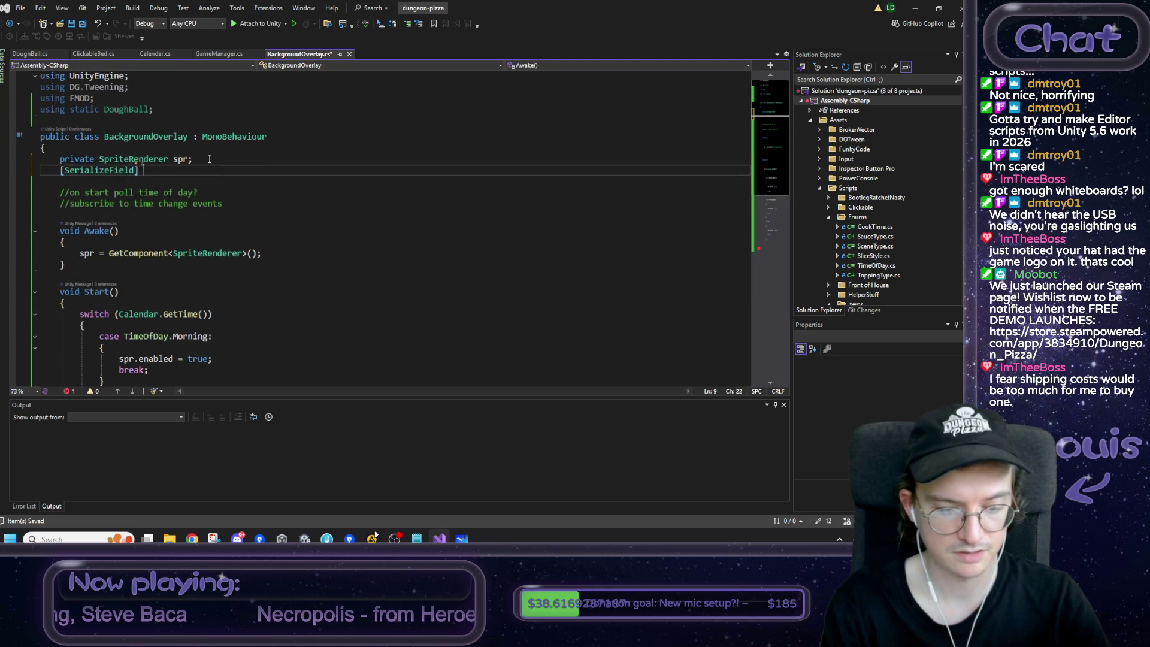
pyautogui.write(' mornig')
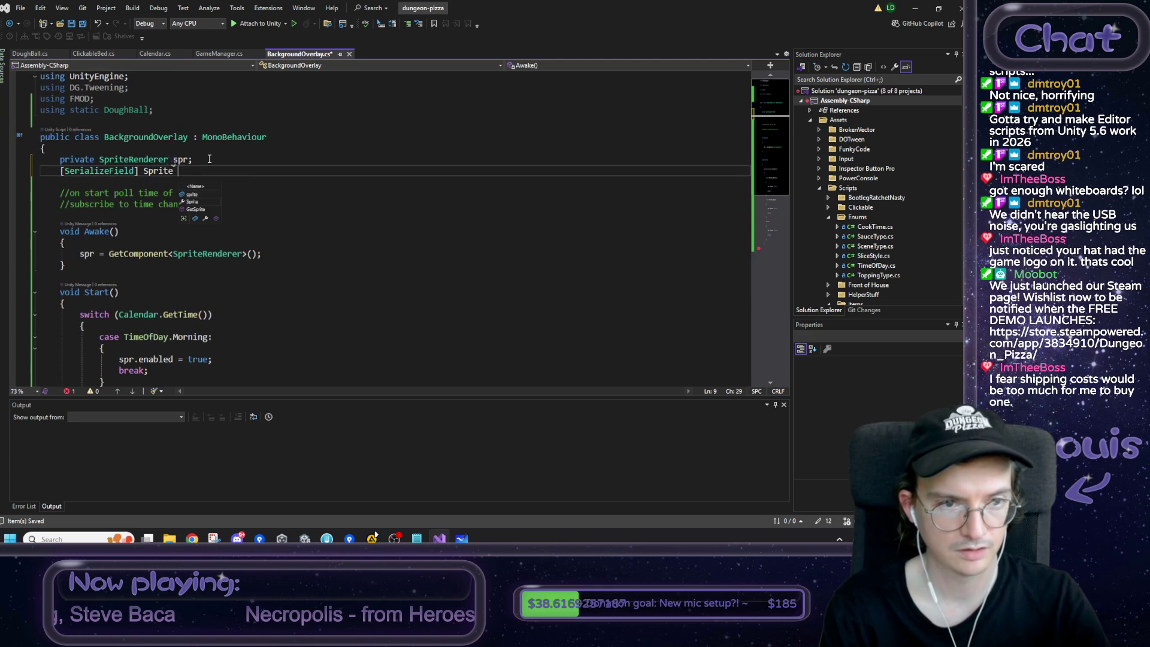
pyautogui.press('BackSpace')
pyautogui.write('ngOverlay;')
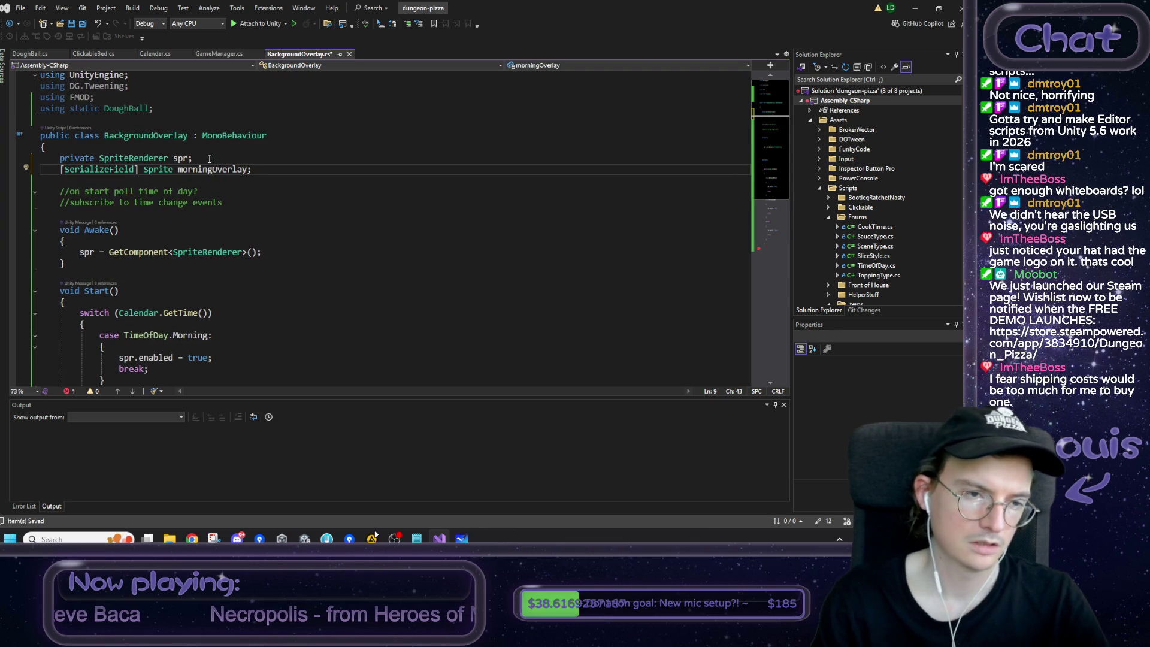
pyautogui.press('Left')
pyautogui.press('Left')
pyautogui.press('Left')
pyautogui.write('private')
pyautogui.press('End')
pyautogui.hotkey('shift', 'Home')
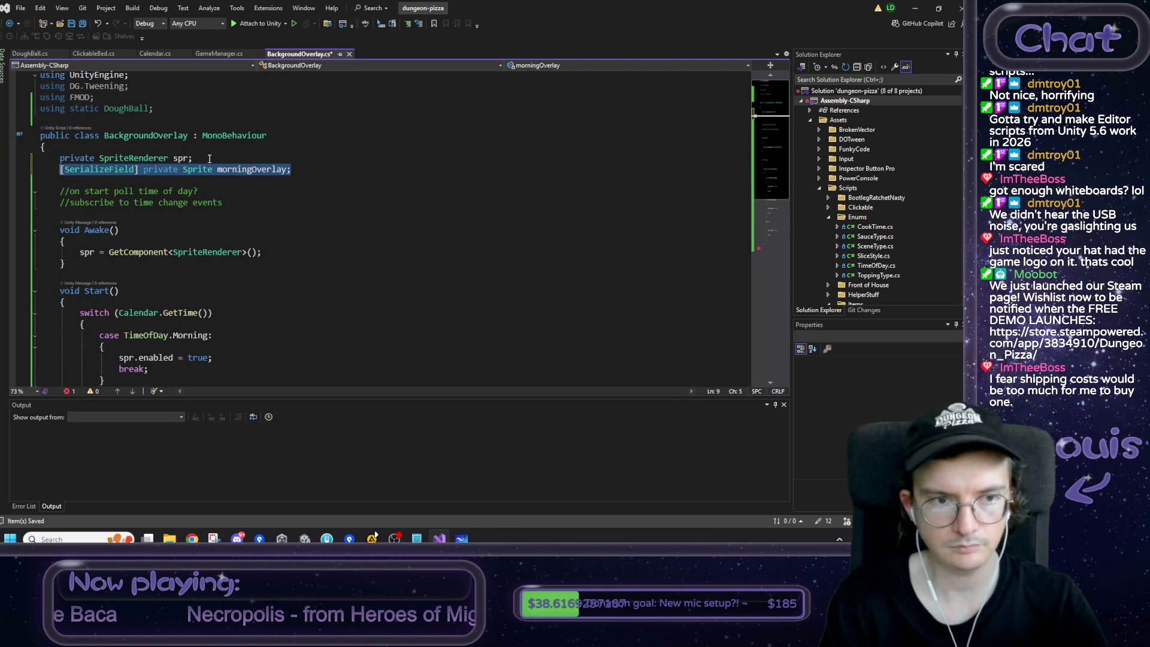
pyautogui.press('End')
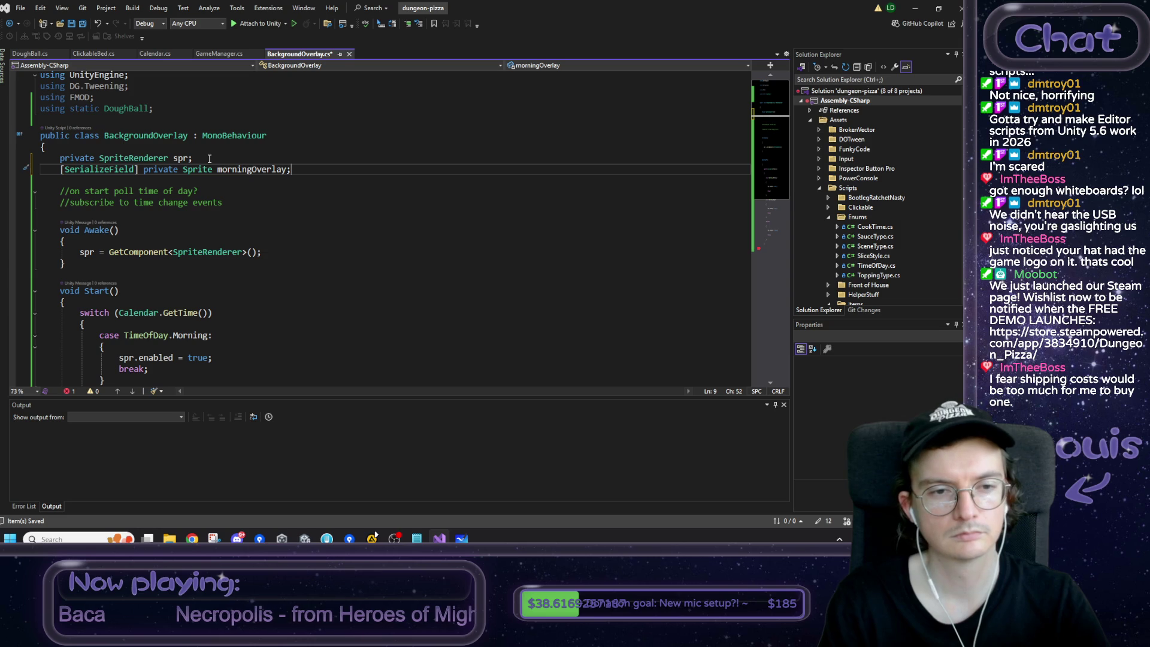
# Step: Duplicate that field as nightOverlay and save the script
pyautogui.hotkey('ctrl', 'd')
pyautogui.press('Left')
pyautogui.press('Left')
pyautogui.press('Left')
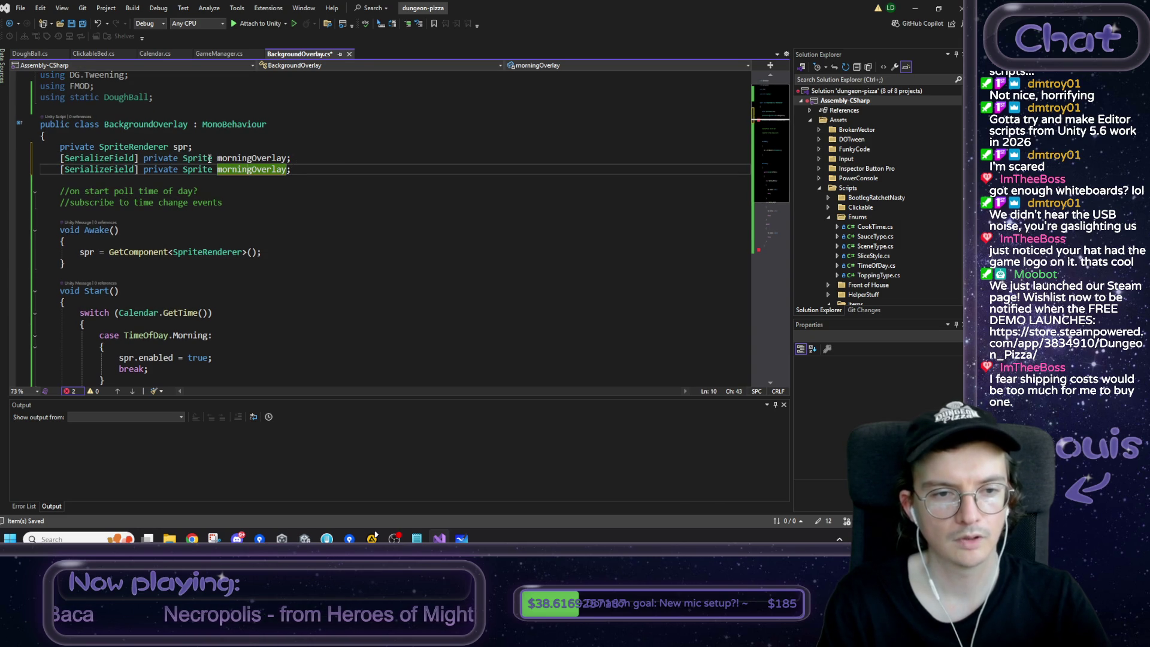
pyautogui.hotkey('ctrl', 'Left')
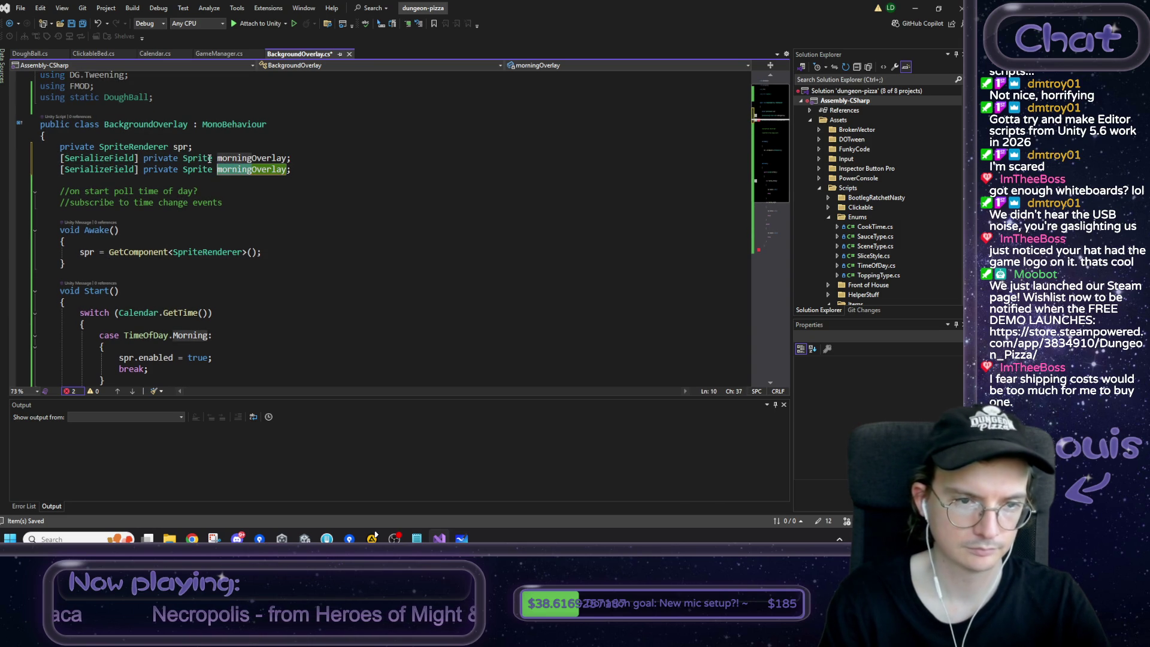
pyautogui.press('Delete')
pyautogui.press('Delete')
pyautogui.press('Delete')
pyautogui.write('night')
pyautogui.hotkey('ctrl', 's')
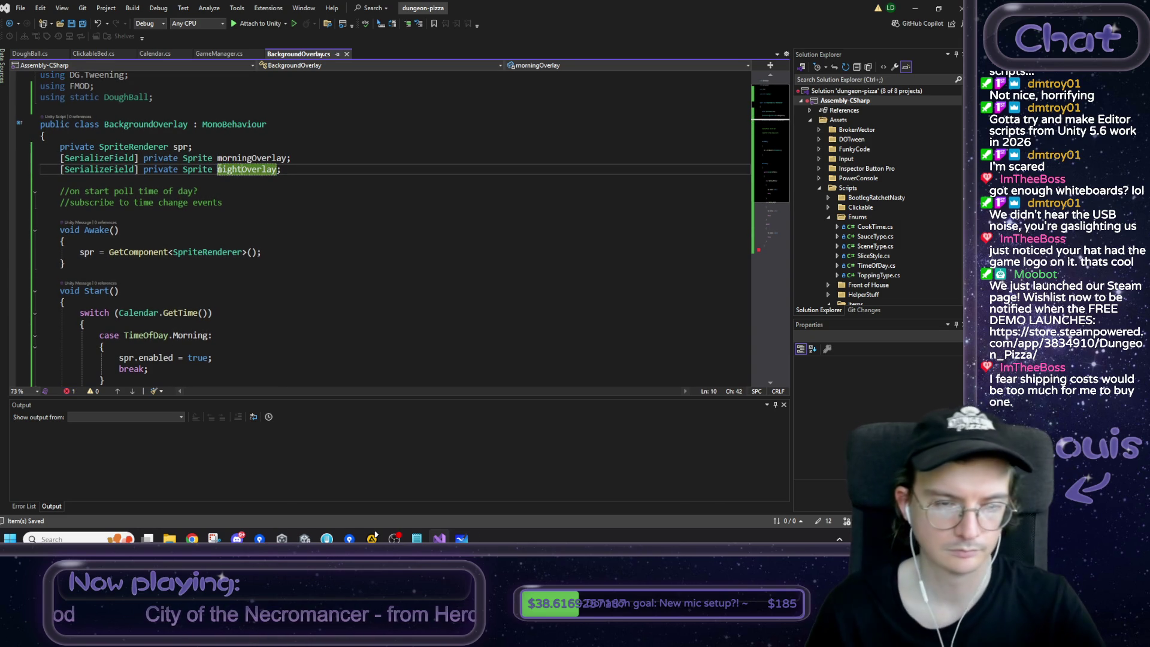
pyautogui.press('Up')
pyautogui.hotkey('ctrl', 'Right')
pyautogui.scroll(-3, 239, 162)
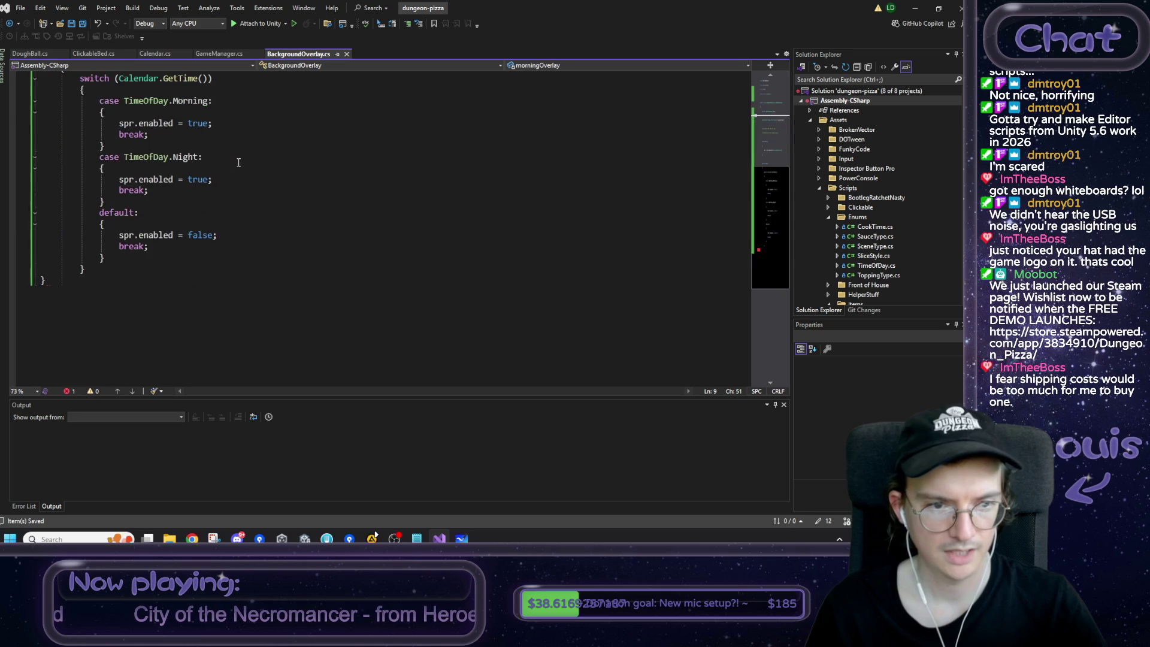
# Step: Add spr.sprite = morningOverlay; inside the Morning case
pyautogui.click(209, 249)
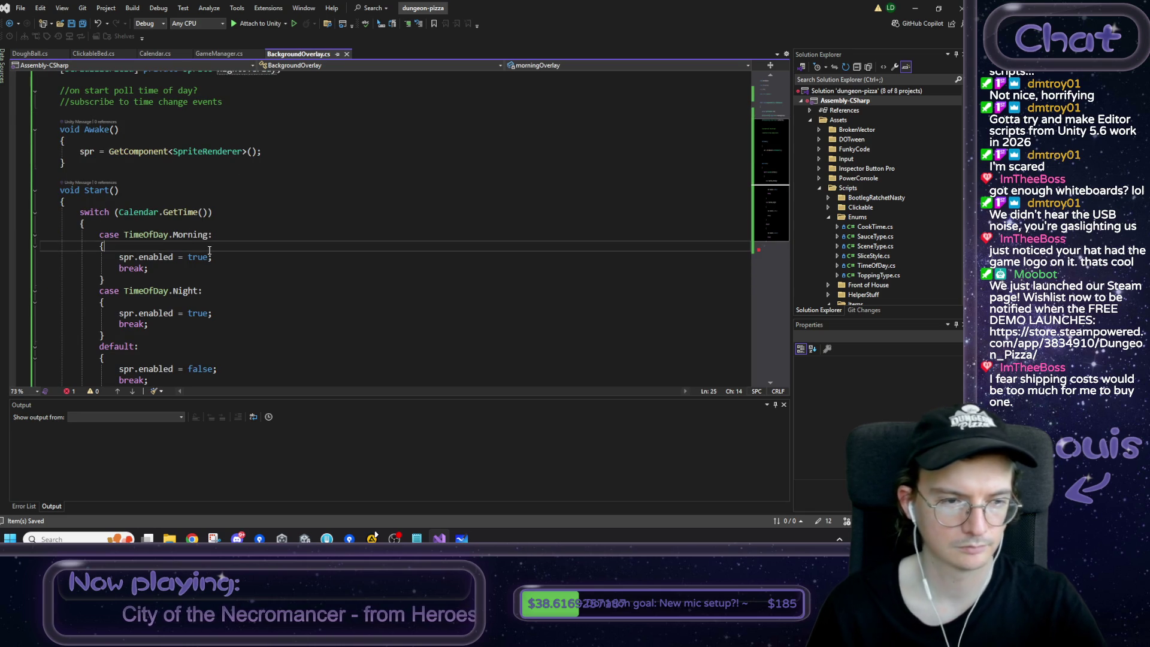
pyautogui.press('Return')
pyautogui.write('sopr')
pyautogui.press('BackSpace')
pyautogui.press('BackSpace')
pyautogui.press('BackSpace')
pyautogui.write('pr.sprite')
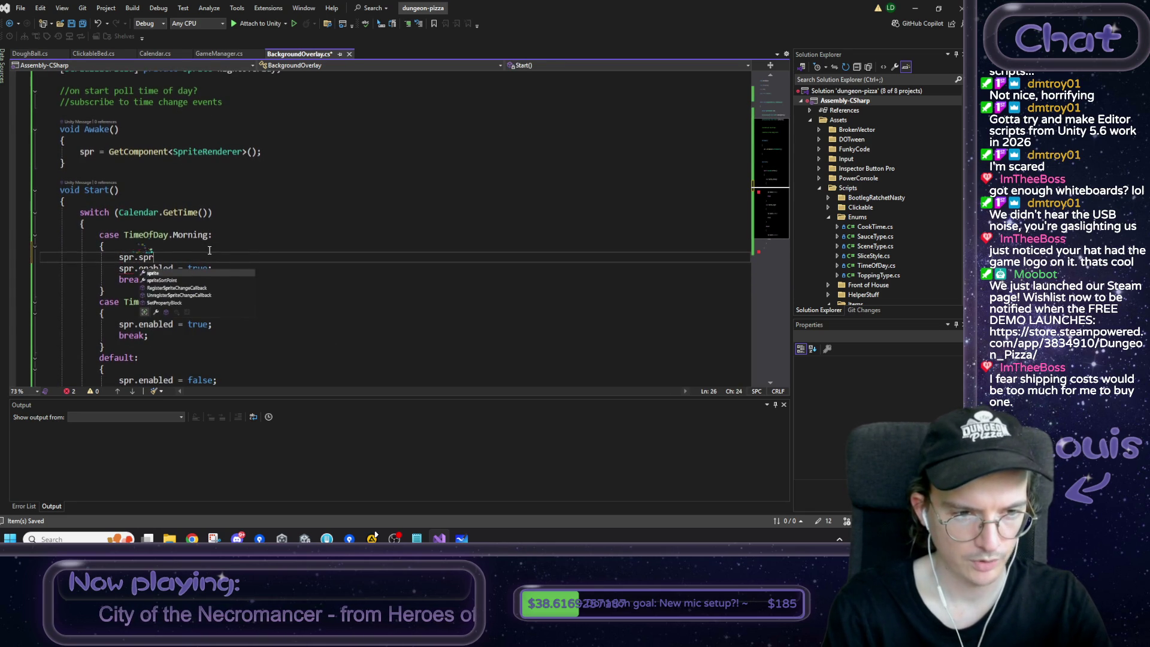
pyautogui.press('Tab')
# Step: Add spr.sprite = nightOverlay; inside the Night case
pyautogui.click(167, 316)
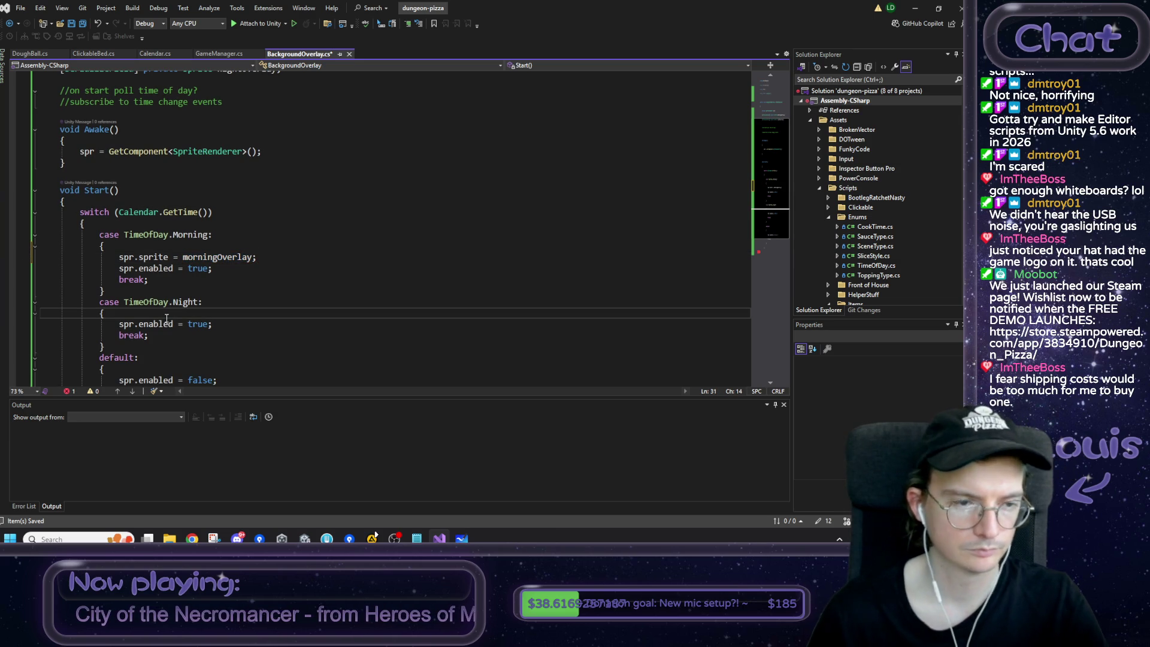
pyautogui.press('Return')
pyautogui.write('spr.sprite = morningOverlay;')
pyautogui.press('Tab')
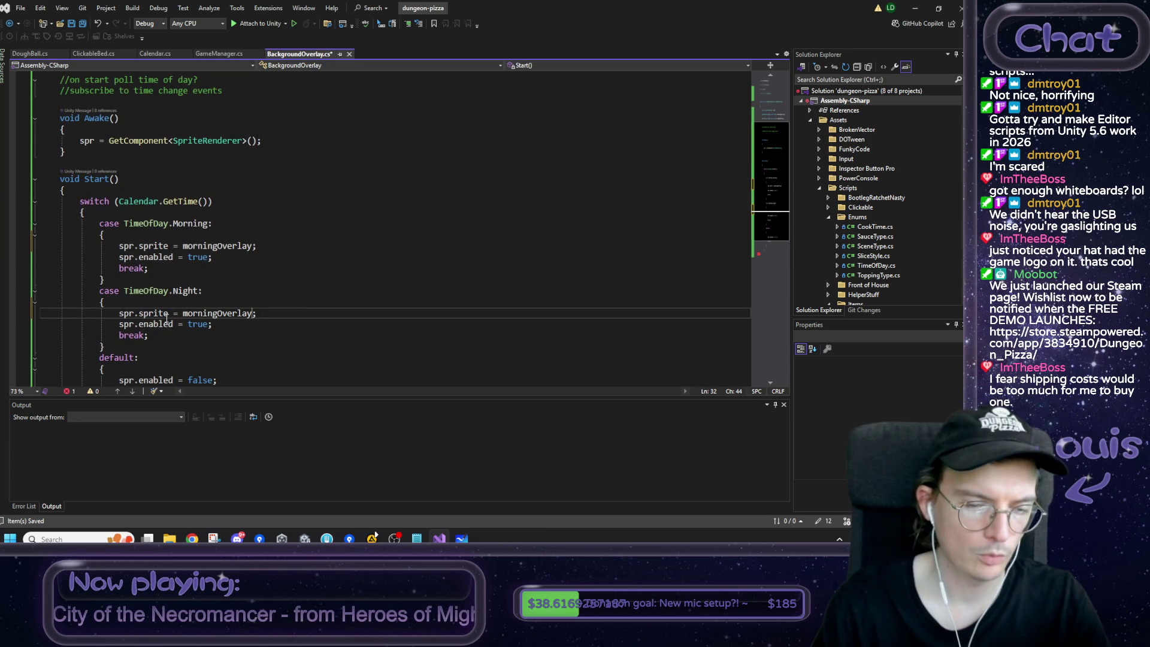
pyautogui.press('Left')
pyautogui.press('Left')
pyautogui.press('Left')
pyautogui.hotkey('ctrl', 'BackSpace')
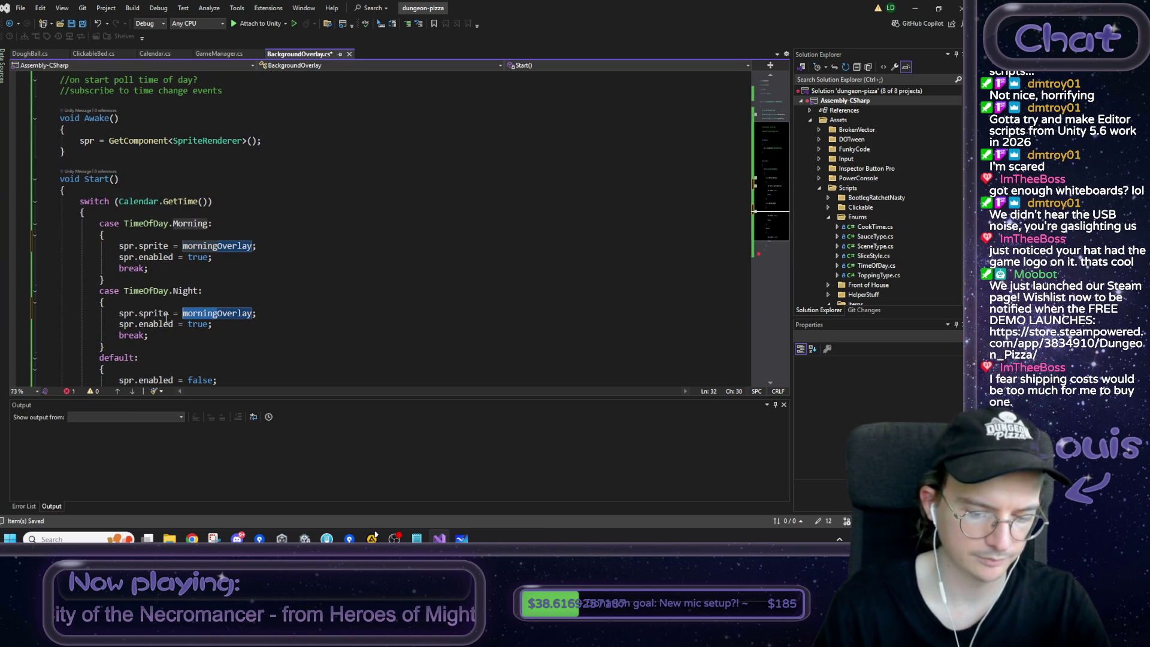
pyautogui.write('night')
pyautogui.press('Up')
pyautogui.press('Up')
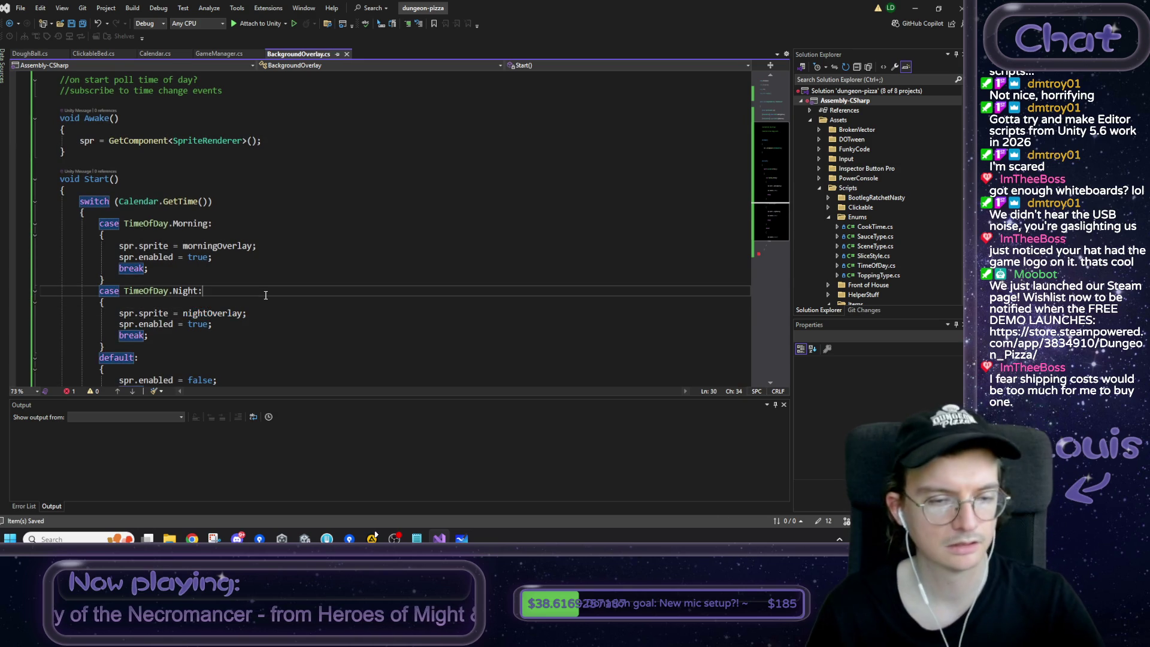
# Step: Type the missing closing brace for Start after the switch block
pyautogui.scroll(-1, 272, 320)
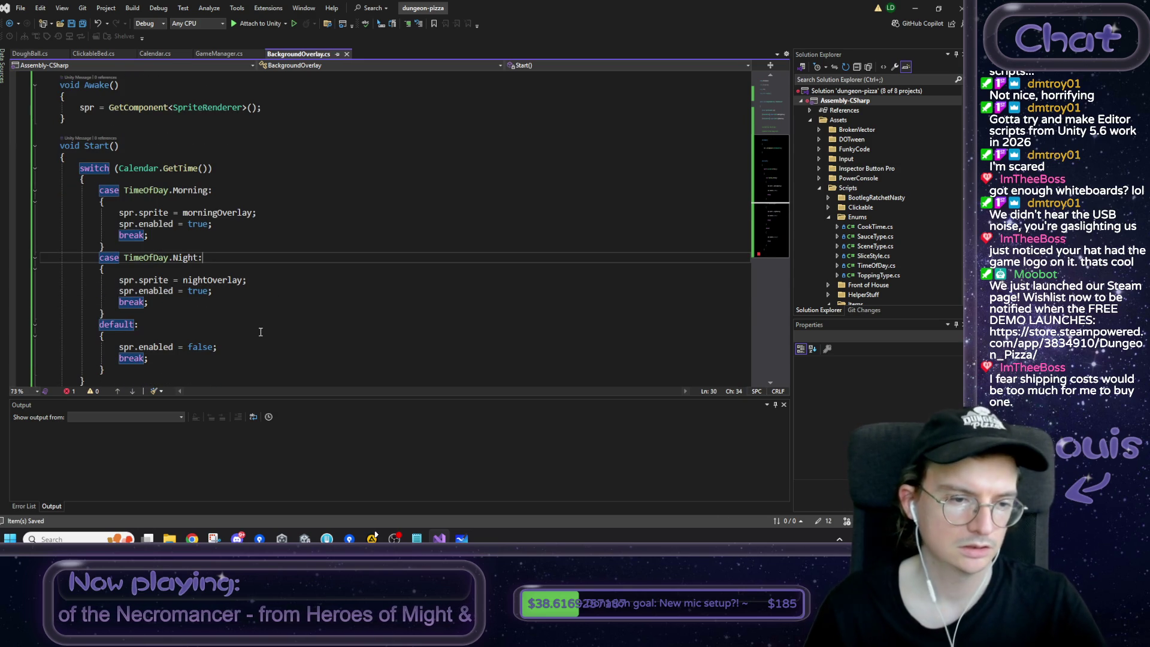
pyautogui.scroll(-2, 110, 365)
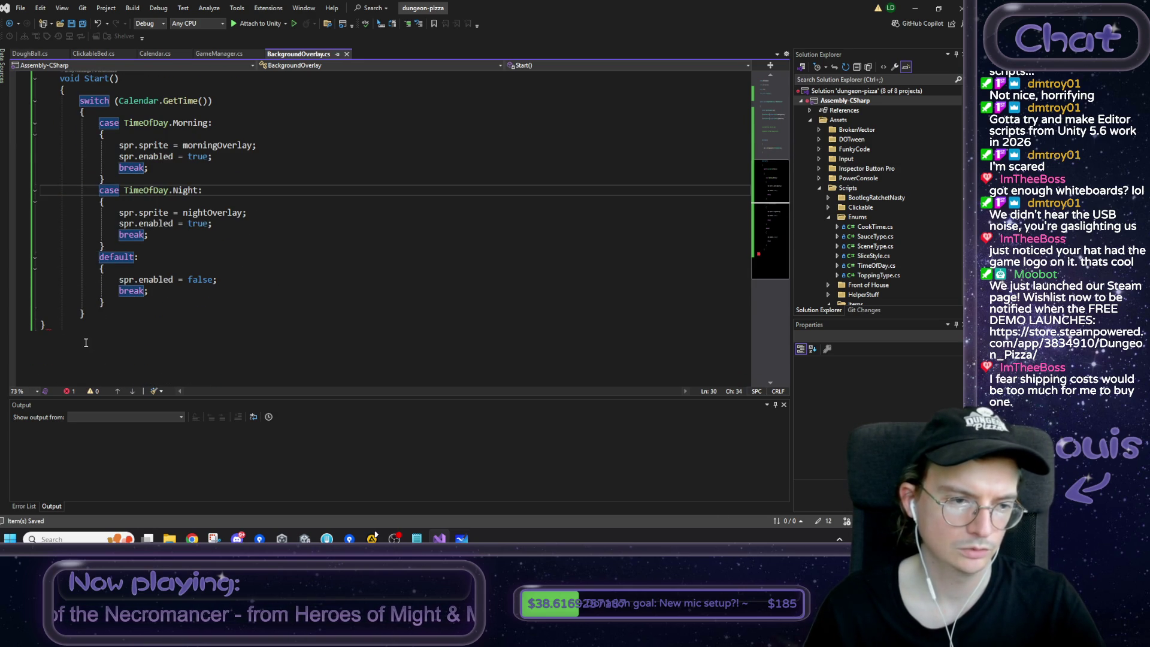
pyautogui.scroll(2, 87, 345)
pyautogui.scroll(-1, 95, 369)
pyautogui.click(95, 345)
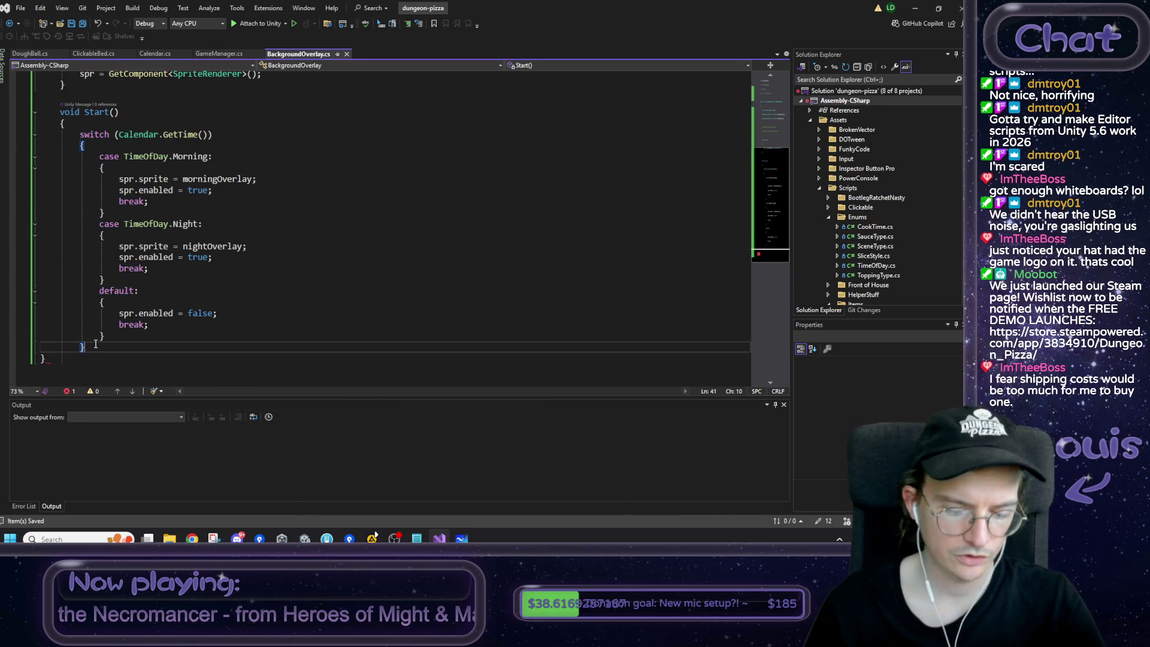
pyautogui.press('Return')
pyautogui.write('}')
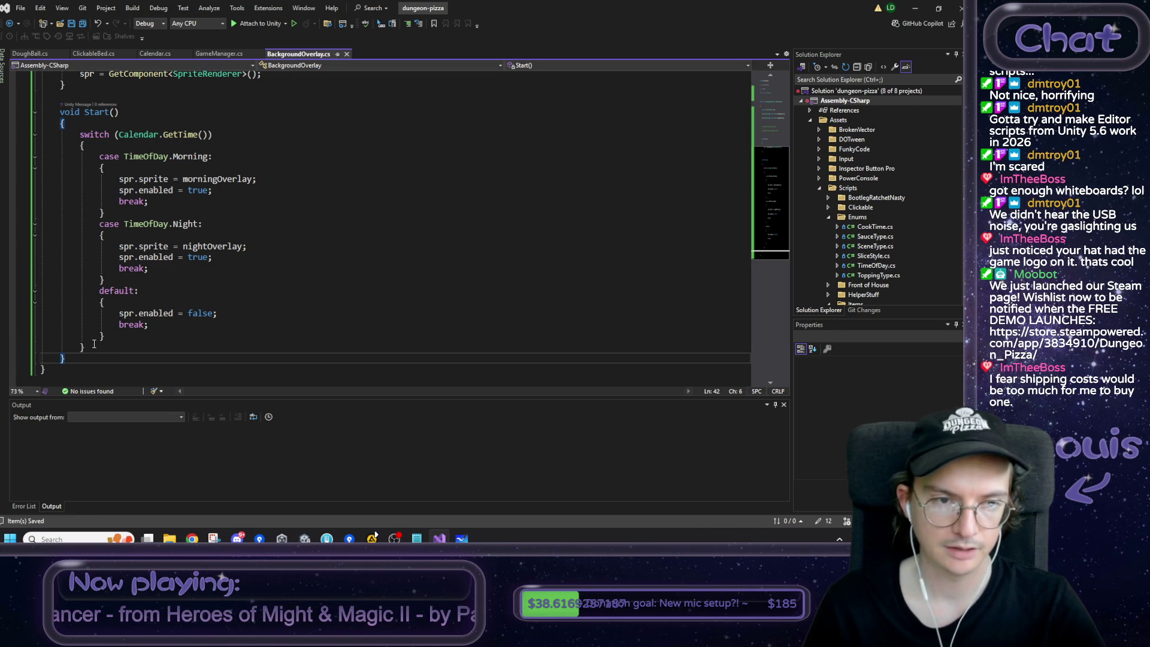
pyautogui.scroll(2, 96, 350)
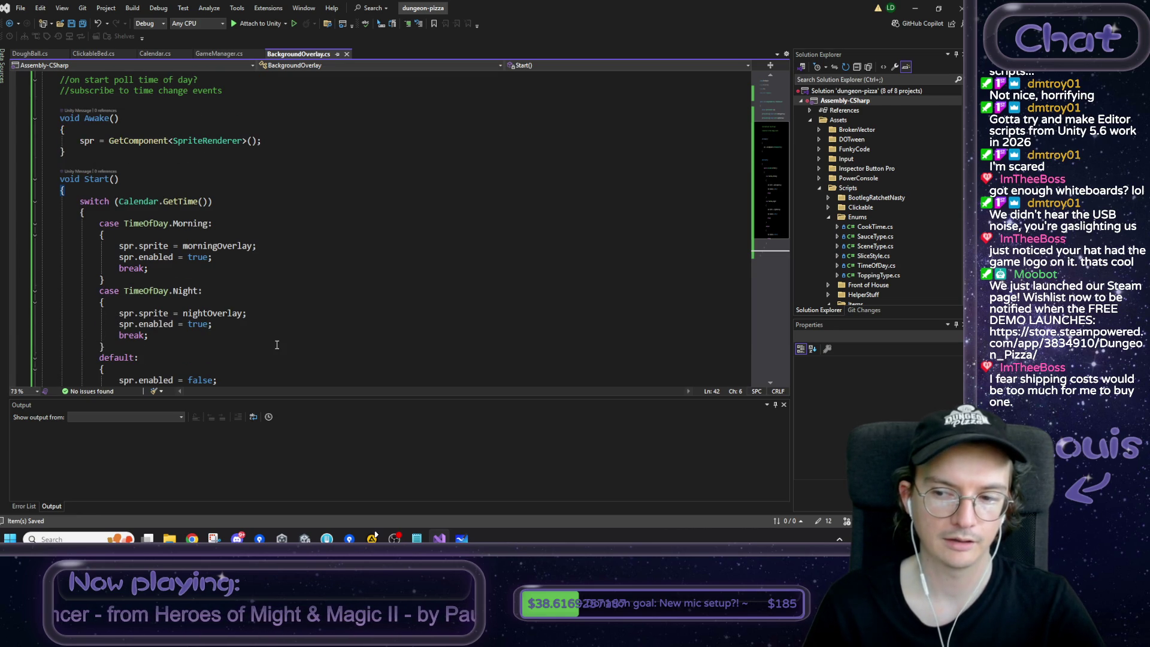
pyautogui.hotkey('alt', 'Tab')
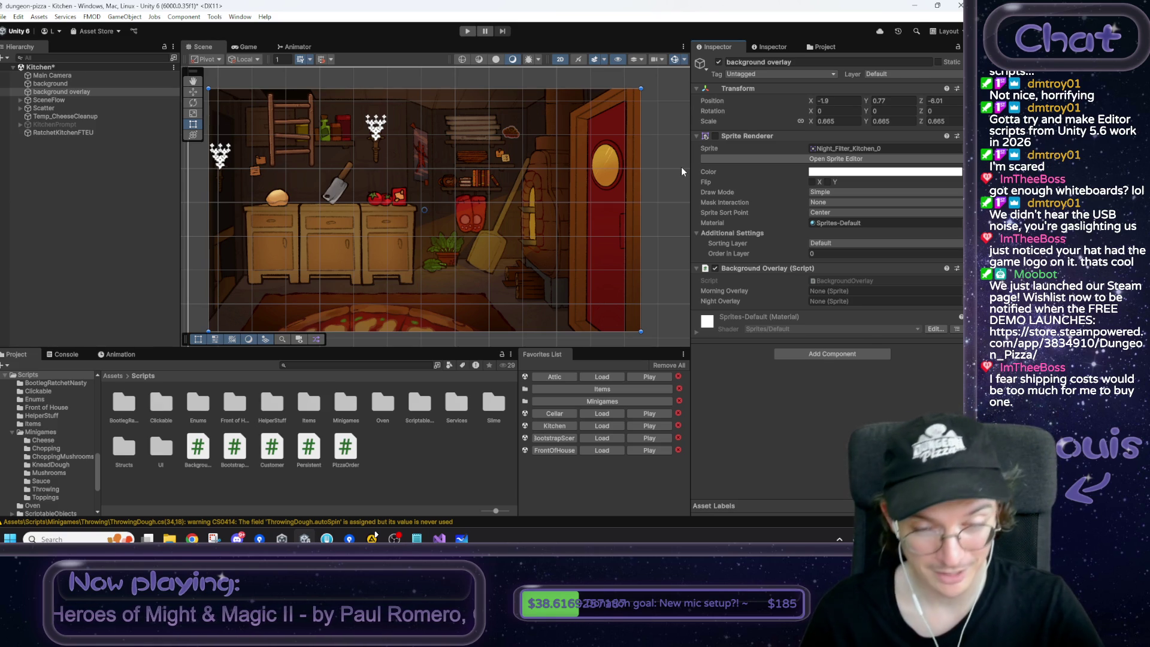
# Step: Pan the Scene view, briefly review BackgroundOverlay.cs, then bring up the Morning Overlay sprite picker
pyautogui.moveTo(478, 267); pyautogui.dragTo(486, 254)
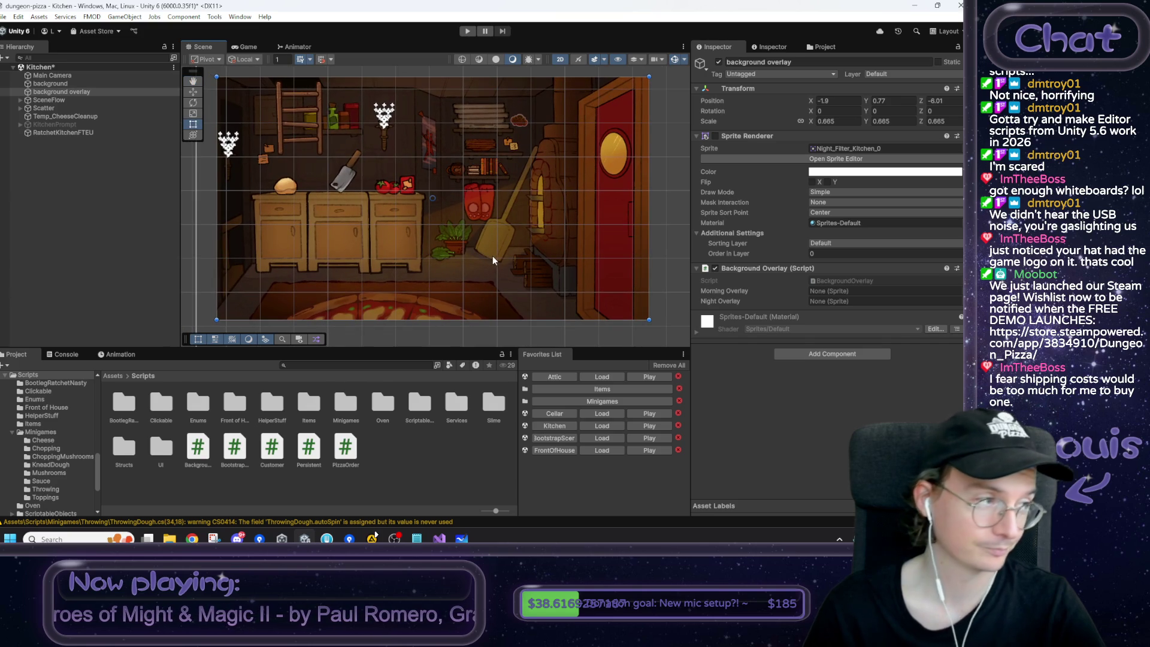
pyautogui.hotkey('alt', 'Tab')
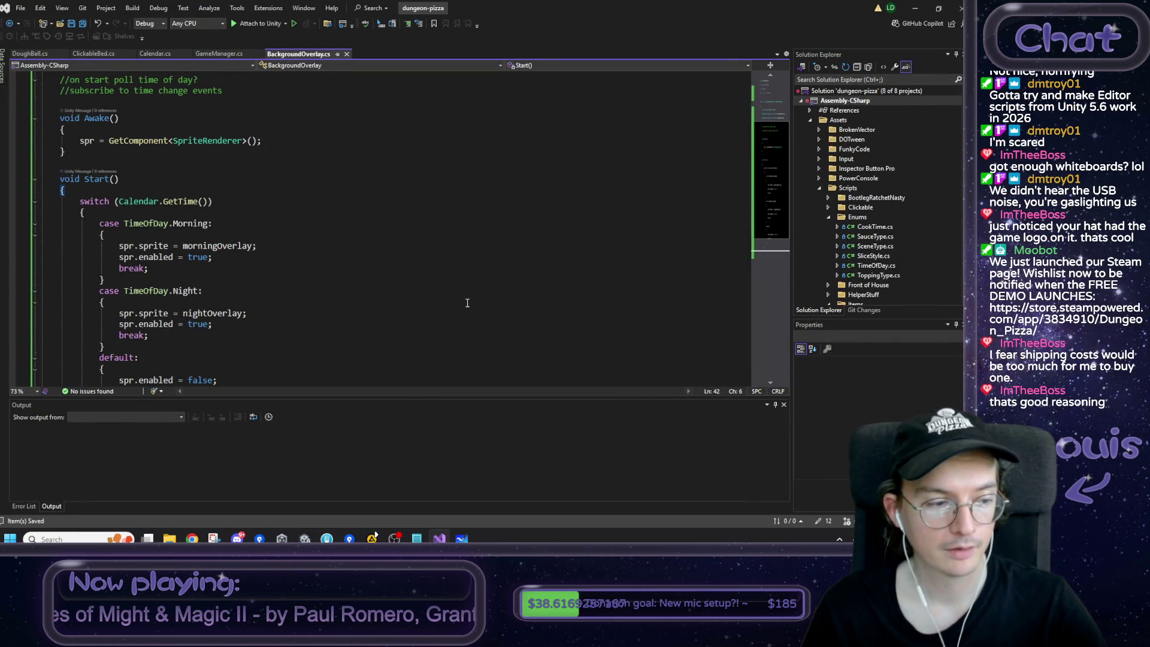
pyautogui.scroll(-4, 467, 303)
pyautogui.scroll(4, 469, 301)
pyautogui.scroll(-3, 470, 303)
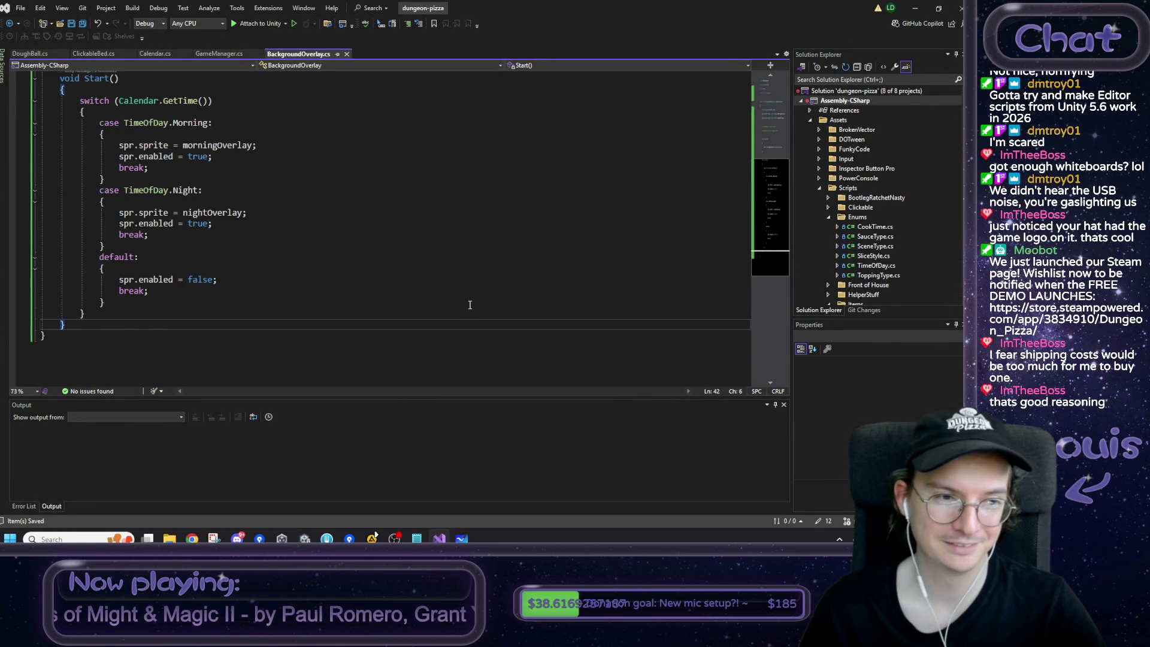
pyautogui.scroll(2, 479, 293)
pyautogui.hotkey('alt', 'Tab')
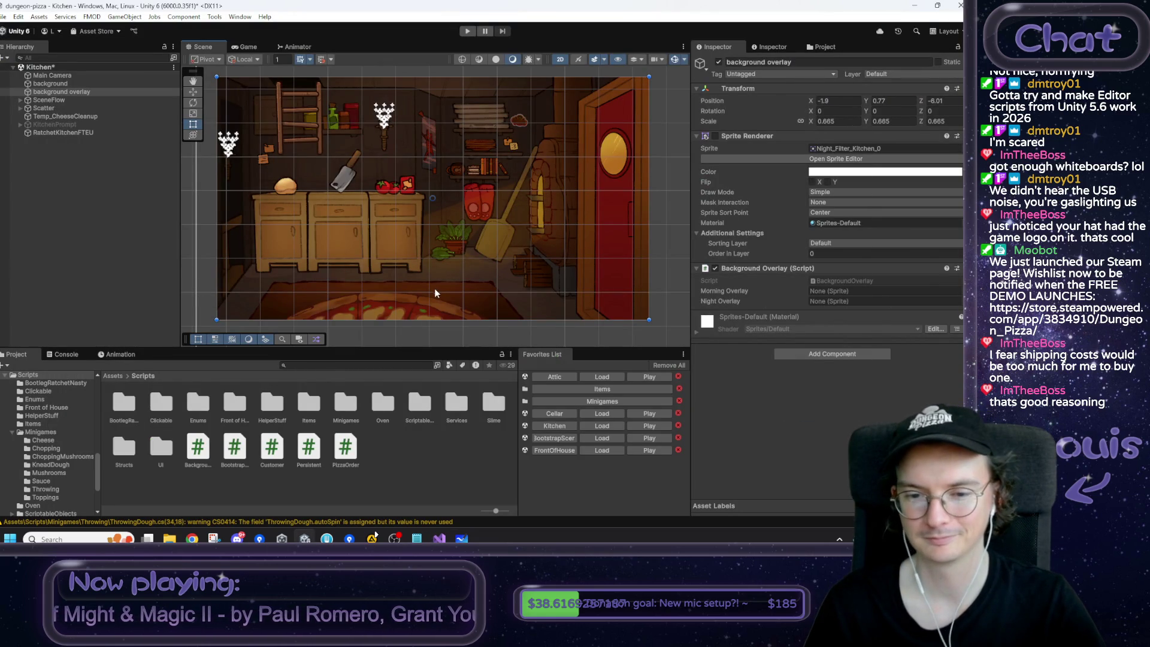
pyautogui.click(957, 292)
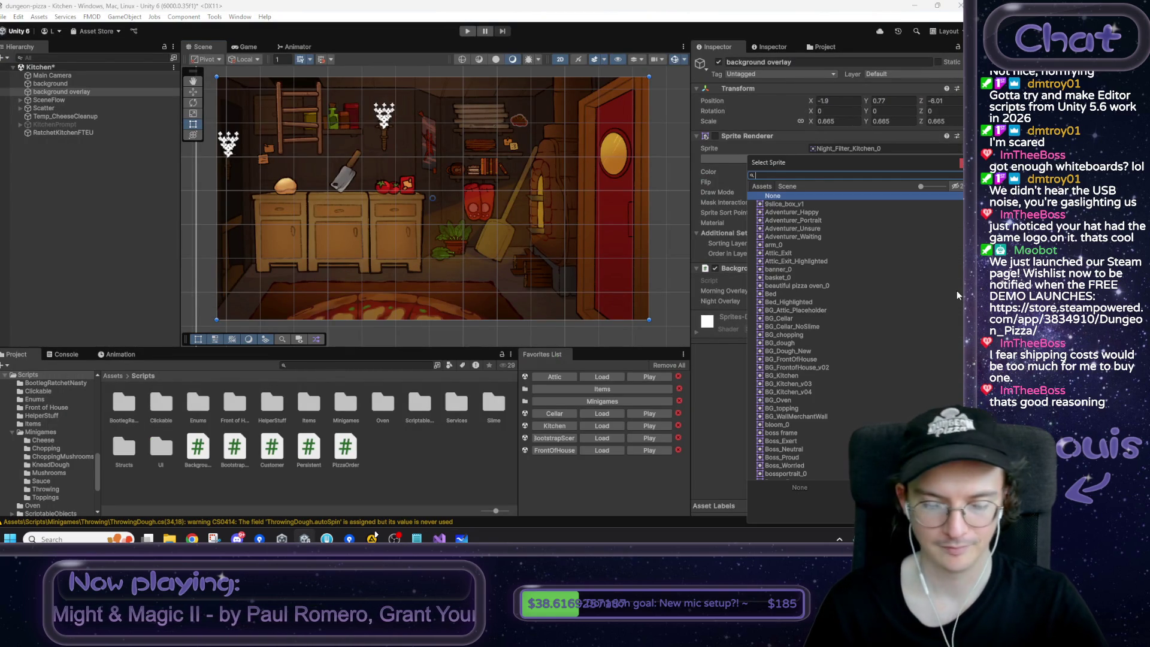
# Step: Drag MorningTime_Default_0 from Art/backgrounds/Day&Night Filters/Morning into the Morning Overlay field
pyautogui.press('Escape')
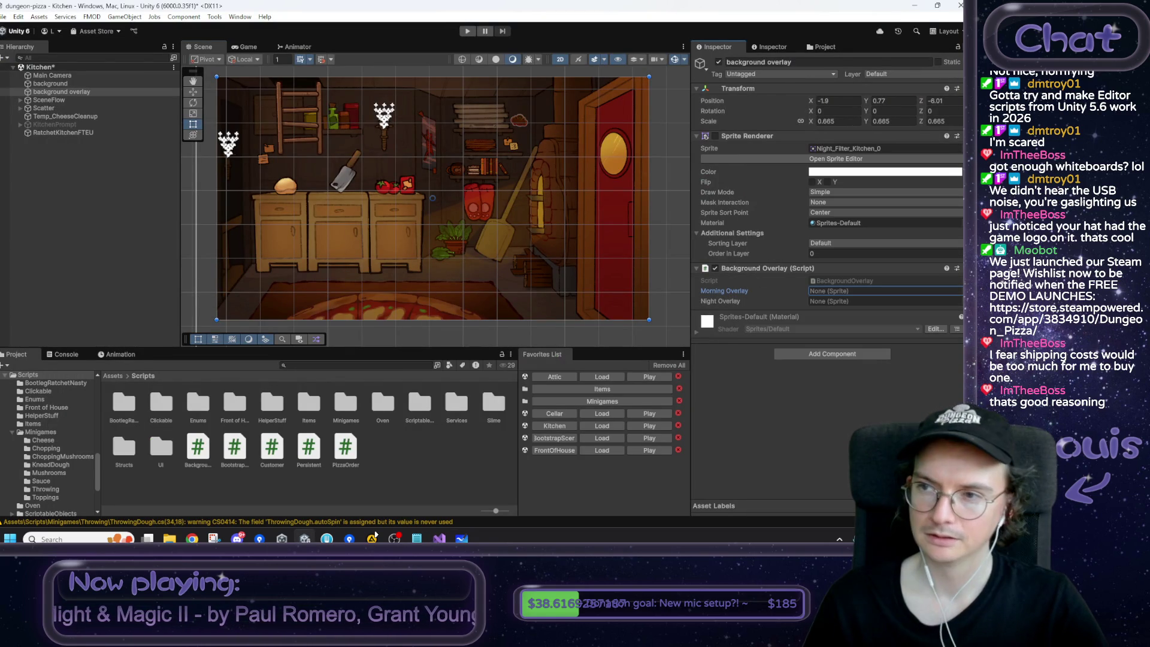
pyautogui.click(113, 376)
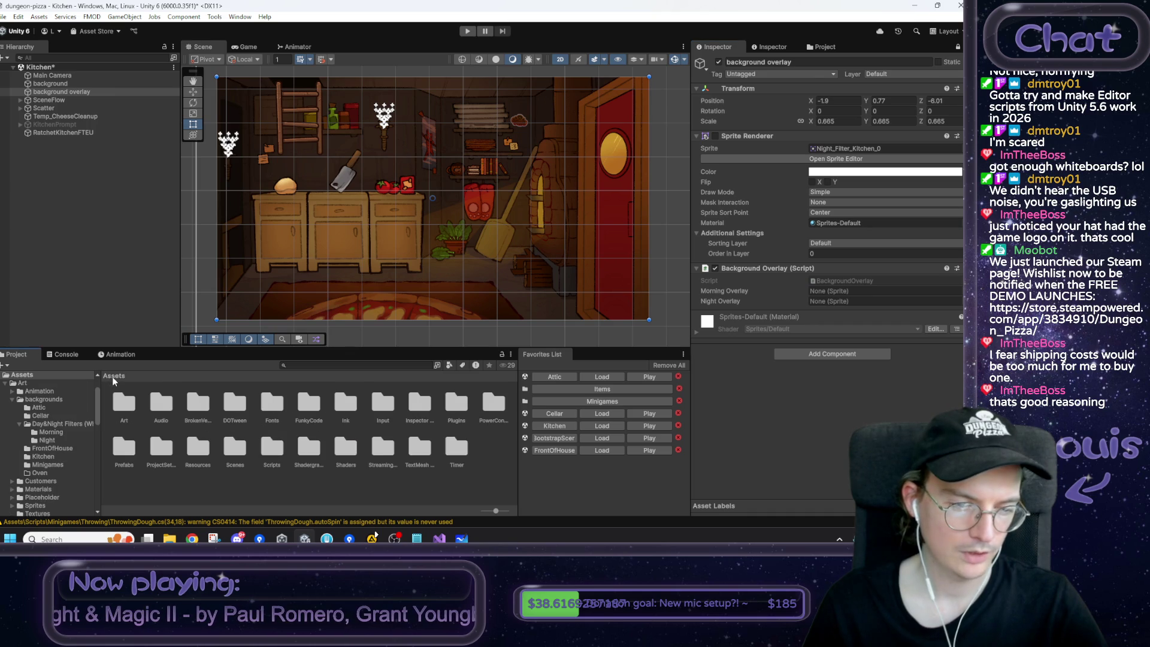
pyautogui.doubleClick(122, 419)
pyautogui.doubleClick(160, 409)
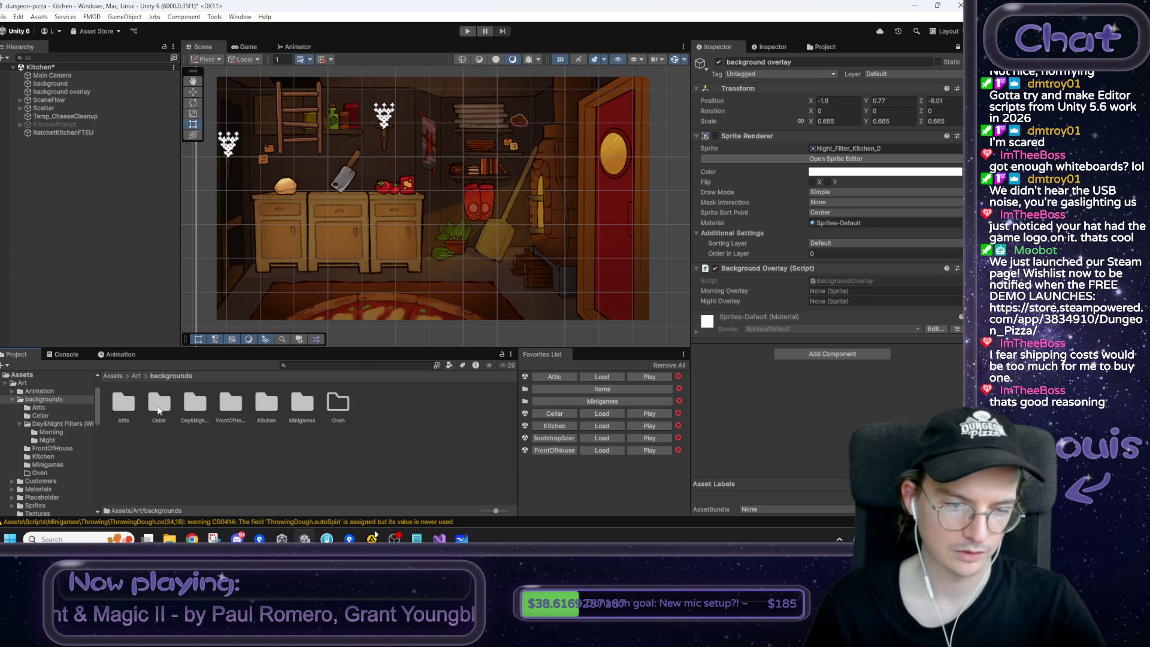
pyautogui.doubleClick(195, 403)
pyautogui.doubleClick(124, 409)
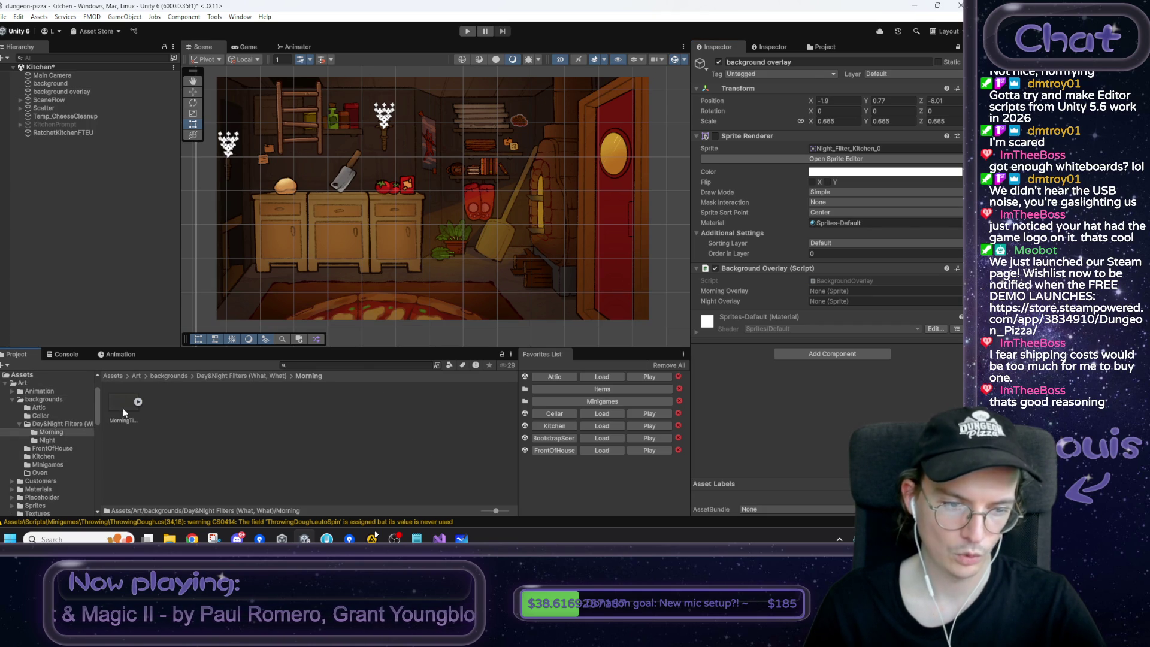
pyautogui.moveTo(127, 407); pyautogui.dragTo(829, 292)
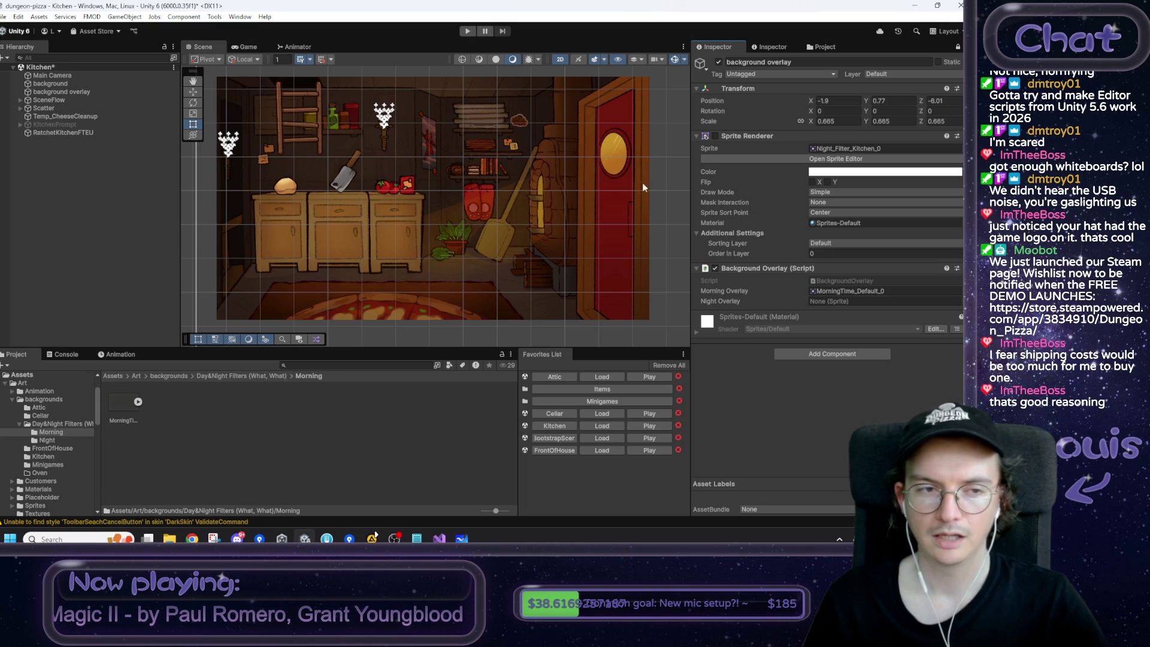
pyautogui.click(81, 91)
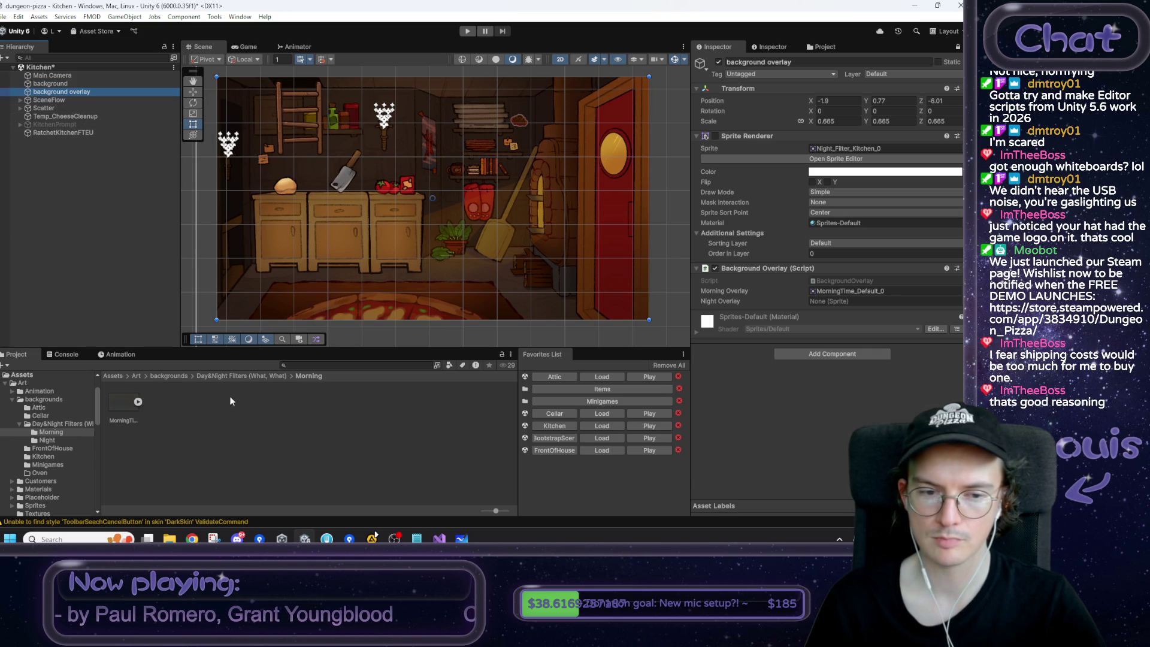
pyautogui.click(112, 376)
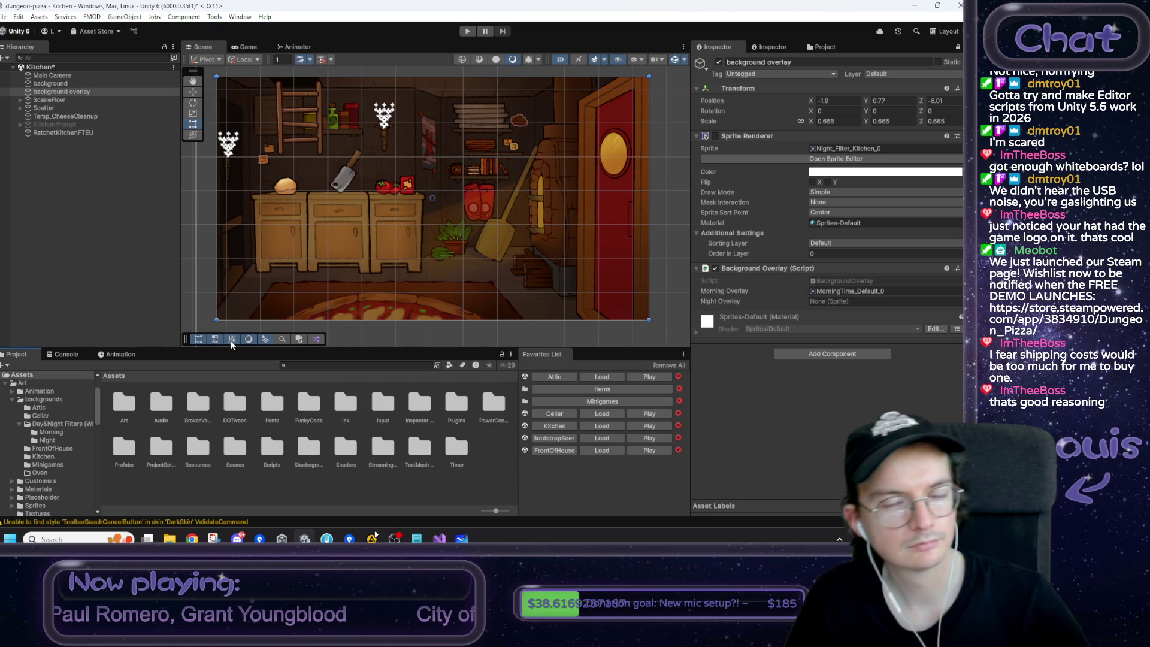
# Step: Select the background overlay, set its Z position to -10, and enable its Sprite Renderer
pyautogui.click(81, 84)
pyautogui.click(85, 91)
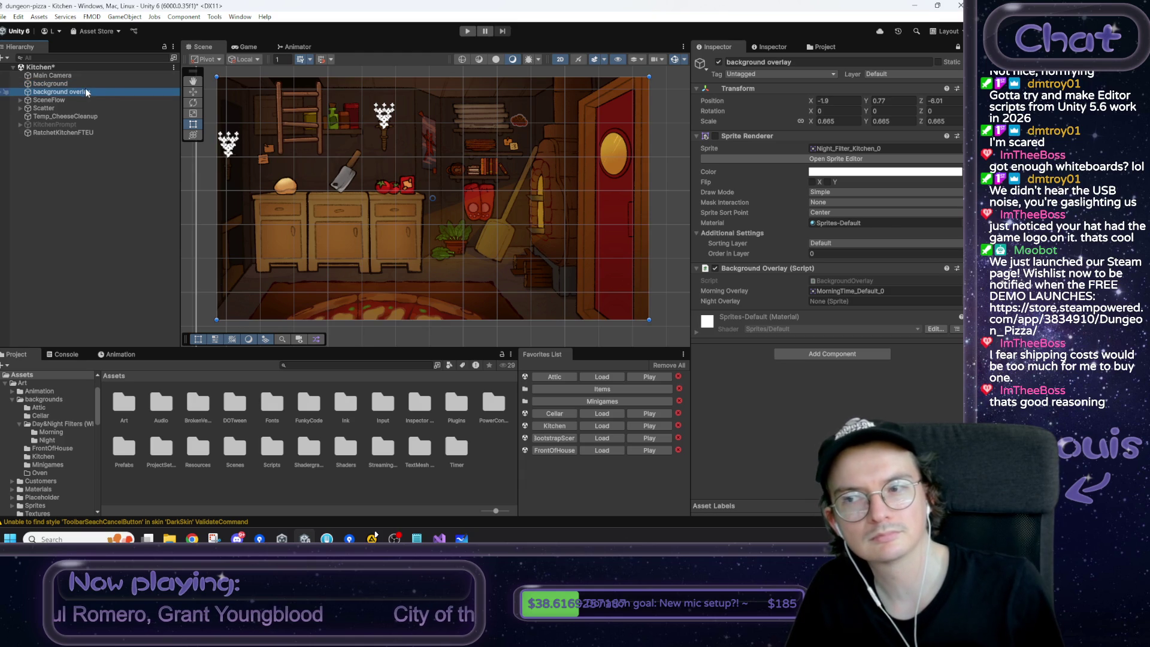
pyautogui.click(958, 47)
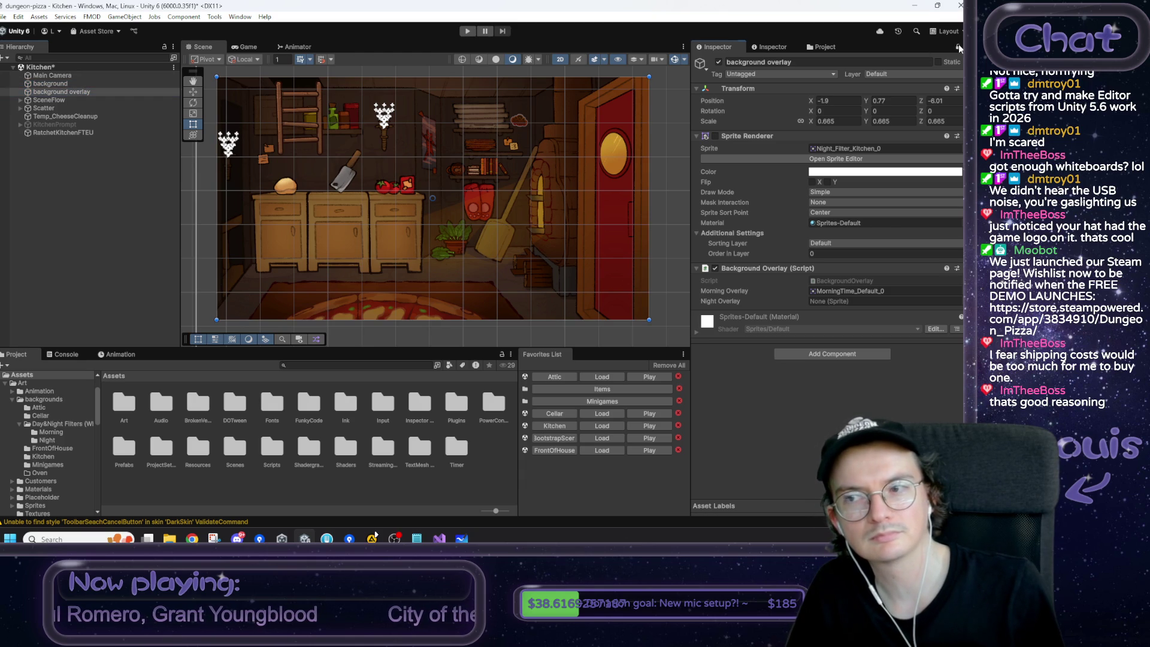
pyautogui.click(88, 93)
pyautogui.click(949, 101)
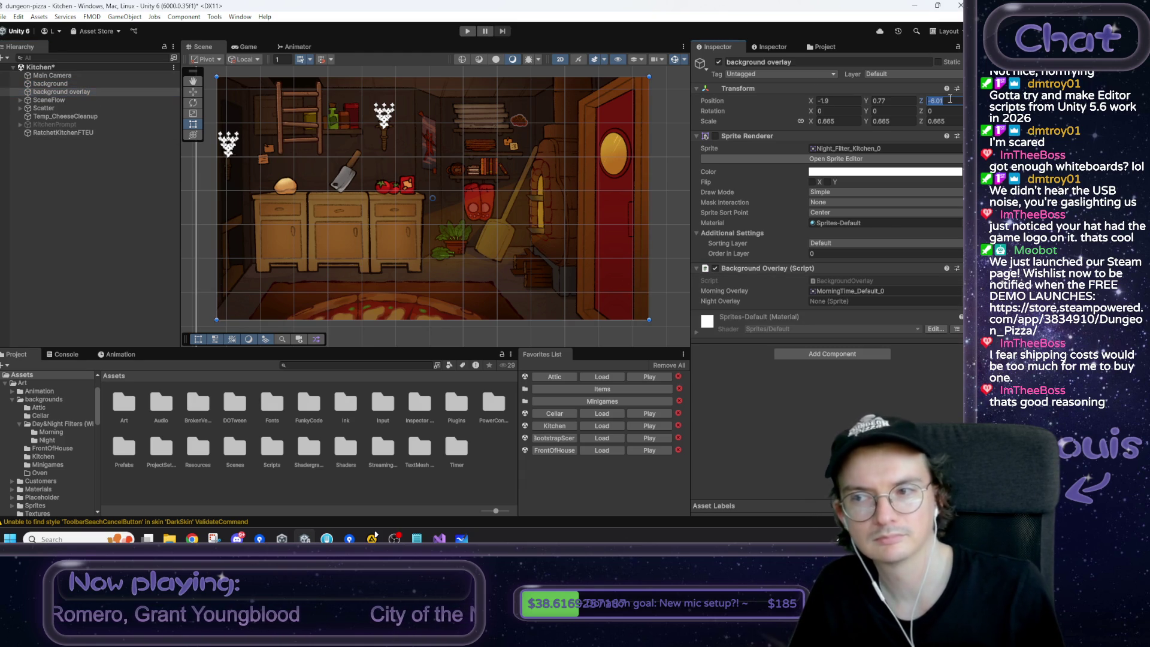
pyautogui.write('-10')
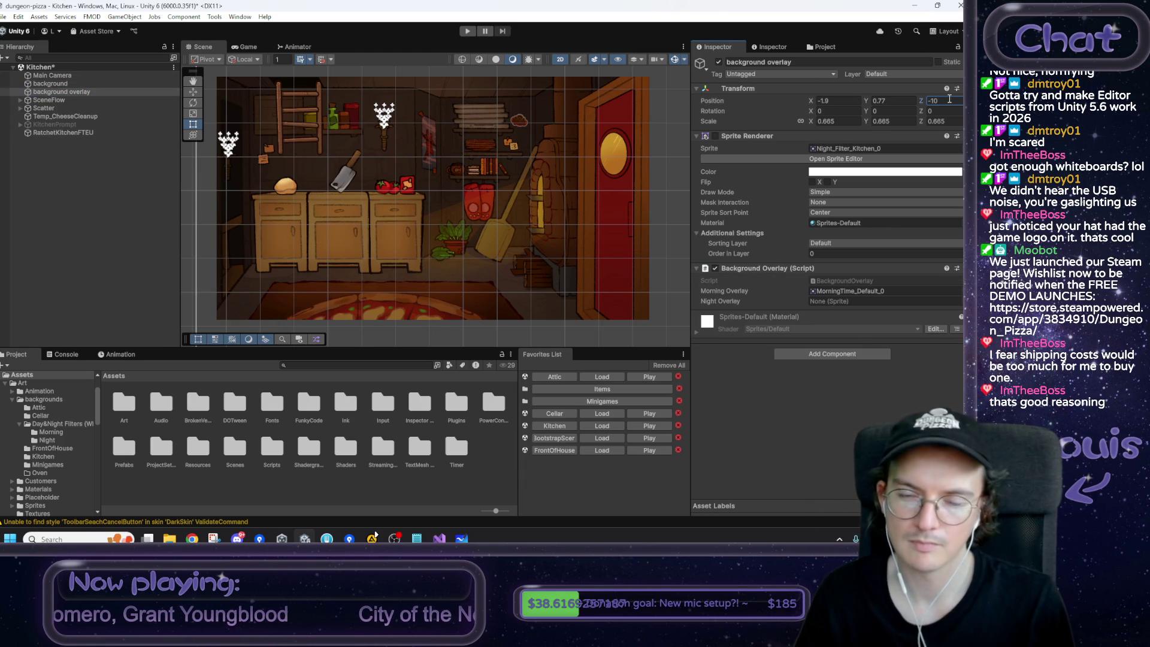
pyautogui.click(715, 137)
# Step: Adjust the overlay's Z position until it settles at -8, then disable its Sprite Renderer
pyautogui.click(937, 105)
pyautogui.write('-9.31')
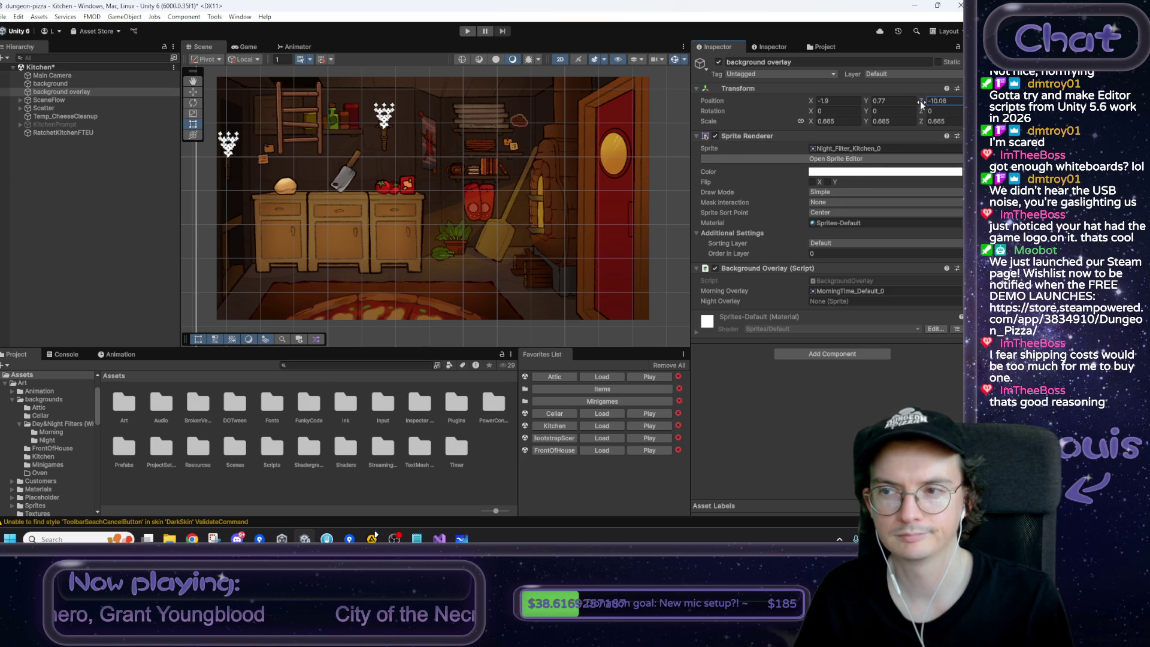
pyautogui.press('BackSpace')
pyautogui.press('BackSpace')
pyautogui.press('BackSpace')
pyautogui.write('7.9')
pyautogui.doubleClick(938, 100)
pyautogui.click(941, 101)
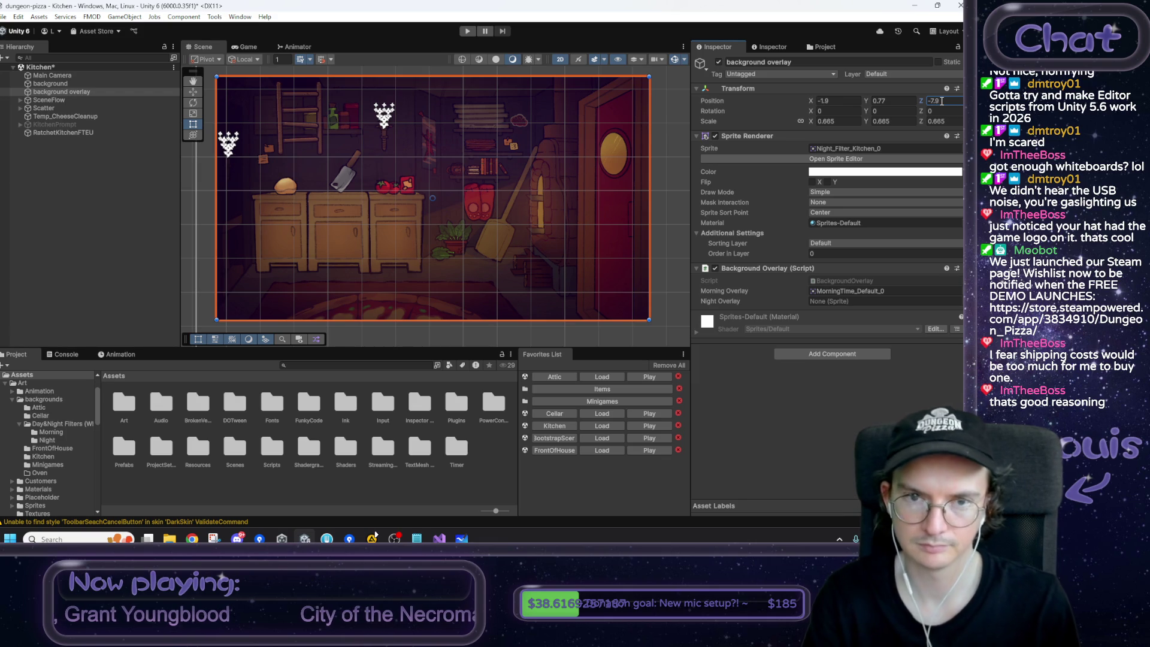
pyautogui.press('BackSpace')
pyautogui.press('BackSpace')
pyautogui.press('BackSpace')
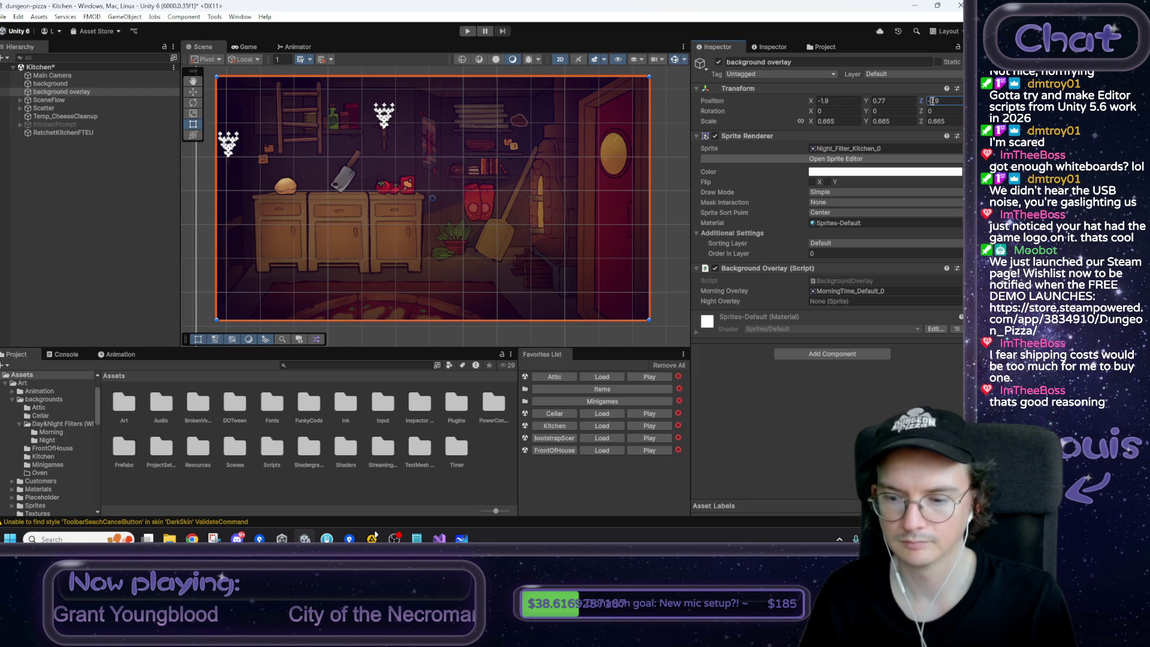
pyautogui.write('1')
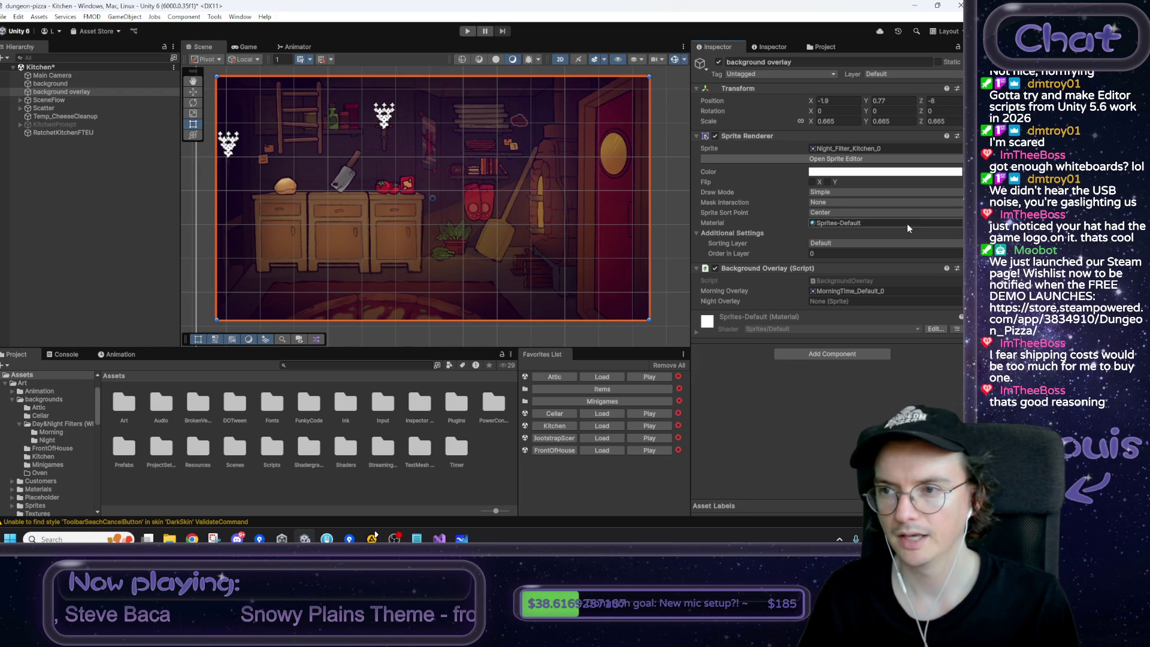
pyautogui.moveTo(923, 101)
pyautogui.mouseDown()
pyautogui.moveTo(890, 101)
pyautogui.moveTo(900, 103)
pyautogui.mouseUp()
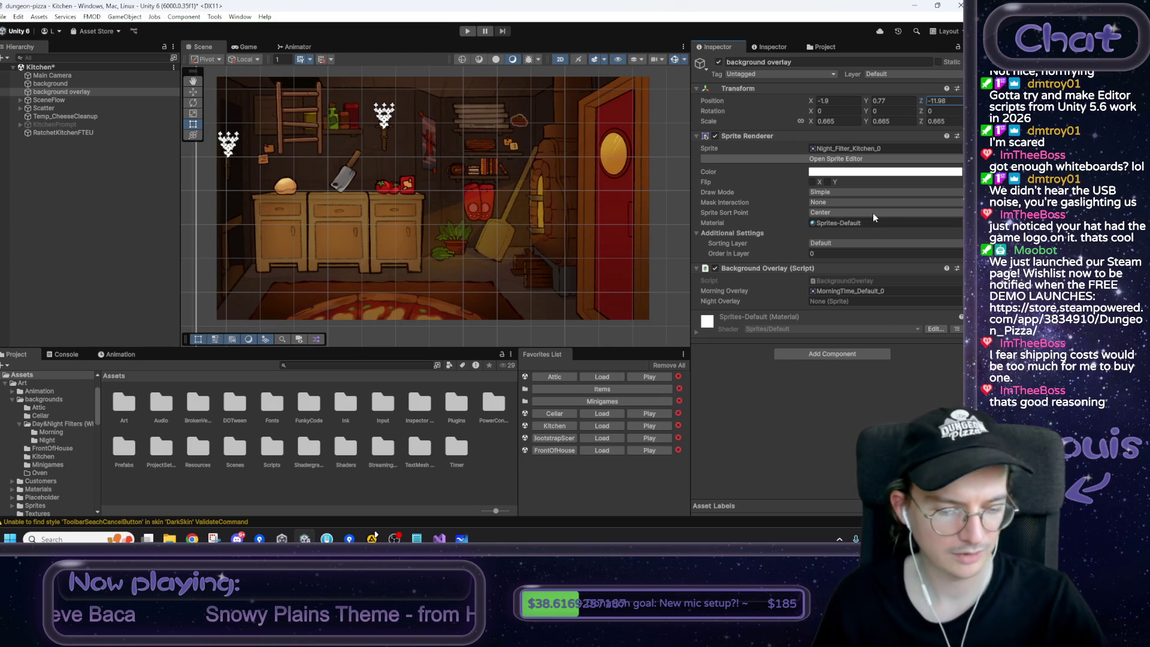
pyautogui.write('-8')
pyautogui.press('Return')
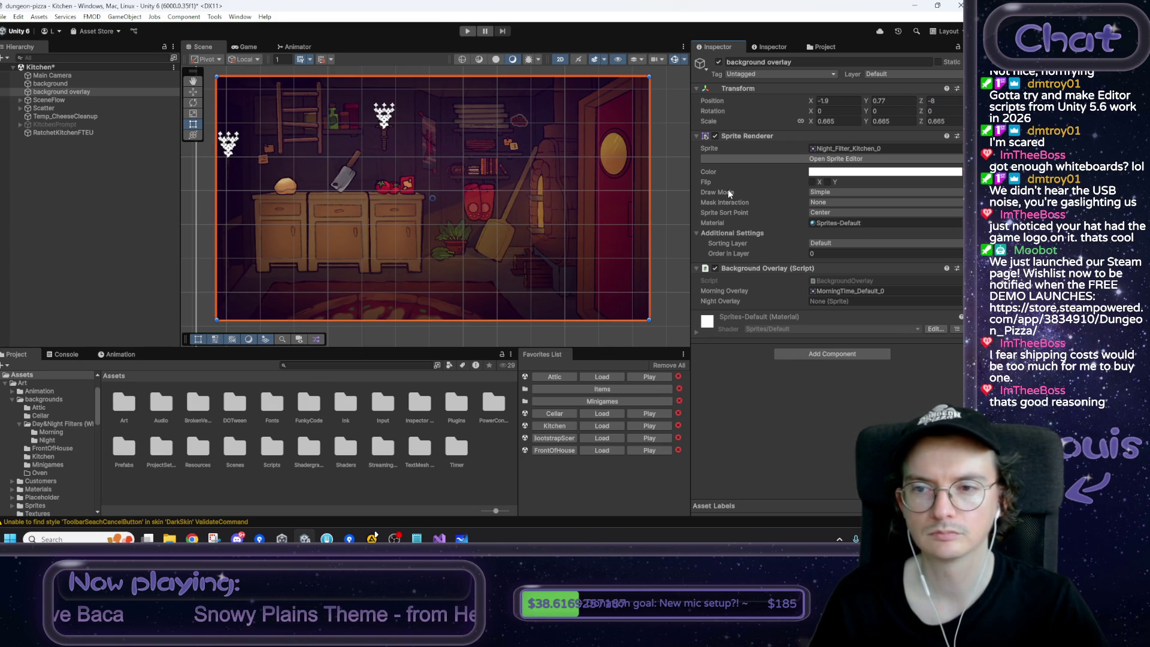
pyautogui.click(715, 137)
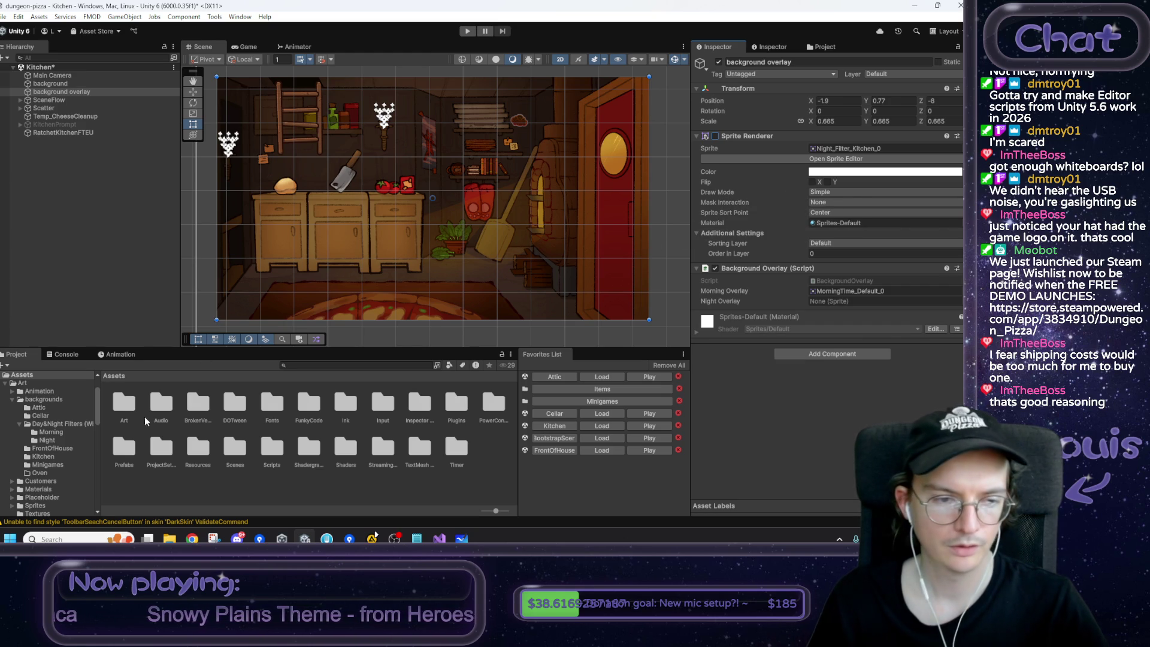
# Step: Drag the background overlay into Assets/Prefabs to create a prefab
pyautogui.doubleClick(131, 443)
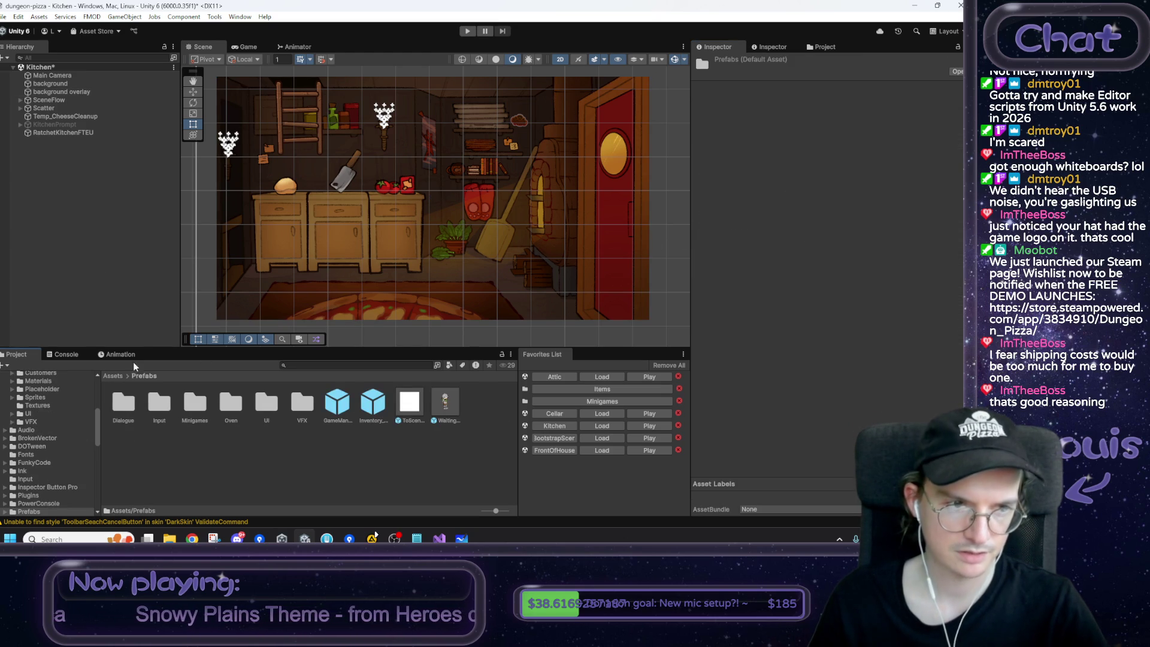
pyautogui.moveTo(62, 93); pyautogui.dragTo(239, 469)
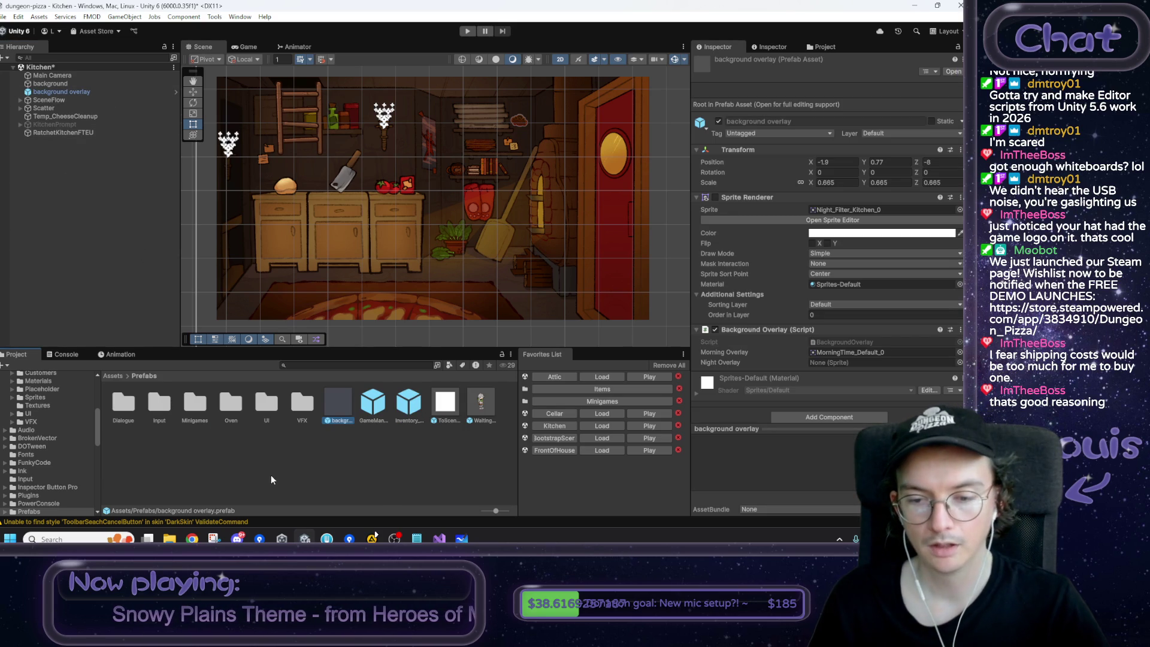
pyautogui.click(64, 94)
# Step: Browse the Project window from Assets into Art/backgrounds
pyautogui.click(113, 375)
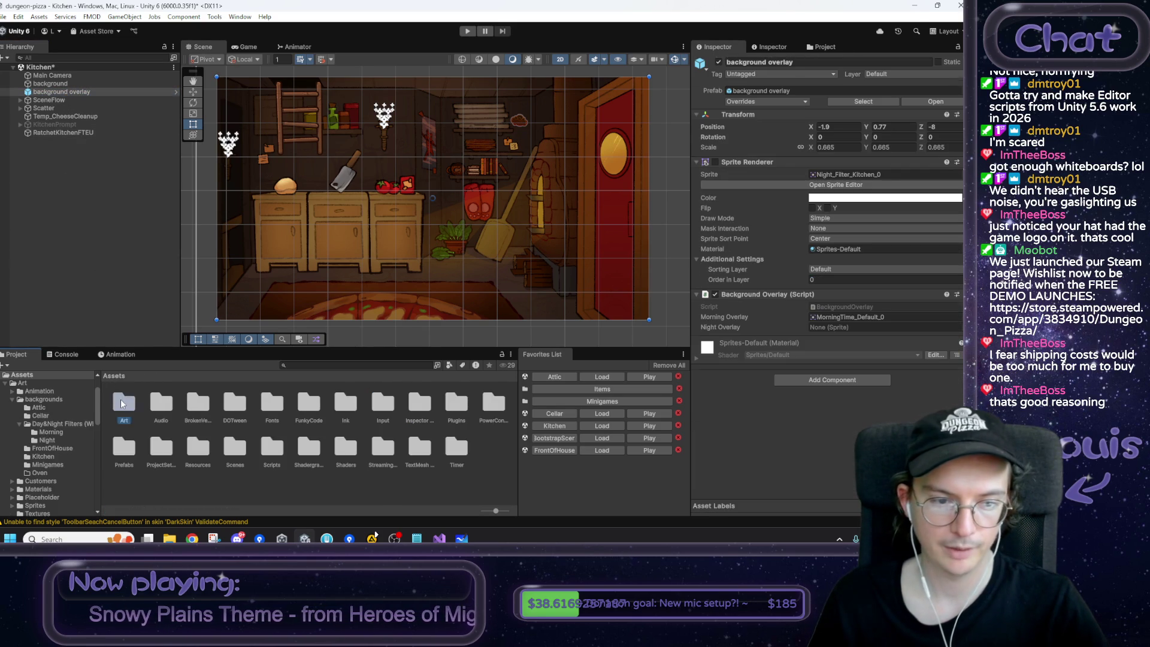
pyautogui.doubleClick(153, 409)
pyautogui.doubleClick(152, 409)
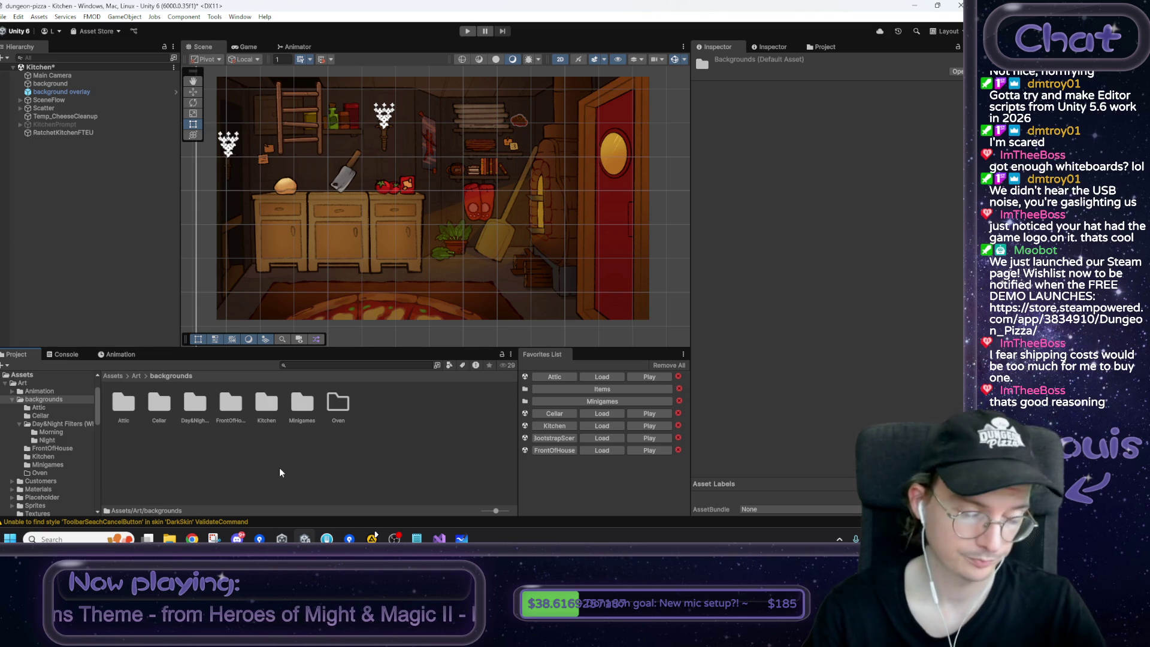
# Step: Browse the Project window to backgrounds/Day&Night Filters/Night
pyautogui.click(69, 91)
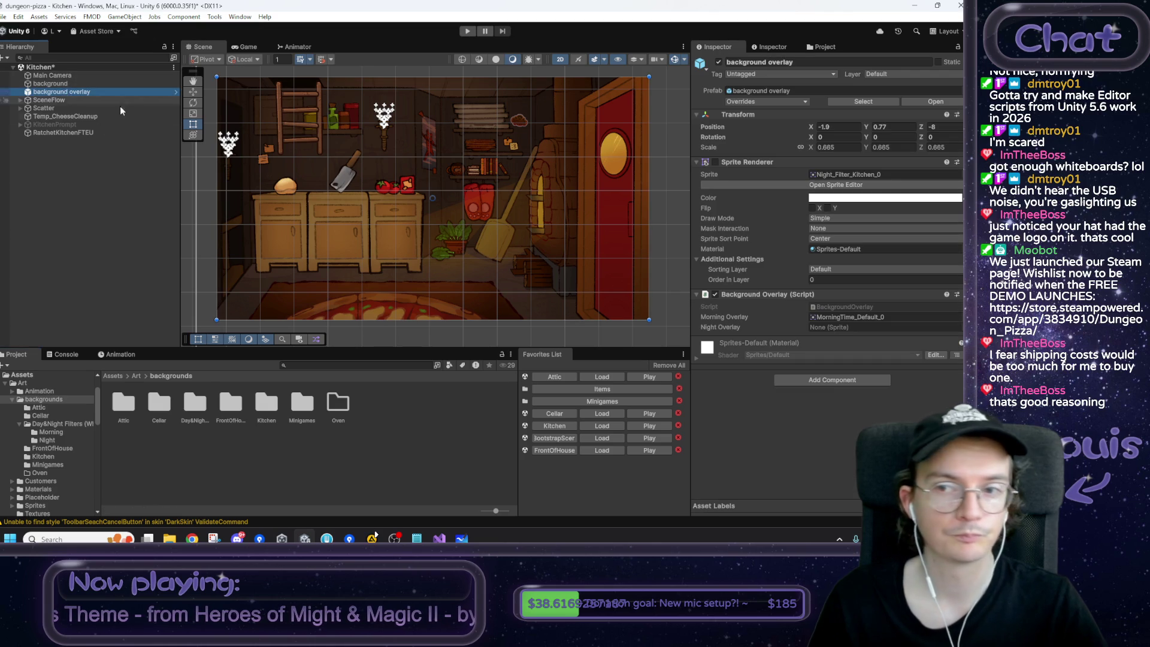
pyautogui.doubleClick(269, 404)
pyautogui.click(183, 377)
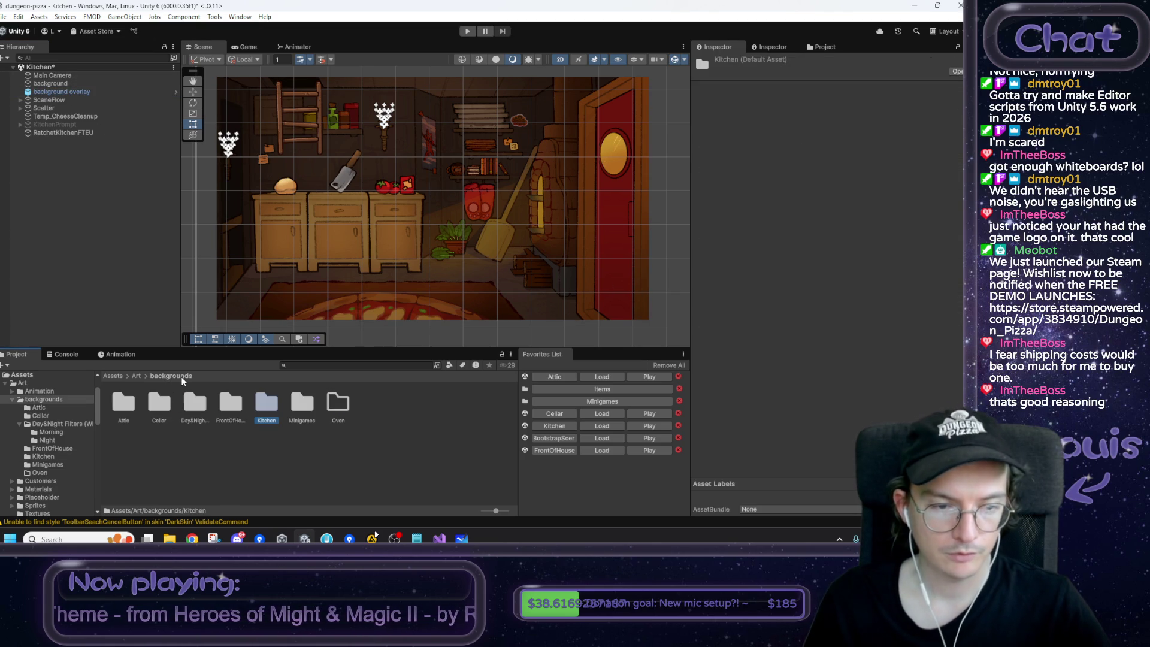
pyautogui.doubleClick(196, 401)
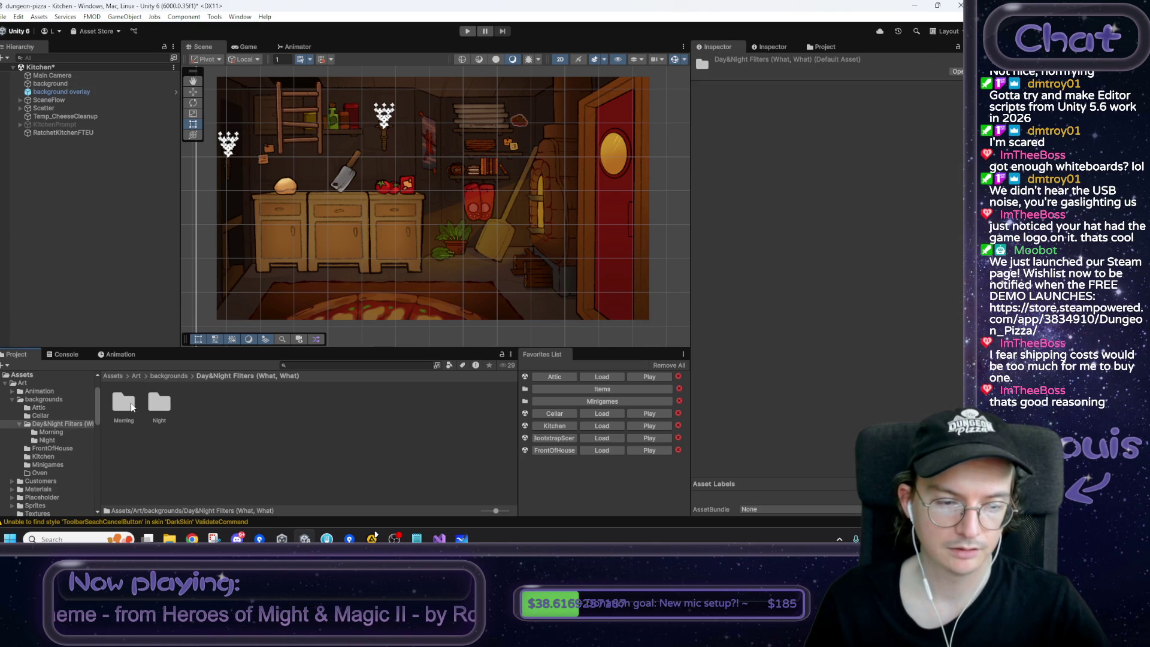
pyautogui.doubleClick(159, 403)
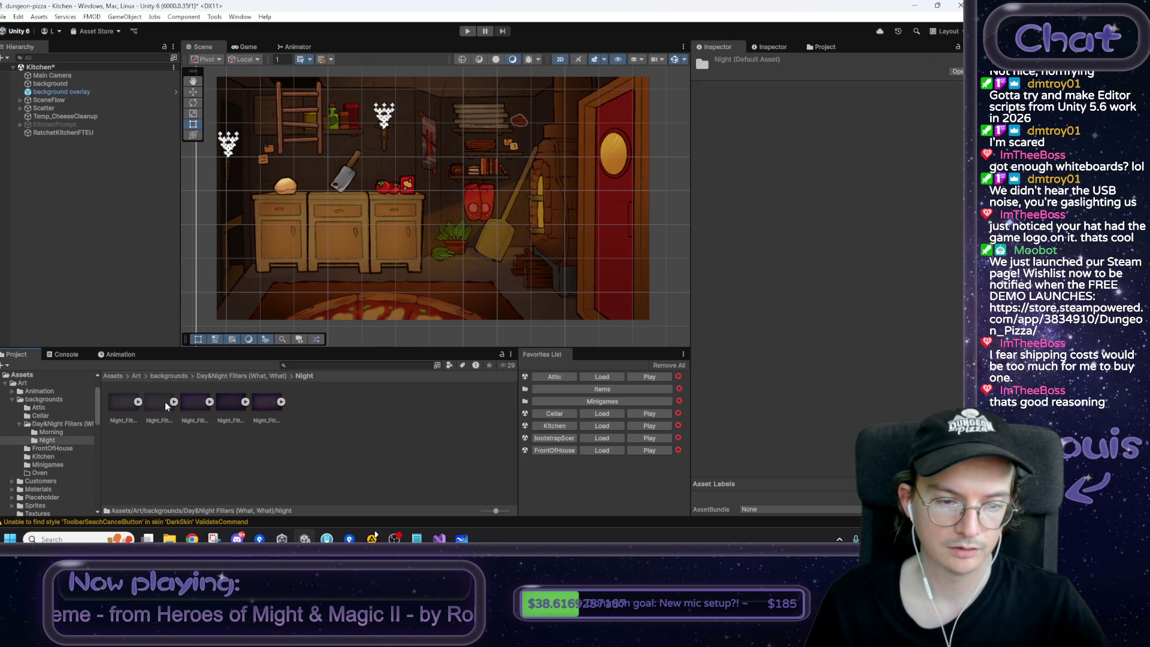
# Step: Show the Night assets as a list and drop Night_Filter_Kitchen into the overlay's Night Overlay field
pyautogui.click(63, 92)
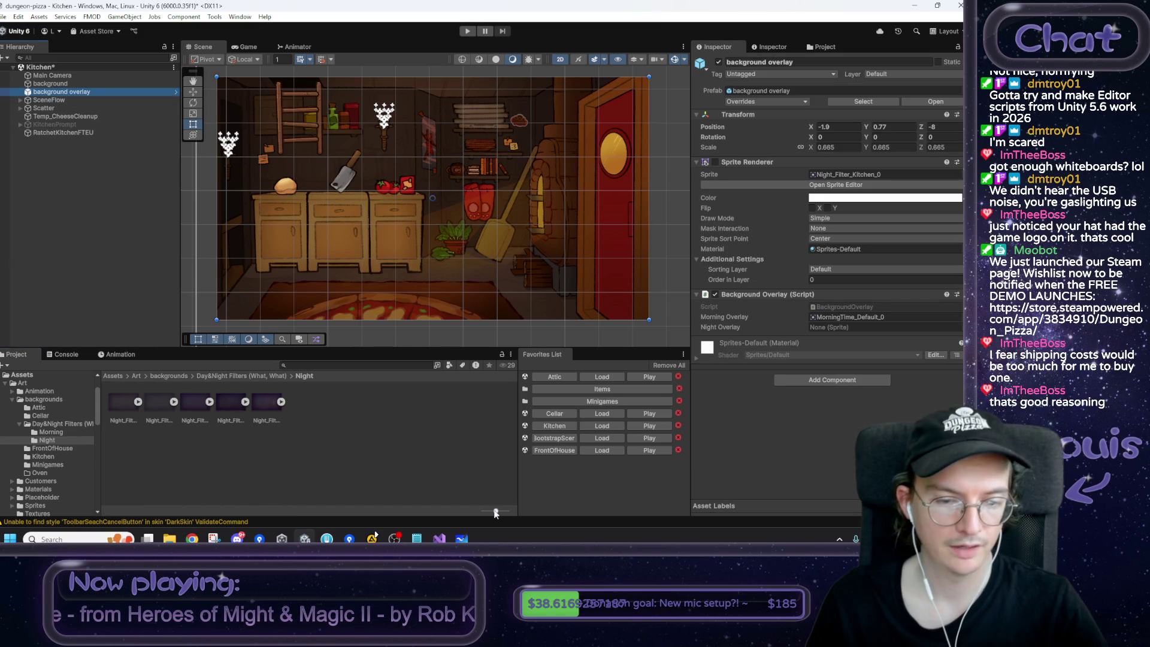
pyautogui.moveTo(496, 513); pyautogui.dragTo(482, 513)
pyautogui.moveTo(153, 418)
pyautogui.mouseDown()
pyautogui.moveTo(856, 336)
pyautogui.moveTo(850, 327)
pyautogui.mouseUp()
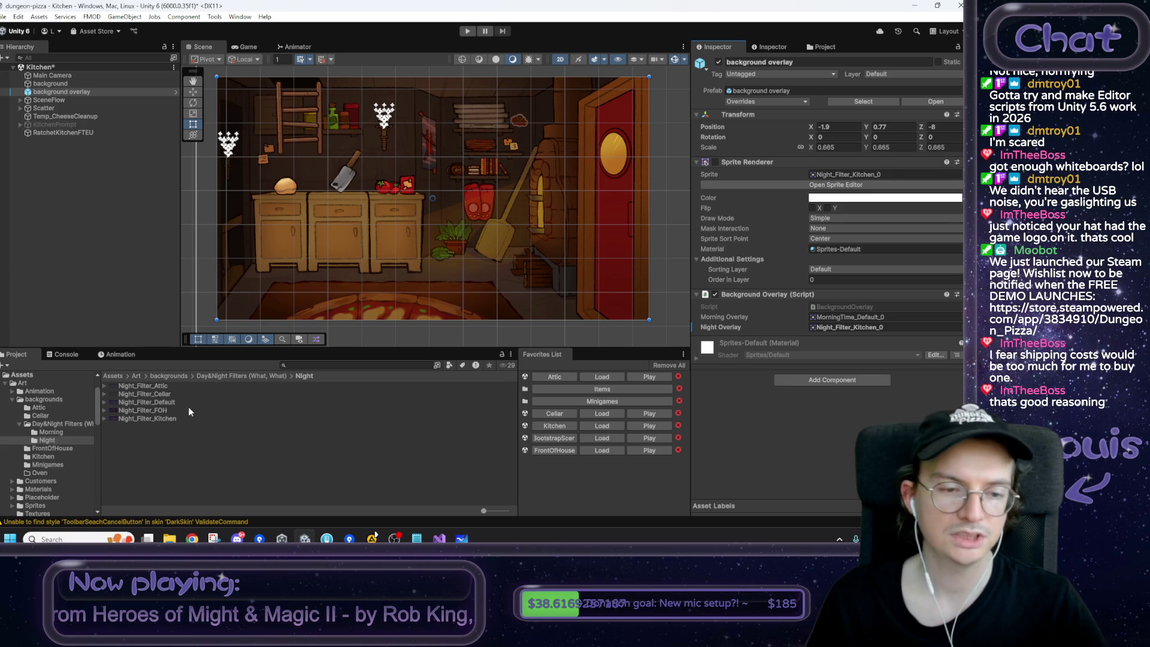
# Step: Rename the 'Day&Night Filters (What, What)' folder to 'Day and Night Filters'
pyautogui.click(227, 376)
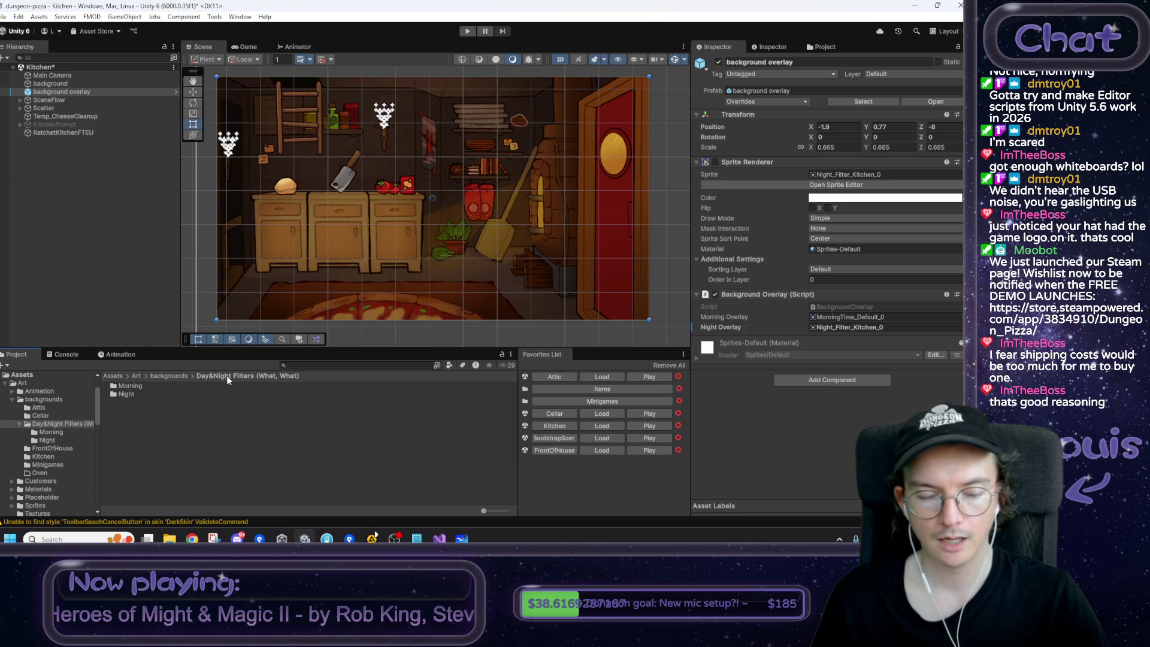
pyautogui.click(168, 375)
pyautogui.click(152, 402)
pyautogui.click(152, 403)
pyautogui.moveTo(170, 402); pyautogui.dragTo(289, 409)
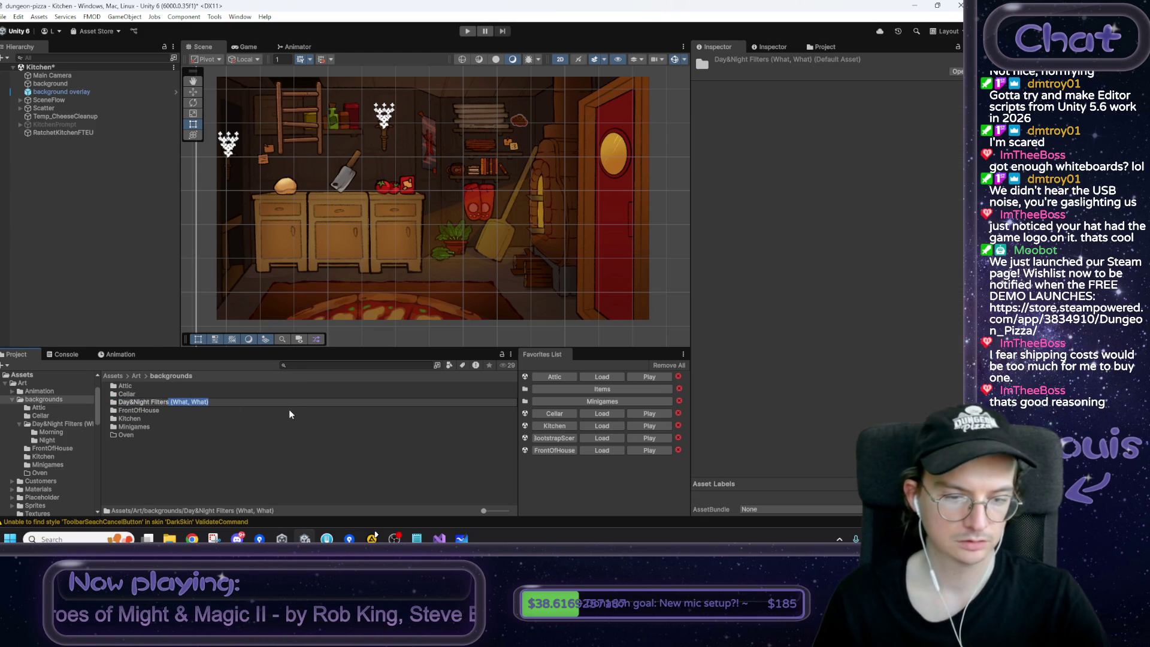
pyautogui.press('BackSpace')
pyautogui.press('Return')
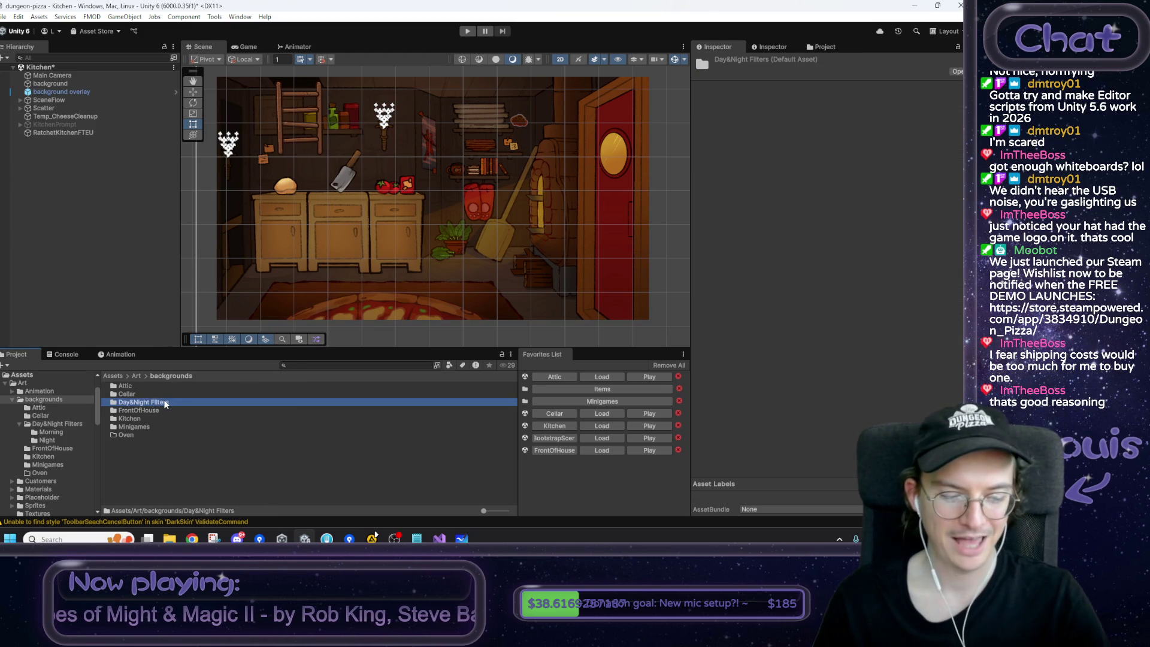
pyautogui.click(164, 403)
pyautogui.click(178, 402)
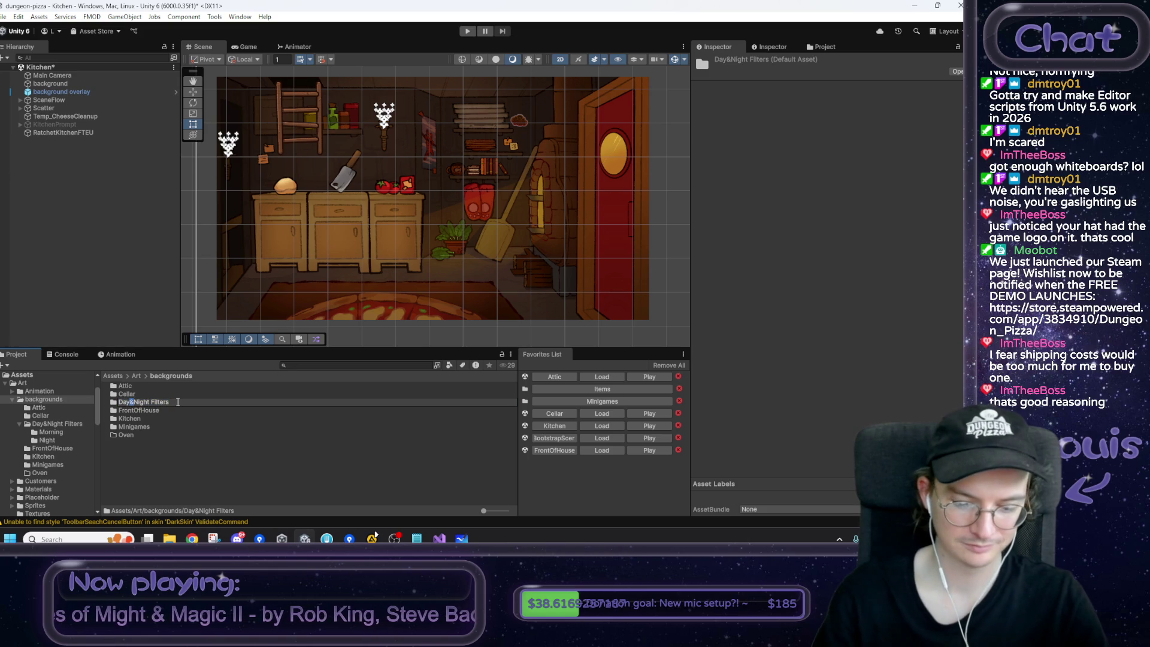
pyautogui.write('and')
pyautogui.press('Return')
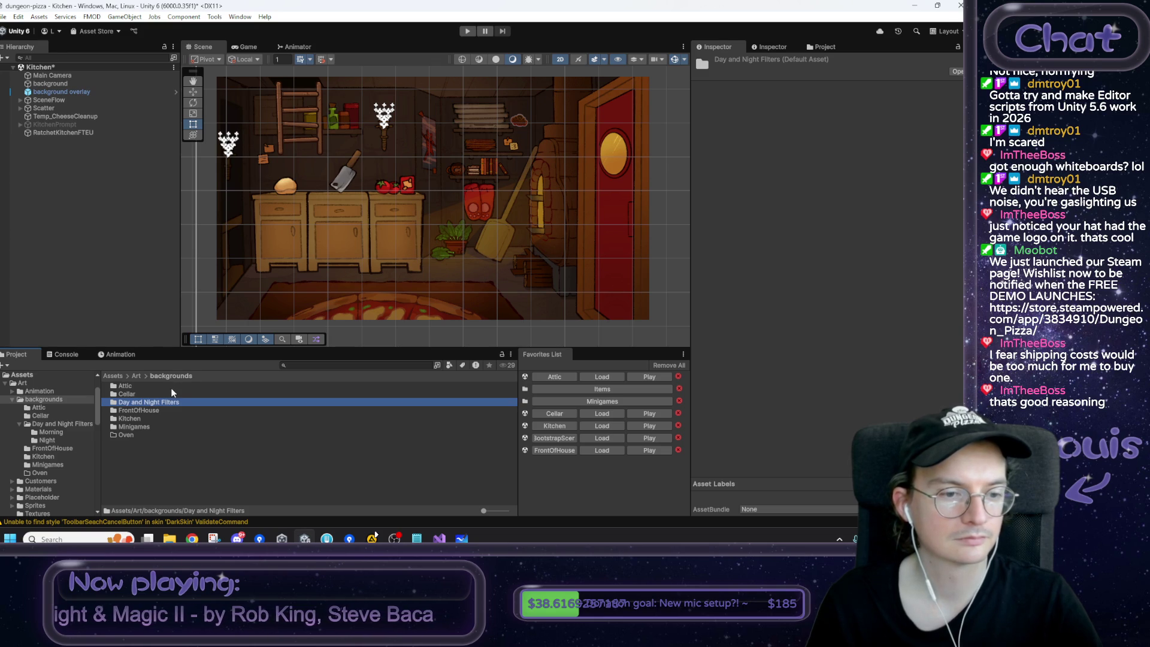
# Step: Open the Day and Night Filters/Night folder and load the FrontOfHouse scene
pyautogui.click(225, 471)
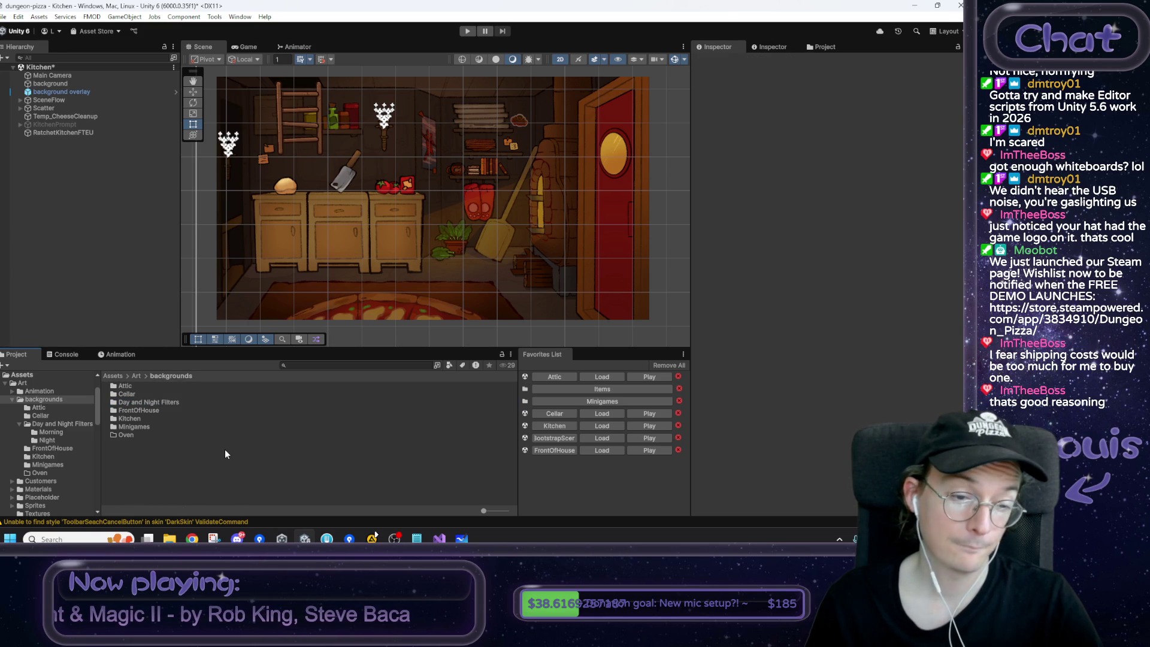
pyautogui.doubleClick(134, 403)
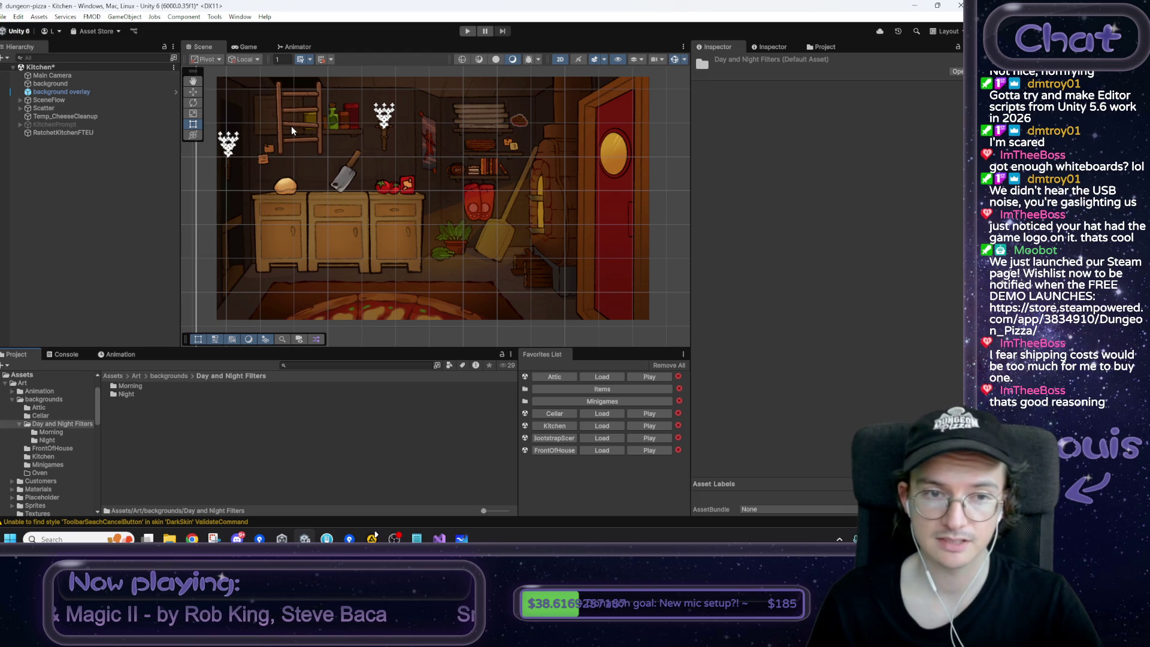
pyautogui.doubleClick(130, 395)
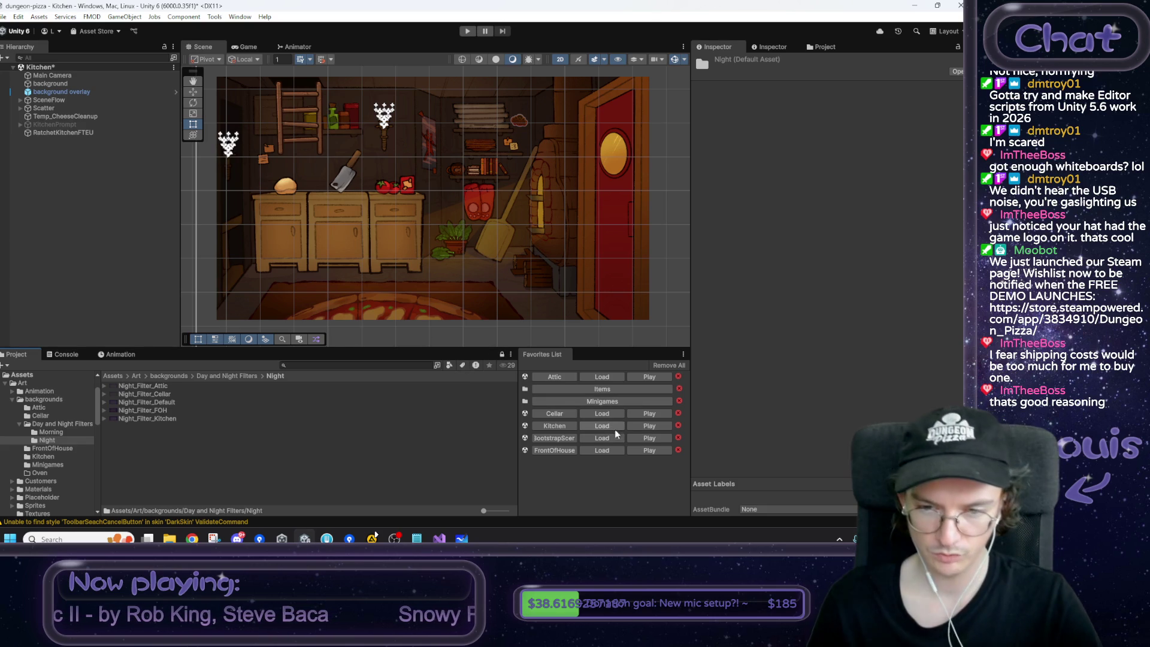
pyautogui.click(605, 449)
# Step: Confirm the switch to FrontOfHouse and dock a second Project browser showing Prefabs
pyautogui.click(470, 294)
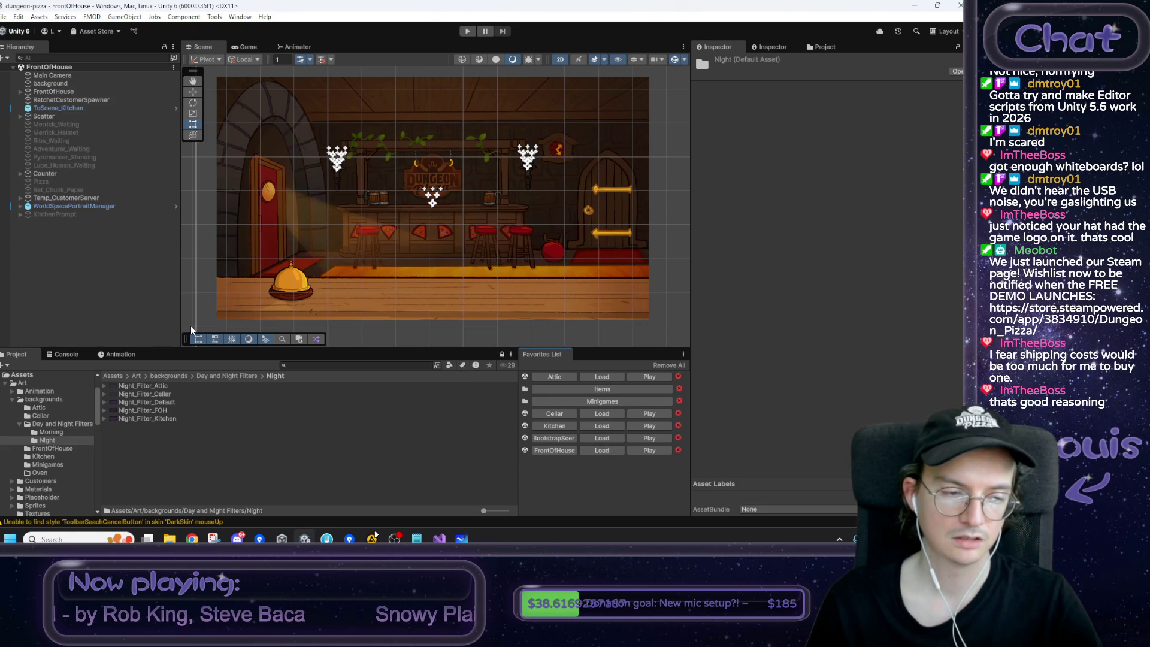
pyautogui.rightClick(24, 357)
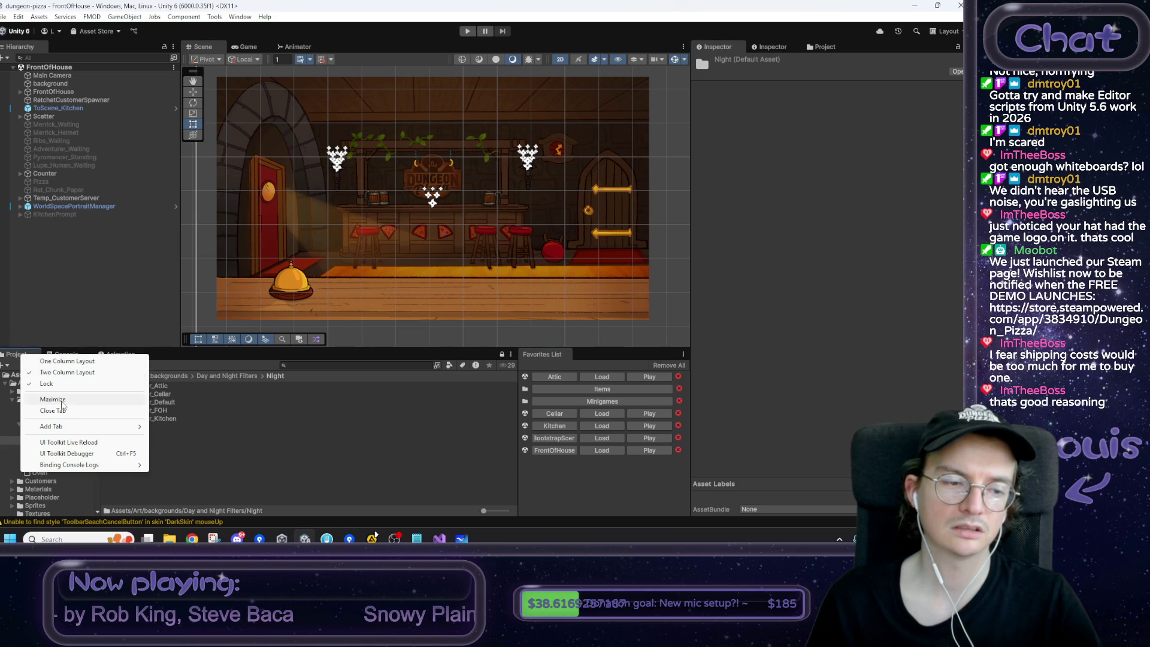
pyautogui.click(396, 429)
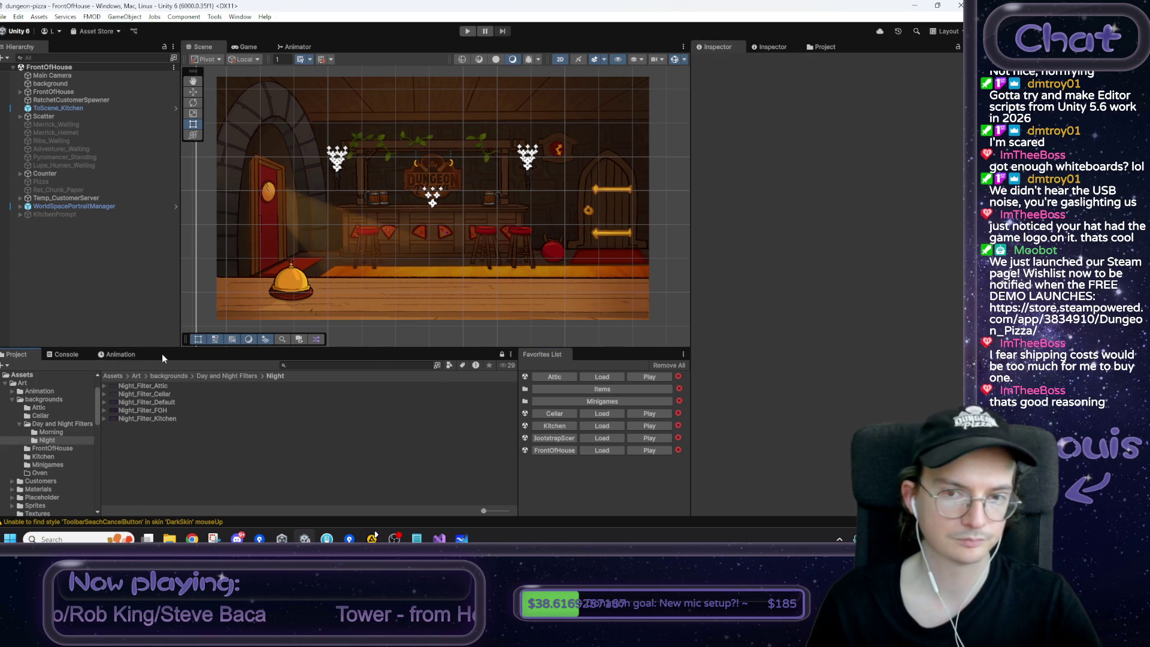
pyautogui.moveTo(825, 47)
pyautogui.mouseDown()
pyautogui.moveTo(714, 190)
pyautogui.moveTo(465, 386)
pyautogui.moveTo(505, 411)
pyautogui.mouseUp()
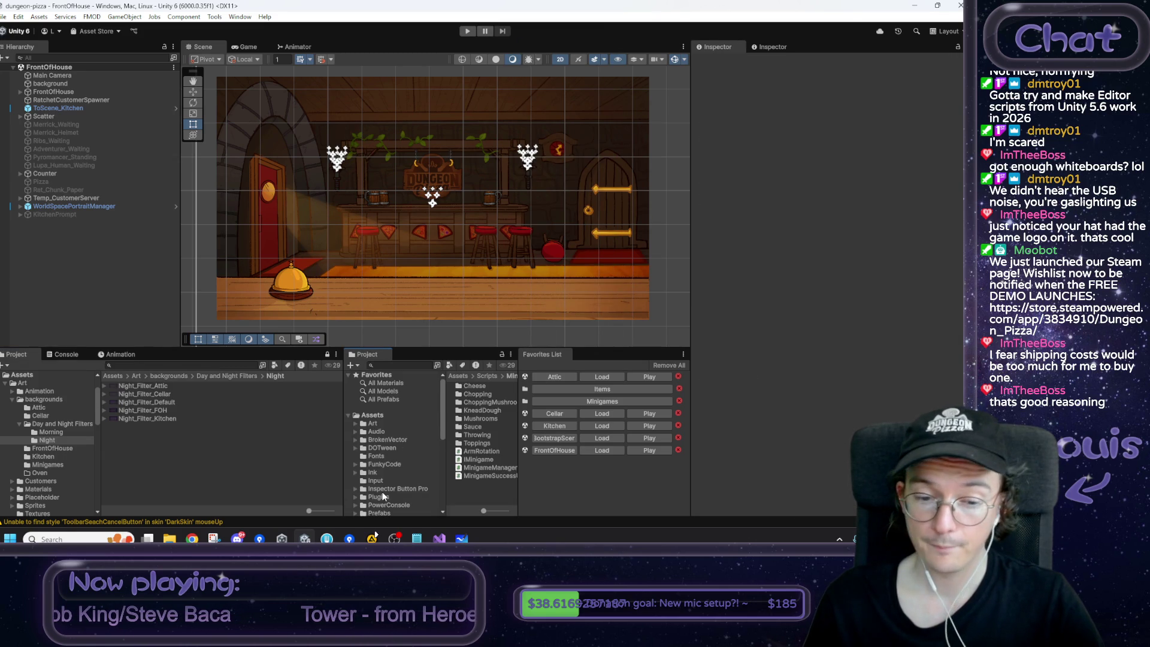
pyautogui.click(380, 512)
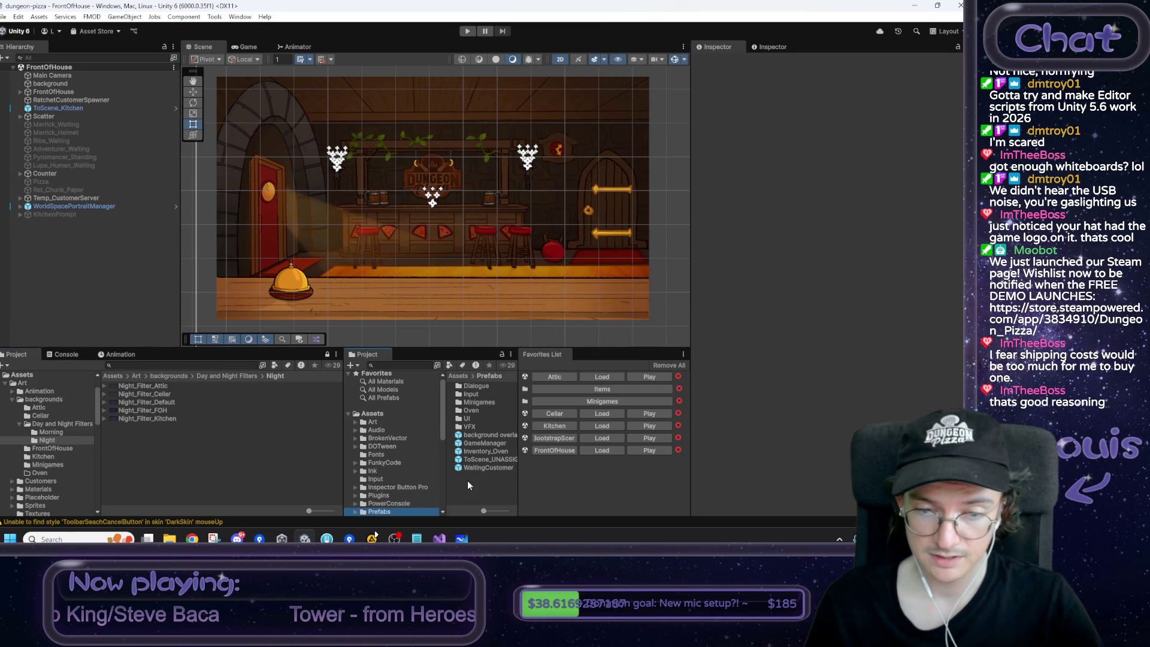
# Step: Add the overlay prefab below background with Night_Filter_FOH as Night Overlay, then load Cellar
pyautogui.moveTo(484, 433)
pyautogui.mouseDown()
pyautogui.moveTo(335, 335)
pyautogui.moveTo(91, 271)
pyautogui.mouseUp()
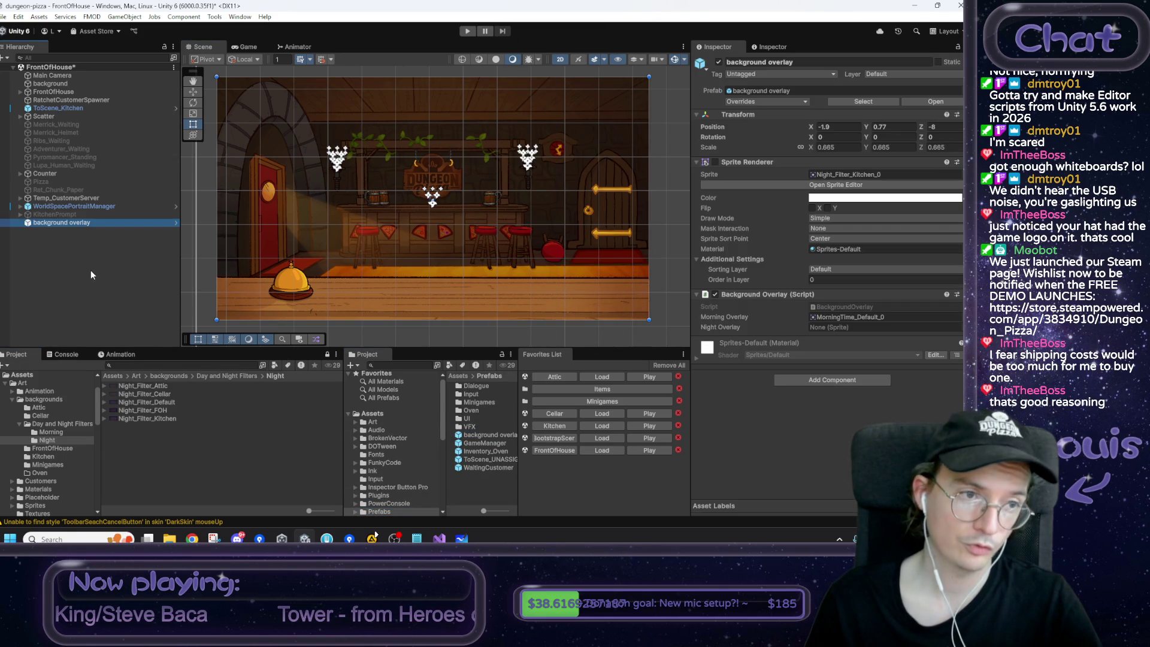
pyautogui.click(716, 162)
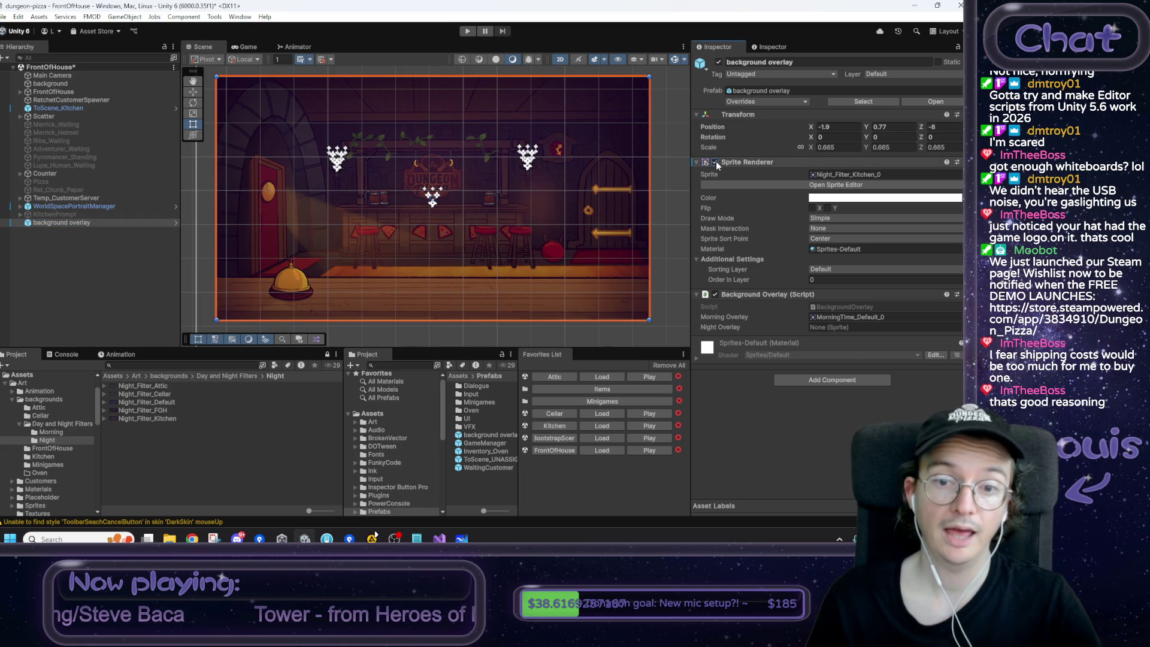
pyautogui.moveTo(60, 224); pyautogui.dragTo(60, 88)
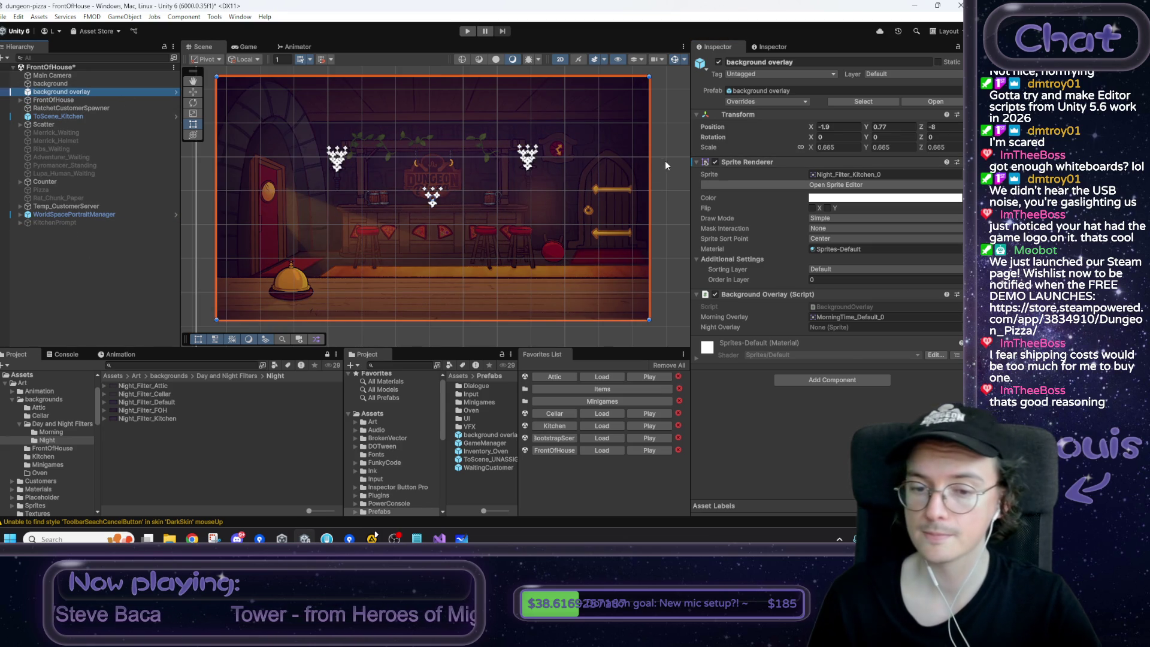
pyautogui.click(716, 162)
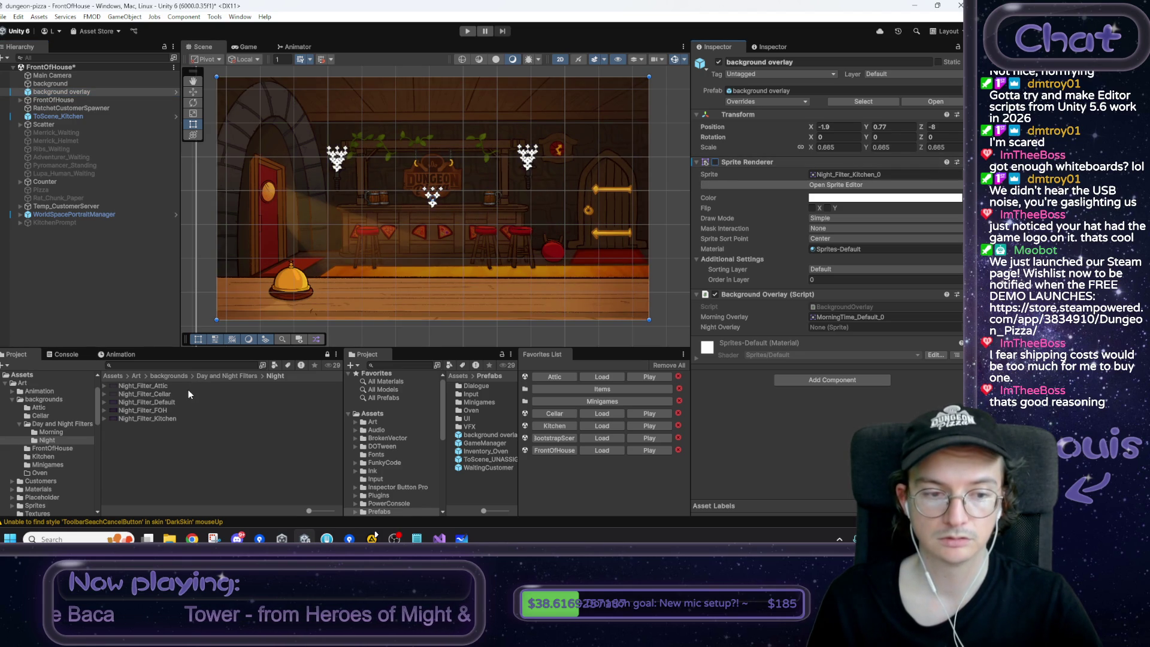
pyautogui.moveTo(156, 409)
pyautogui.mouseDown()
pyautogui.moveTo(688, 360)
pyautogui.moveTo(829, 329)
pyautogui.mouseUp()
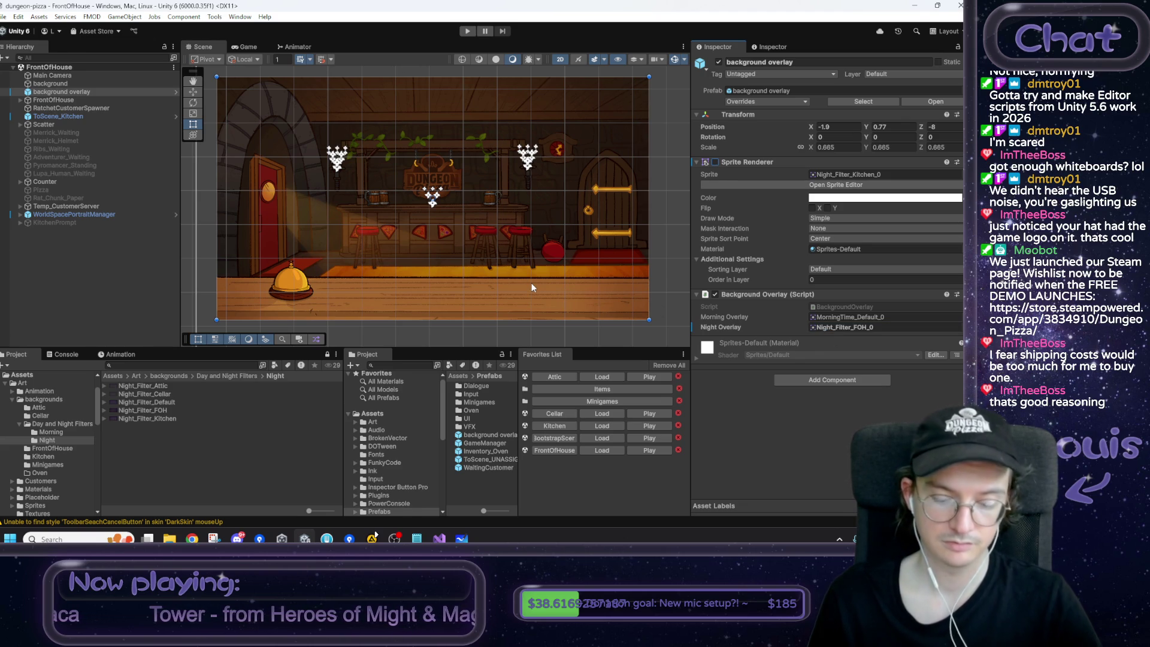
pyautogui.click(604, 415)
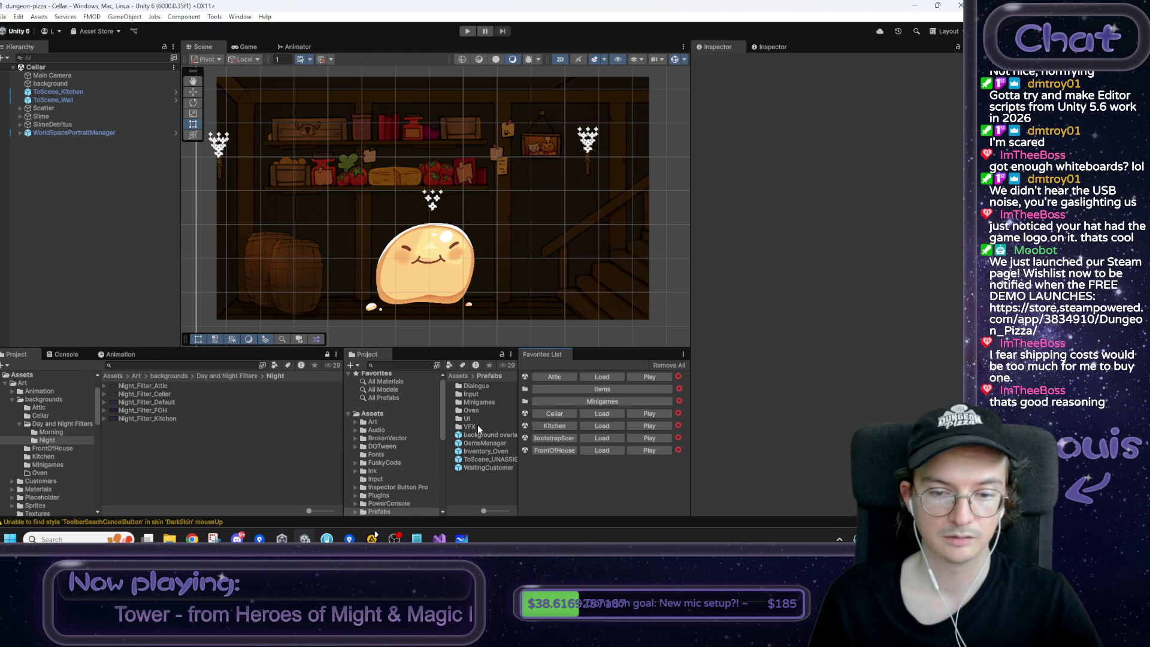
# Step: Drop the overlay prefab into the Cellar Hierarchy and assign Night_Filter_Cellar as its Night Overlay
pyautogui.moveTo(484, 436)
pyautogui.mouseDown()
pyautogui.moveTo(167, 257)
pyautogui.moveTo(51, 90)
pyautogui.mouseUp()
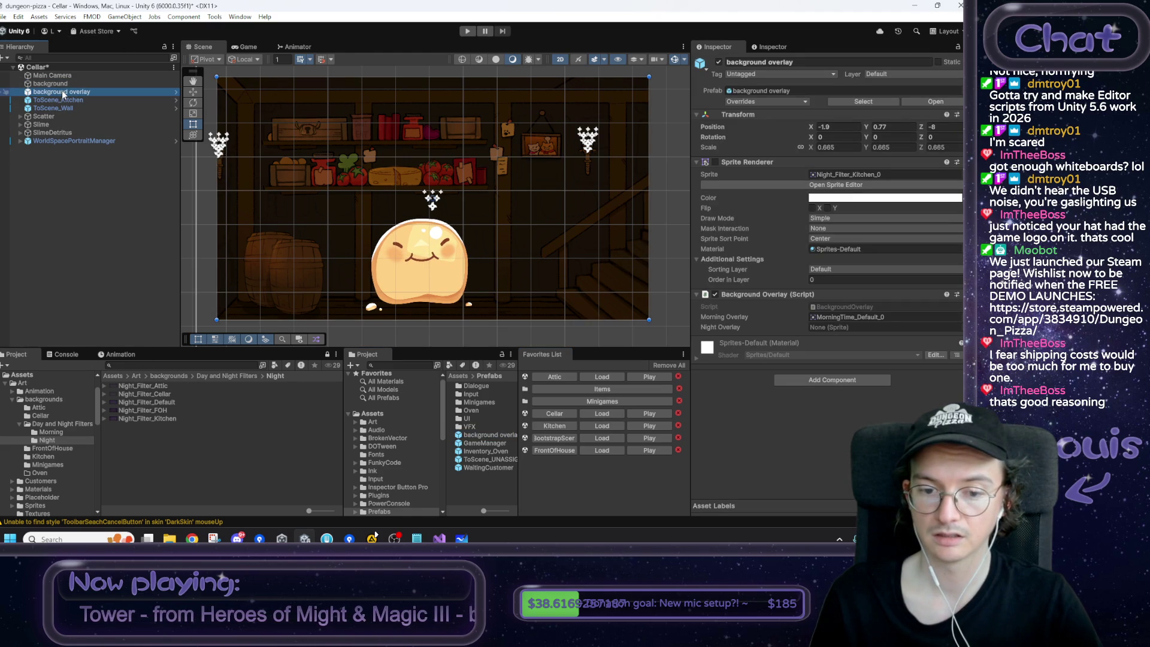
pyautogui.moveTo(153, 394); pyautogui.dragTo(836, 330)
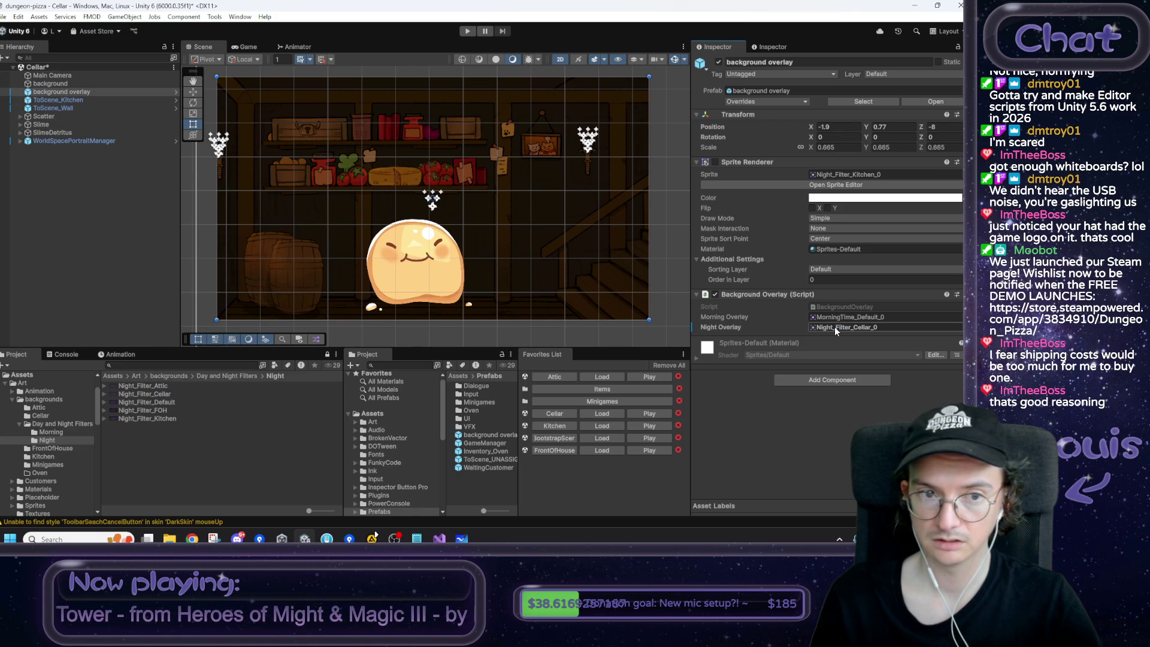
pyautogui.click(206, 260)
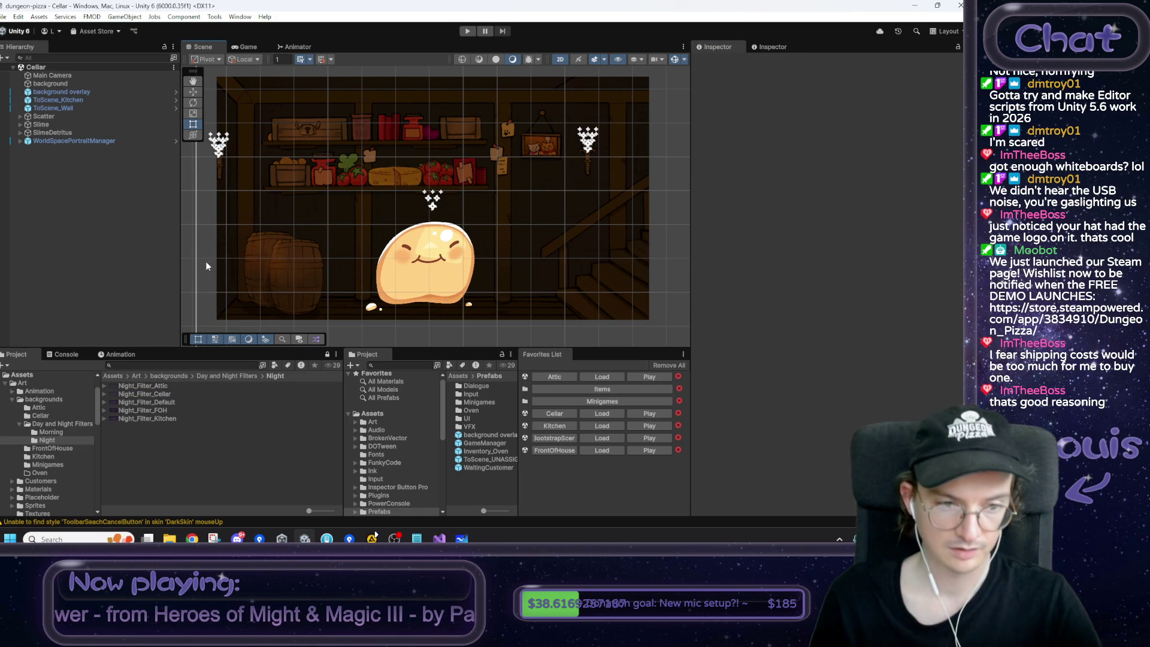
# Step: Inspect the Night_Filter_Default sprite, return the second browser to Assets, and load Attic
pyautogui.click(159, 403)
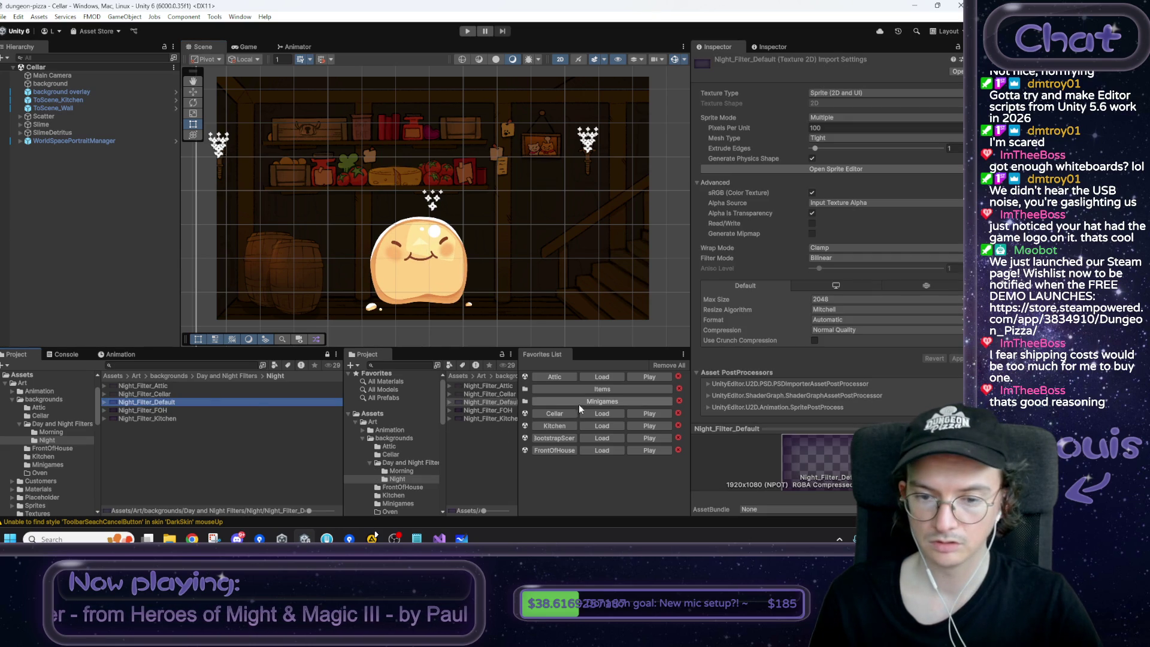
pyautogui.click(455, 384)
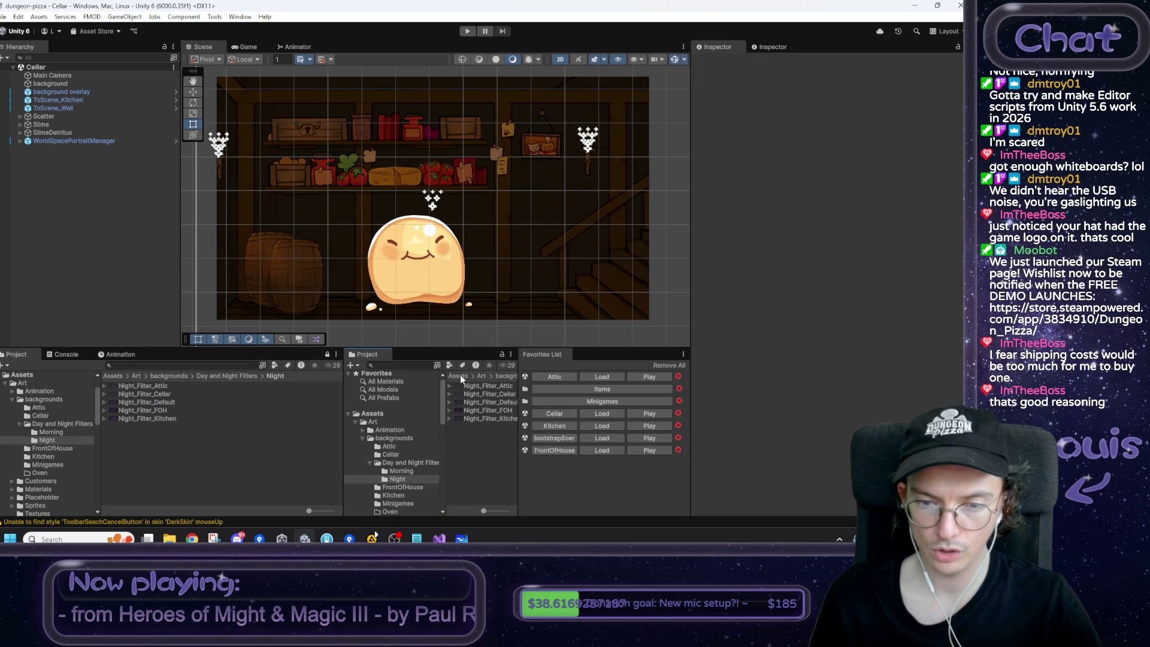
pyautogui.click(459, 375)
pyautogui.click(594, 378)
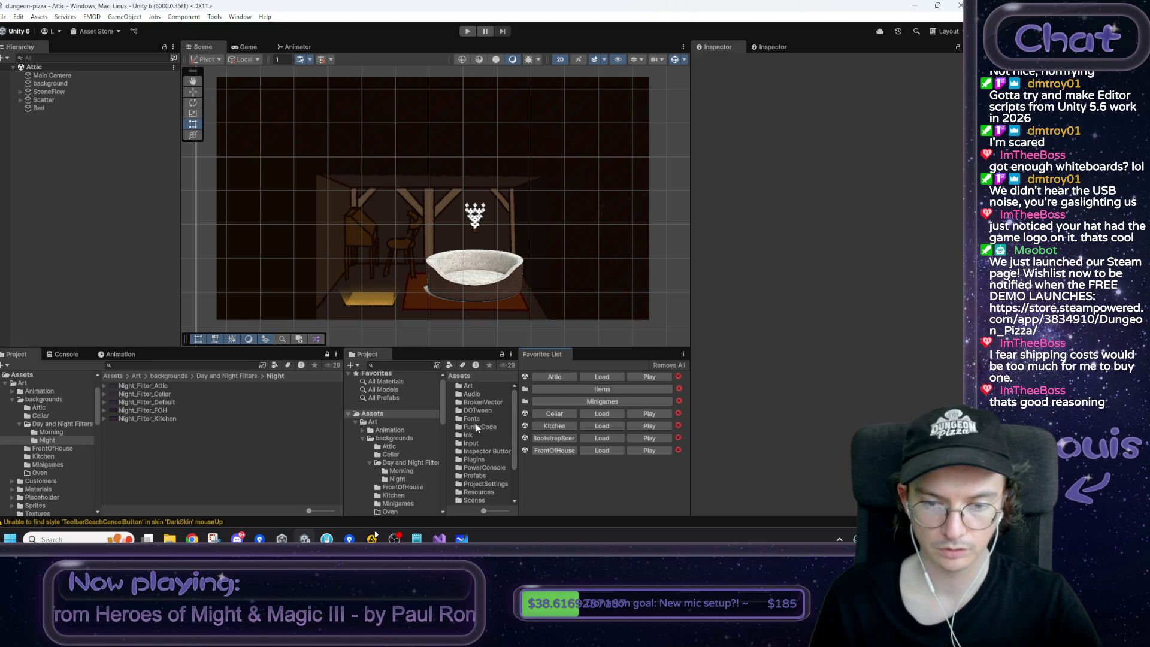
# Step: Add the overlay prefab to the Attic scene with Night_Filter_Attic as its Night Overlay
pyautogui.doubleClick(479, 475)
pyautogui.moveTo(479, 434)
pyautogui.mouseDown()
pyautogui.moveTo(420, 360)
pyautogui.moveTo(46, 90)
pyautogui.mouseUp()
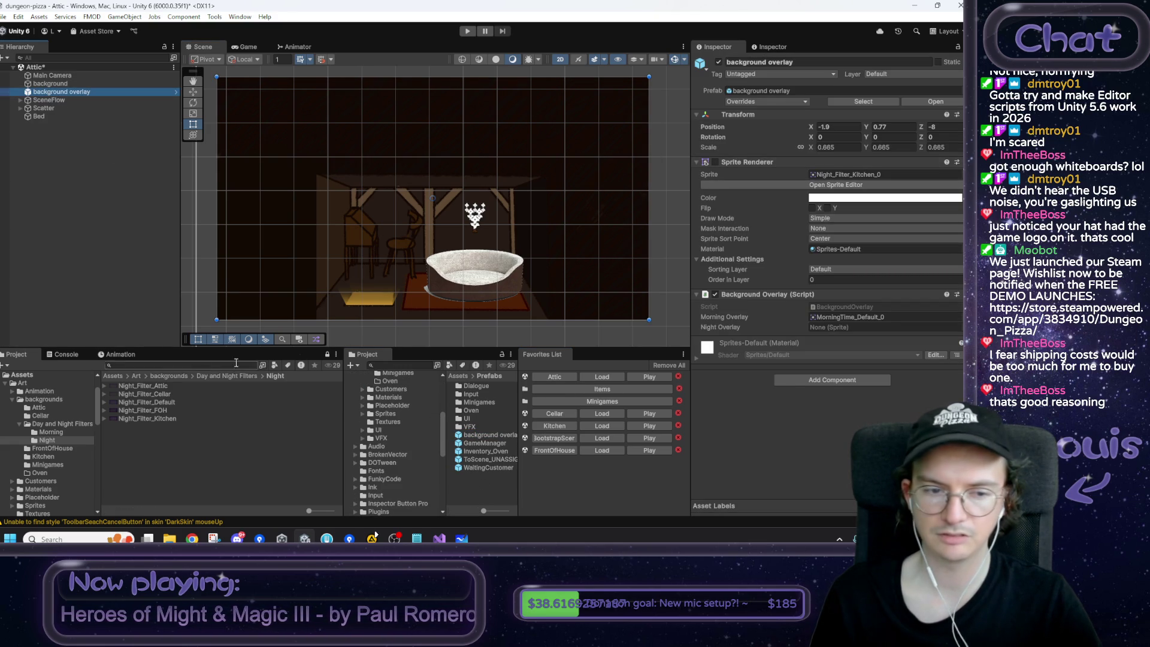
pyautogui.moveTo(150, 385)
pyautogui.mouseDown()
pyautogui.moveTo(827, 367)
pyautogui.moveTo(844, 324)
pyautogui.mouseUp()
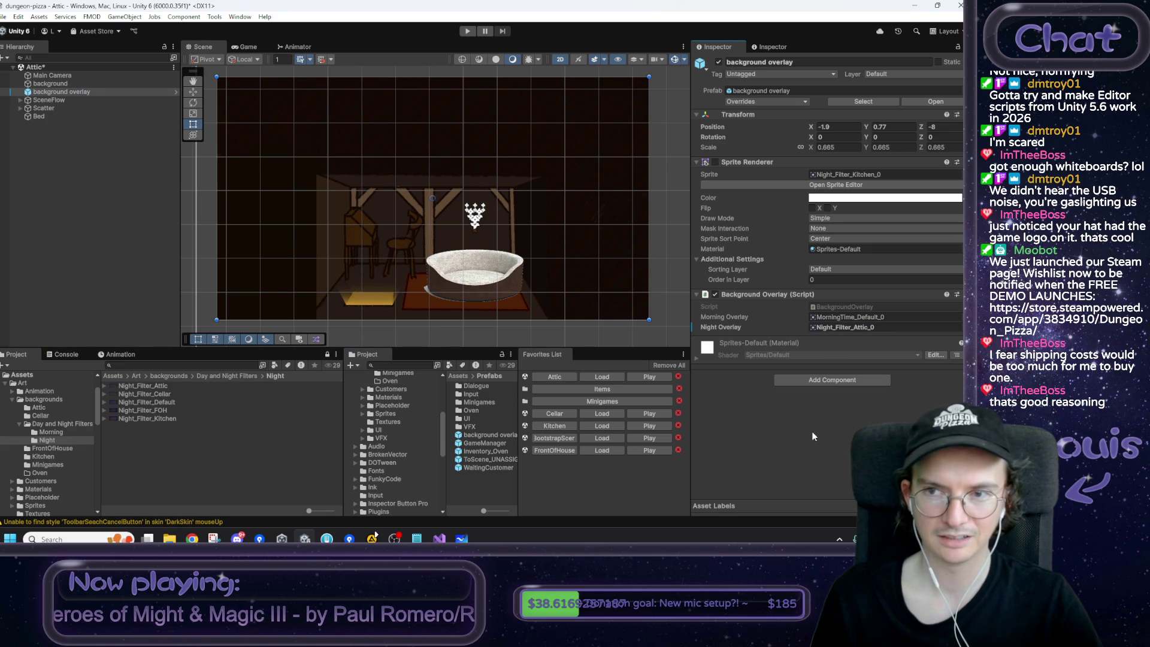
# Step: Close the second Project browser tab and clear the selection
pyautogui.rightClick(366, 355)
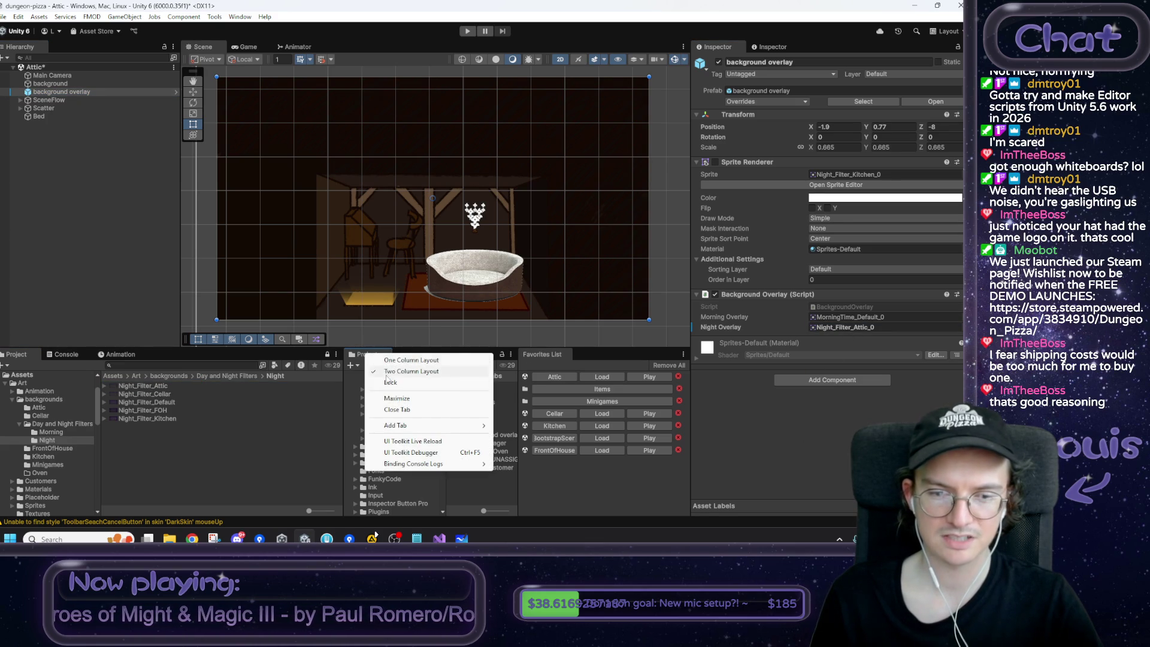
pyautogui.click(400, 411)
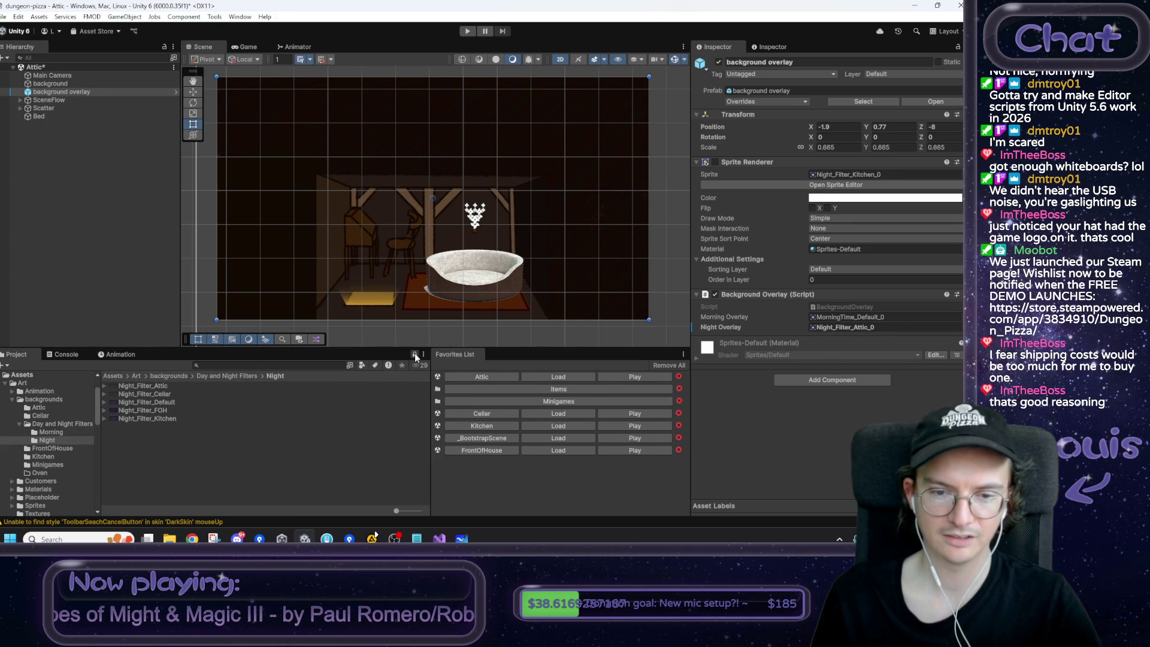
pyautogui.click(190, 227)
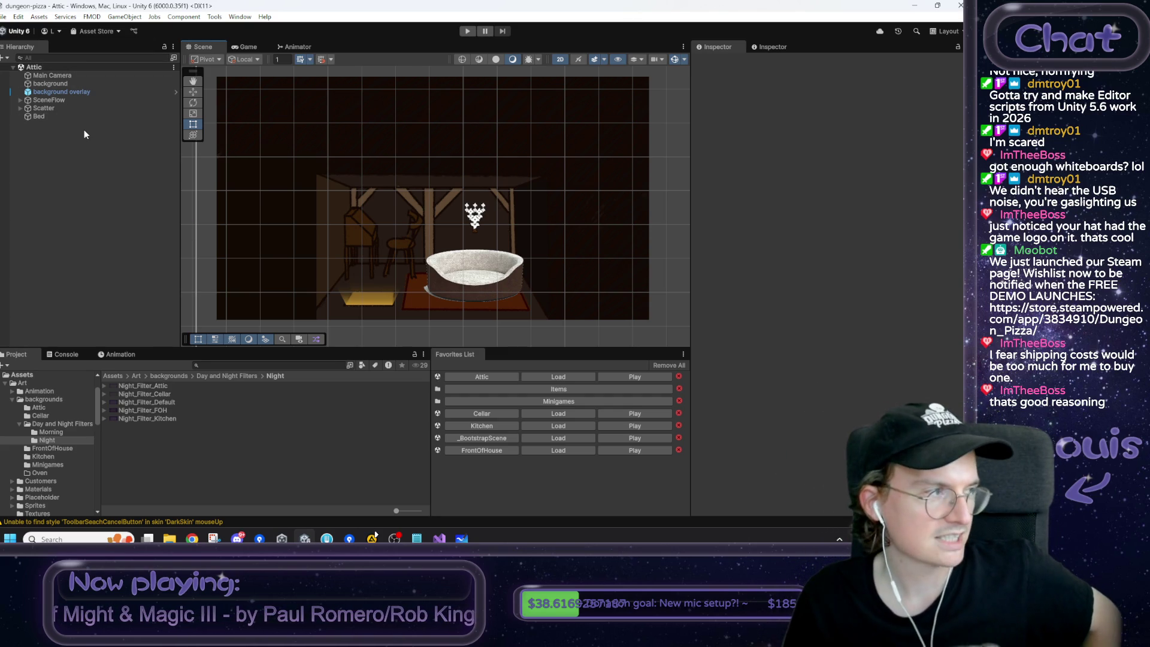
# Step: Play-test the game from Attic to Kitchen, Cellar, back to Kitchen, then Front of House, and stop
pyautogui.click(466, 31)
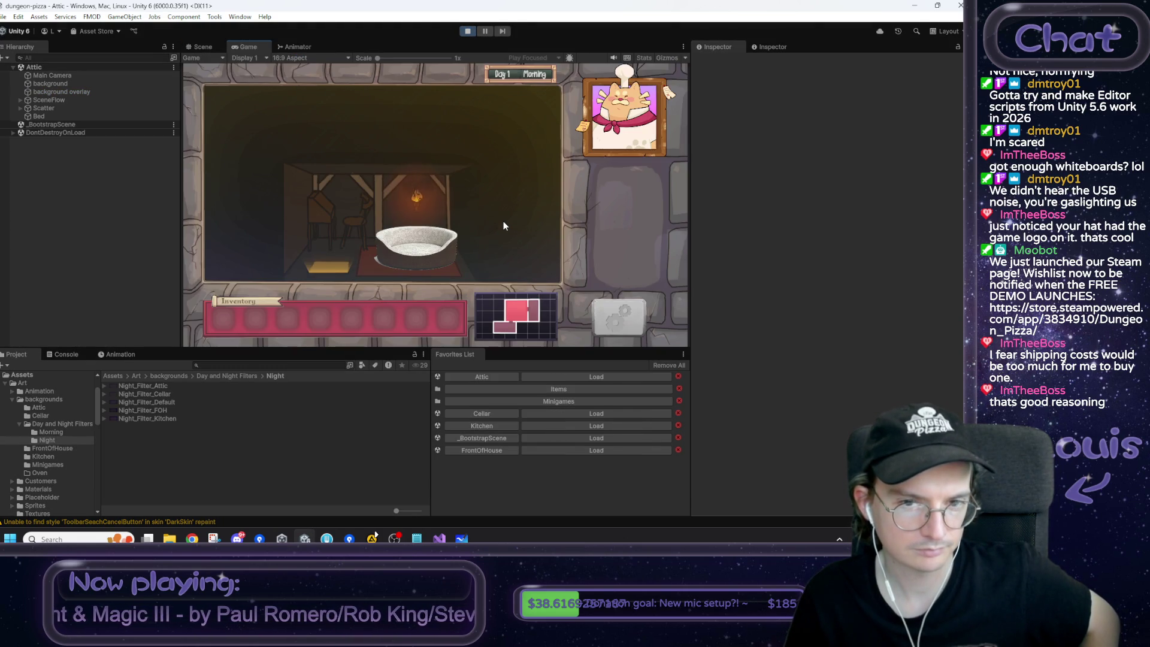
pyautogui.click(328, 267)
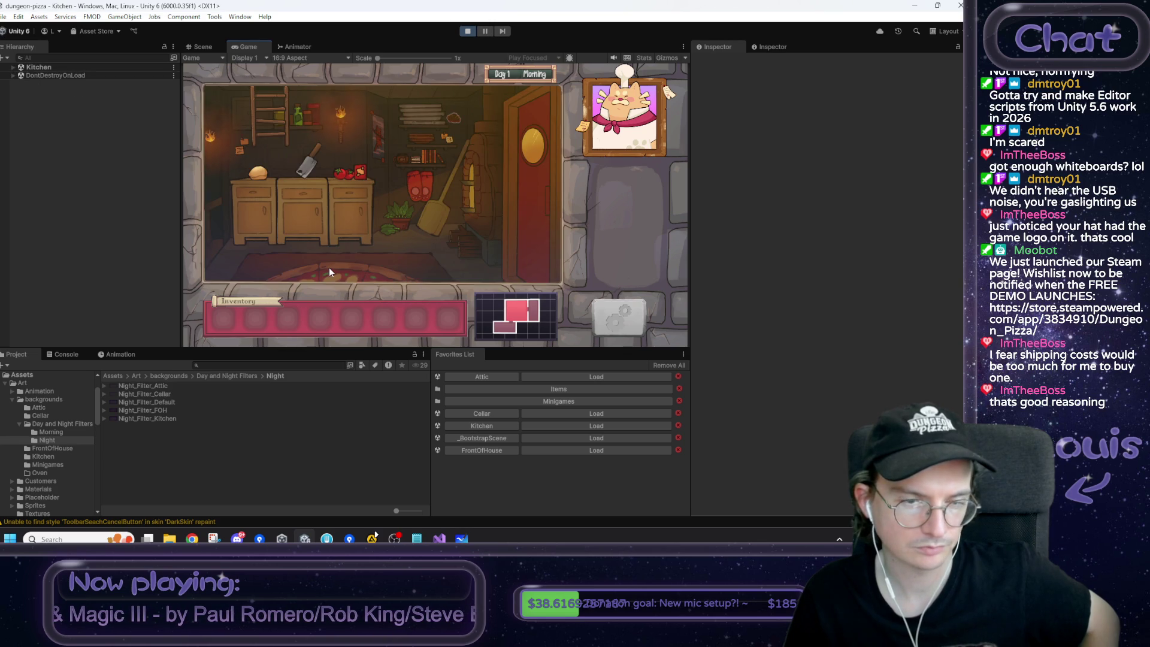
pyautogui.click(207, 245)
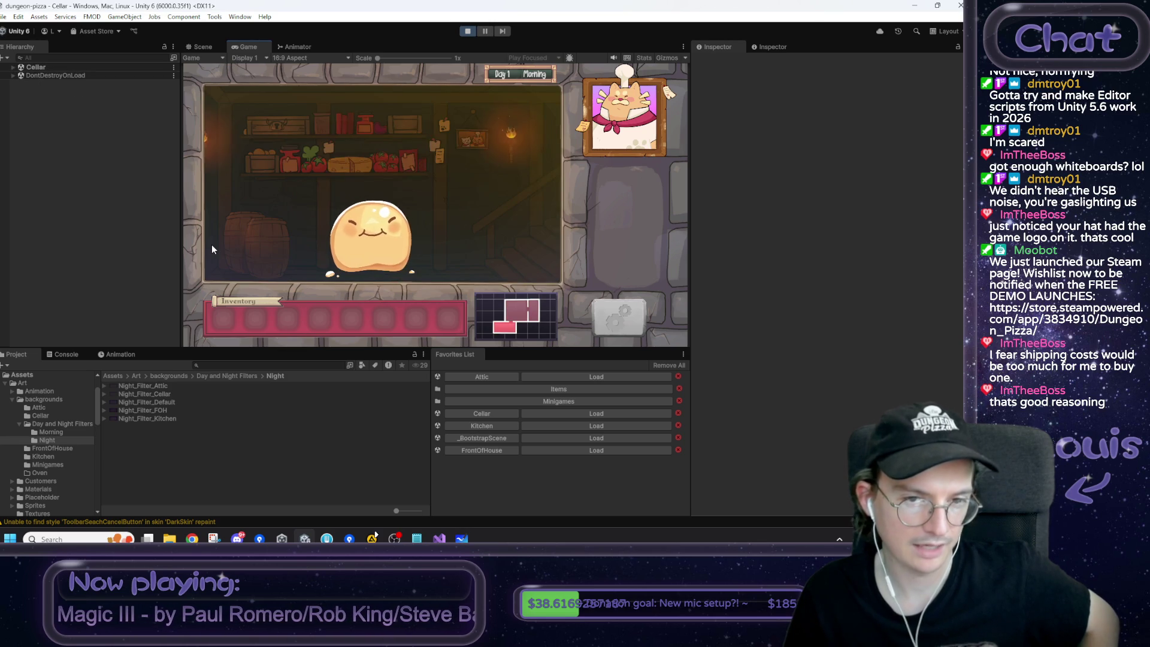
pyautogui.click(515, 253)
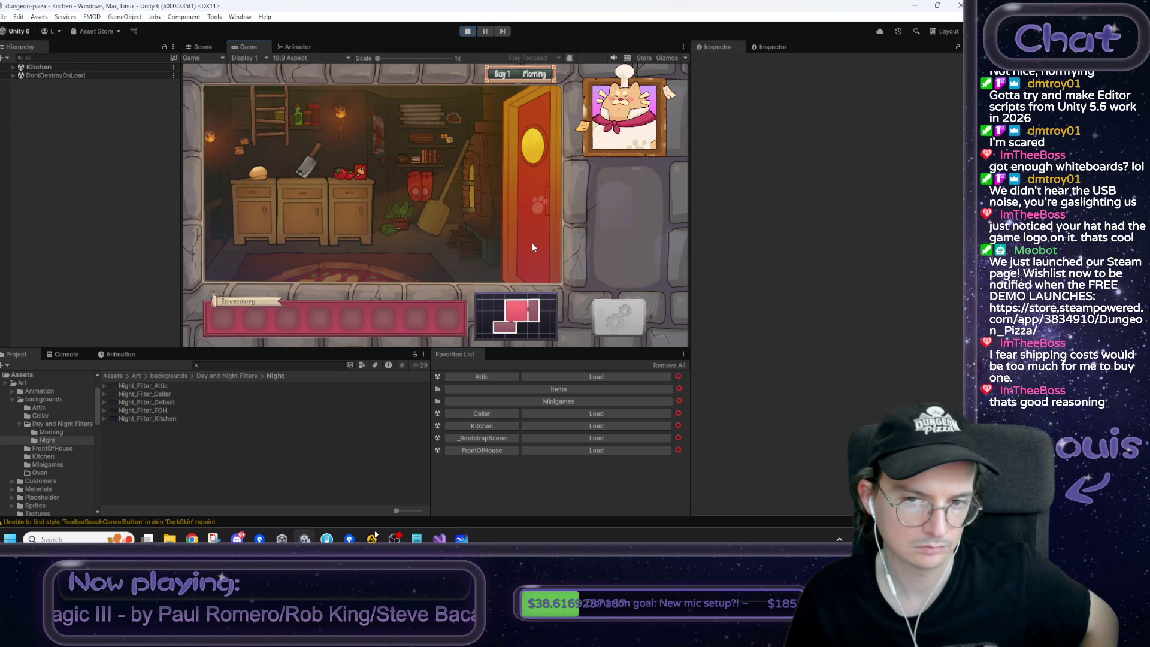
pyautogui.click(532, 246)
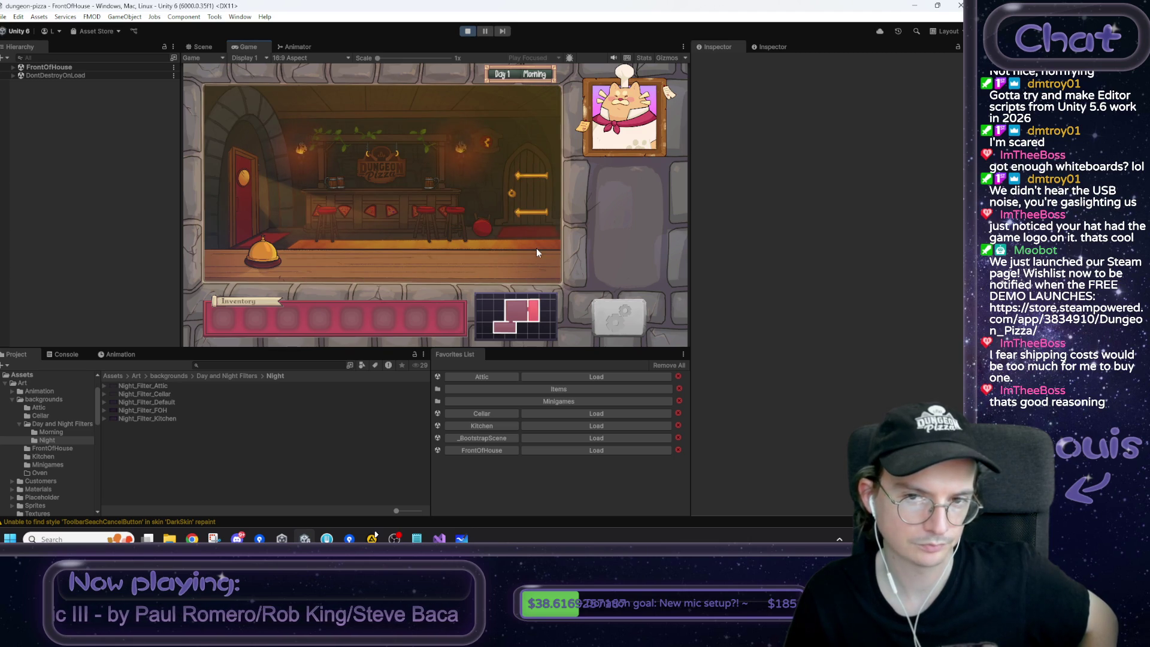
pyautogui.click(469, 32)
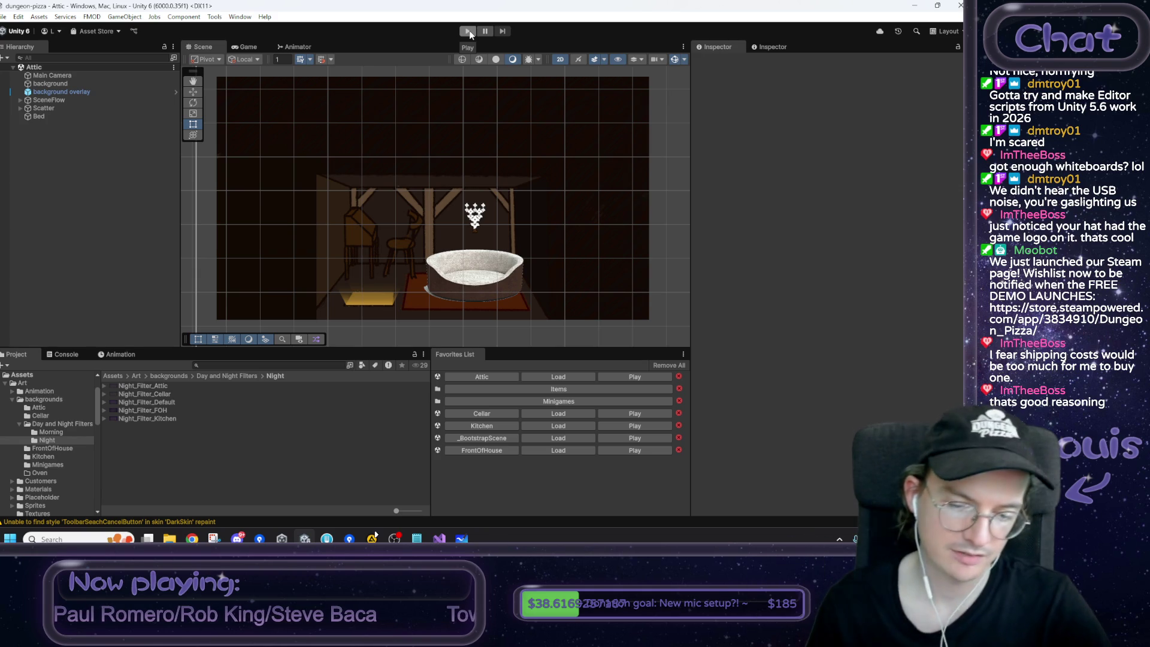
# Step: Add an unchecked '[ ] subscib event' line under the lighting item in the Notepad to-do list
pyautogui.hotkey('alt', 'Tab')
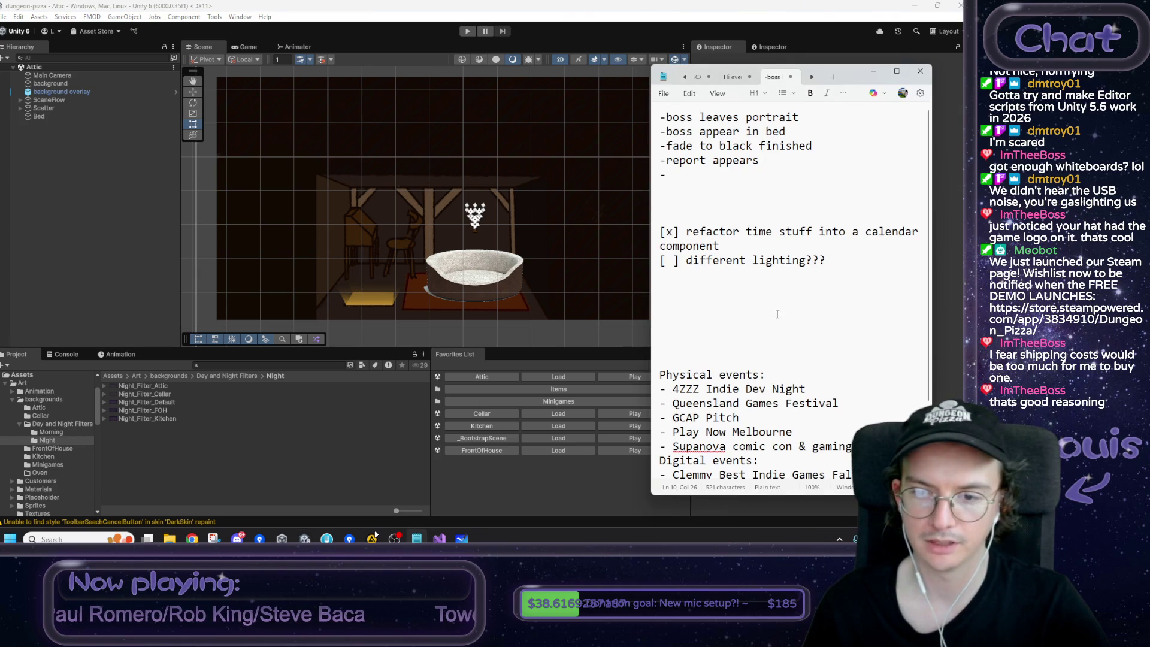
pyautogui.press('Return')
pyautogui.write('[ ] ')
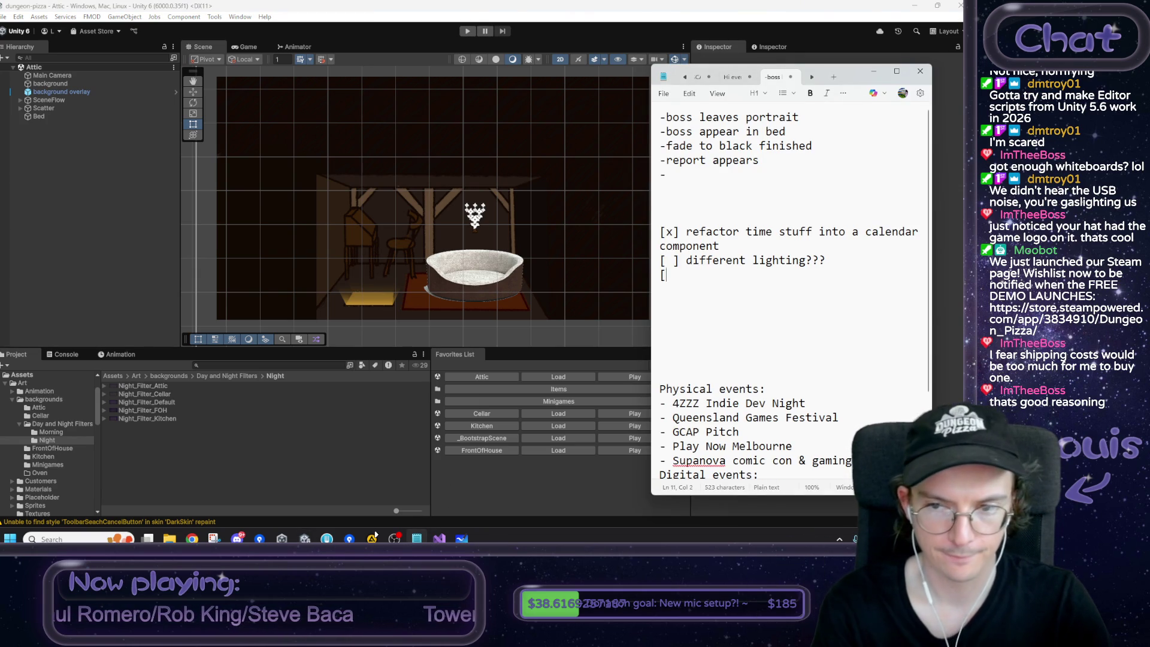
pyautogui.write('subscib ')
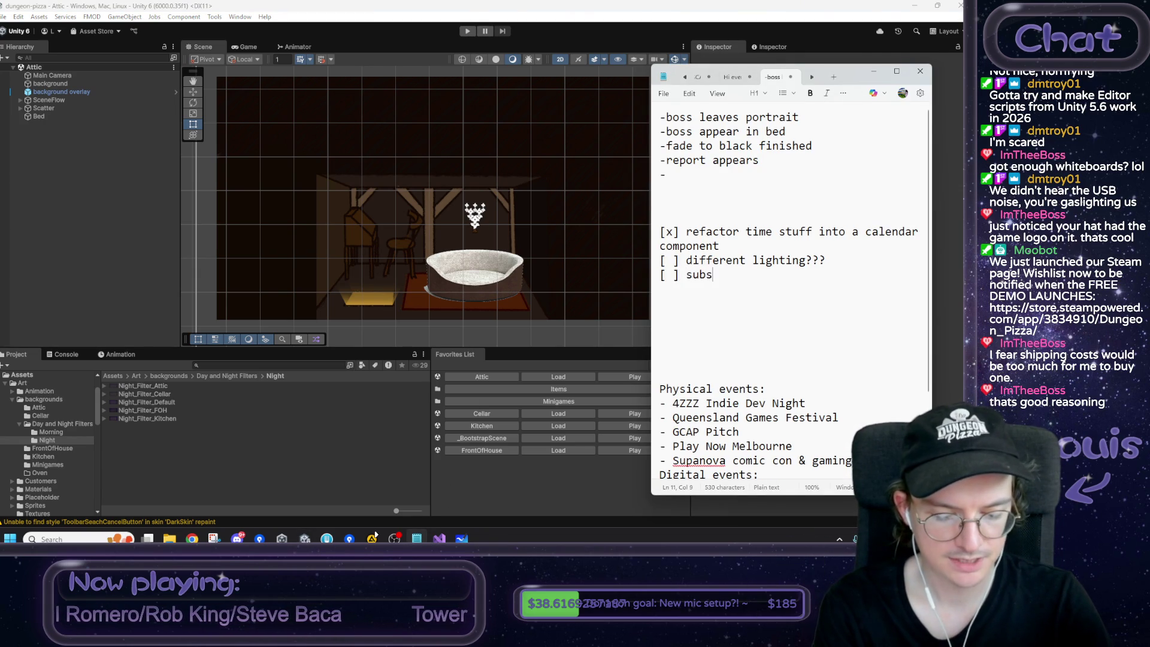
pyautogui.write('event')
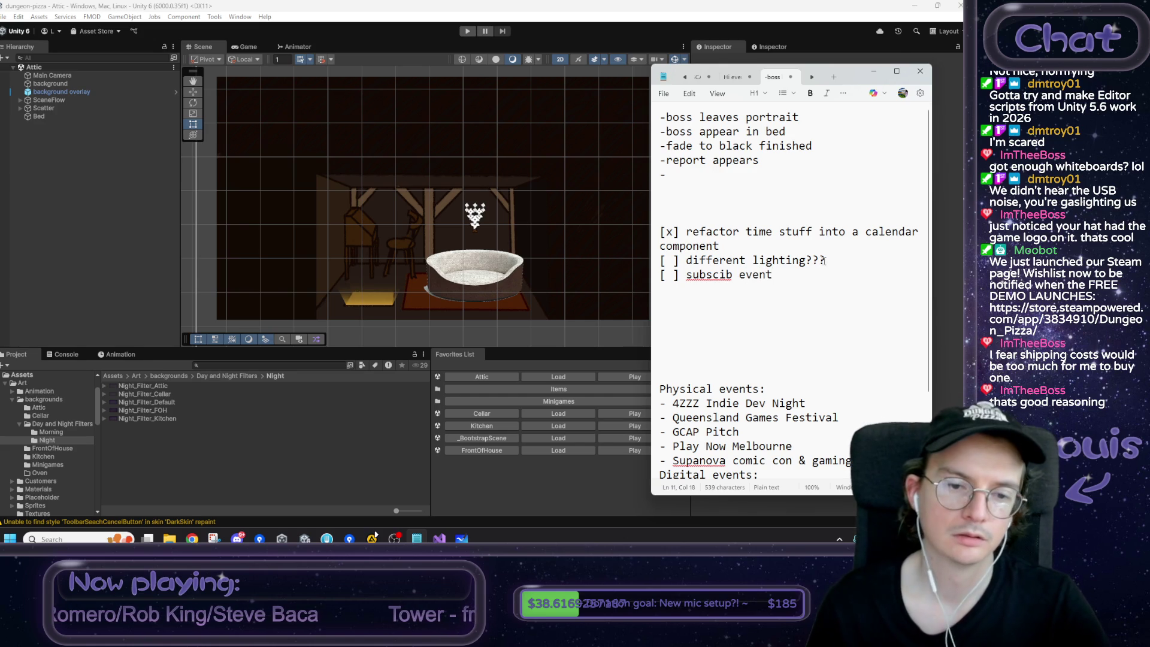
pyautogui.click(338, 473)
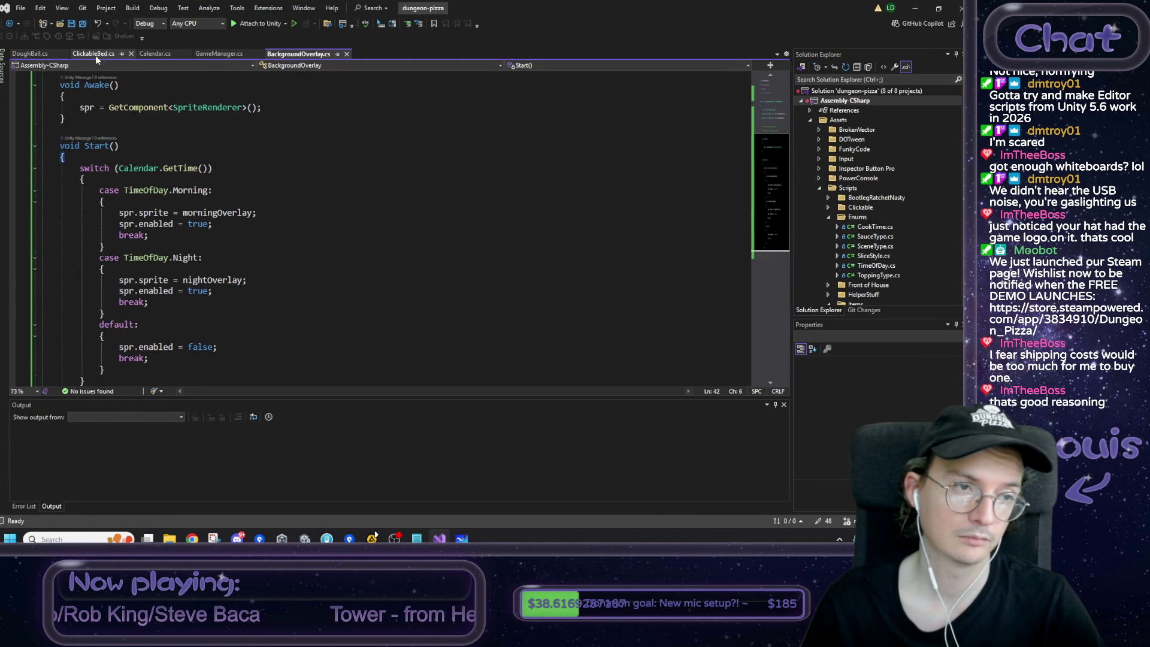
# Step: Close DoughBall.cs, go to Calendar.cs, and reopen DoughBall.cs via a Ctrl+T search for 'dough'
pyautogui.click(62, 54)
pyautogui.click(96, 55)
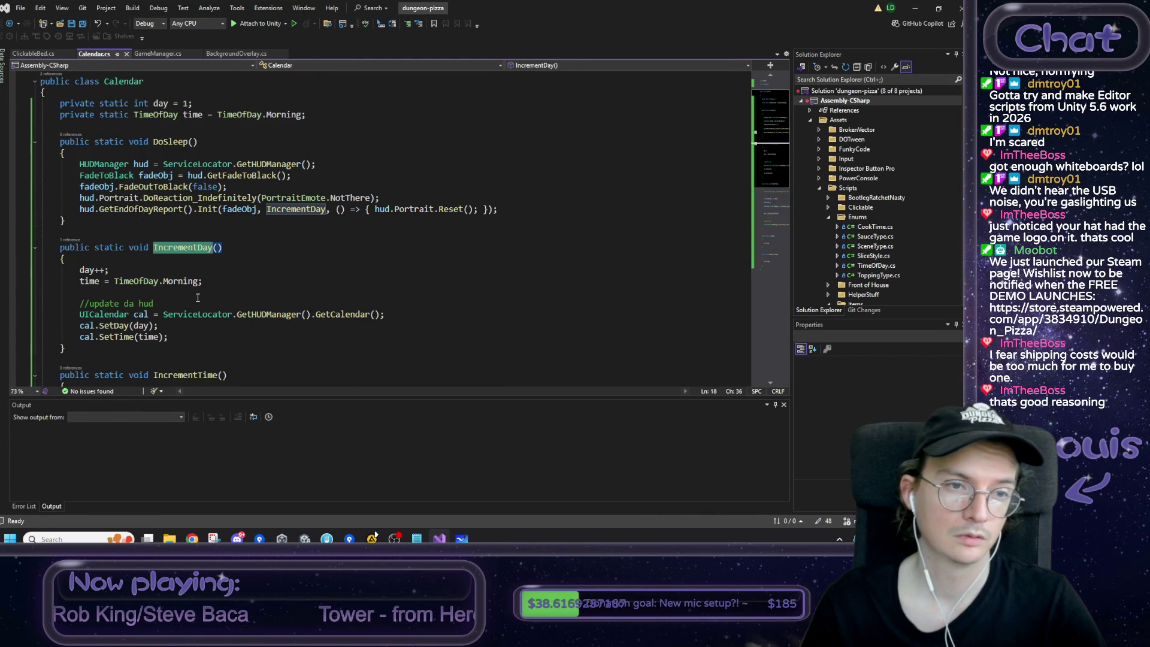
pyautogui.scroll(1, 197, 298)
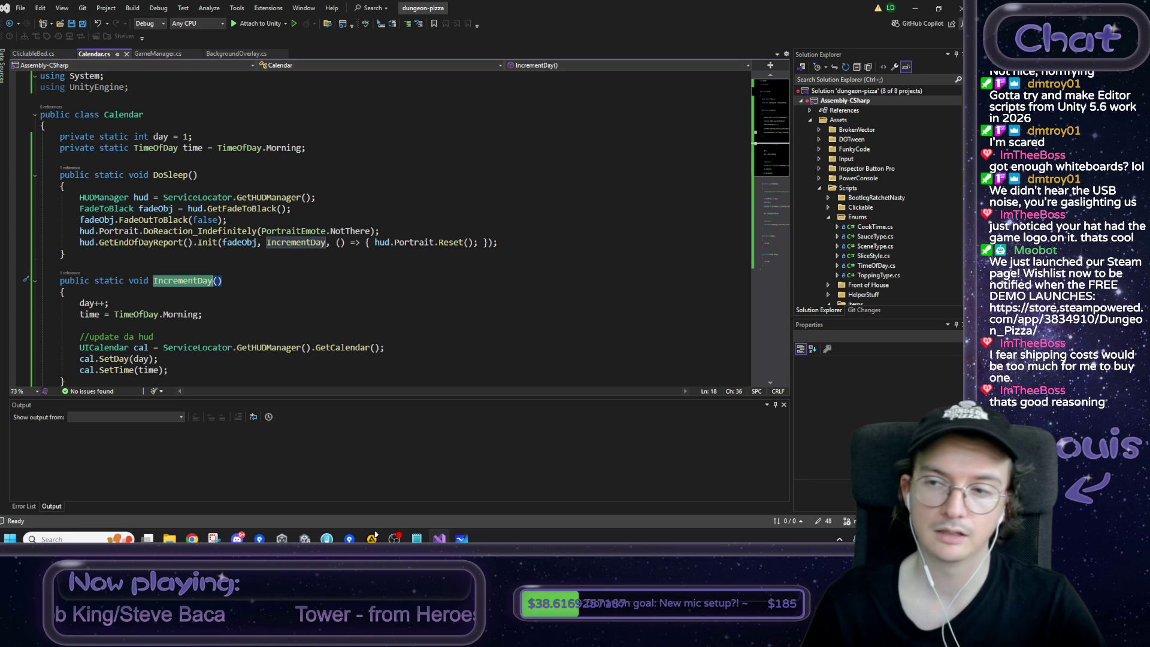
pyautogui.hotkey('ctrl', 't')
pyautogui.write('dough')
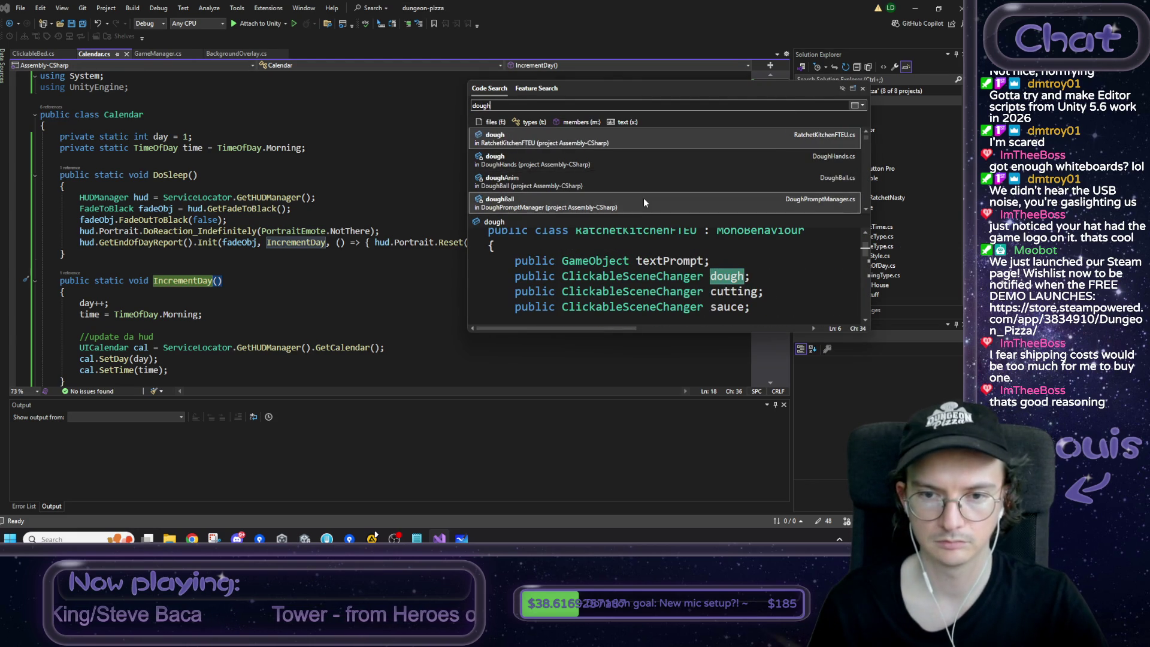
pyautogui.scroll(-3, 643, 198)
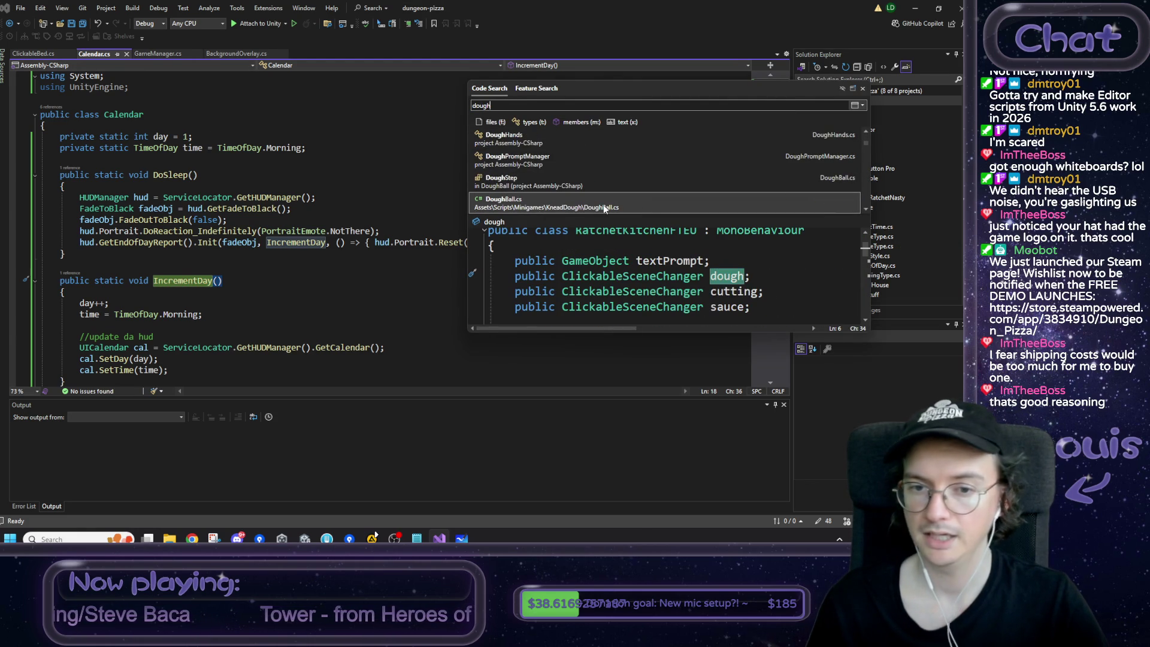
pyautogui.doubleClick(605, 208)
# Step: Select DoughBall's OnSwipeSuccess event declaration, then return to Calendar.cs after the time field
pyautogui.scroll(-5, 317, 240)
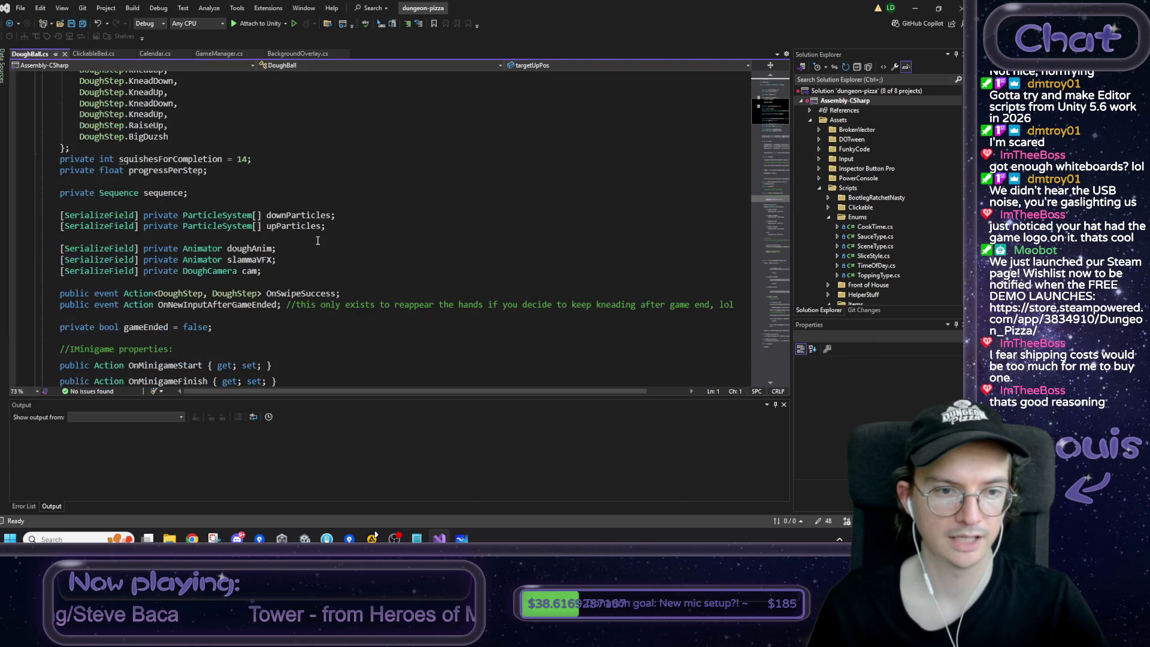
pyautogui.scroll(-6, 318, 240)
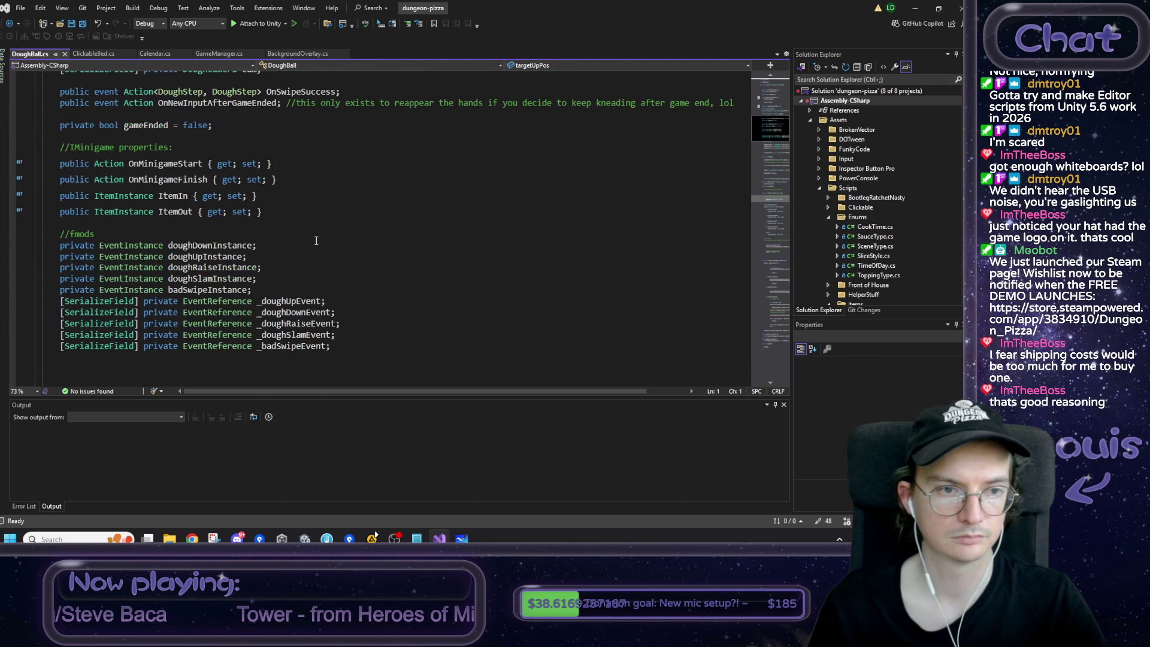
pyautogui.scroll(1, 279, 196)
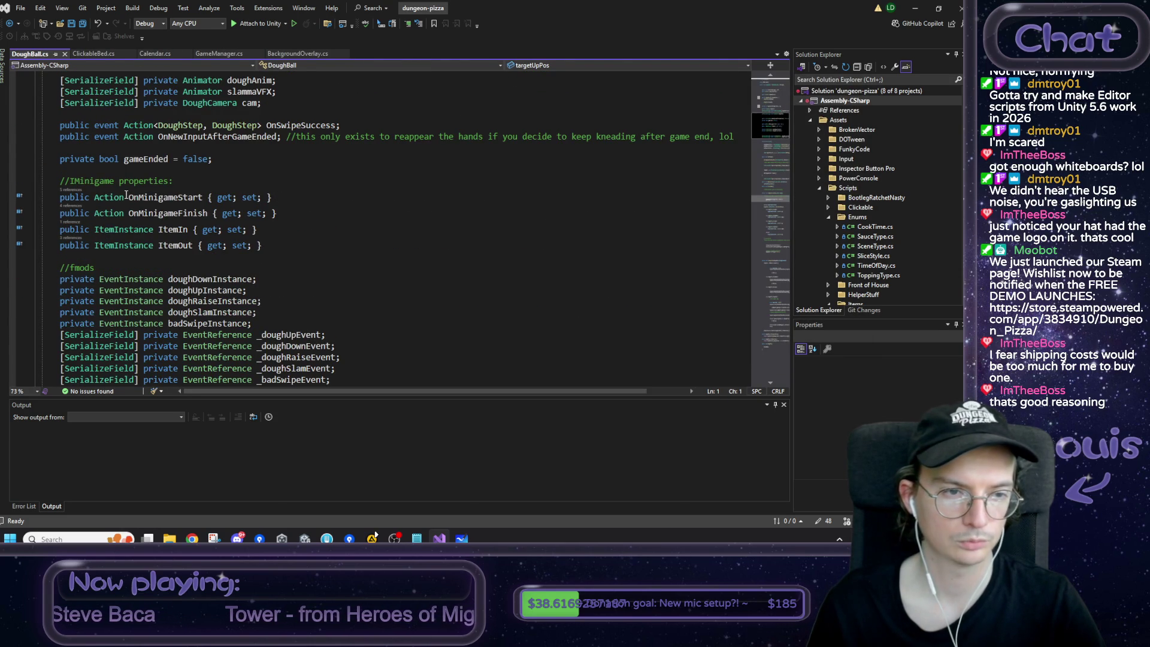
pyautogui.doubleClick(164, 196)
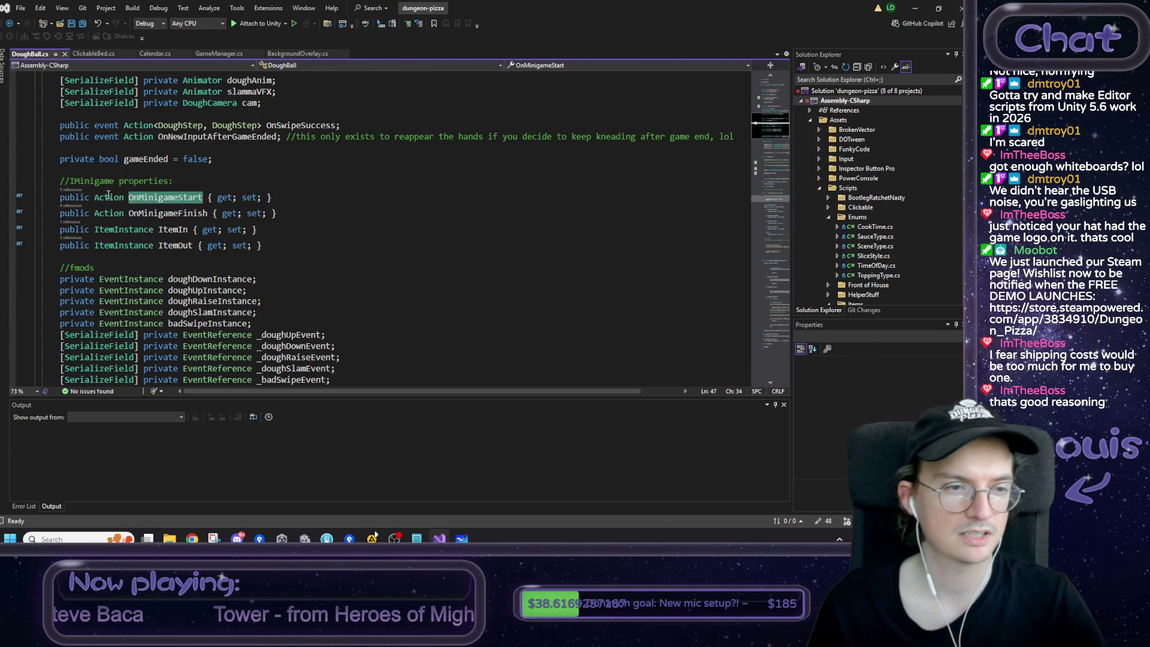
pyautogui.scroll(-2, 109, 195)
pyautogui.scroll(5, 293, 220)
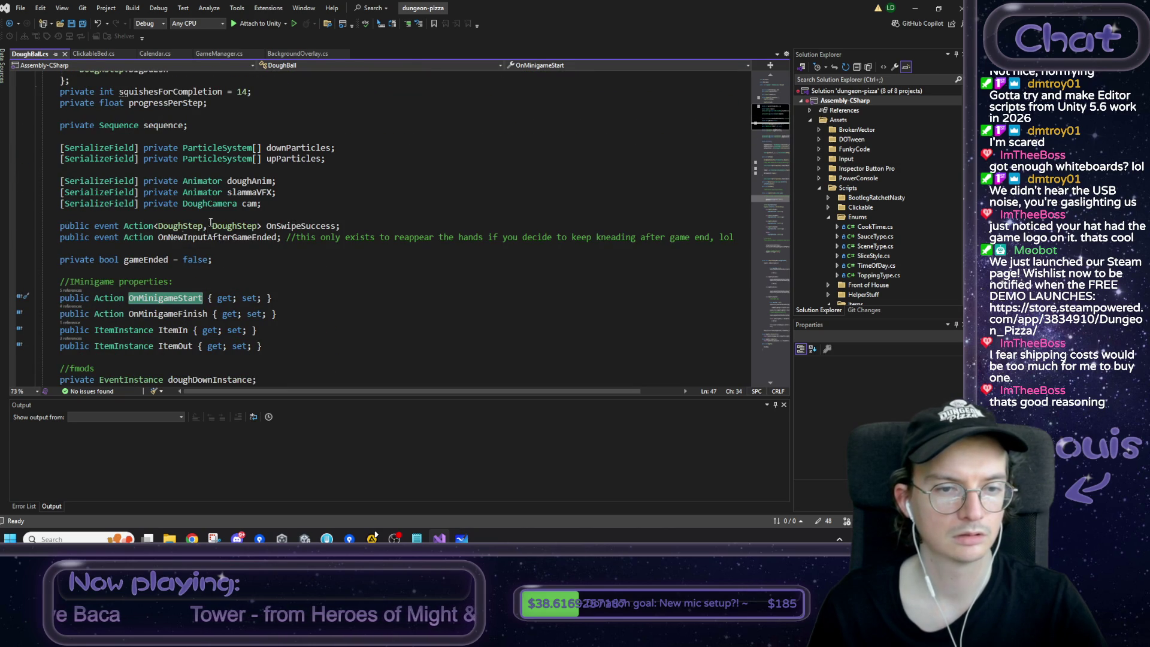
pyautogui.moveTo(287, 238); pyautogui.dragTo(60, 237)
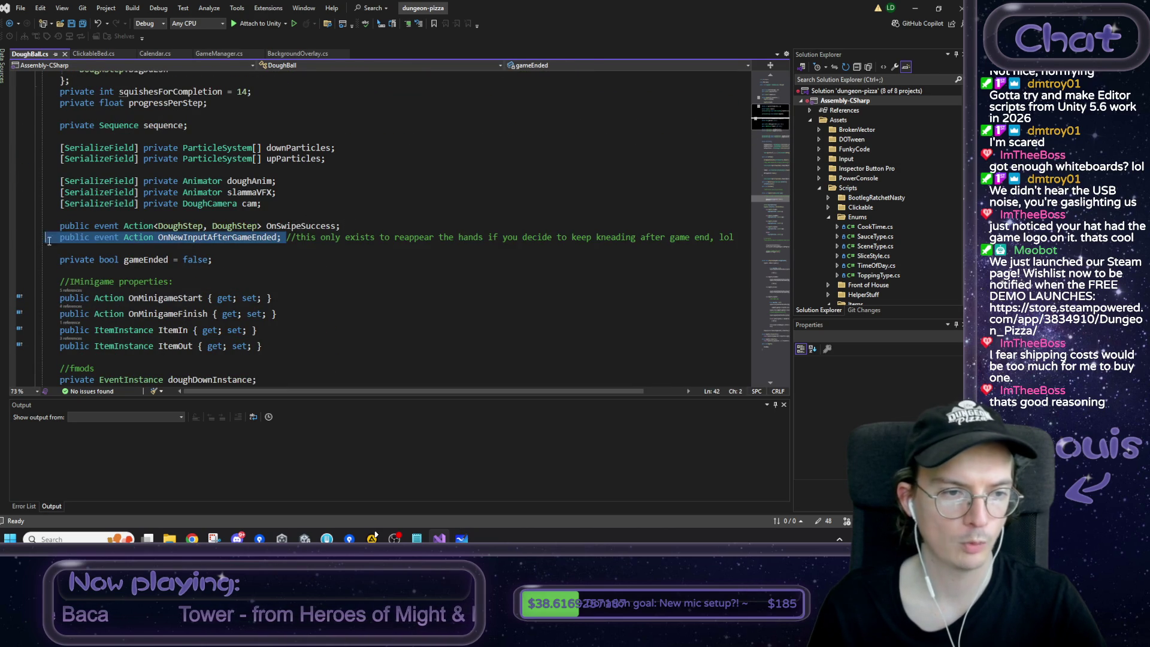
pyautogui.click(350, 224)
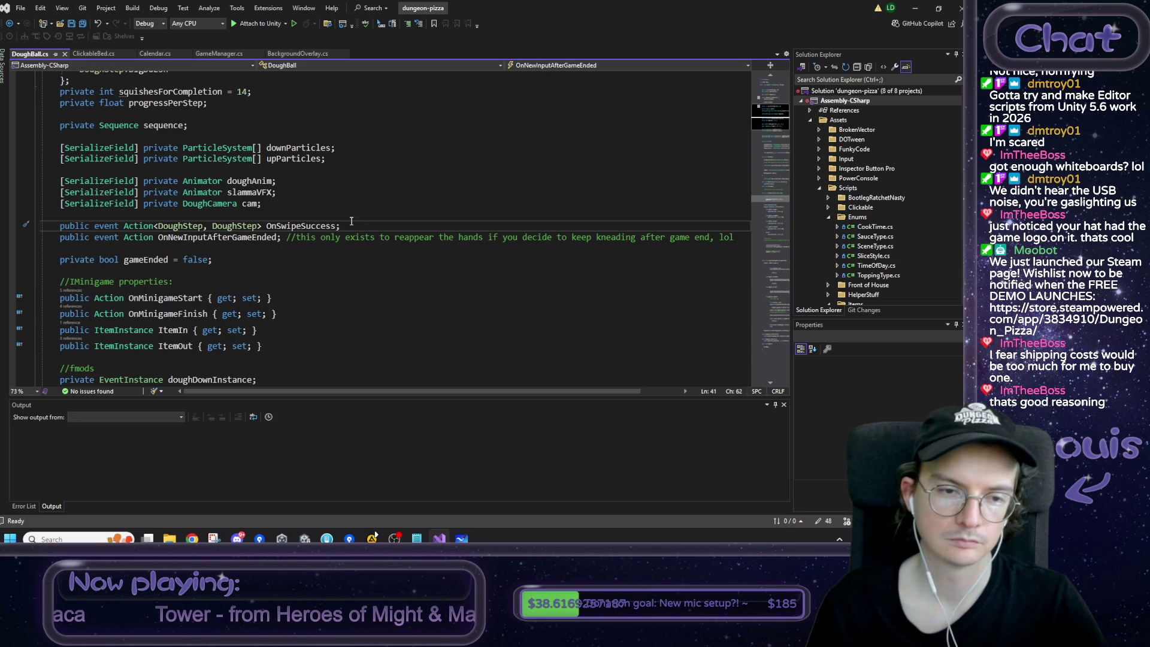
pyautogui.moveTo(351, 223); pyautogui.dragTo(61, 227)
pyautogui.hotkey('ctrl', 'c')
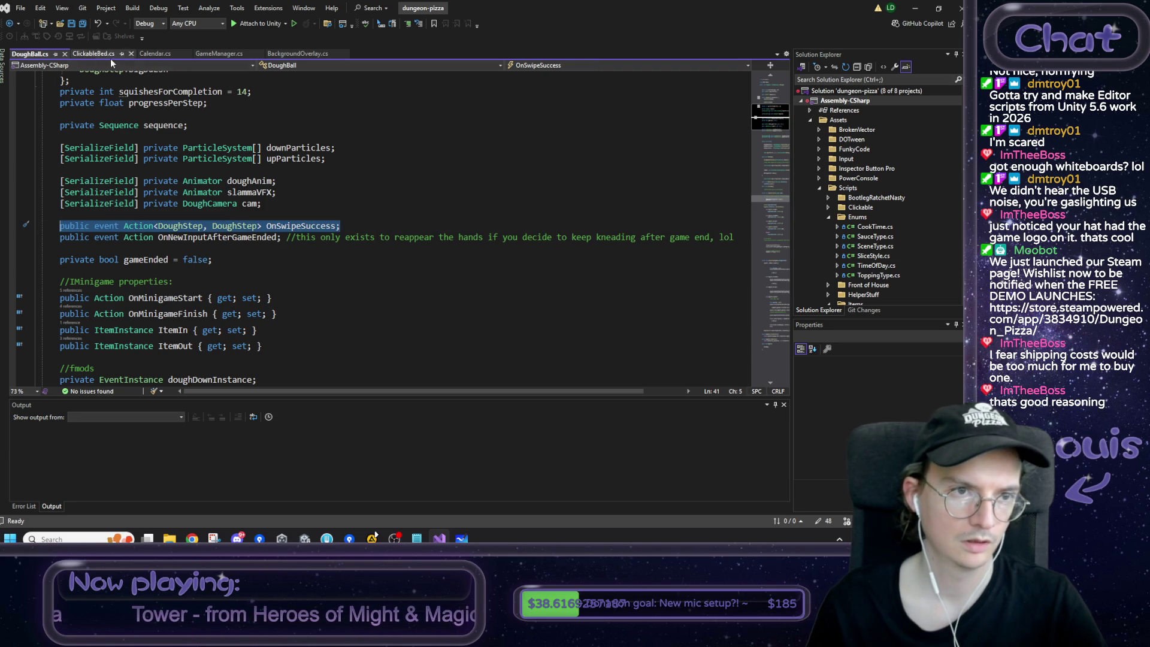
pyautogui.click(152, 52)
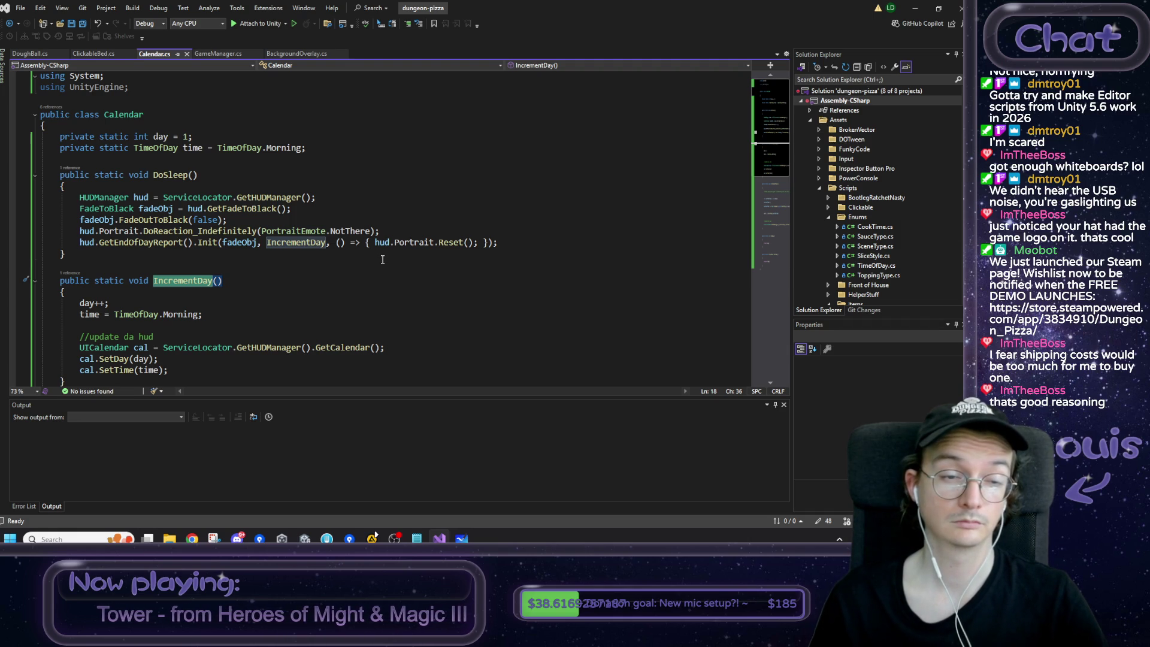
pyautogui.click(310, 151)
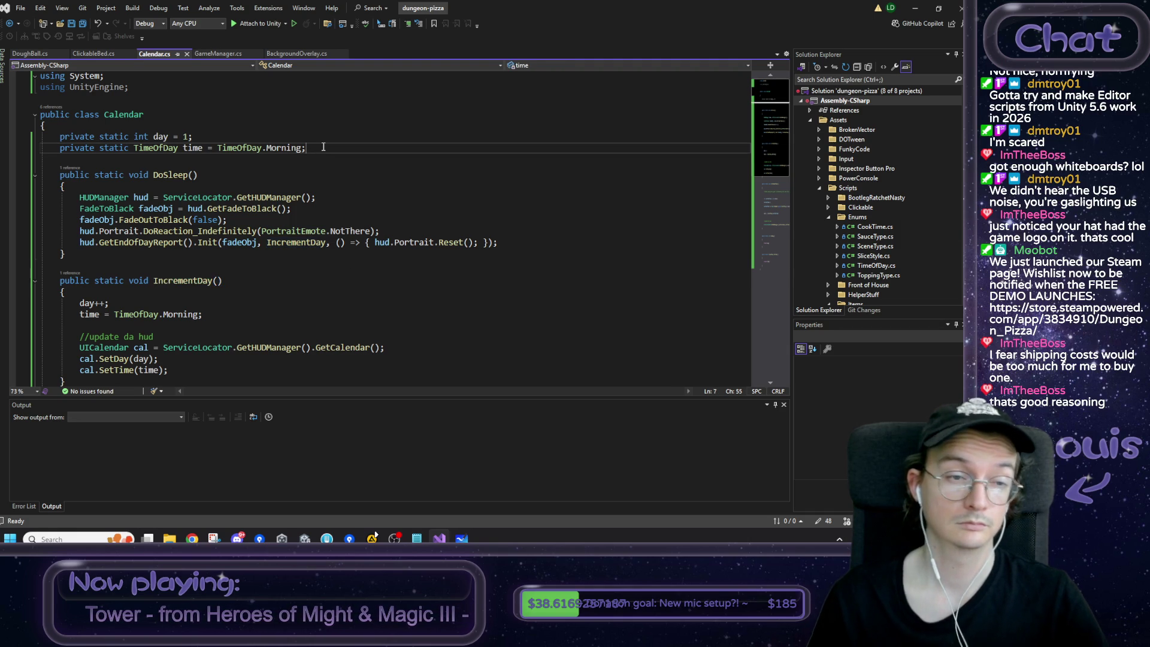
# Step: Turn the pasted OnSwipeSuccess event into public static Action<TimeOfDay> OnTimeChange and save
pyautogui.press('Return')
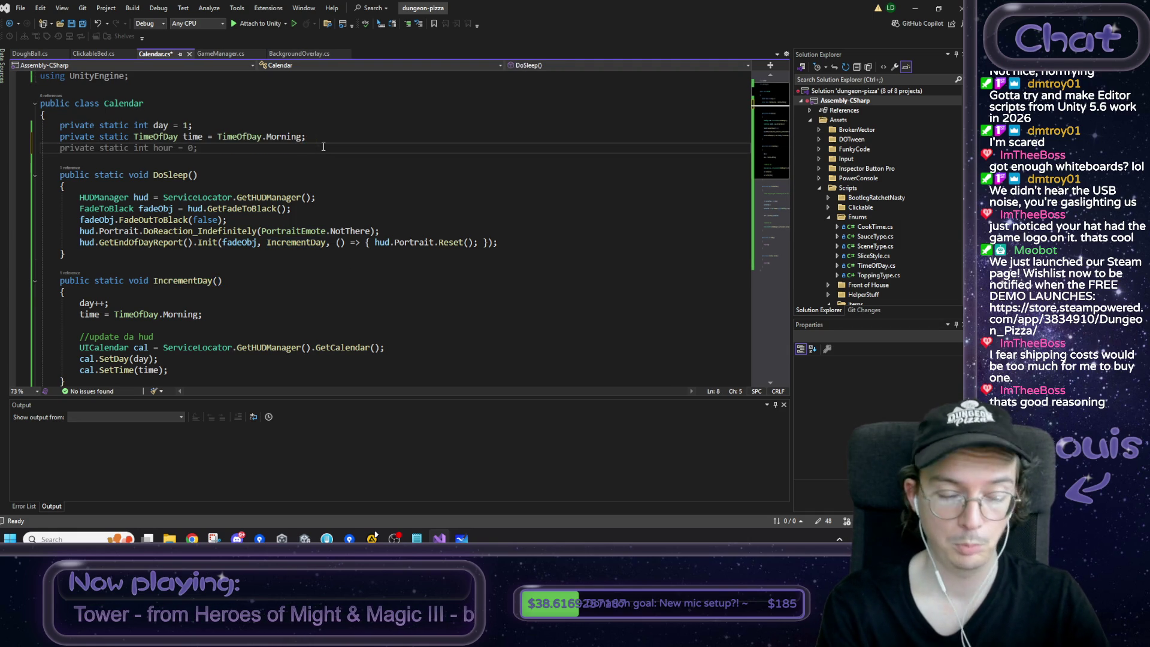
pyautogui.write('public')
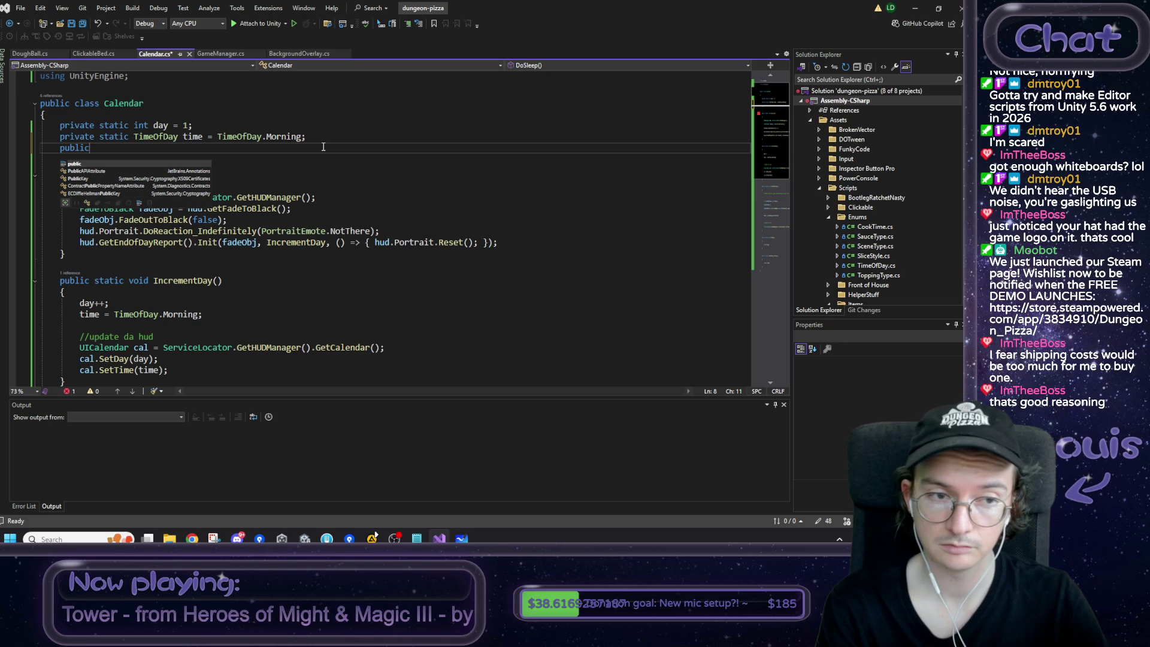
pyautogui.write(' static')
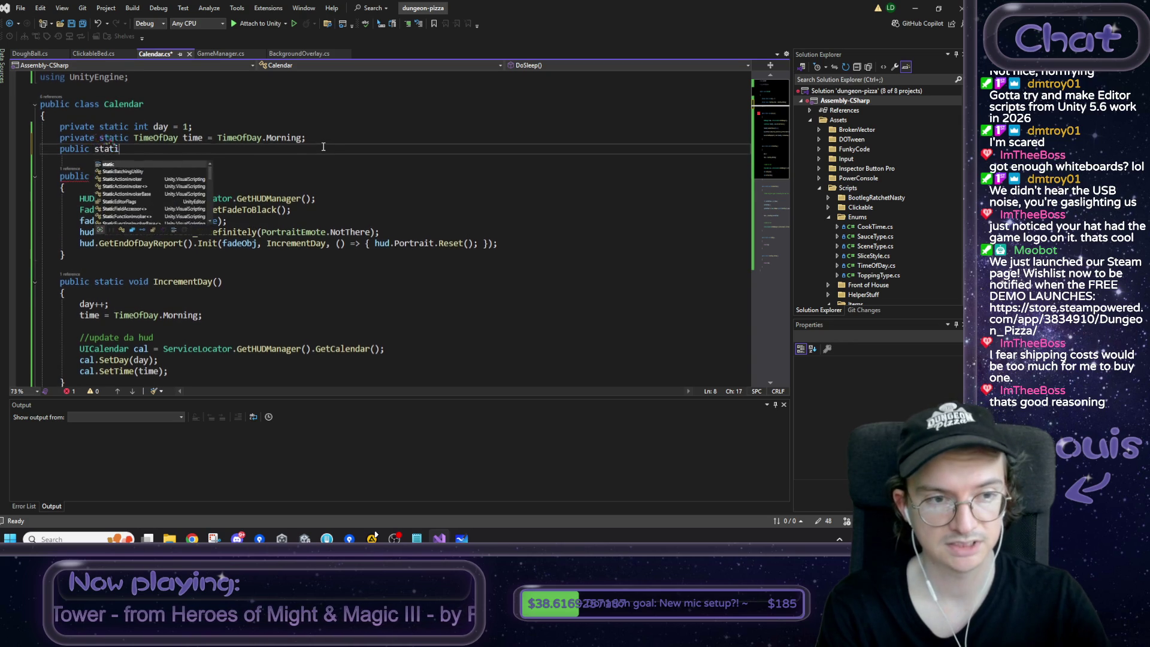
pyautogui.hotkey('ctrl', 'v')
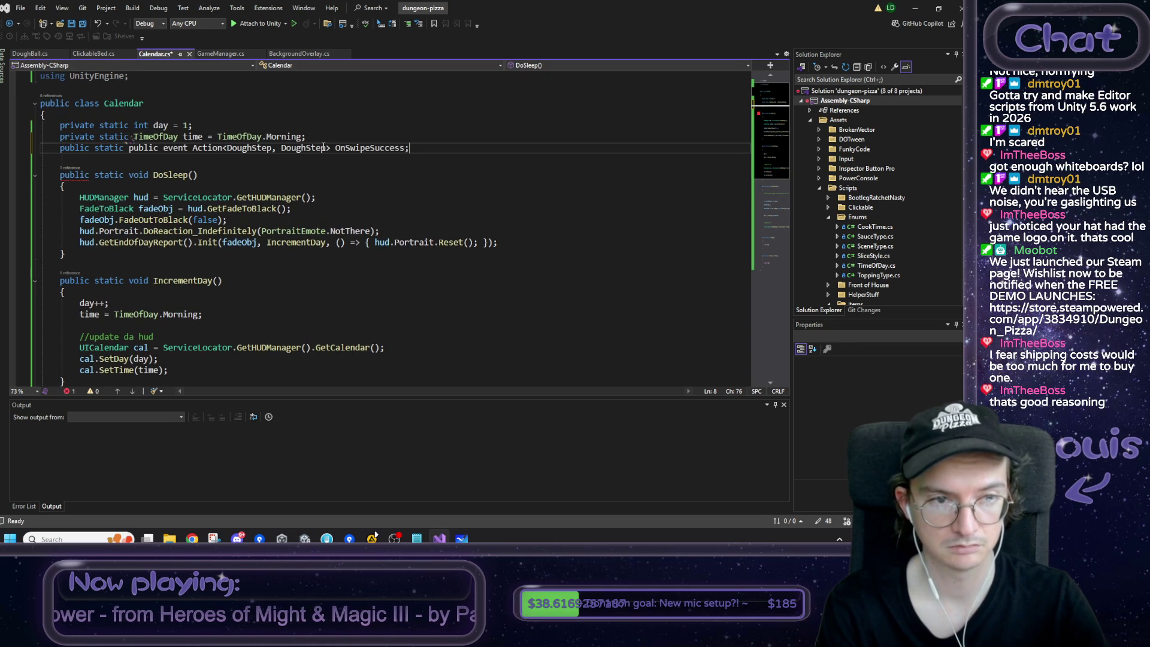
pyautogui.doubleClick(146, 150)
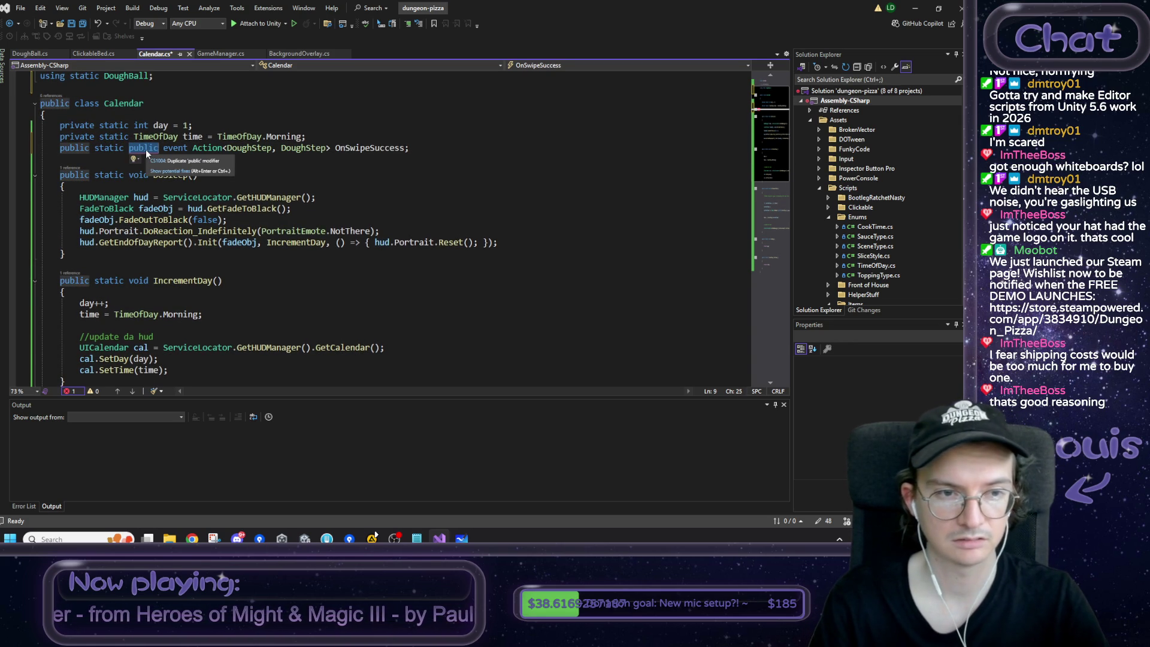
pyautogui.press('Delete')
pyautogui.press('Delete')
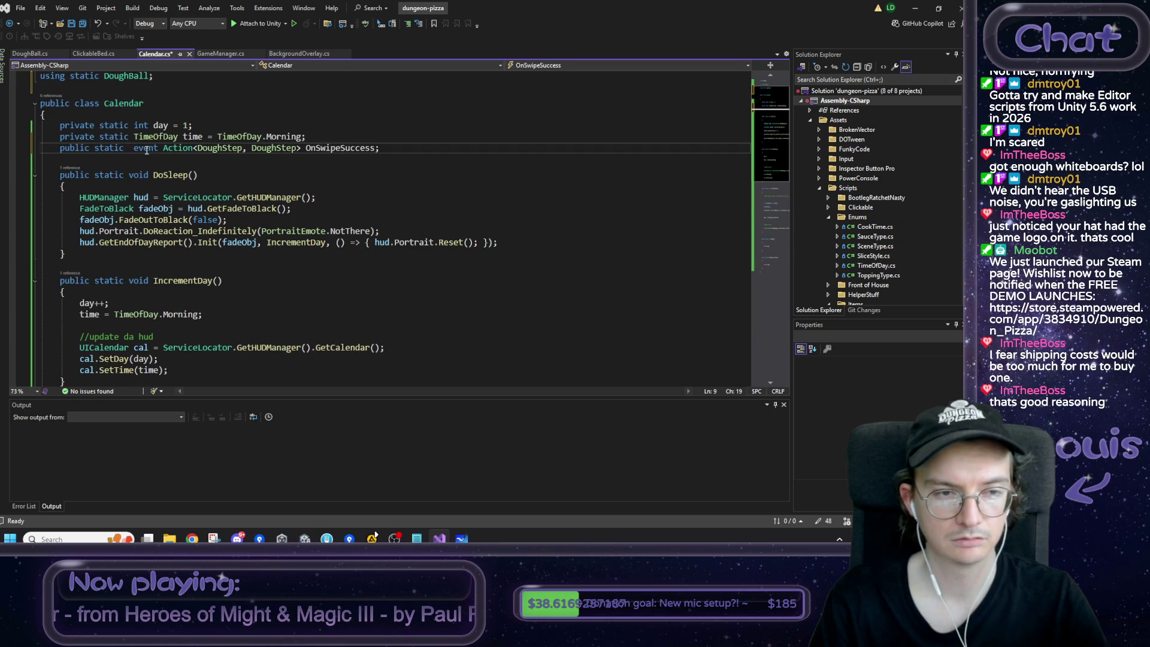
pyautogui.hotkey('ctrl', 'Delete')
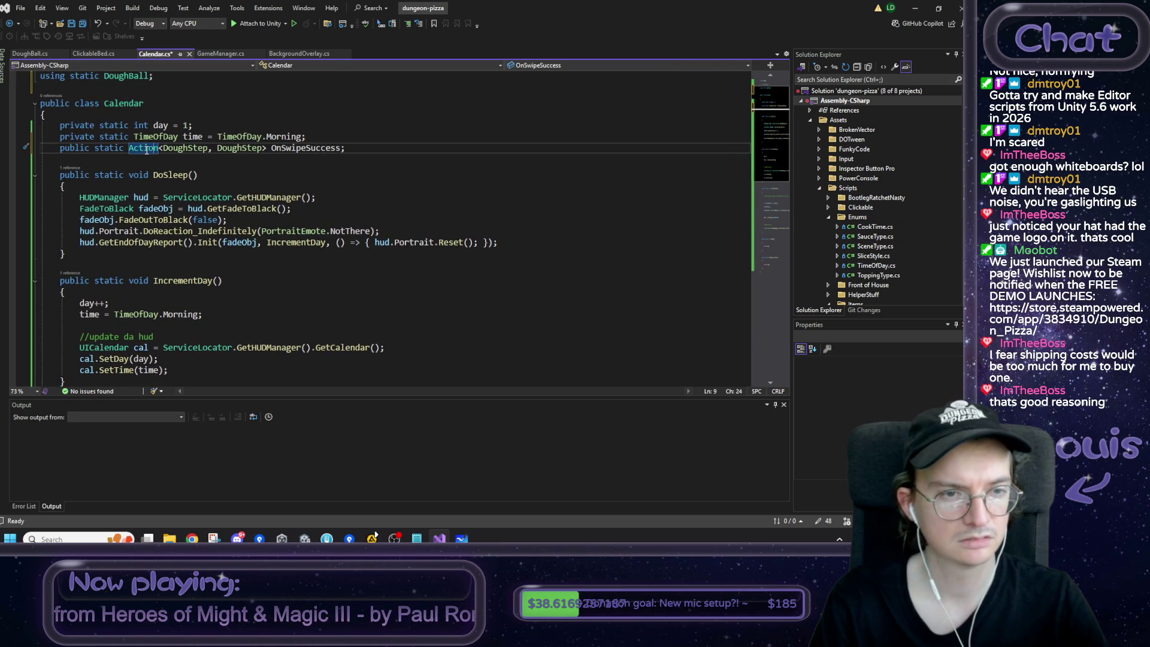
pyautogui.hotkey('ctrl', 'shift', 'Right')
pyautogui.hotkey('ctrl', 'shift', 'Right')
pyautogui.hotkey('ctrl', 'shift', 'Right')
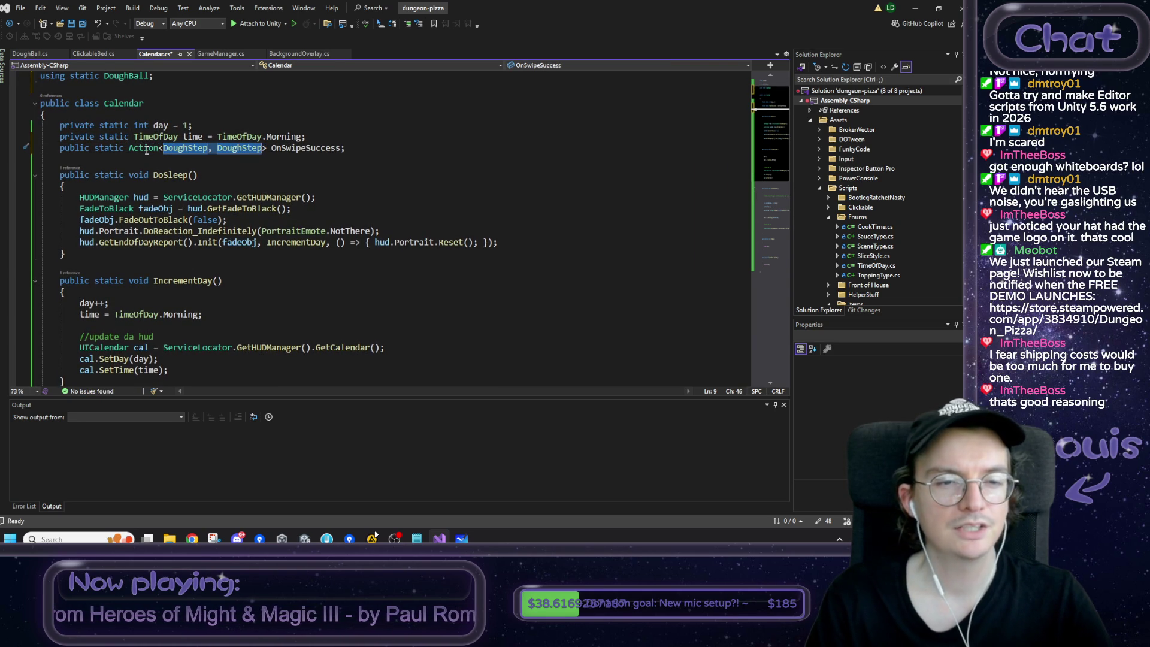
pyautogui.write('Time')
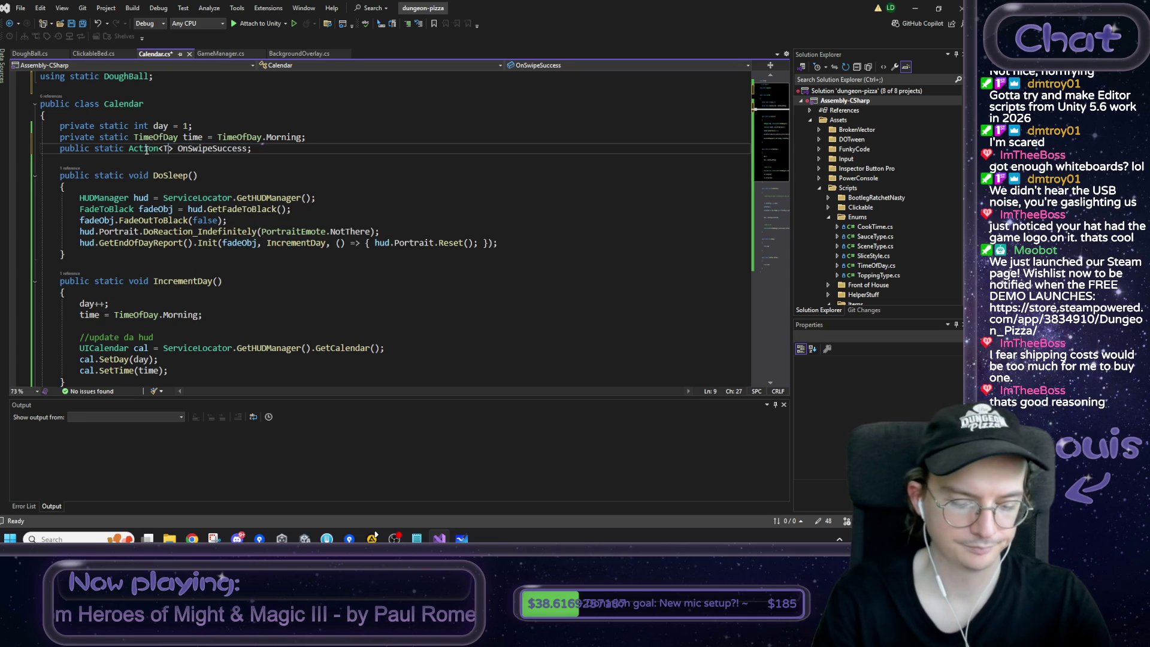
pyautogui.write('OfDa')
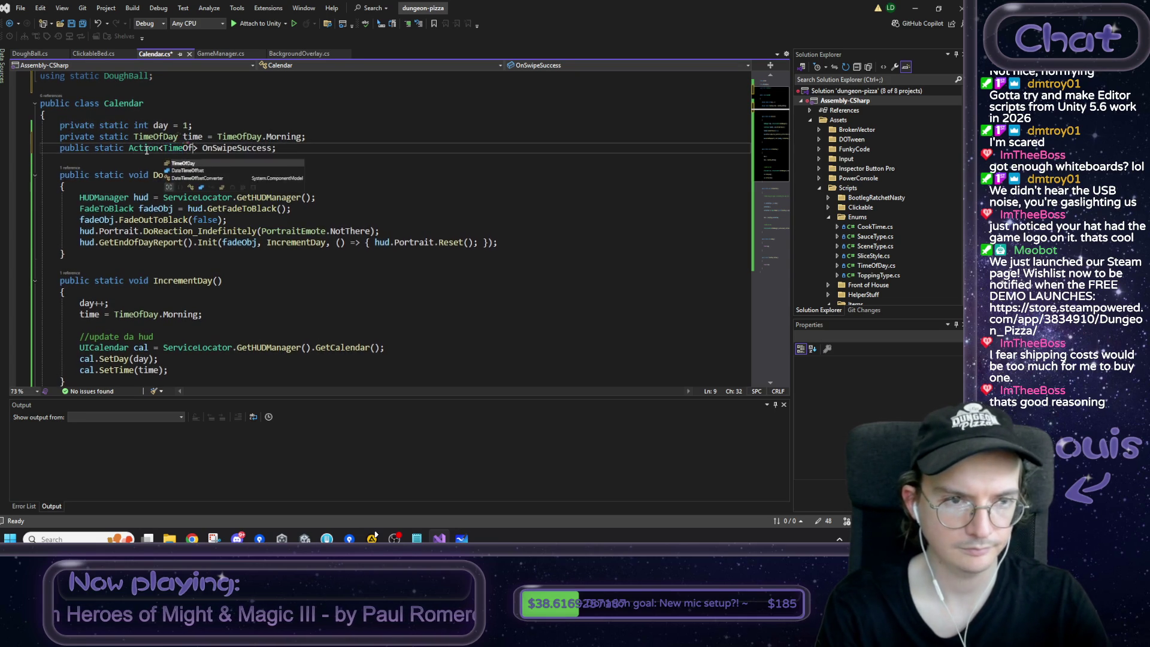
pyautogui.press('Tab')
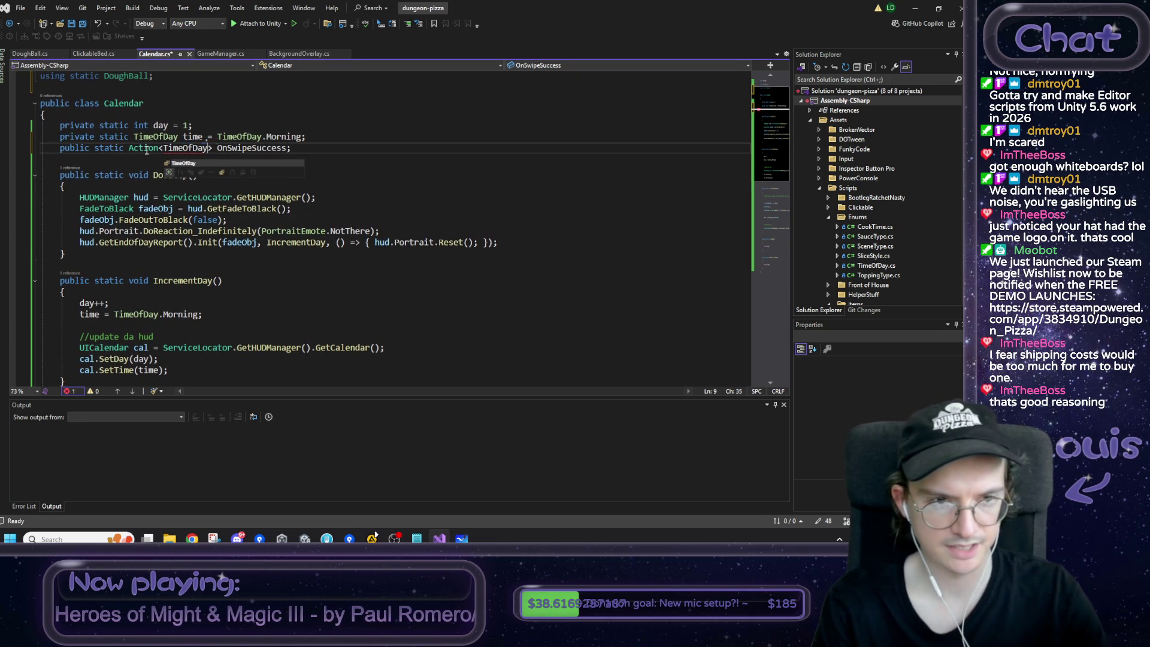
pyautogui.press('Right')
pyautogui.press('Right')
pyautogui.press('Right')
pyautogui.press('Right')
pyautogui.press('Right')
pyautogui.press('Right')
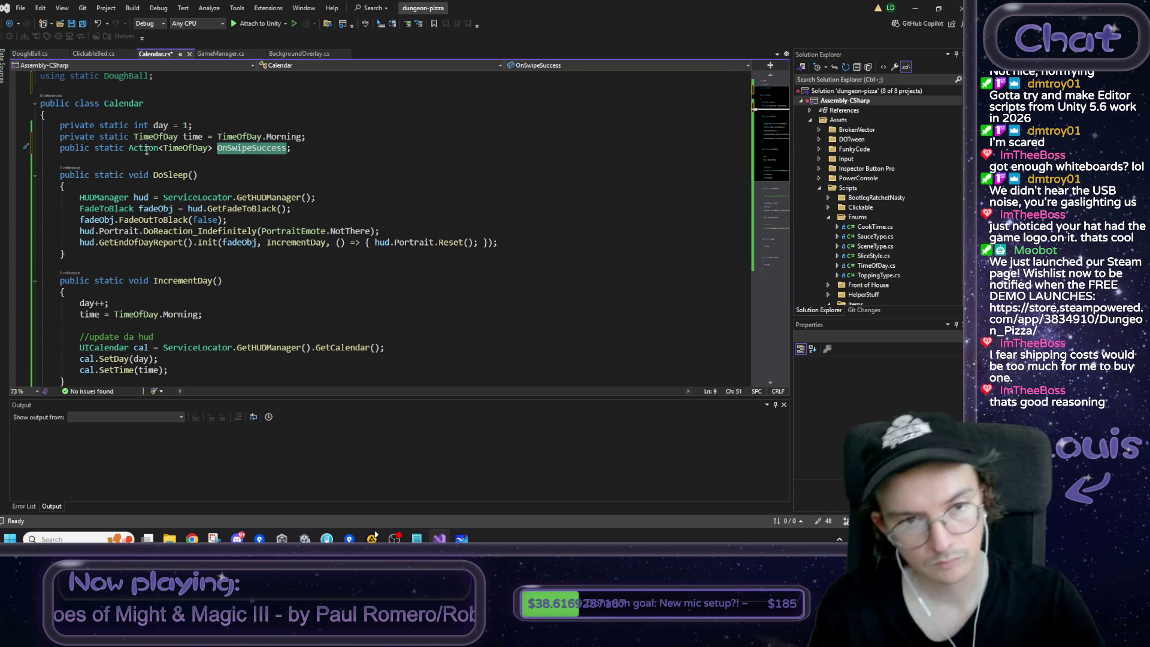
pyautogui.press('BackSpace')
pyautogui.press('BackSpace')
pyautogui.press('BackSpace')
pyautogui.write('TimeChange')
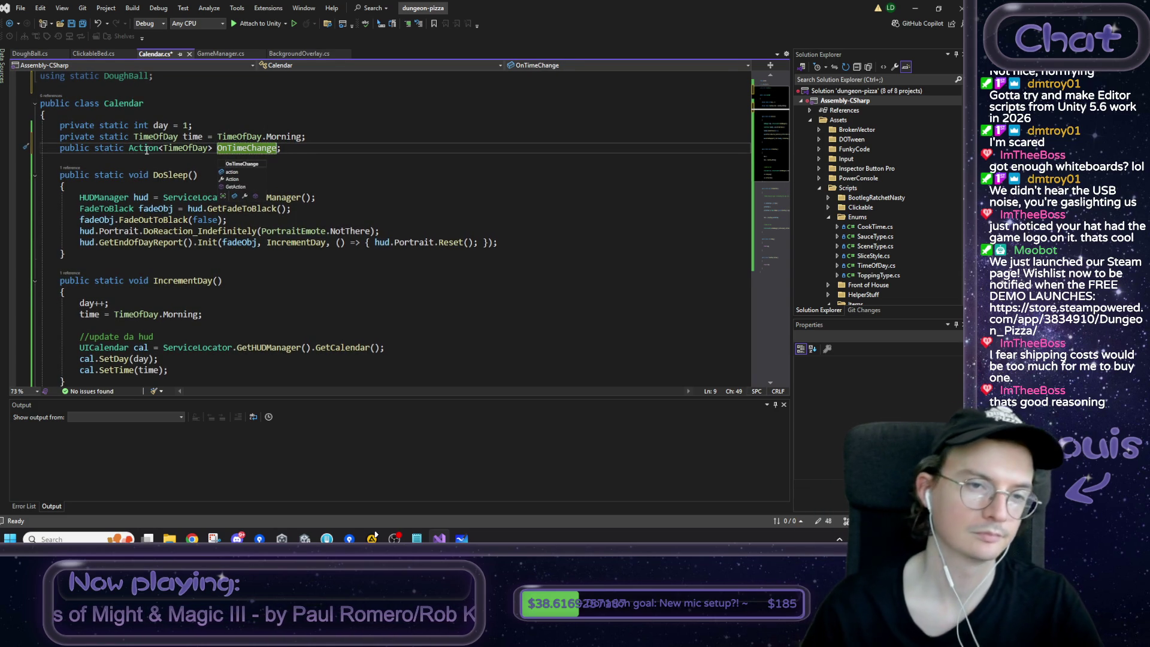
pyautogui.click(296, 146)
pyautogui.hotkey('ctrl', 's')
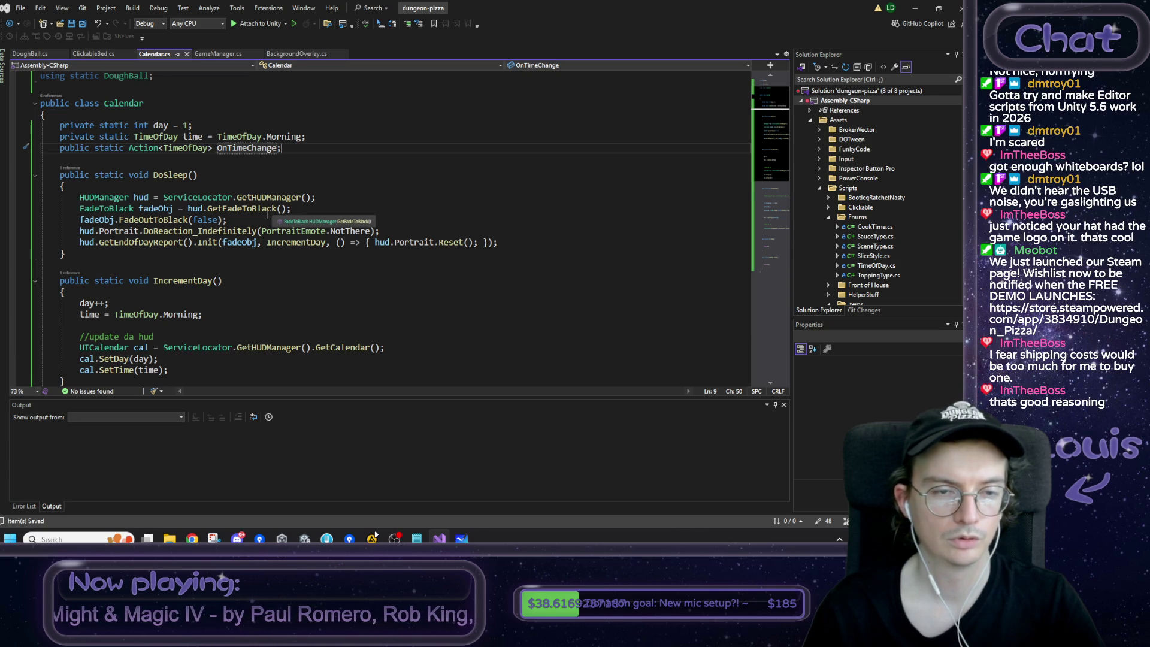
# Step: Add an '//invoke da event' comment and OnTimeChange?.Invoke(time) in IncrementTime, then save
pyautogui.scroll(-1, 267, 215)
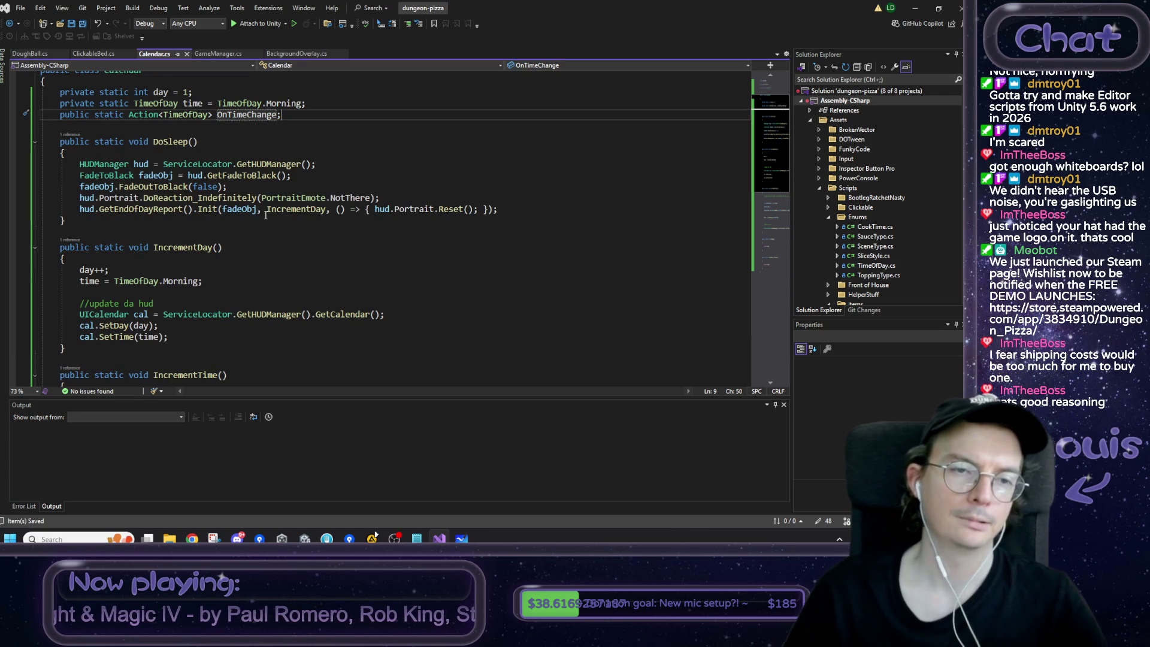
pyautogui.doubleClick(268, 114)
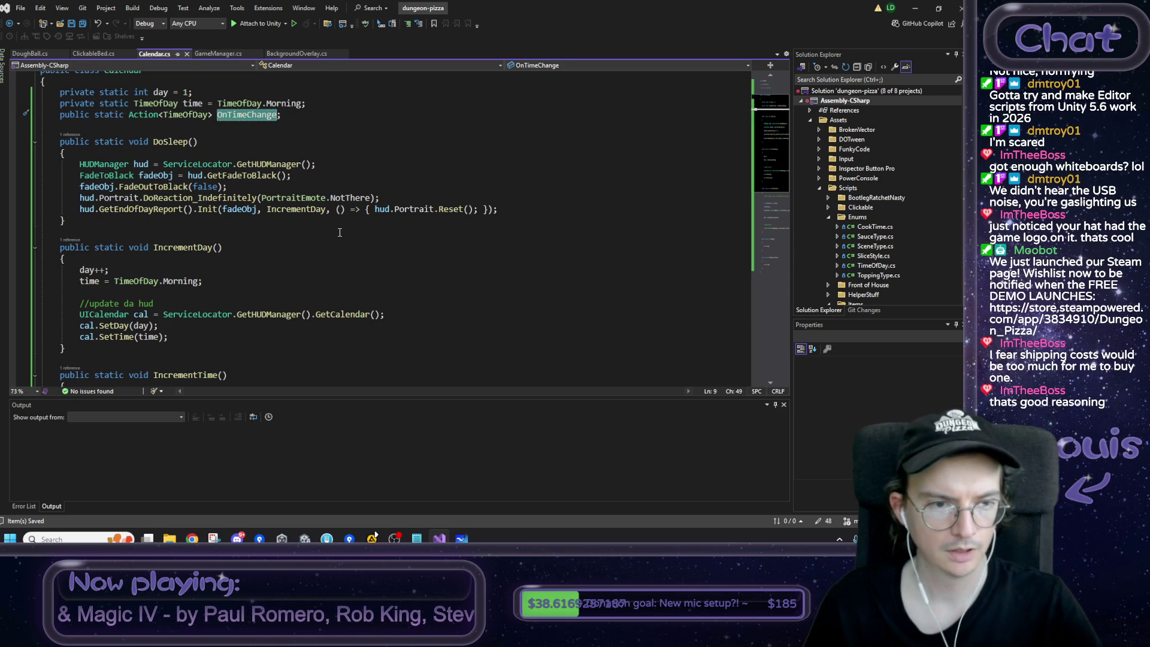
pyautogui.scroll(-2, 330, 237)
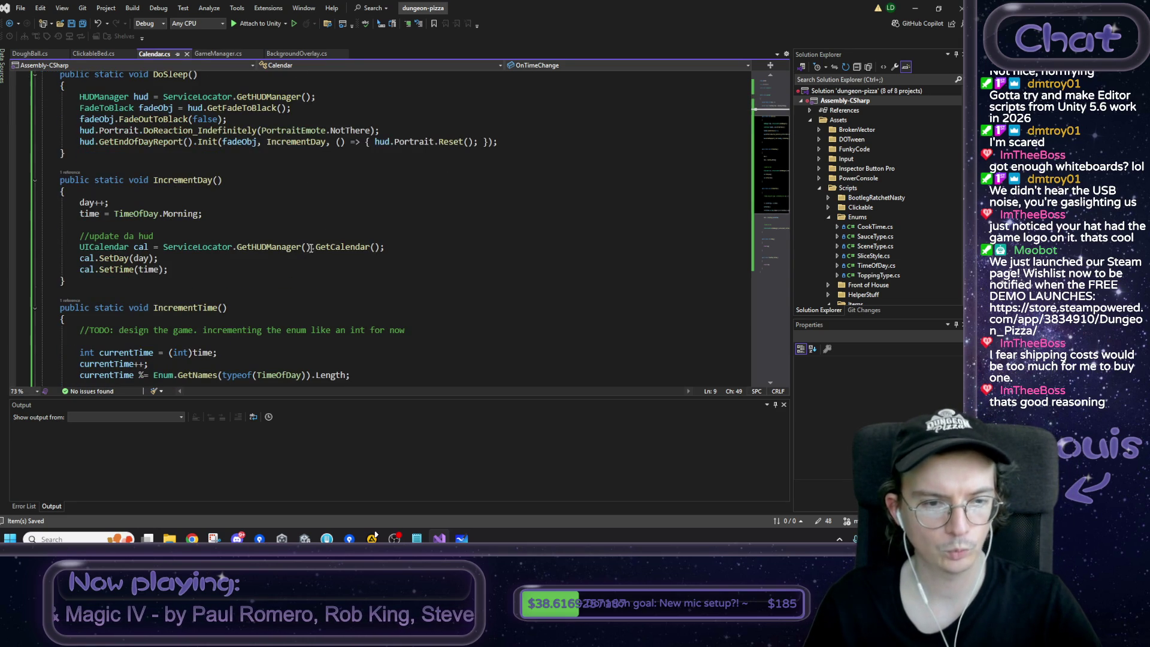
pyautogui.doubleClick(204, 308)
pyautogui.scroll(-3, 227, 287)
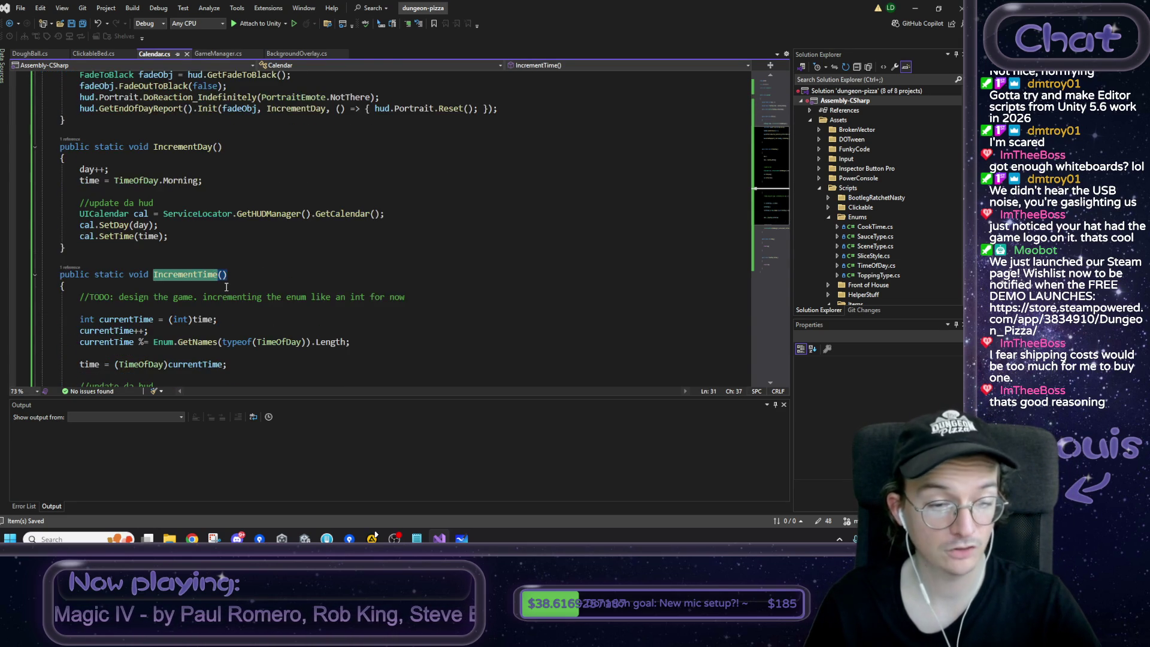
pyautogui.scroll(-1, 227, 287)
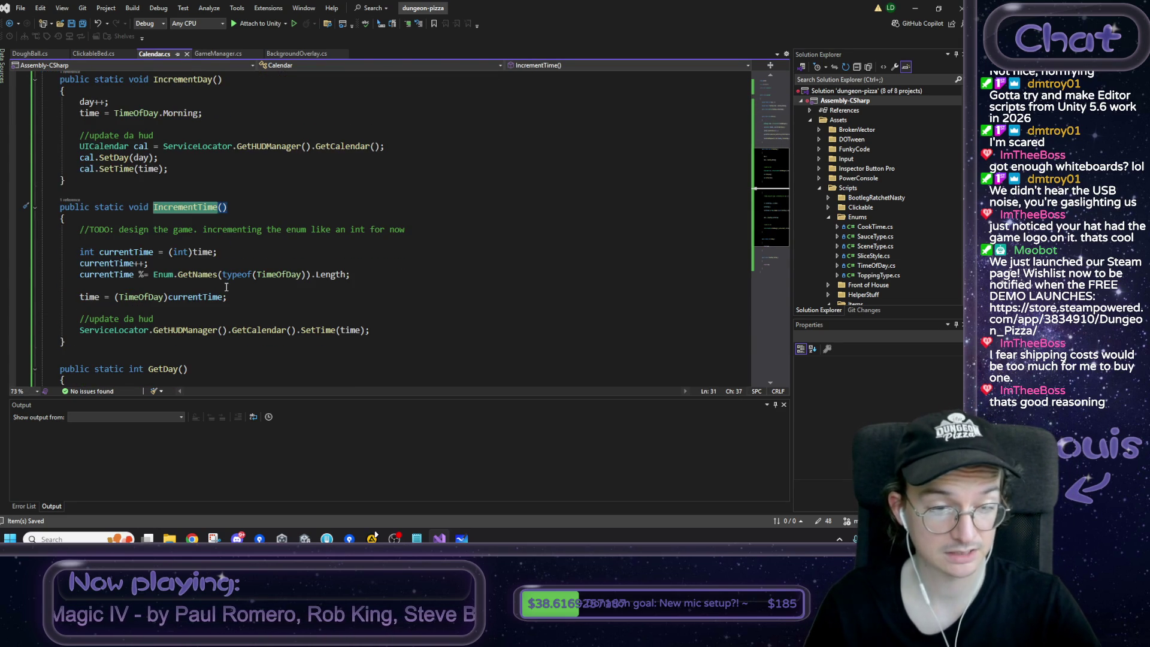
pyautogui.click(393, 332)
pyautogui.press('Return')
pyautogui.press('Return')
pyautogui.write('//invoke da event')
pyautogui.press('Return')
pyautogui.write('OnTimeChange')
pyautogui.write('.?')
pyautogui.press('BackSpace')
pyautogui.press('BackSpace')
pyautogui.write('?.Inv')
pyautogui.press('Tab')
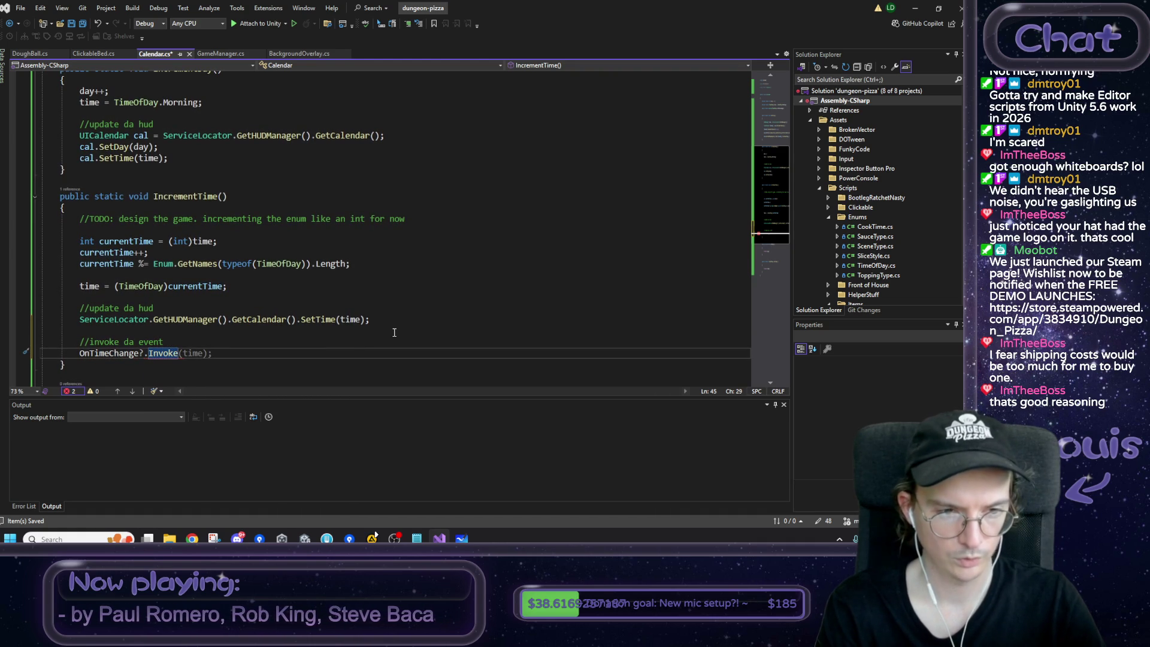
pyautogui.press('Tab')
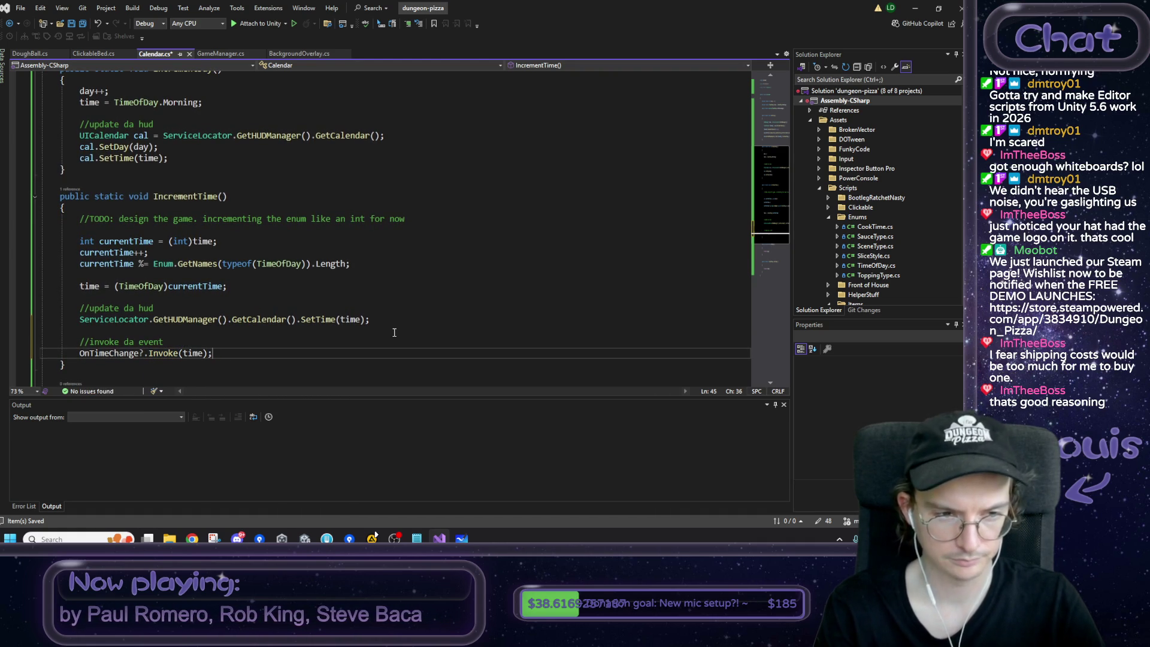
pyautogui.hotkey('ctrl', 's')
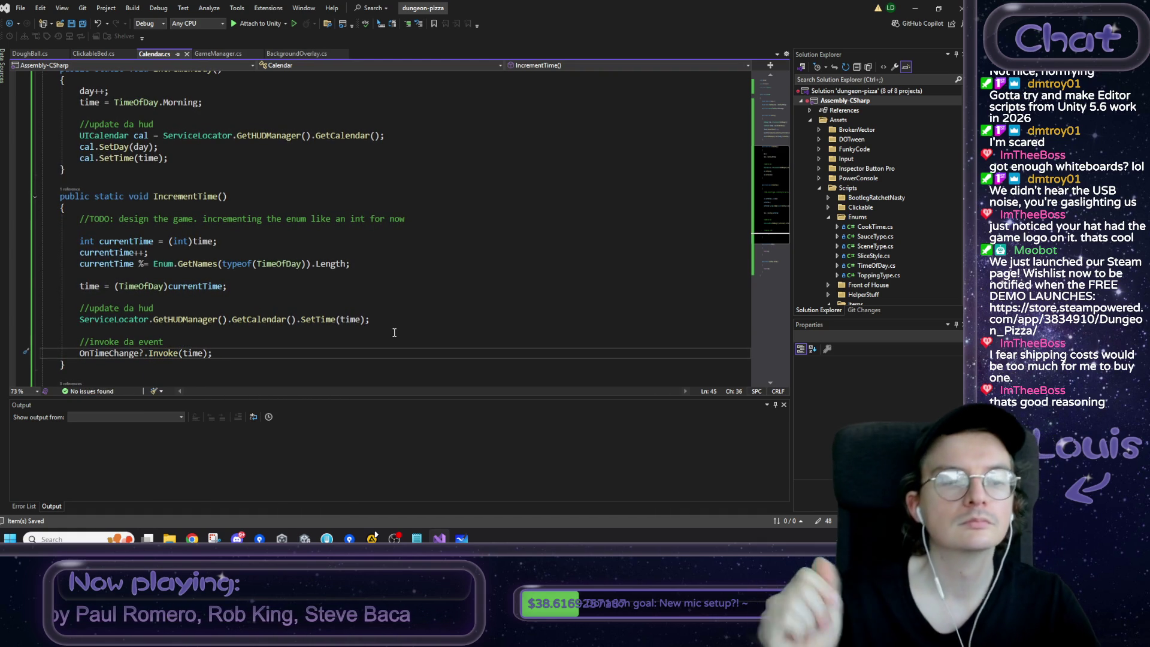
pyautogui.scroll(1, 390, 331)
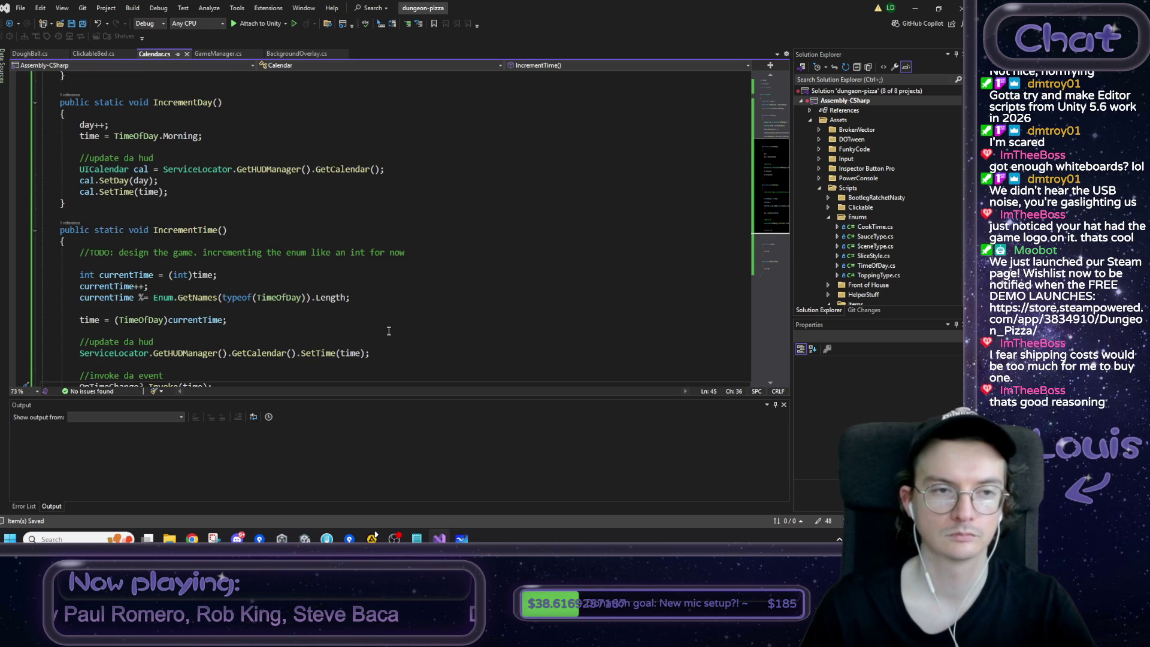
pyautogui.scroll(5, 373, 339)
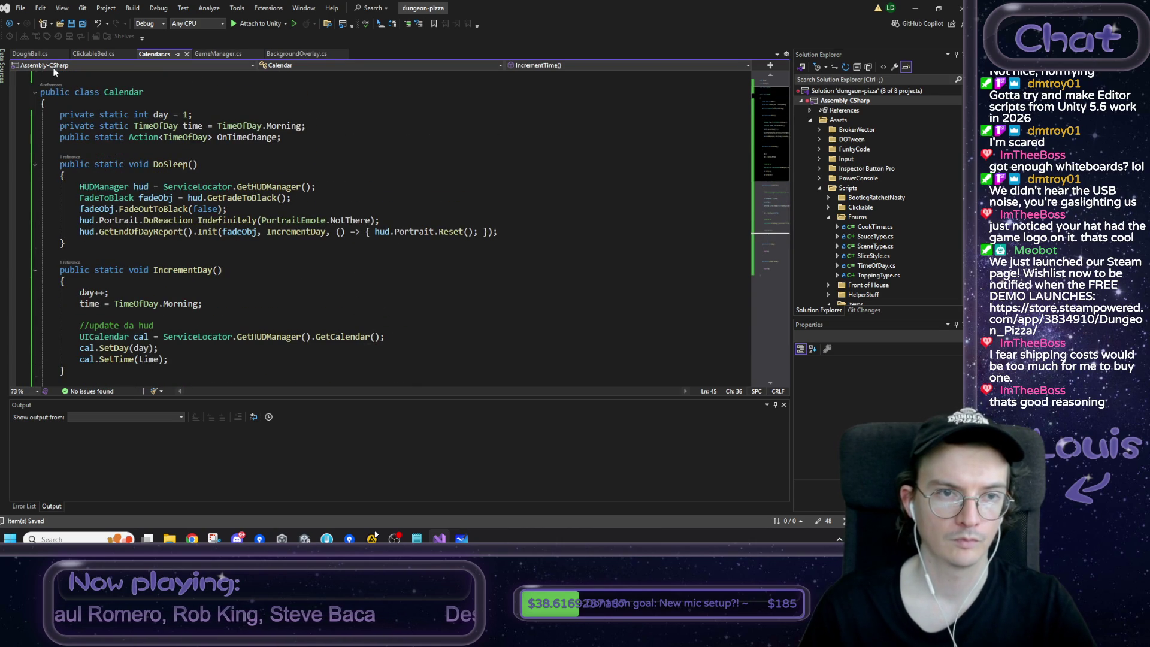
# Step: In BackgroundOverlay, add an OnEnable method below Start referencing Calendar.OnTimeChange
pyautogui.click(287, 53)
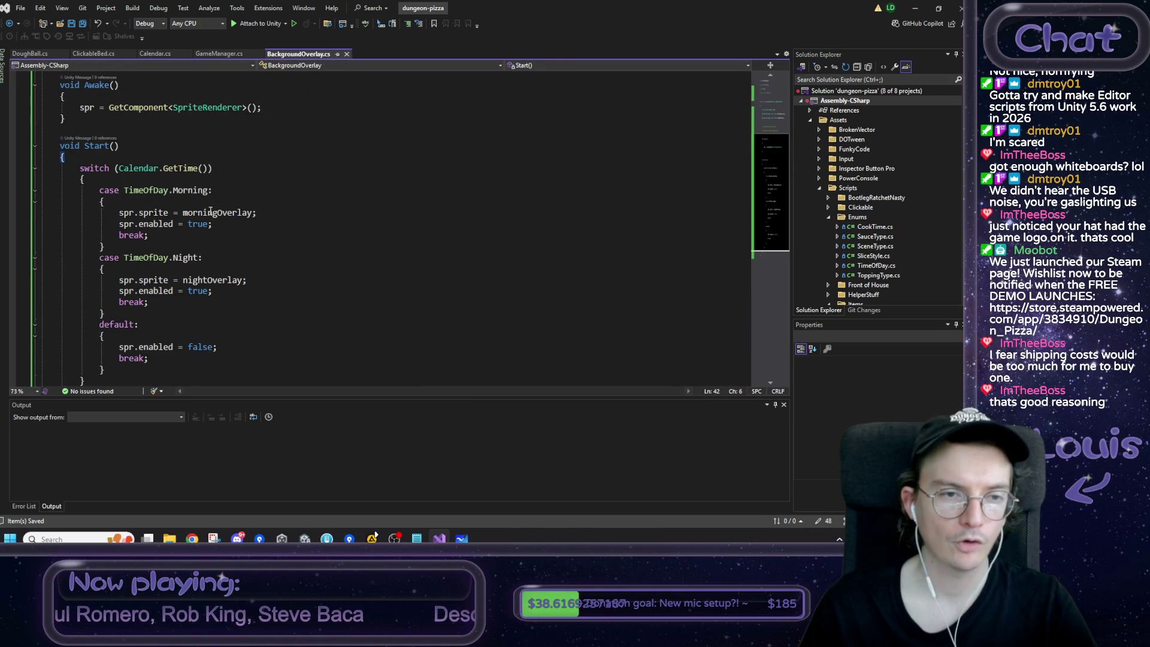
pyautogui.scroll(4, 214, 201)
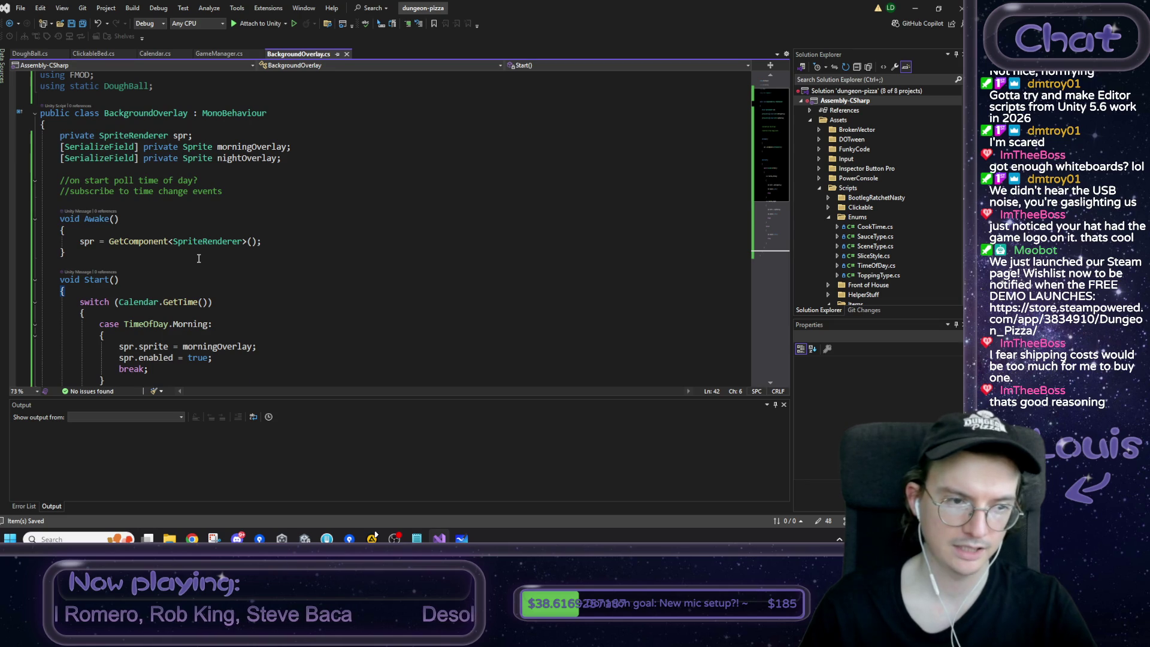
pyautogui.click(86, 253)
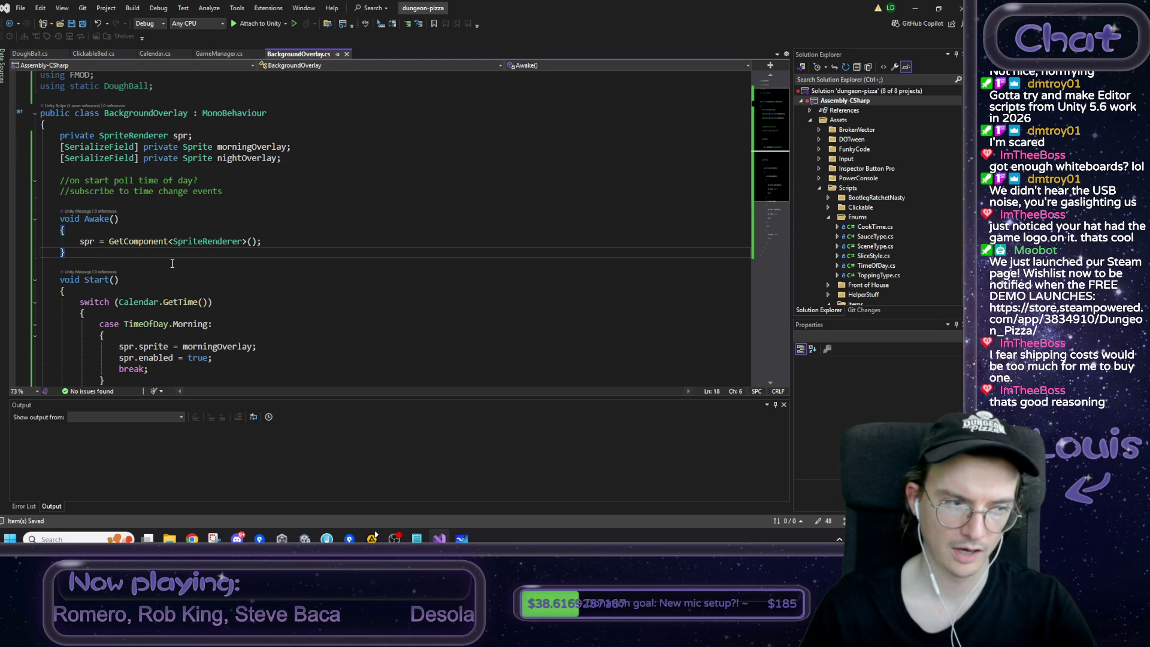
pyautogui.press('Return')
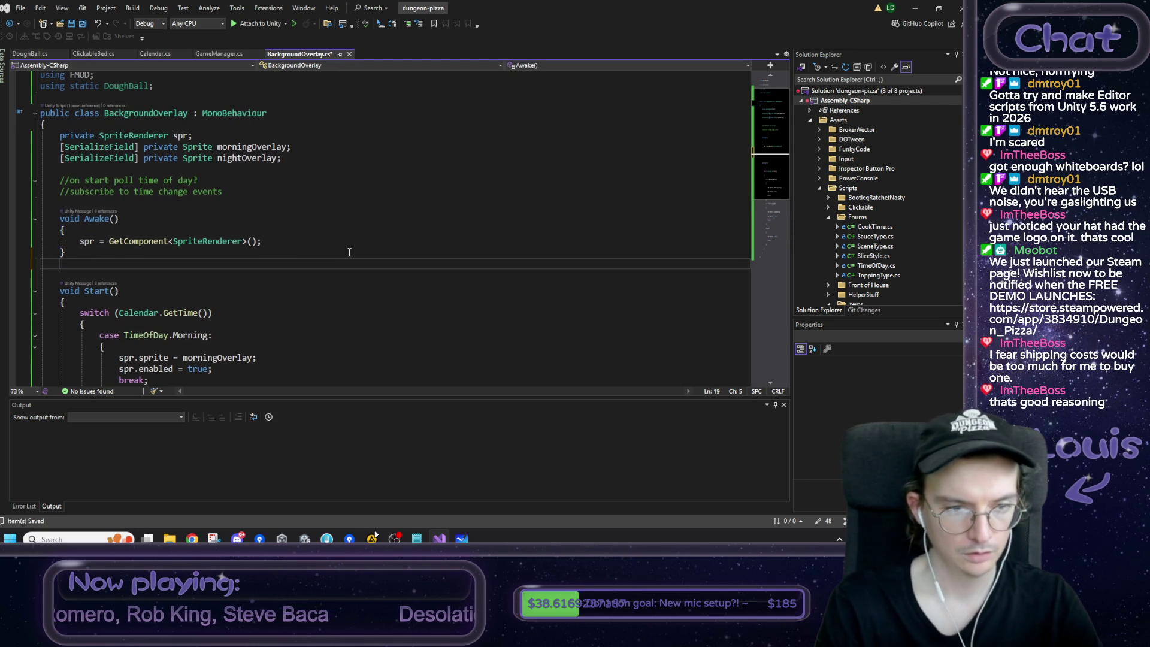
pyautogui.press('BackSpace')
pyautogui.scroll(-6, 312, 257)
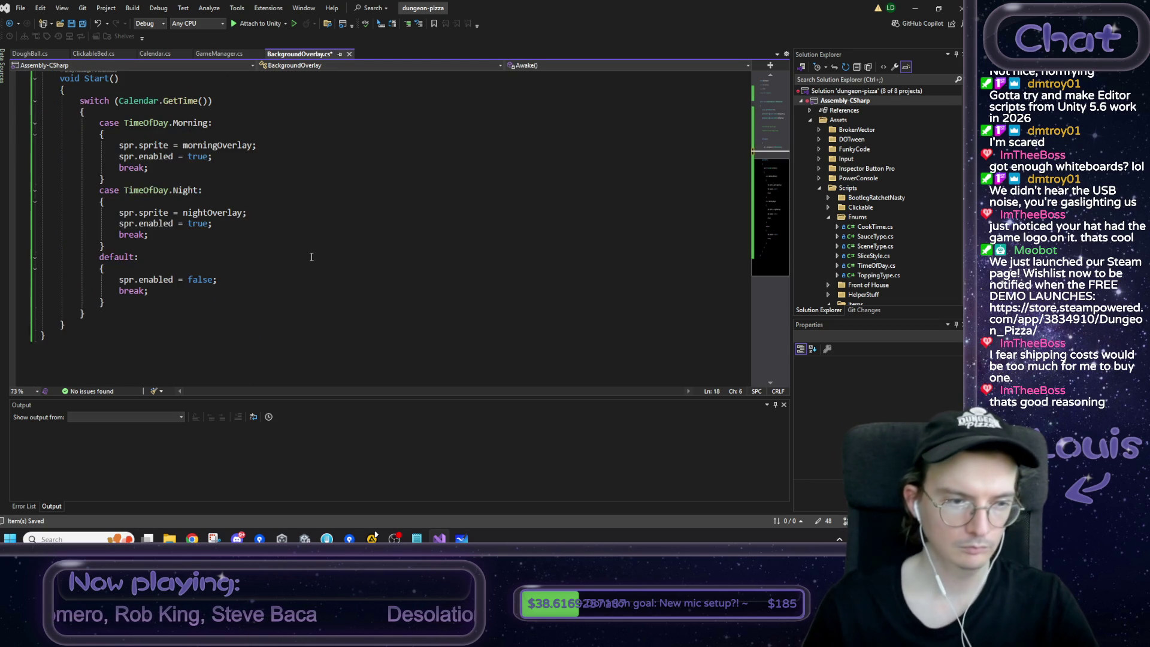
pyautogui.click(69, 325)
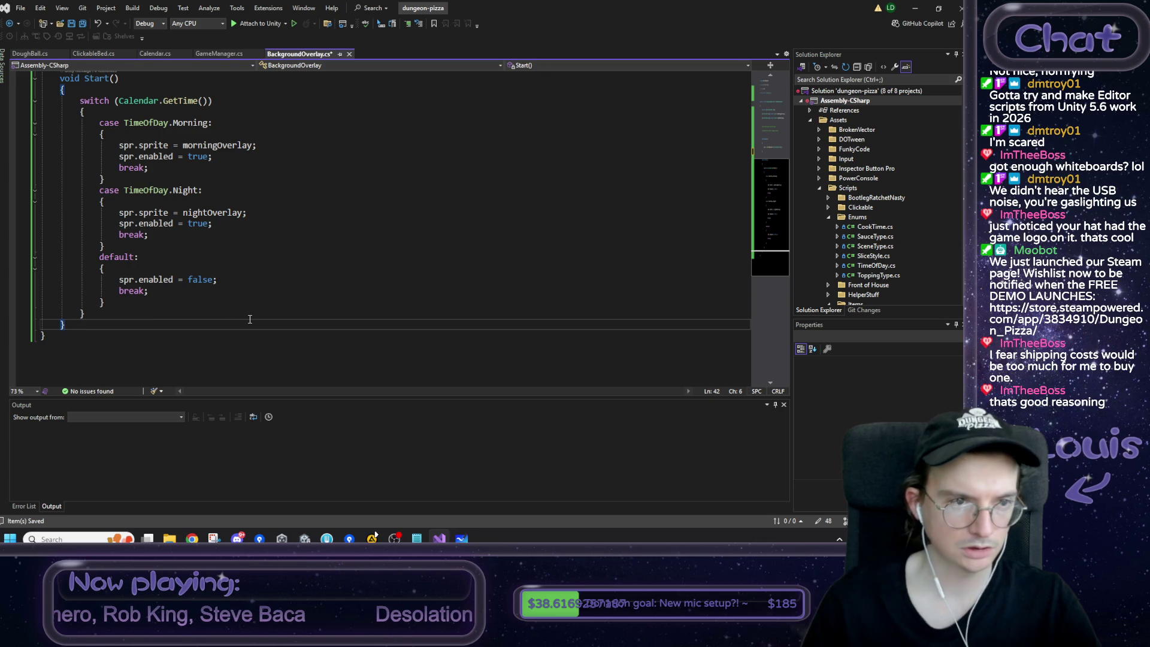
pyautogui.press('Return')
pyautogui.press('Return')
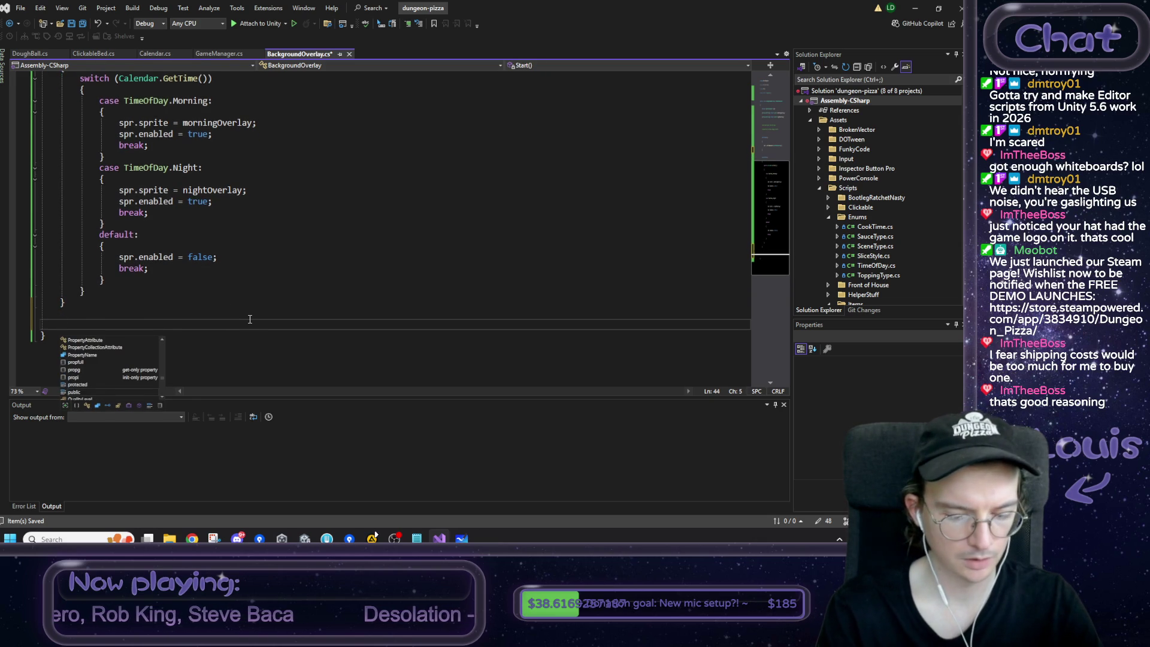
pyautogui.write('onen')
pyautogui.press('Tab')
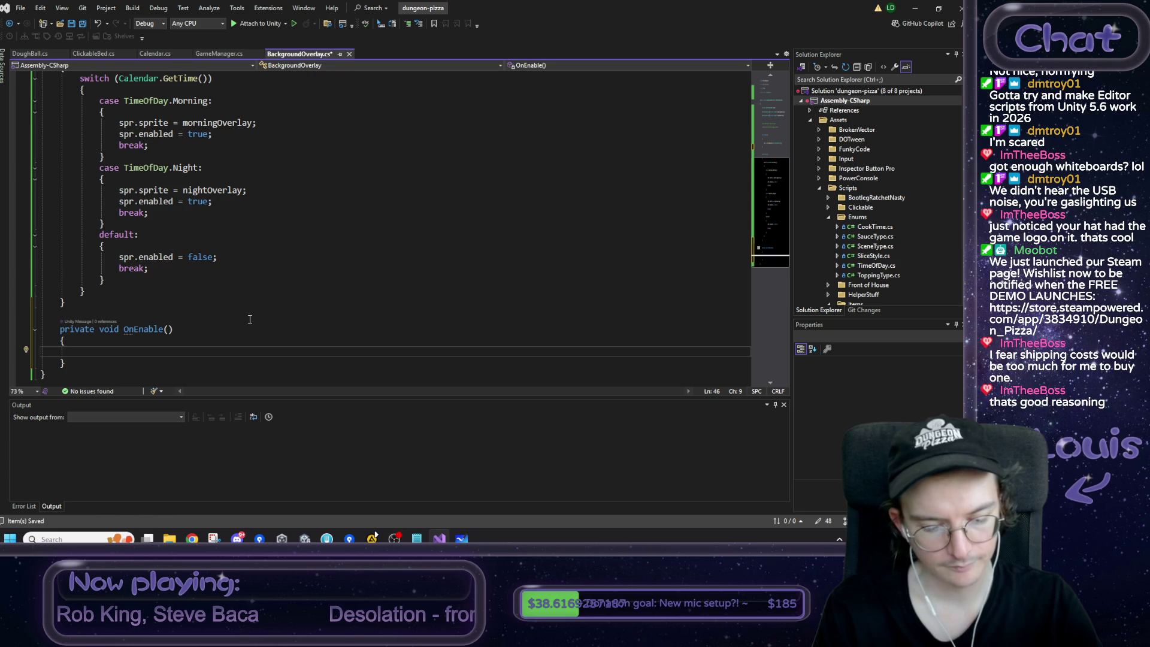
pyautogui.write('Calendar')
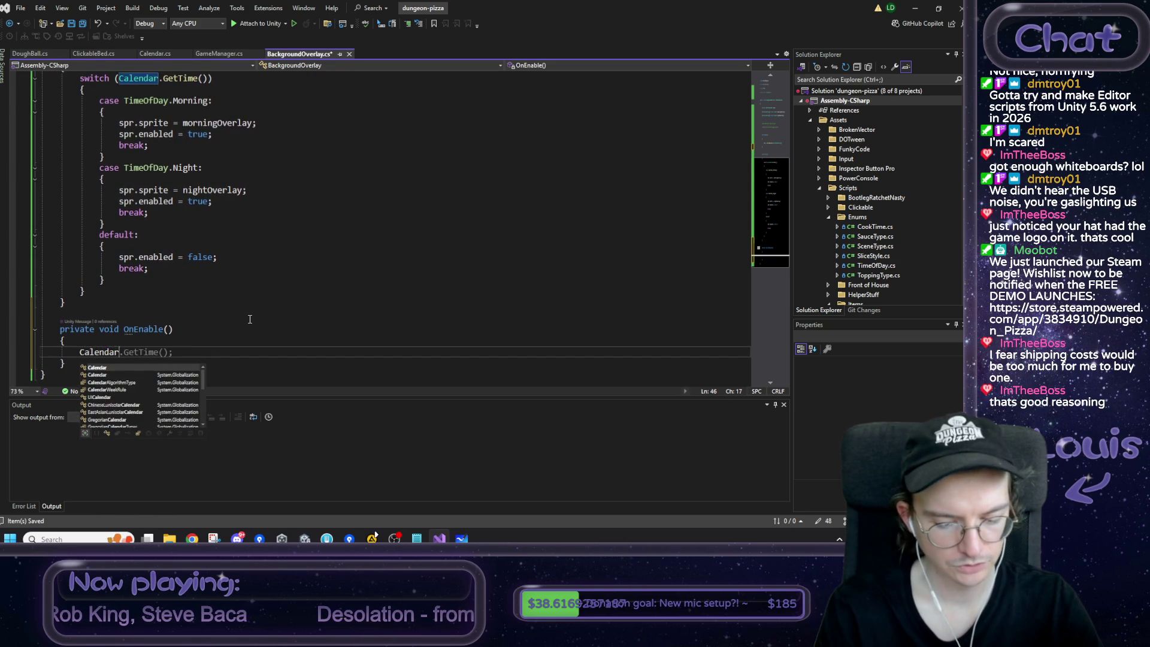
pyautogui.write('.')
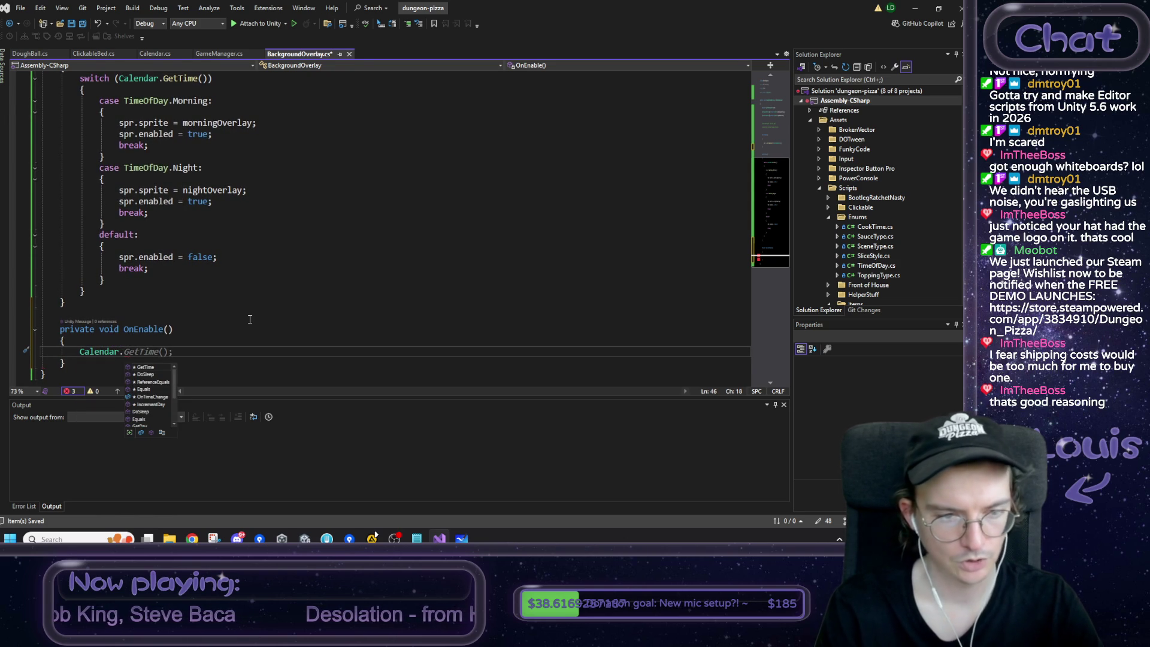
pyautogui.write('On')
pyautogui.press('Tab')
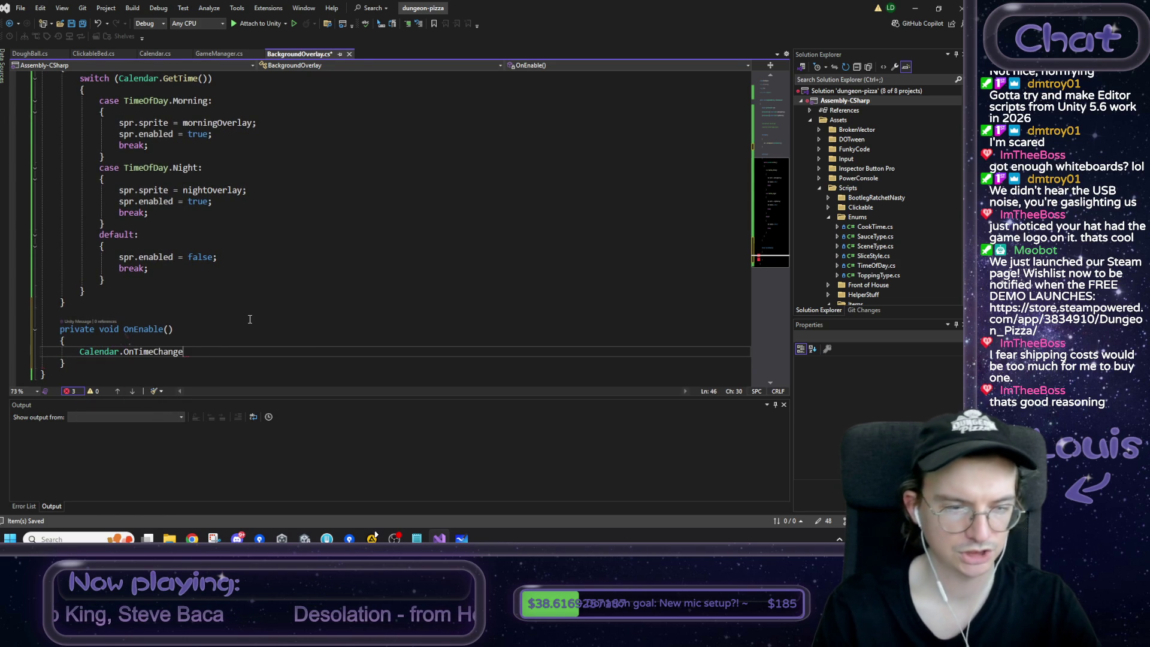
# Step: Add an empty private void TimeChanged(TimeOfDay newTime) method below OnEnable
pyautogui.scroll(-1, 97, 329)
pyautogui.click(97, 329)
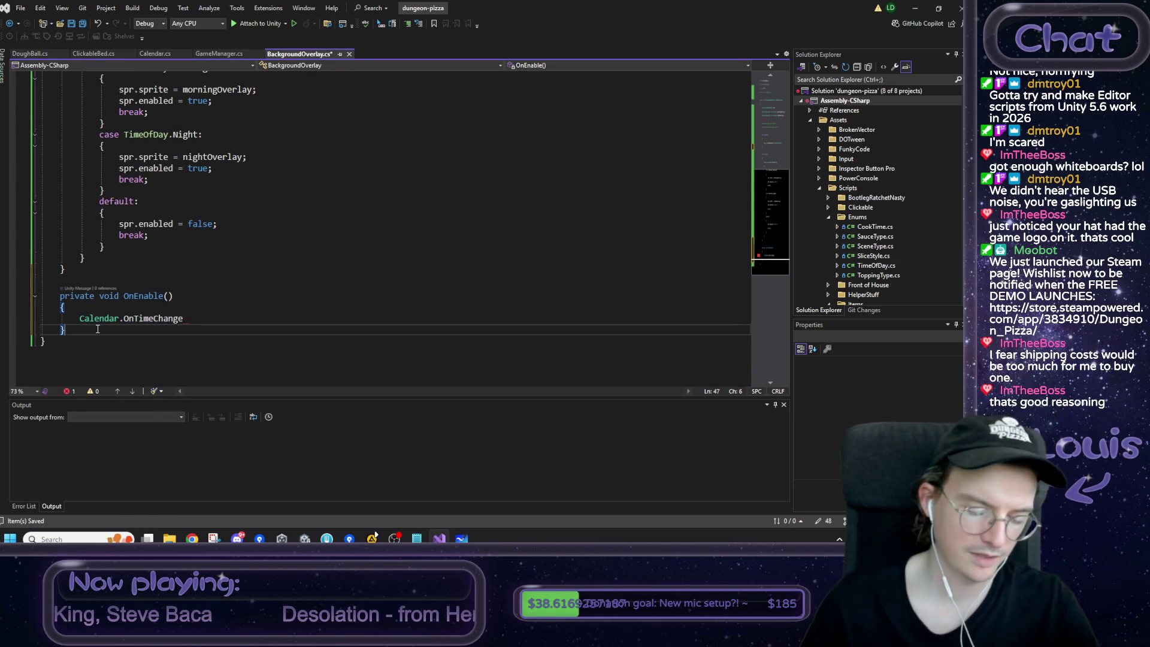
pyautogui.press('Return')
pyautogui.press('Return')
pyautogui.write('private ')
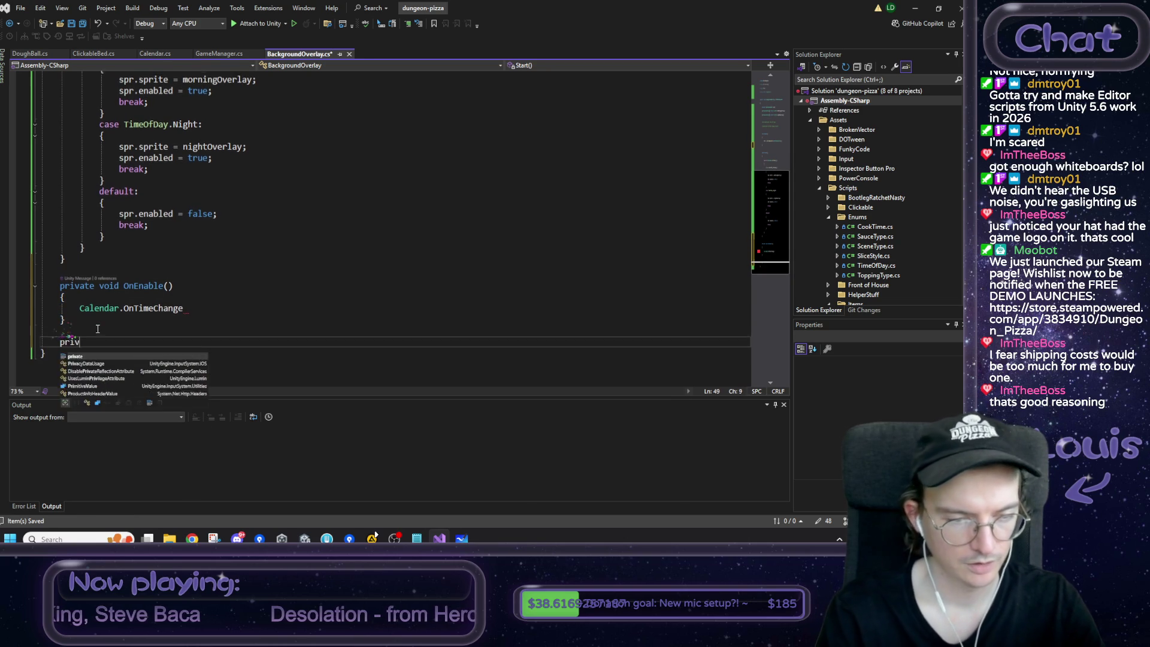
pyautogui.write('void ')
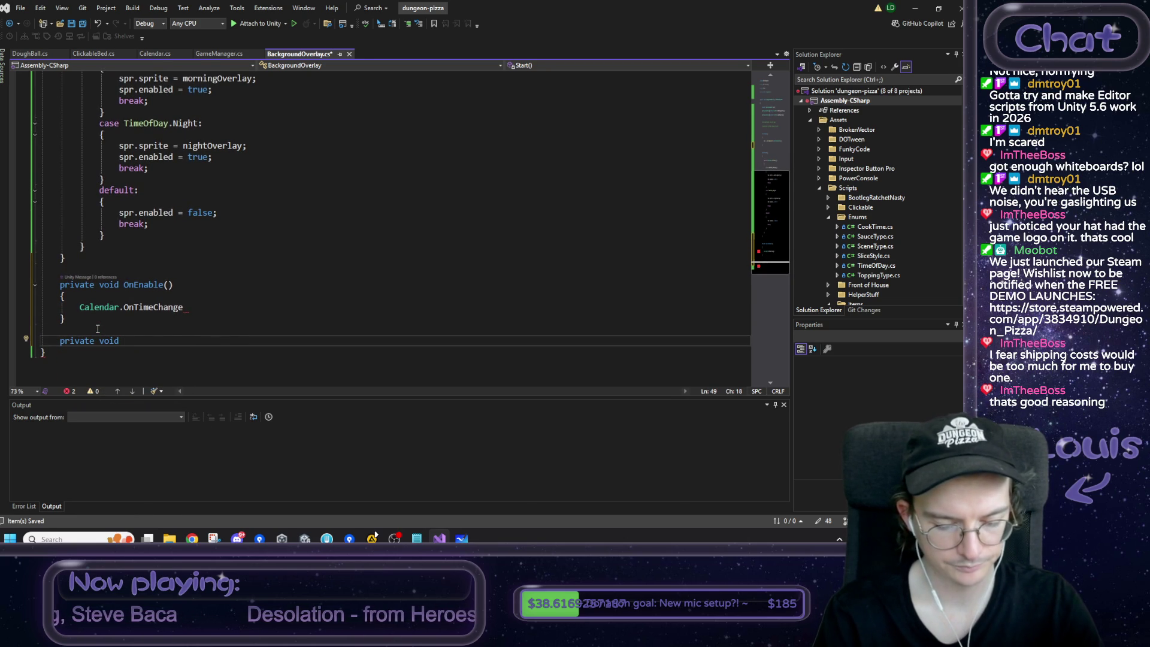
pyautogui.write('TimeChanged(')
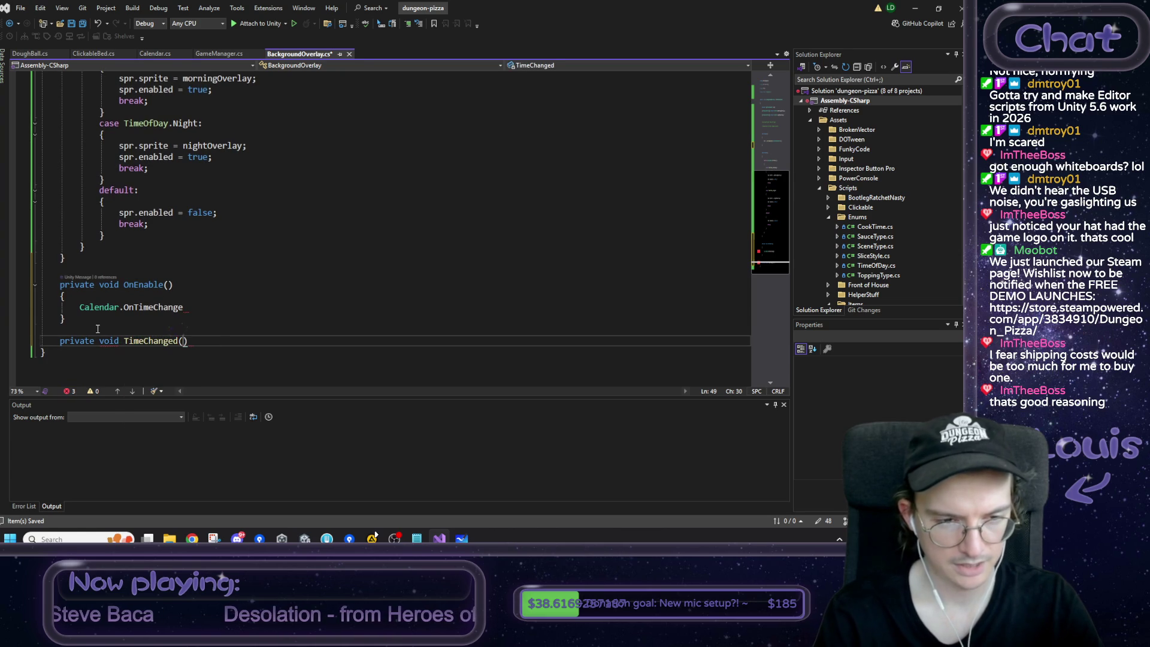
pyautogui.write('TimeOfDay')
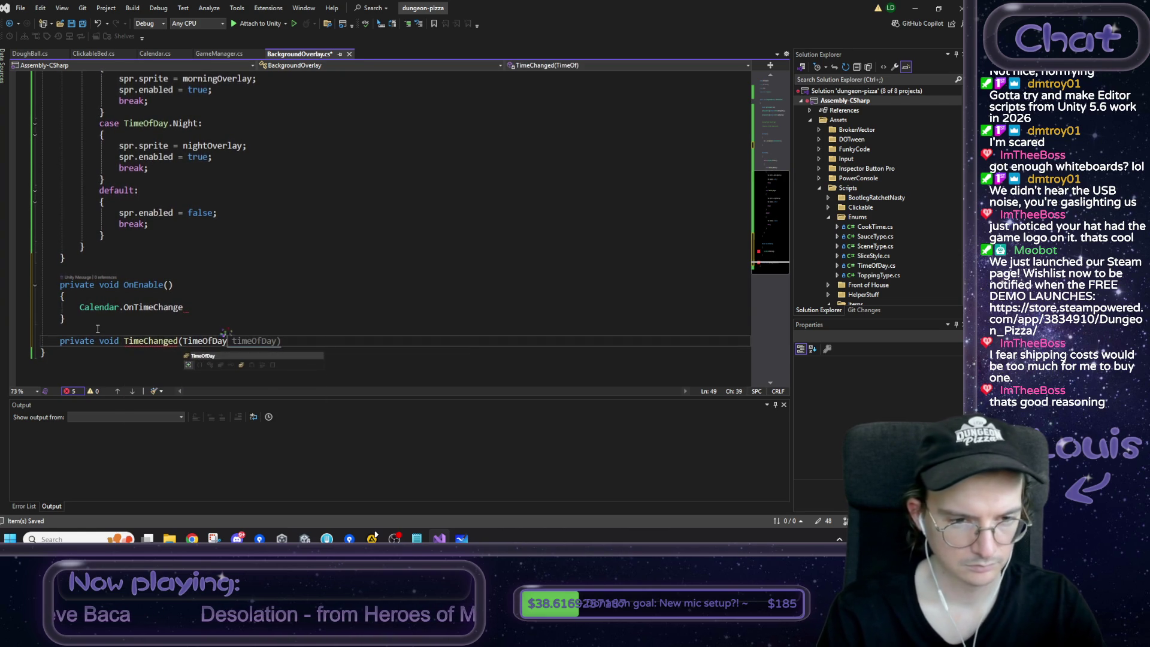
pyautogui.write(' newTime) {')
pyautogui.press('Return')
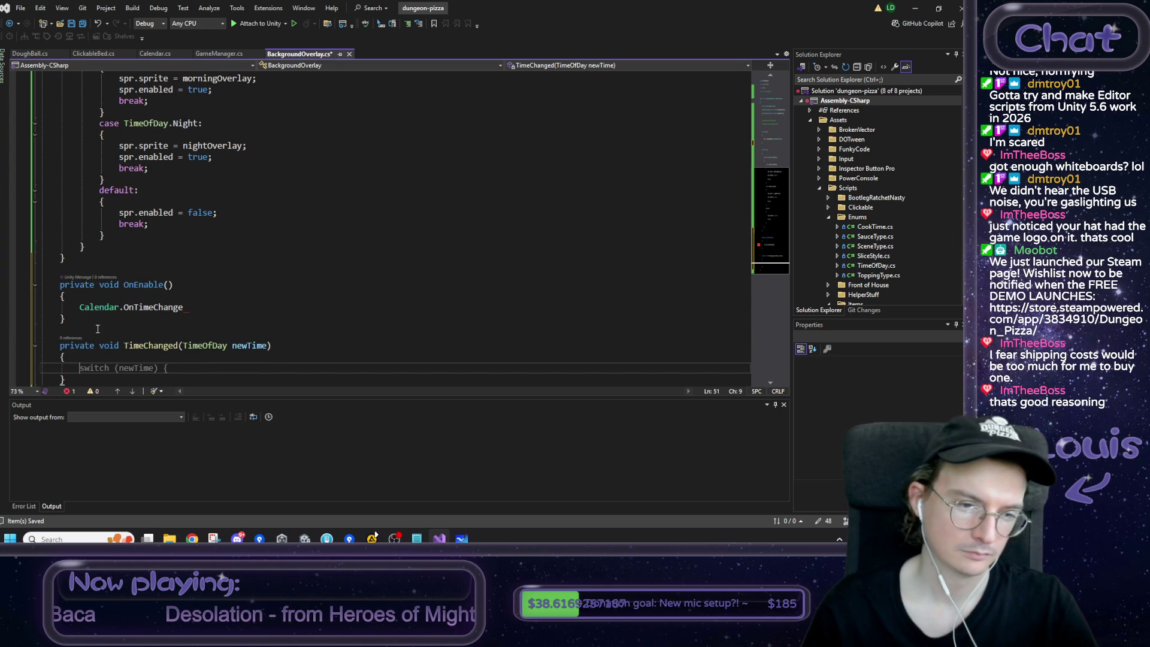
# Step: Complete OnEnable with Calendar.OnTimeChange += TimeChanged;
pyautogui.click(212, 307)
pyautogui.write('+= ')
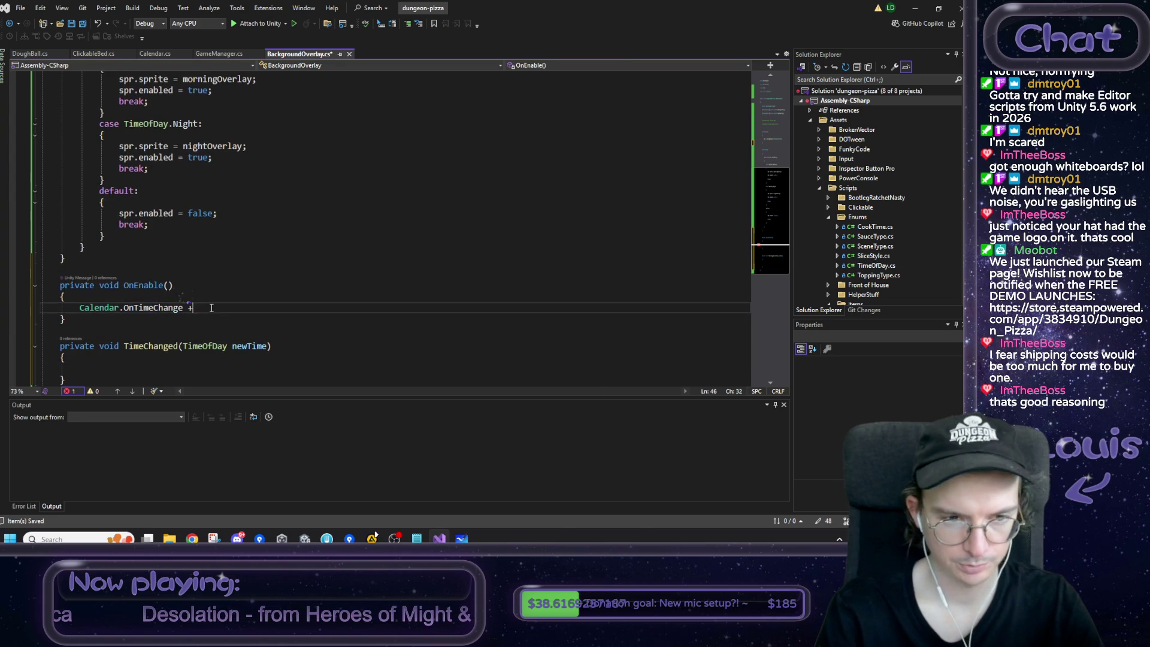
pyautogui.write('Time')
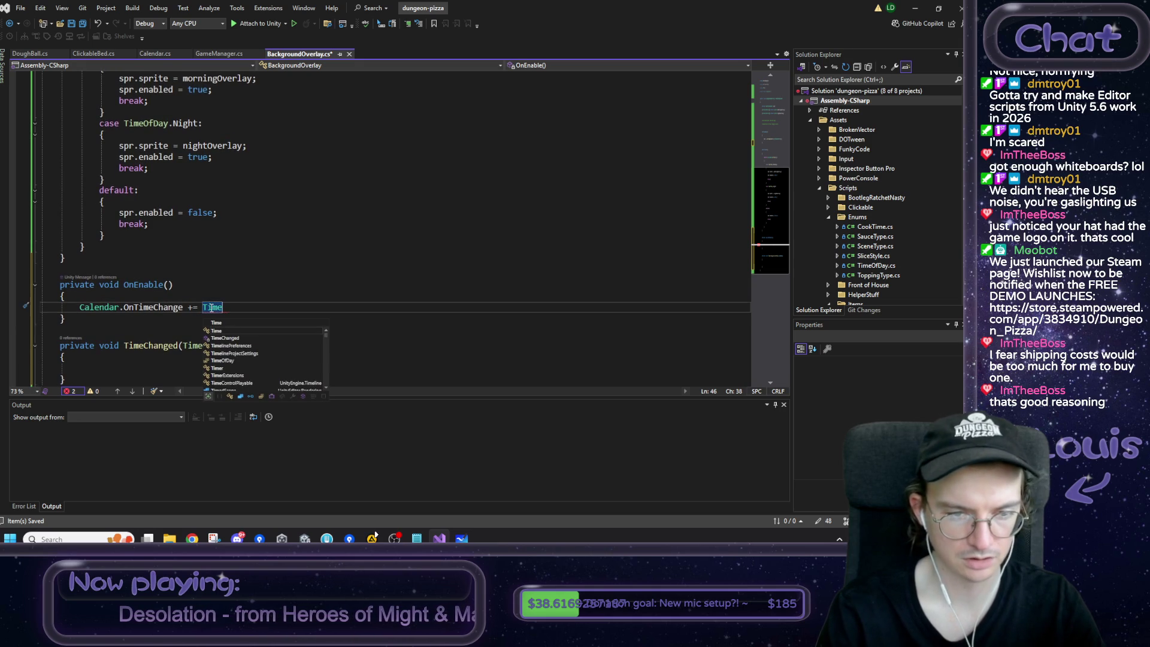
pyautogui.press('Escape')
pyautogui.write('Changed;')
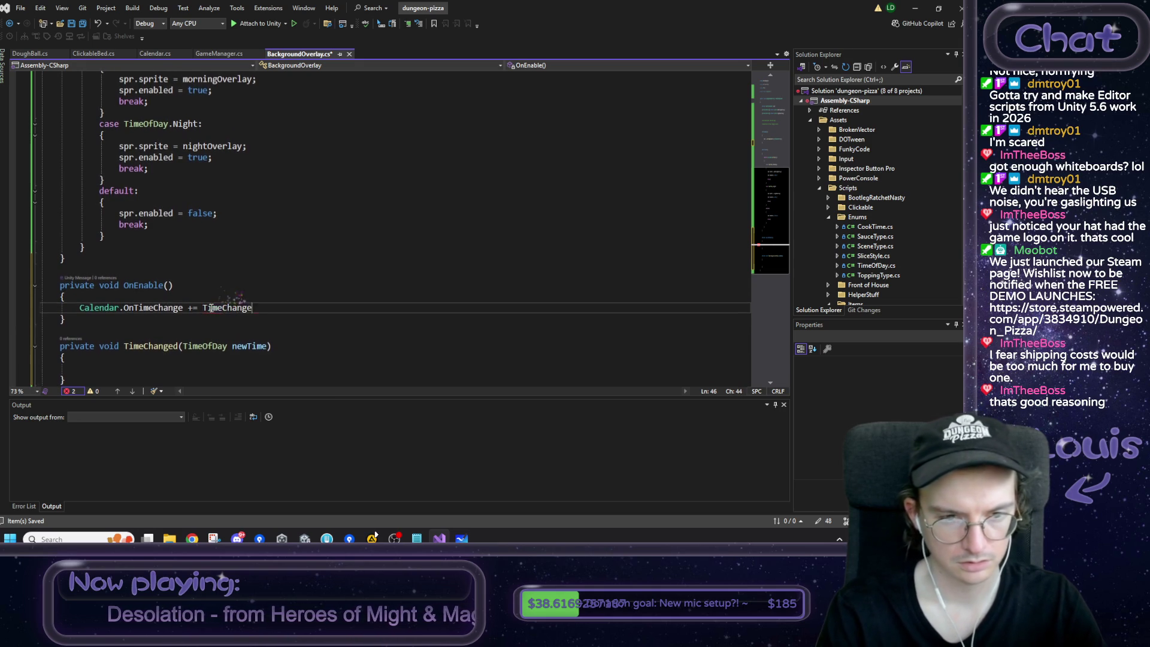
# Step: Duplicate OnEnable as an OnDisable method that unsubscribes with -= TimeChanged
pyautogui.press('Down')
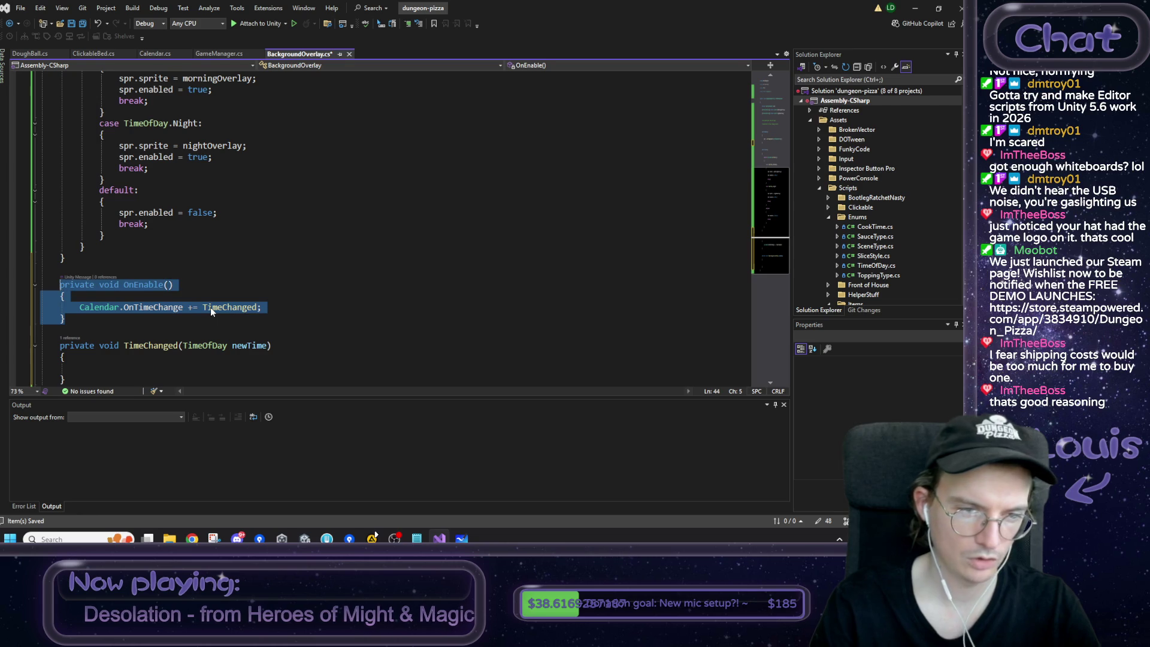
pyautogui.press('Down')
pyautogui.press('Down')
pyautogui.press('Up')
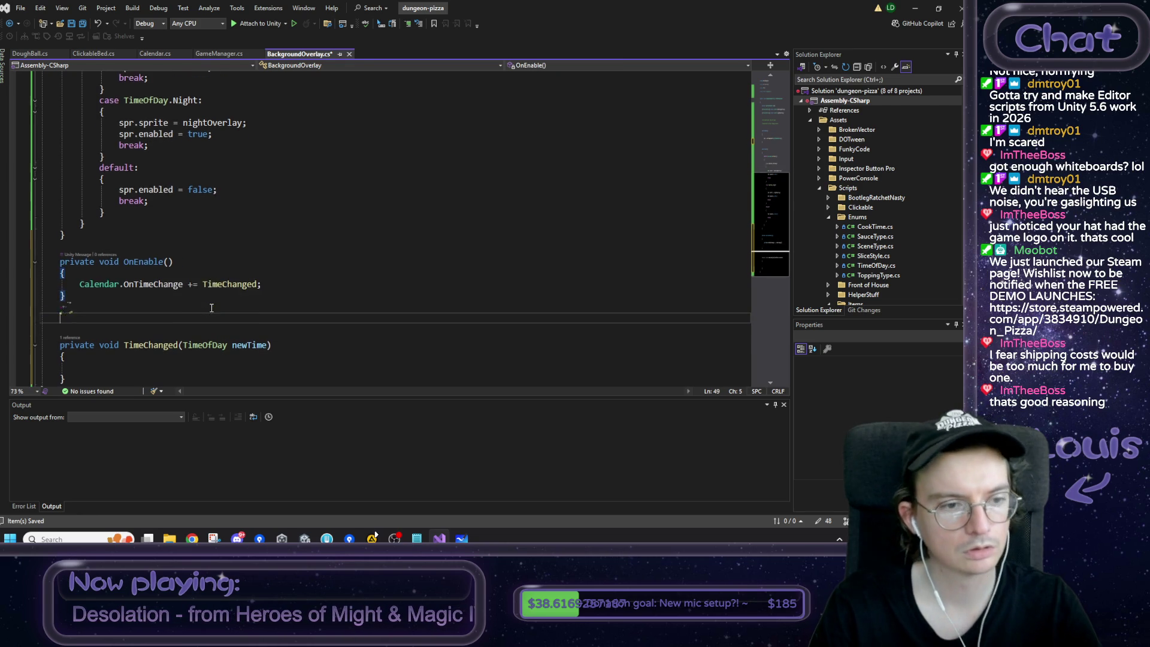
pyautogui.write('private void OnEnable()     {         Calendar.OnTimeChange += TimeChanged;     }')
pyautogui.moveTo(134, 290); pyautogui.dragTo(149, 290)
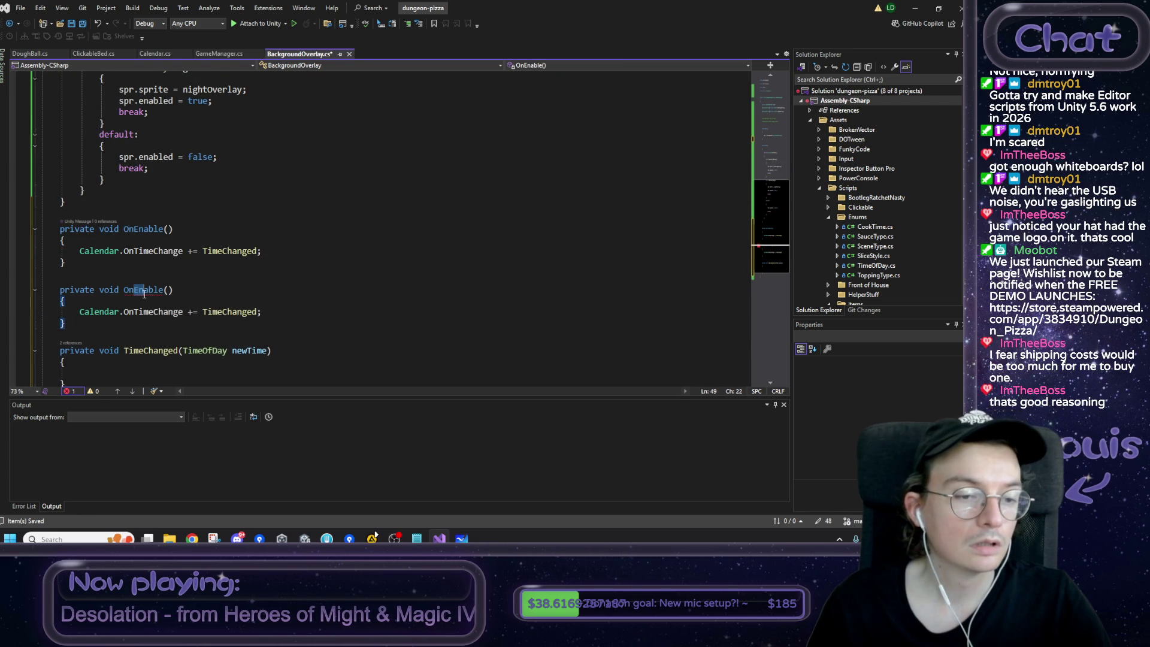
pyautogui.write('Disa')
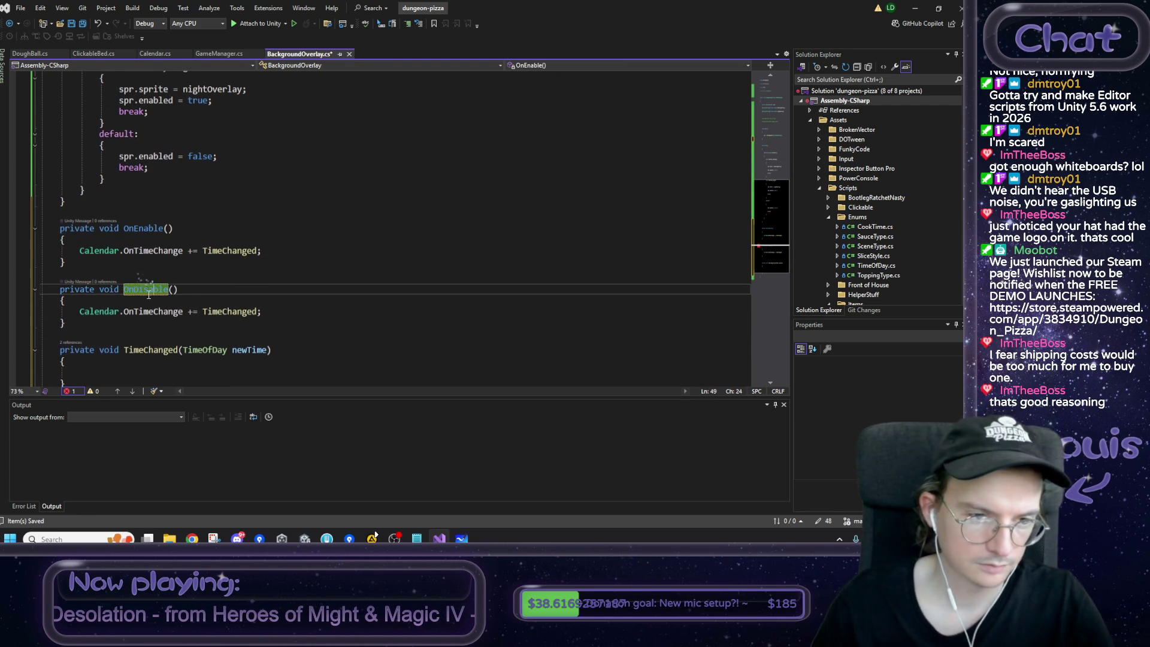
pyautogui.click(194, 312)
pyautogui.press('BackSpace')
pyautogui.write('-')
pyautogui.click(258, 303)
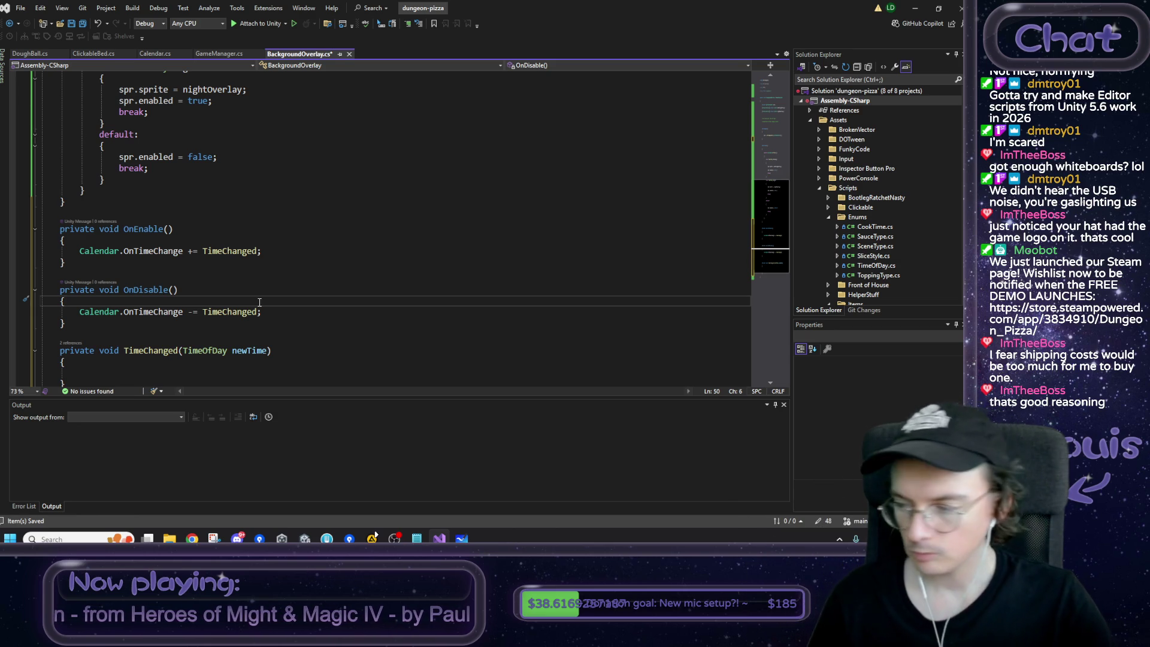
pyautogui.scroll(-1, 257, 335)
# Step: Select the full Calendar.GetTime() switch in Start after checking the whiteboard's day-period sketch
pyautogui.click(178, 342)
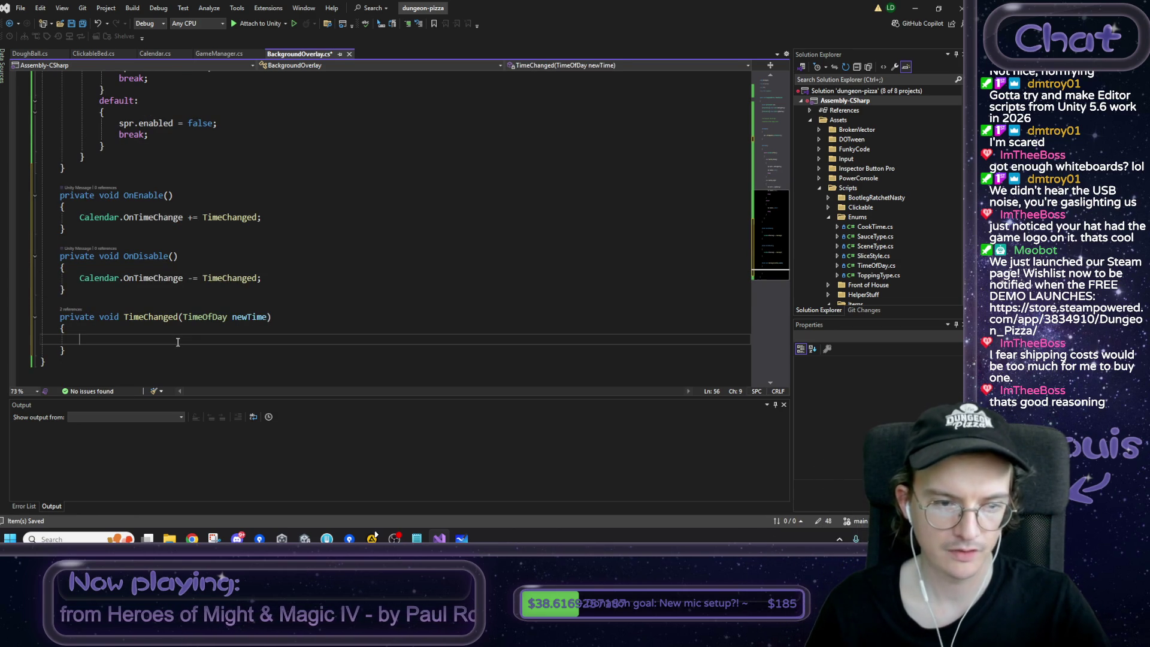
pyautogui.scroll(6, 175, 347)
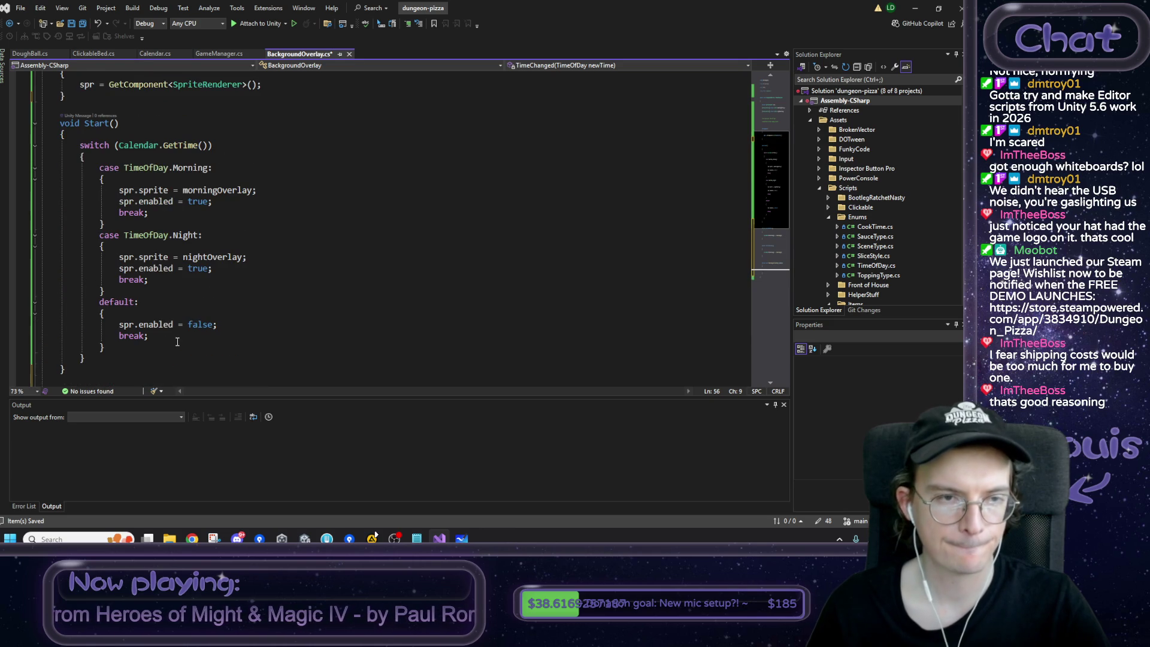
pyautogui.moveTo(82, 145); pyautogui.dragTo(170, 152)
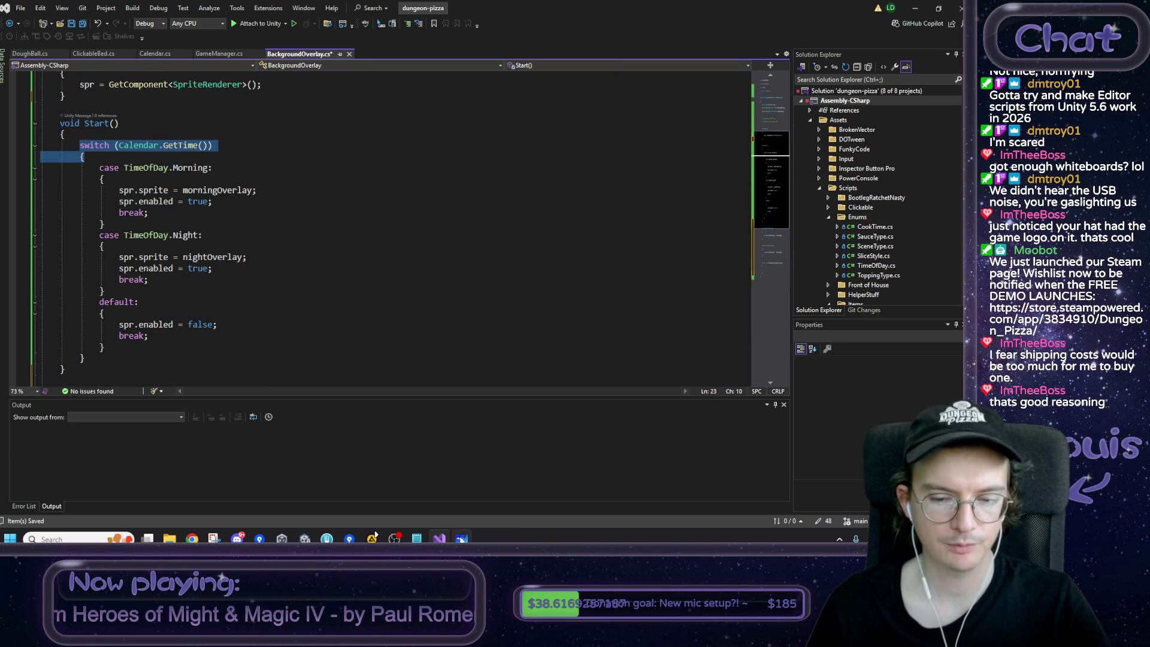
pyautogui.click(461, 539)
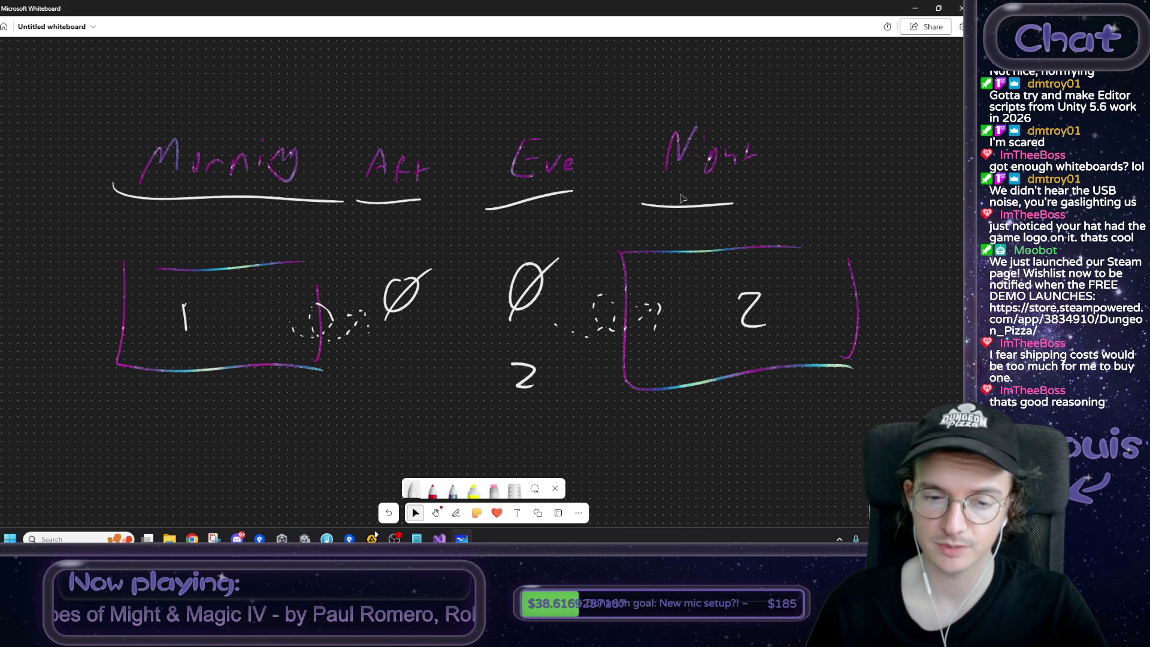
pyautogui.click(915, 8)
pyautogui.keyDown('shift'); pyautogui.click(92, 359); pyautogui.keyUp('shift')
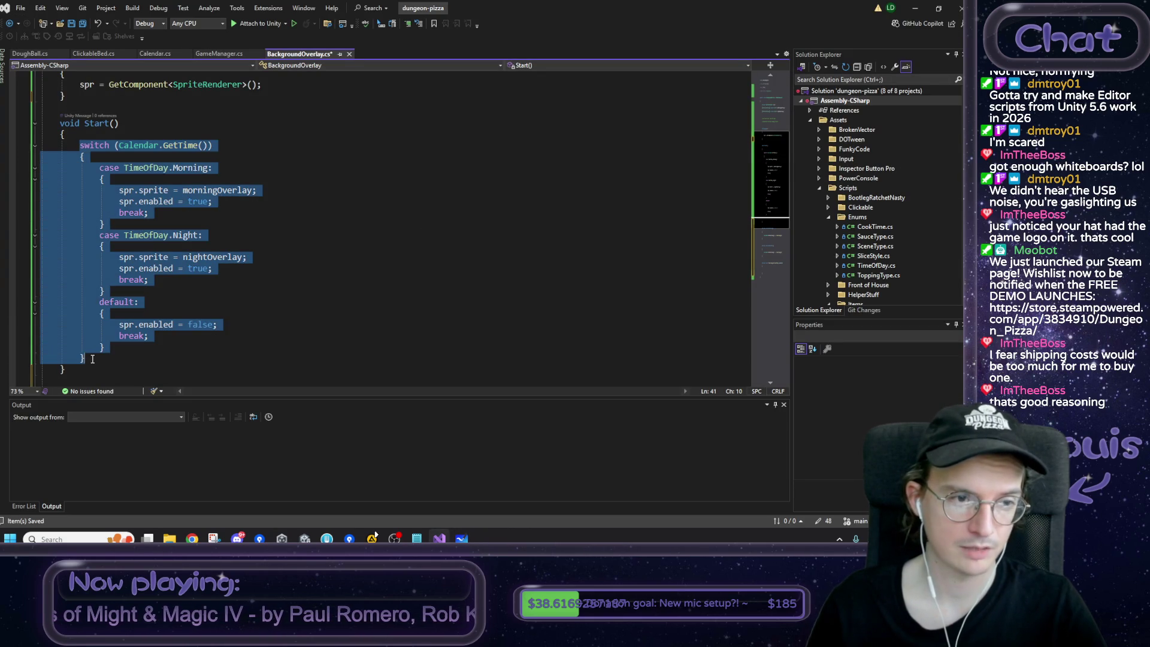
# Step: Paste the Start switch into TimeChanged's body and select the Morning case name
pyautogui.scroll(-7, 102, 355)
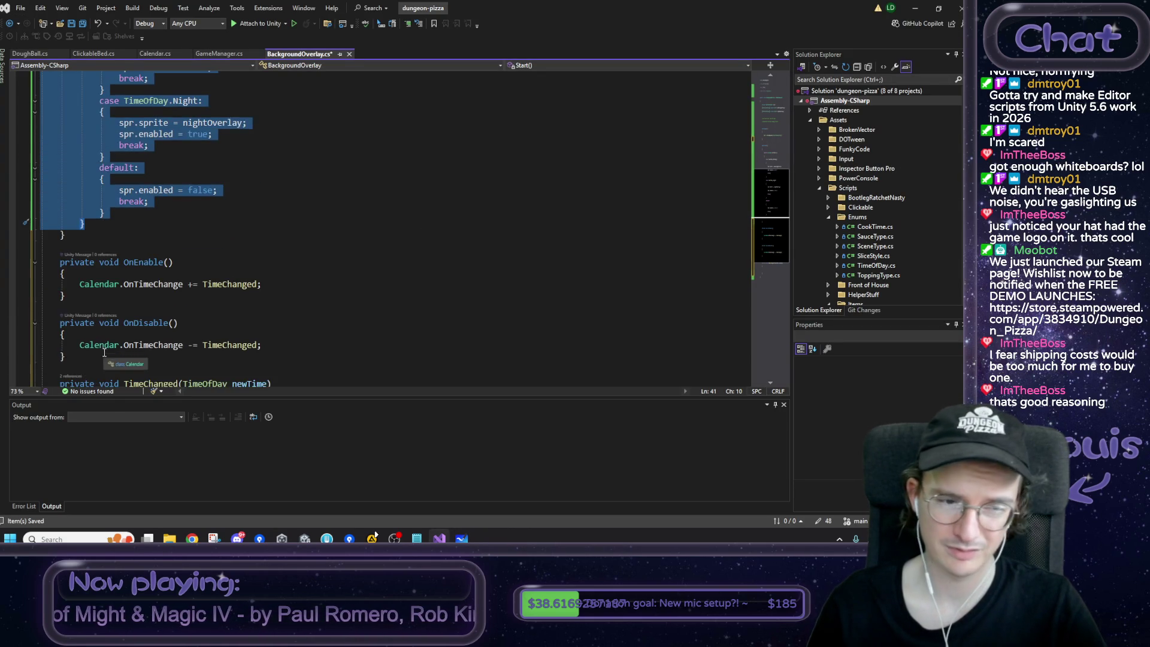
pyautogui.click(138, 303)
pyautogui.write('switch (Calendar.GetTime())         {             case TimeOfDay.Morning:             {                 spr.sprite = morningOverlay;                 spr.enabled = true;                 break;             }             case TimeOfDay.Night:             {                 spr.sprite = nightOverlay;                 spr.enabled = true;                 break;             }             default:             {                 spr.enabled = false;                 break;             }         }')
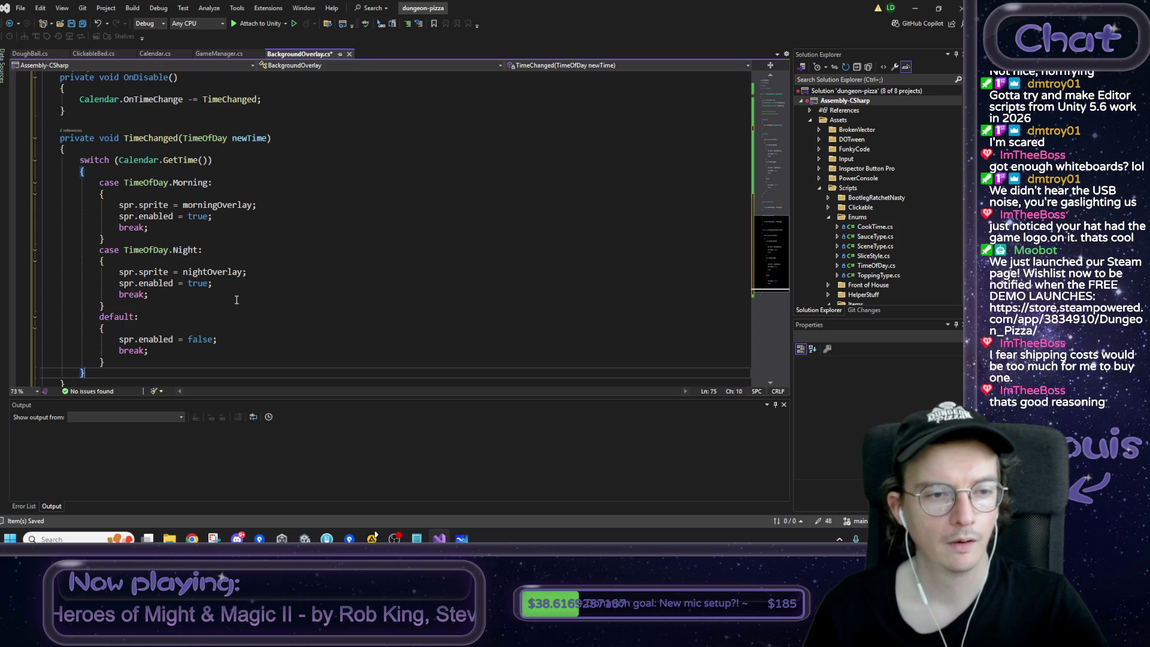
pyautogui.doubleClick(190, 184)
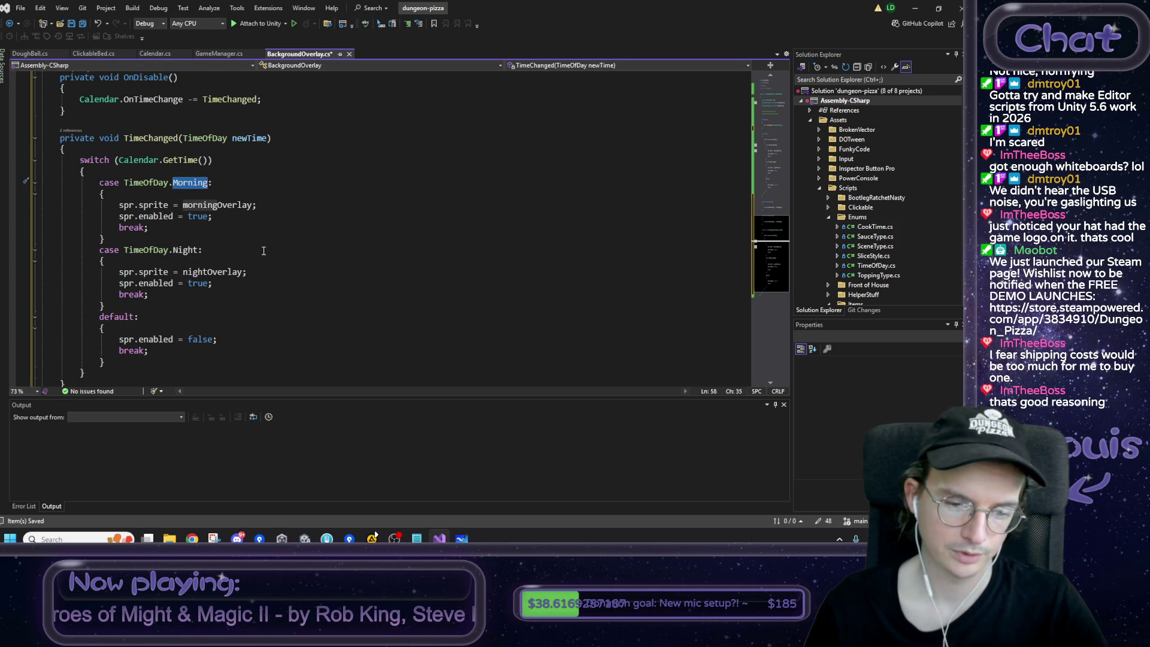
pyautogui.moveTo(461, 538)
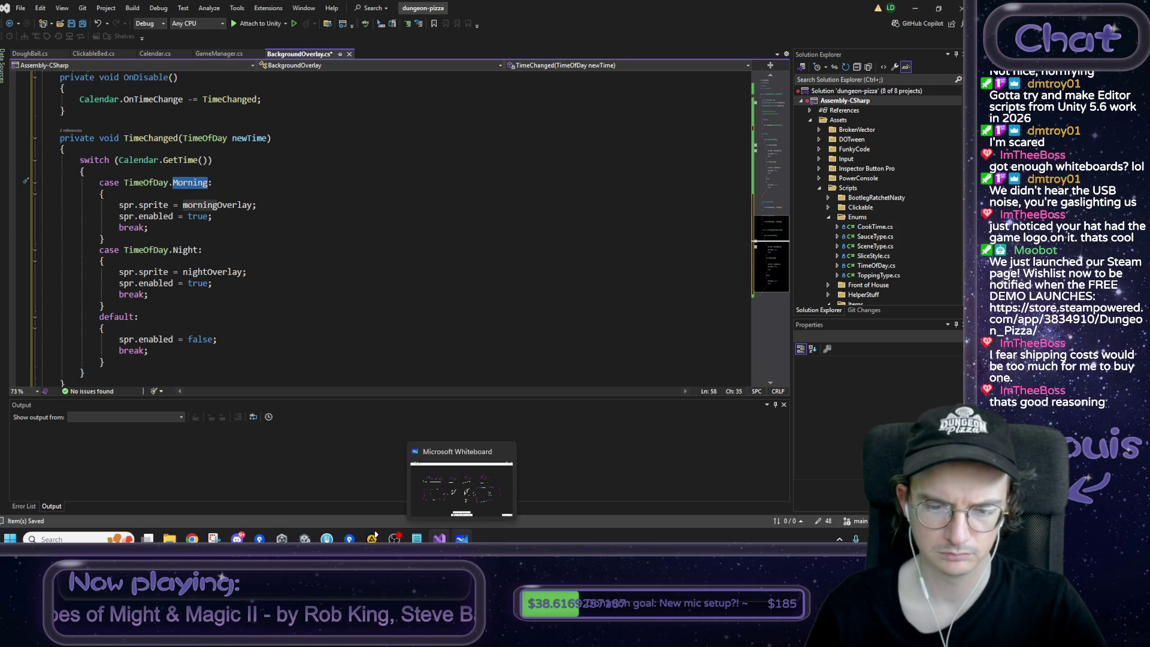
pyautogui.click(461, 488)
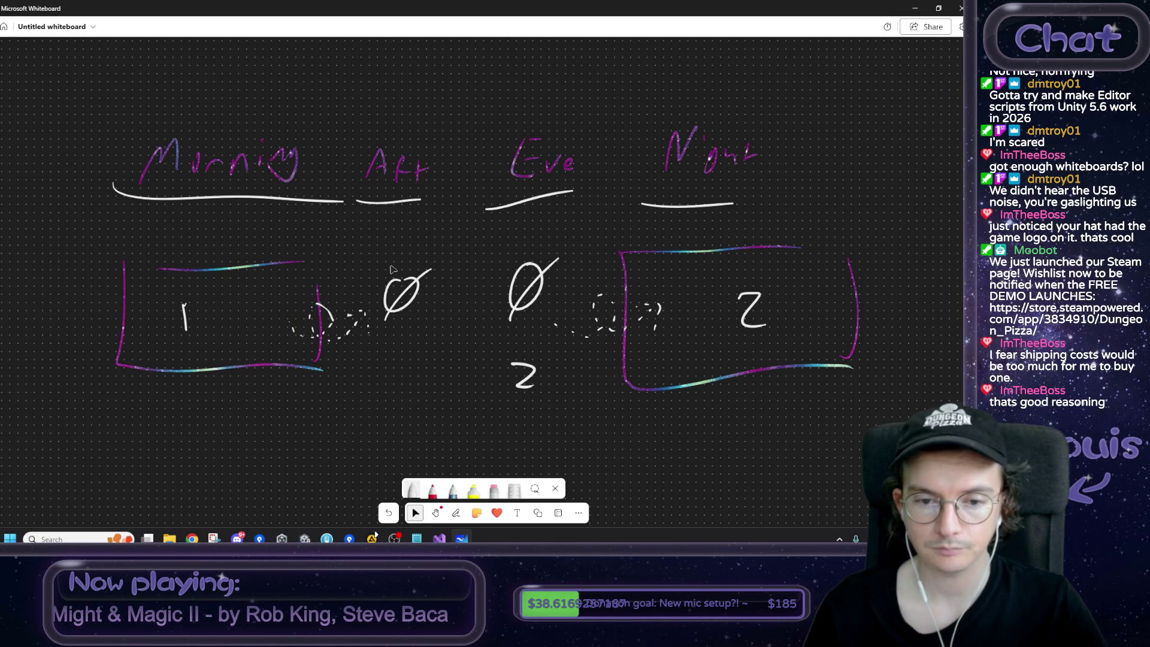
pyautogui.click(917, 10)
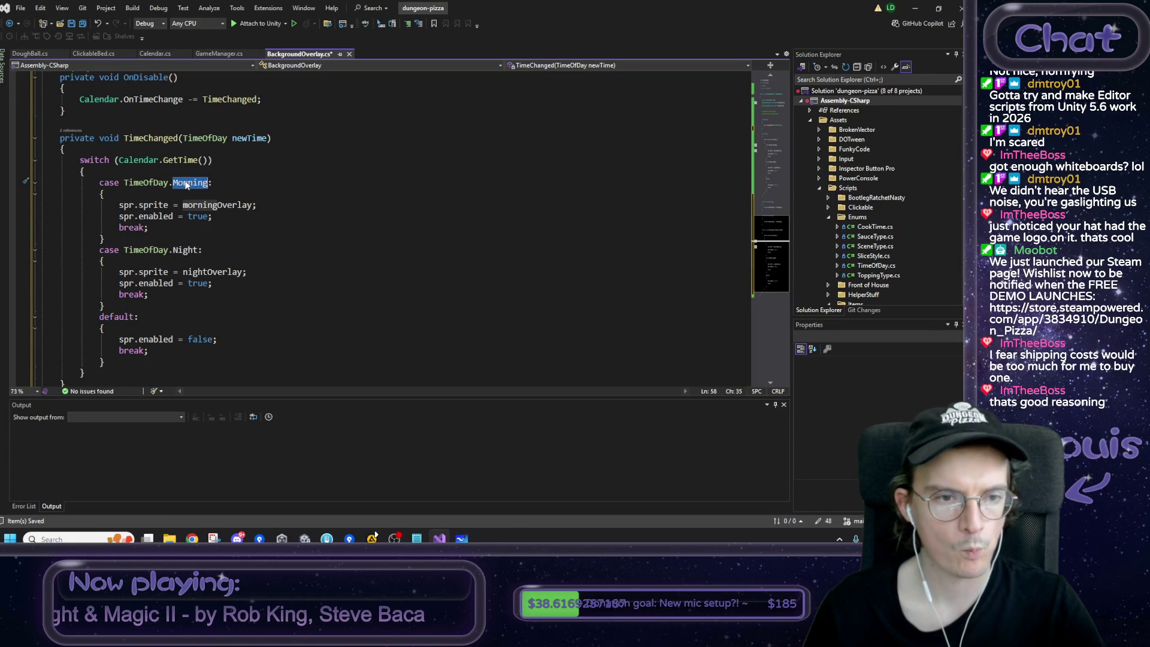
# Step: Rename the first case to TimeOfDay.Afternoon and delete its morningOverlay sprite assignment
pyautogui.write('Afternoo')
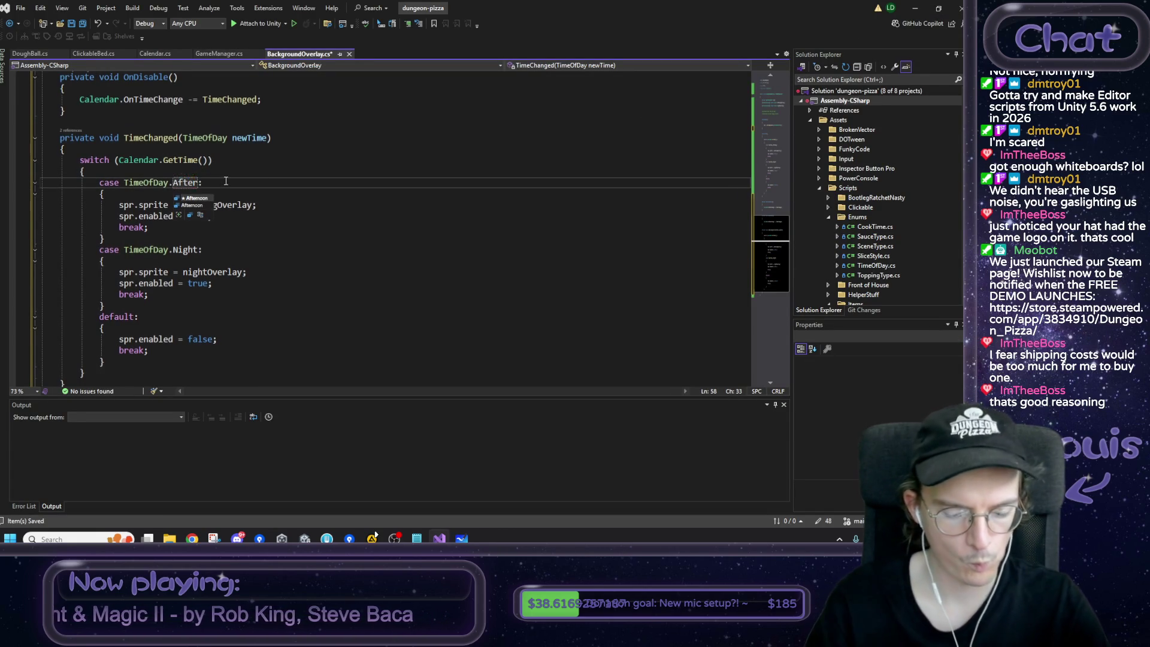
pyautogui.write('n')
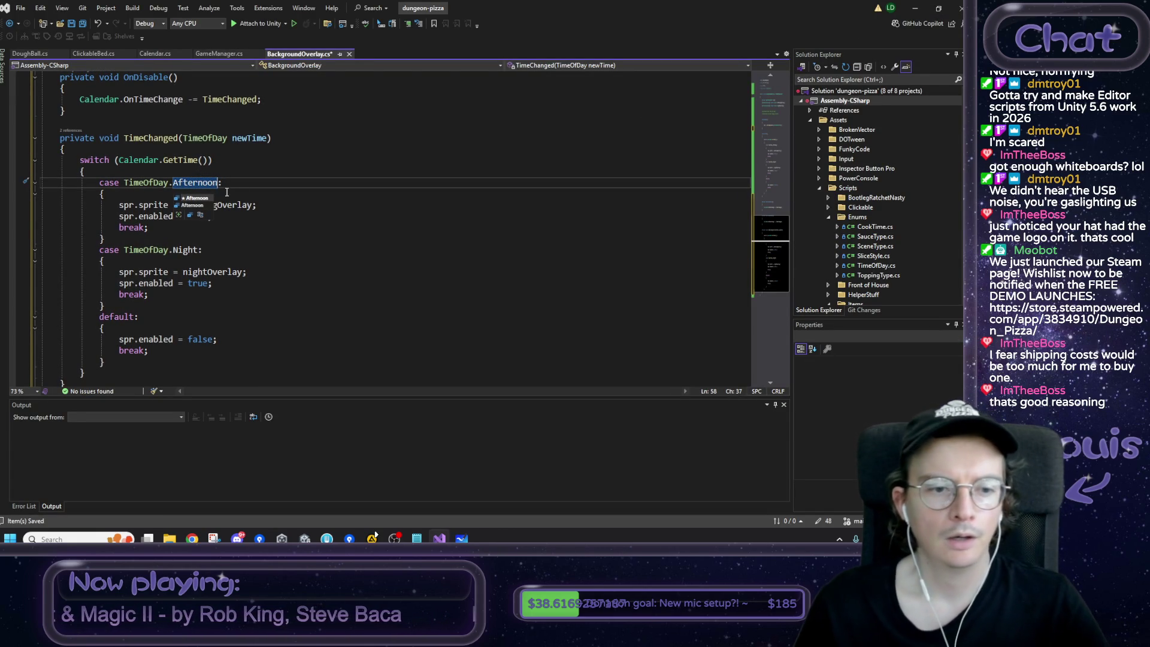
pyautogui.click(296, 193)
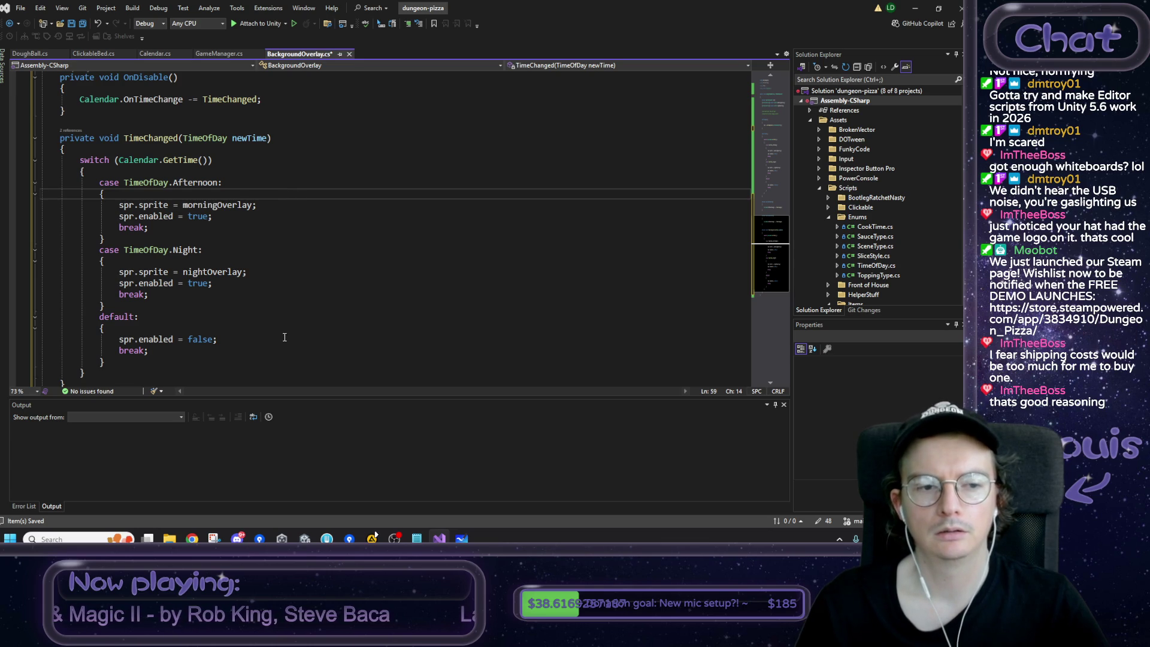
pyautogui.scroll(1, 270, 317)
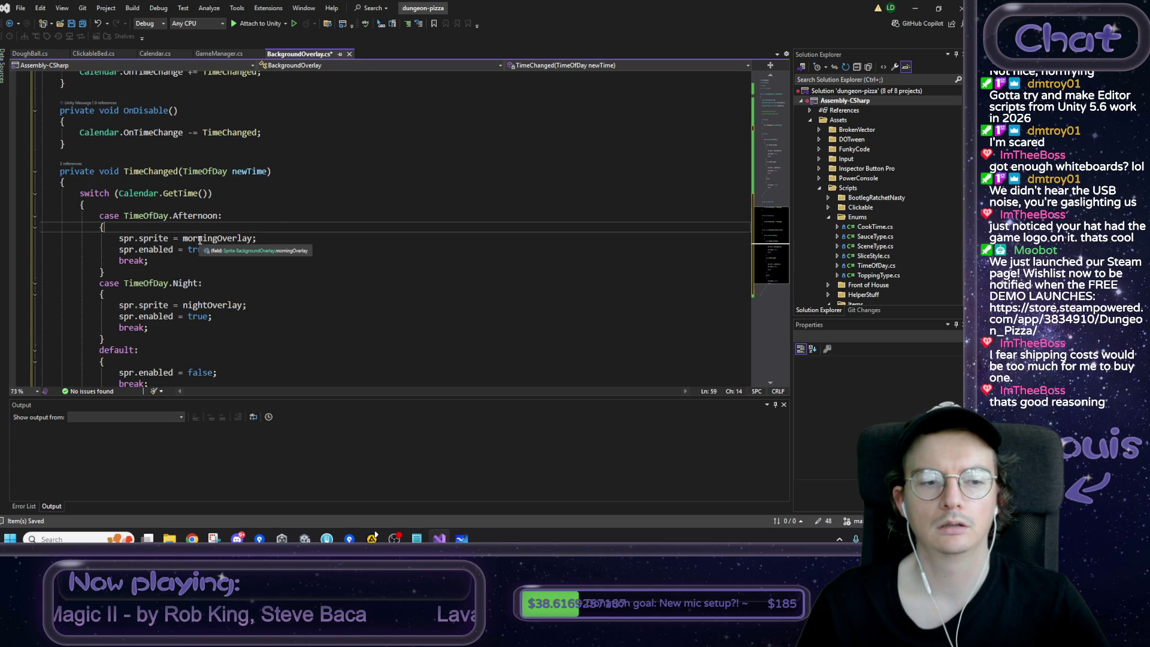
pyautogui.moveTo(115, 238); pyautogui.dragTo(295, 242)
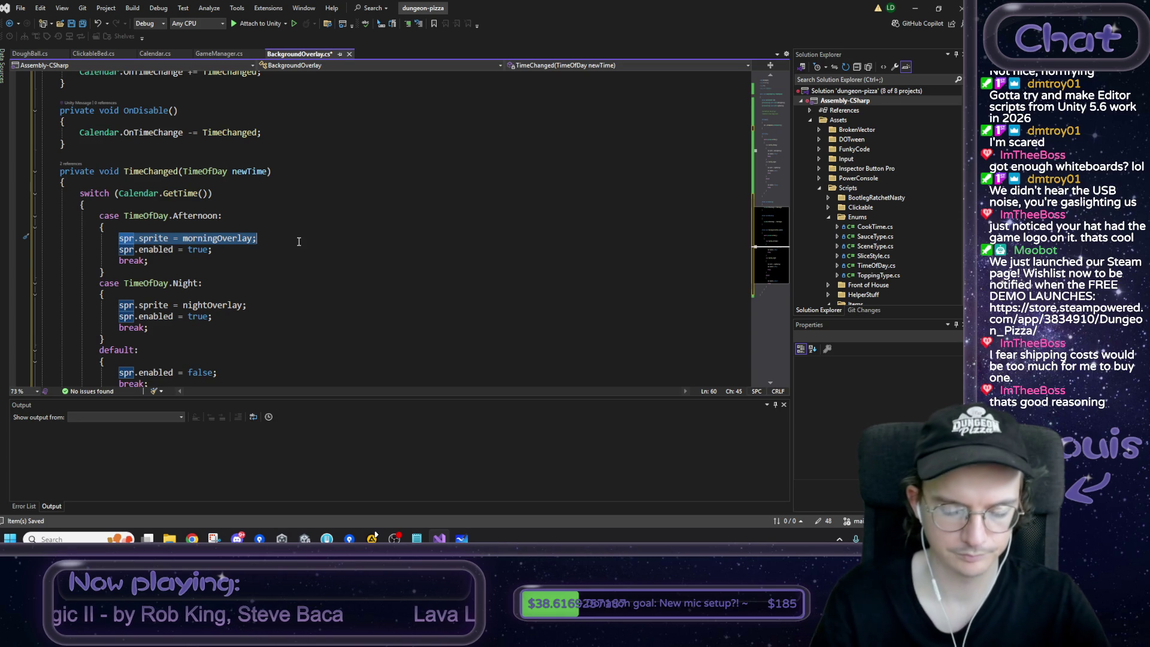
pyautogui.press('Delete')
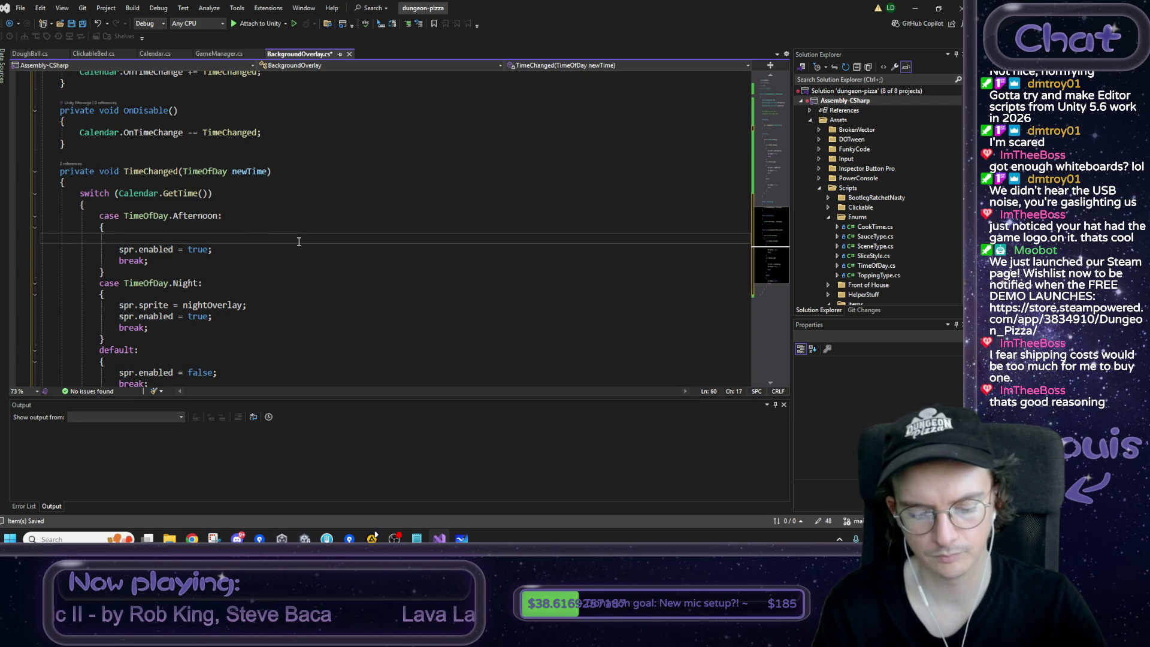
pyautogui.press('BackSpace')
pyautogui.press('BackSpace')
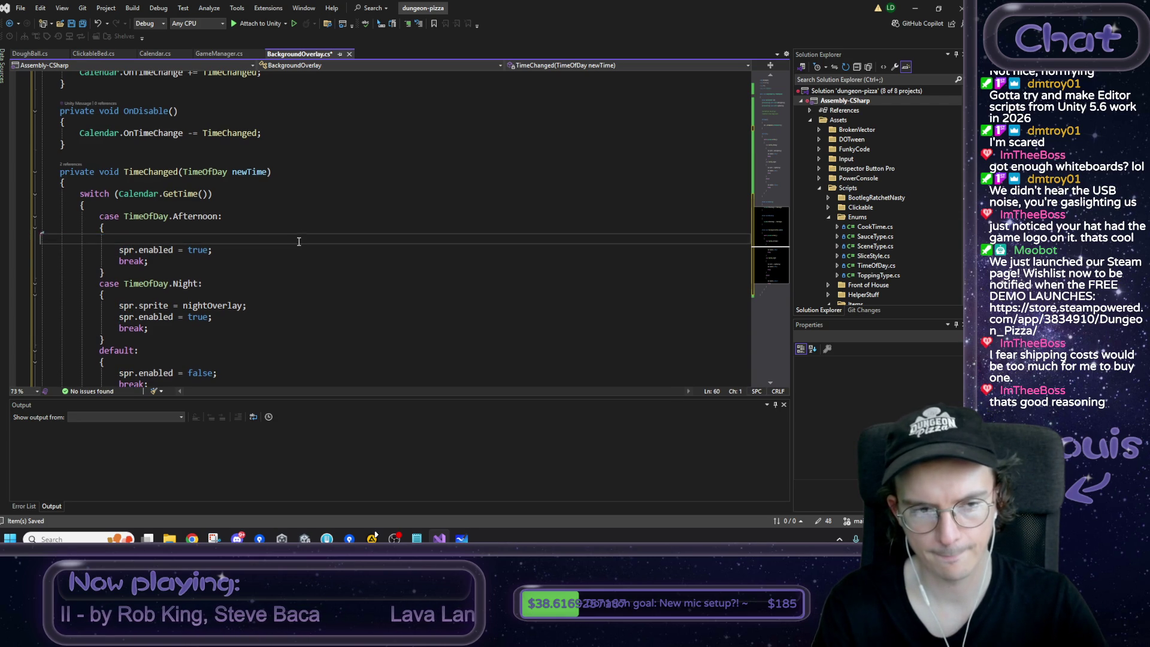
pyautogui.press('Return')
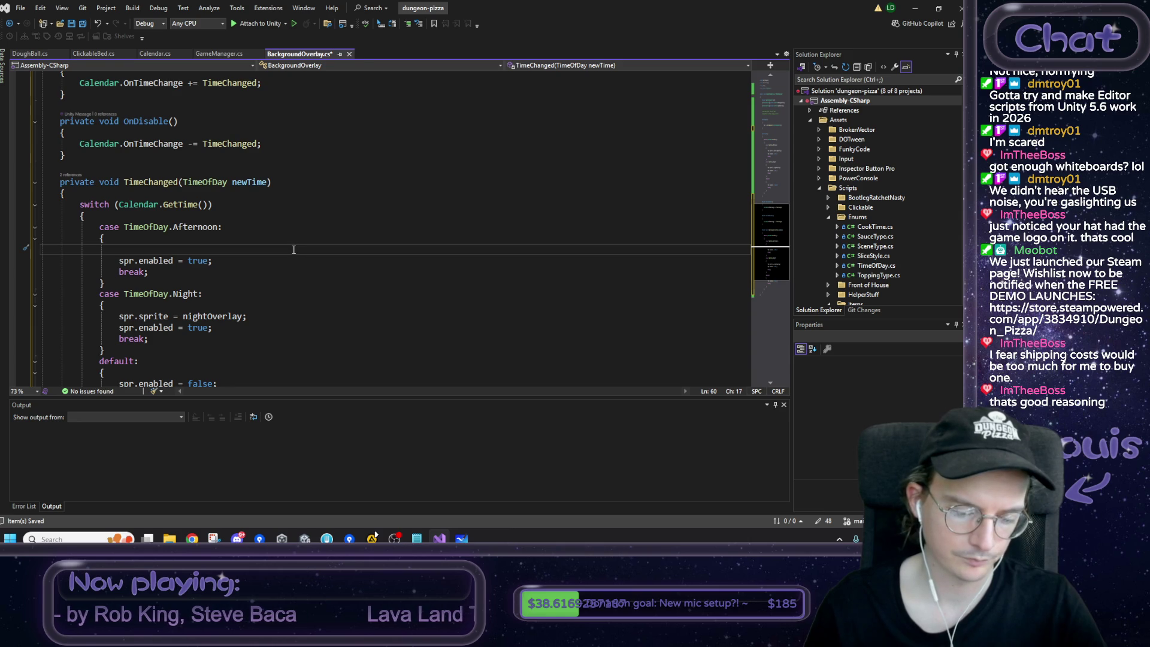
# Step: Have the Afternoon case call spr.DOFade(0f, 1f);
pyautogui.write('spr.DO')
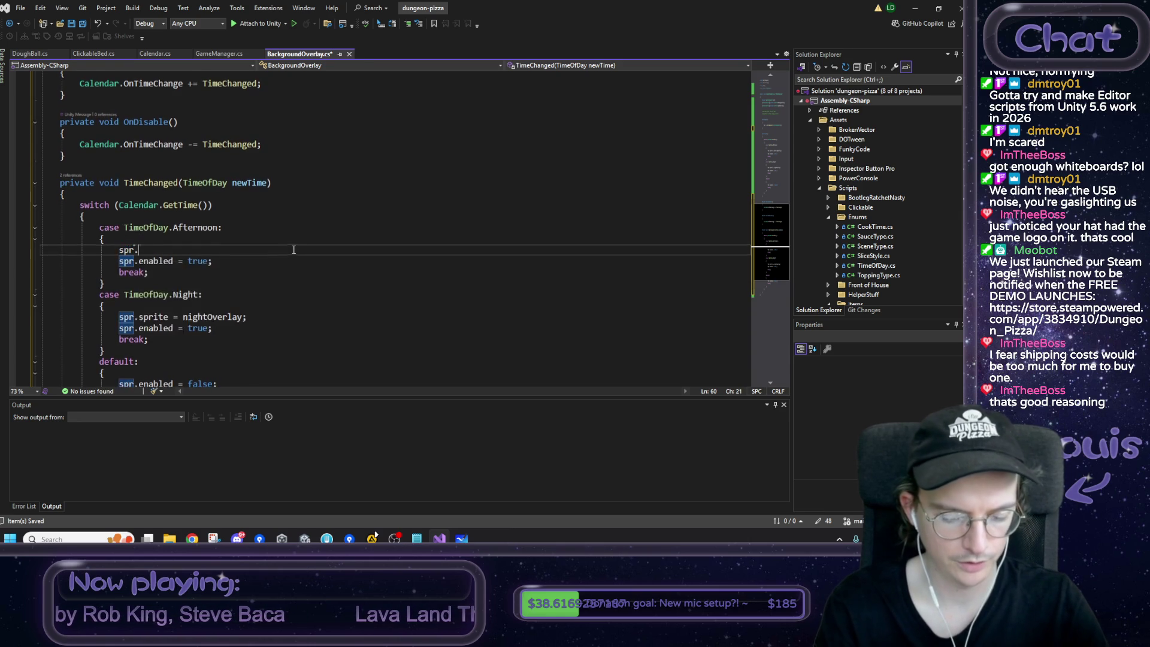
pyautogui.press('Down')
pyautogui.press('Down')
pyautogui.press('Down')
pyautogui.press('Tab')
pyautogui.write('(')
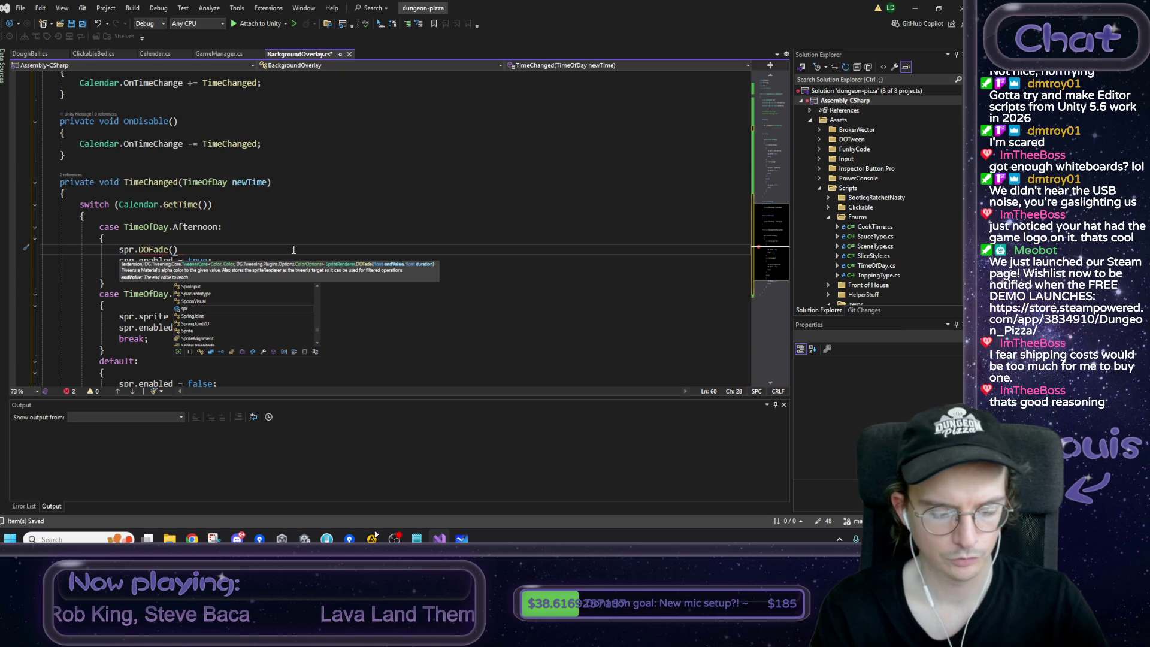
pyautogui.write('1f')
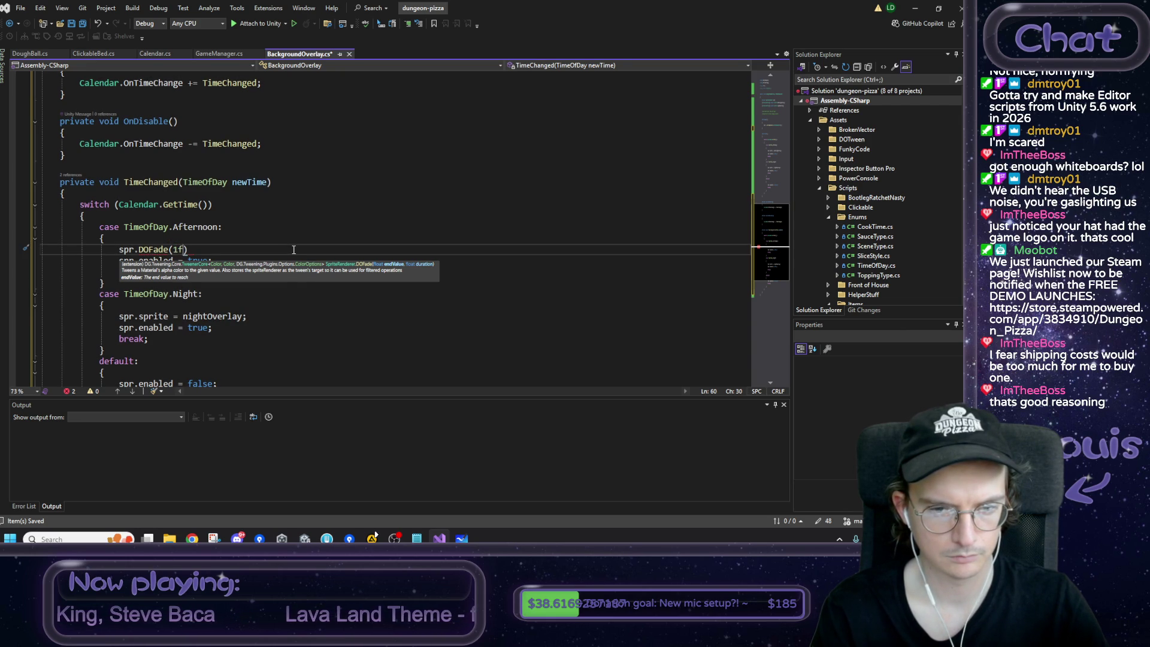
pyautogui.press('BackSpace')
pyautogui.press('BackSpace')
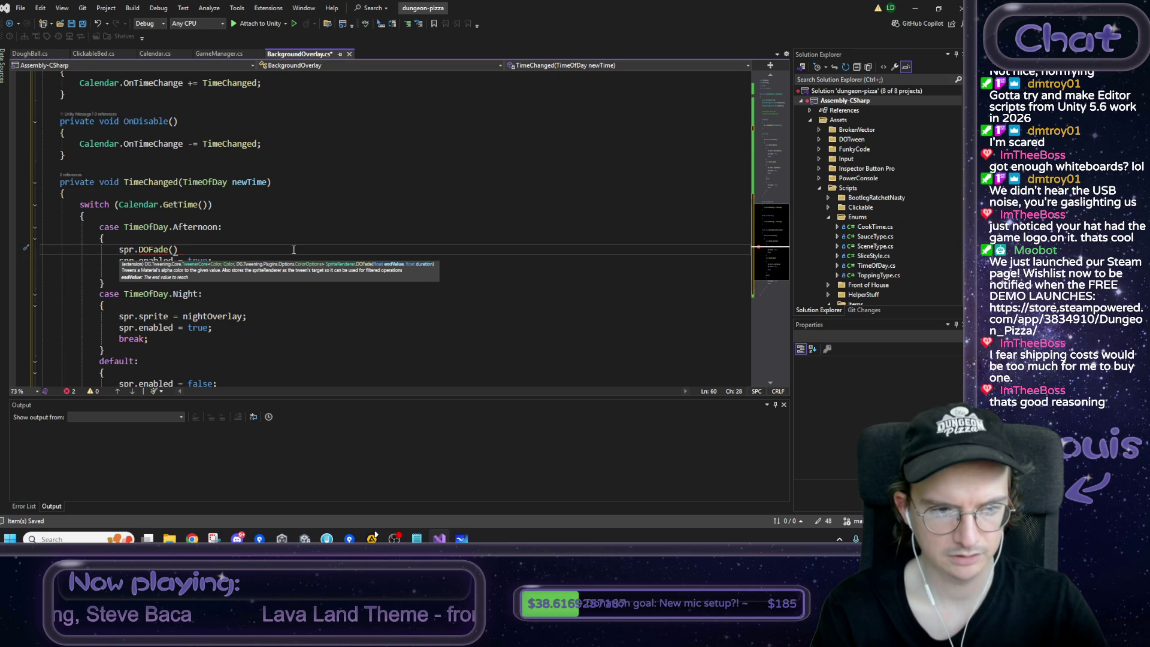
pyautogui.write('0f, ')
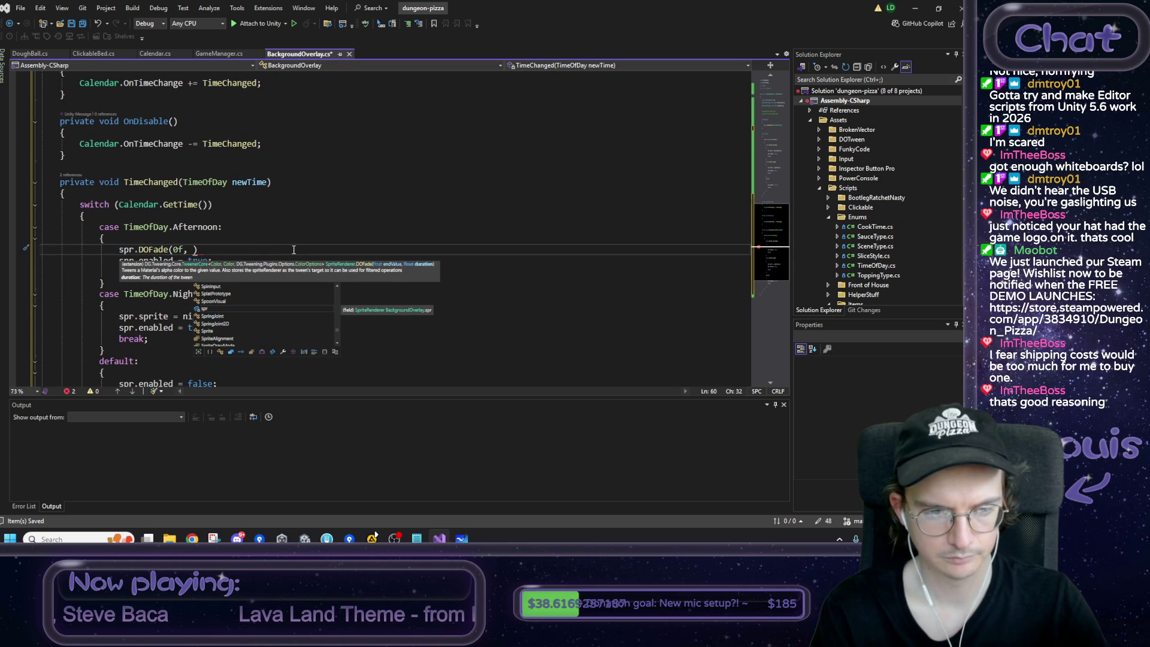
pyautogui.write('du')
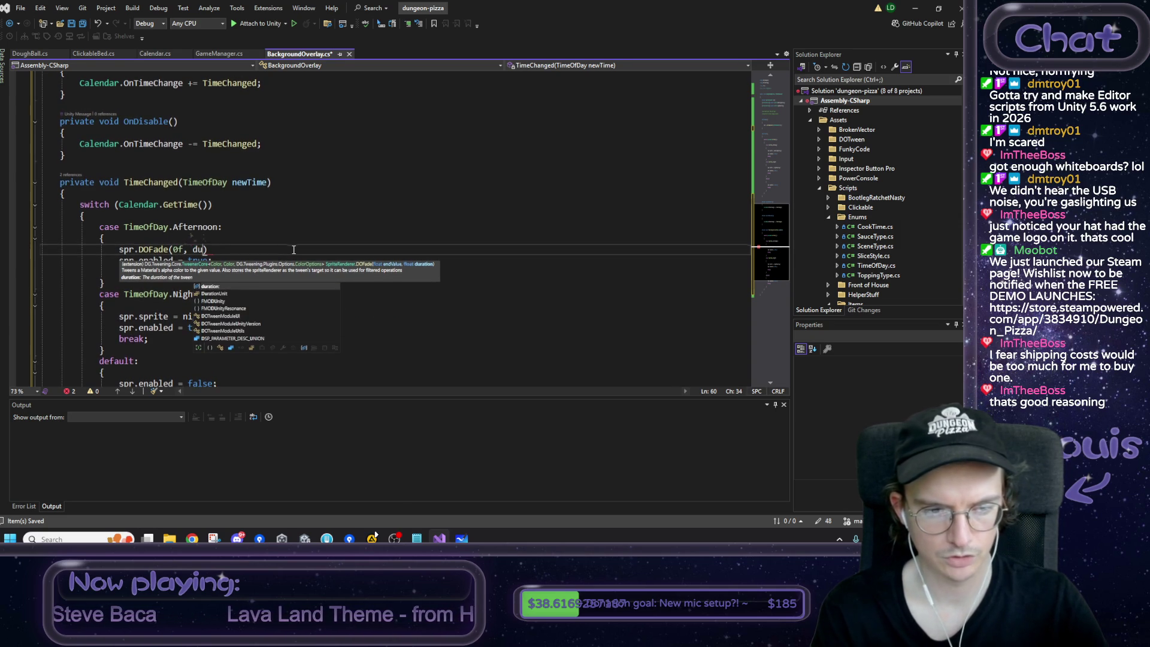
pyautogui.press('BackSpace')
pyautogui.press('BackSpace')
pyautogui.write('1f')
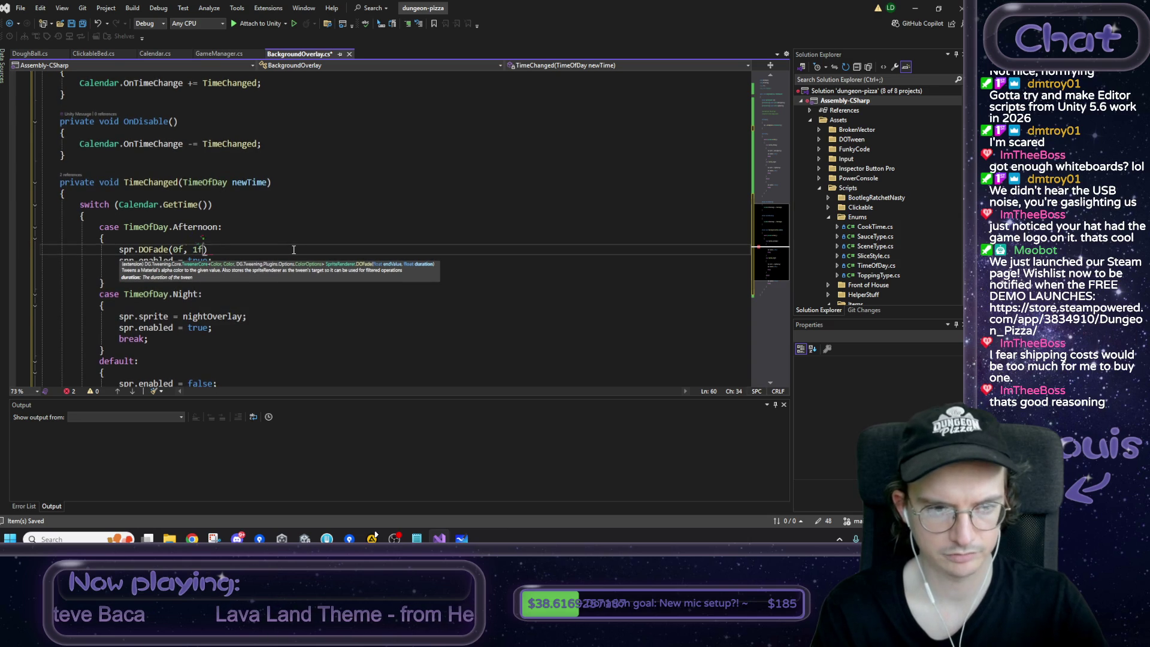
pyautogui.write(');')
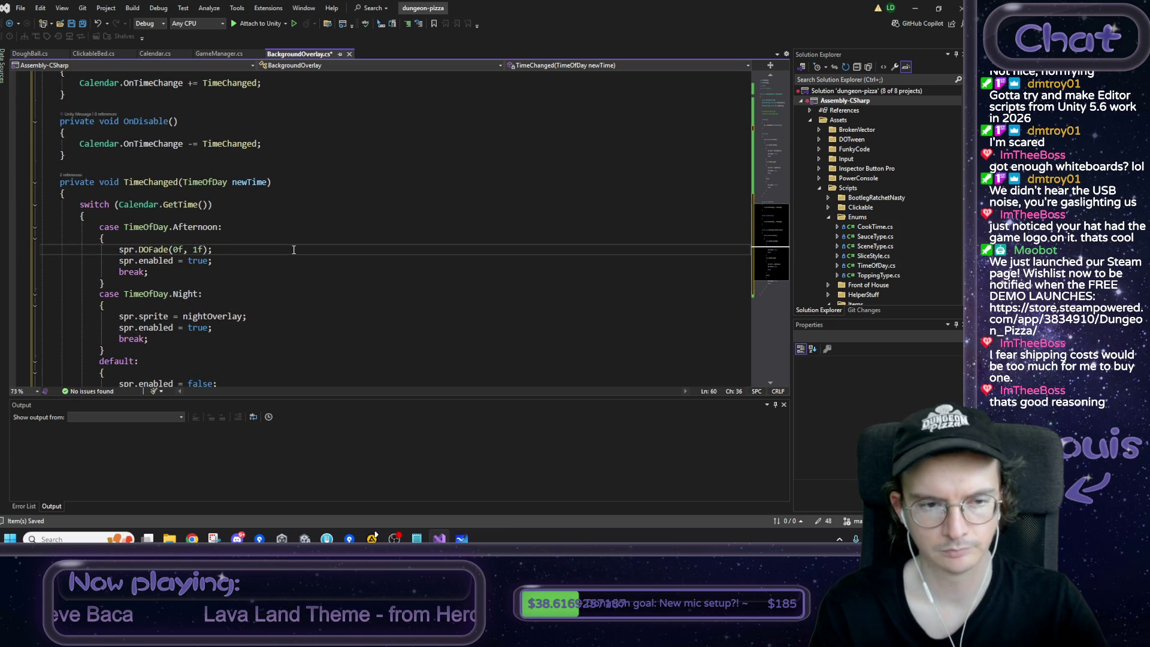
pyautogui.scroll(14, 291, 246)
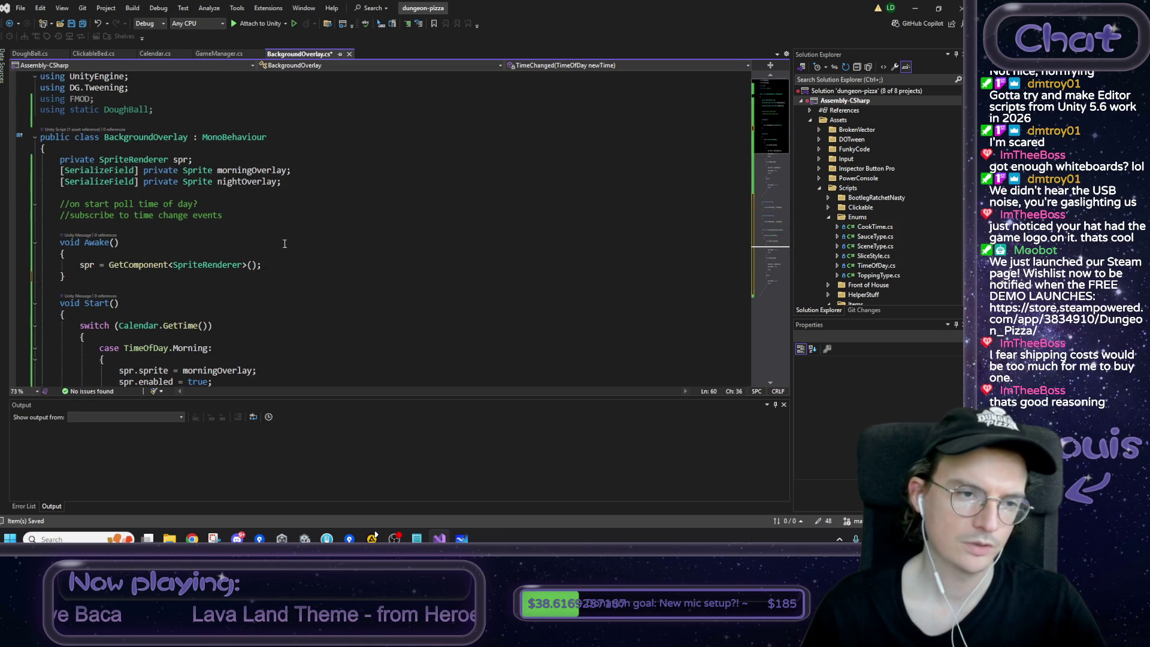
# Step: Add [SerializeField] private float fadeTime = 1f; among the sprite fields and save
pyautogui.click(291, 182)
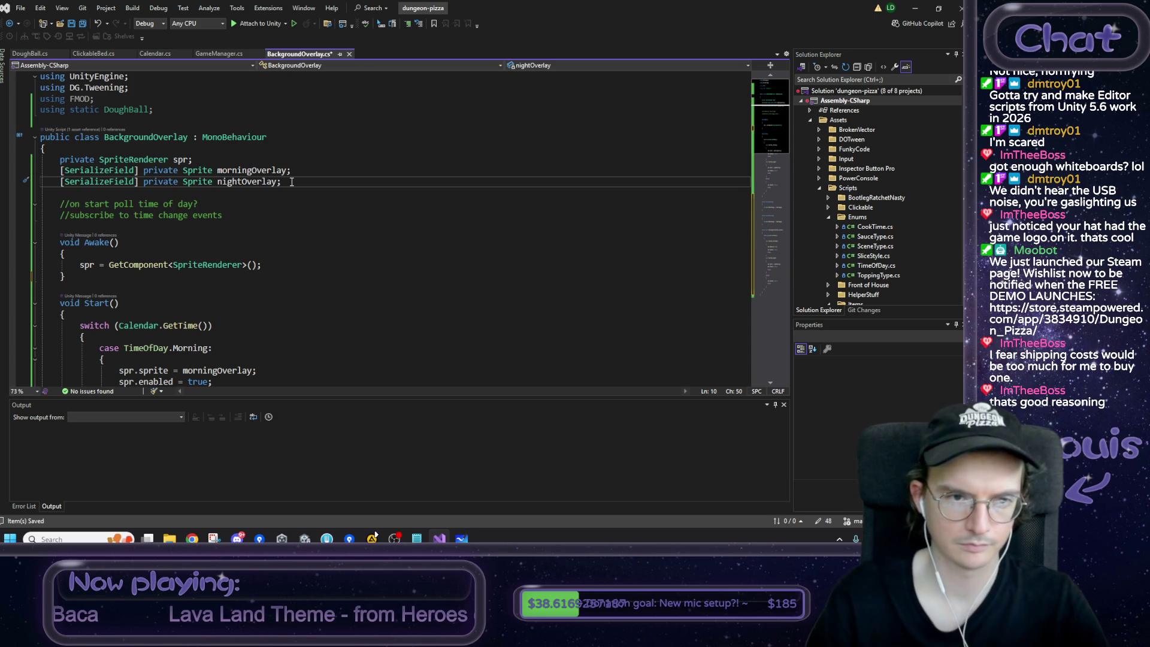
pyautogui.press('Up')
pyautogui.press('Up')
pyautogui.press('Return')
pyautogui.write('[SerializeField] private float fade')
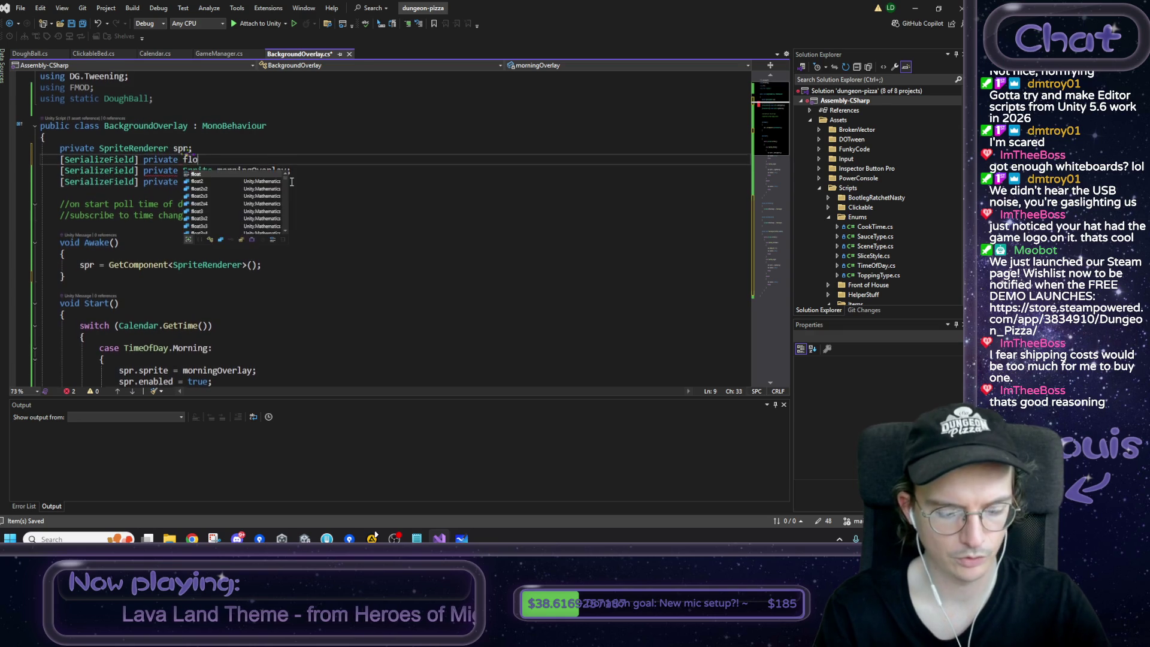
pyautogui.write('Time = 1')
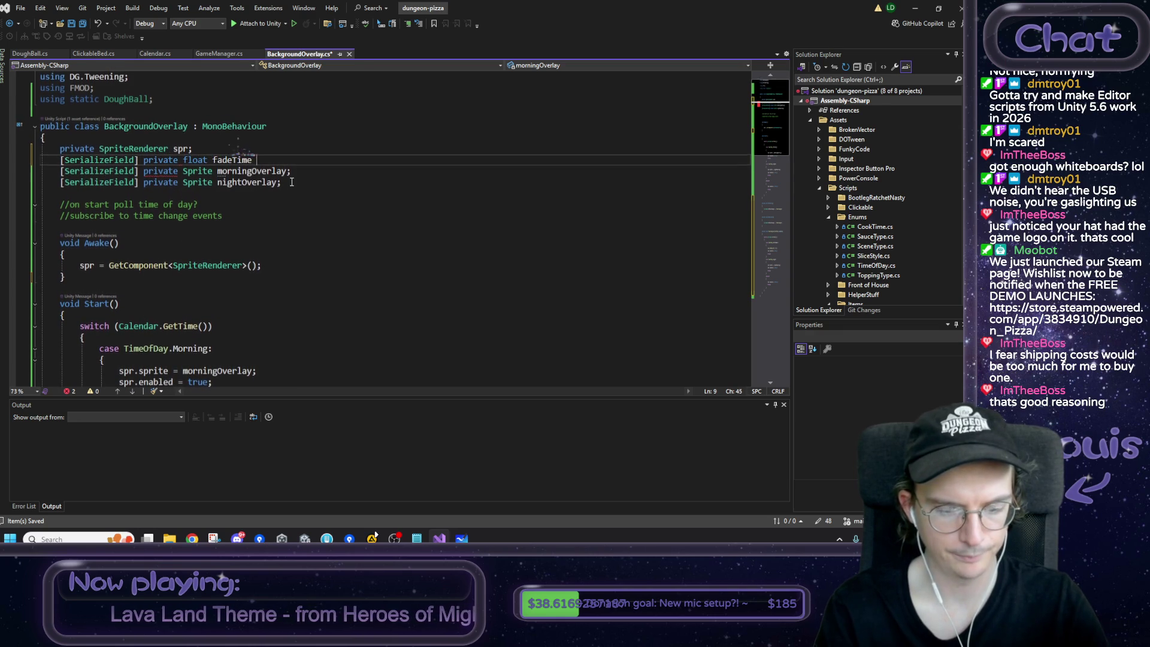
pyautogui.write('f')
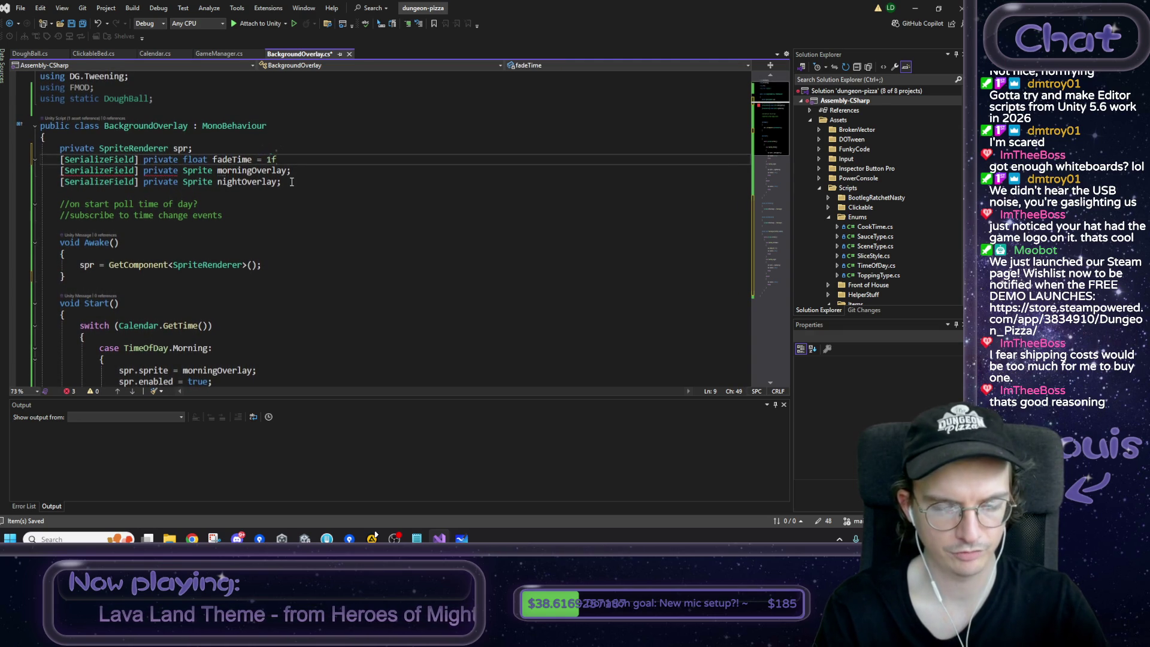
pyautogui.write(';')
pyautogui.hotkey('ctrl', 's')
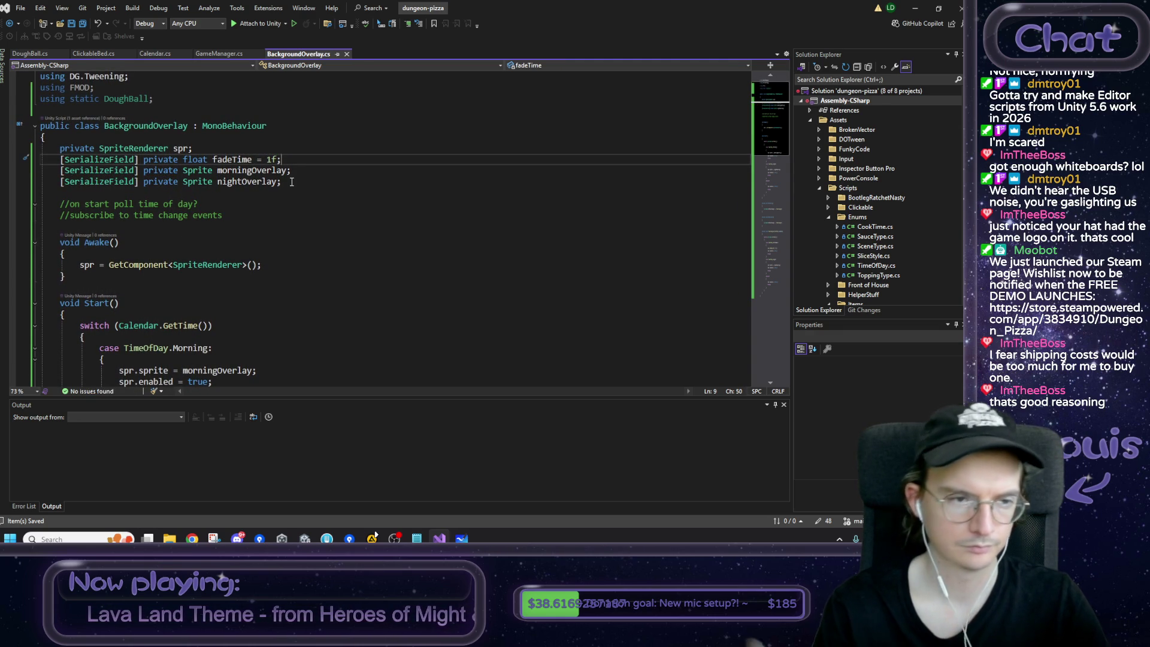
# Step: Select fadeTime's [SerializeField] attribute, then review the Afternoon case's spr.DOFade line
pyautogui.moveTo(142, 160); pyautogui.dragTo(62, 160)
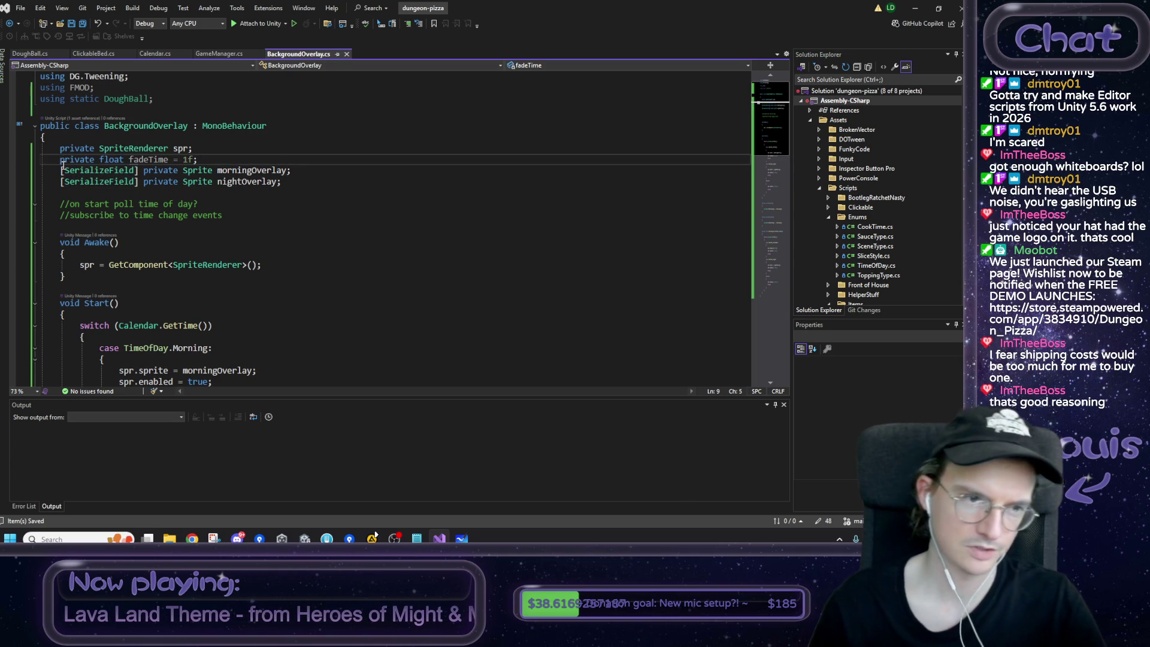
pyautogui.scroll(-4, 325, 298)
pyautogui.scroll(-12, 327, 296)
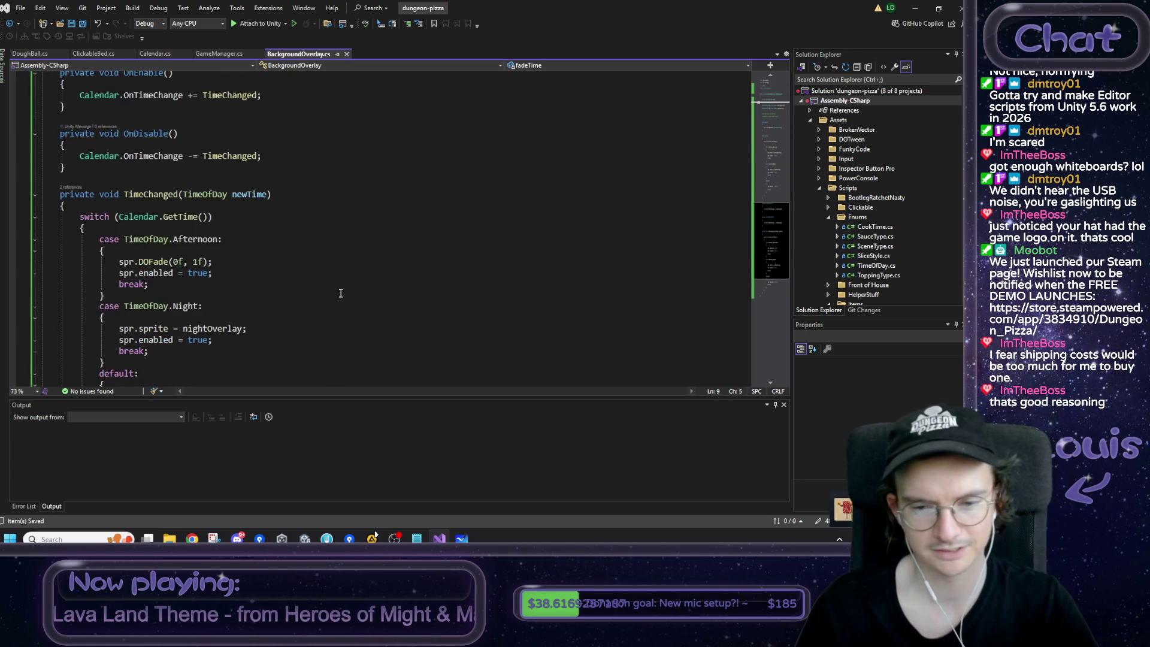
pyautogui.scroll(2, 326, 287)
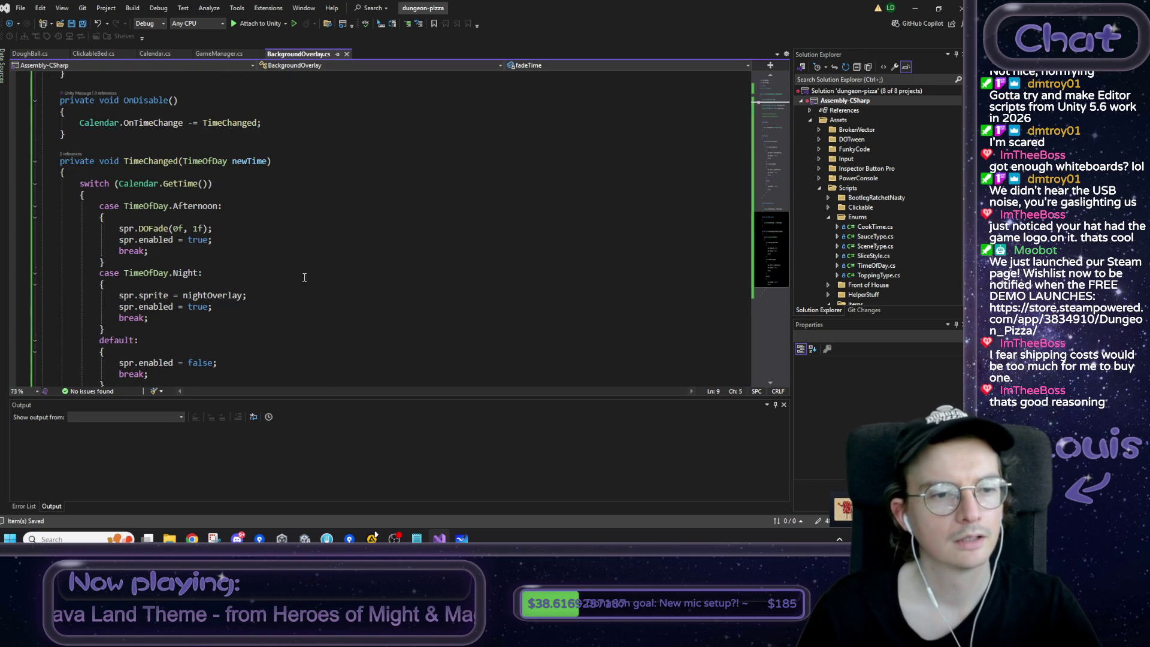
pyautogui.click(336, 218)
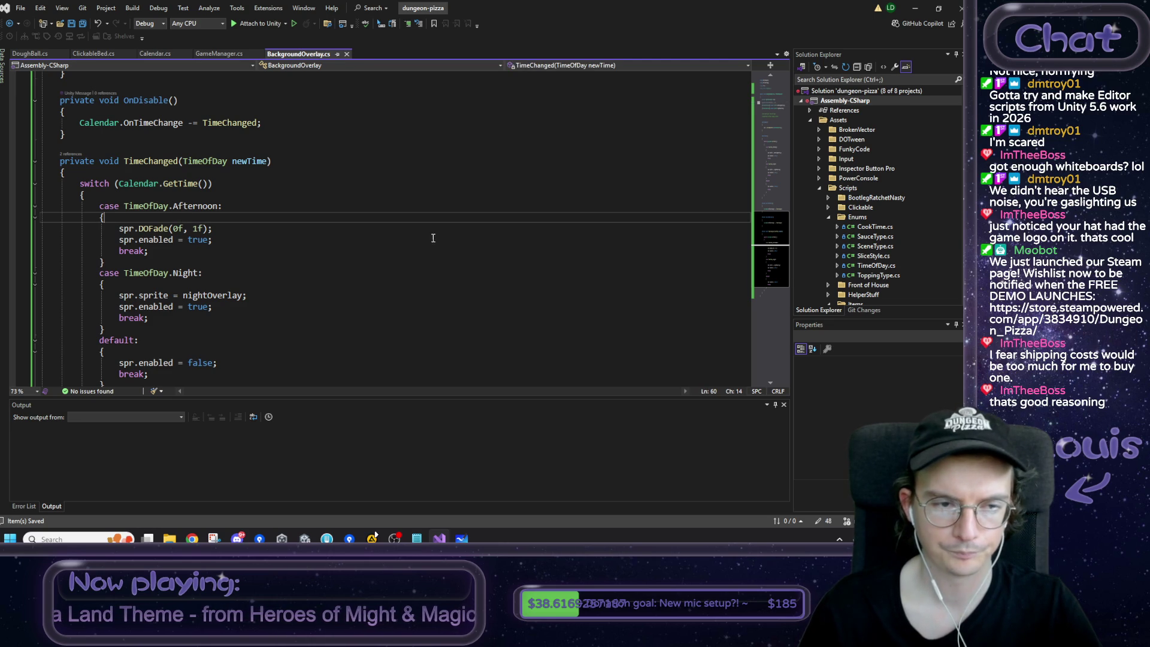
pyautogui.click(119, 228)
pyautogui.scroll(8, 252, 248)
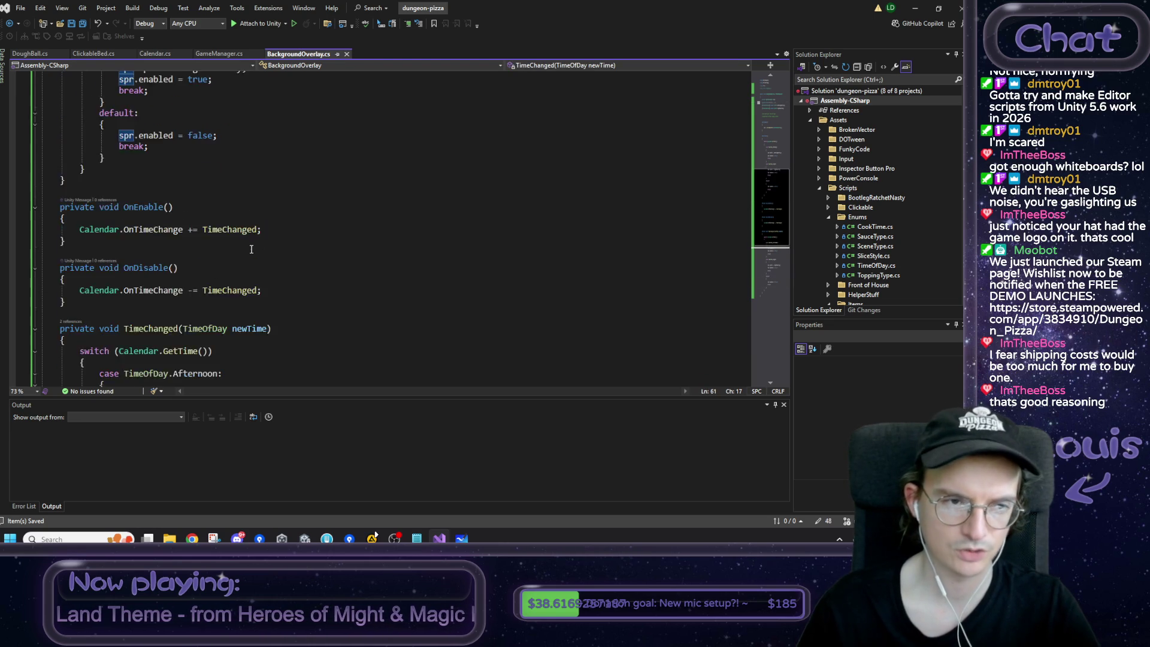
pyautogui.scroll(2, 252, 248)
pyautogui.click(313, 194)
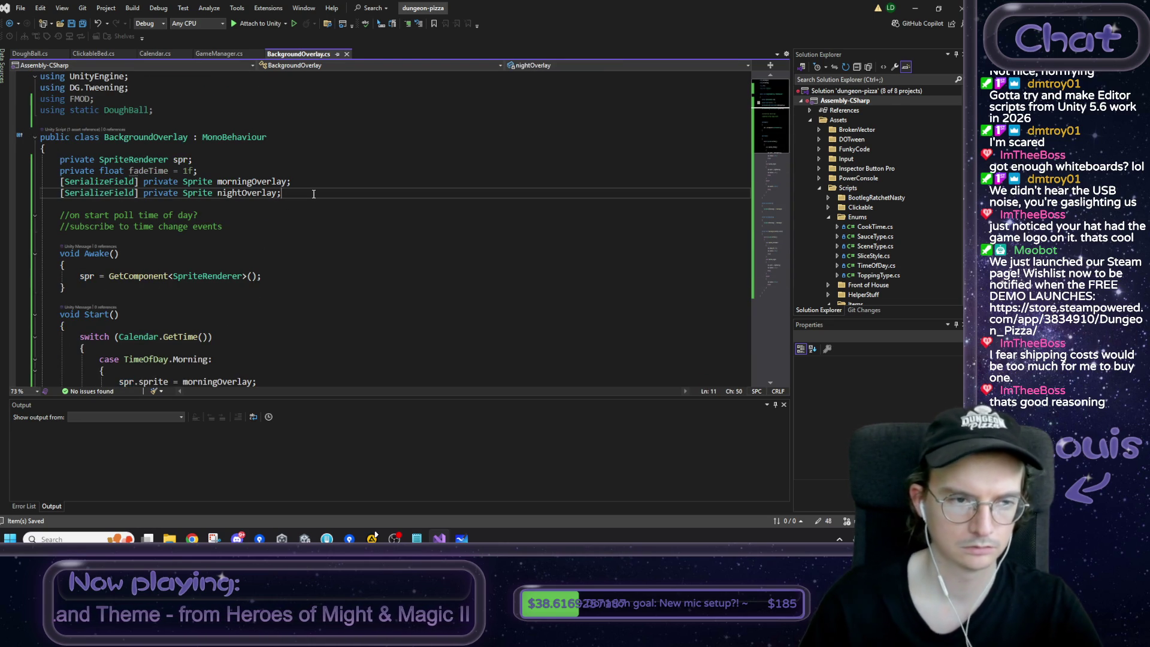
# Step: Type a private DG.Tweening. currentTween field below nightOverlay and select the DG.Tweening prefix
pyautogui.press('Return')
pyautogui.write('private ')
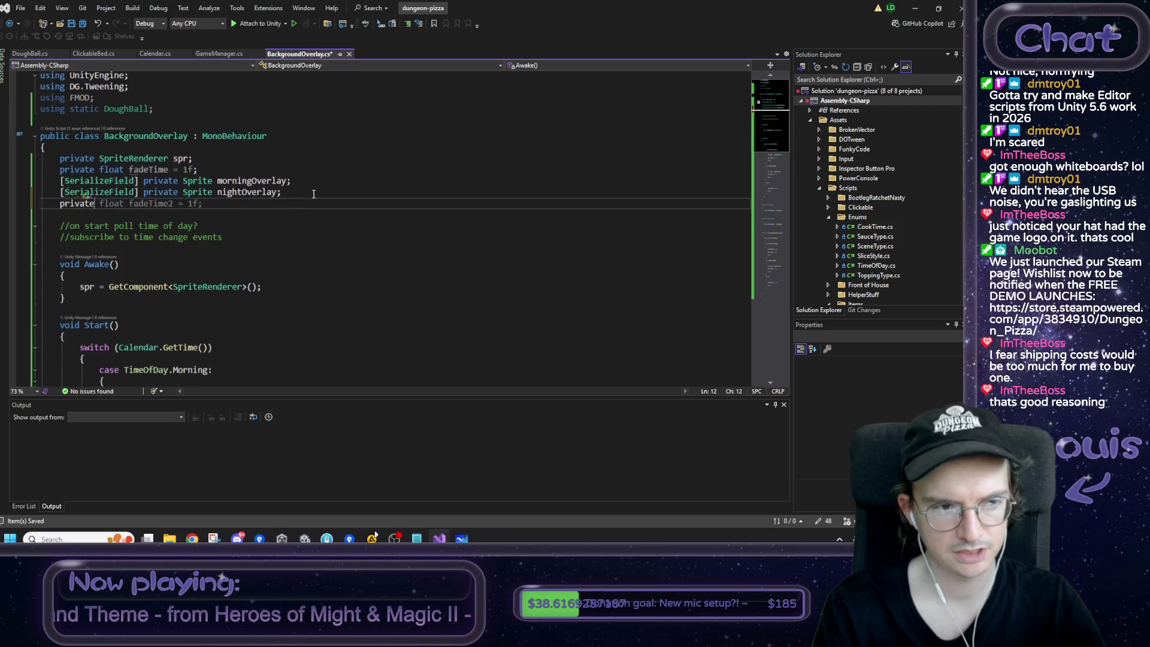
pyautogui.write('currentTweenm')
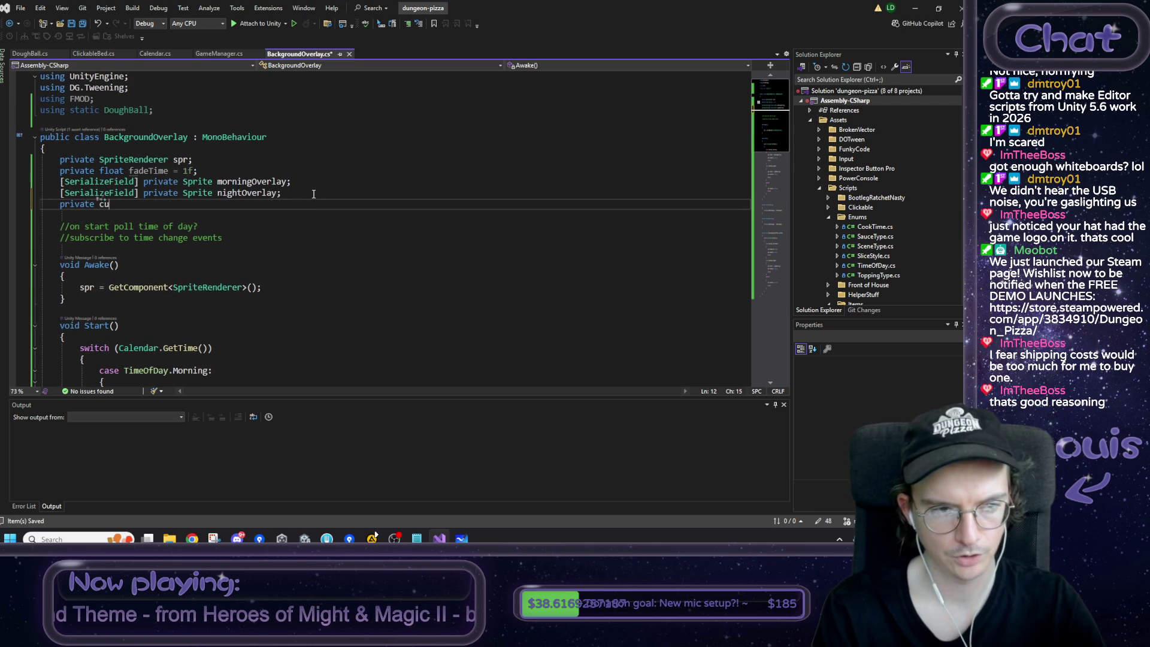
pyautogui.press('BackSpace')
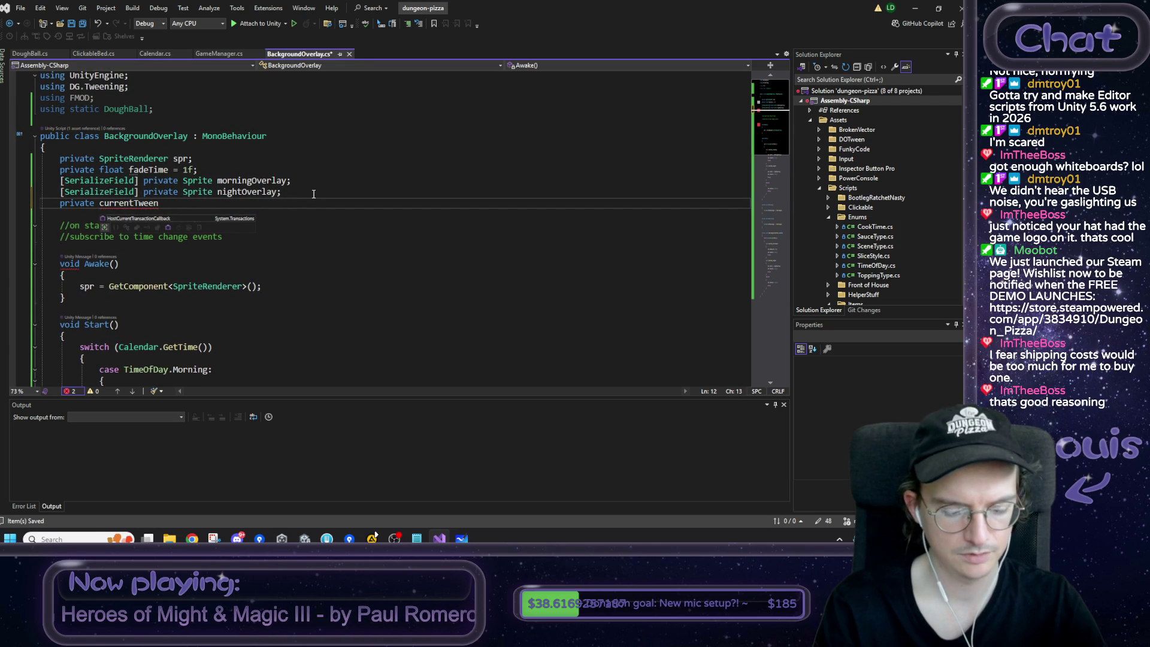
pyautogui.write('DG.T')
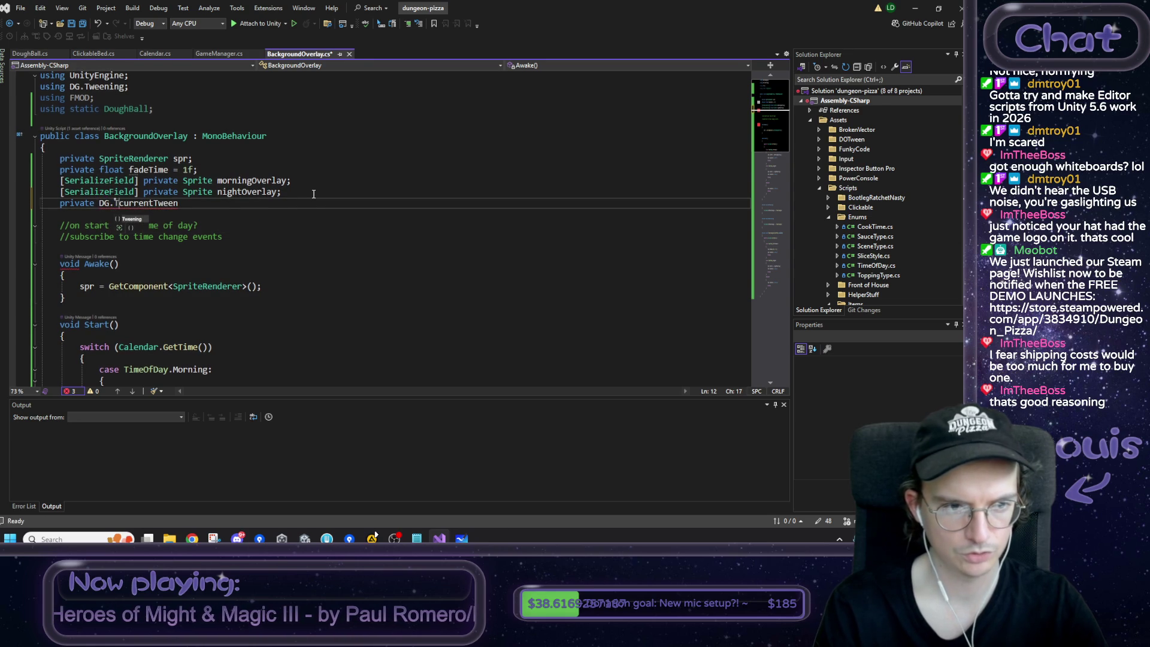
pyautogui.write('weening.')
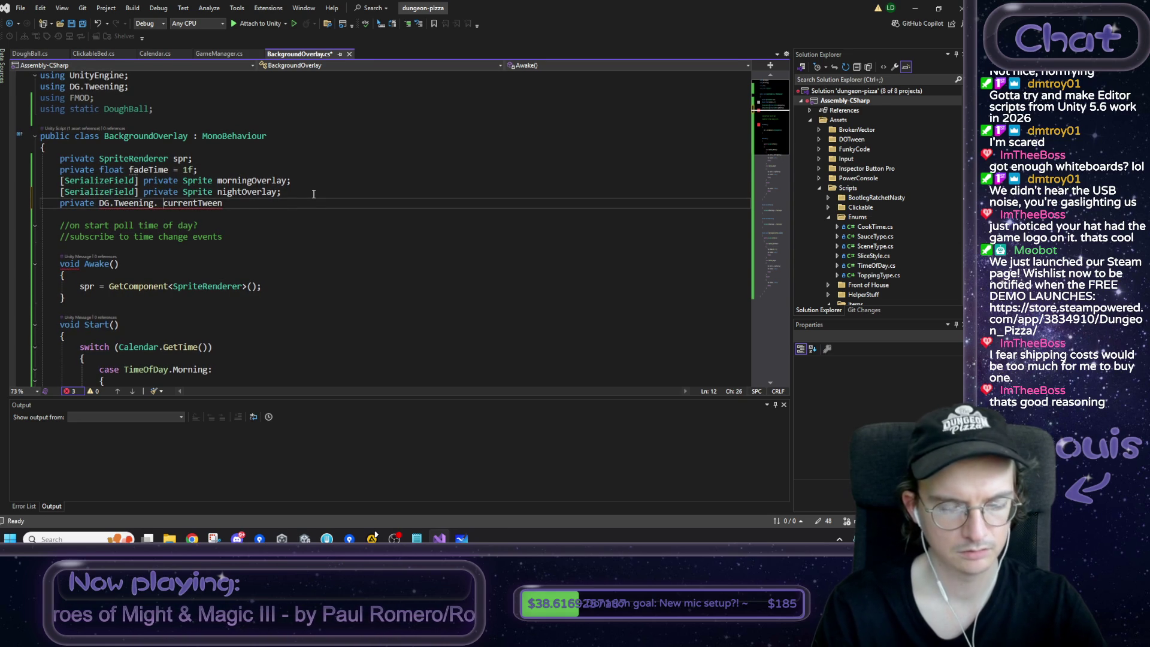
pyautogui.hotkey('ctrl', 'shift', 'Left')
pyautogui.hotkey('ctrl', 'shift', 'Left')
pyautogui.hotkey('ctrl', 'shift', 'Left')
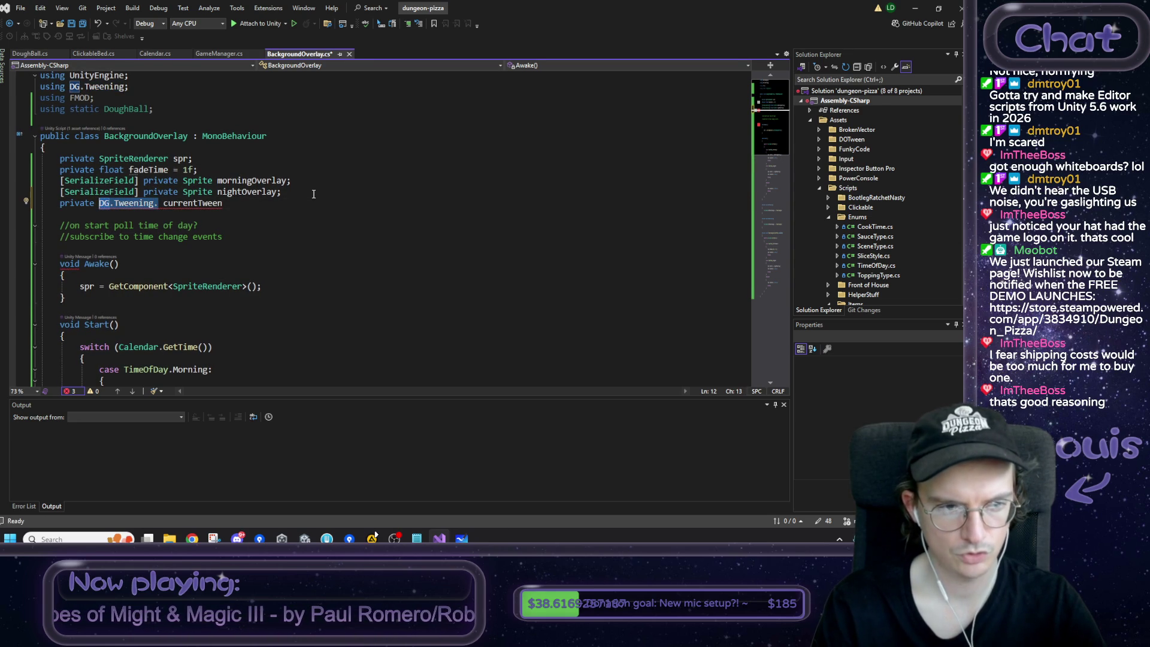
pyautogui.scroll(-12, 233, 257)
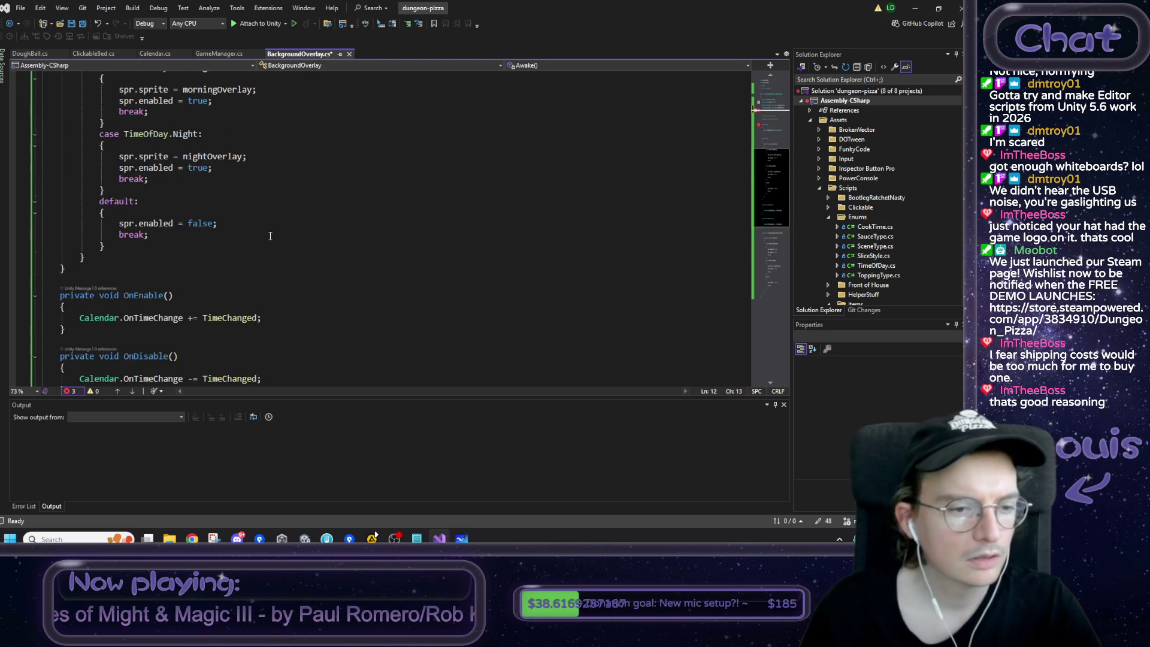
pyautogui.scroll(-8, 233, 256)
pyautogui.scroll(7, 180, 267)
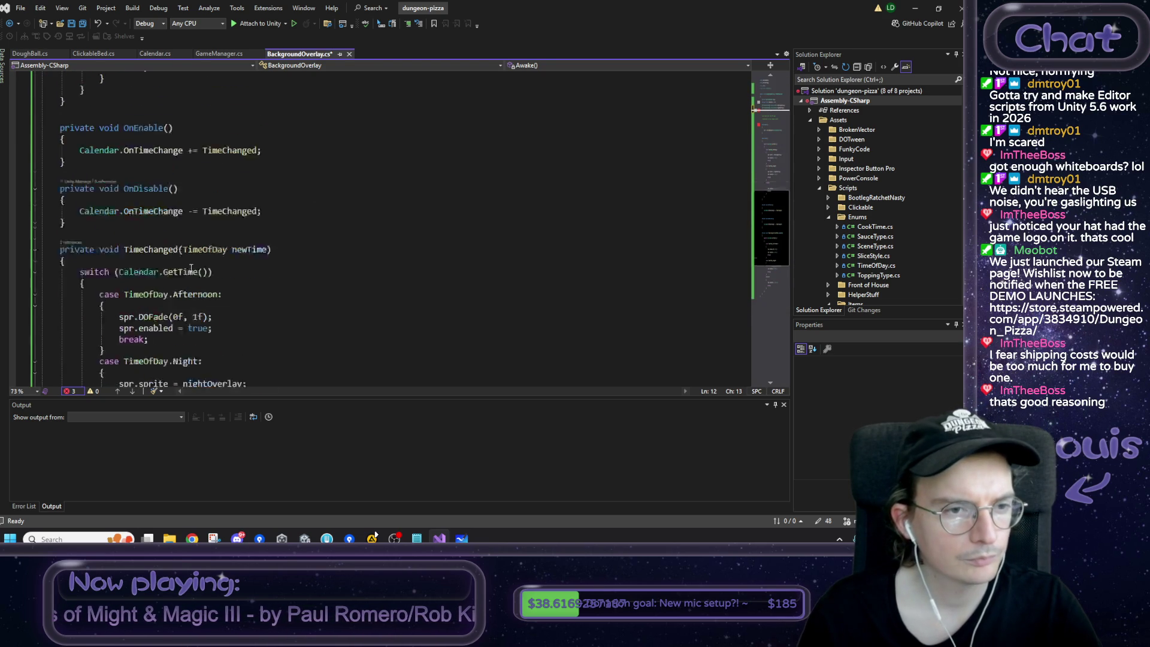
pyautogui.scroll(4, 179, 266)
pyautogui.scroll(-7, 176, 267)
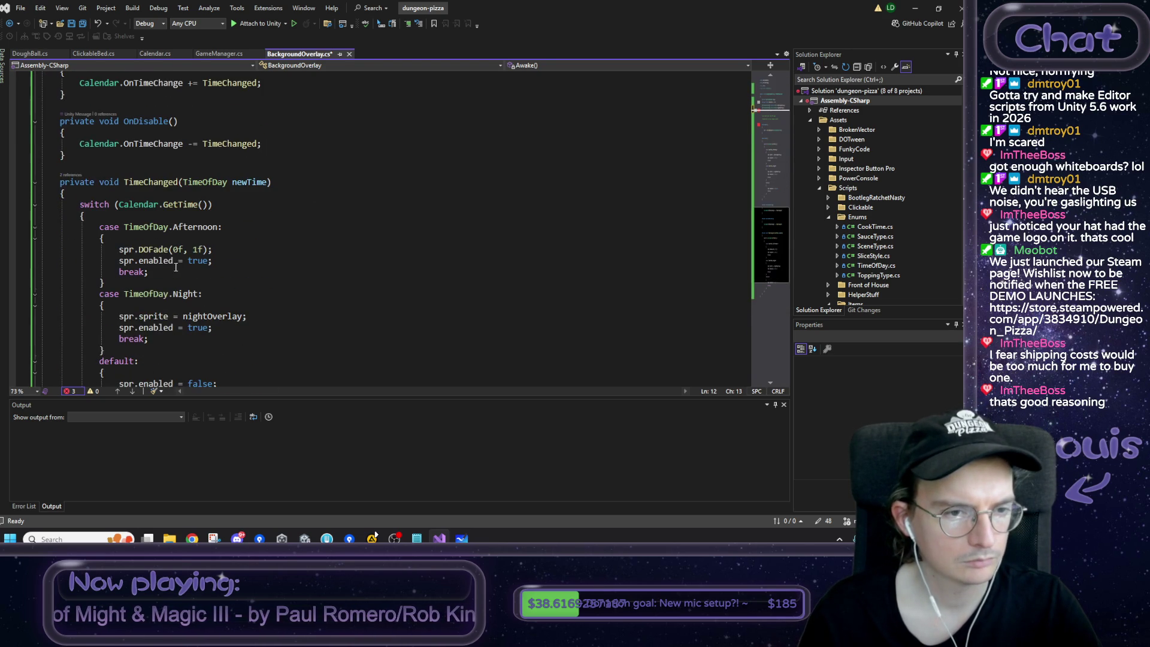
pyautogui.moveTo(155, 255)
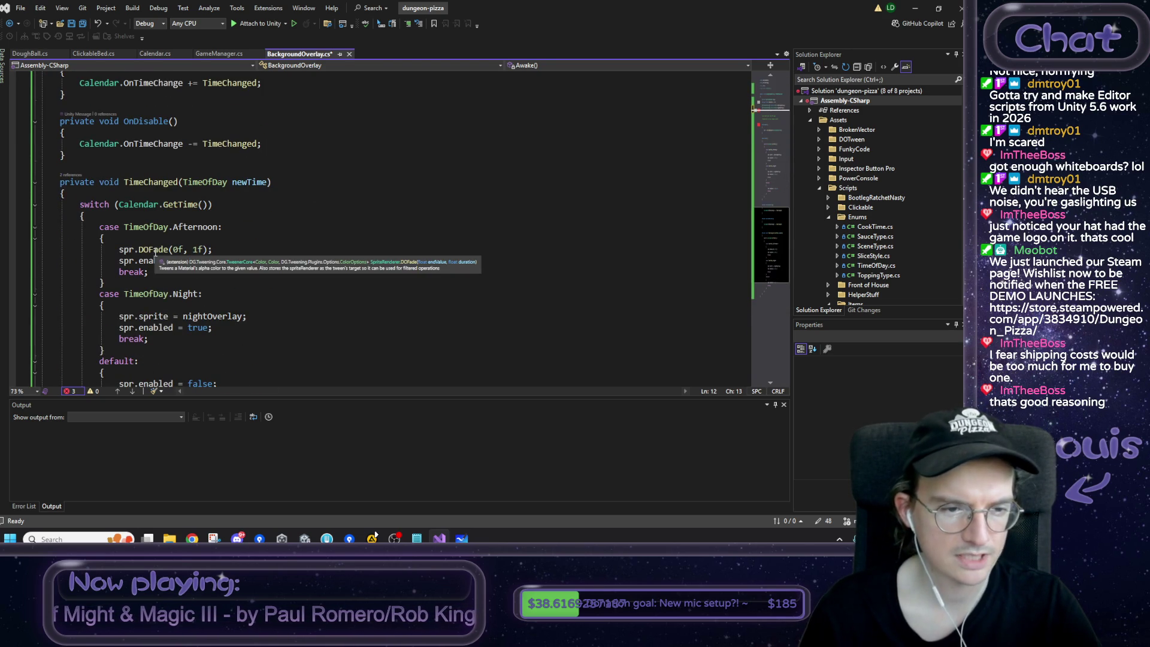
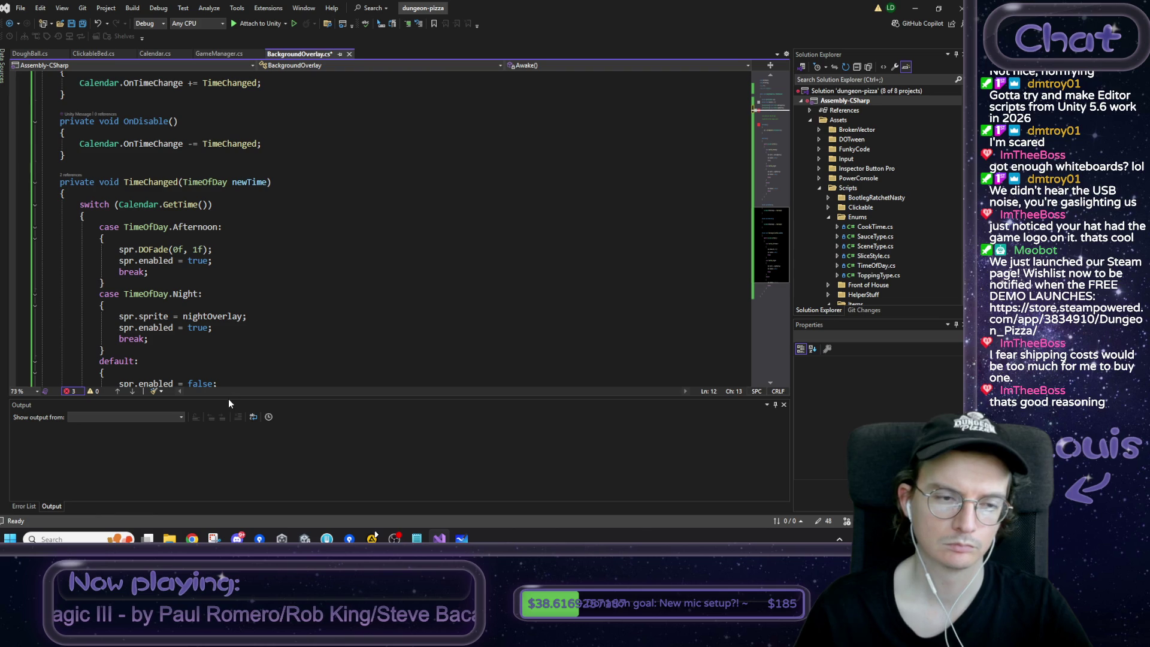
# Step: Declare the currentTween field with the type Tween
pyautogui.scroll(15, 239, 286)
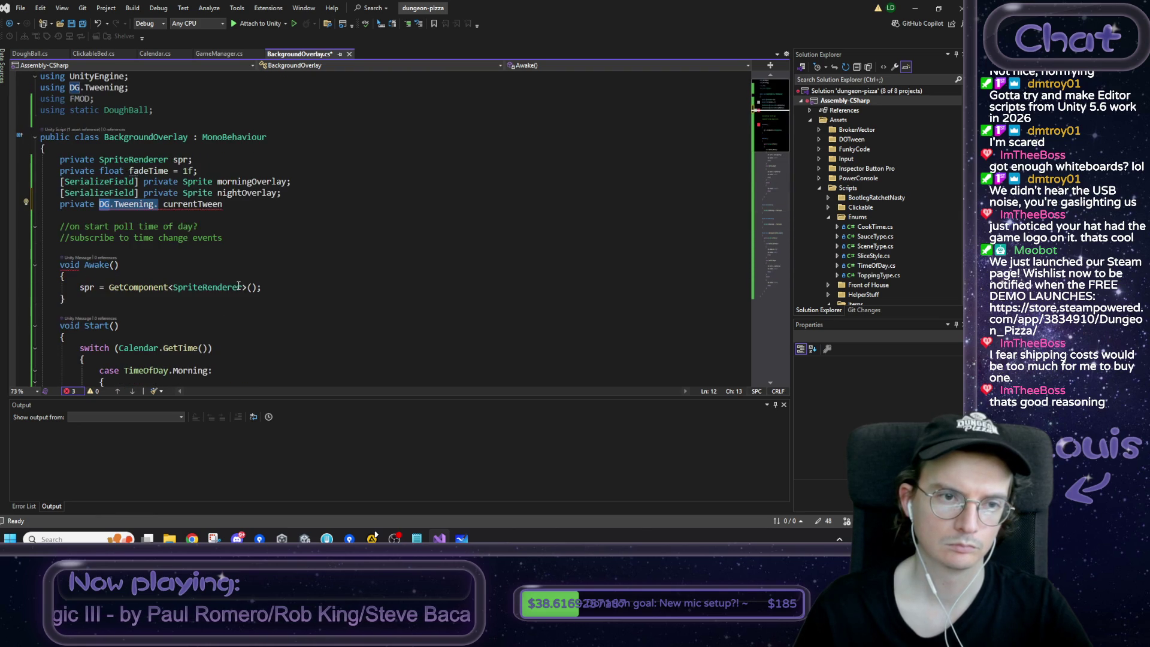
pyautogui.write('Tween')
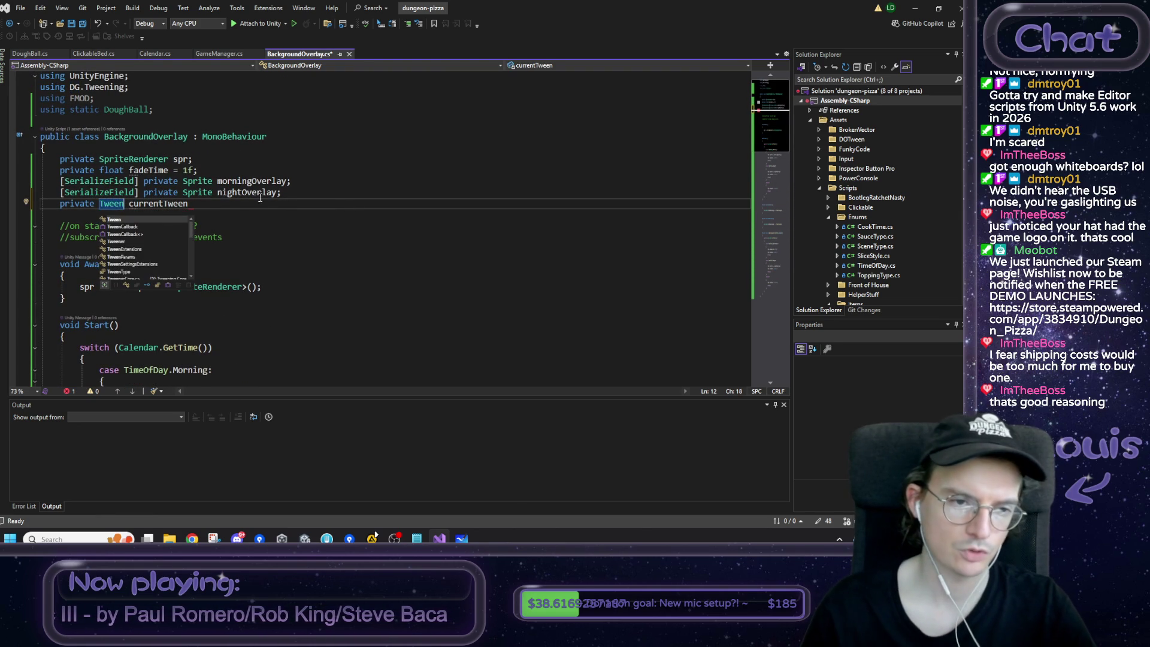
pyautogui.click(262, 200)
pyautogui.write(';')
# Step: Copy the currentTween name onto a new line in the Afternoon case
pyautogui.doubleClick(154, 209)
pyautogui.hotkey('ctrl', 'c')
pyautogui.scroll(-10, 276, 290)
pyautogui.scroll(3, 276, 290)
pyautogui.scroll(-10, 278, 291)
pyautogui.scroll(5, 281, 292)
pyautogui.scroll(-3, 285, 294)
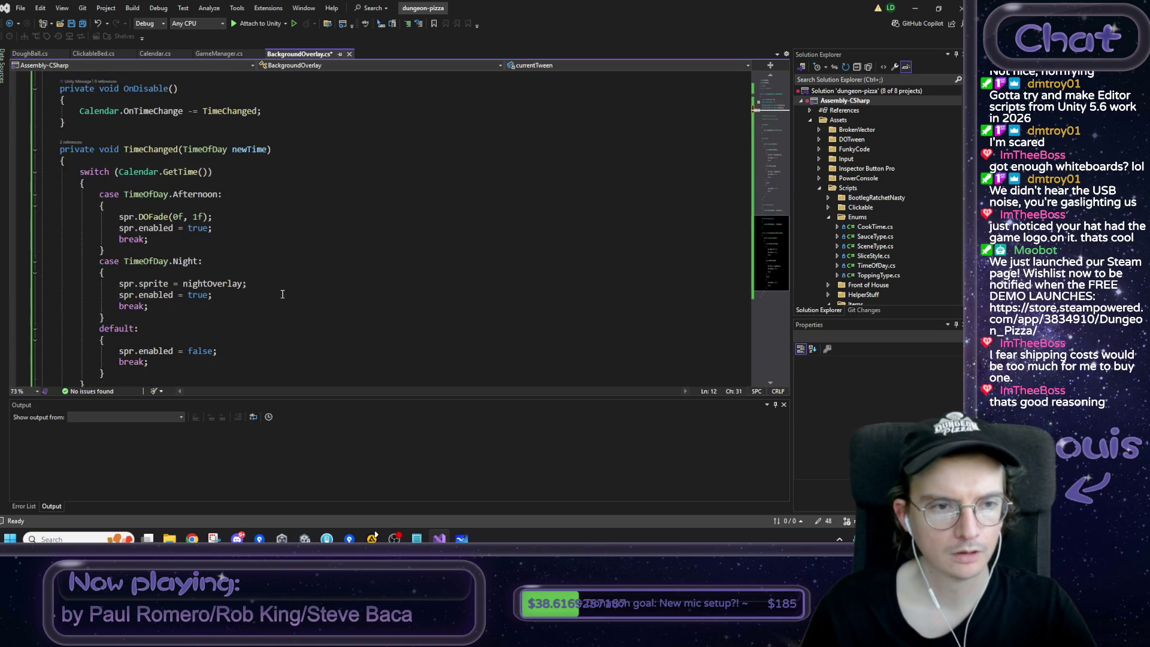
pyautogui.scroll(1, 285, 294)
pyautogui.click(183, 240)
pyautogui.press('Return')
pyautogui.hotkey('ctrl', 'v')
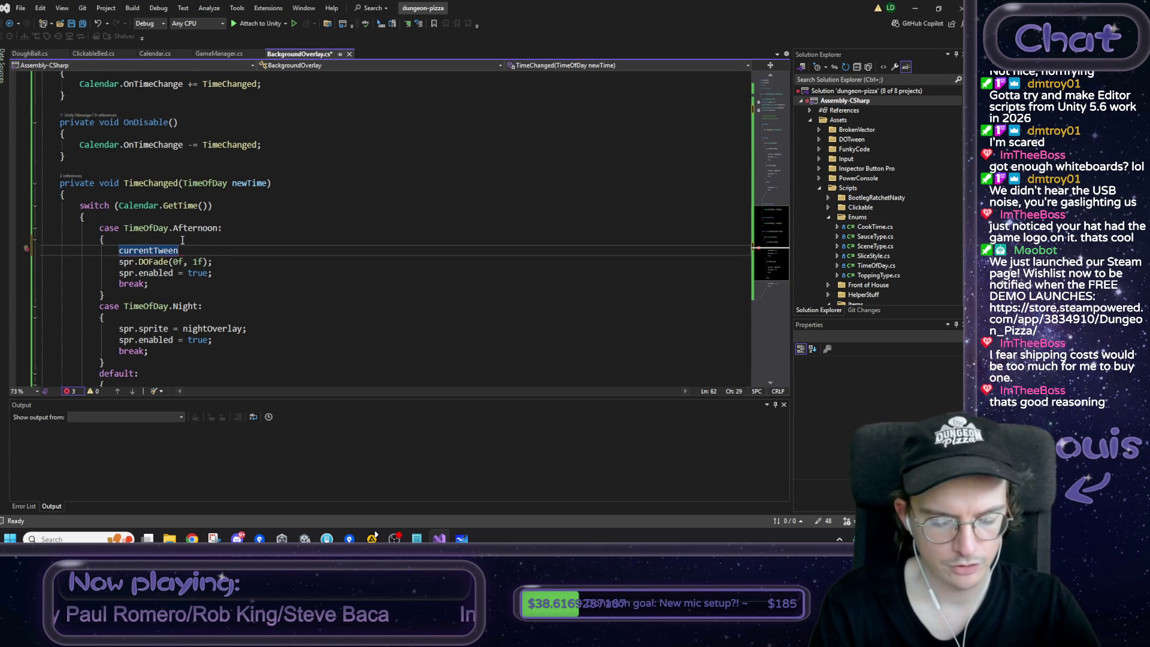
# Step: Complete the line as currentTween?.Kill(), after trying Complete and Cancel first
pyautogui.write('?.')
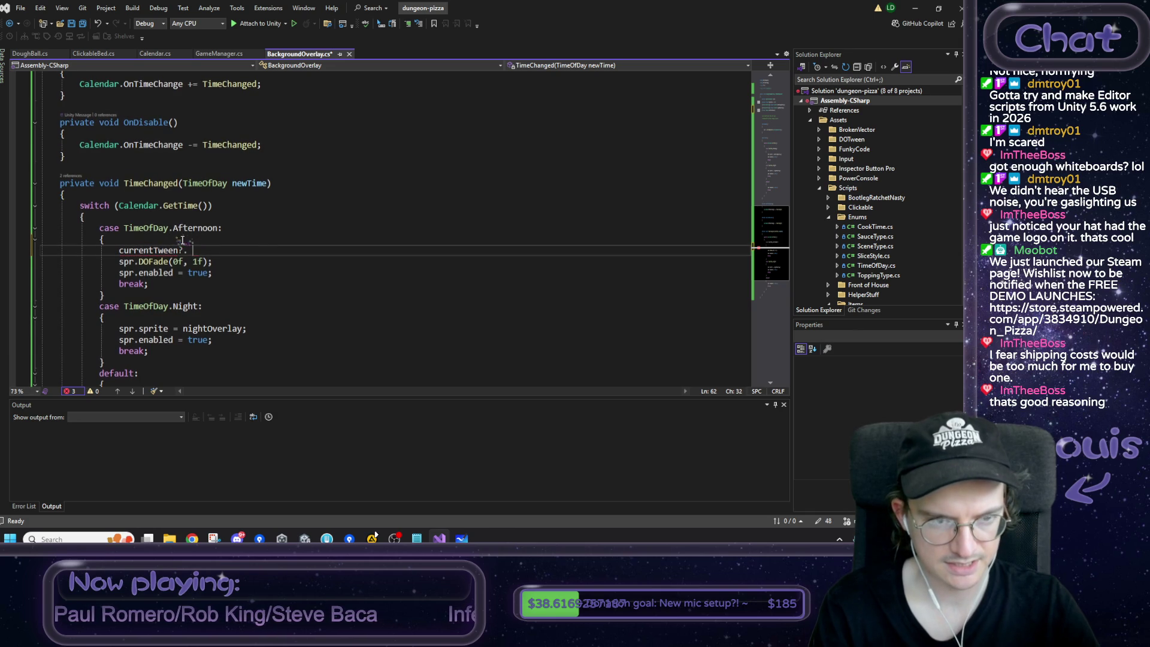
pyautogui.hotkey('ctrl', 'space')
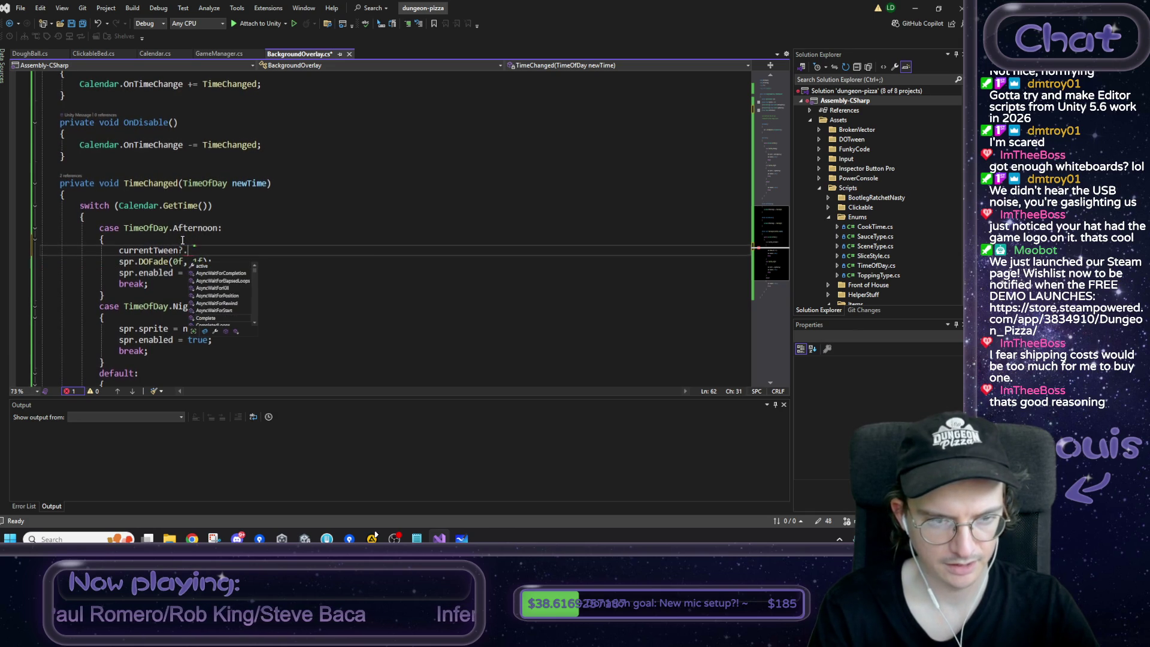
pyautogui.write('Comp')
pyautogui.press('Tab')
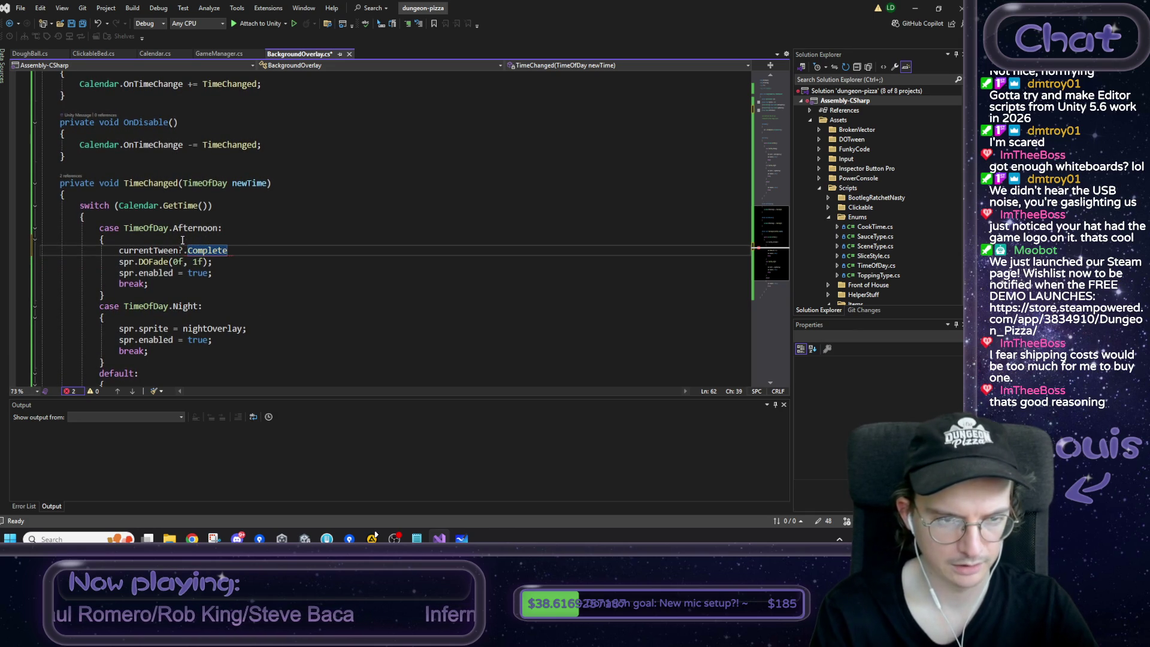
pyautogui.press('BackSpace')
pyautogui.press('BackSpace')
pyautogui.press('BackSpace')
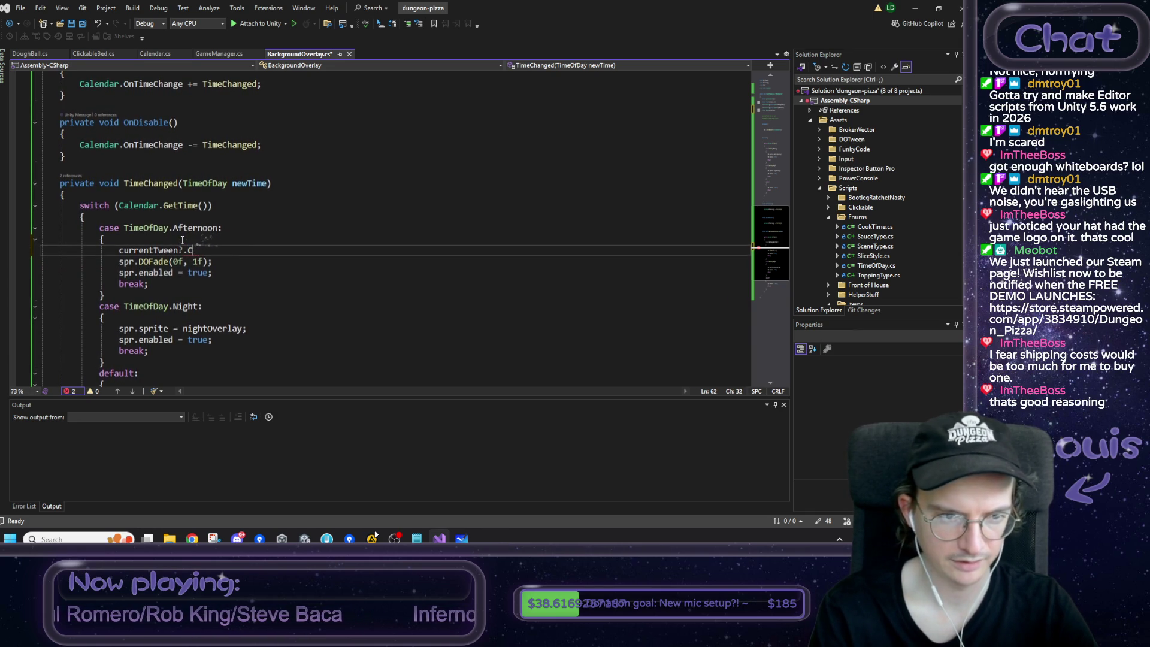
pyautogui.write('ancel')
pyautogui.press('BackSpace')
pyautogui.press('BackSpace')
pyautogui.press('BackSpace')
pyautogui.write('.')
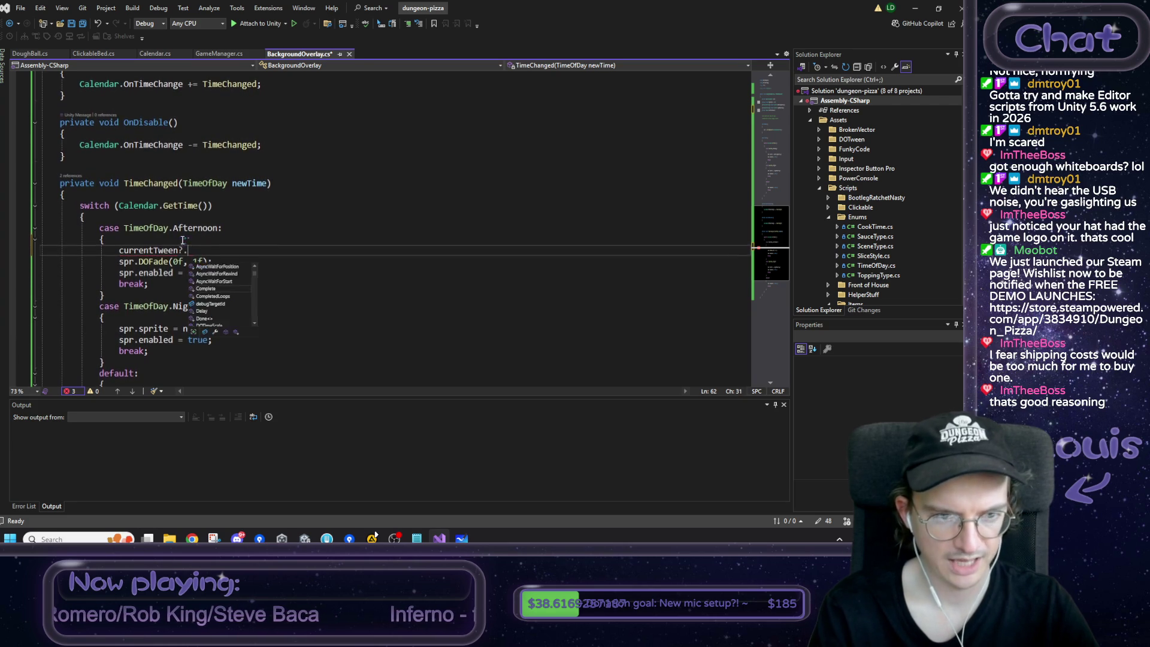
pyautogui.write('Kill();')
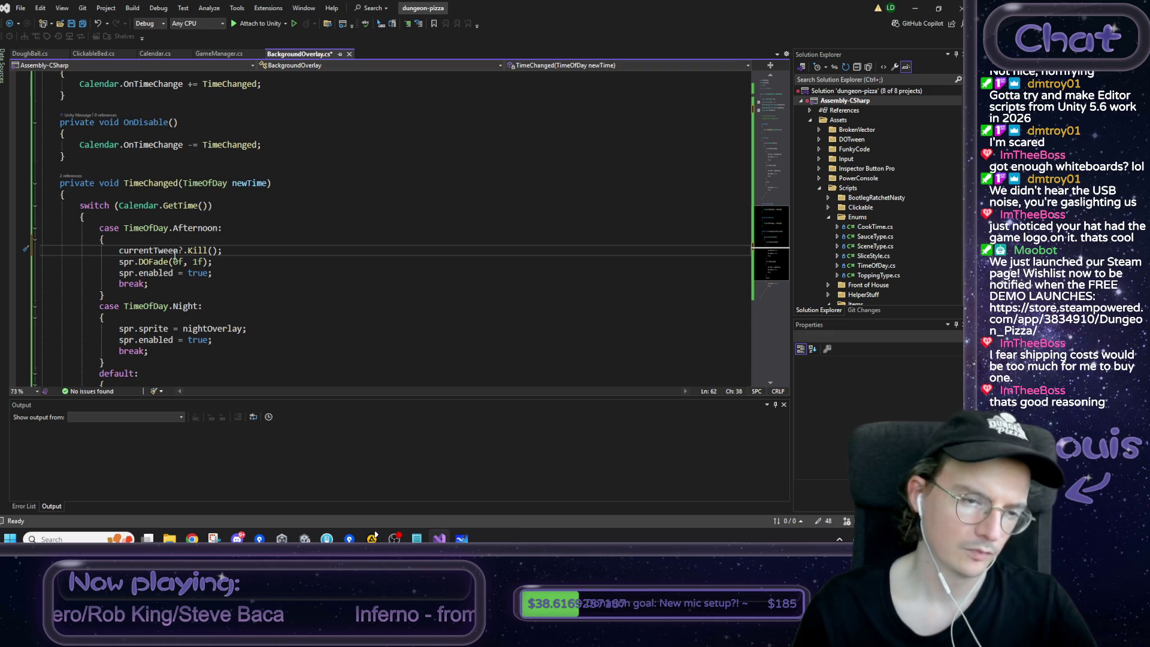
# Step: Change the Afternoon DOFade duration from 1f to fadeTime
pyautogui.doubleClick(198, 262)
pyautogui.write('fadeTime')
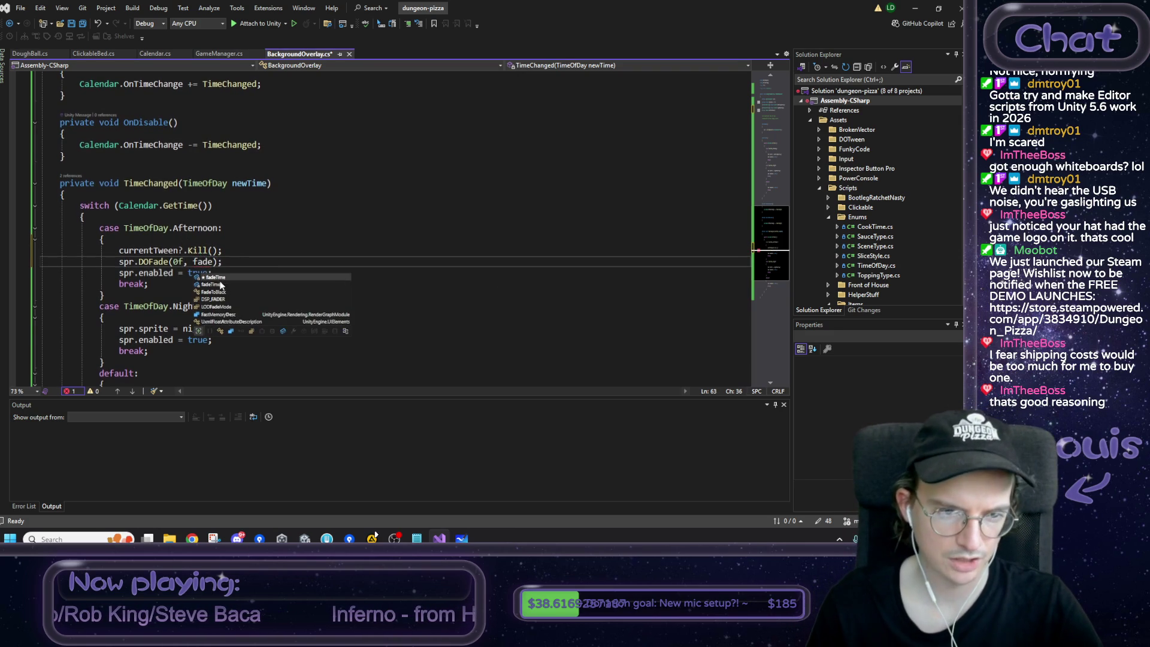
pyautogui.press('End')
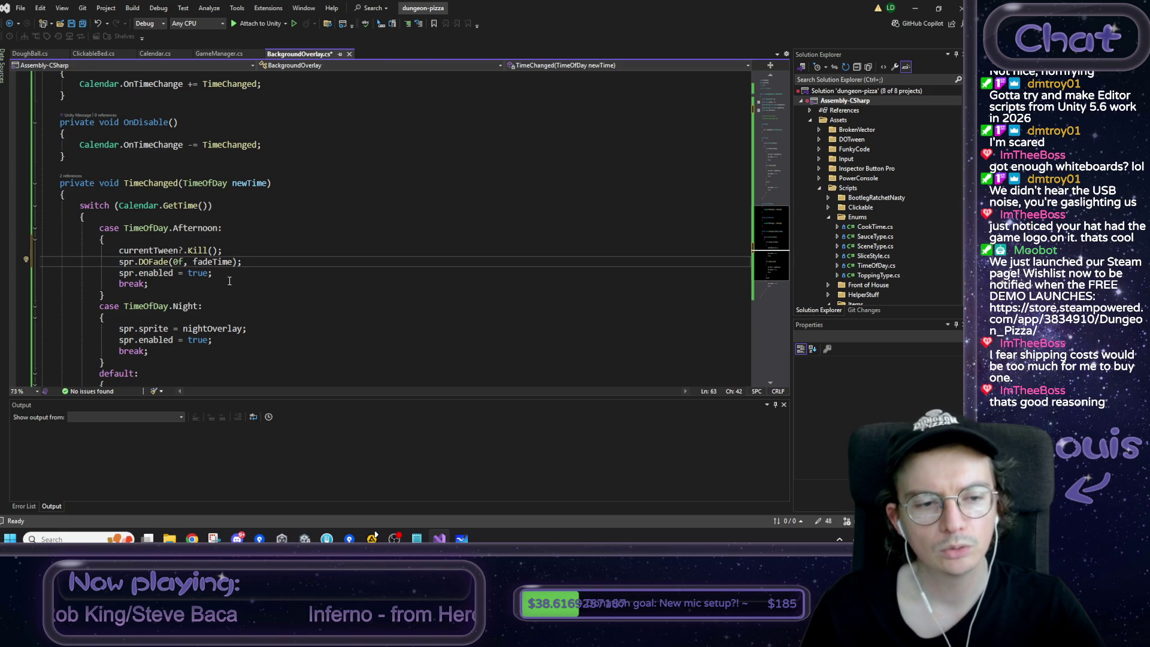
pyautogui.moveTo(226, 275); pyautogui.dragTo(39, 273)
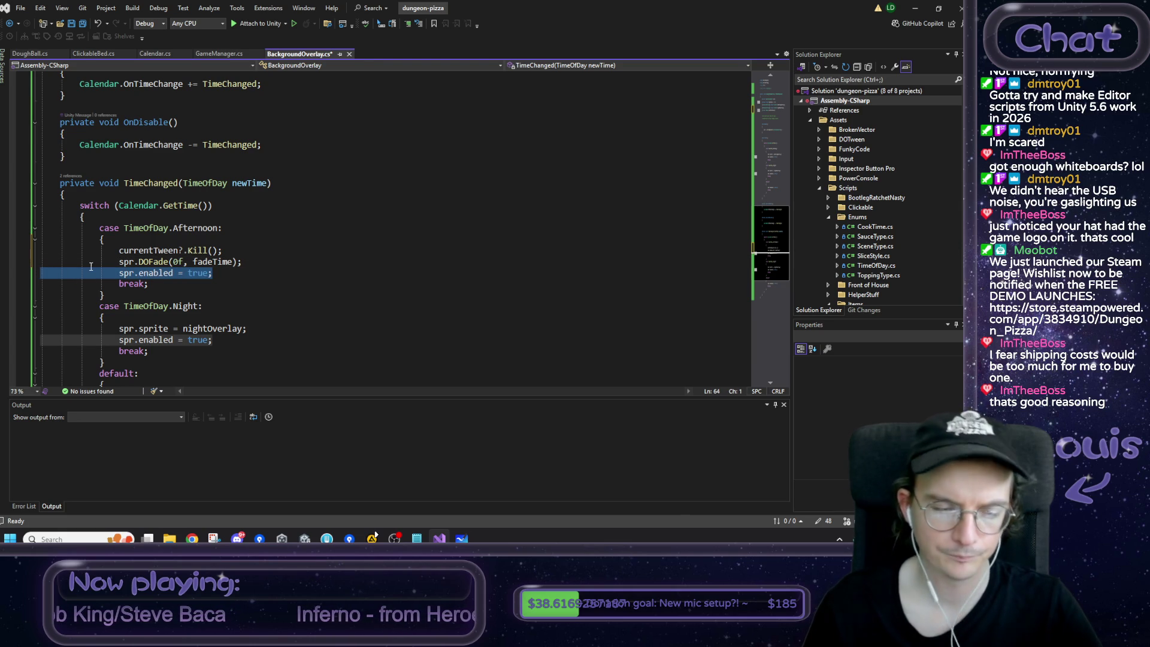
# Step: Replace spr.enabled = true with an .OnComplete(() => { }) callback chained onto the Afternoon DOFade
pyautogui.press('Delete')
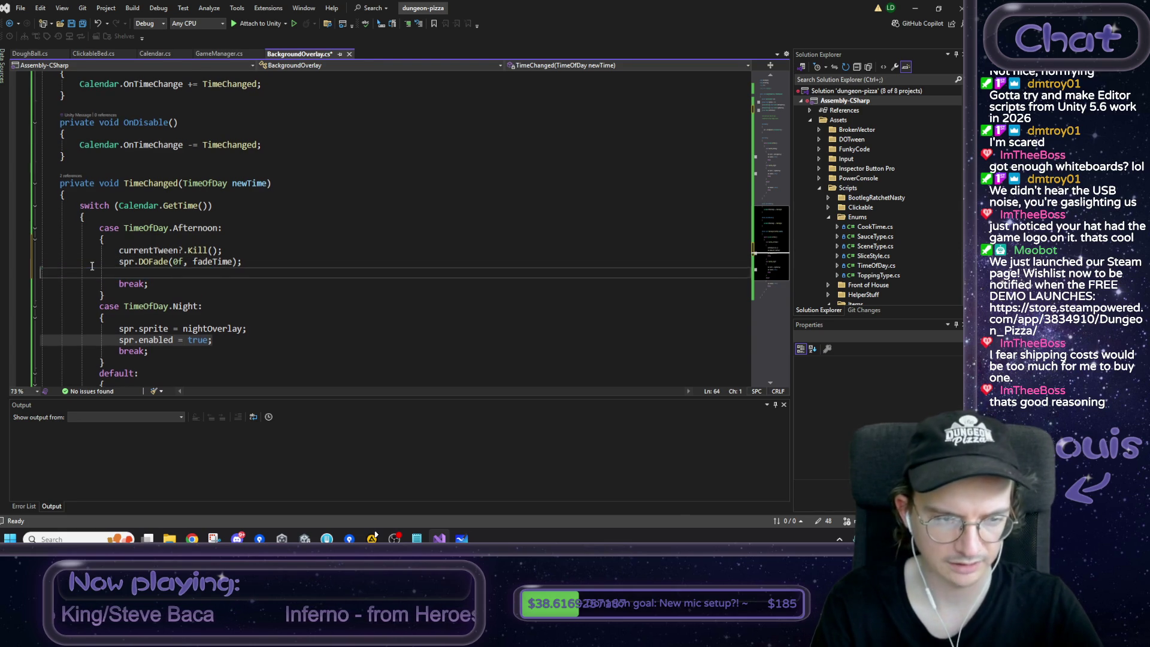
pyautogui.press('BackSpace')
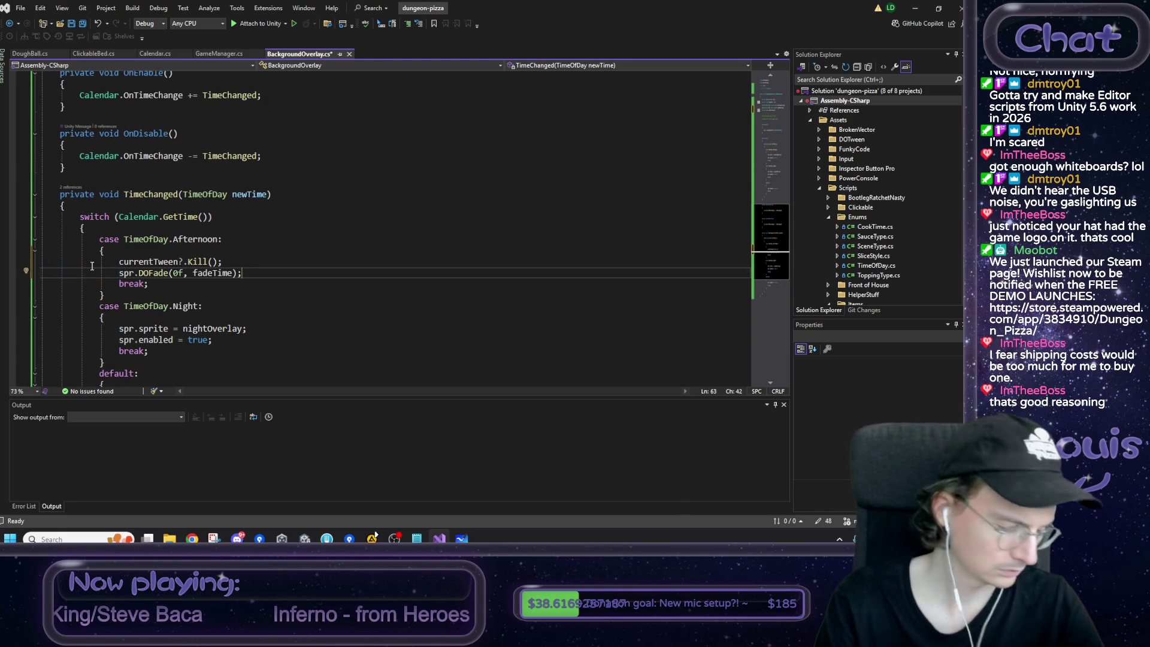
pyautogui.press('BackSpace')
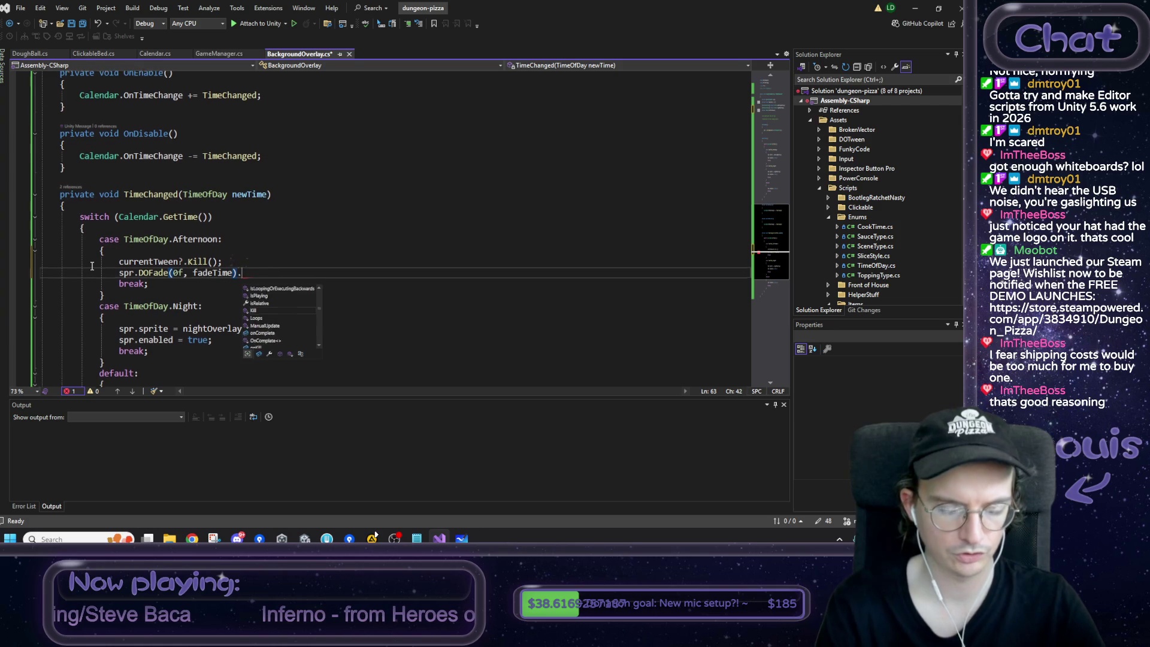
pyautogui.write('.OnComplete')
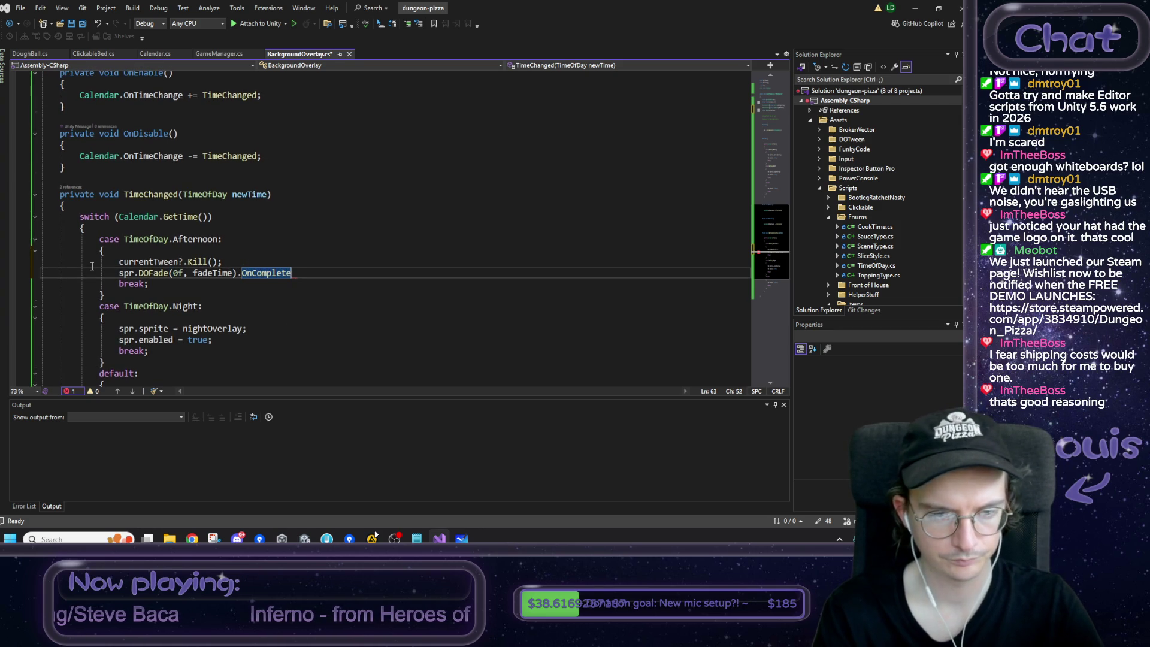
pyautogui.write('(() ')
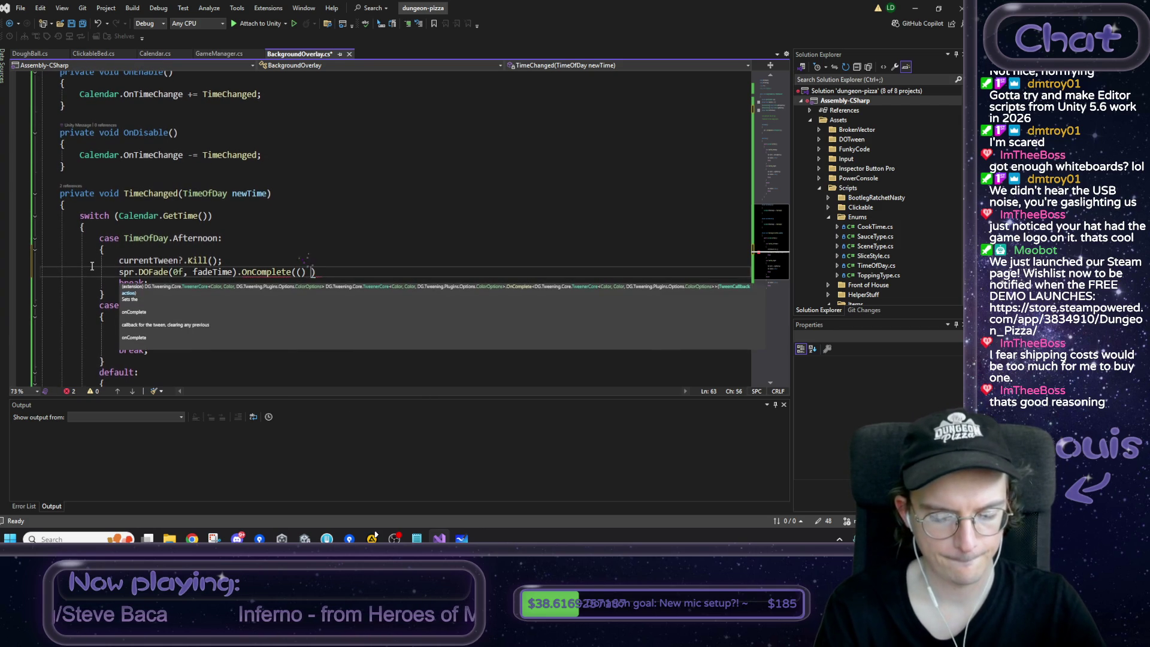
pyautogui.write('=> {')
pyautogui.press('Return')
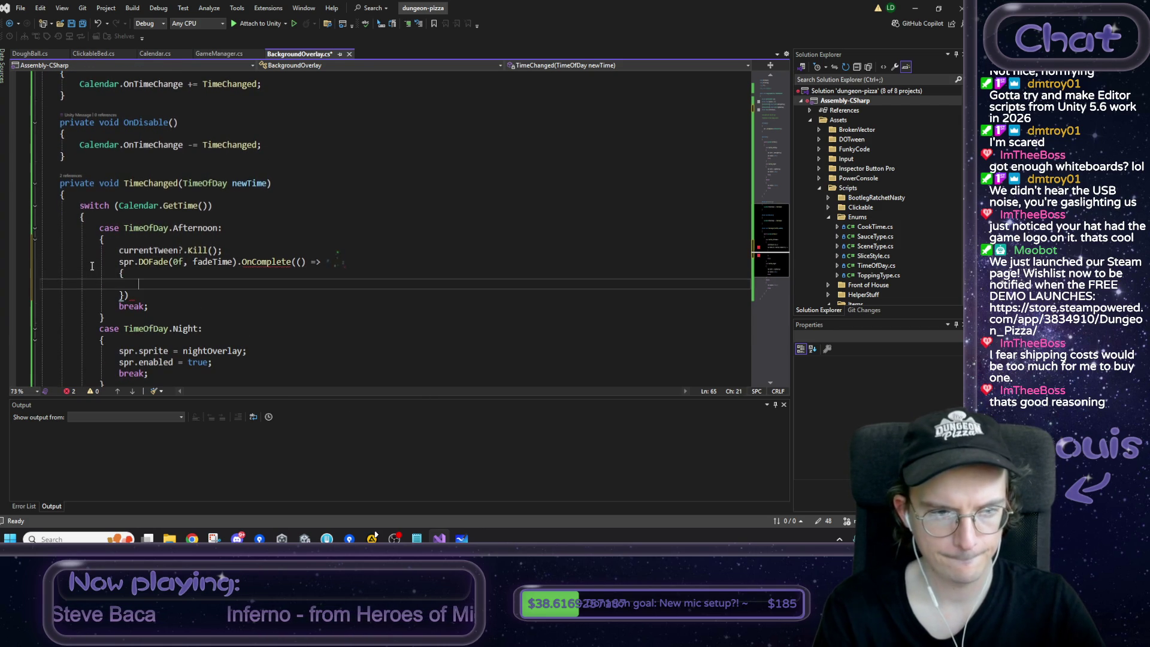
pyautogui.click(158, 293)
pyautogui.write(';')
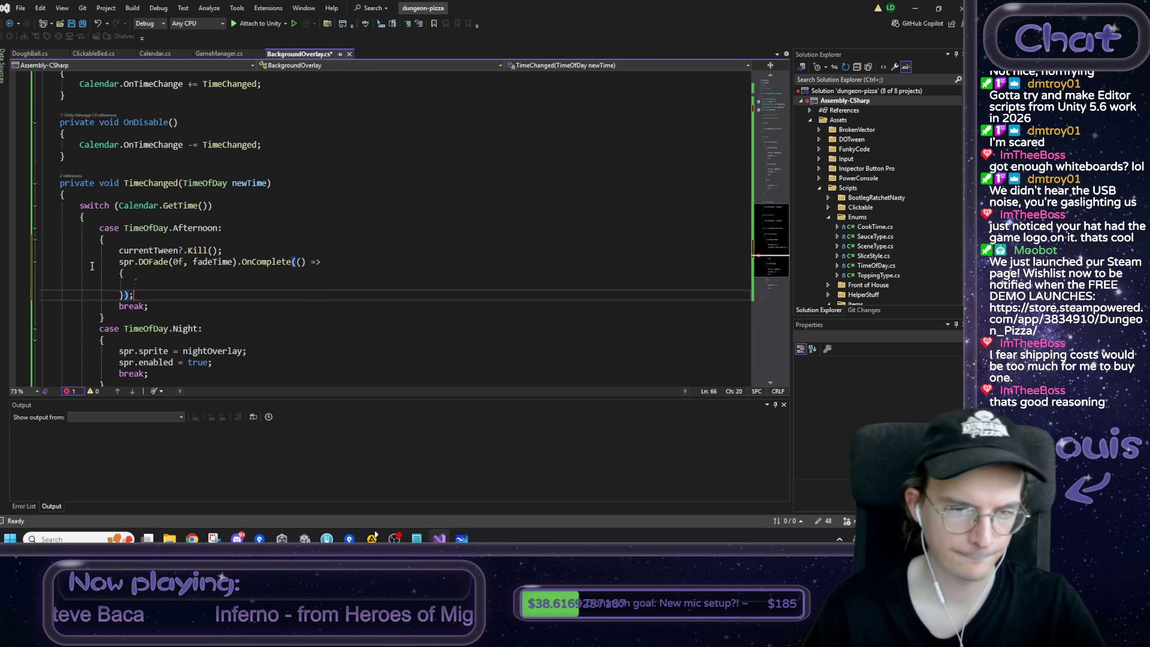
pyautogui.click(172, 282)
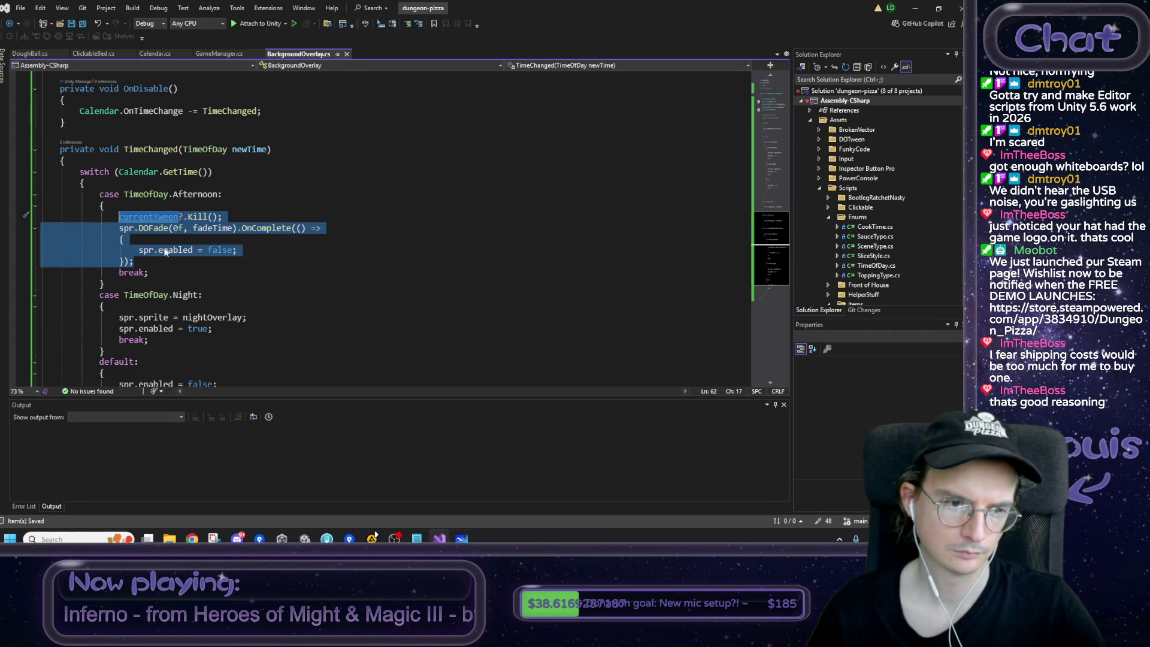
pyautogui.click(227, 329)
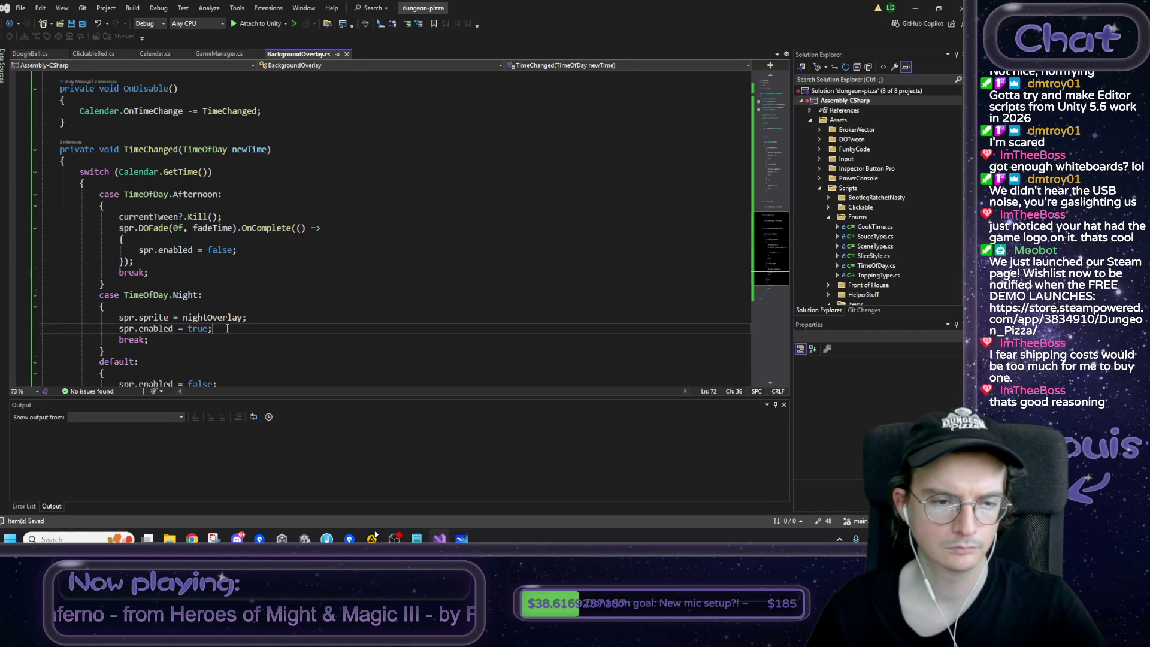
# Step: Paste the tween code into the Night case and move its Kill statement to the top
pyautogui.press('Return')
pyautogui.write('currentTween?.Kill();                 spr.DOFade(0f, fadeTime).OnComplete(() =>                 {                     spr.enabled = false;                 });')
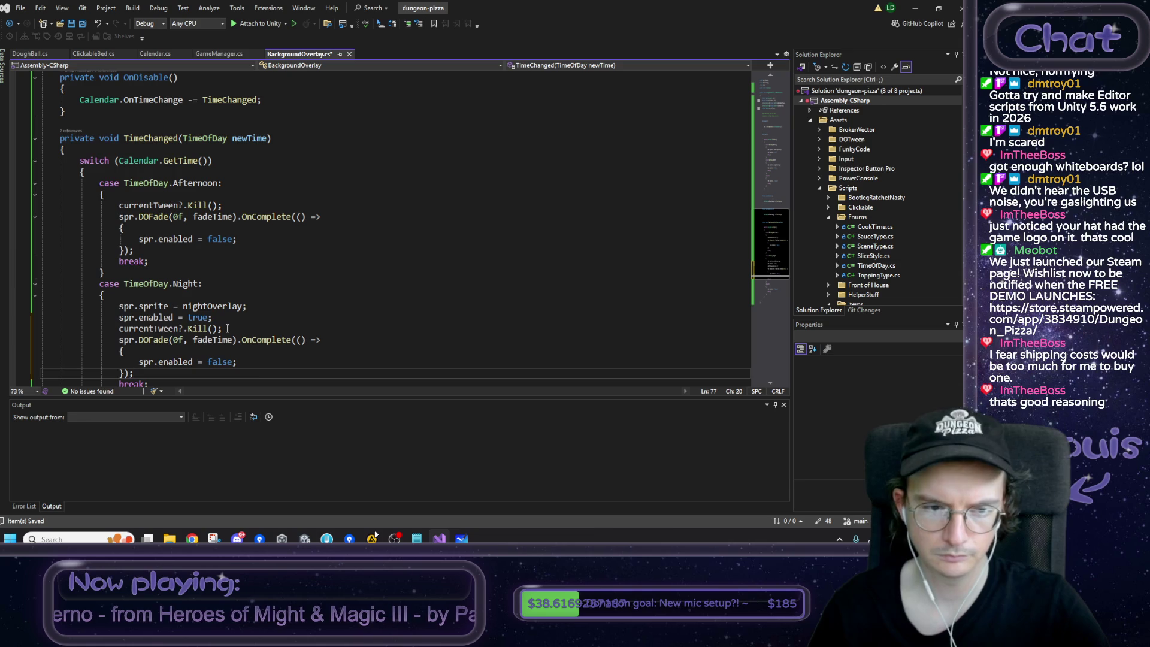
pyautogui.moveTo(227, 328); pyautogui.dragTo(119, 330)
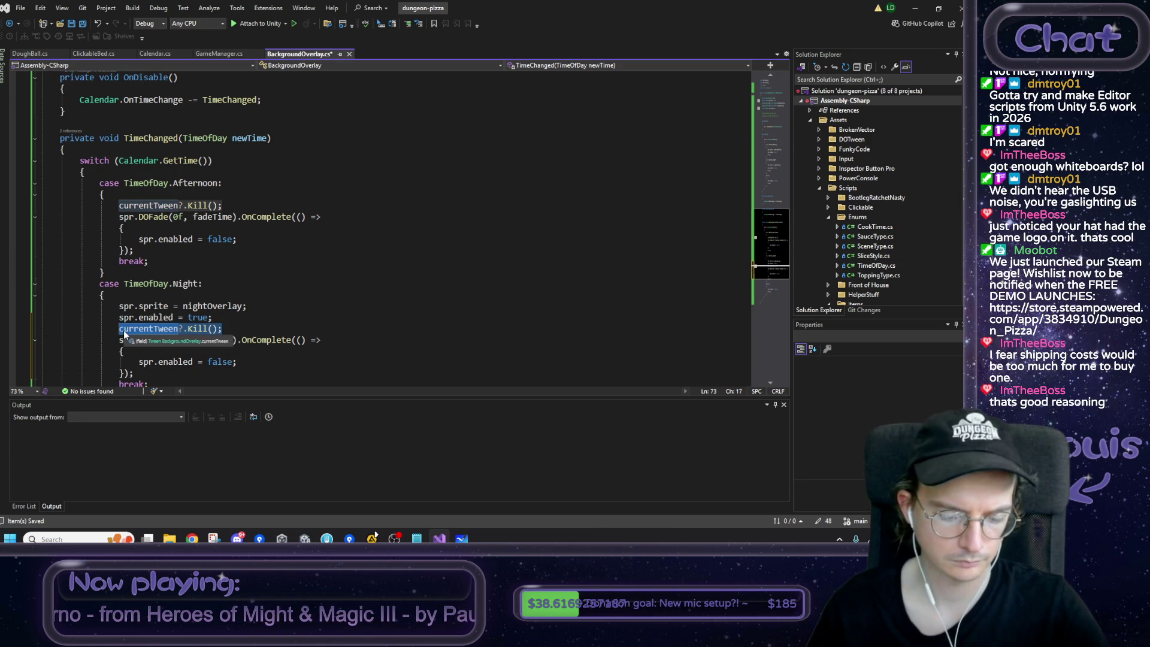
pyautogui.hotkey('alt', 'Up')
pyautogui.hotkey('alt', 'Up')
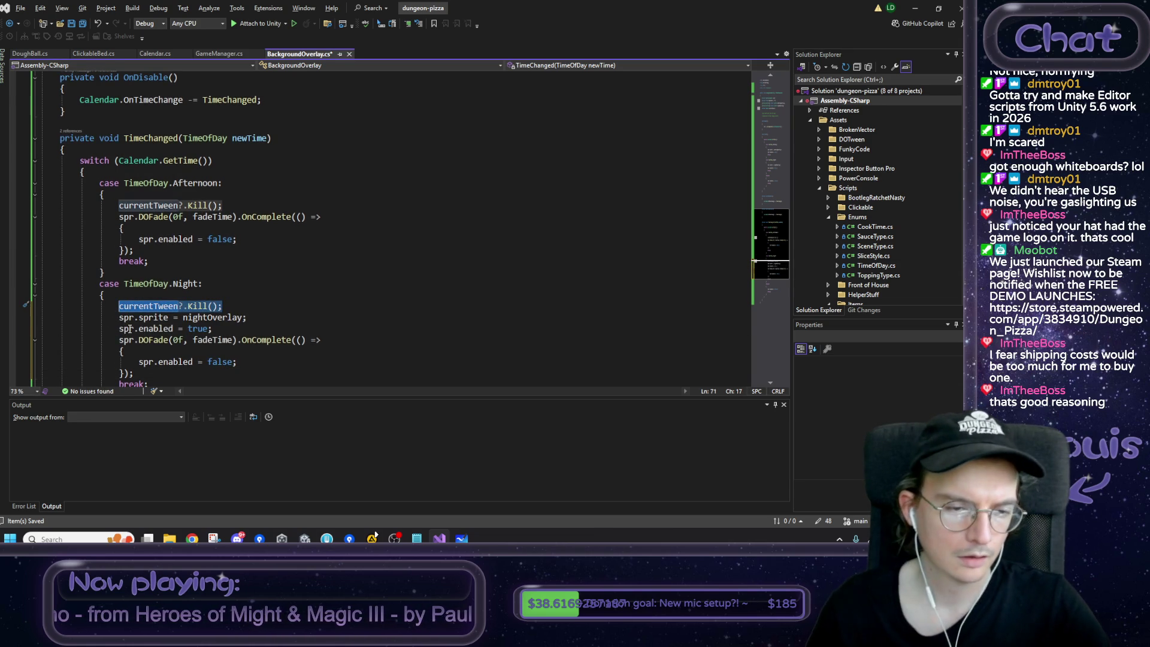
# Step: Make the Night fade target 1f, delete its completion callback, and save
pyautogui.scroll(-1, 306, 306)
pyautogui.click(179, 307)
pyautogui.press('BackSpace')
pyautogui.write('1')
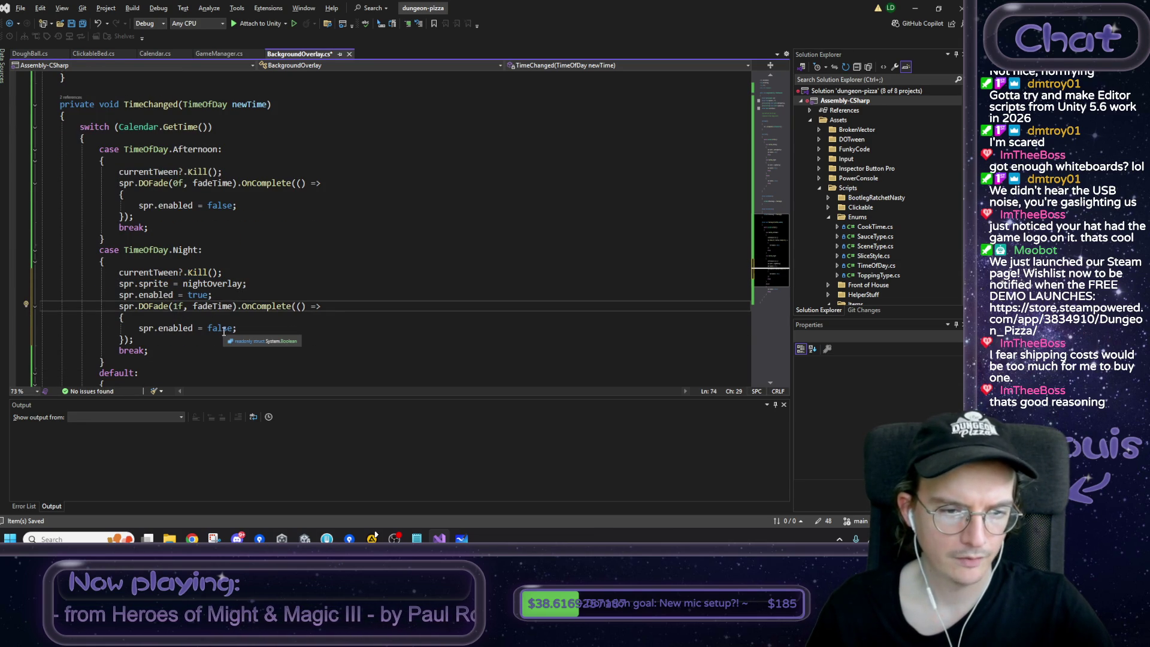
pyautogui.moveTo(237, 306)
pyautogui.mouseDown()
pyautogui.moveTo(234, 325)
pyautogui.moveTo(129, 341)
pyautogui.mouseUp()
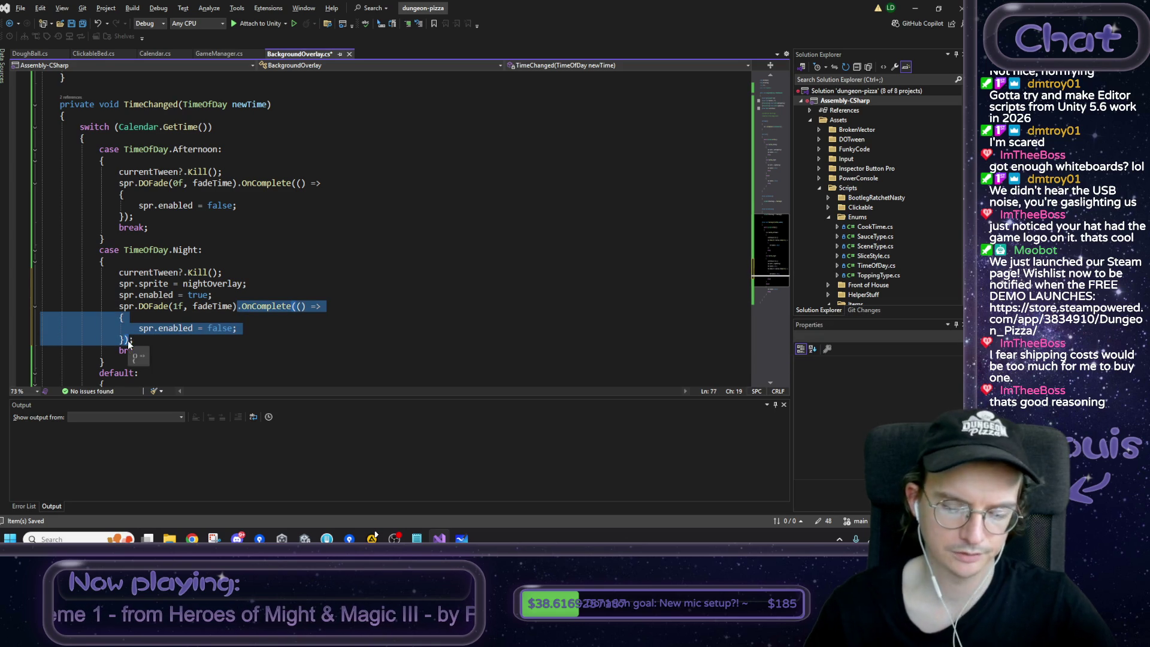
pyautogui.press('Delete')
pyautogui.hotkey('ctrl', 's')
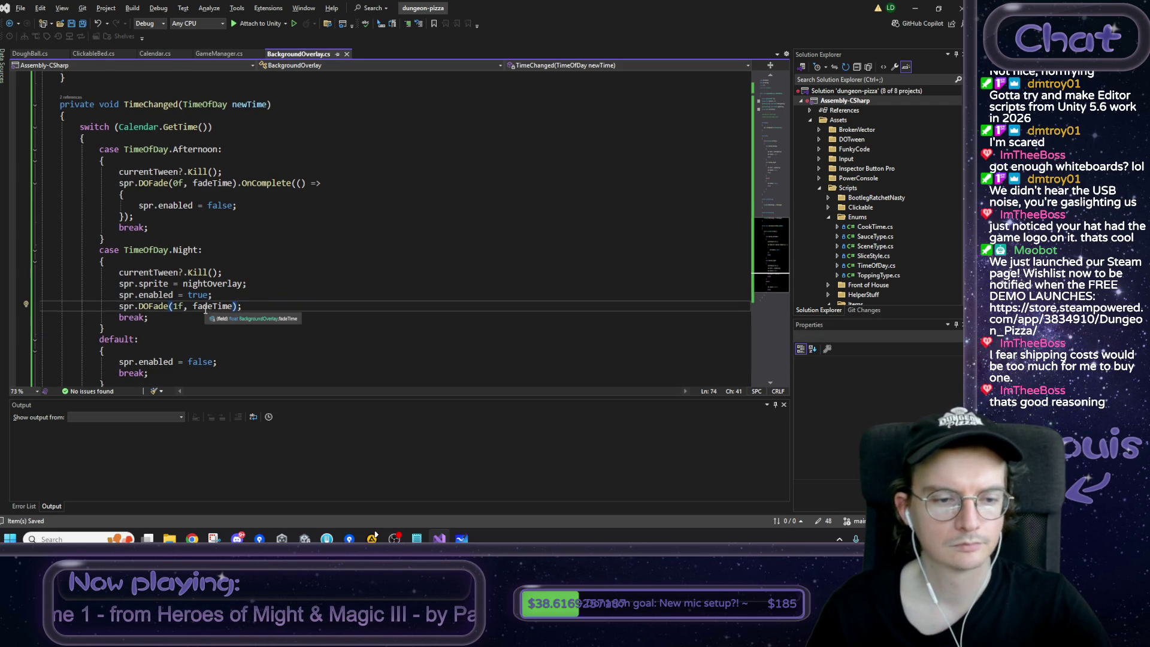
# Step: Check the day-phase whiteboard sketch, then go to the default case's disable line
pyautogui.scroll(-1, 206, 306)
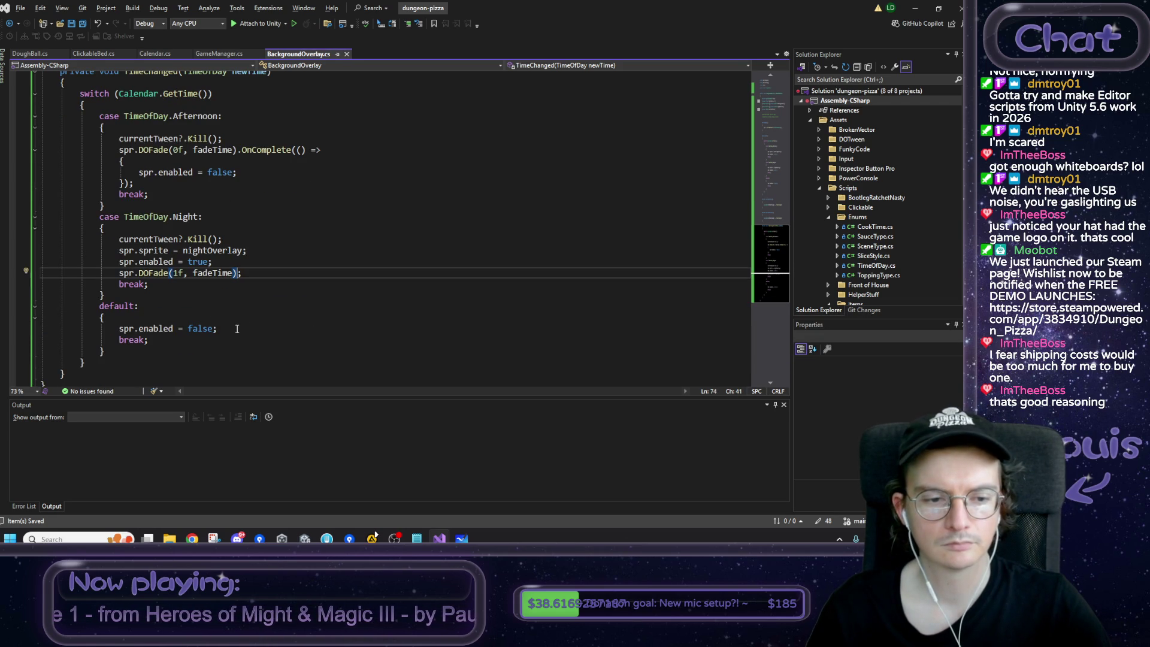
pyautogui.click(133, 306)
pyautogui.hotkey('alt', 'Tab')
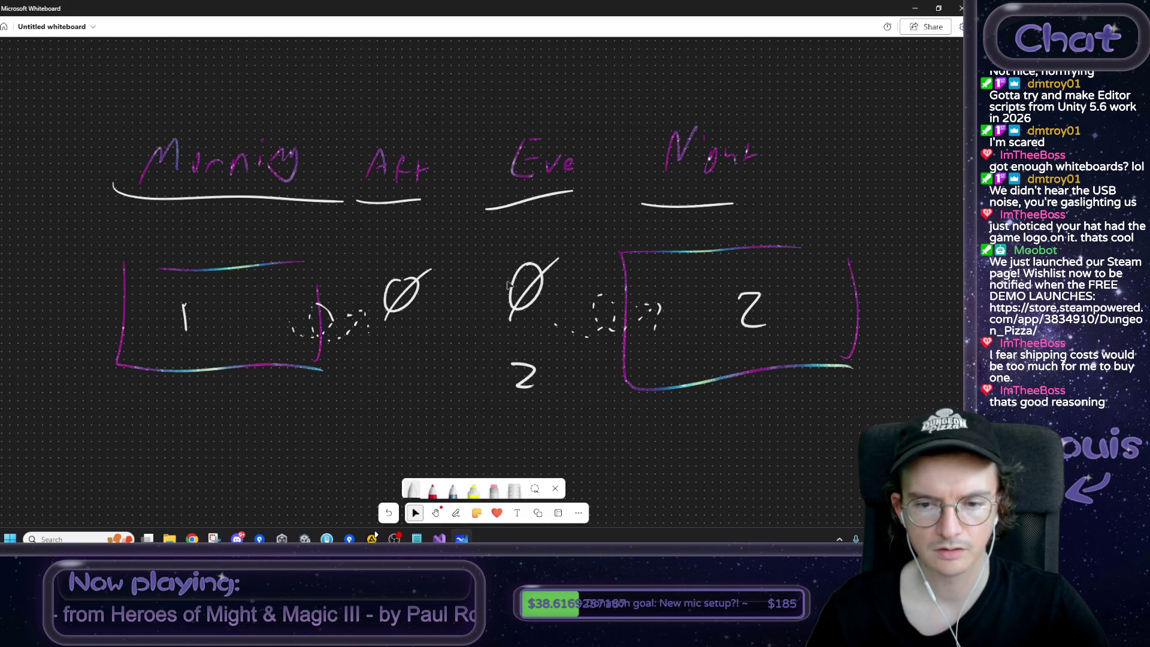
pyautogui.click(914, 10)
pyautogui.click(119, 330)
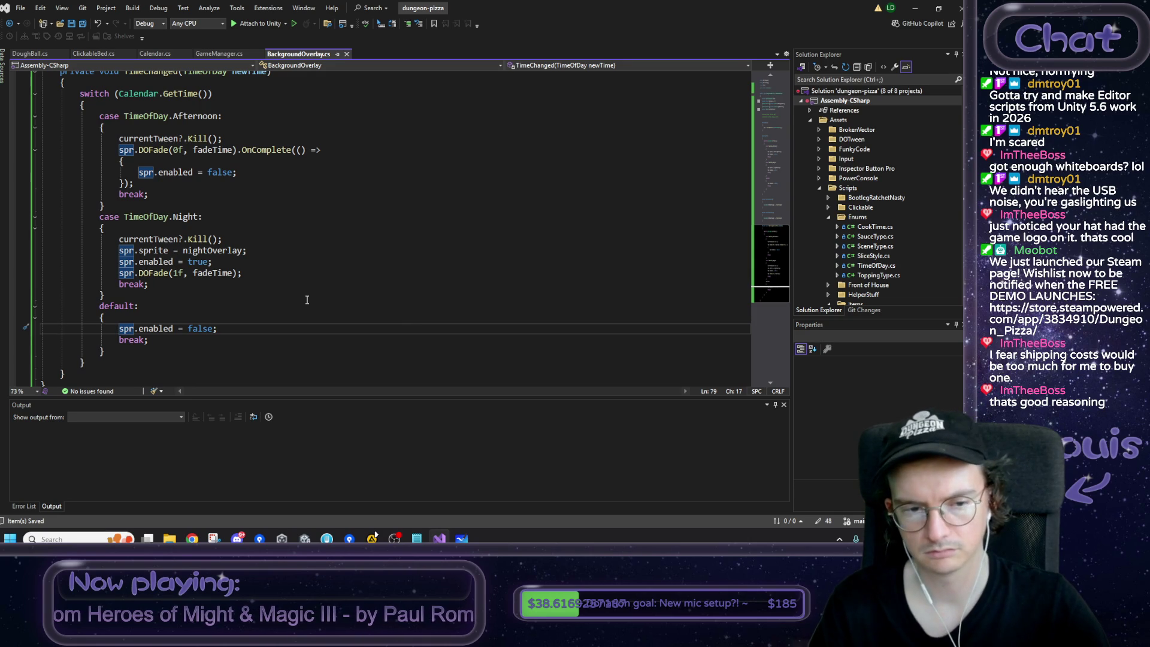
# Step: Comment out the default disable line, assign both DOFade calls to currentTween, and save
pyautogui.write('//')
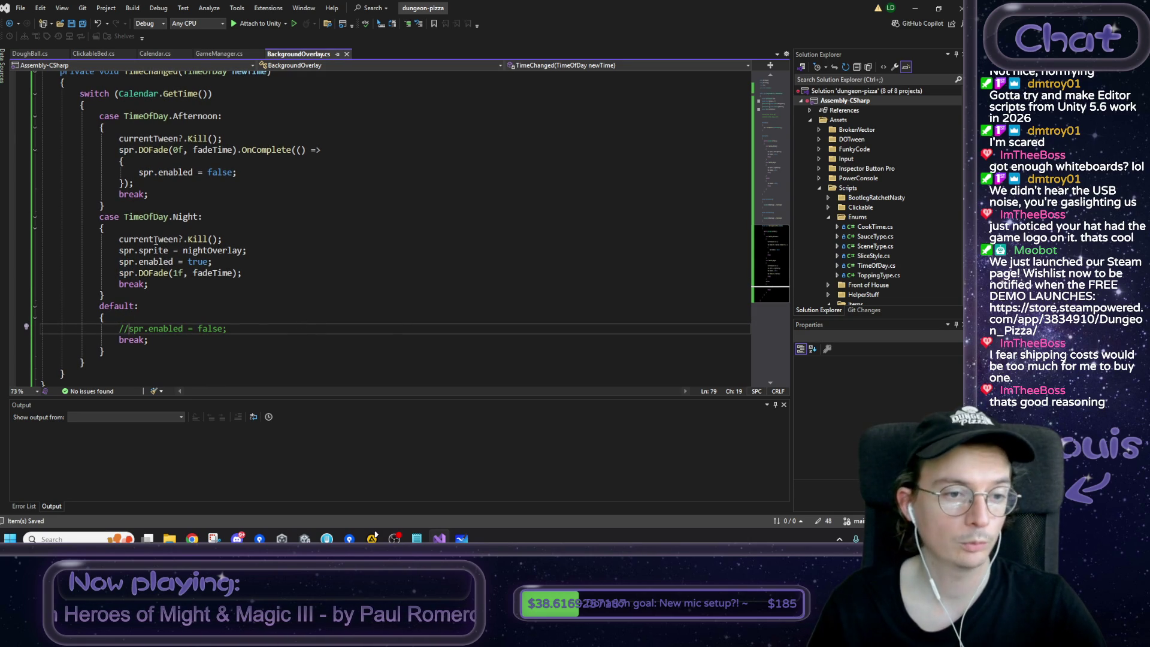
pyautogui.click(120, 149)
pyautogui.write('currentTween =')
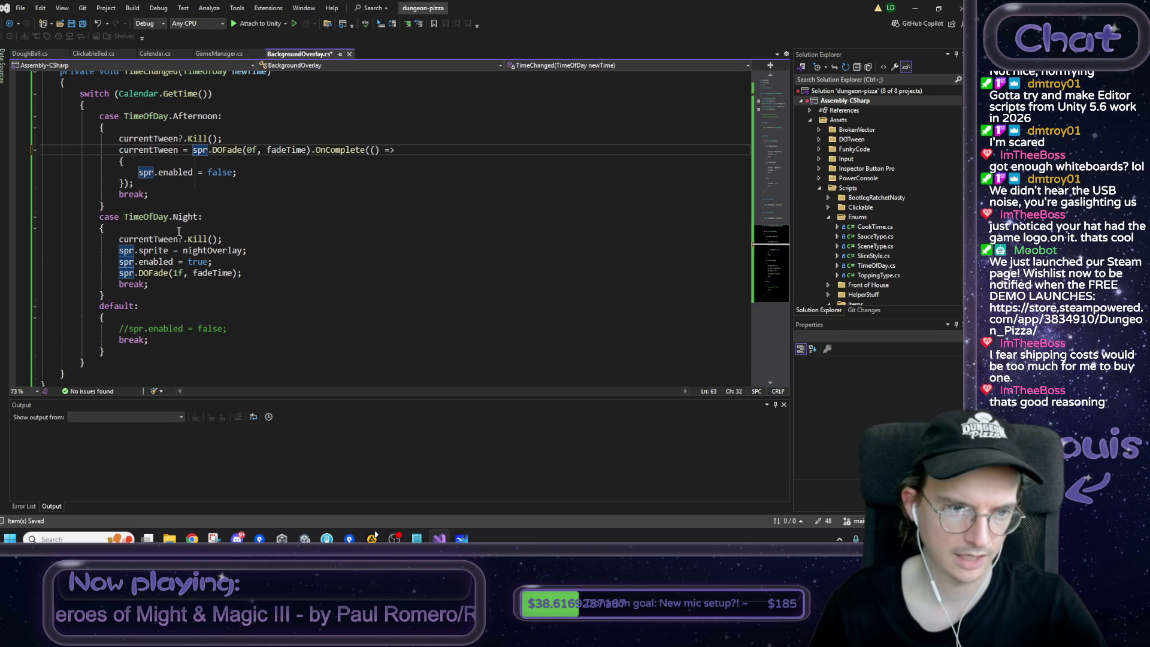
pyautogui.click(120, 272)
pyautogui.write('currentTween =')
pyautogui.hotkey('ctrl', 's')
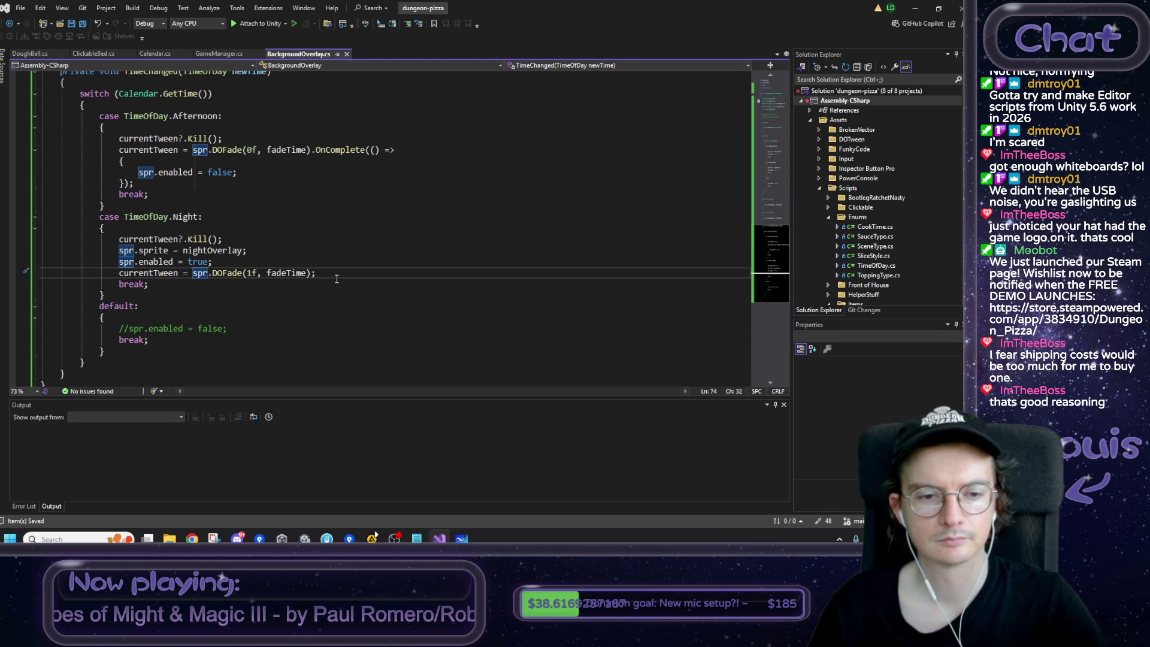
pyautogui.hotkey('alt', 'Tab')
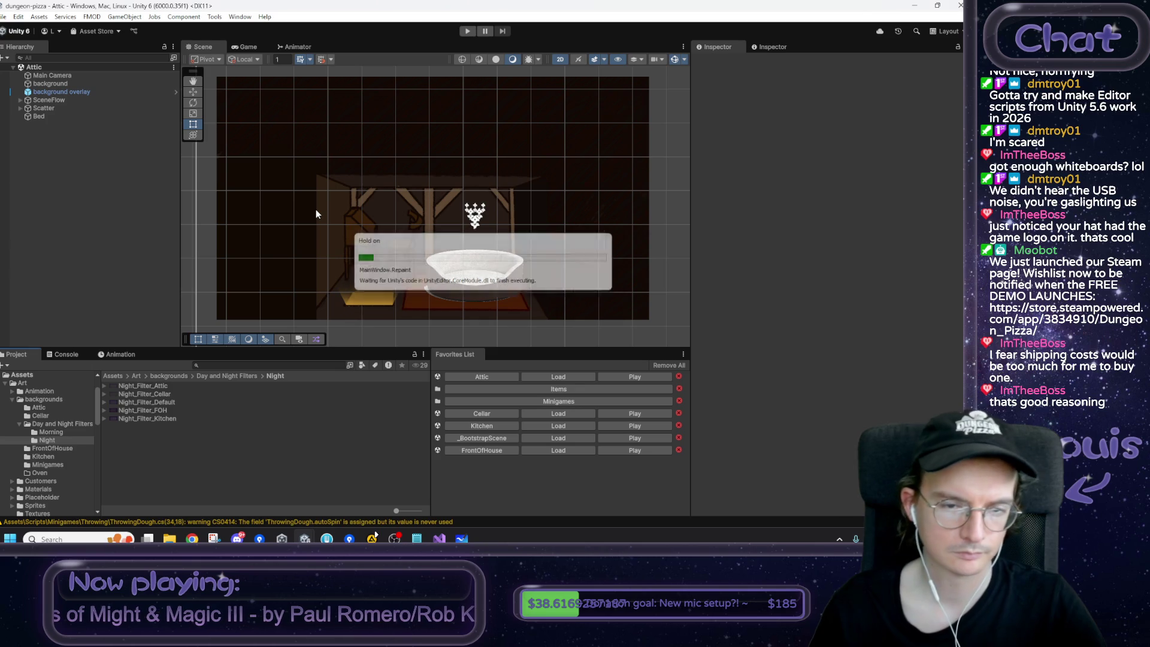
# Step: Start Play mode and run passTime three times to advance Day 1 to Night
pyautogui.click(467, 32)
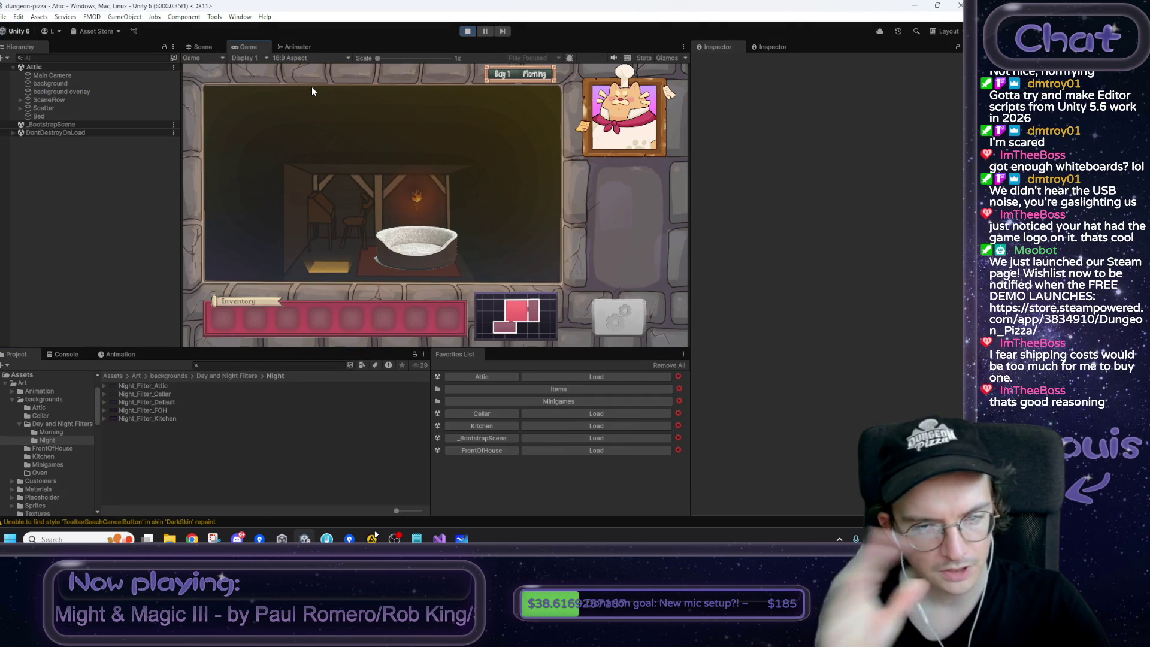
pyautogui.press('`')
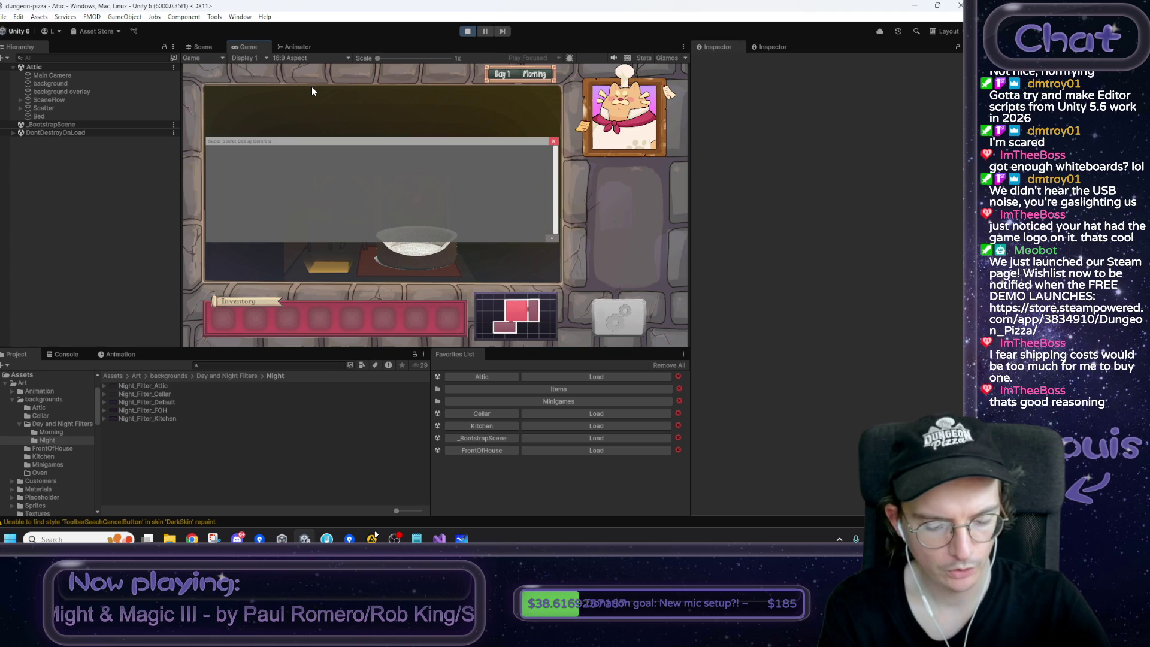
pyautogui.press('Return')
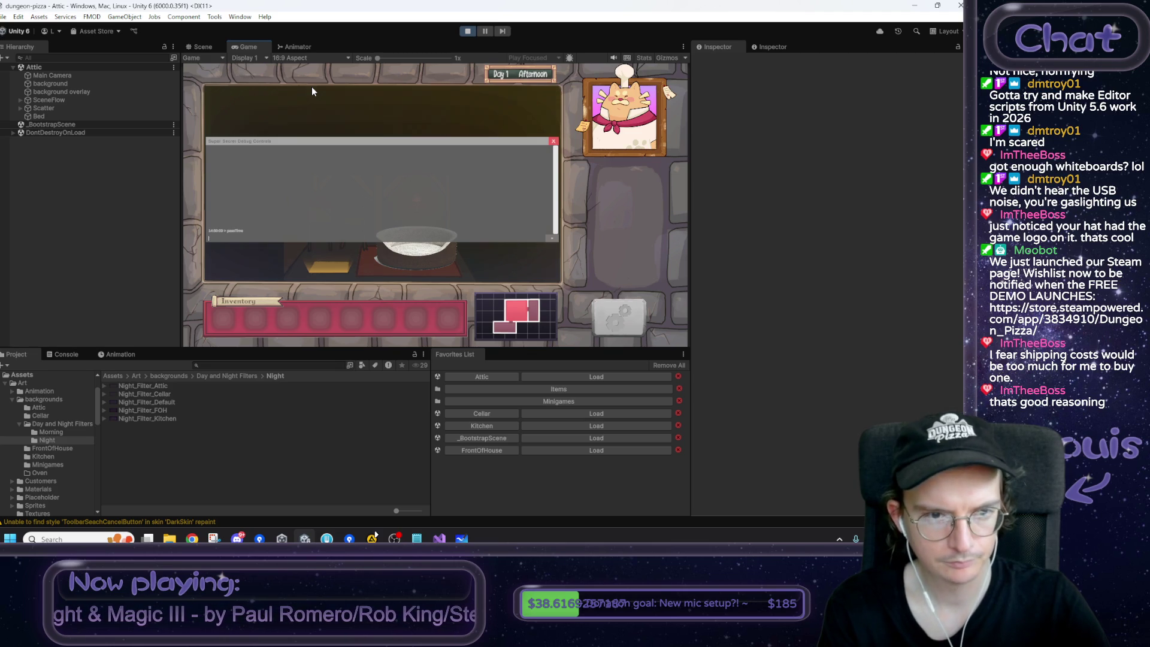
pyautogui.press('`')
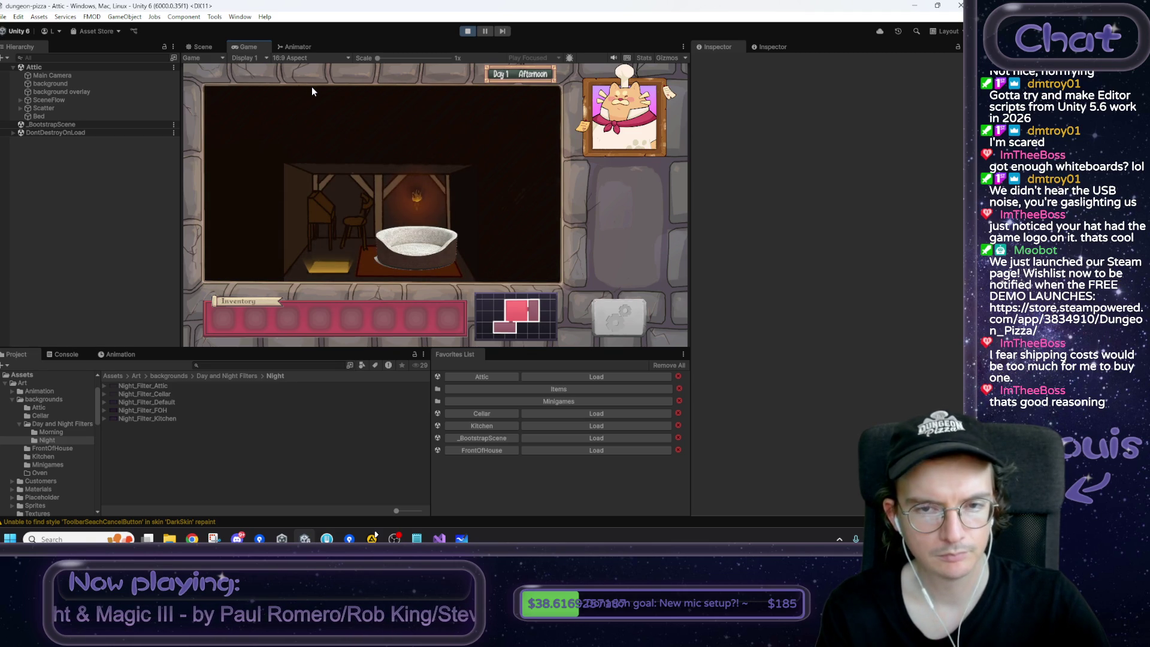
pyautogui.press('`')
pyautogui.press('Up')
pyautogui.press('Return')
pyautogui.press('`')
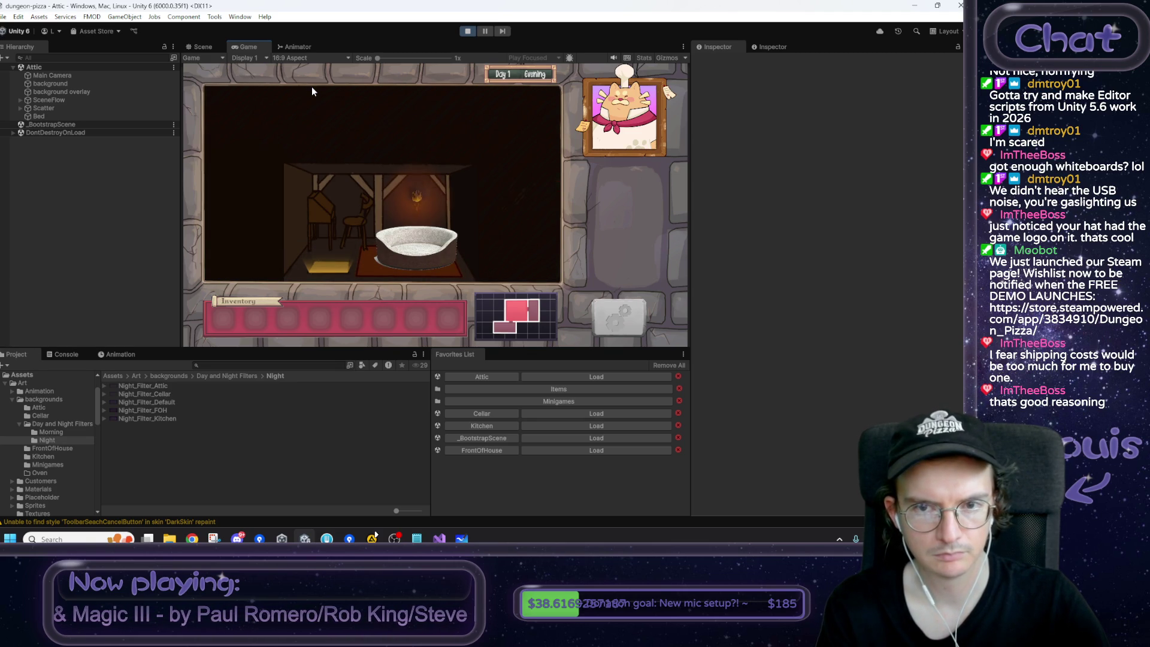
pyautogui.press('`')
pyautogui.press('`')
pyautogui.press('`')
pyautogui.press('Up')
pyautogui.press('Return')
pyautogui.press('`')
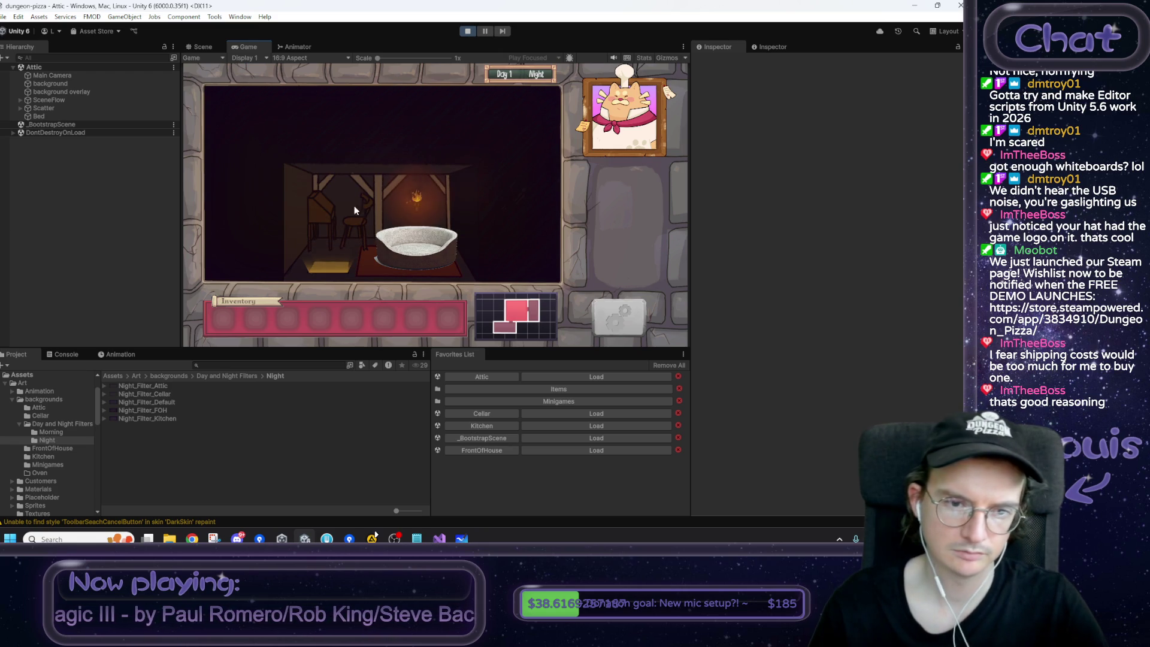
# Step: Visit the Kitchen and Front of House to check the night tint, then stop playing
pyautogui.click(336, 271)
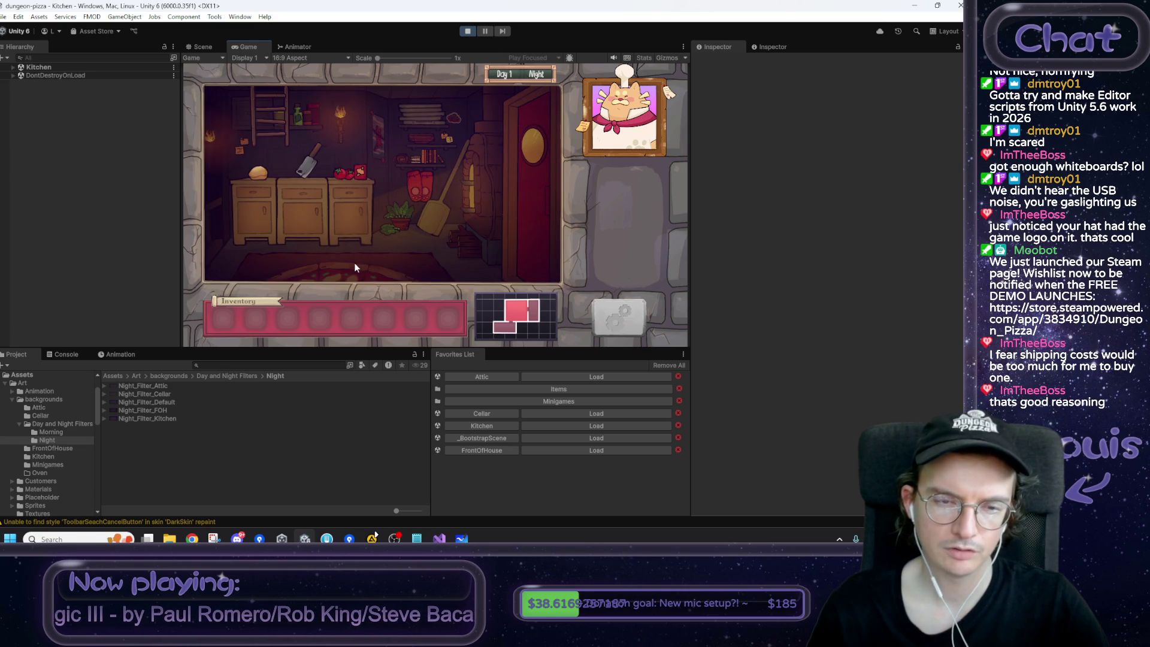
pyautogui.click(544, 120)
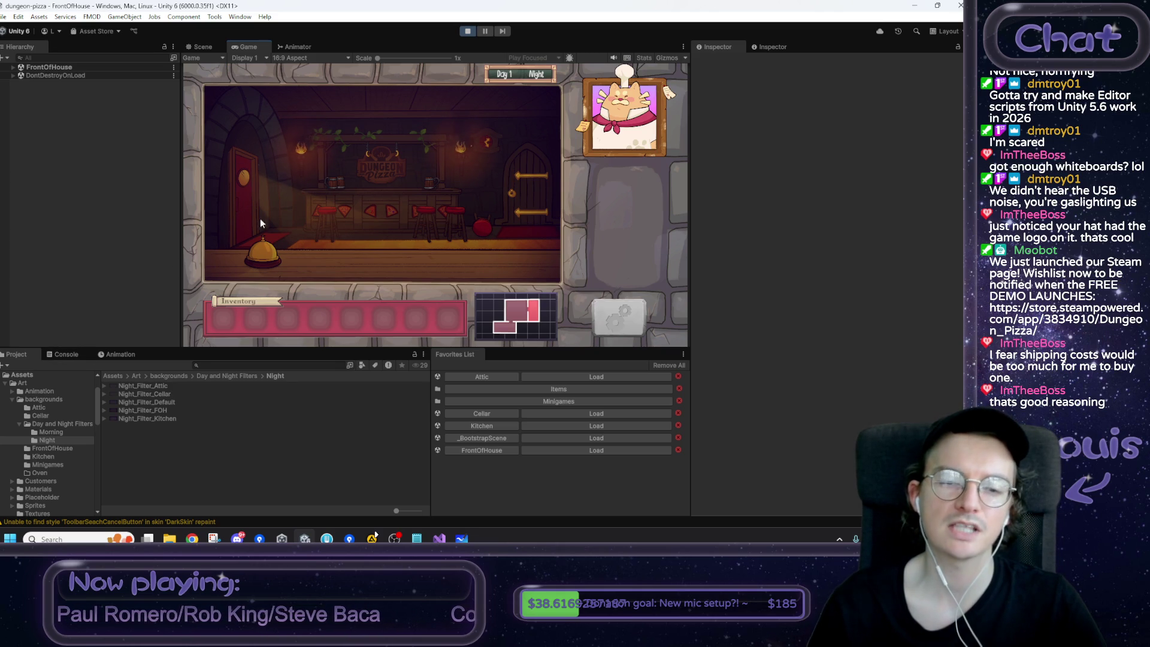
pyautogui.click(468, 32)
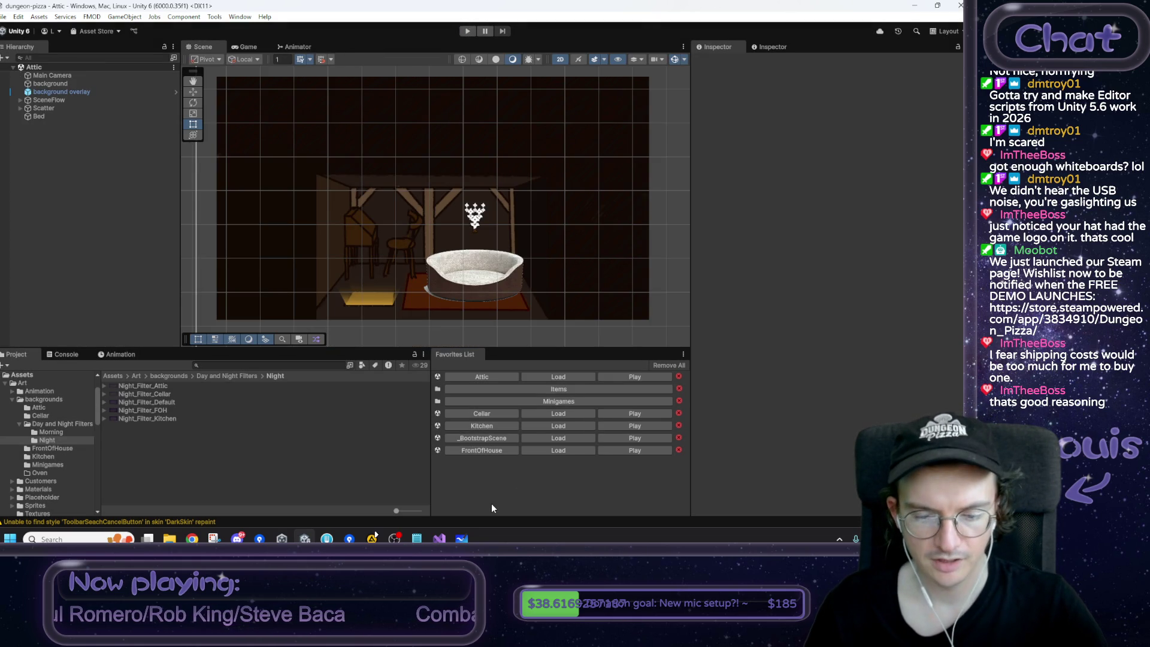
# Step: Play again and use passTime in the debug console to reach Night
pyautogui.click(468, 31)
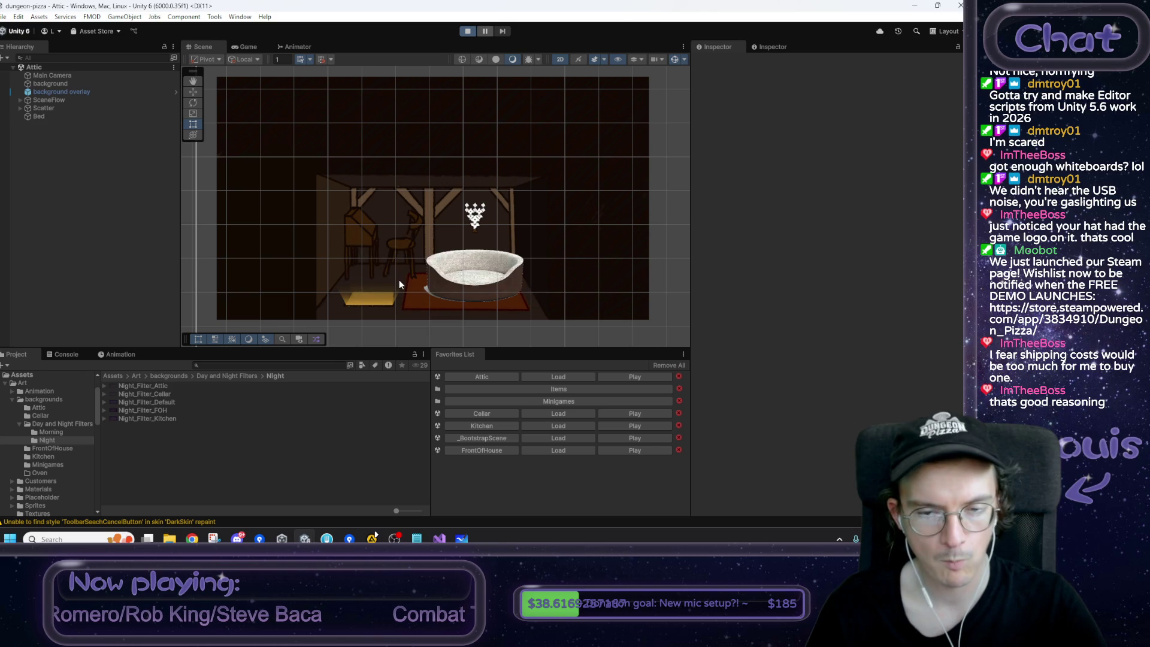
pyautogui.press('`')
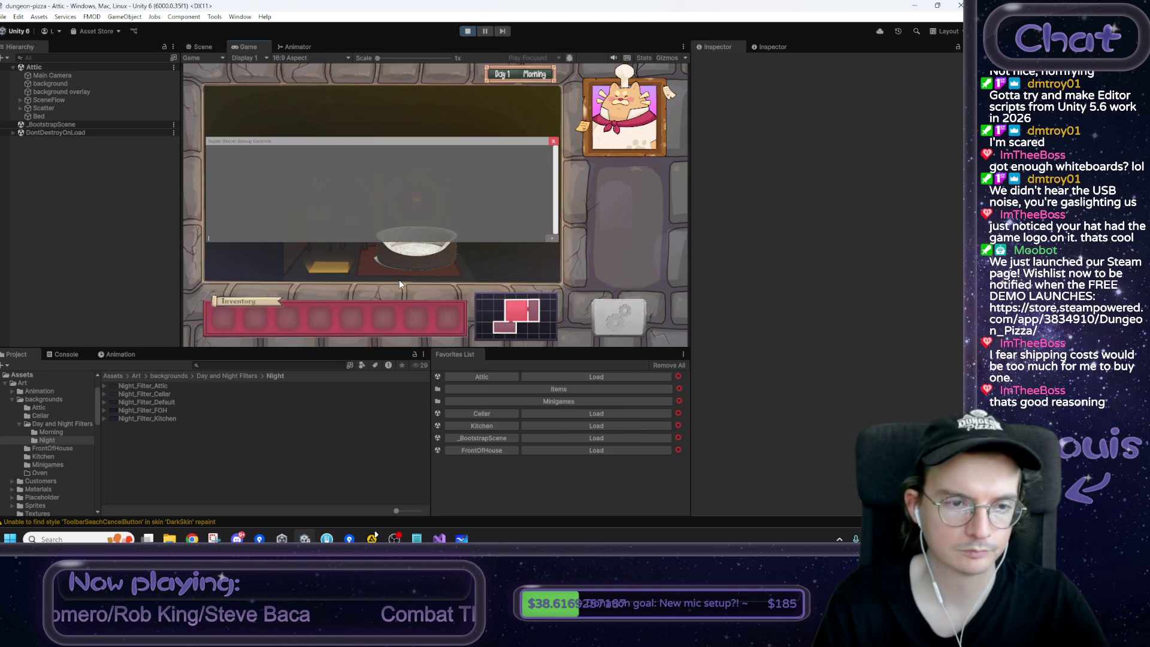
pyautogui.write('pas')
pyautogui.write('ime')
pyautogui.press('Return')
pyautogui.press('Up')
pyautogui.press('Return')
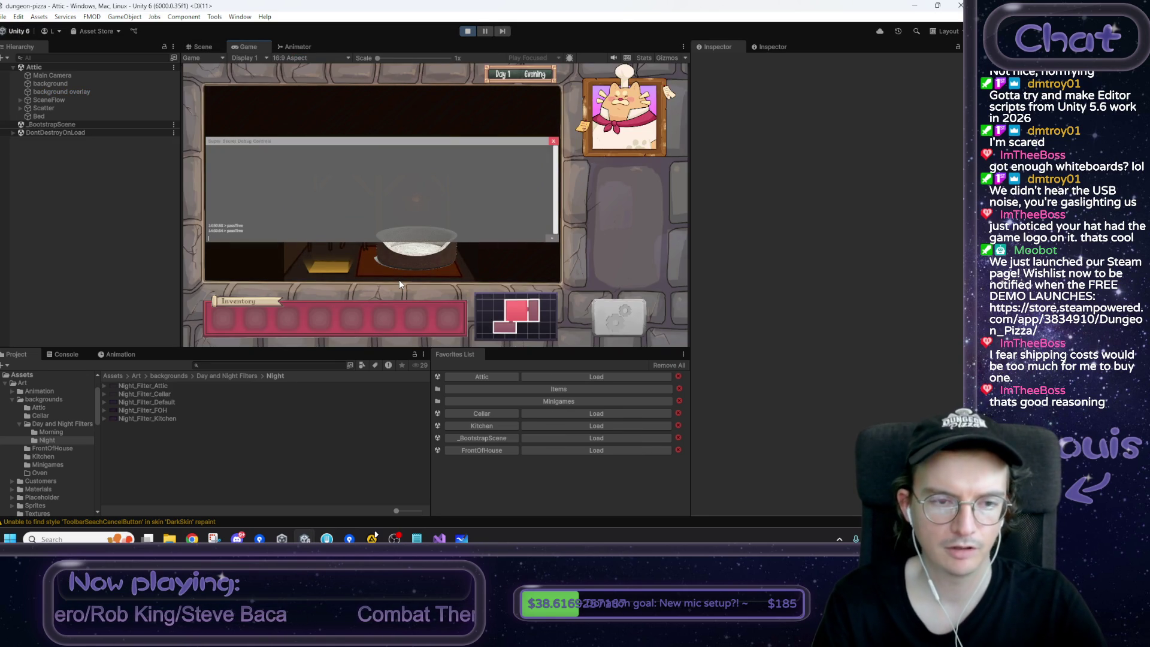
pyautogui.press('Up')
pyautogui.press('Return')
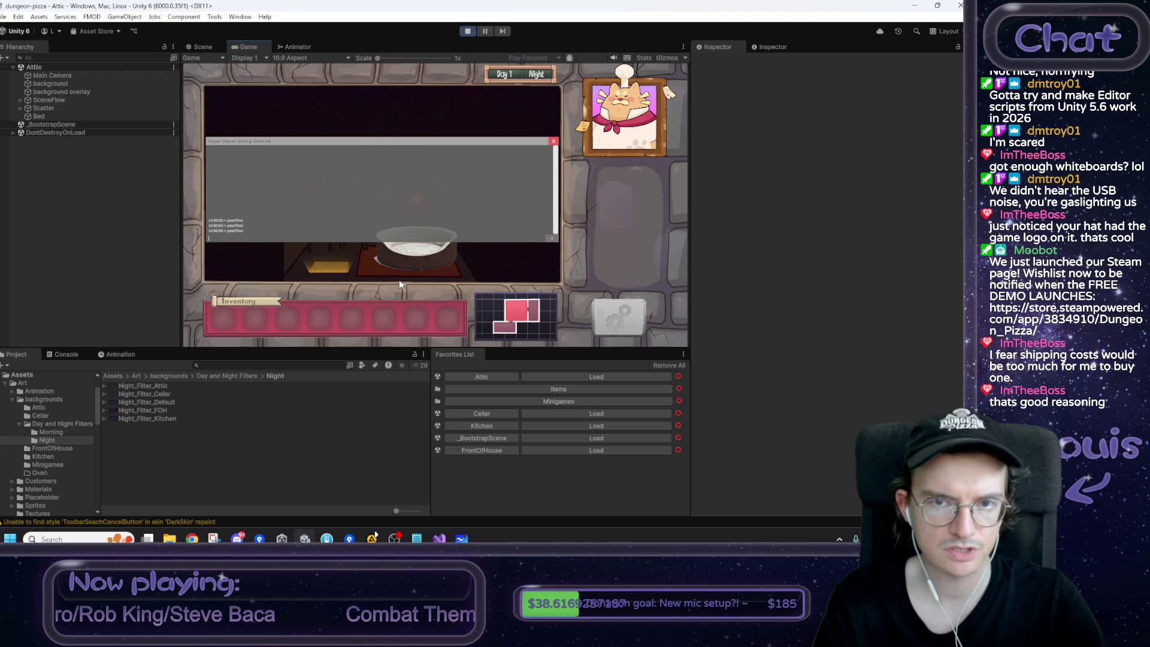
pyautogui.press('`')
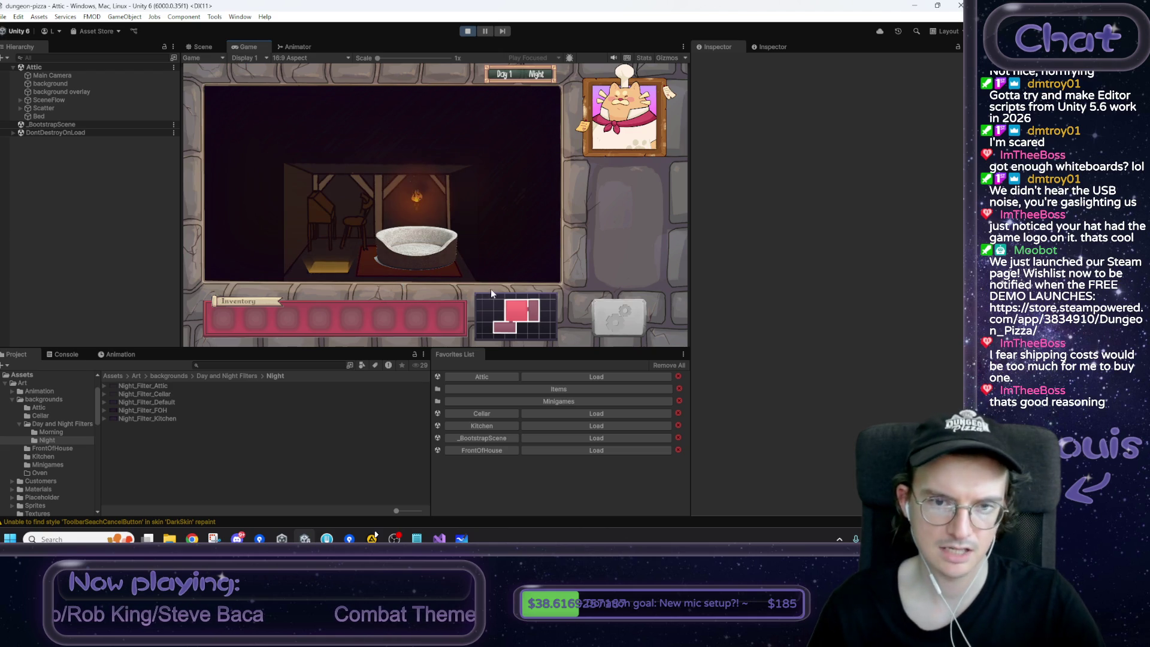
# Step: Sleep into Day 2 Morning, visit the Kitchen and return to the Attic, then stop
pyautogui.click(427, 256)
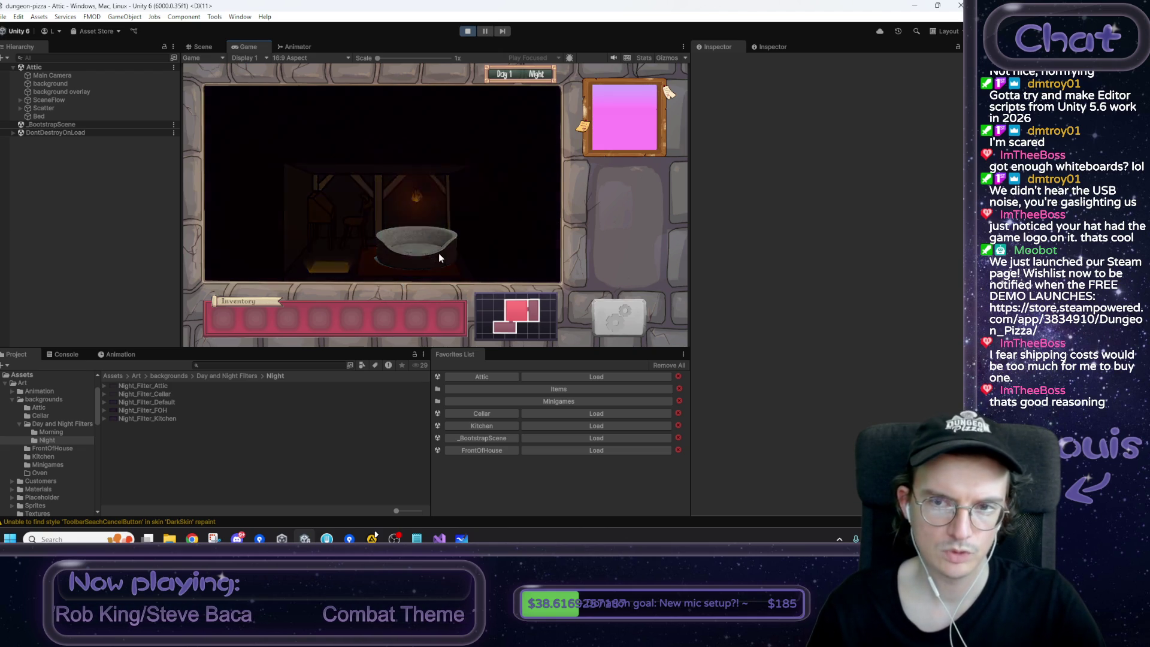
pyautogui.click(402, 220)
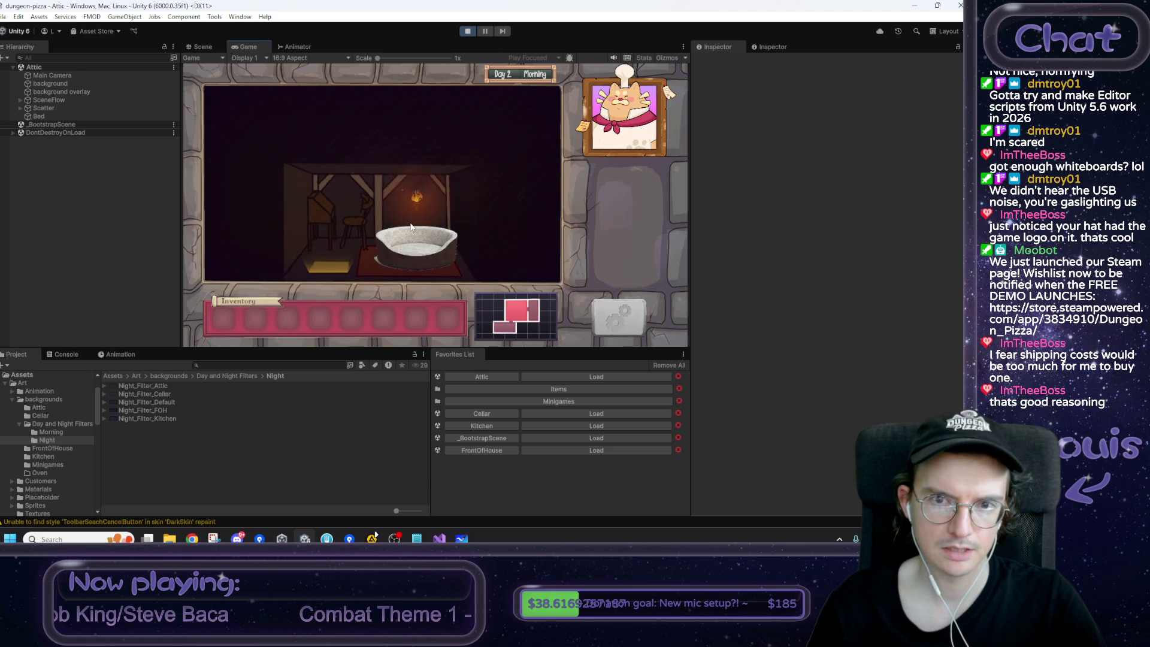
pyautogui.click(344, 260)
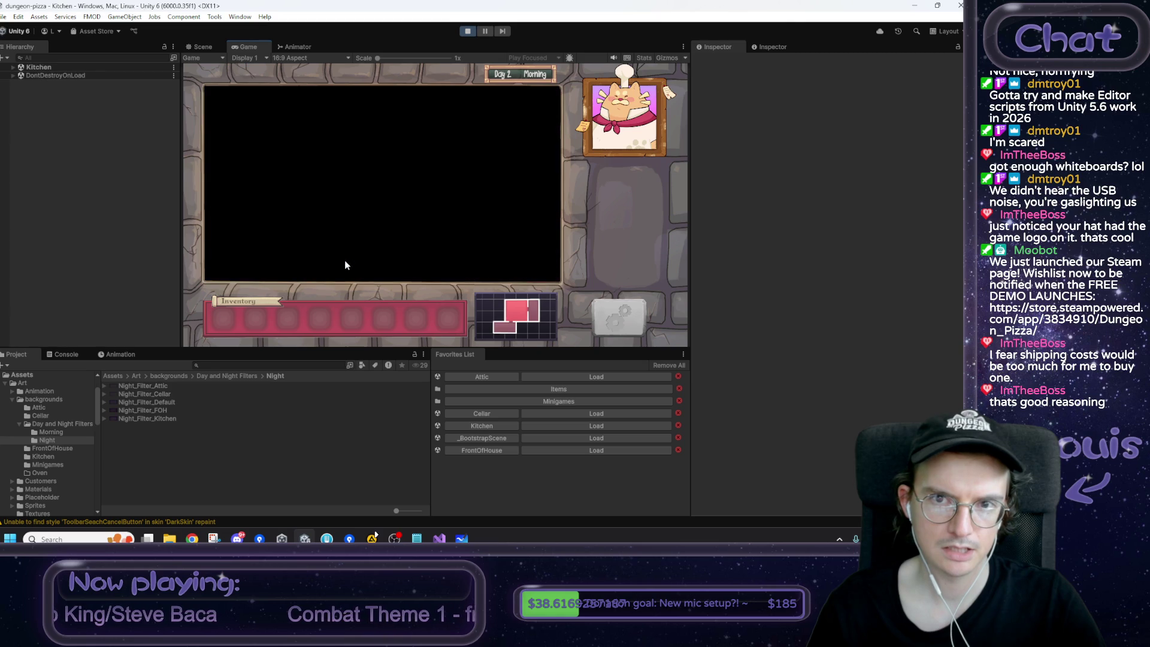
pyautogui.click(279, 135)
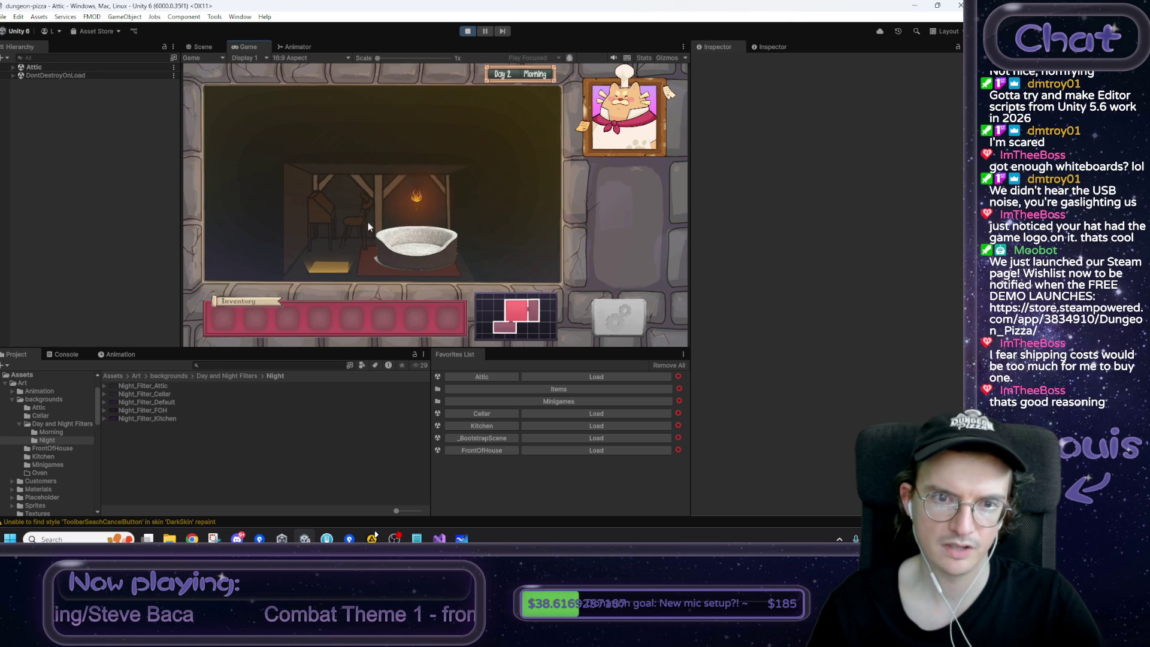
pyautogui.click(467, 31)
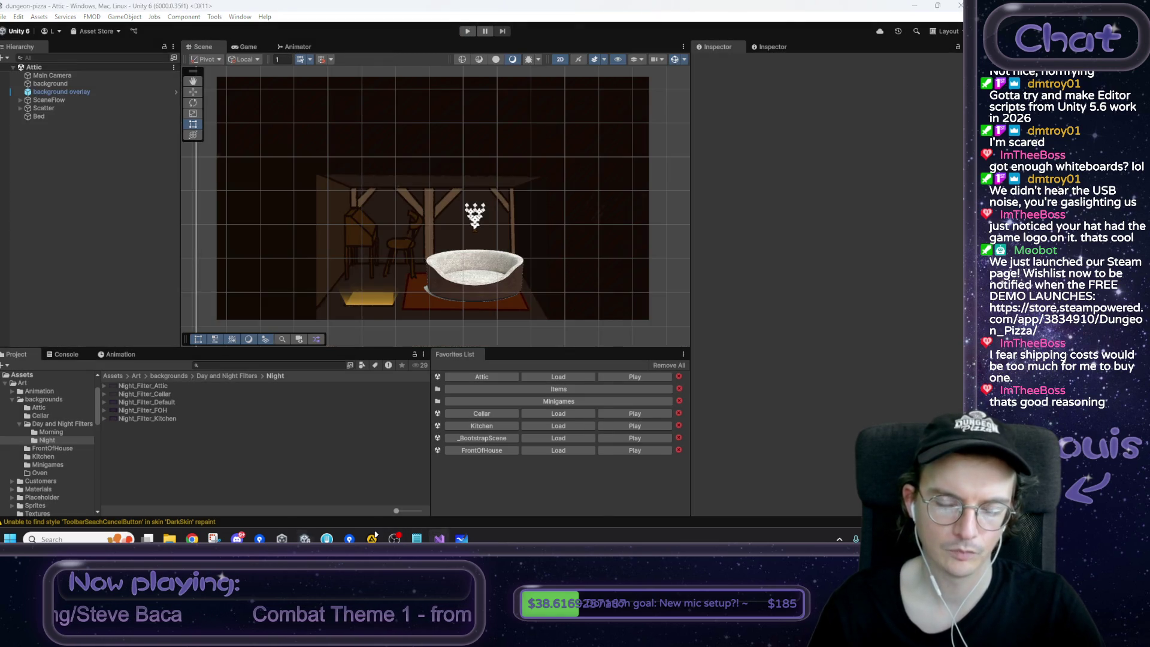
pyautogui.hotkey('alt', 'Tab')
# Step: Open the Calendar.cs script from the TimeChanged method
pyautogui.scroll(3, 275, 345)
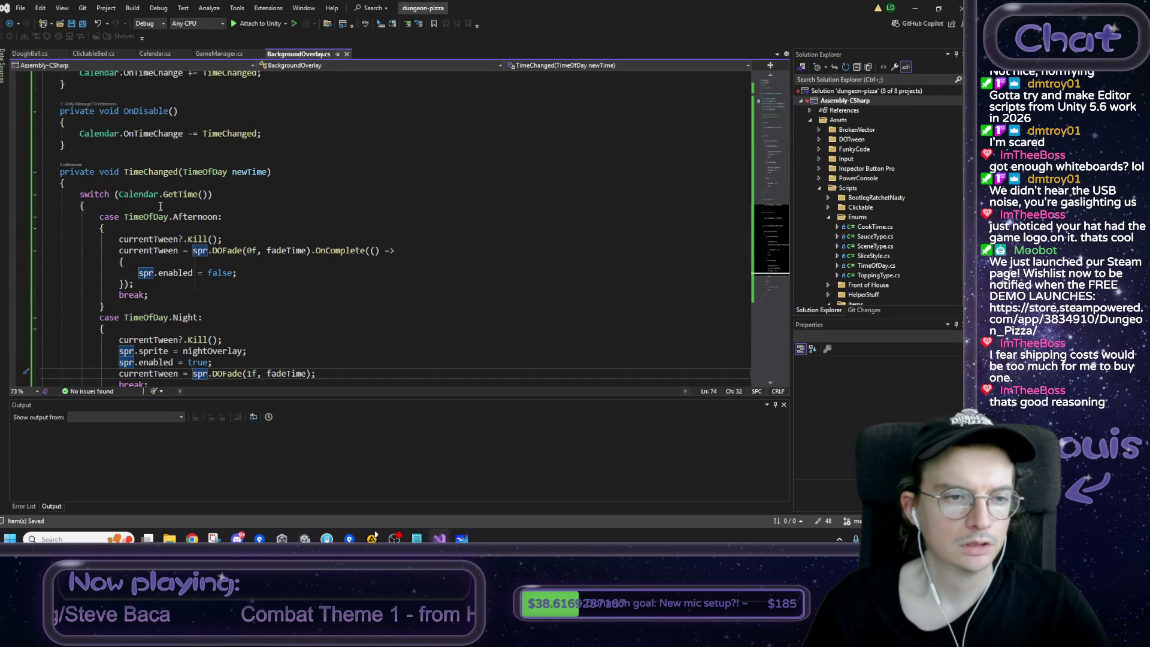
pyautogui.click(154, 176)
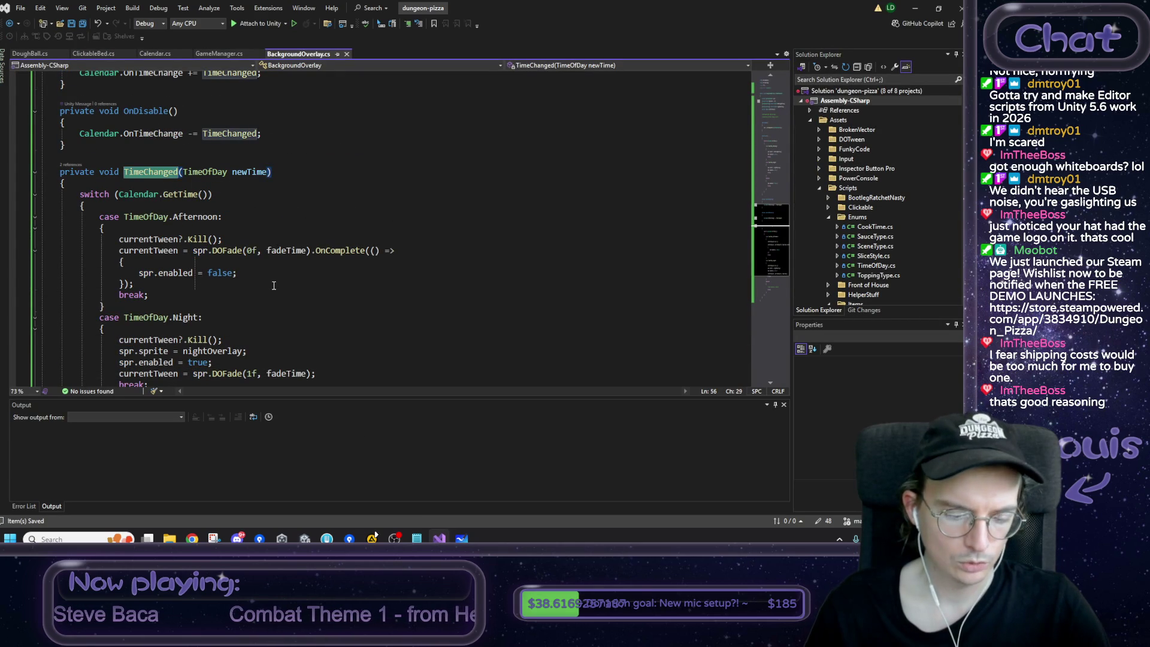
pyautogui.scroll(2, 275, 297)
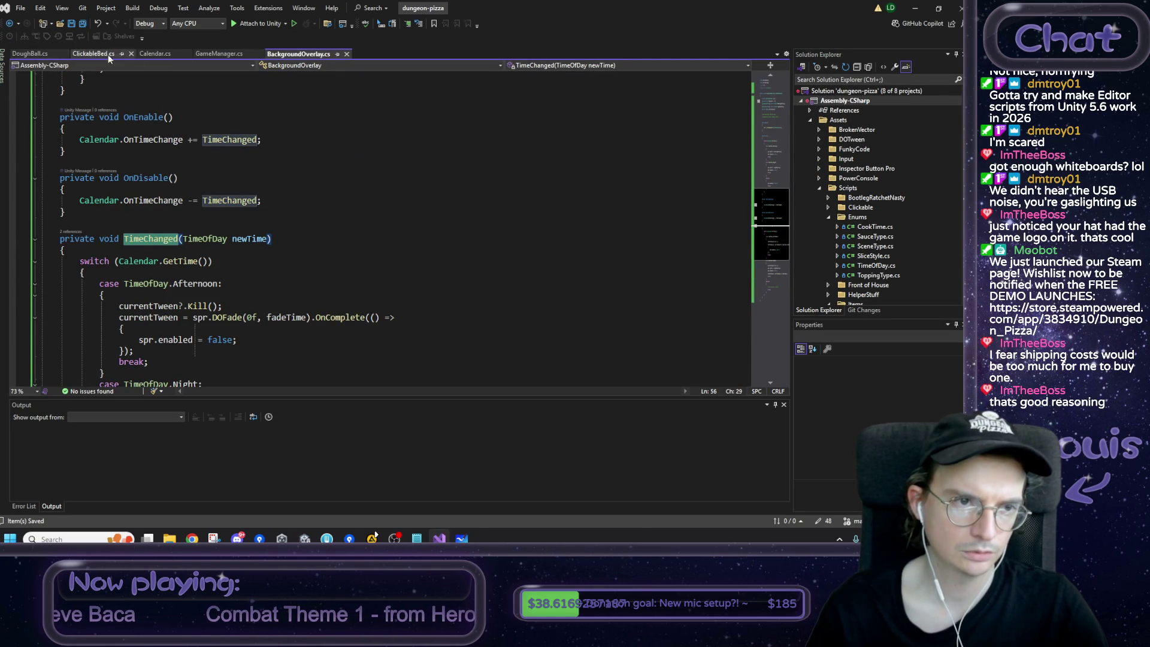
pyautogui.click(152, 52)
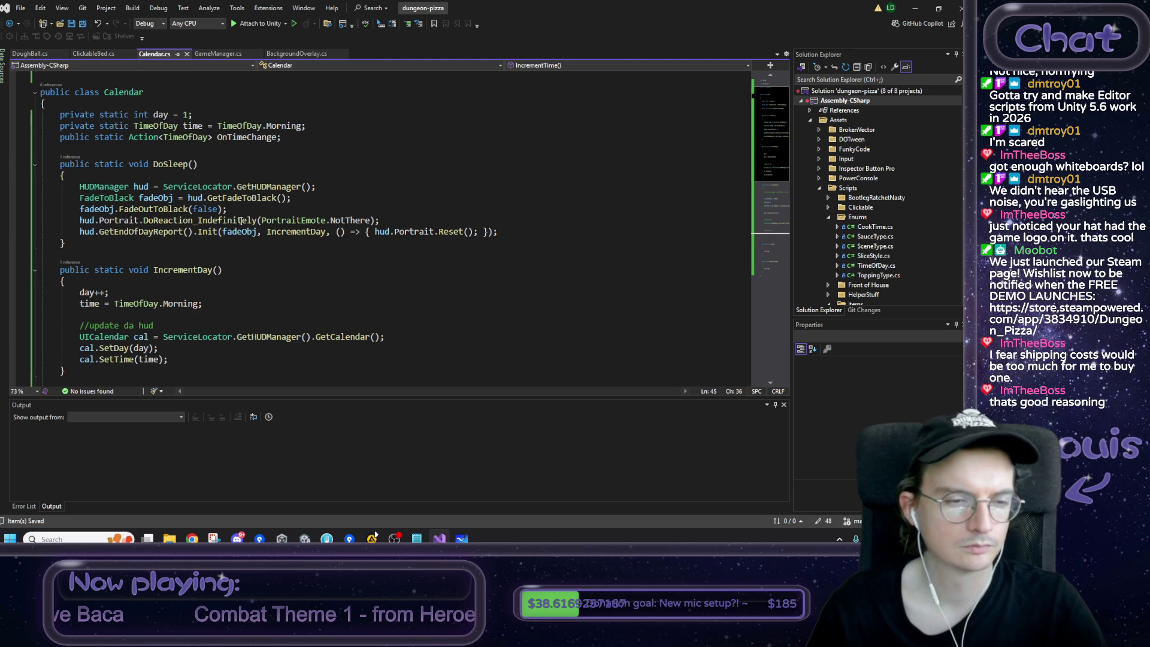
# Step: Add the OnTimeChange?.Invoke(time) call to IncrementDay right after cal.SetTime
pyautogui.scroll(1, 181, 281)
pyautogui.scroll(-6, 181, 280)
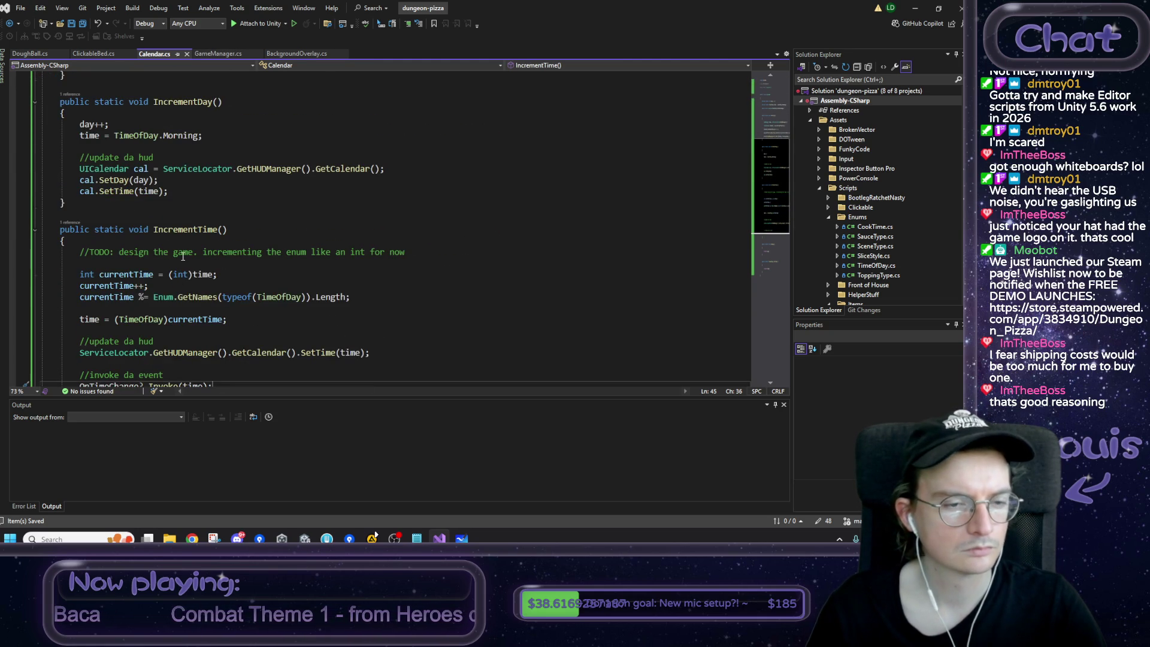
pyautogui.scroll(-1, 183, 257)
pyautogui.keyDown('shift'); pyautogui.click(81, 355); pyautogui.keyUp('shift')
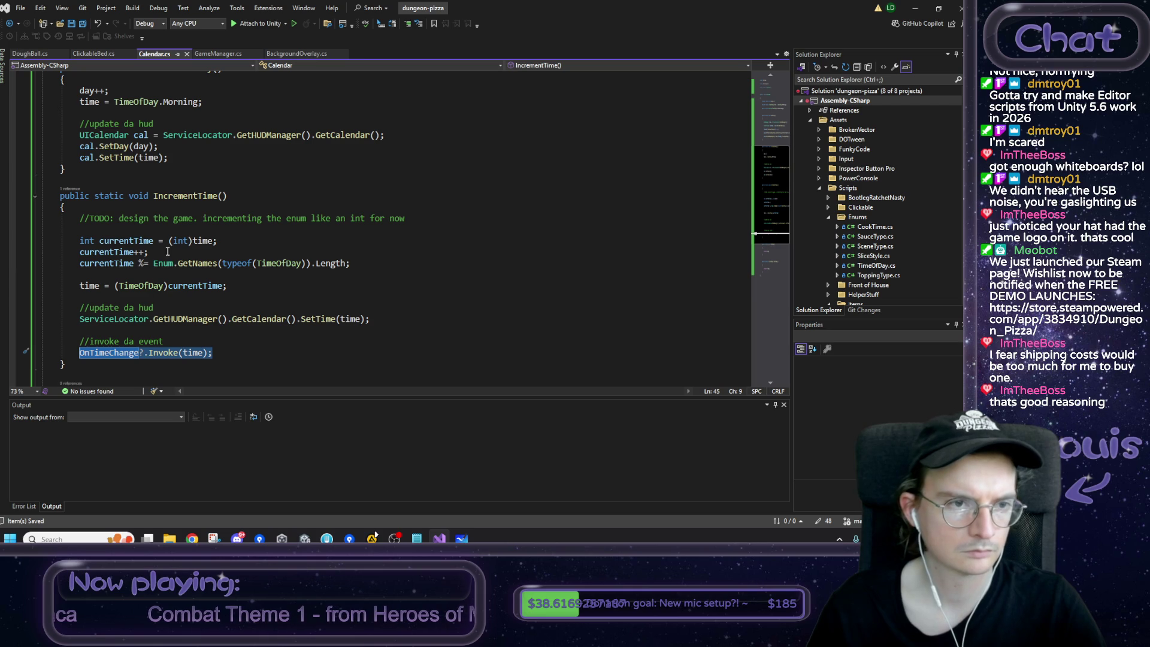
pyautogui.keyDown('shift'); pyautogui.click(86, 342); pyautogui.keyUp('shift')
pyautogui.hotkey('shift', 'Left')
pyautogui.hotkey('ctrl', 'c')
pyautogui.click(183, 160)
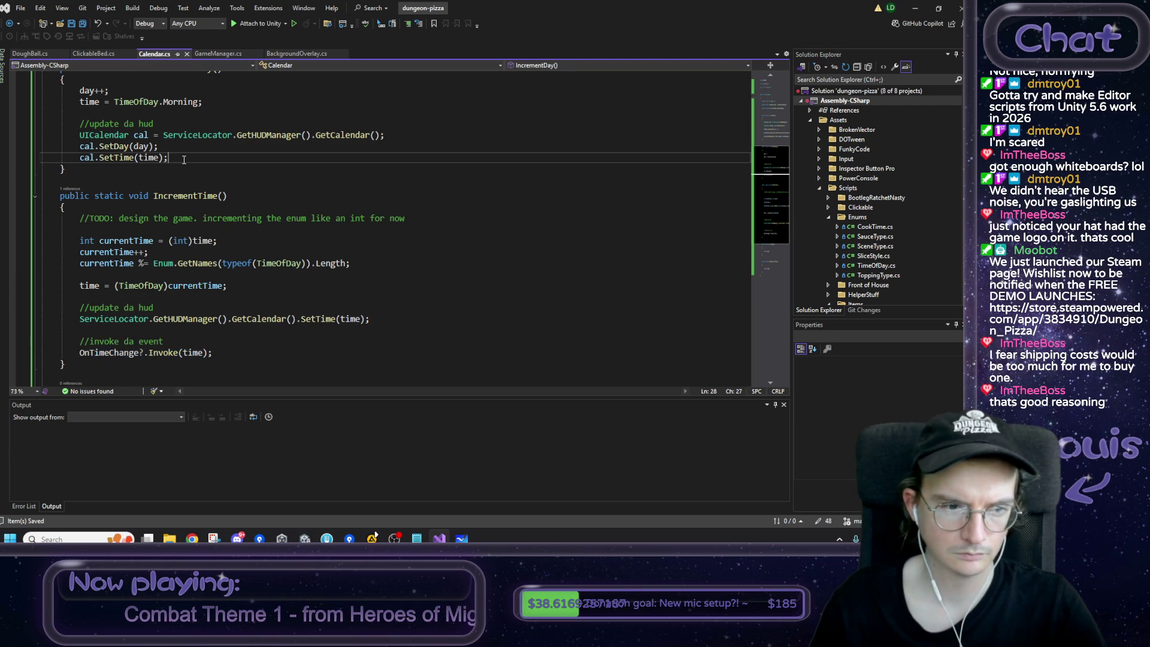
pyautogui.press('Return')
pyautogui.press('Return')
pyautogui.hotkey('ctrl', 'v')
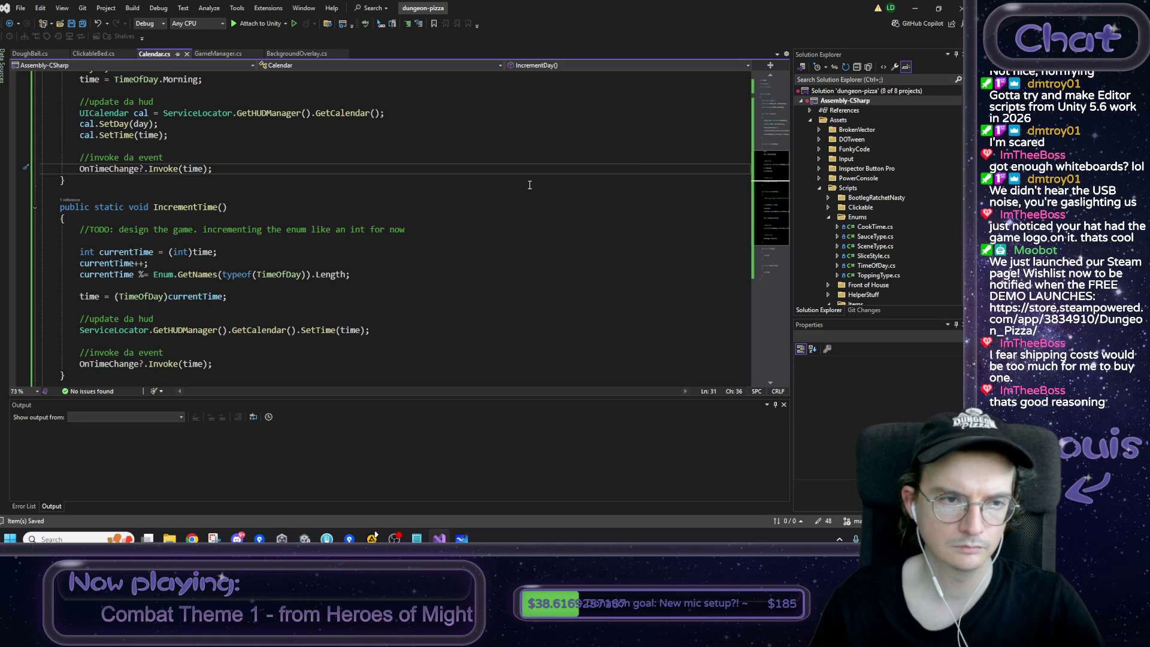
pyautogui.click(911, 13)
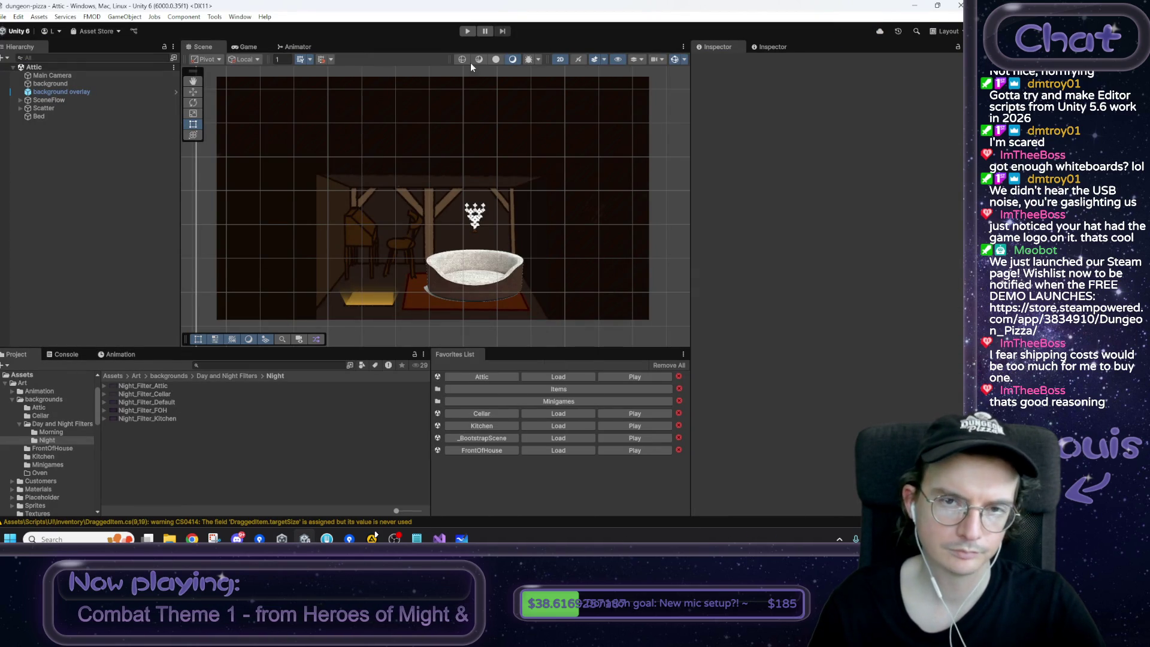
# Step: Start playing, see the bed's Not sleepy! message, and run passTime three times to Night
pyautogui.click(468, 32)
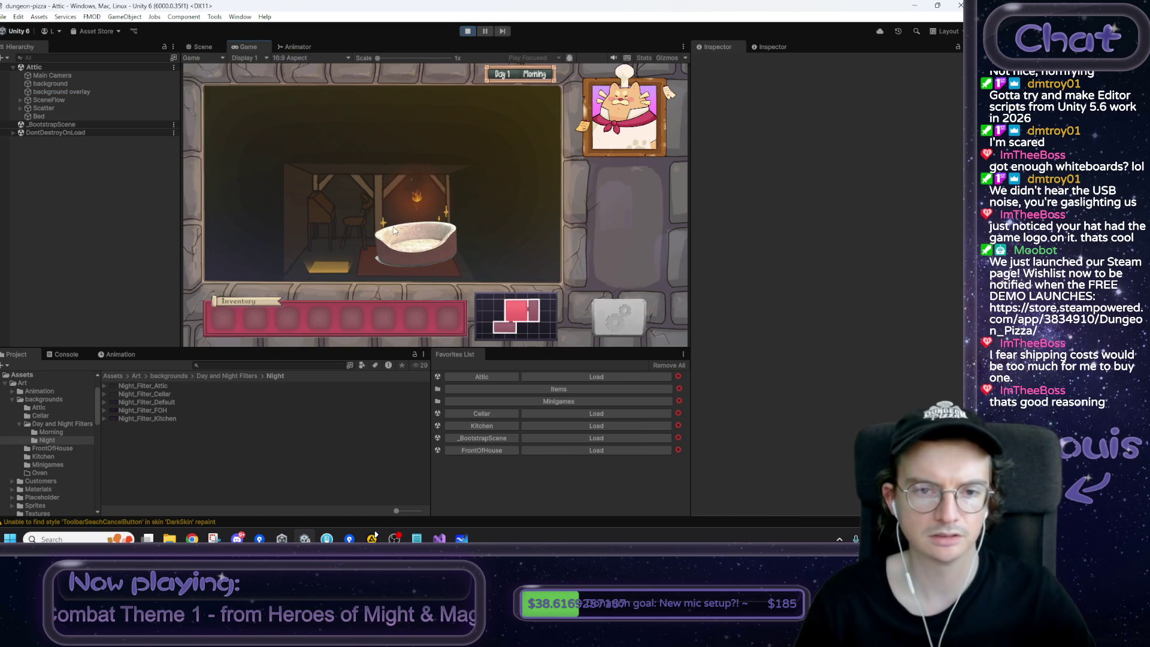
pyautogui.click(400, 250)
pyautogui.click(403, 214)
pyautogui.press('`')
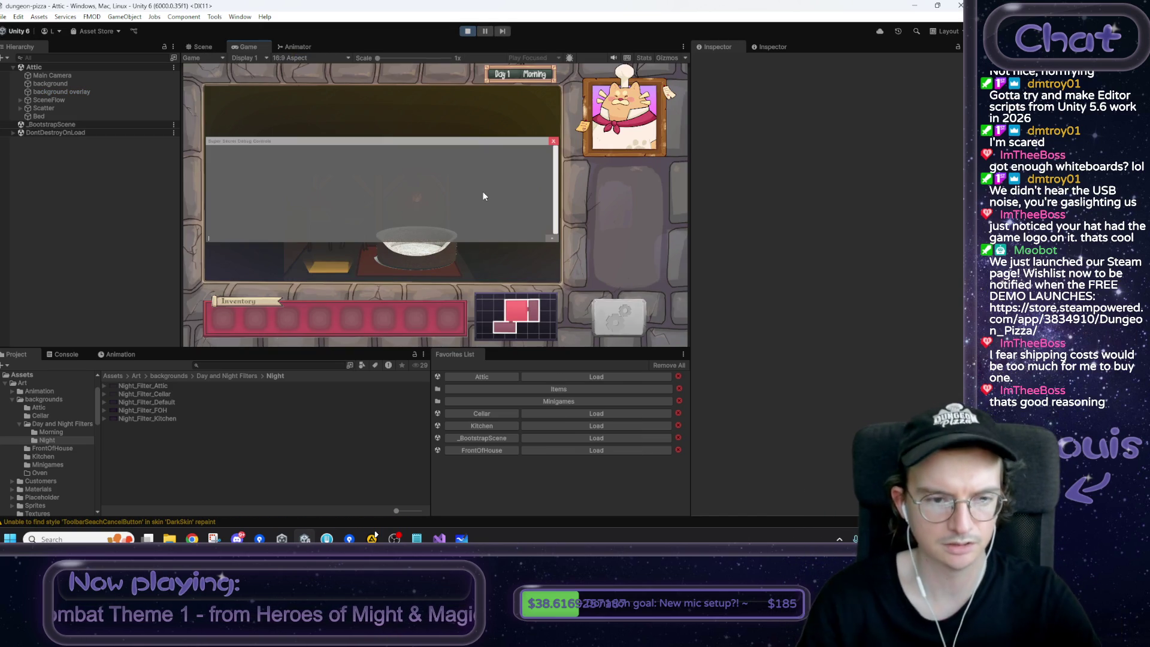
pyautogui.write('passTime')
pyautogui.press('Return')
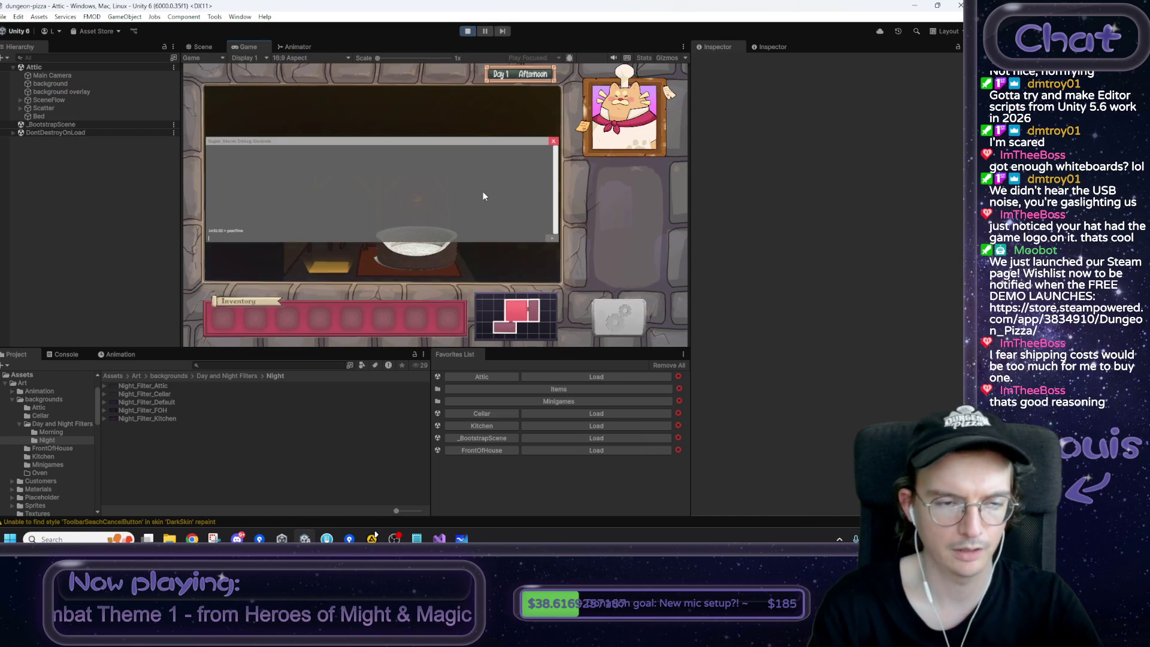
pyautogui.press('Up')
pyautogui.press('Return')
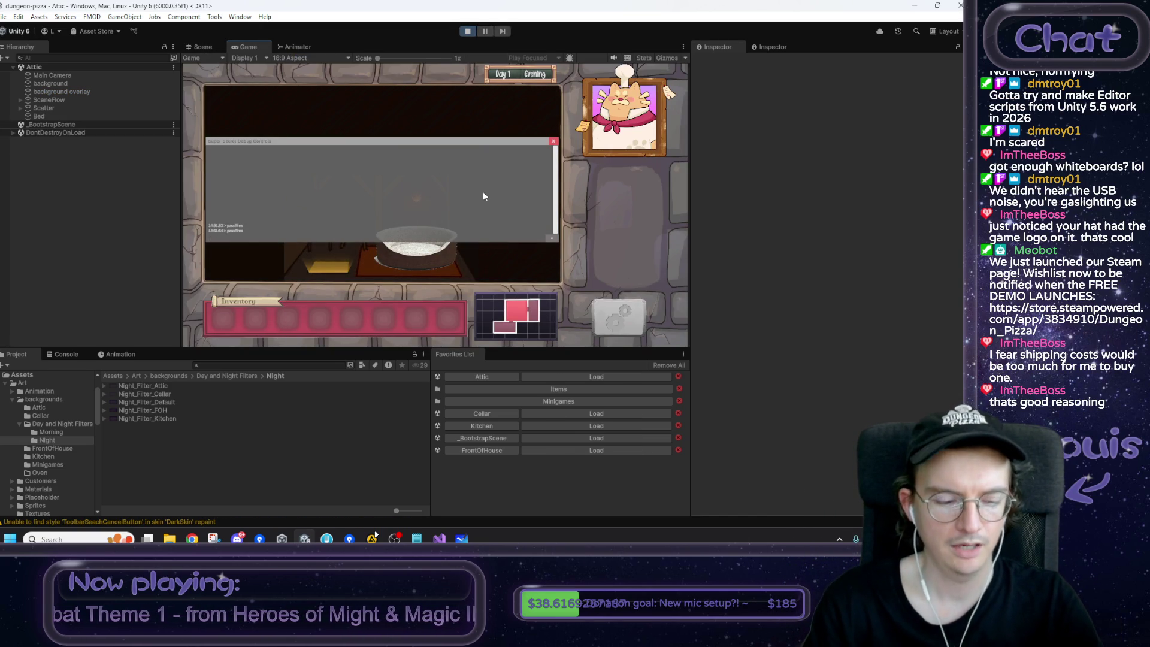
pyautogui.press('Up')
pyautogui.press('Return')
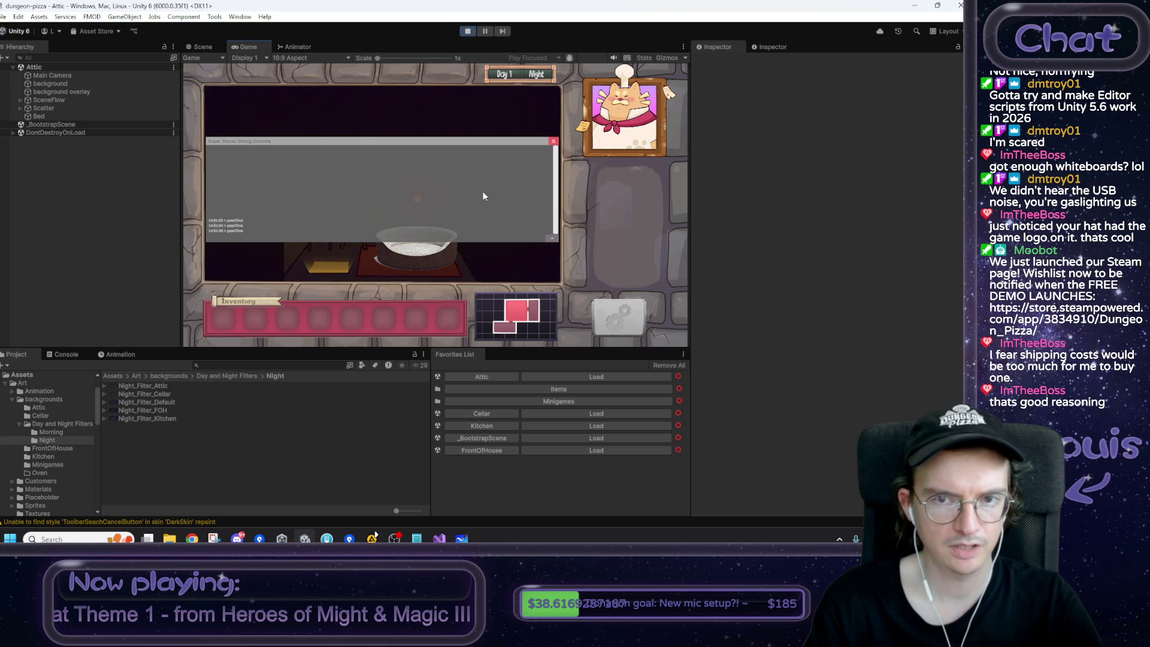
pyautogui.press('`')
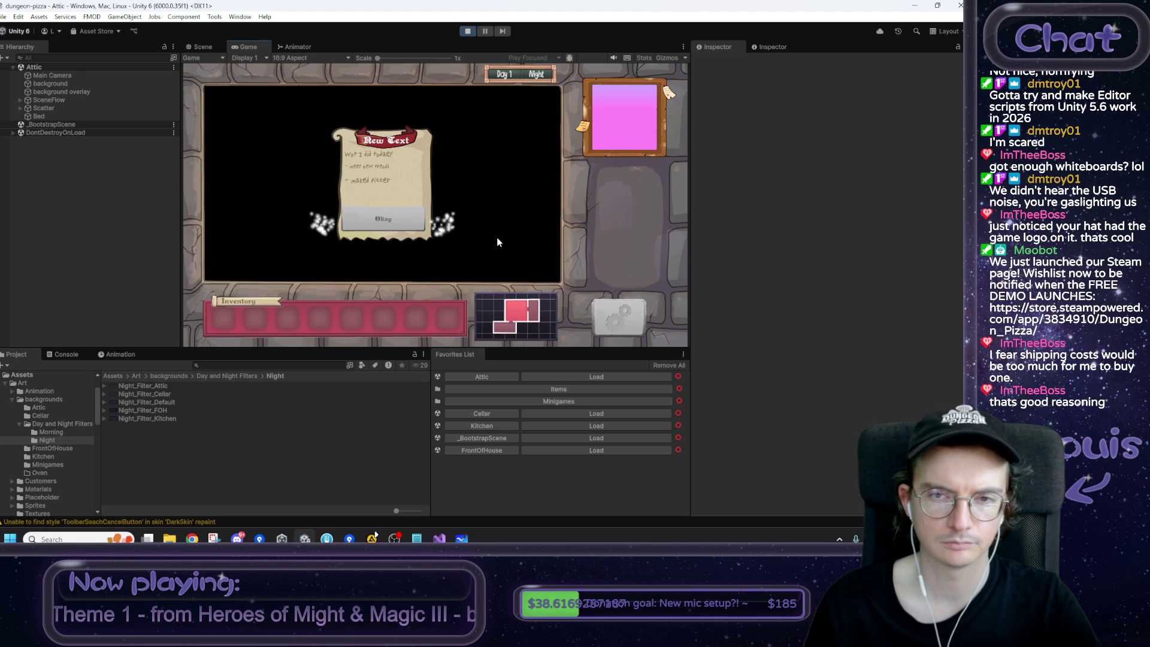
# Step: Dismiss the end-of-day report to start Day 2 and select the background overlay
pyautogui.click(388, 223)
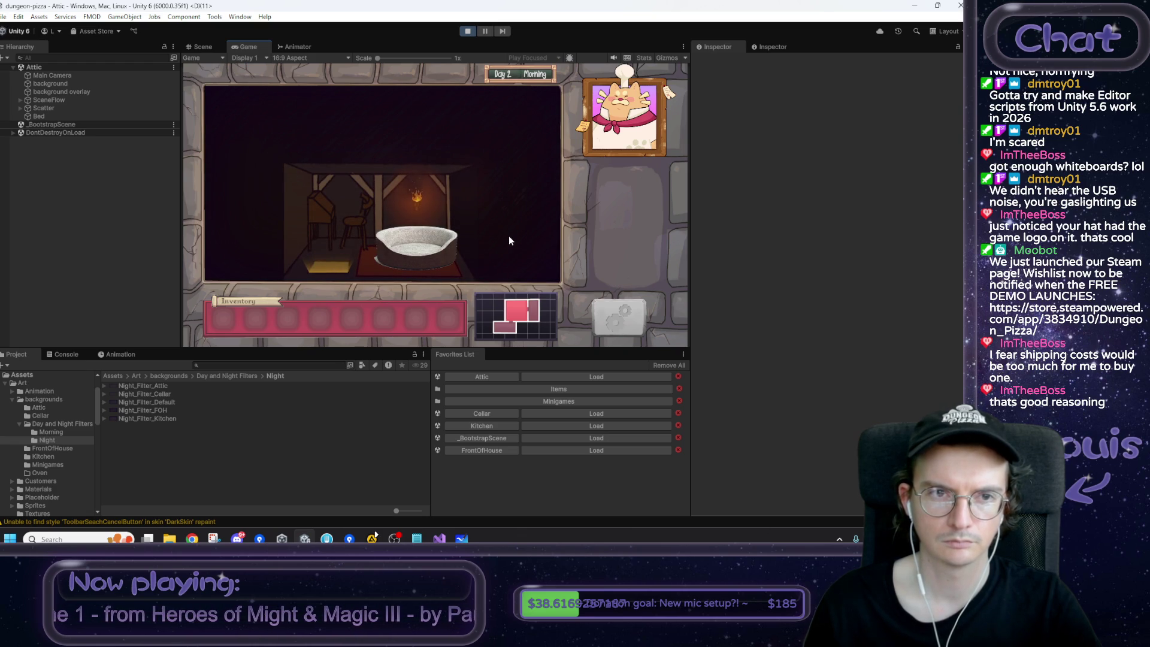
pyautogui.click(210, 47)
pyautogui.click(98, 91)
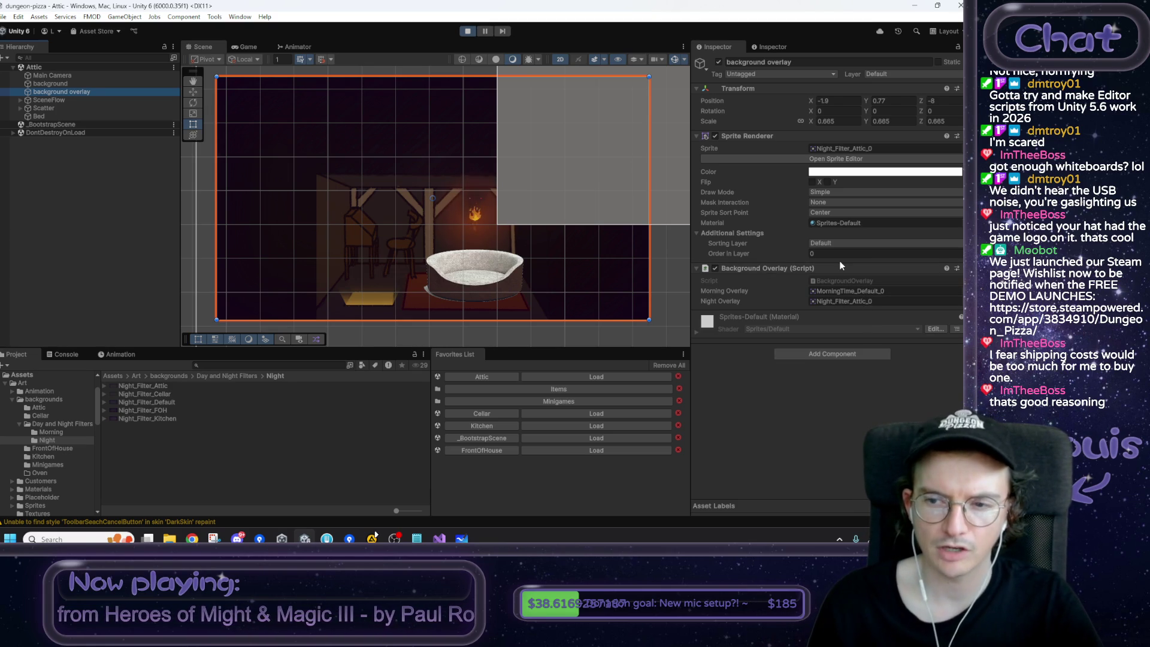
# Step: Check the background overlay's Order in Layer, stop the game, and switch to Visual Studio
pyautogui.click(813, 253)
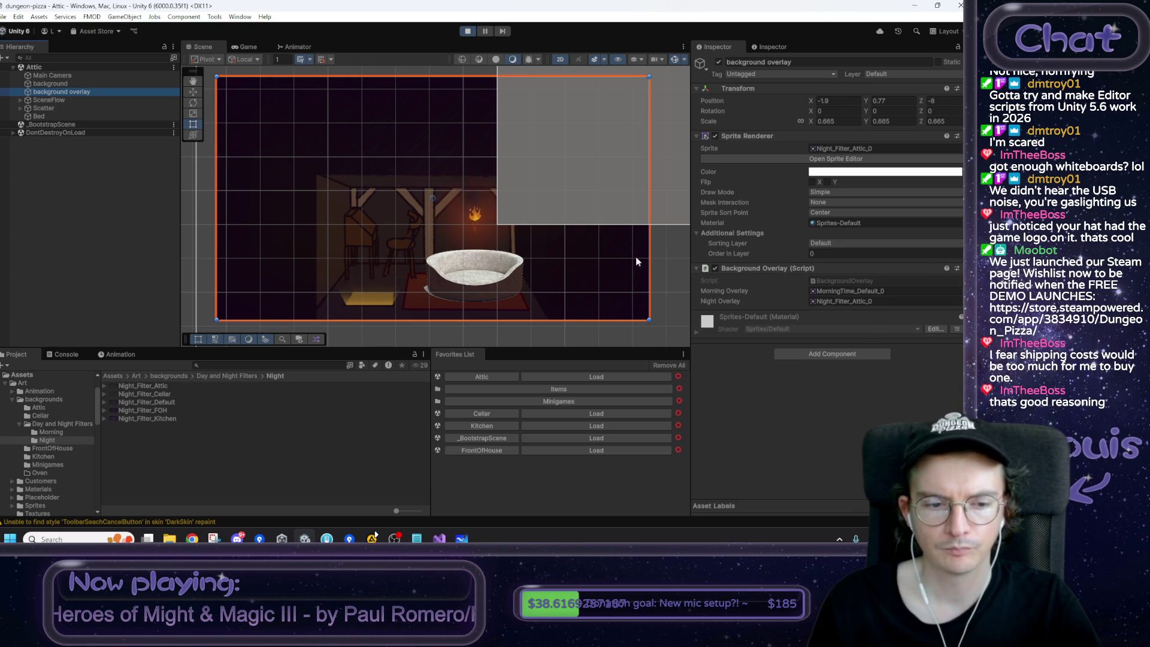
pyautogui.click(468, 32)
pyautogui.click(439, 539)
# Step: Read through the OnTimeChange Invoke calls in IncrementDay and IncrementTime of Calendar.cs
pyautogui.moveTo(457, 538)
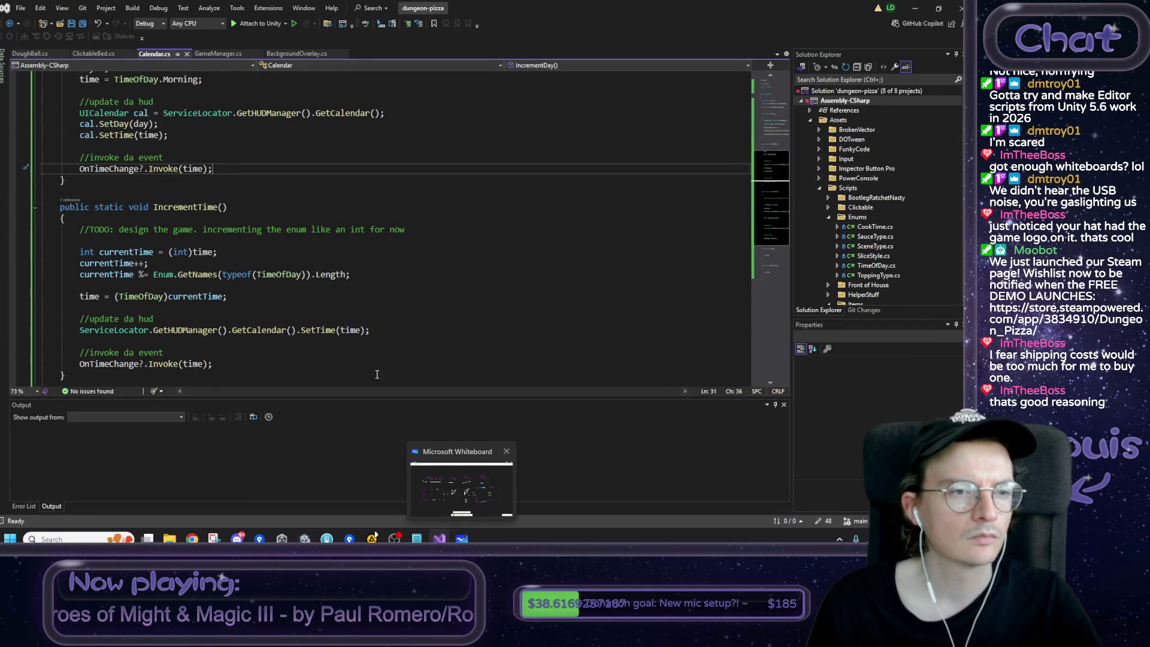
pyautogui.scroll(3, 160, 207)
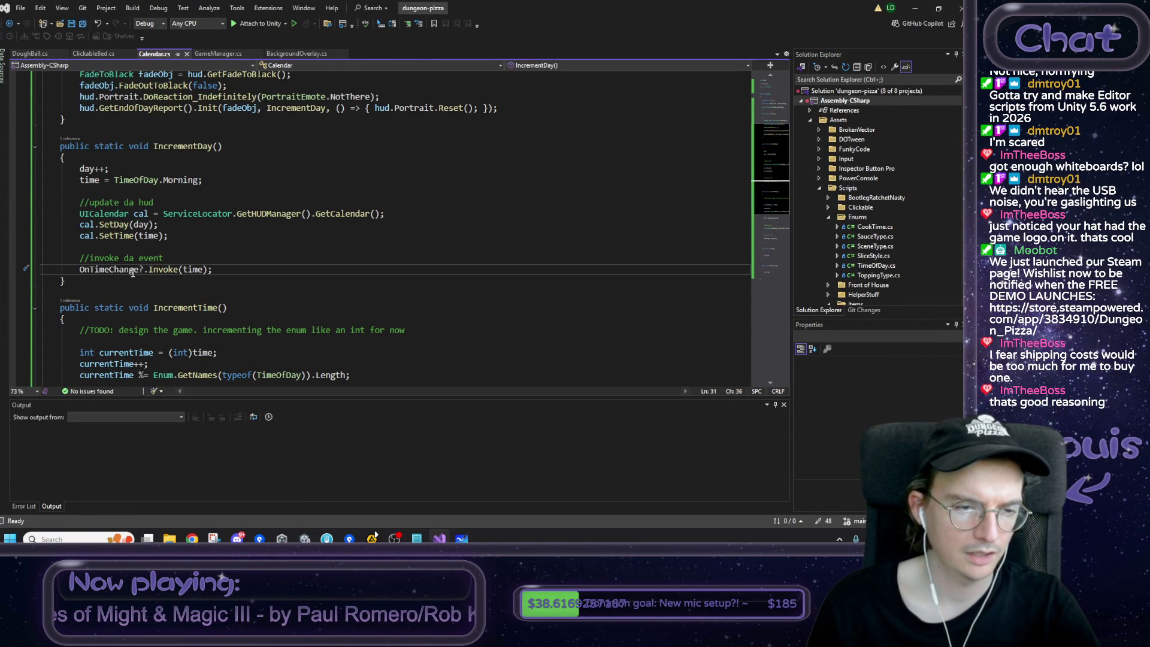
pyautogui.scroll(-1, 176, 284)
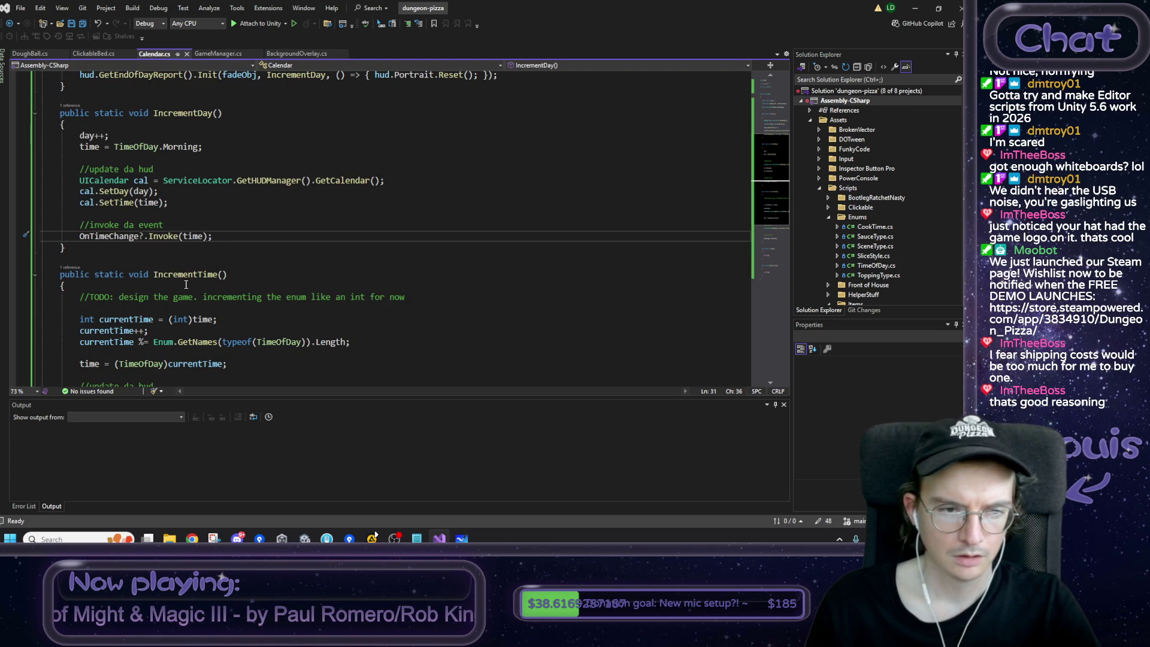
pyautogui.doubleClick(163, 236)
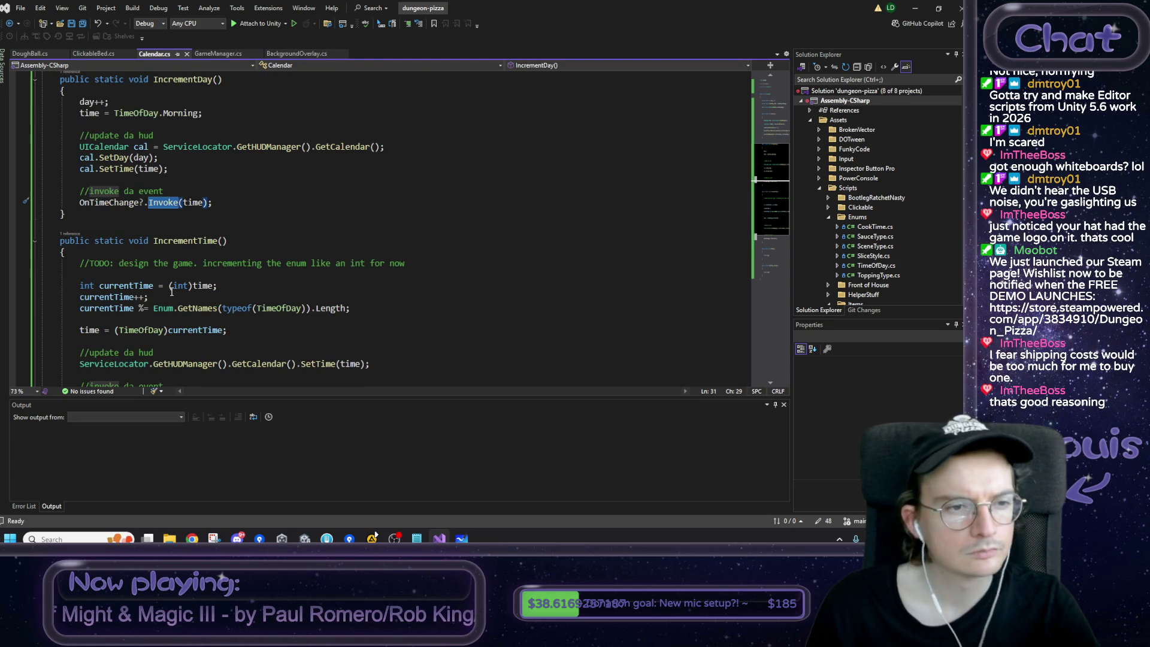
pyautogui.scroll(-1, 169, 290)
pyautogui.scroll(1, 167, 286)
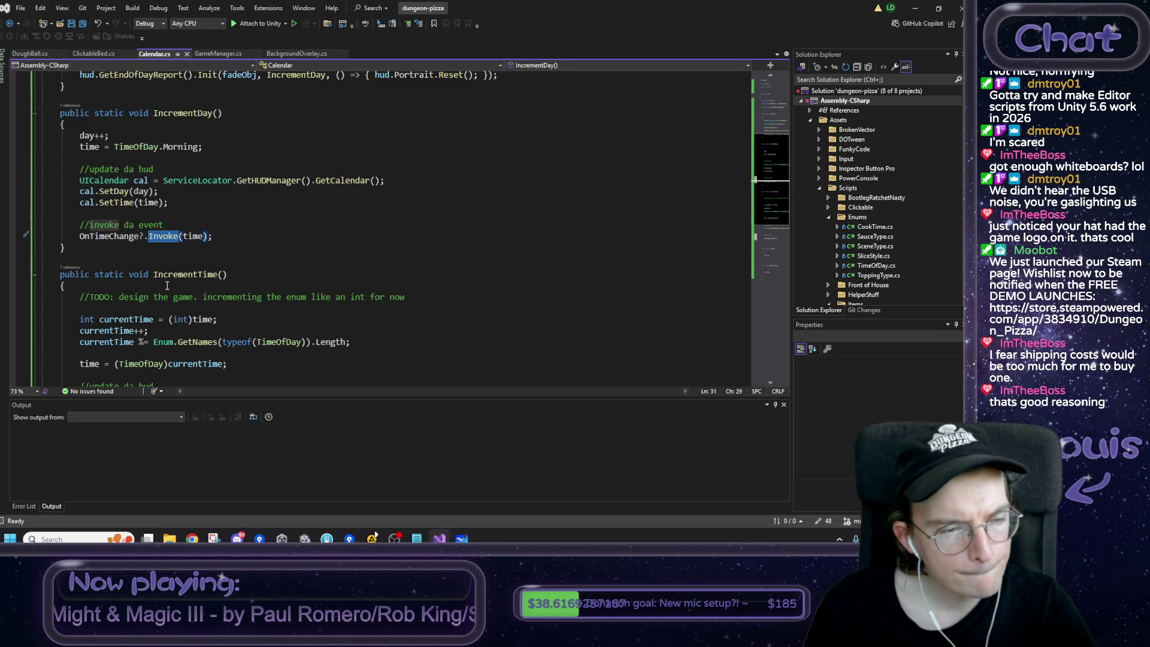
pyautogui.scroll(-2, 167, 285)
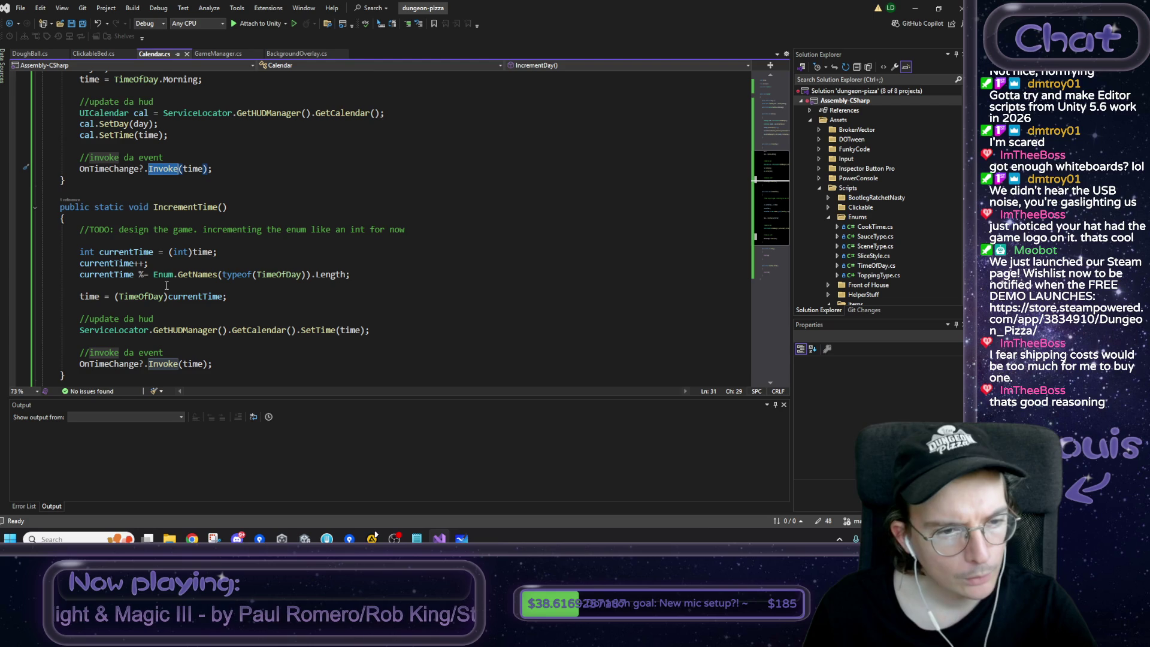
pyautogui.scroll(-7, 167, 286)
pyautogui.scroll(4, 166, 285)
pyautogui.scroll(4, 166, 286)
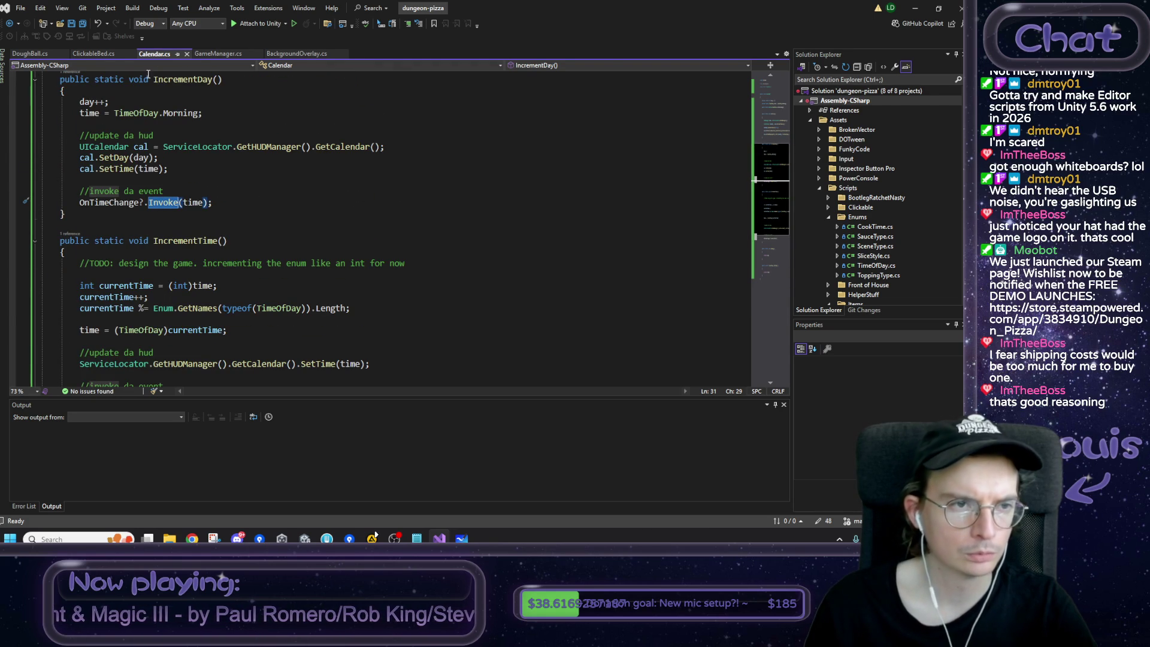
pyautogui.click(915, 10)
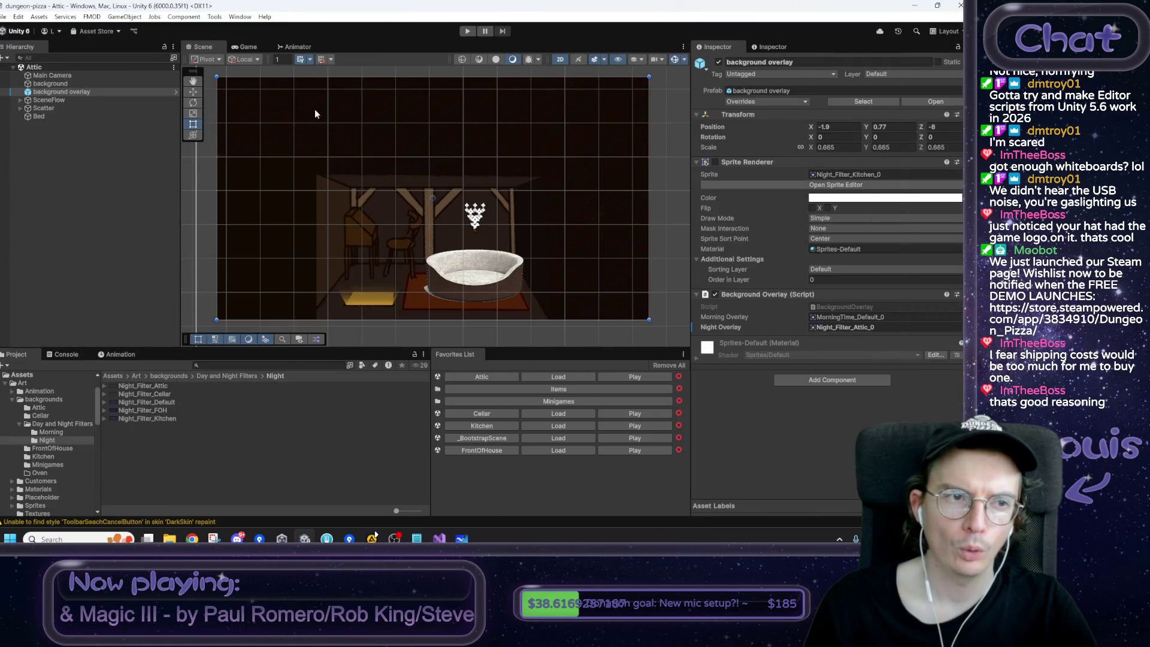
# Step: Playtest the scene and run passTime in the debug console to reach Afternoon, then stop
pyautogui.click(468, 33)
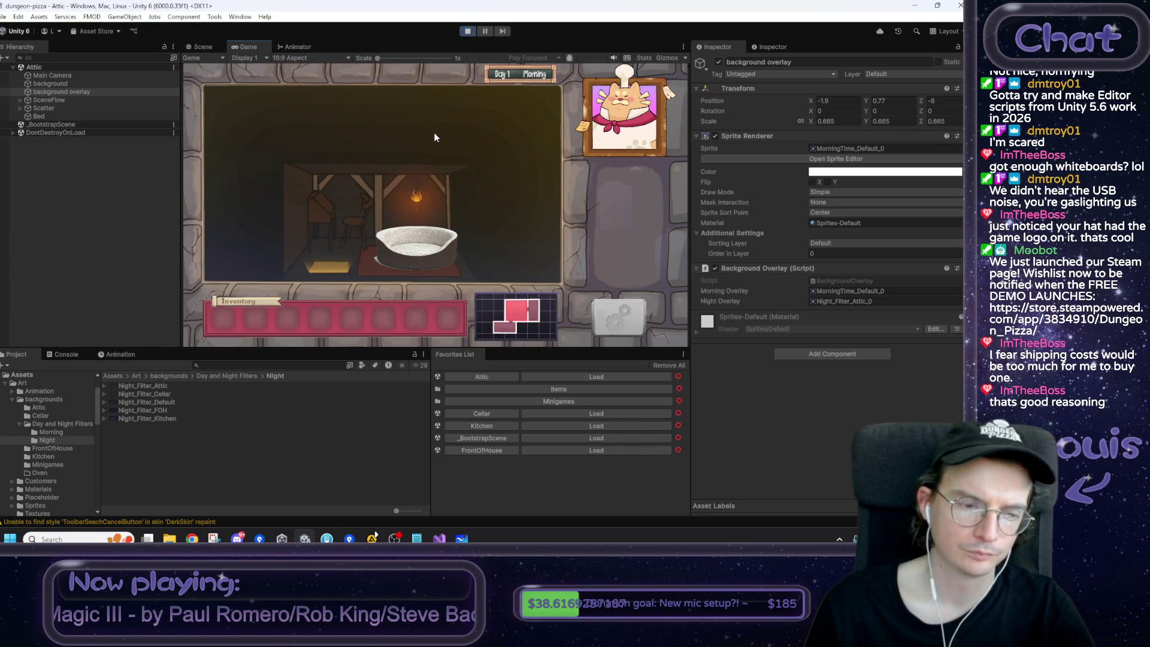
pyautogui.press('`')
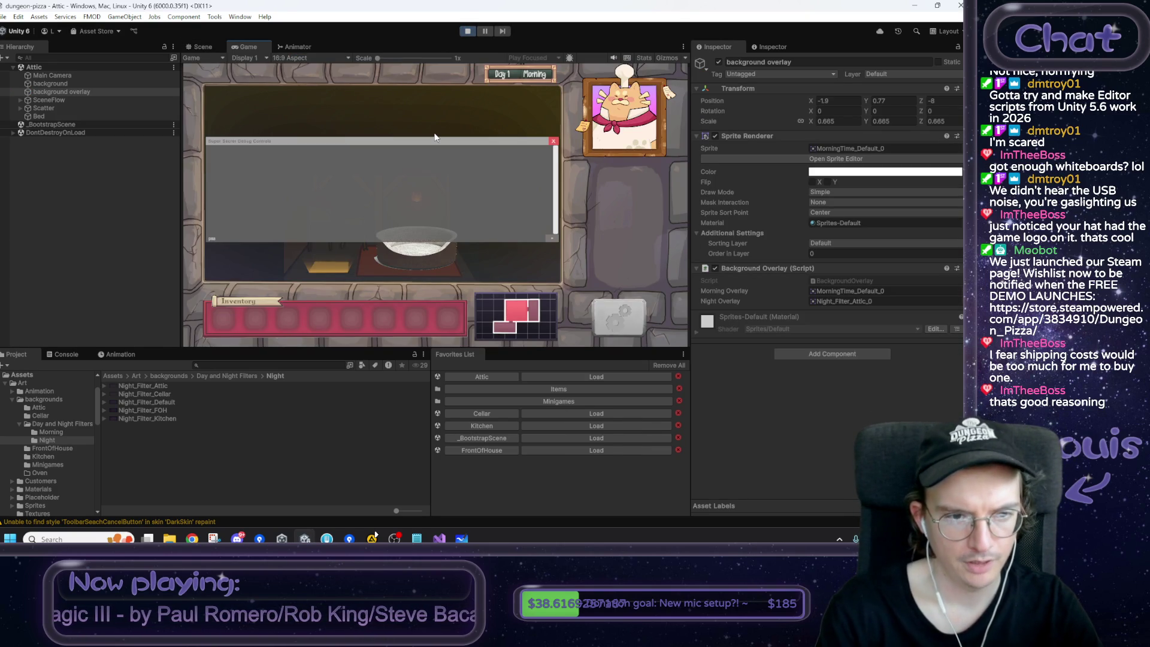
pyautogui.press('Return')
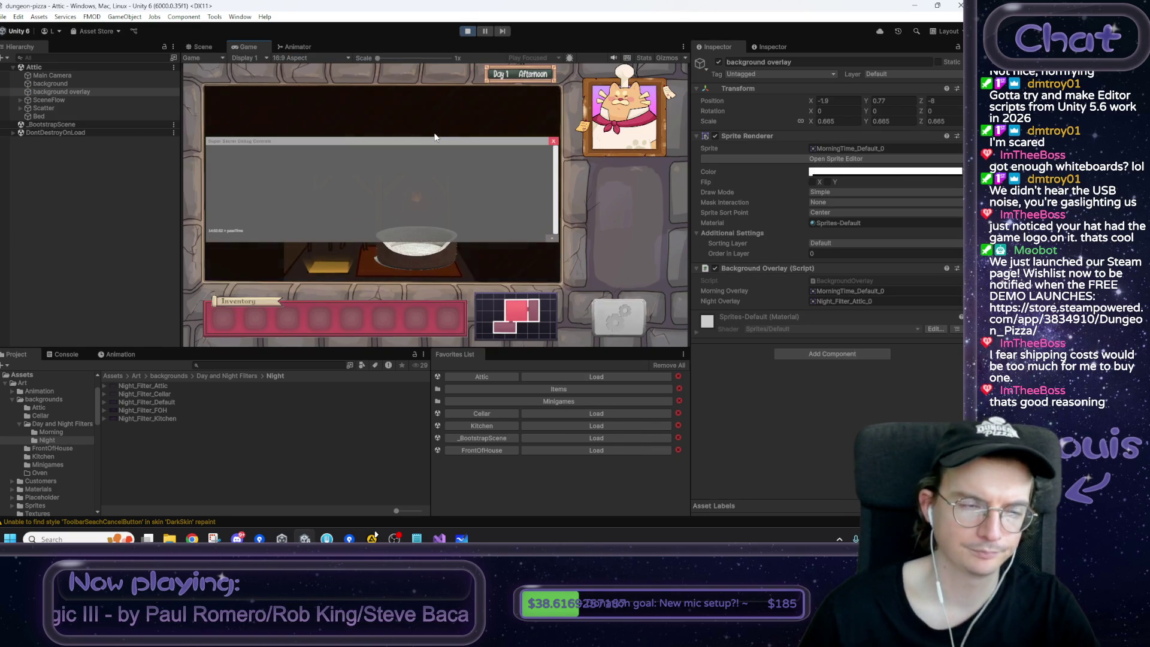
pyautogui.click(467, 30)
pyautogui.hotkey('alt', 'Tab')
pyautogui.scroll(-8, 266, 267)
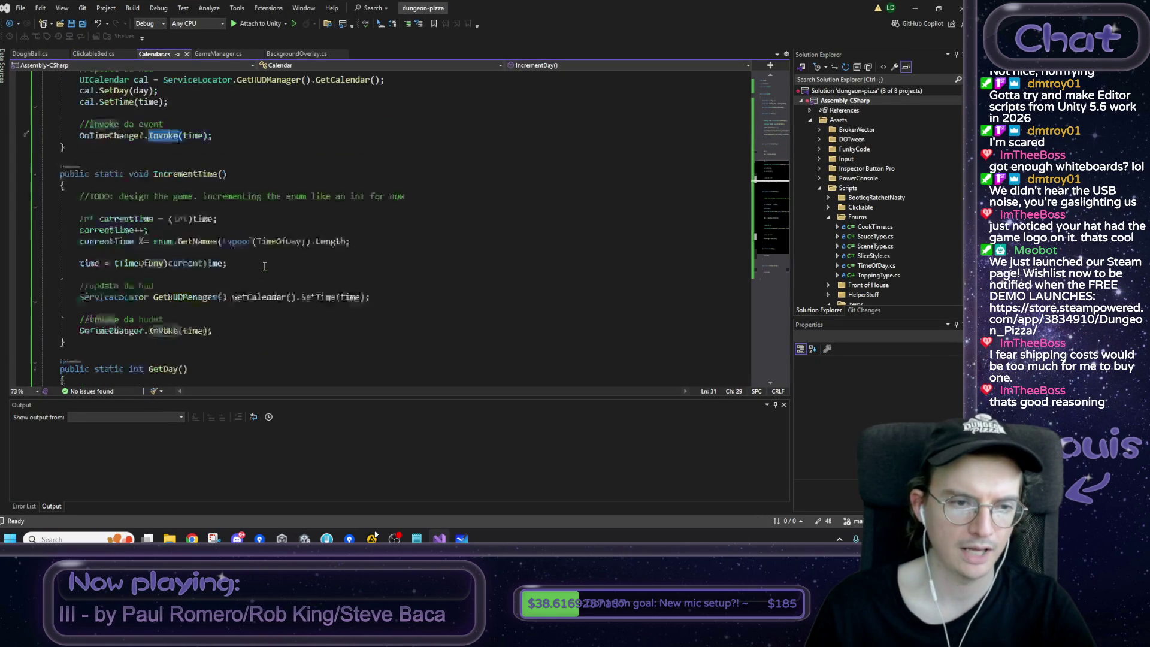
pyautogui.scroll(5, 240, 273)
pyautogui.scroll(10, 240, 274)
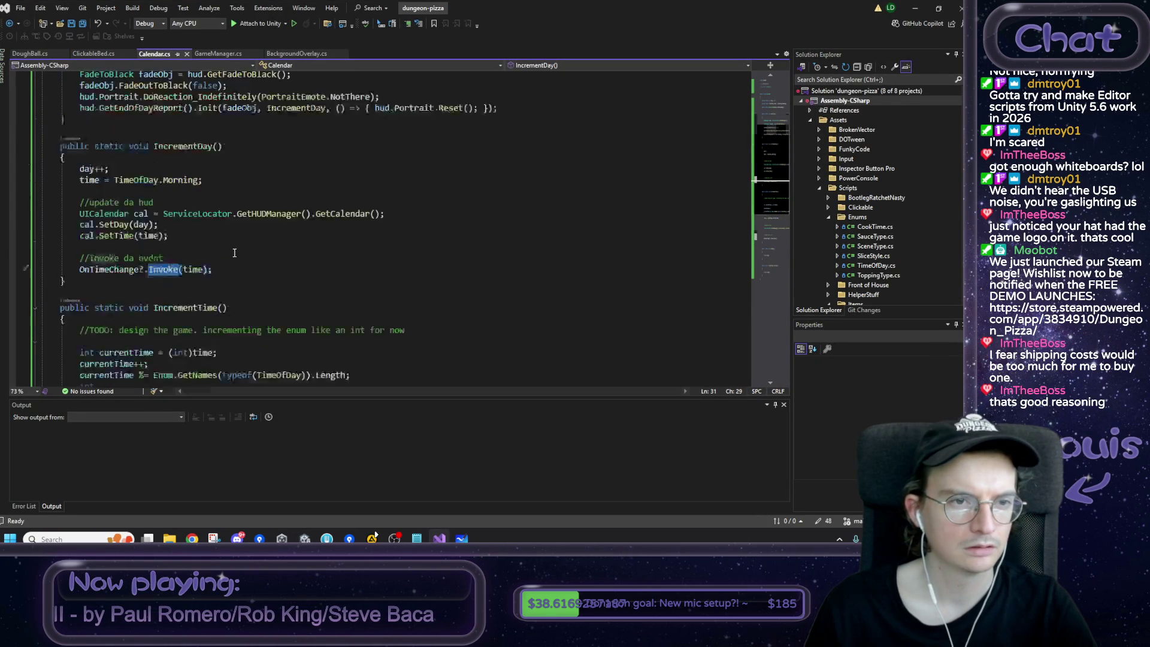
pyautogui.scroll(-9, 221, 234)
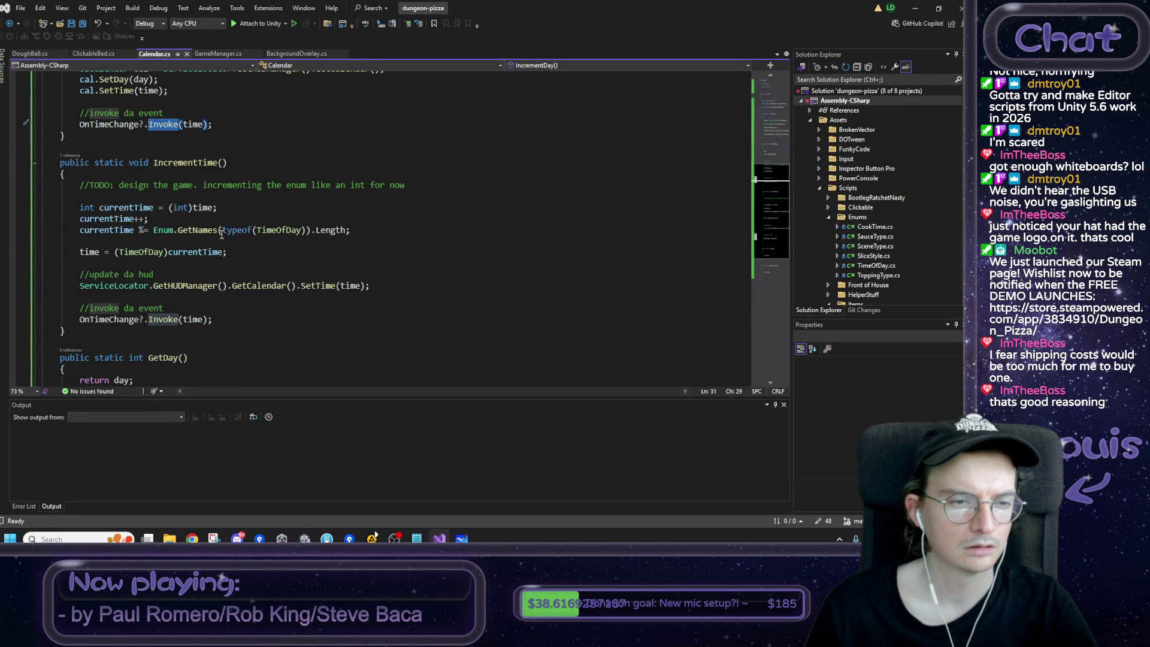
pyautogui.hotkey('ctrl', '-')
pyautogui.hotkey('ctrl', '-')
pyautogui.hotkey('ctrl', '-')
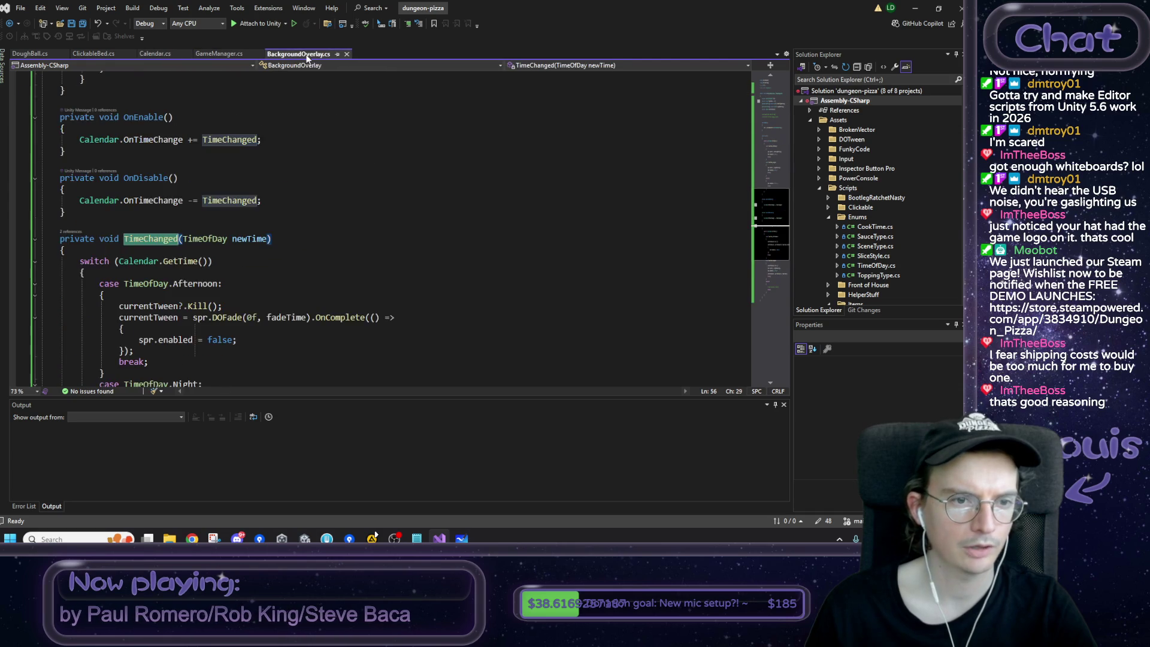
pyautogui.scroll(-1, 219, 181)
pyautogui.click(141, 225)
pyautogui.scroll(-1, 142, 225)
pyautogui.keyDown('shift'); pyautogui.click(100, 185); pyautogui.keyUp('shift')
pyautogui.hotkey('ctrl', 'c')
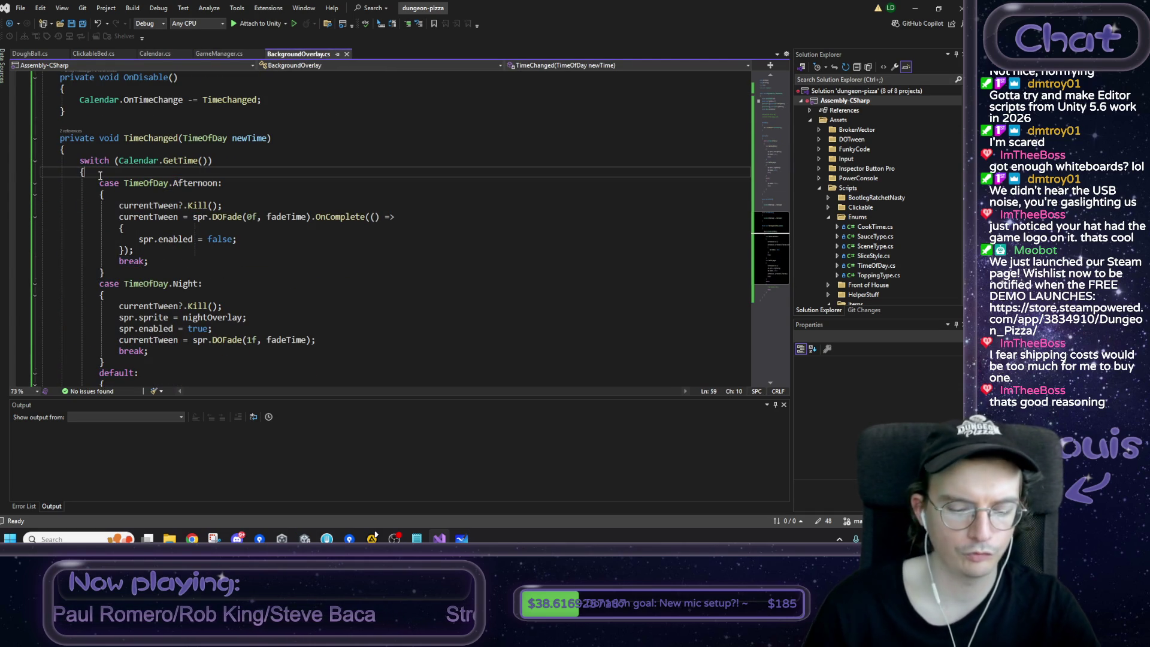
pyautogui.hotkey('ctrl', 'v')
pyautogui.press('Return')
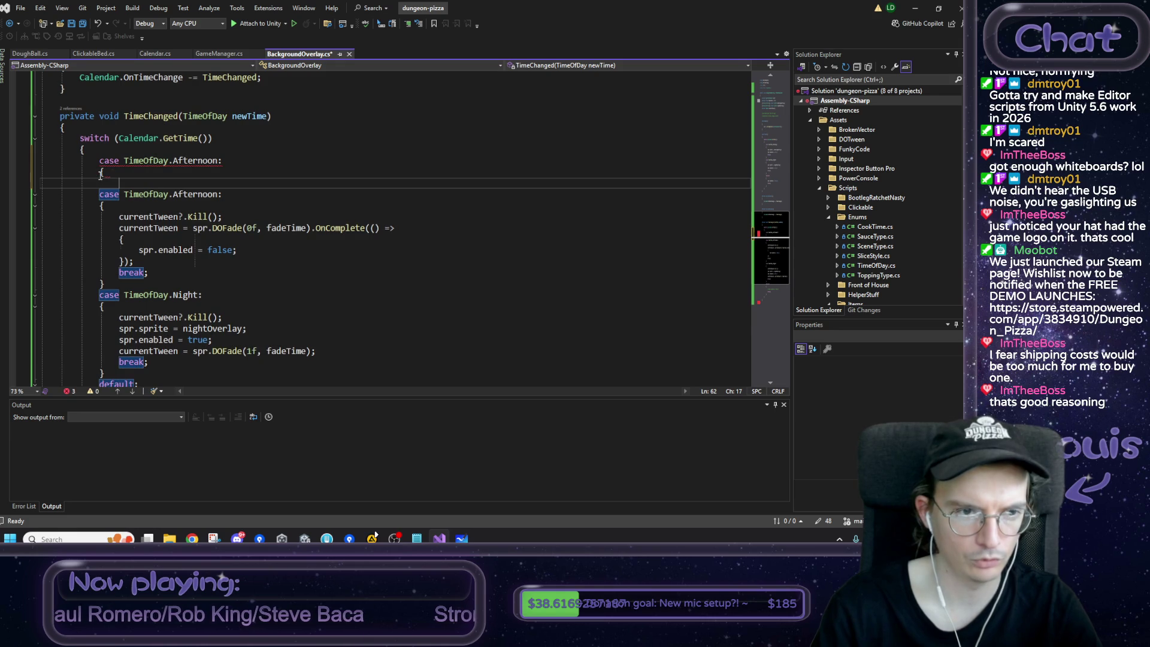
pyautogui.press('Return')
pyautogui.write('break;')
pyautogui.press('Return')
pyautogui.write('}')
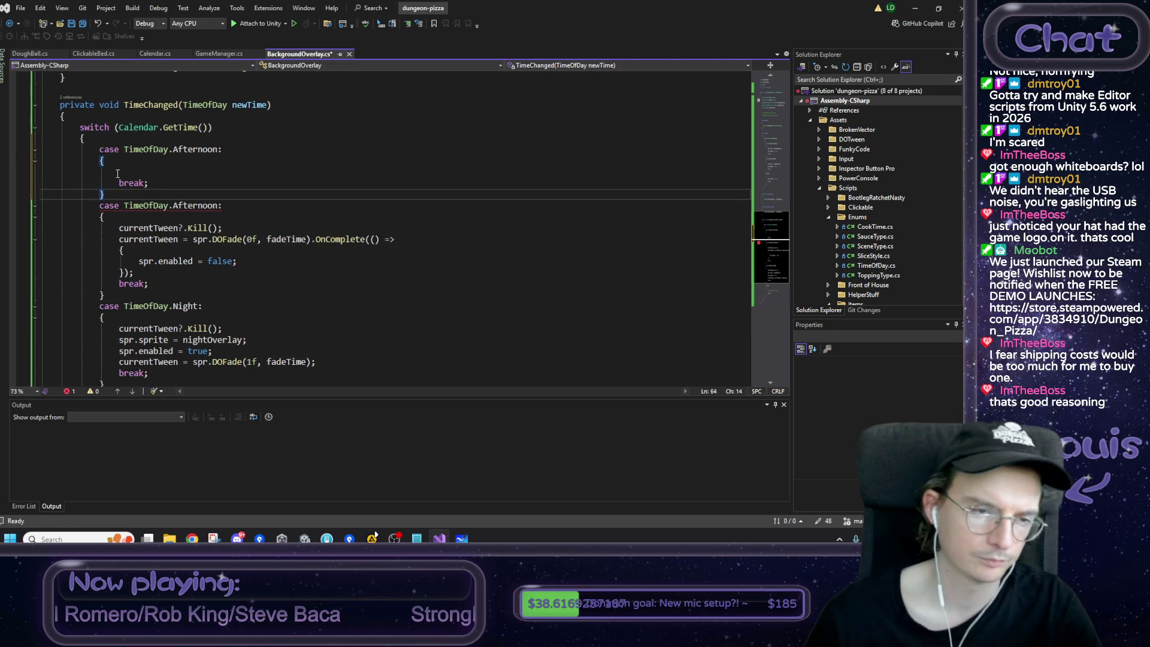
pyautogui.doubleClick(185, 150)
pyautogui.write('Morning')
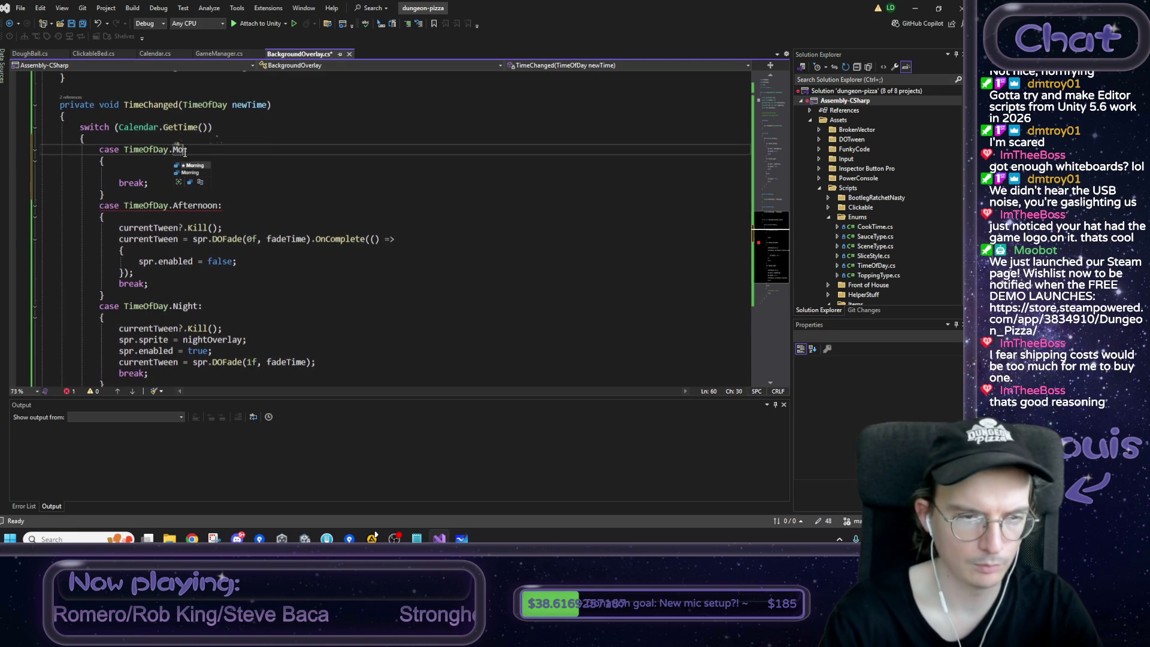
pyautogui.click(157, 173)
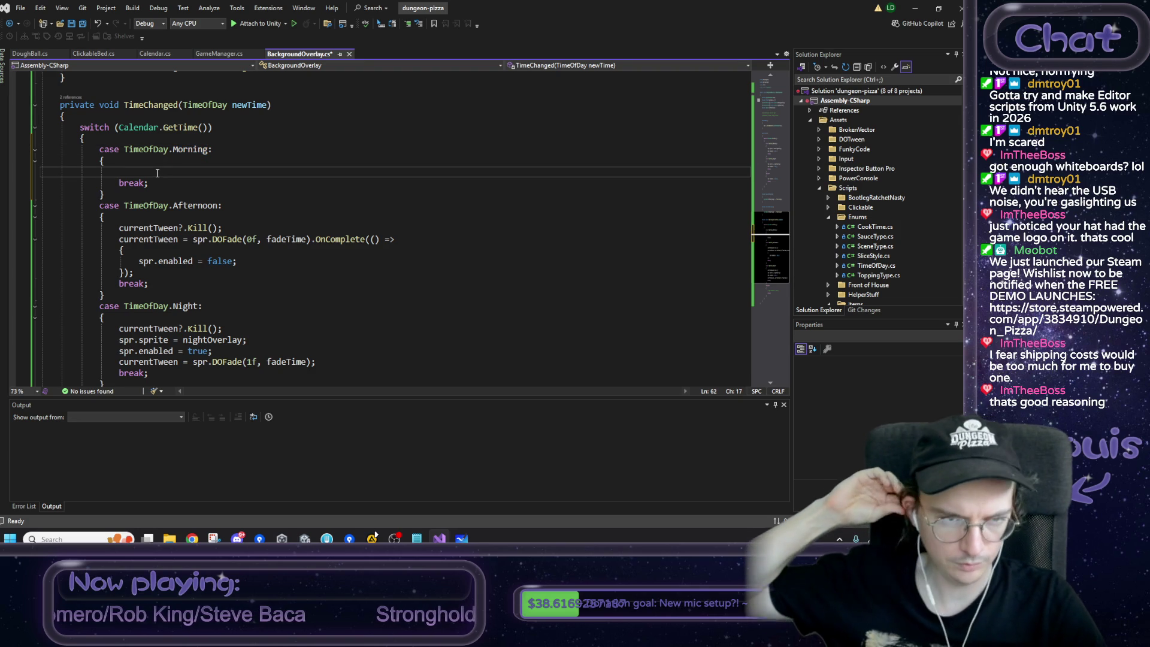
pyautogui.scroll(-3, 171, 199)
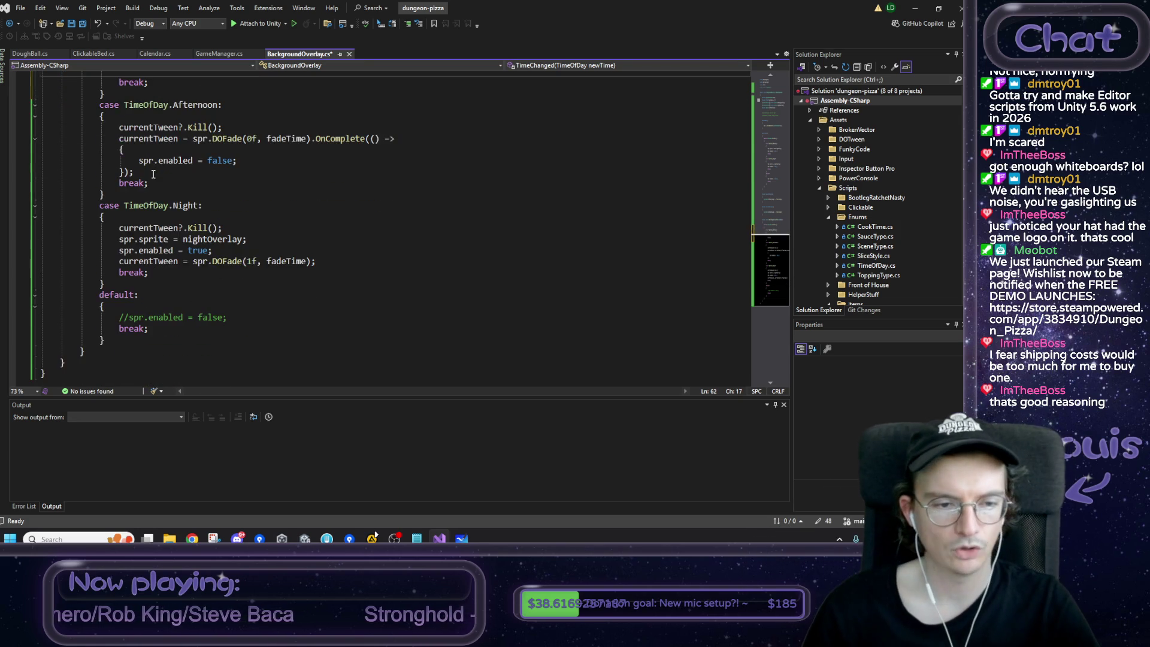
pyautogui.scroll(3, 171, 200)
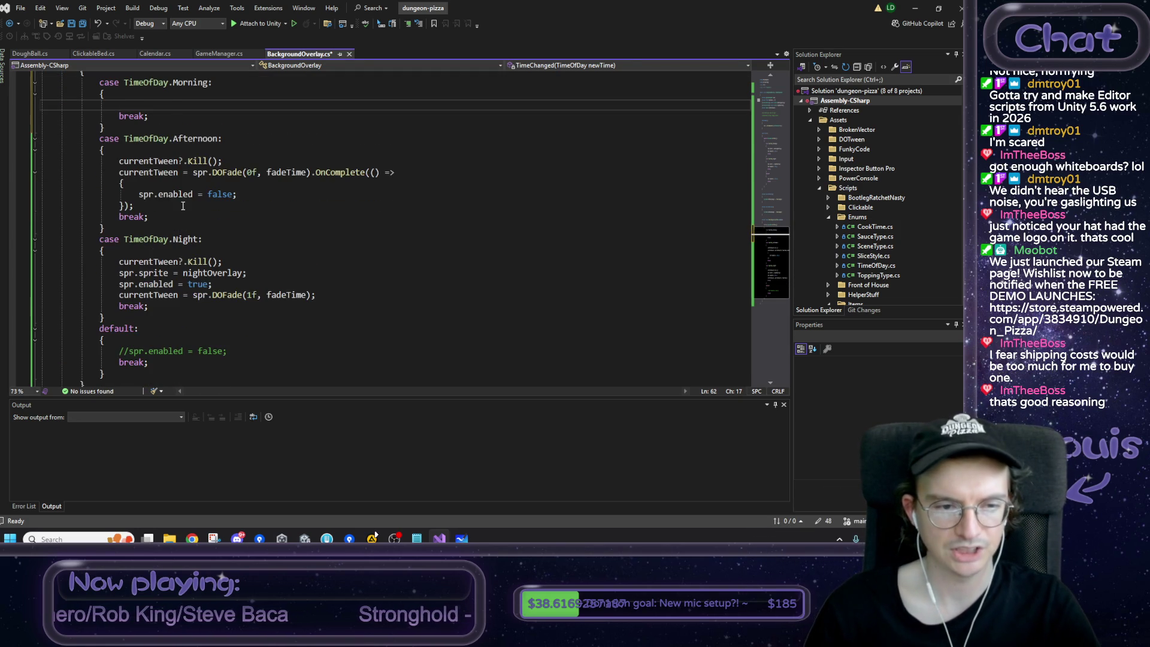
pyautogui.click(439, 485)
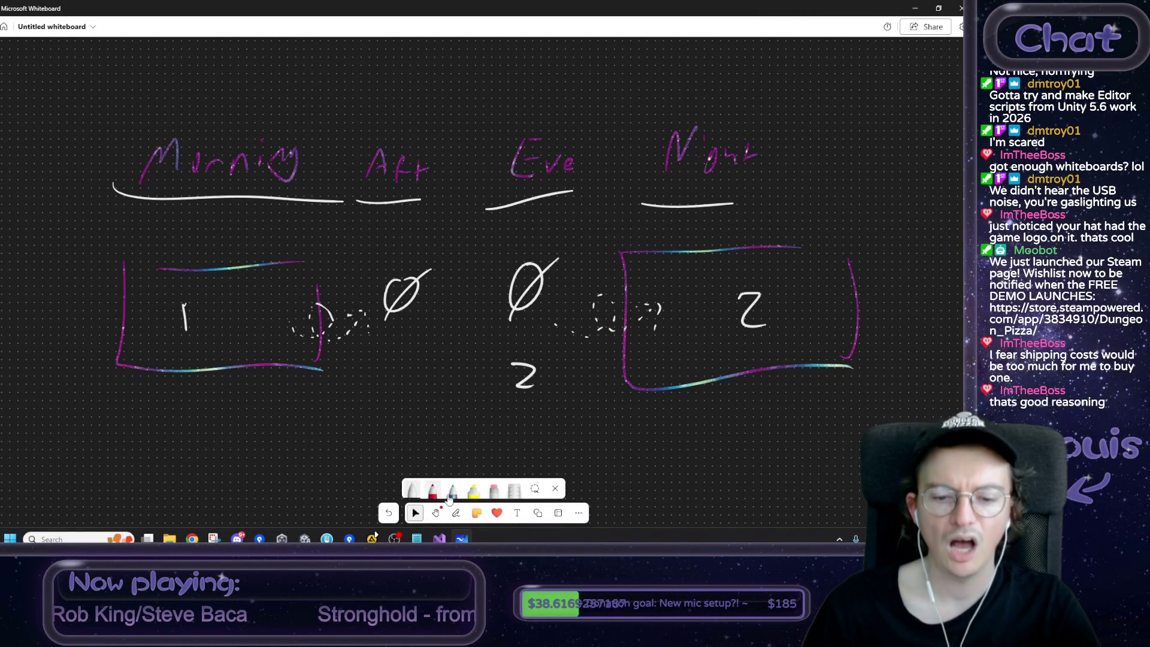
# Step: Review the Morning–Afternoon–Evening–Night fade sketch, then minimize Whiteboard
pyautogui.scroll(-1, 425, 429)
pyautogui.click(412, 490)
pyautogui.click(524, 467)
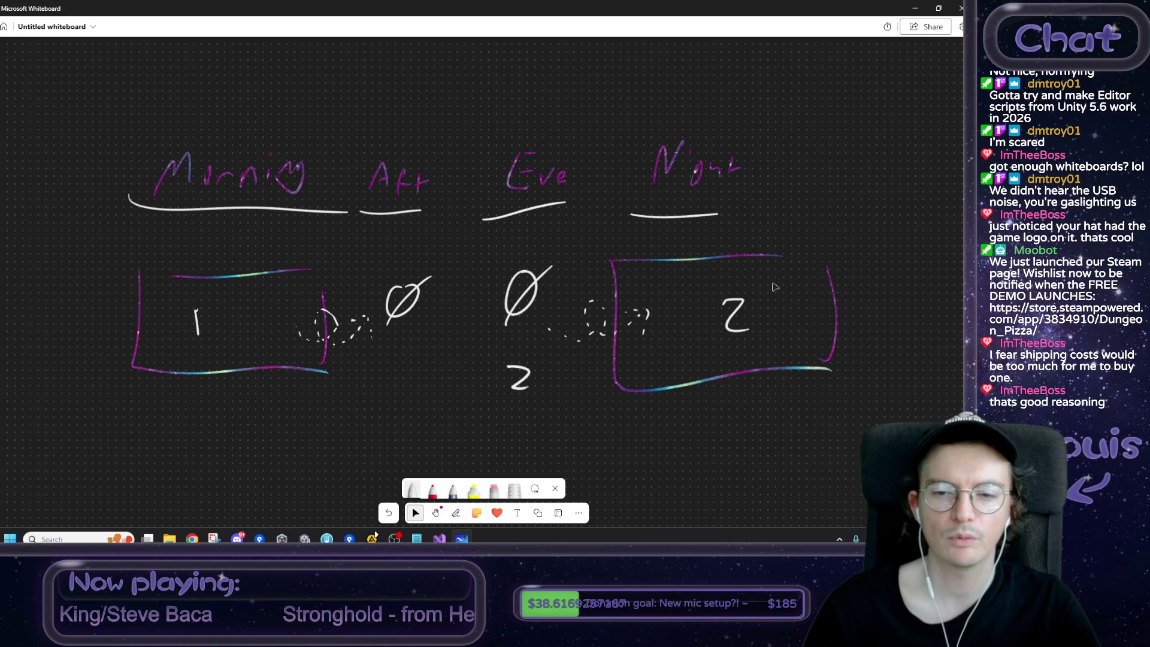
pyautogui.click(919, 7)
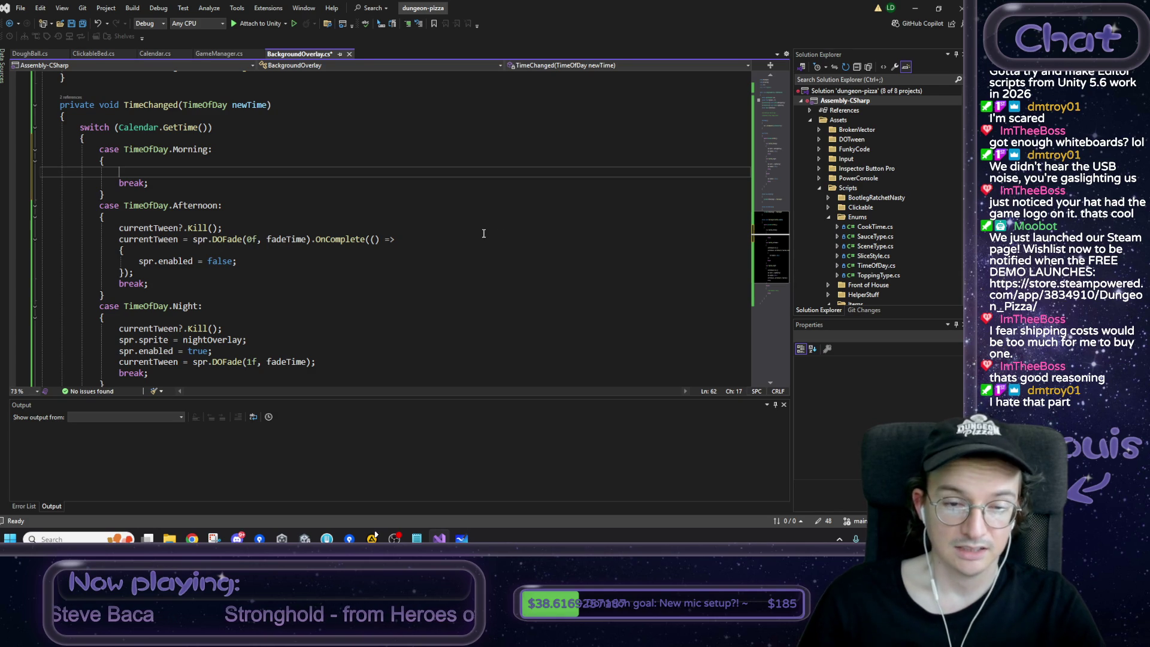
# Step: Copy the Afternoon case's fade-out tween block into the empty Morning case
pyautogui.doubleClick(334, 240)
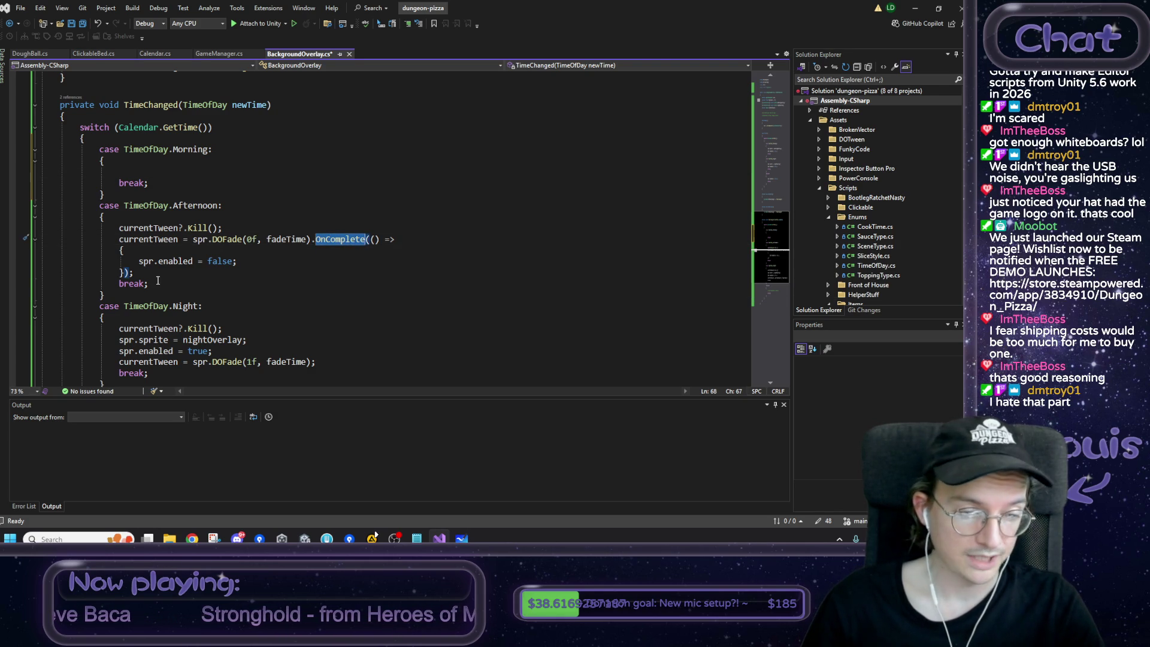
pyautogui.moveTo(134, 273); pyautogui.dragTo(118, 242)
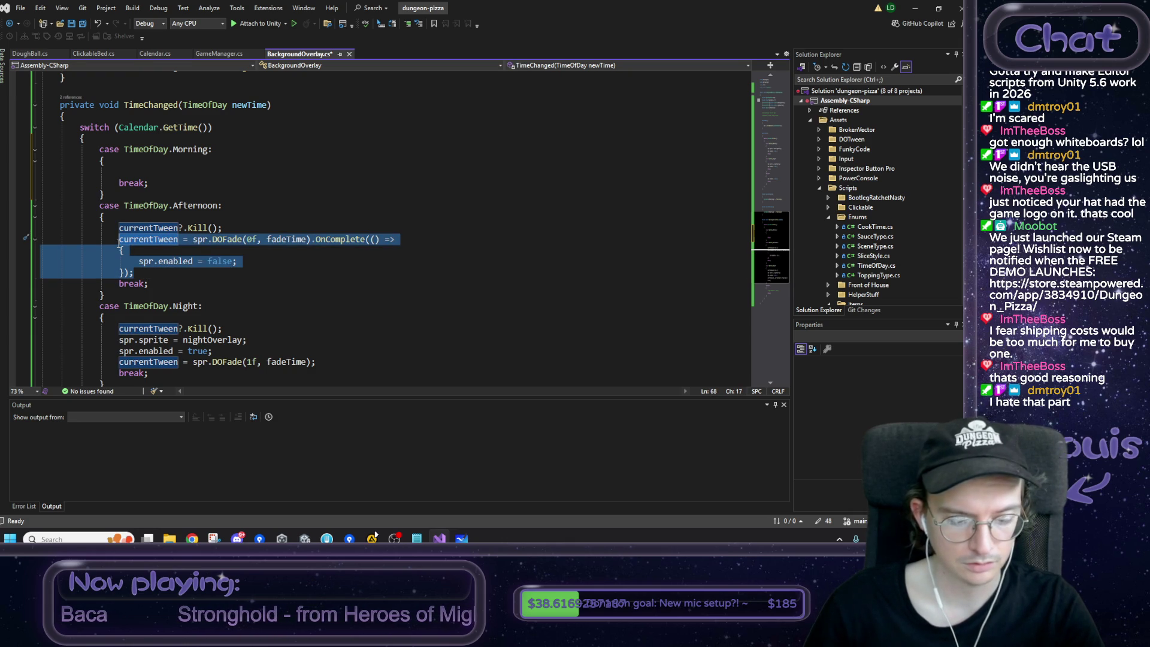
pyautogui.hotkey('ctrl', 'c')
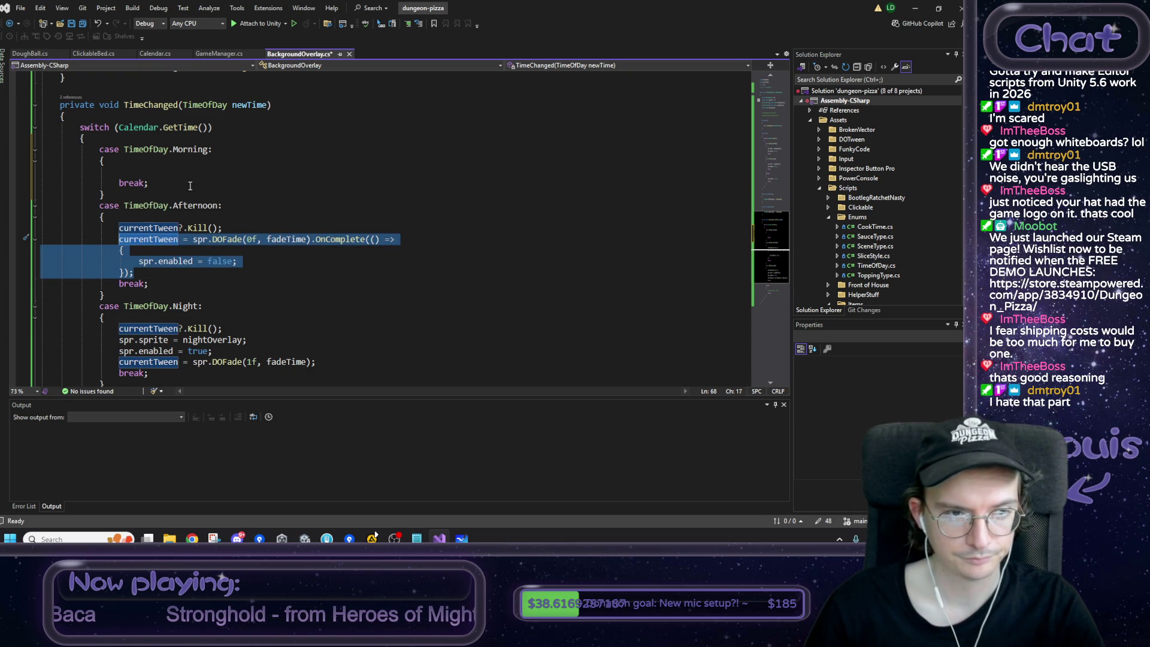
pyautogui.click(404, 173)
pyautogui.hotkey('ctrl', 'v')
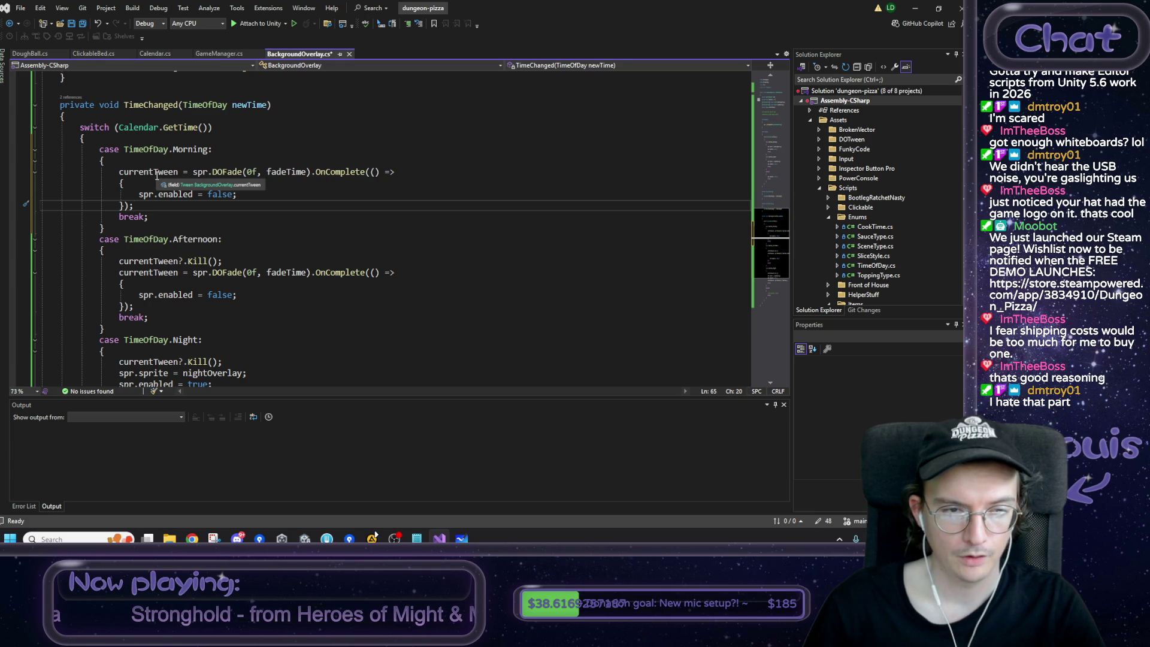
# Step: Replace enabled = false in the Morning callback with sprite = morningOverlay;
pyautogui.click(157, 172)
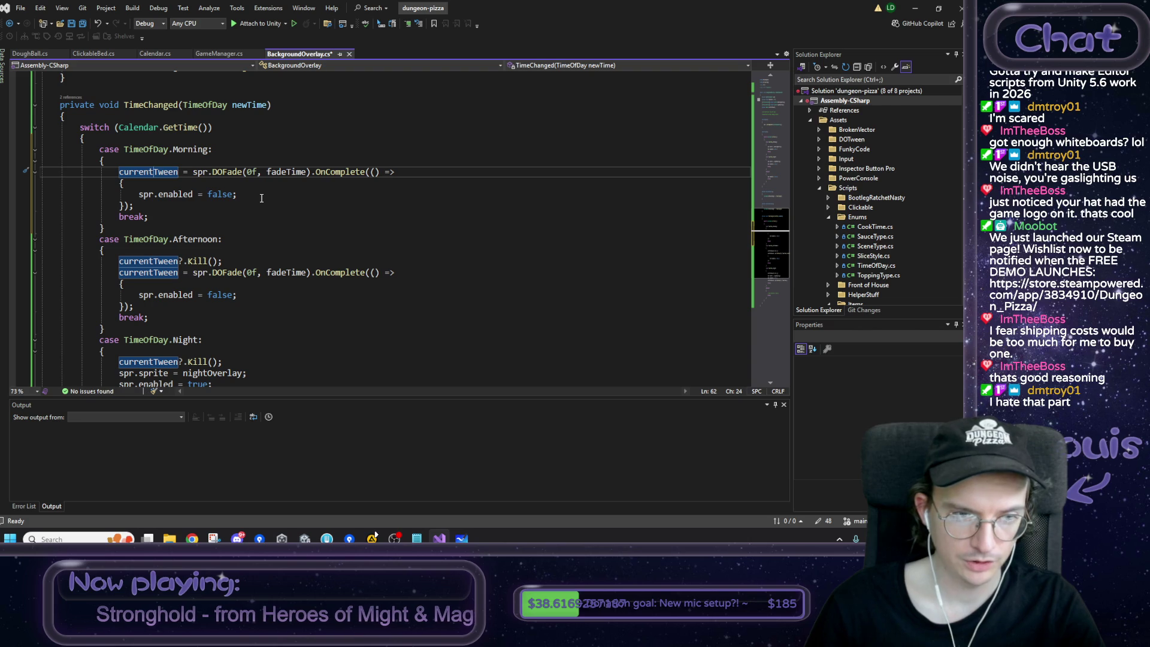
pyautogui.moveTo(242, 197); pyautogui.dragTo(158, 195)
pyautogui.write('sprite')
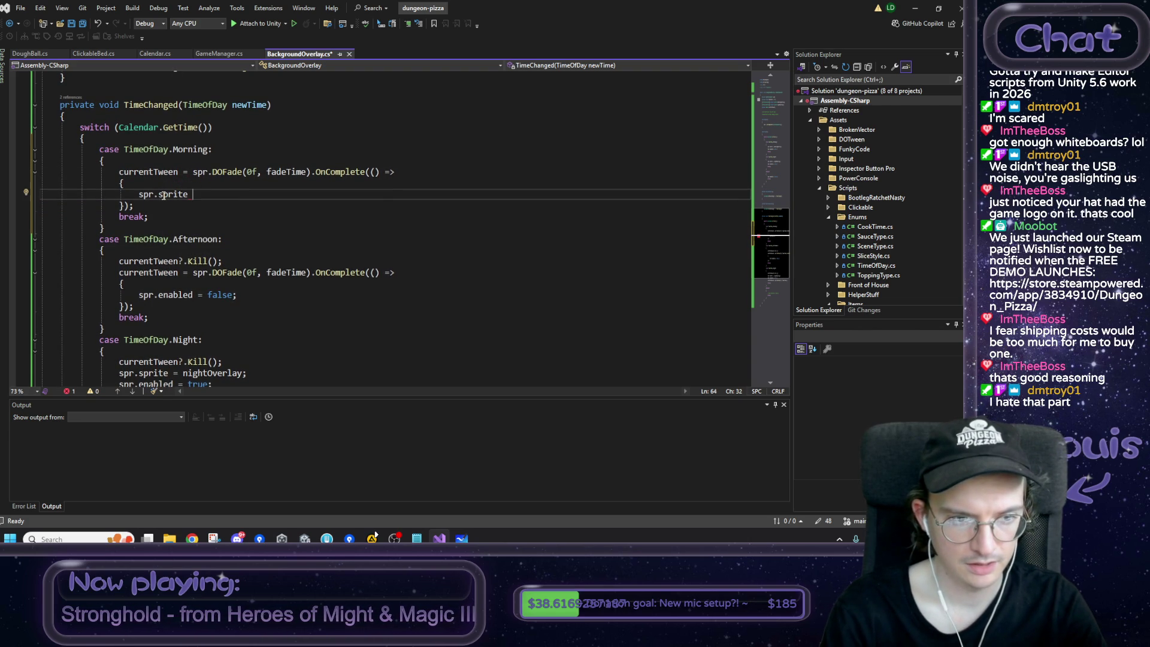
pyautogui.write(' = ')
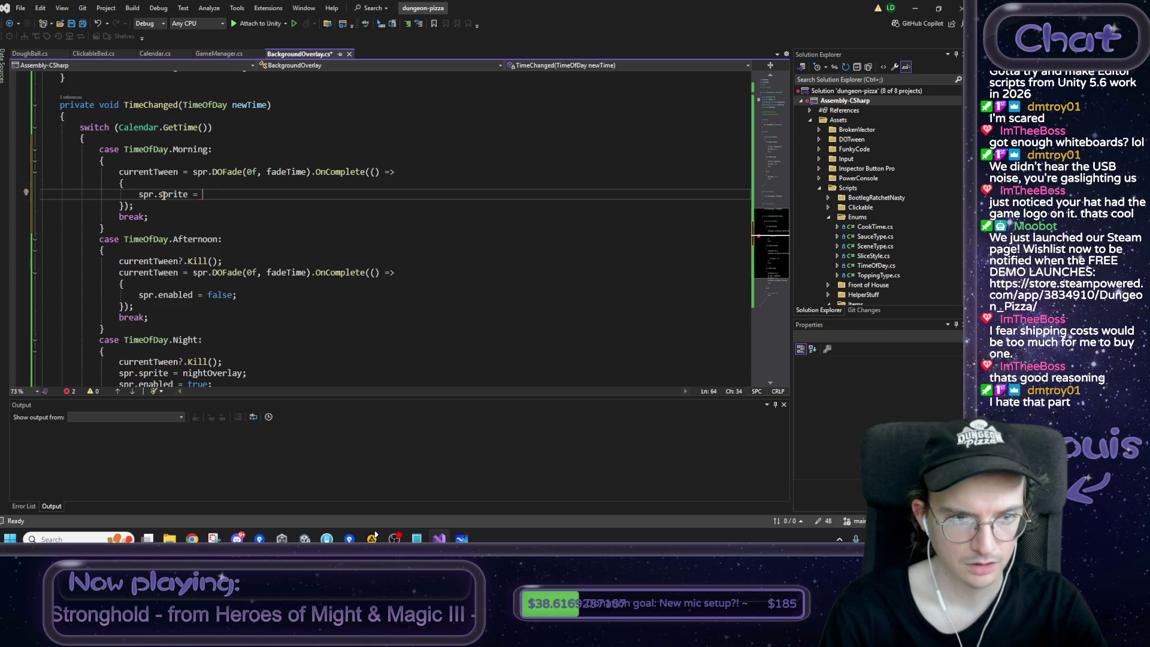
pyautogui.write('morningOverlay;')
pyautogui.press('Return')
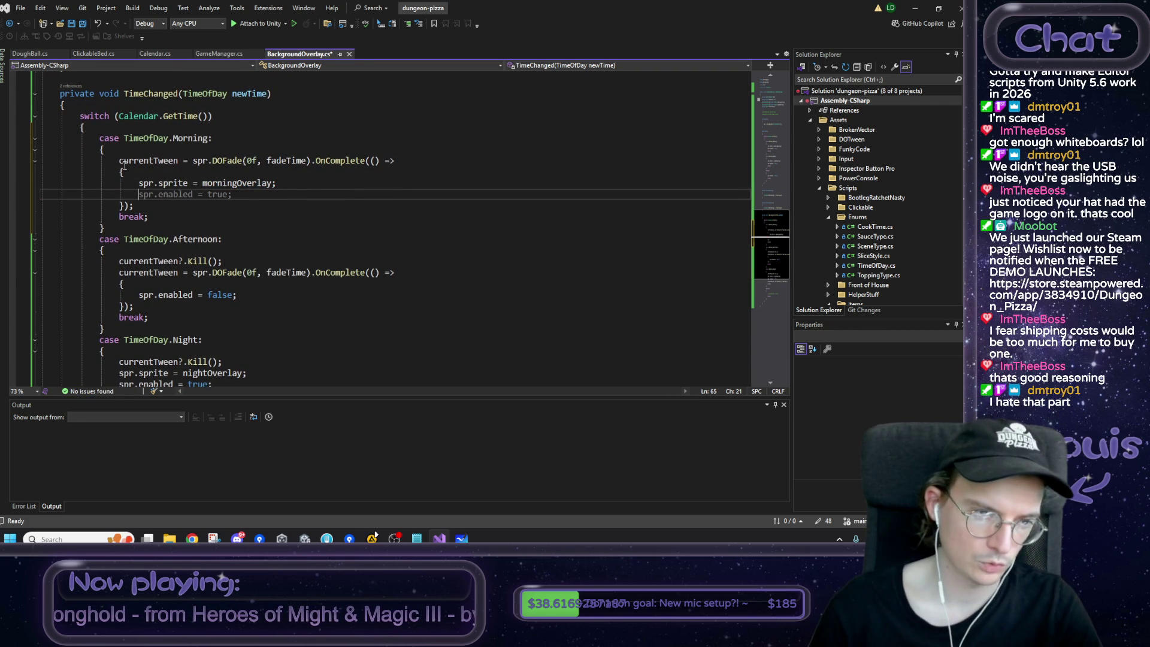
# Step: Duplicate the fade call below the sprite swap with a 1f fade target, and save
pyautogui.moveTo(119, 160); pyautogui.dragTo(312, 164)
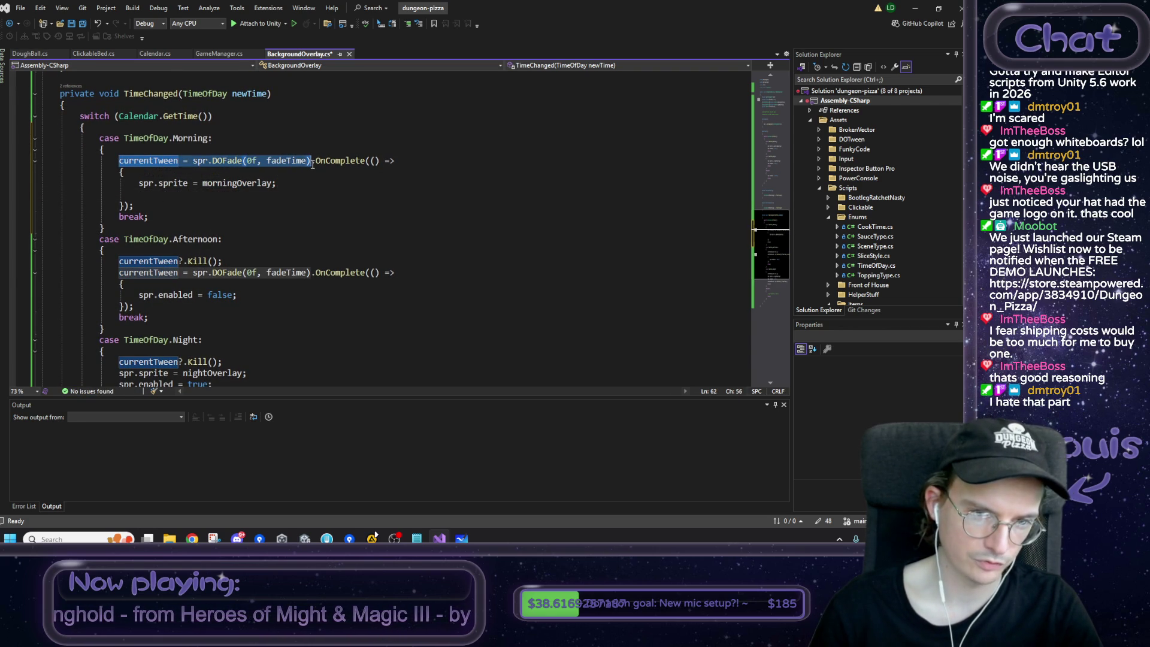
pyautogui.hotkey('ctrl', 'c')
pyautogui.click(204, 196)
pyautogui.hotkey('ctrl', 'v')
pyautogui.click(266, 194)
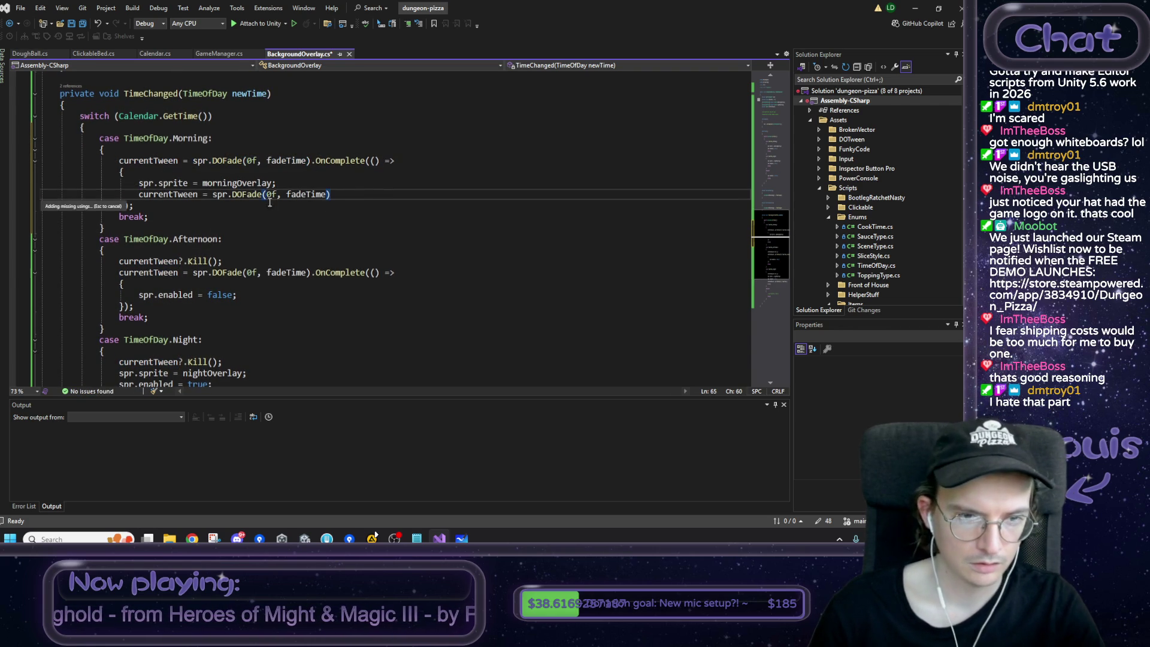
pyautogui.press('Delete')
pyautogui.write('1')
pyautogui.click(351, 195)
pyautogui.write(';')
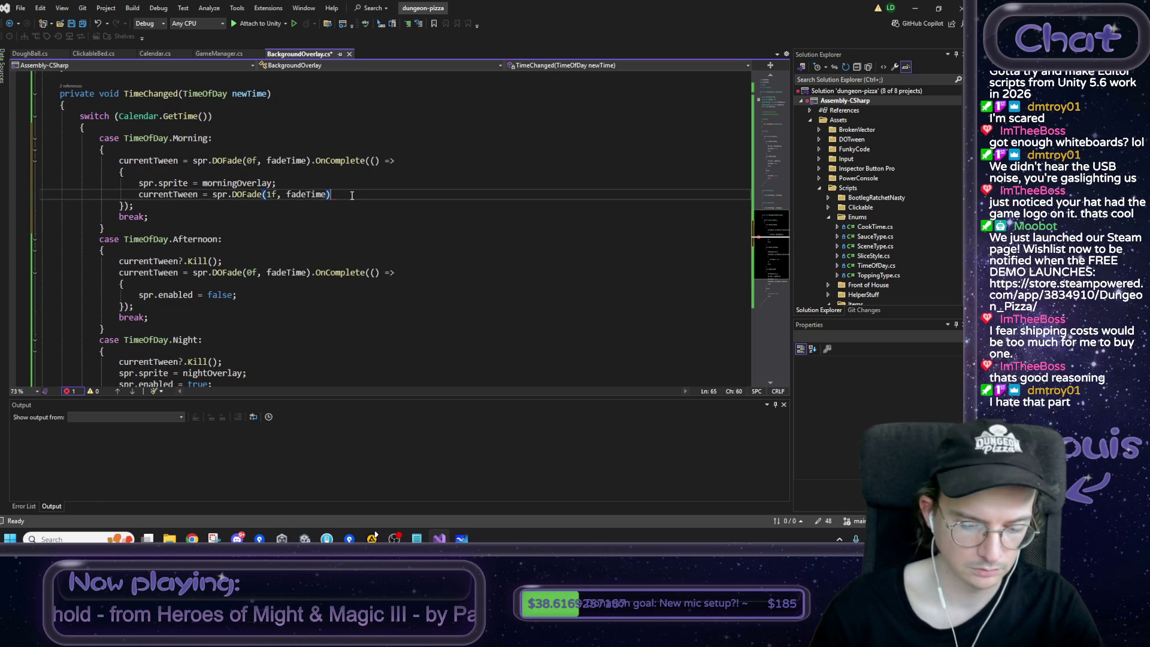
pyautogui.hotkey('ctrl', 's')
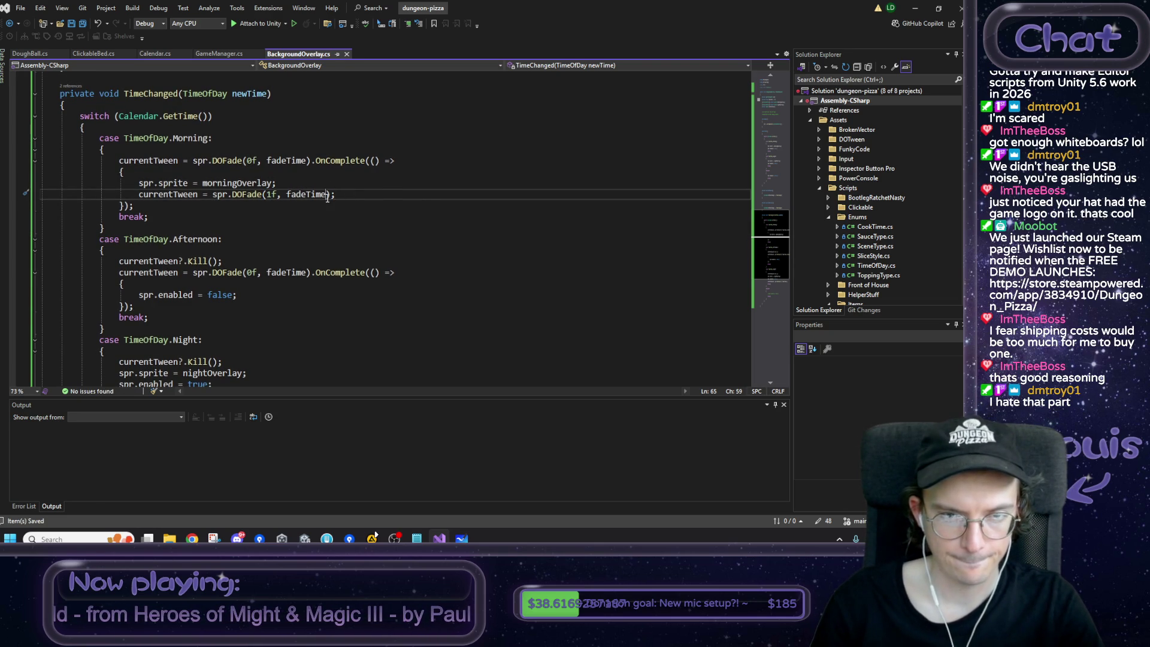
# Step: Halve both fade durations with fadeTime/2f, set fadeTime to 2f, and save
pyautogui.write('/2f')
pyautogui.click(307, 164)
pyautogui.write('/2f')
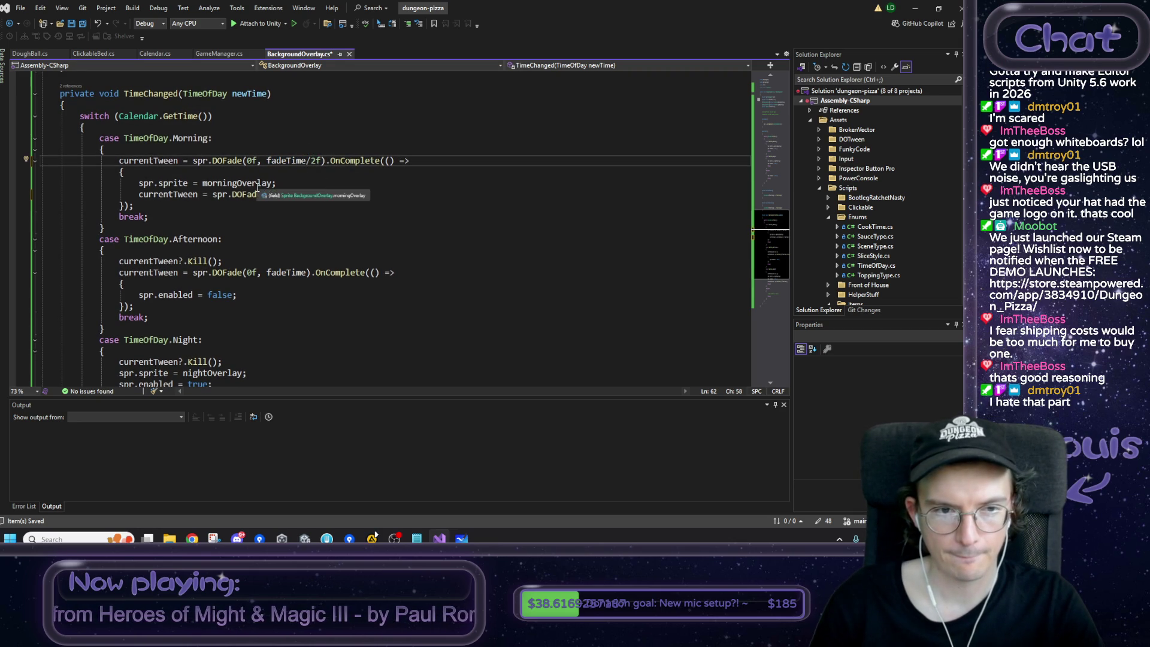
pyautogui.scroll(-3, 258, 209)
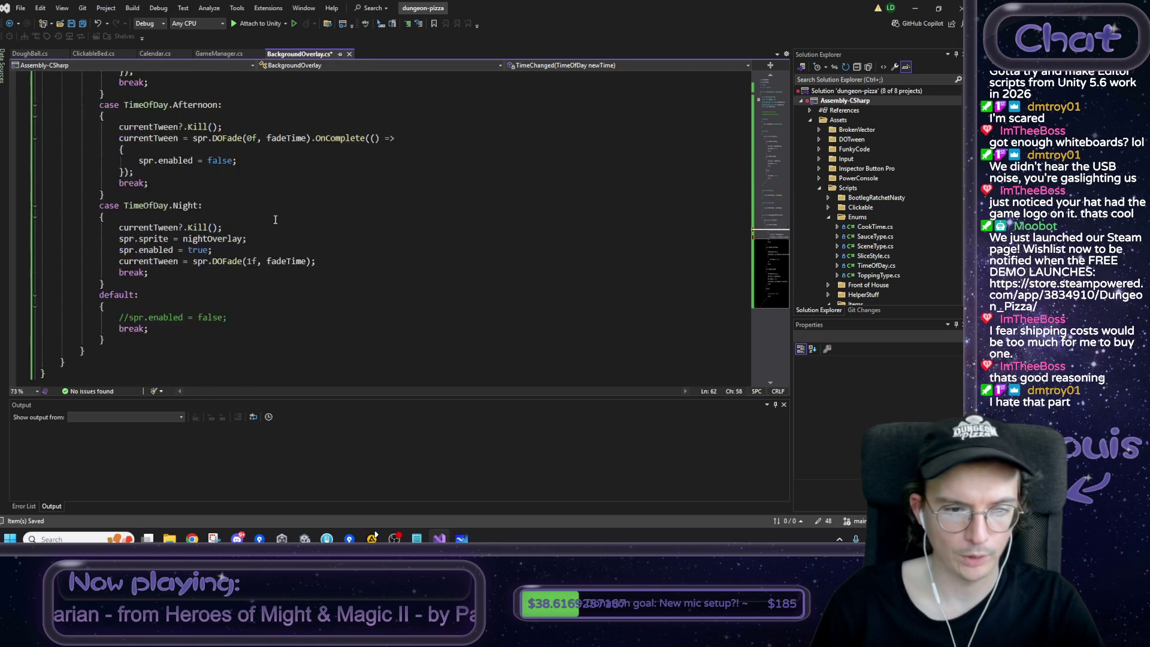
pyautogui.scroll(4, 264, 214)
pyautogui.scroll(-10, 269, 220)
pyautogui.scroll(20, 264, 222)
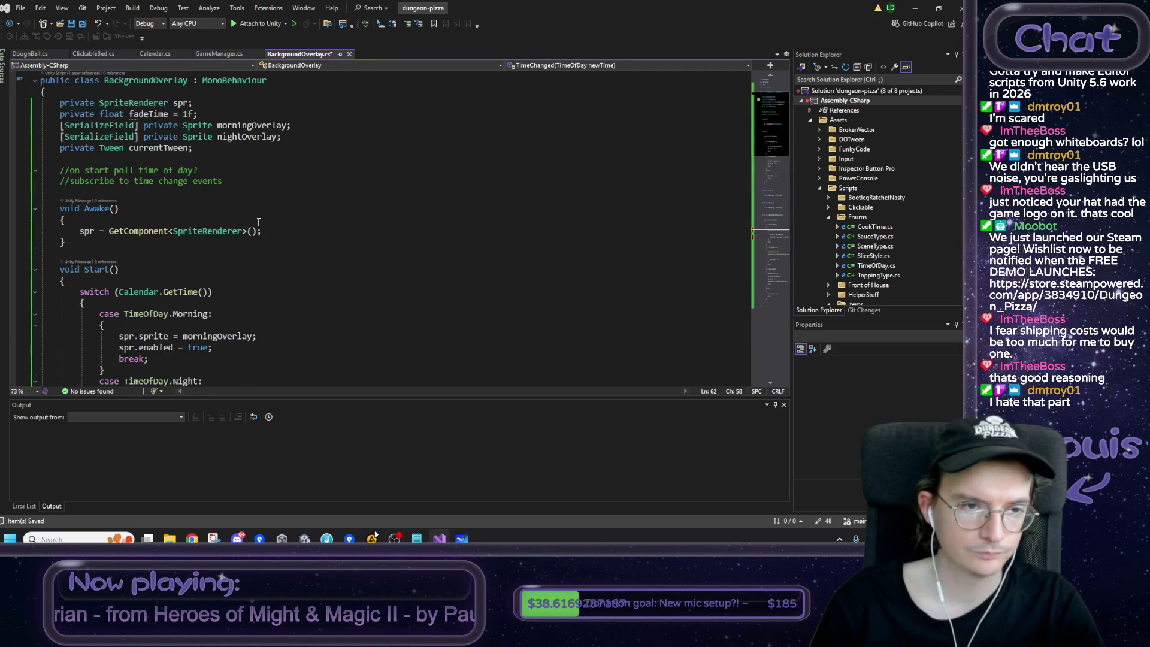
pyautogui.click(191, 170)
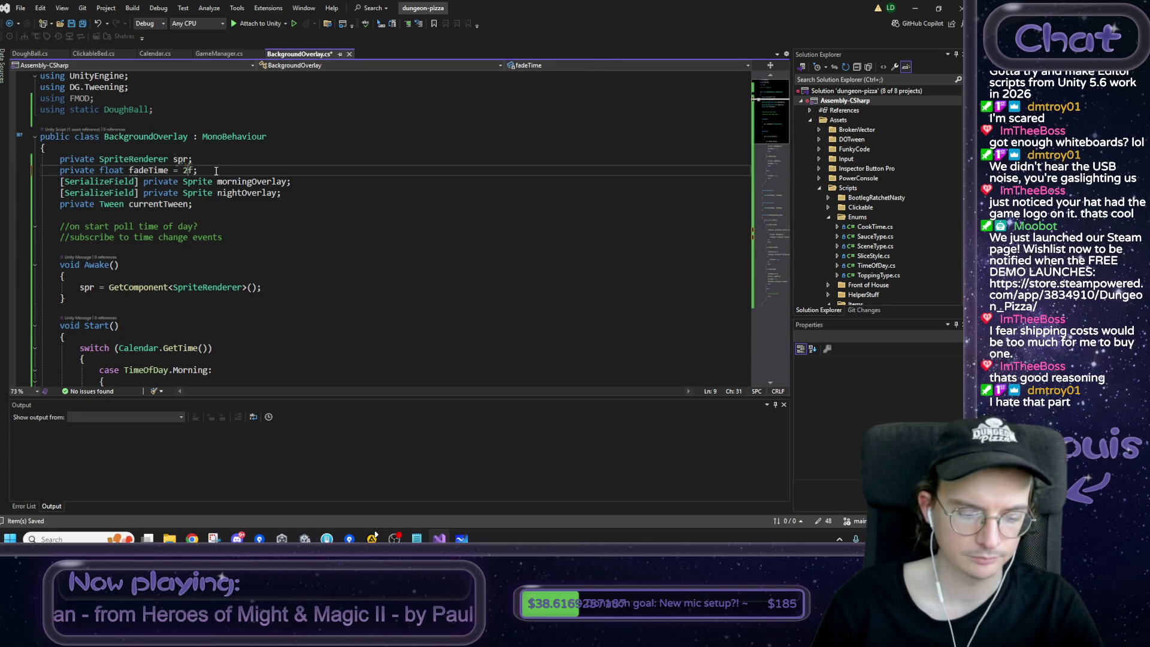
pyautogui.hotkey('ctrl', 's')
pyautogui.scroll(-10, 264, 212)
pyautogui.scroll(-7, 264, 212)
pyautogui.click(271, 227)
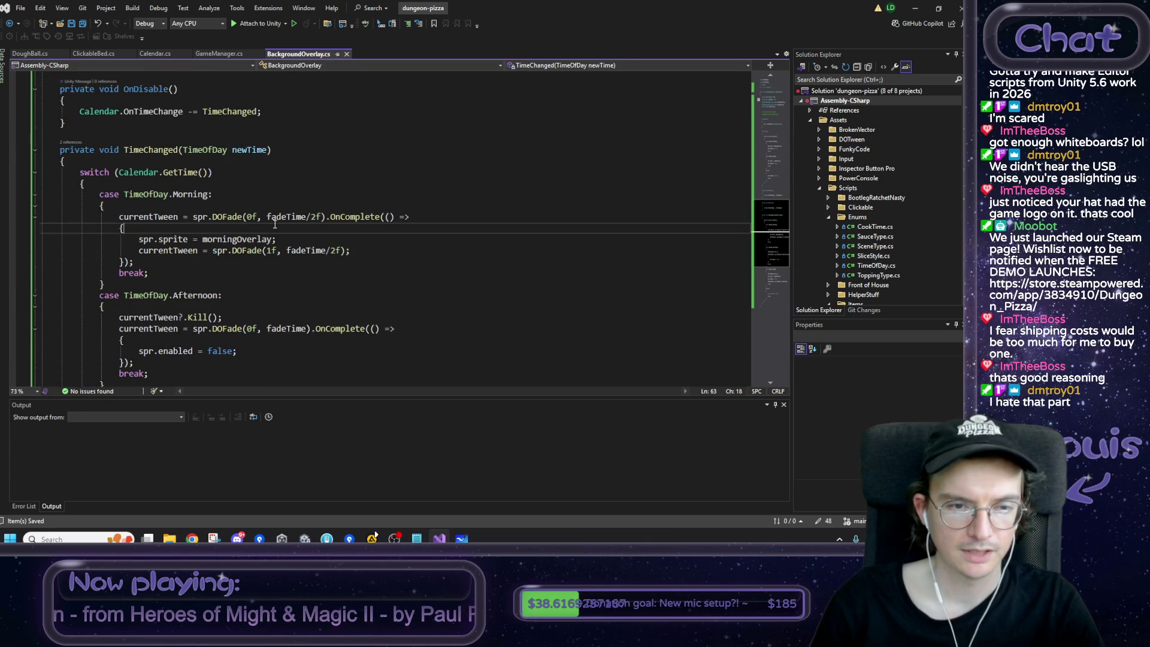
pyautogui.click(915, 8)
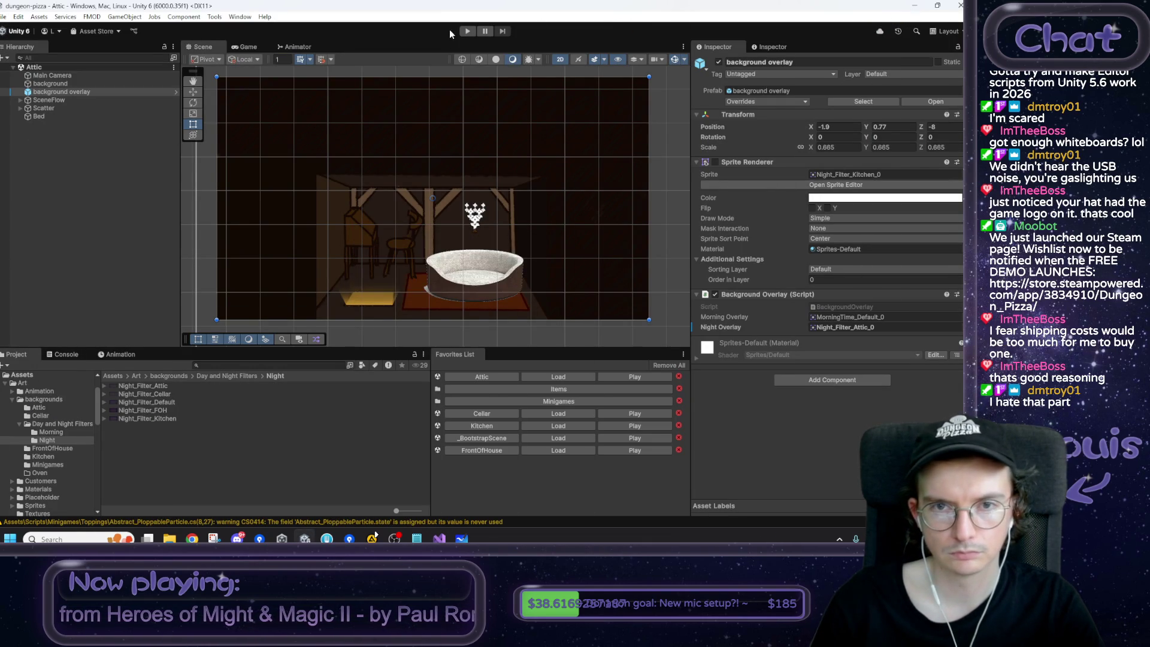
# Step: Start play mode, try the attic bed (Not sleepy!), and advance time to Afternoon
pyautogui.click(470, 34)
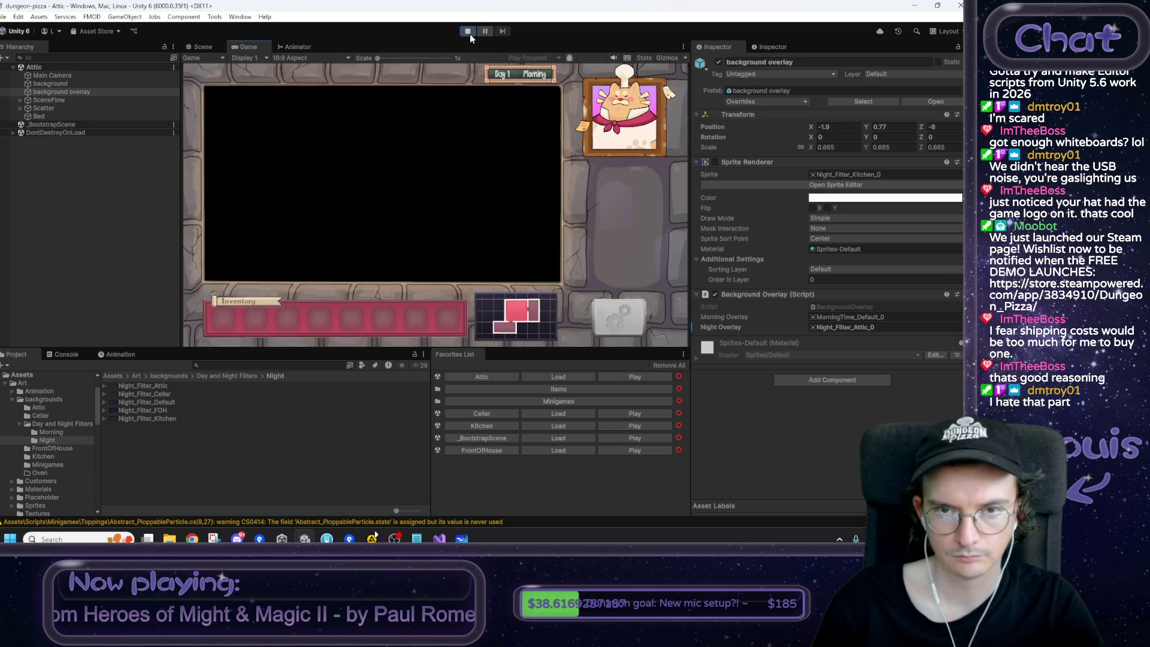
pyautogui.click(408, 236)
pyautogui.click(397, 217)
pyautogui.press('`')
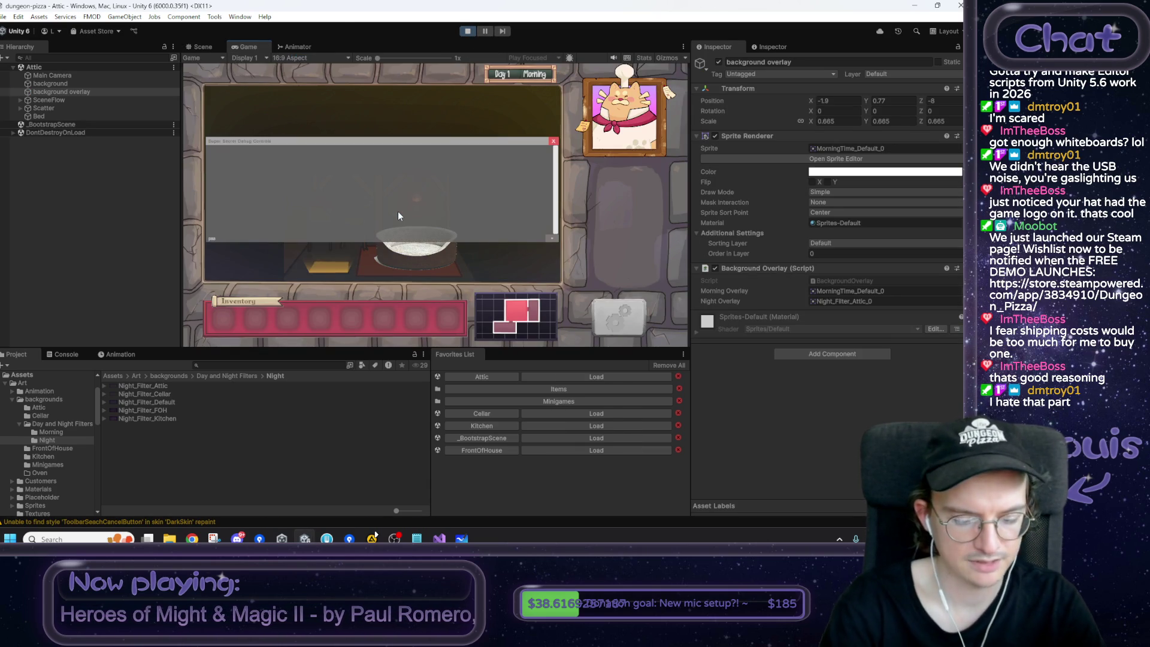
pyautogui.press('Return')
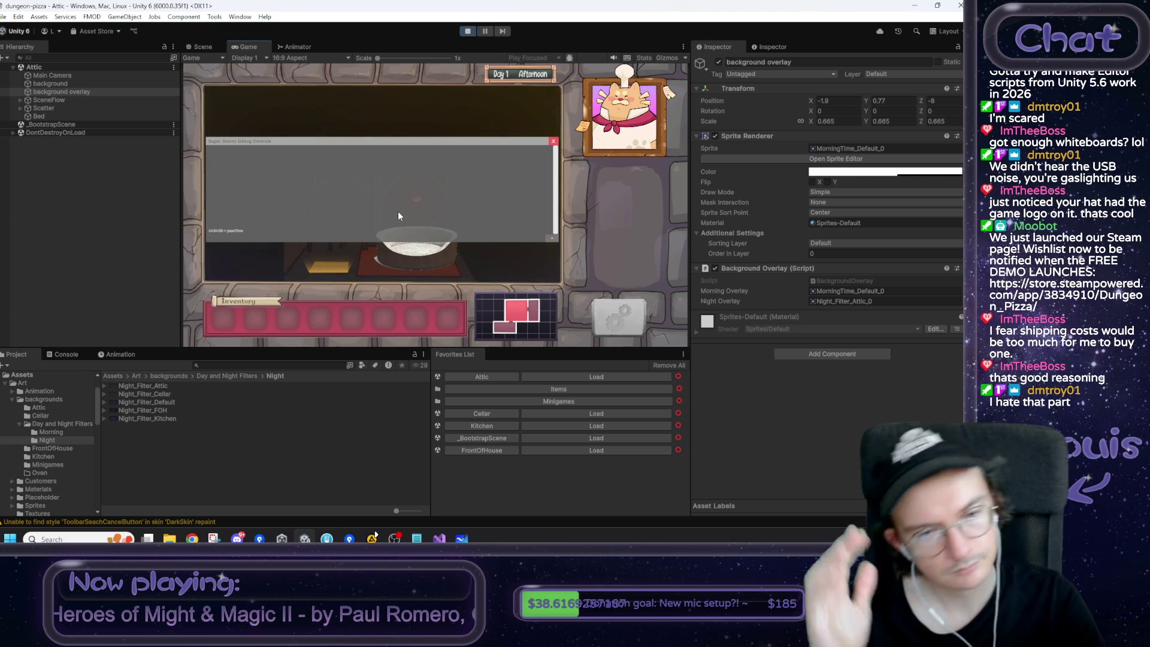
pyautogui.press('`')
# Step: Run passTime twice to reach Evening and Night, then sleep to begin Day 2
pyautogui.press('`')
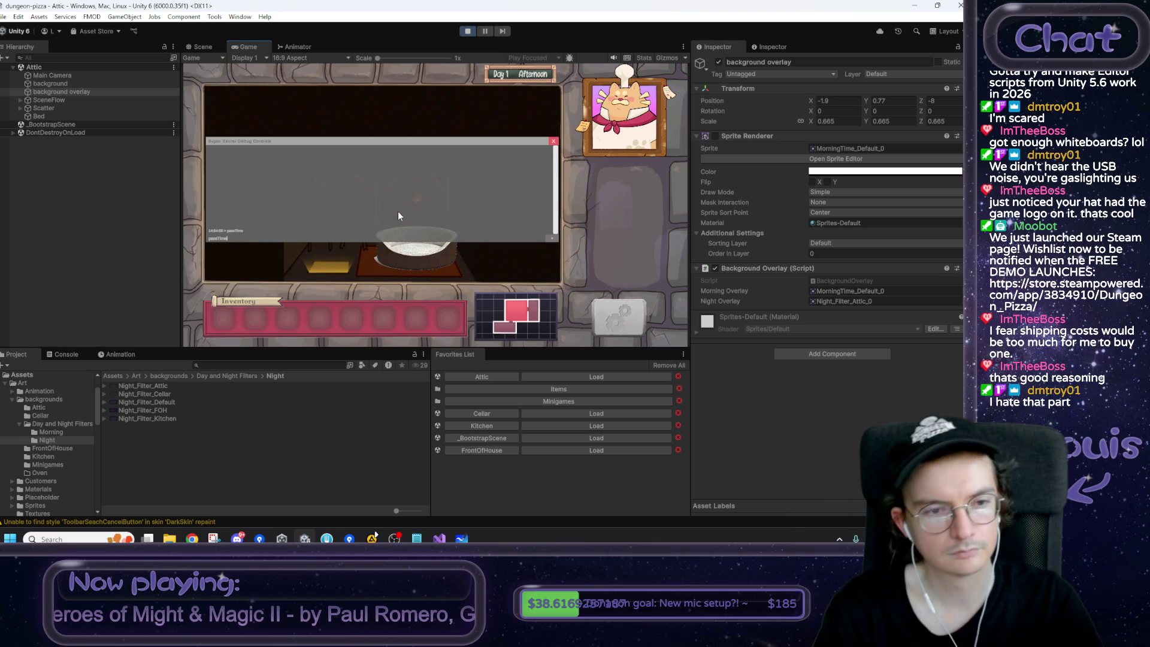
pyautogui.press('`')
pyautogui.press('`')
pyautogui.write('passTime')
pyautogui.press('Return')
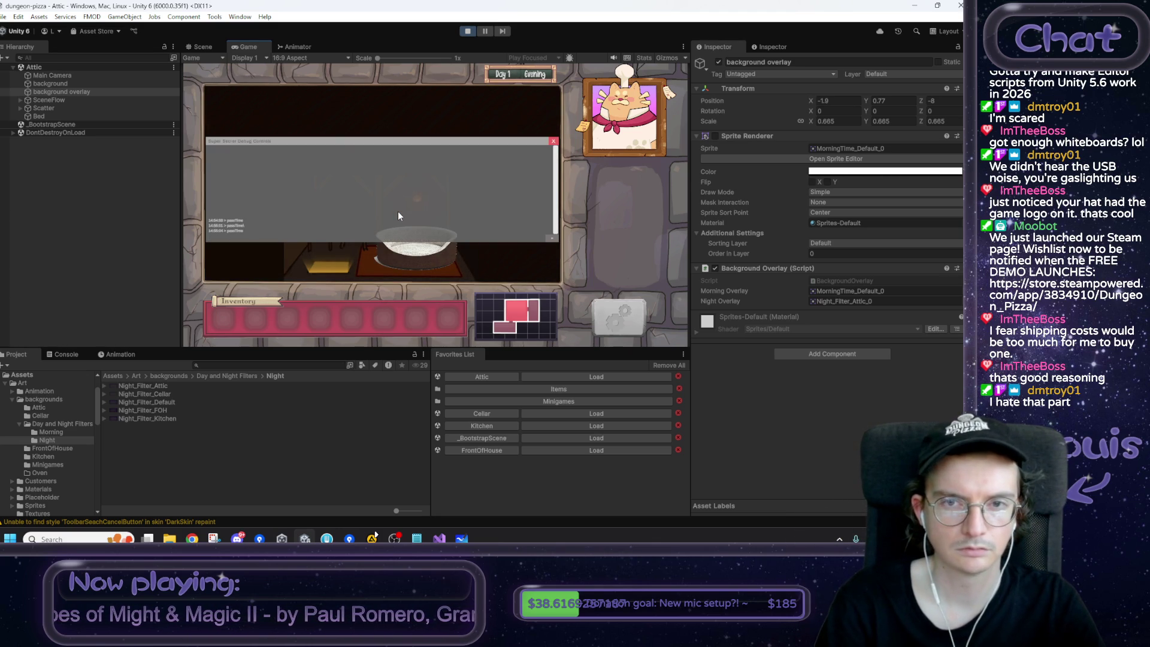
pyautogui.write('passTime')
pyautogui.press('Return')
pyautogui.press('`')
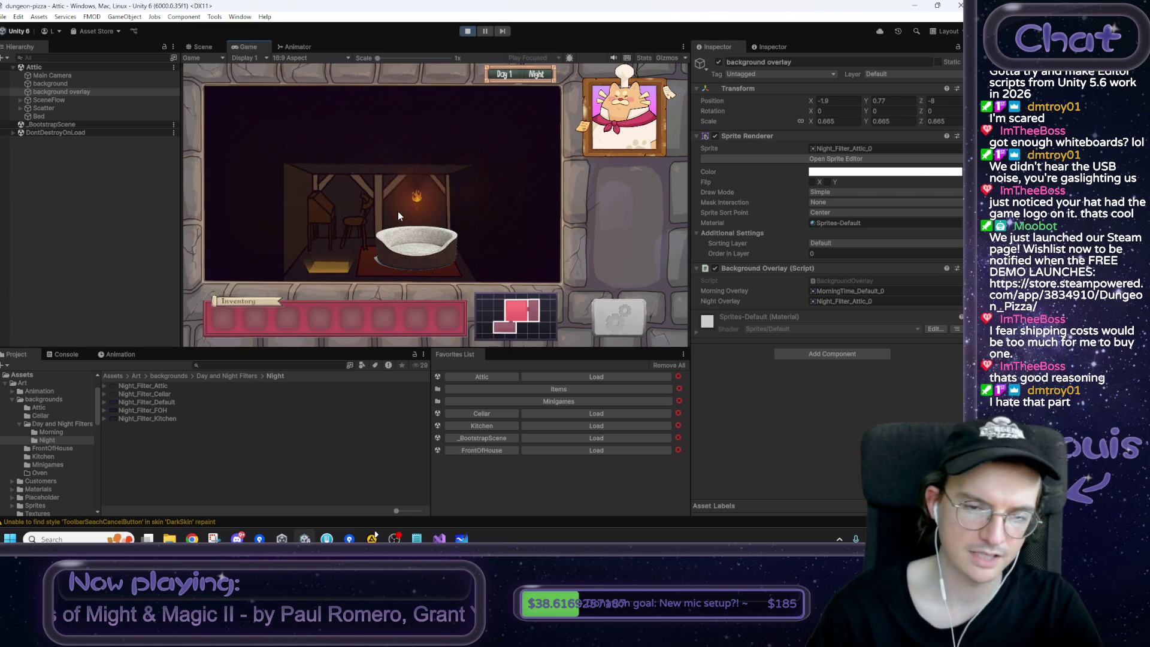
pyautogui.click(395, 250)
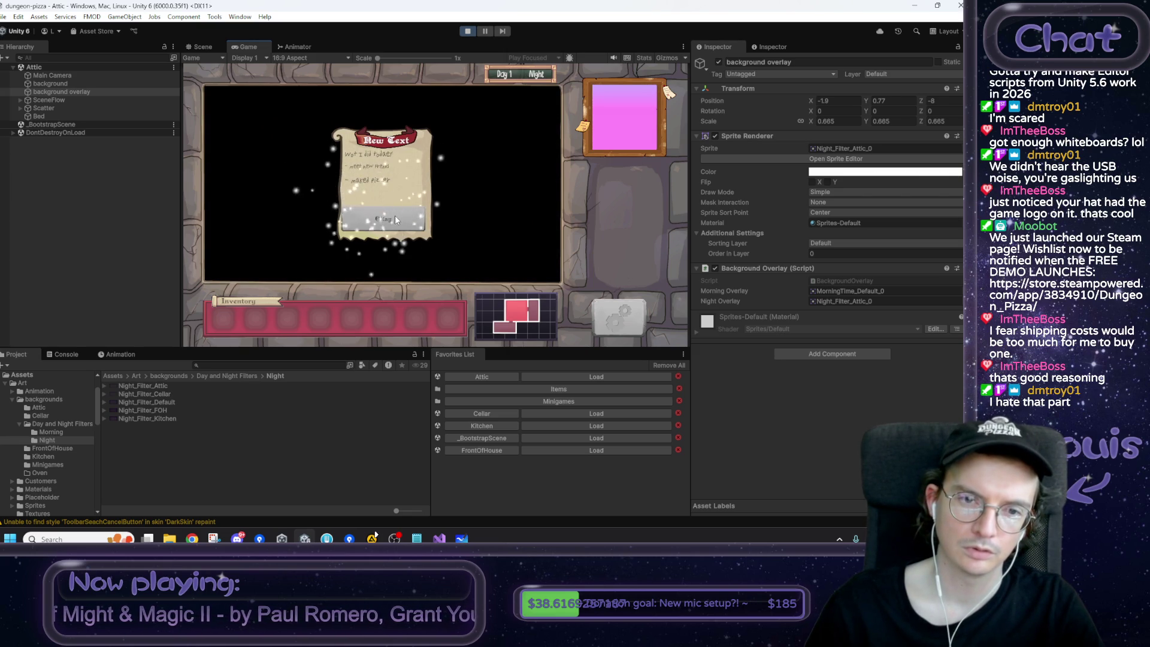
pyautogui.click(395, 216)
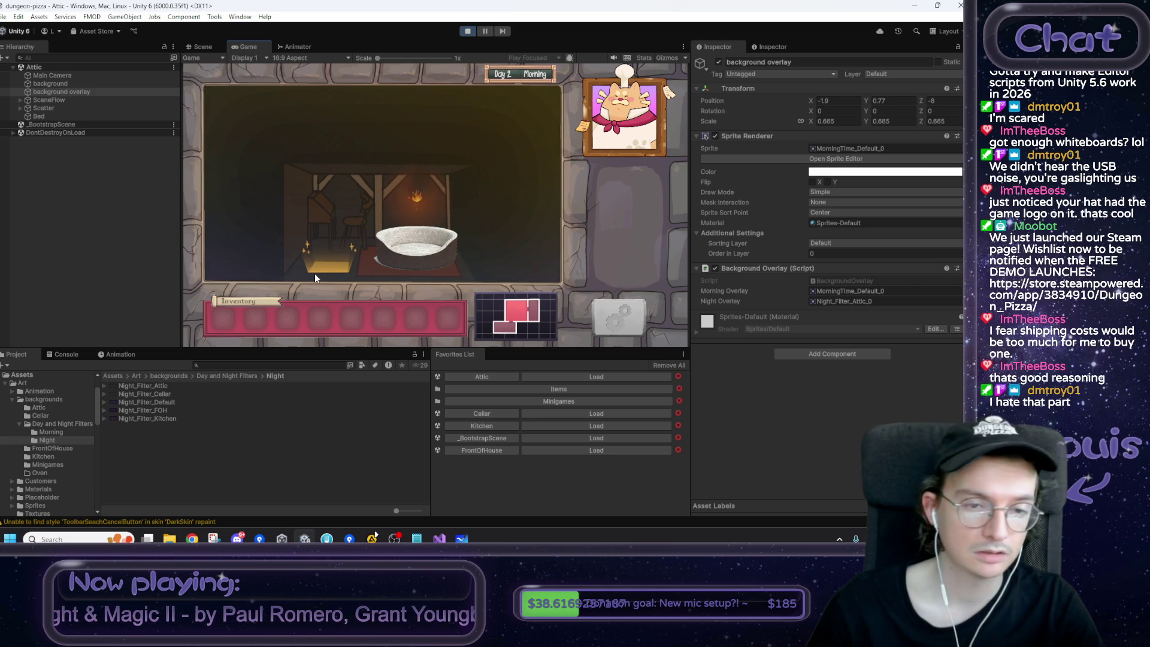
# Step: Advance Day 2 to Afternoon, load the Kitchen room, and stop play mode
pyautogui.press('`')
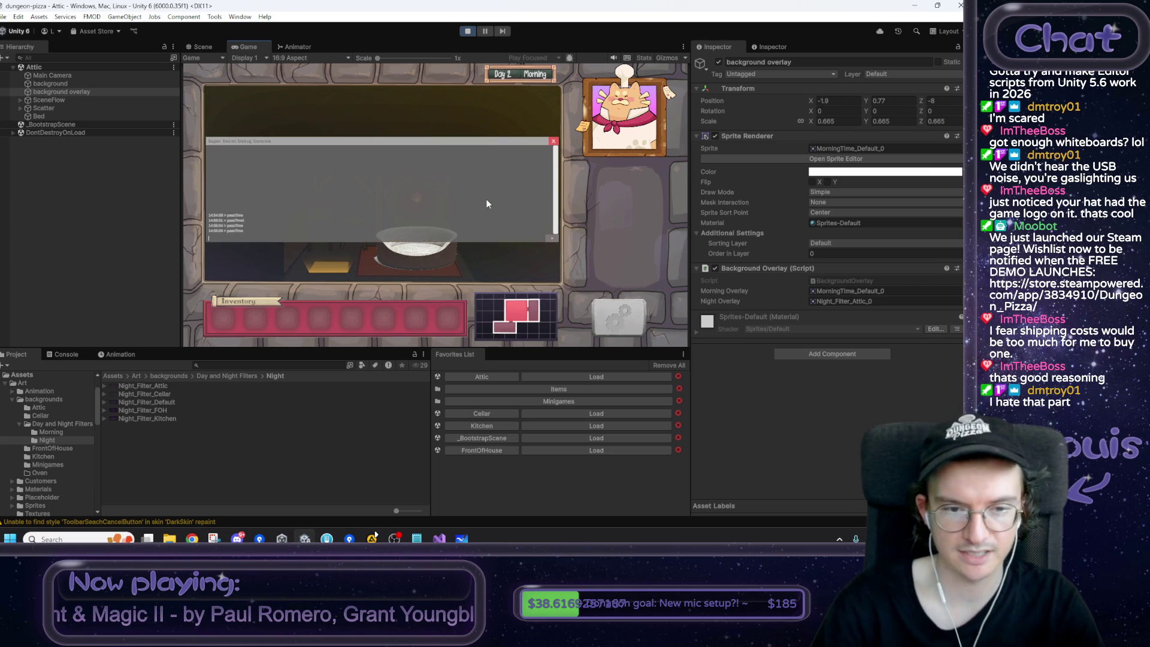
pyautogui.write('passTime')
pyautogui.press('Return')
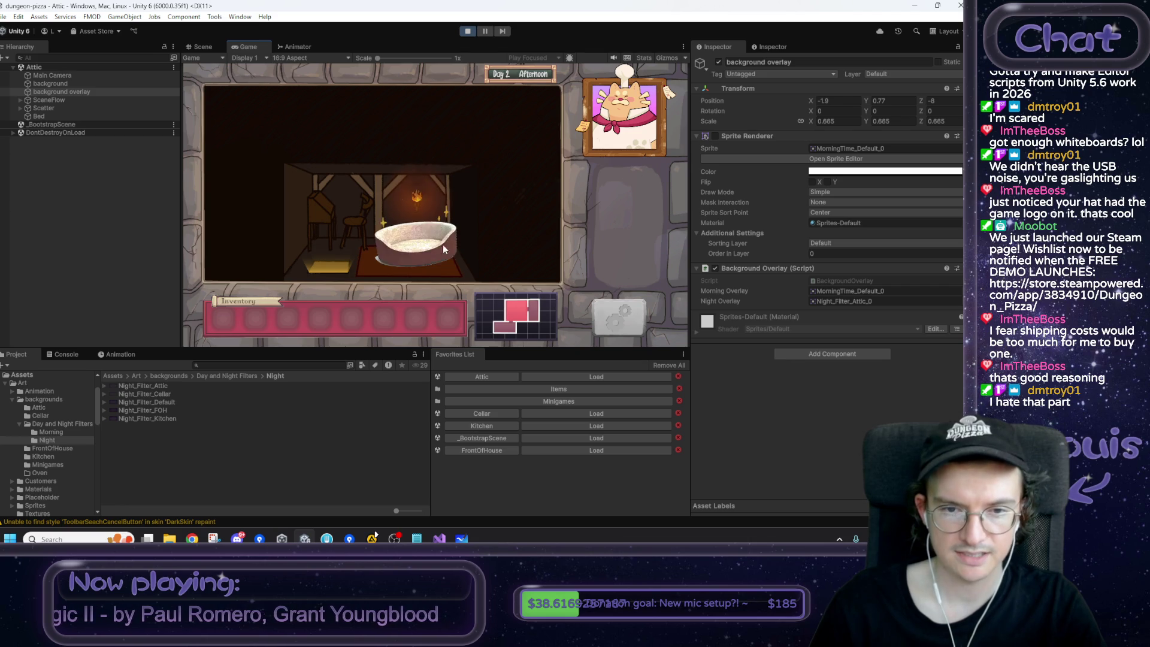
pyautogui.click(347, 265)
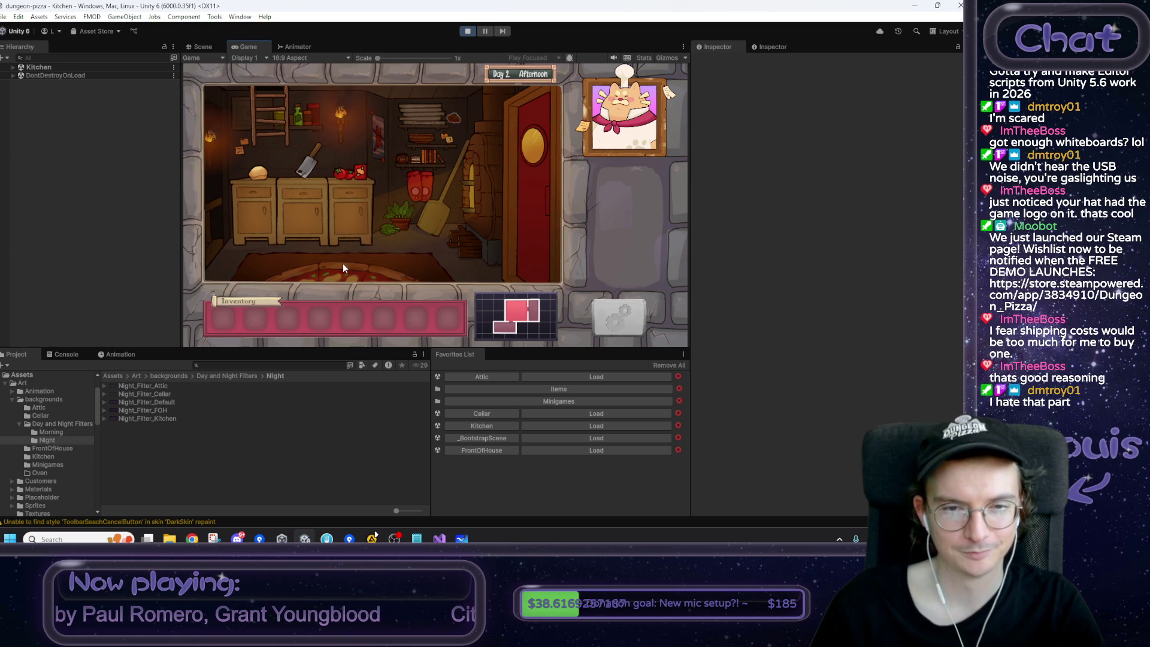
pyautogui.click(469, 31)
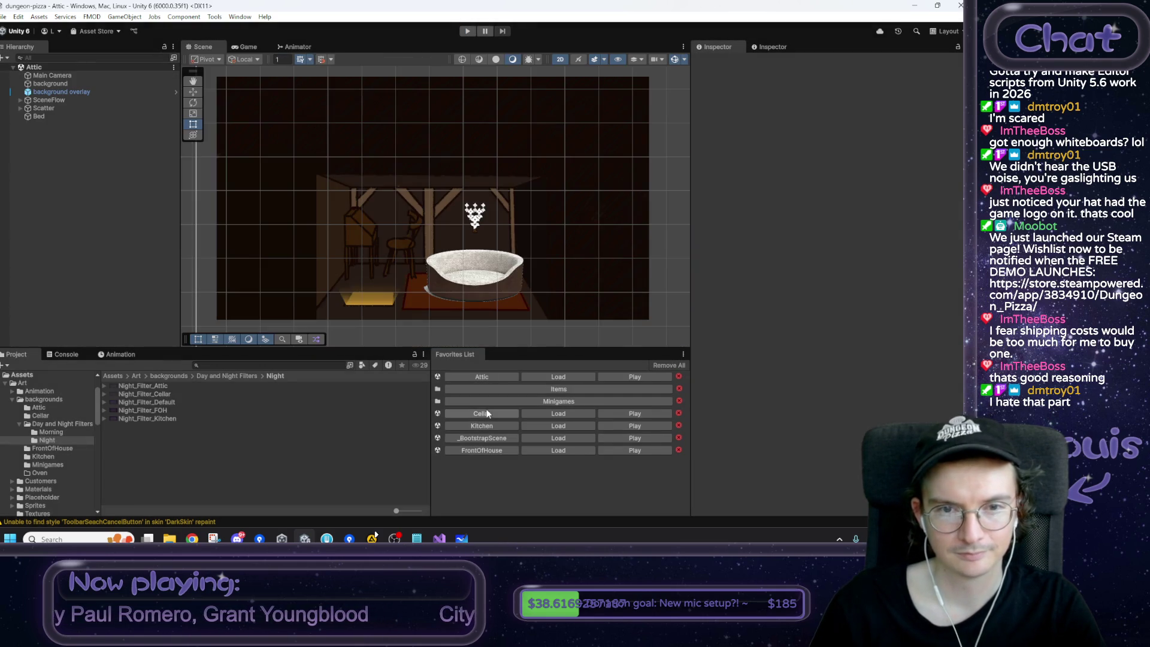
pyautogui.hotkey('alt', 'Tab')
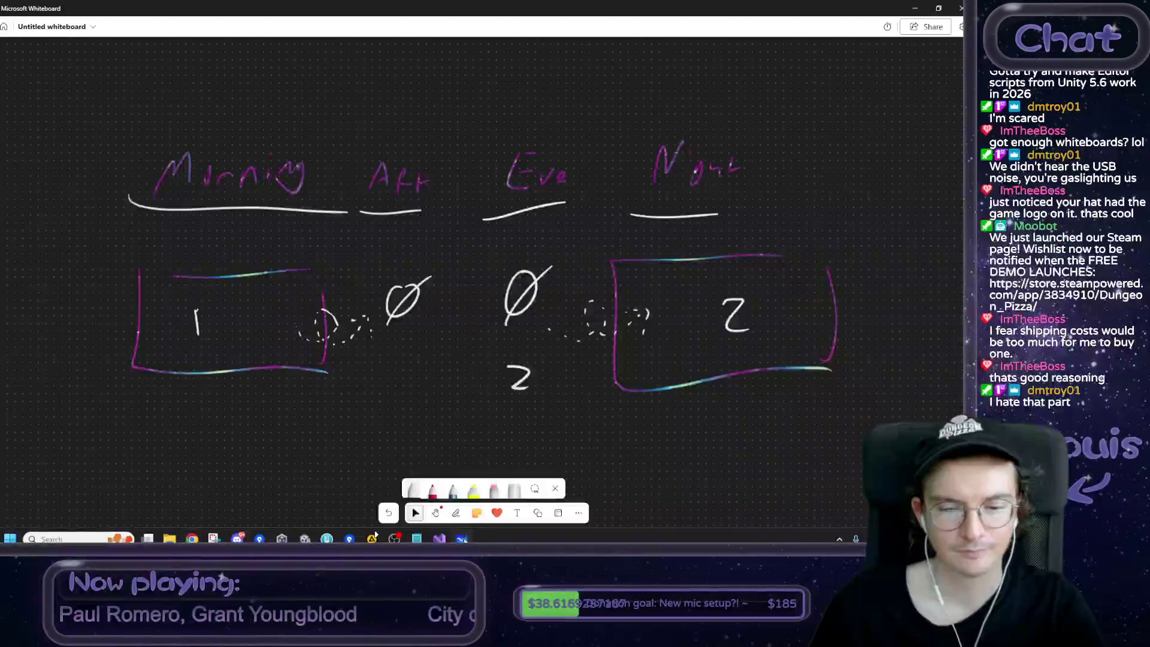
pyautogui.hotkey('alt', 'Tab')
pyautogui.hotkey('alt', 'Tab')
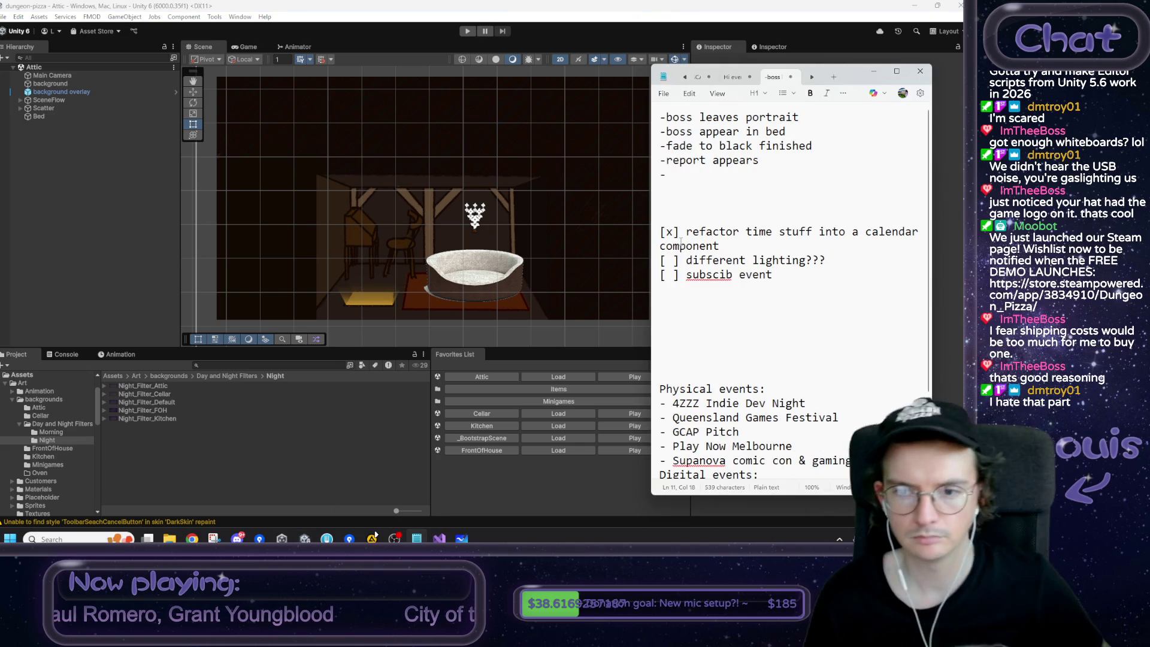
# Step: Mark the 'different lighting???' and 'subscib event' tasks done with an x
pyautogui.doubleClick(670, 260)
pyautogui.write('x')
pyautogui.doubleClick(669, 275)
pyautogui.write('x')
# Step: Copy the refactor task onto a new line and append 'which can be referenced statically'
pyautogui.click(791, 274)
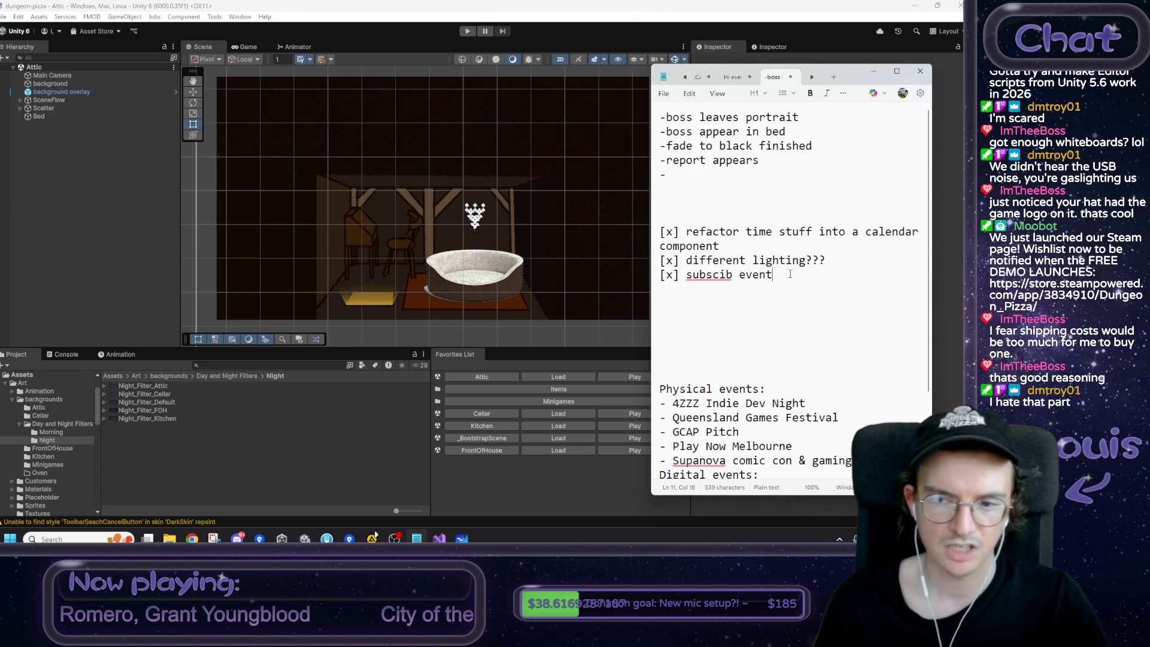
pyautogui.press('Up')
pyautogui.press('Up')
pyautogui.hotkey('ctrl', 'shift', 'Left')
pyautogui.hotkey('ctrl', 'shift', 'Left')
pyautogui.hotkey('ctrl', 'shift', 'Left')
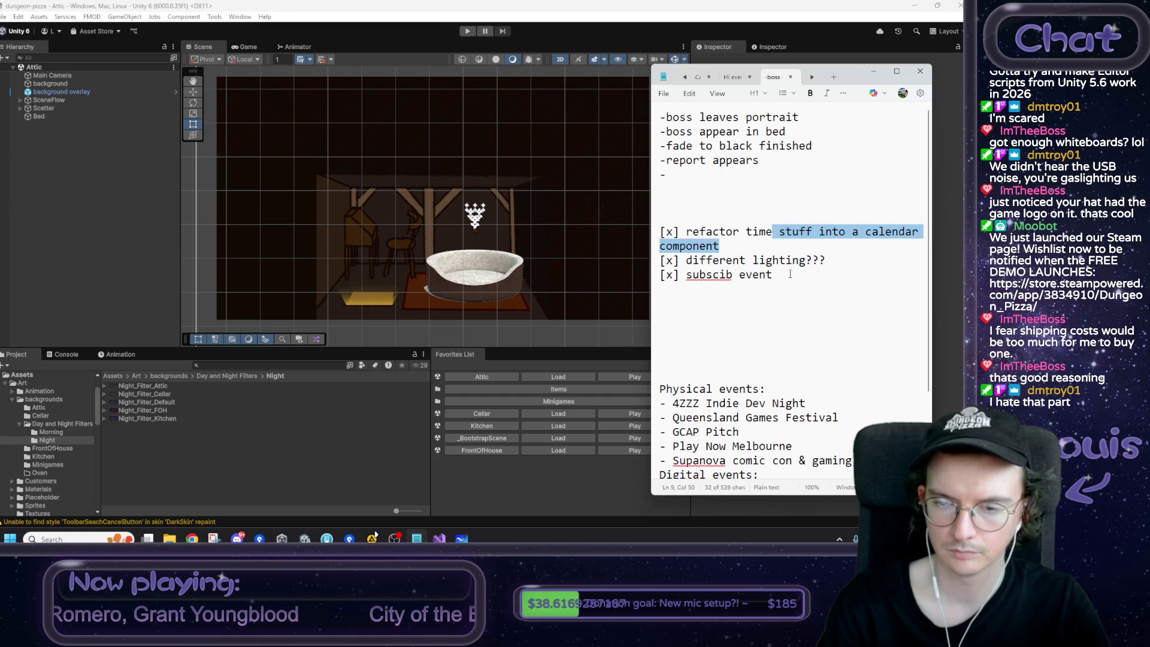
pyautogui.hotkey('shift', 'Right')
pyautogui.hotkey('shift', 'Right')
pyautogui.hotkey('shift', 'Right')
pyautogui.hotkey('ctrl', 'c')
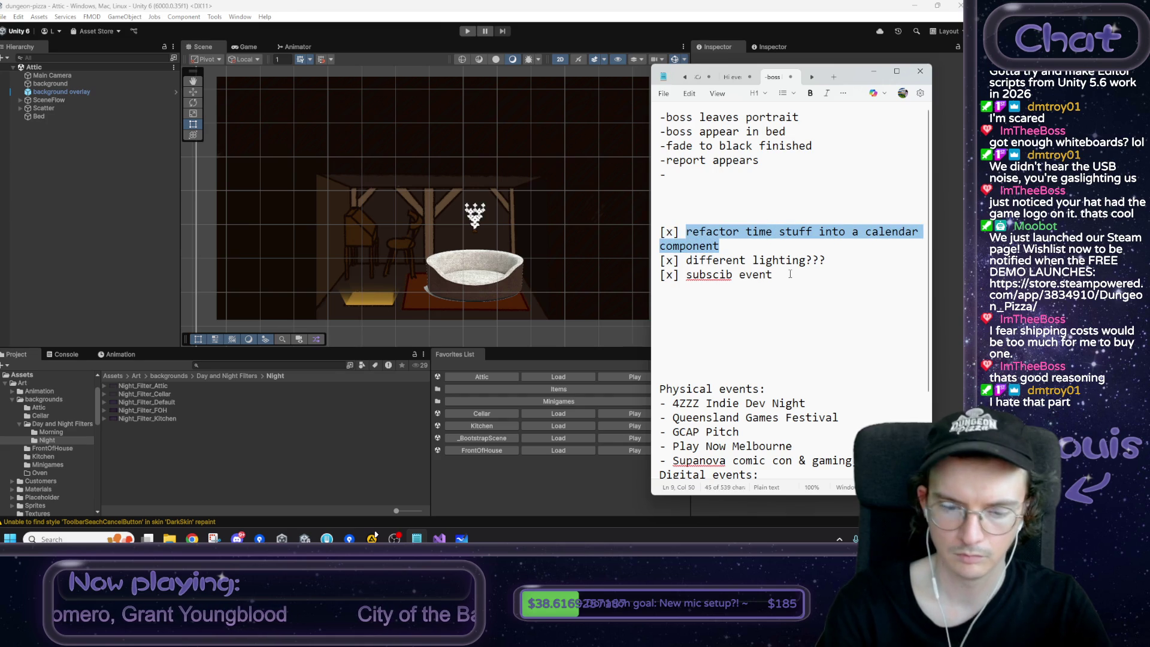
pyautogui.press('Down')
pyautogui.press('Down')
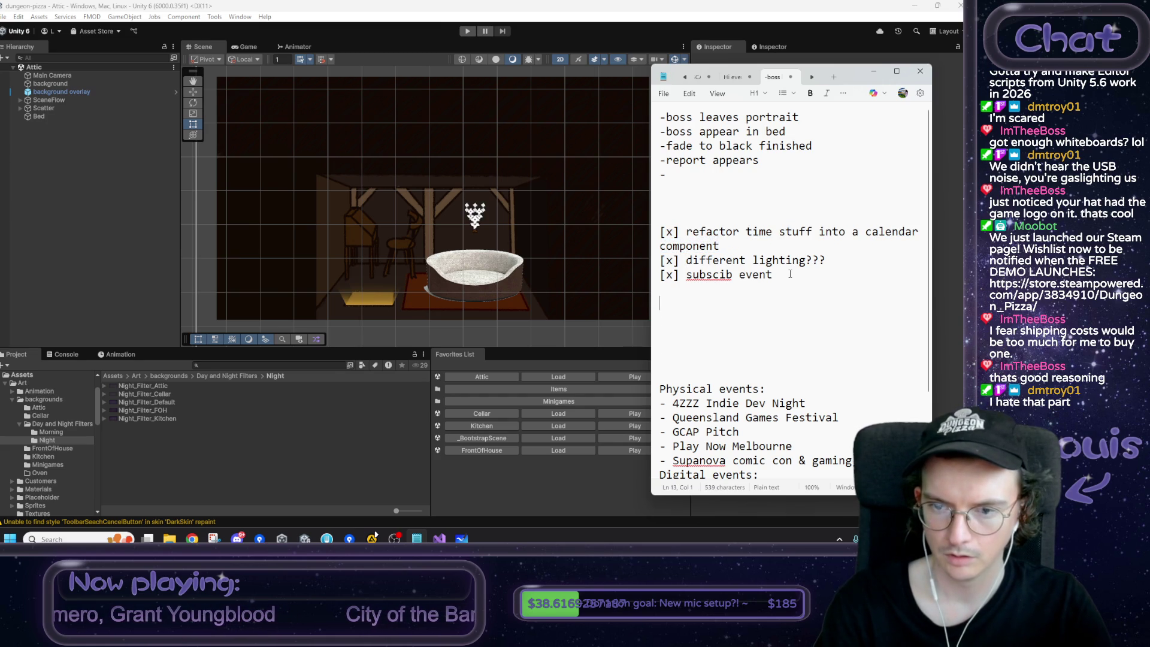
pyautogui.hotkey('ctrl', 'v')
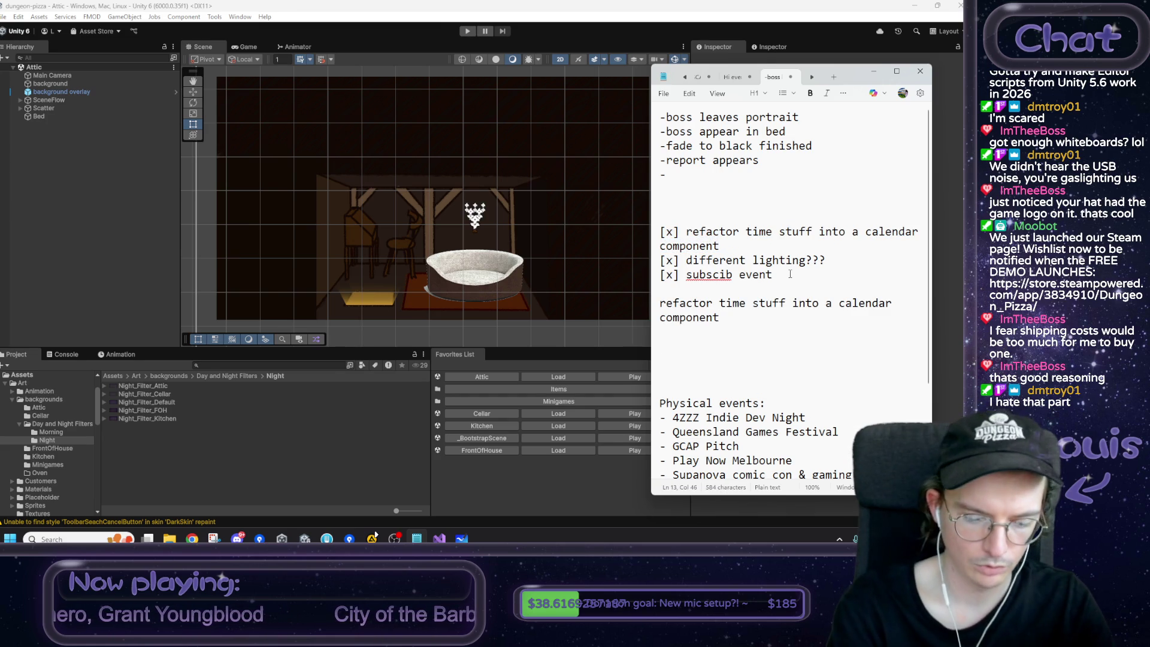
pyautogui.write('which can be references')
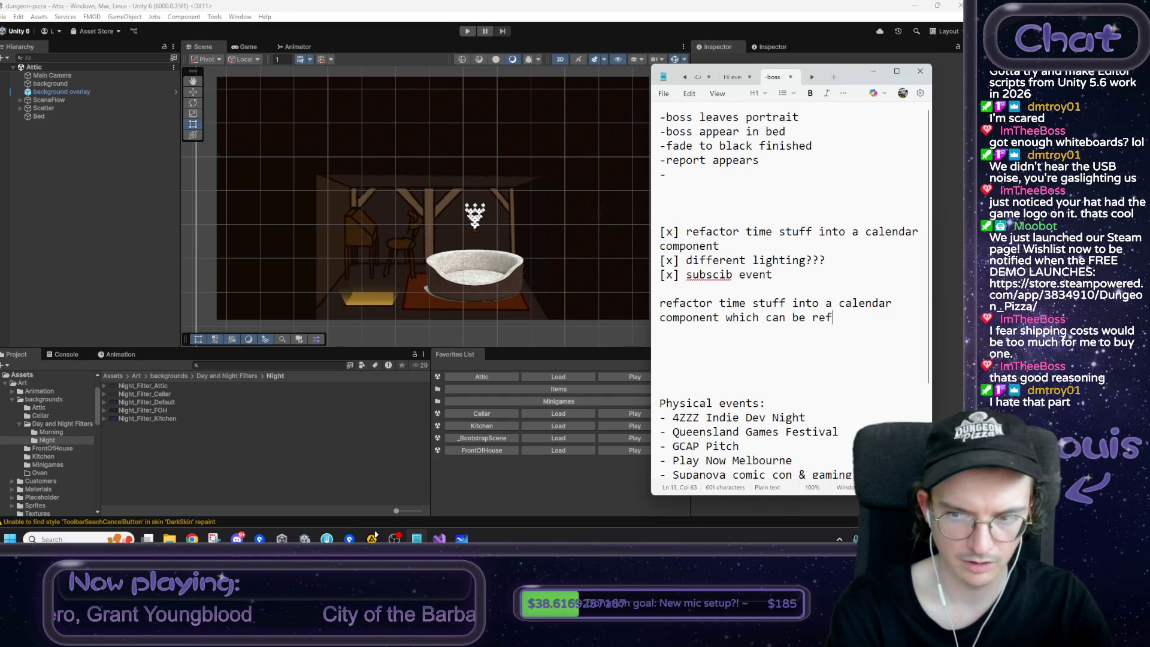
pyautogui.write('statically')
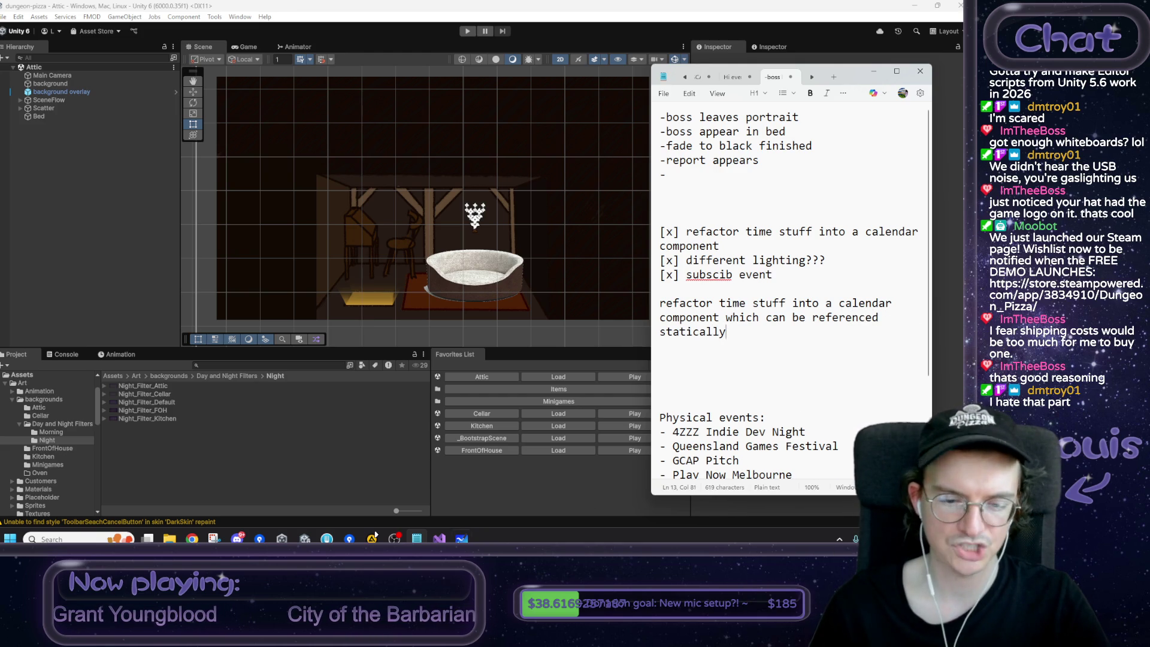
pyautogui.hotkey('alt', 'Tab')
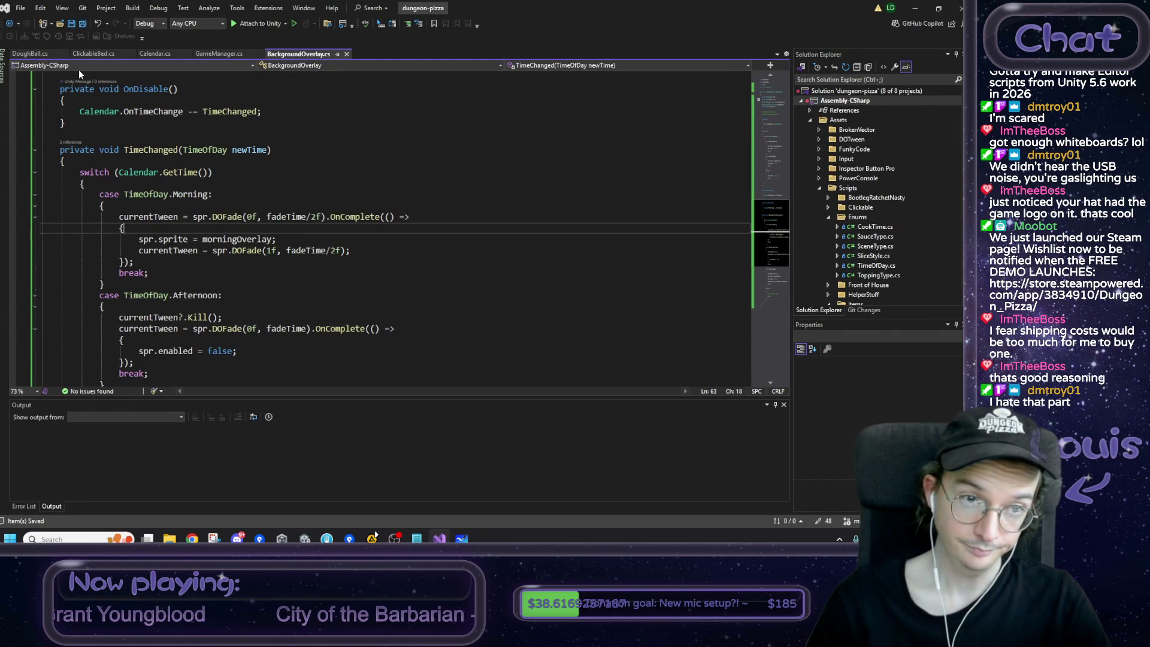
# Step: In GameManager.cs, find the Calendar field type and use F12 to open its definition
pyautogui.click(219, 53)
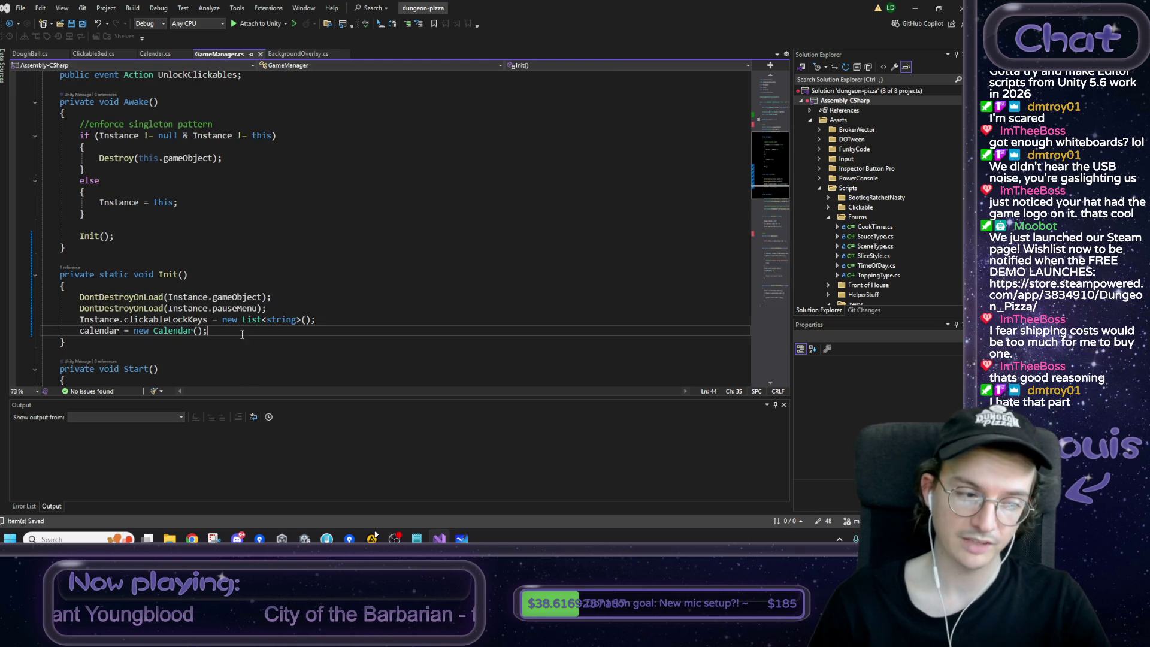
pyautogui.scroll(7, 272, 277)
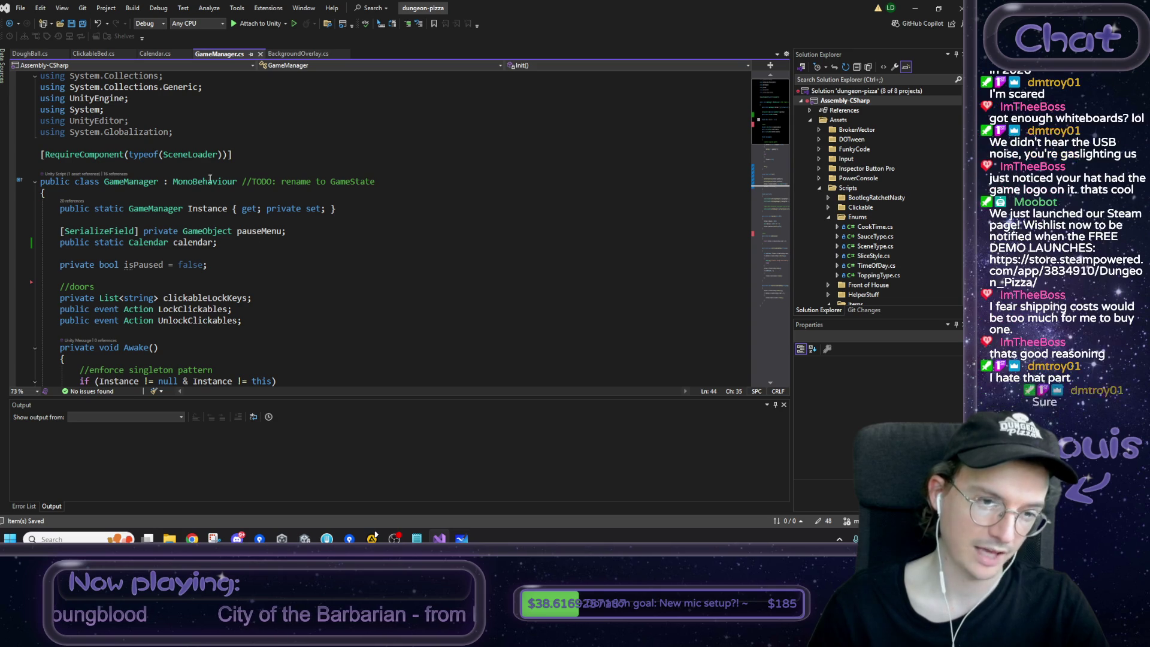
pyautogui.moveTo(41, 150)
pyautogui.mouseDown()
pyautogui.moveTo(299, 323)
pyautogui.moveTo(343, 334)
pyautogui.mouseUp()
pyautogui.click(342, 334)
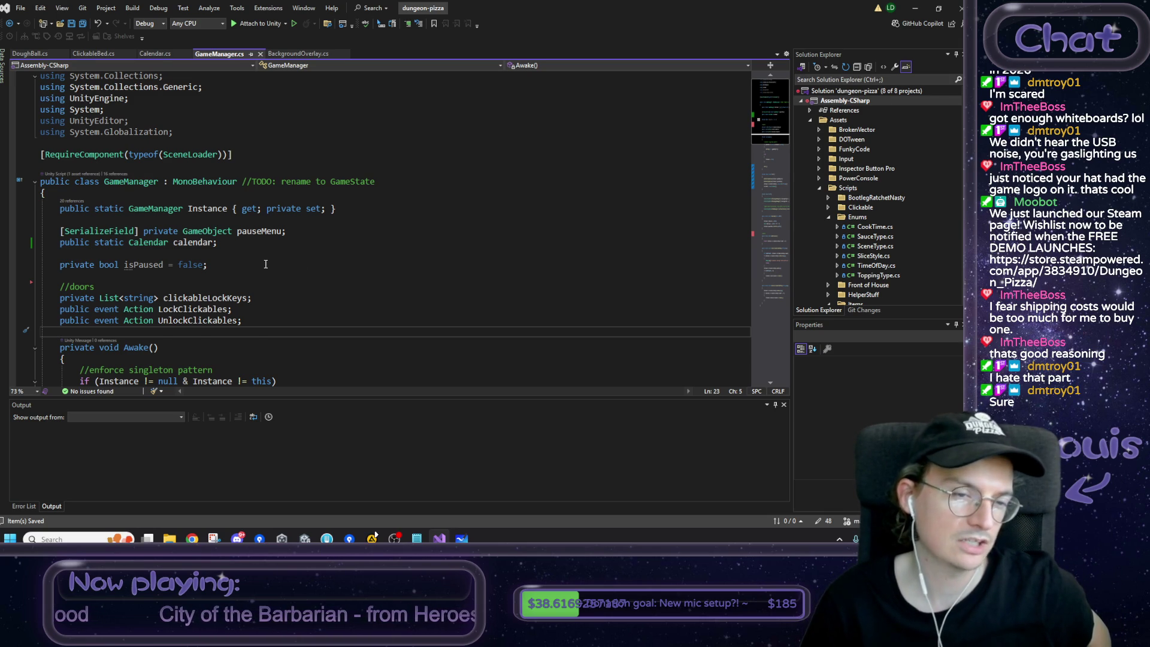
pyautogui.scroll(-1, 265, 264)
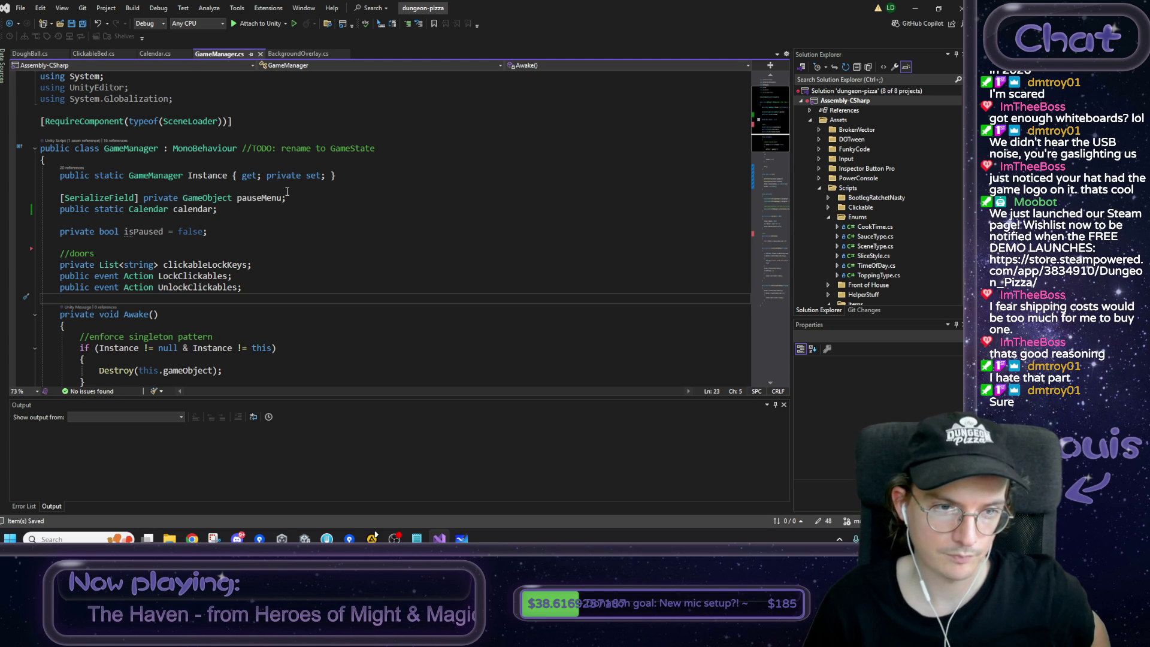
pyautogui.click(155, 176)
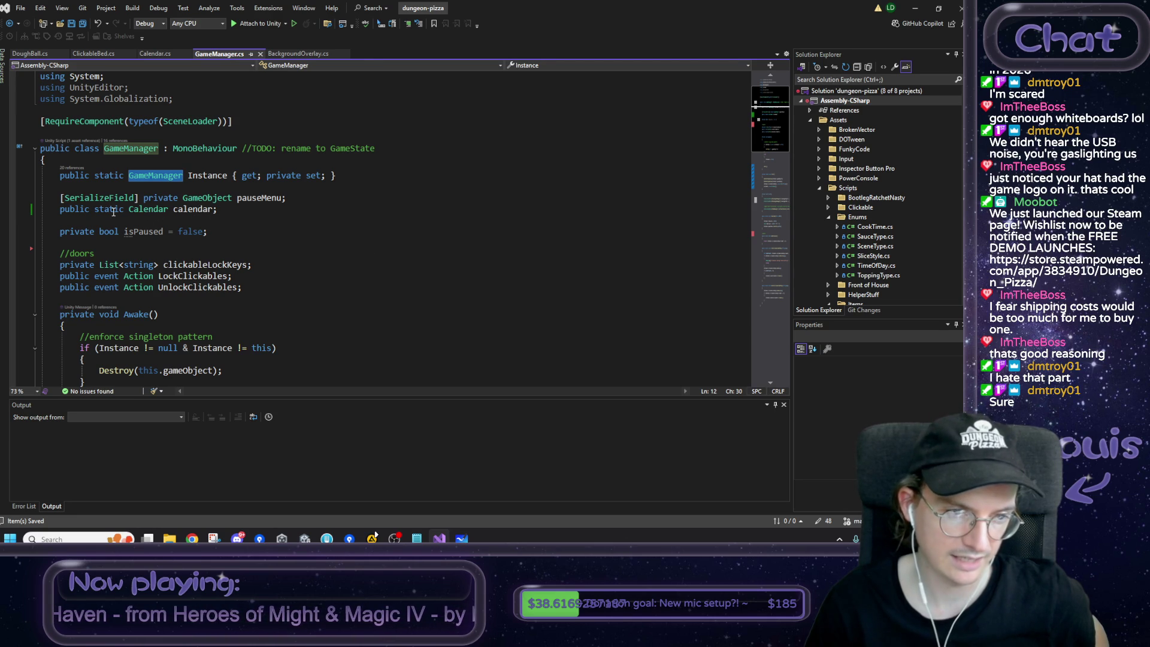
pyautogui.click(169, 209)
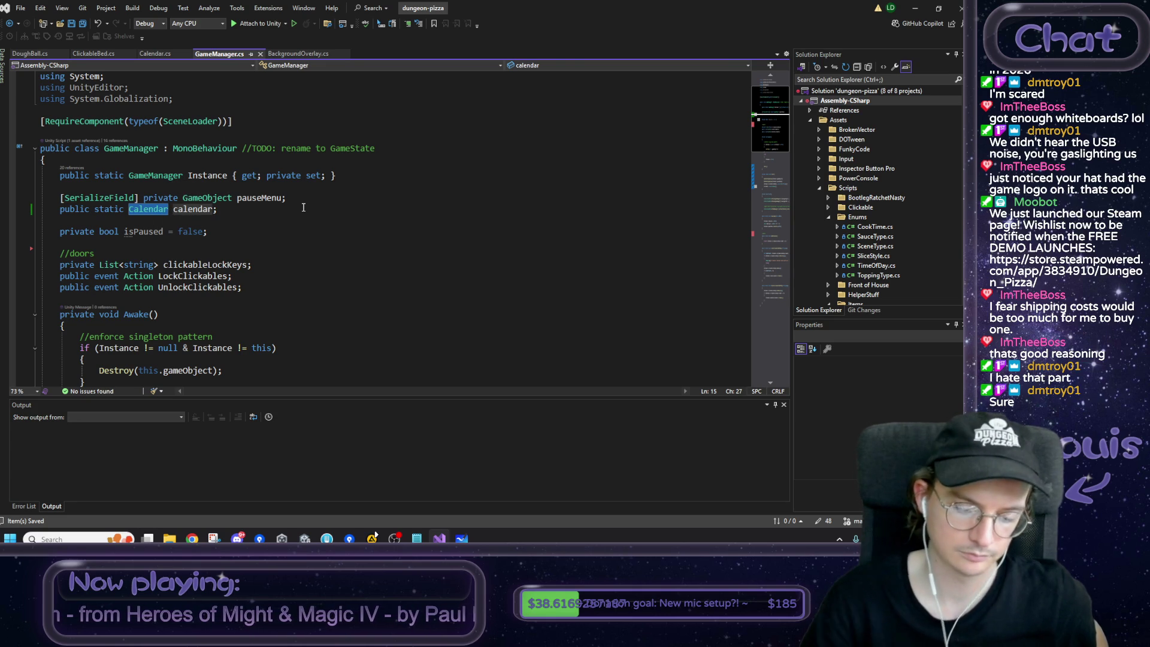
pyautogui.press('F12')
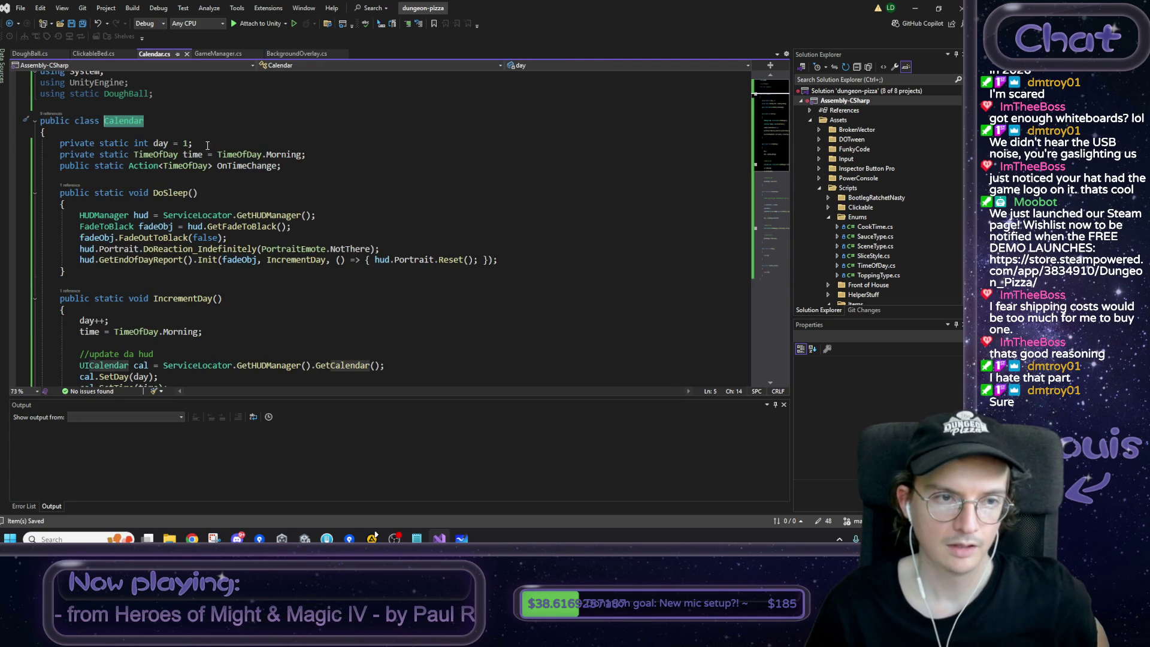
# Step: Inspect the Calendar class declaration and its static DoSleep method
pyautogui.click(186, 133)
pyautogui.moveTo(44, 130); pyautogui.dragTo(40, 121)
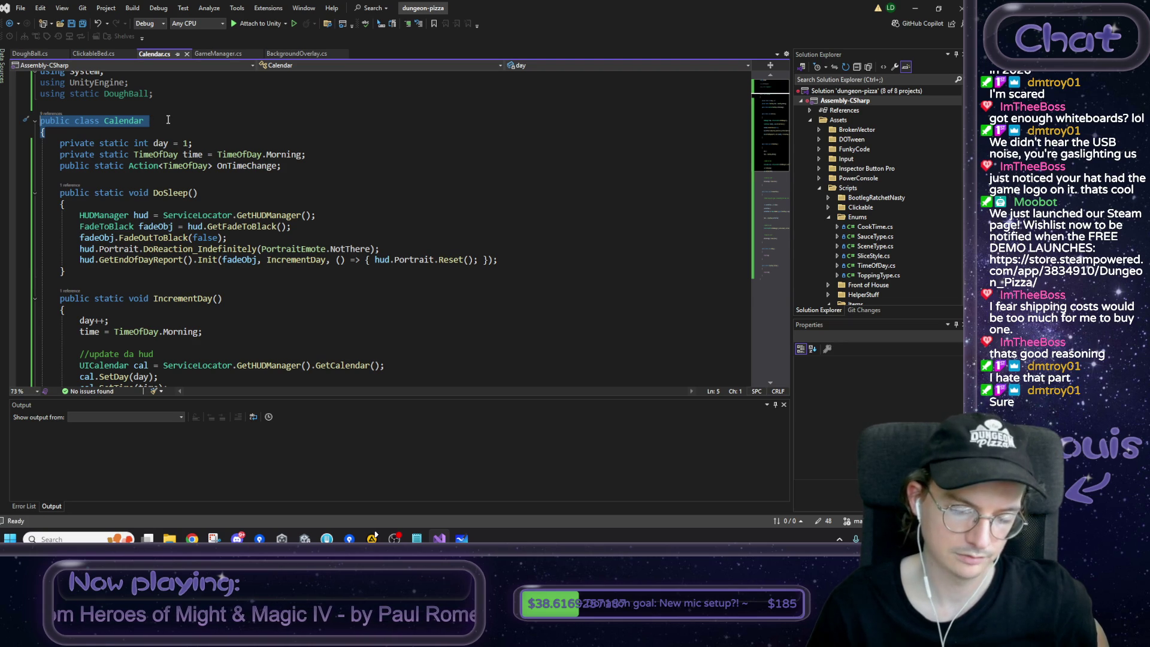
pyautogui.click(169, 119)
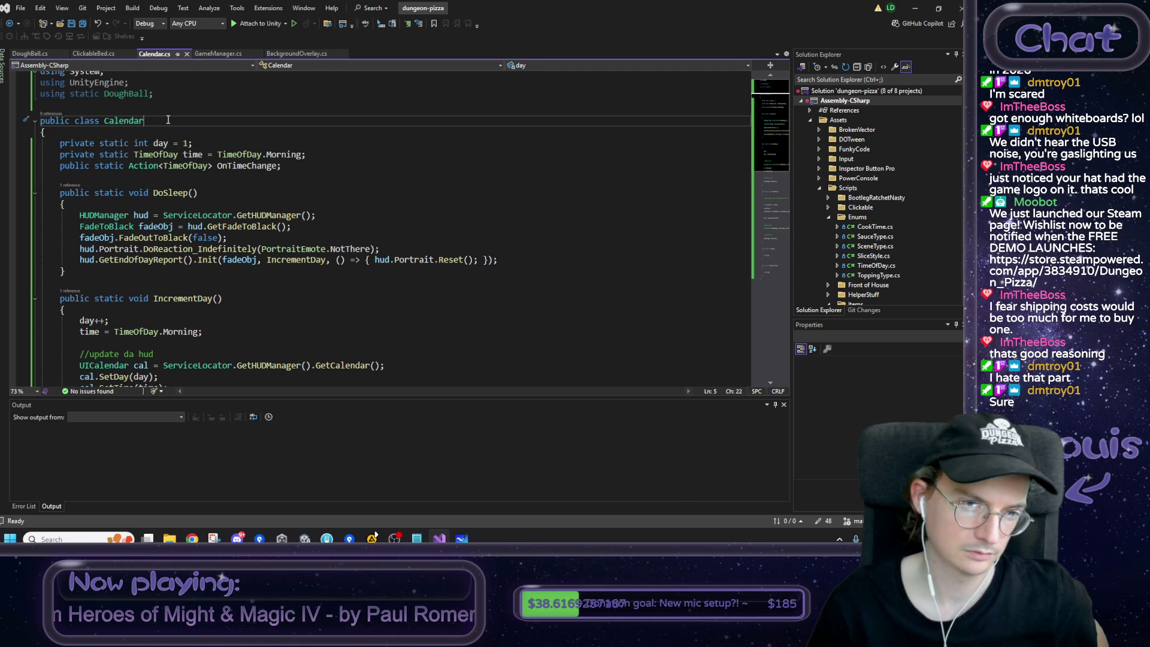
pyautogui.scroll(-5, 238, 210)
pyautogui.scroll(4, 237, 210)
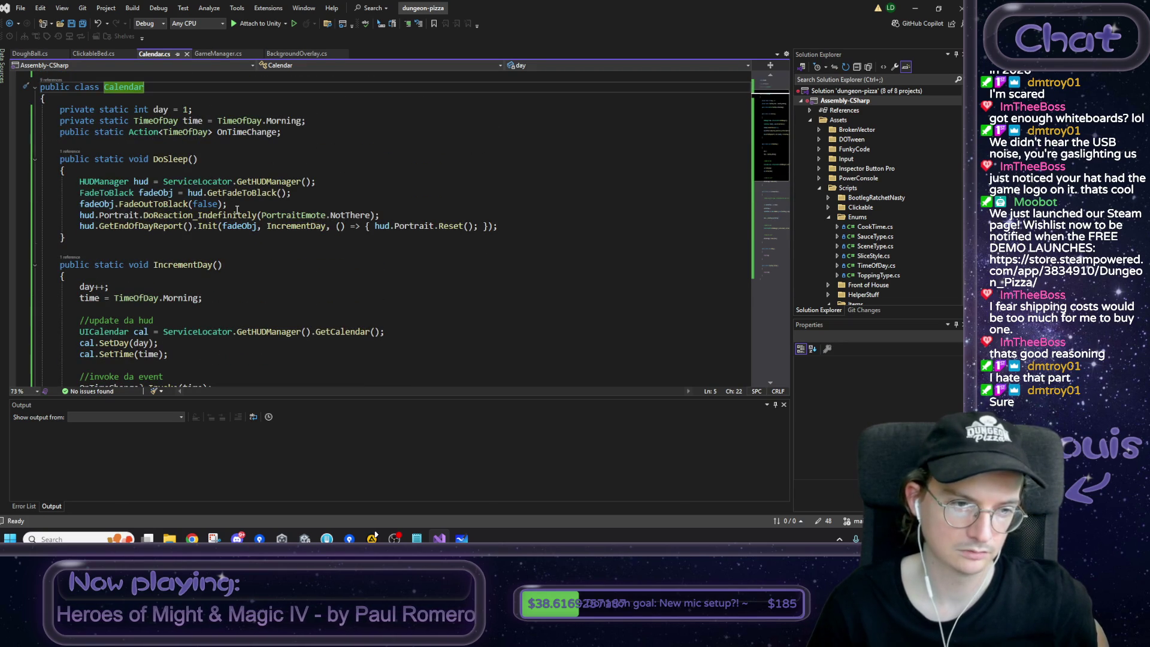
pyautogui.doubleClick(107, 160)
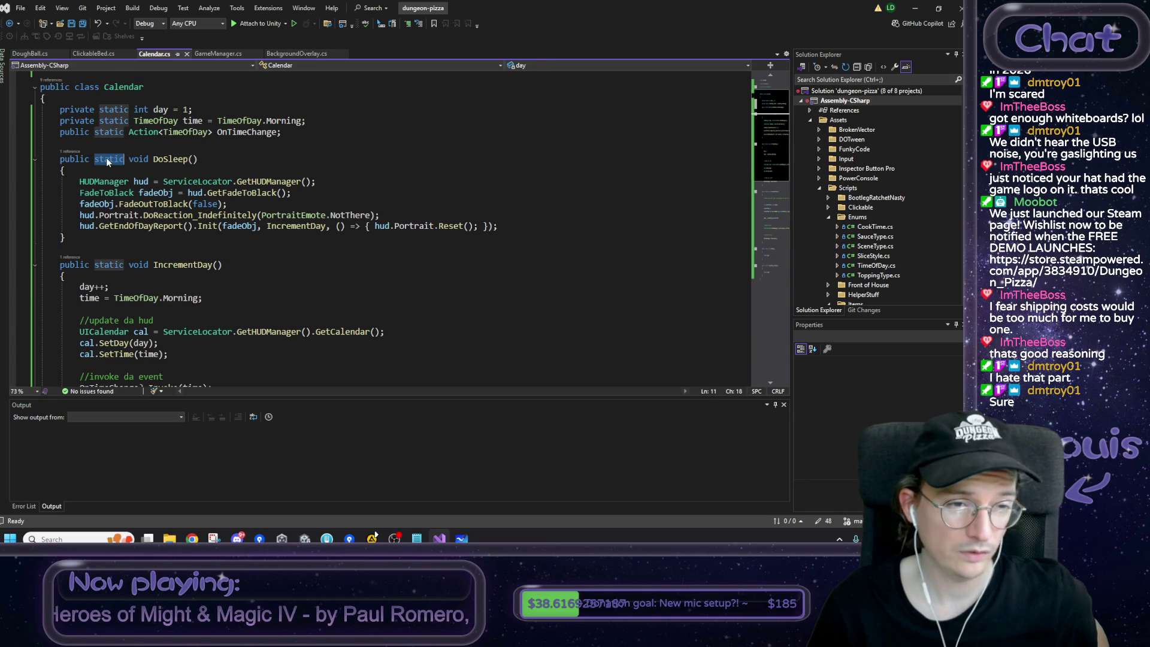
pyautogui.click(188, 159)
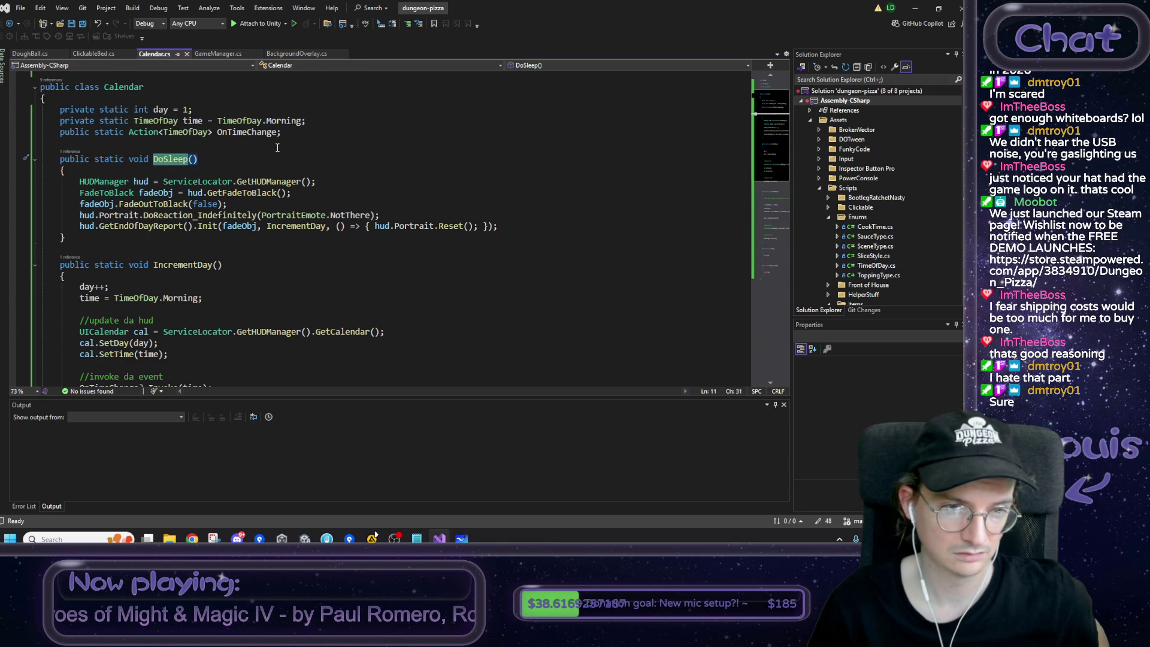
pyautogui.press('Down')
# Step: Browse the GetDay and GetTime methods and static fields, then return to GameManager.cs
pyautogui.scroll(-2, 192, 237)
pyautogui.scroll(-9, 192, 238)
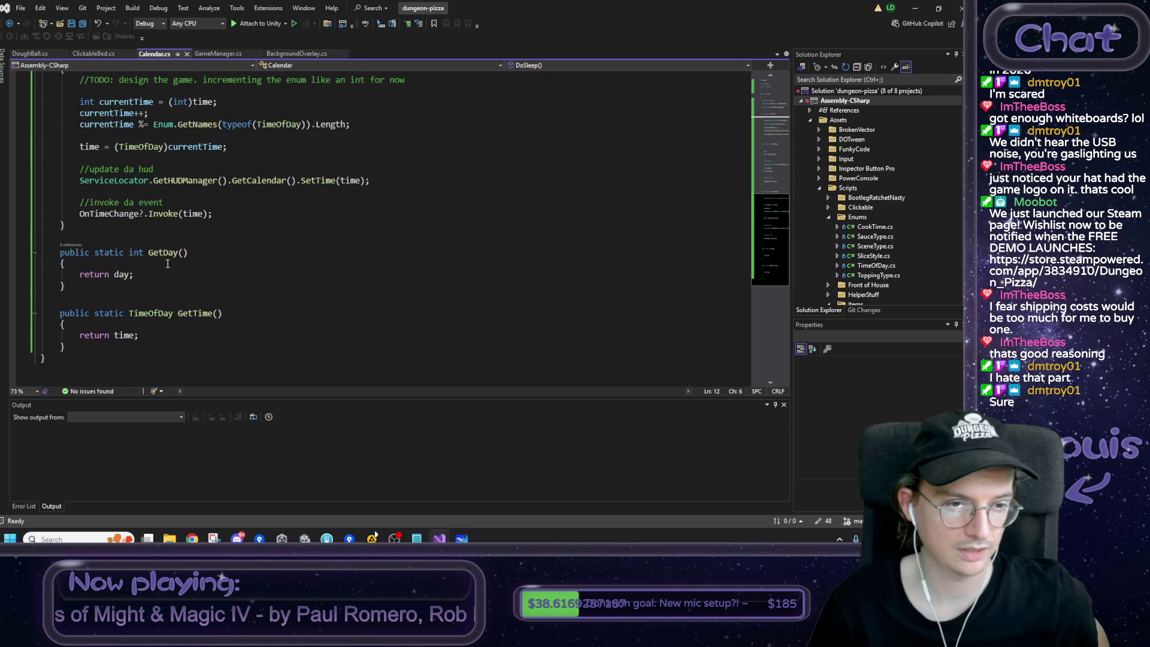
pyautogui.moveTo(148, 252); pyautogui.dragTo(65, 264)
pyautogui.moveTo(130, 313); pyautogui.dragTo(65, 324)
pyautogui.click(183, 345)
pyautogui.scroll(9, 183, 341)
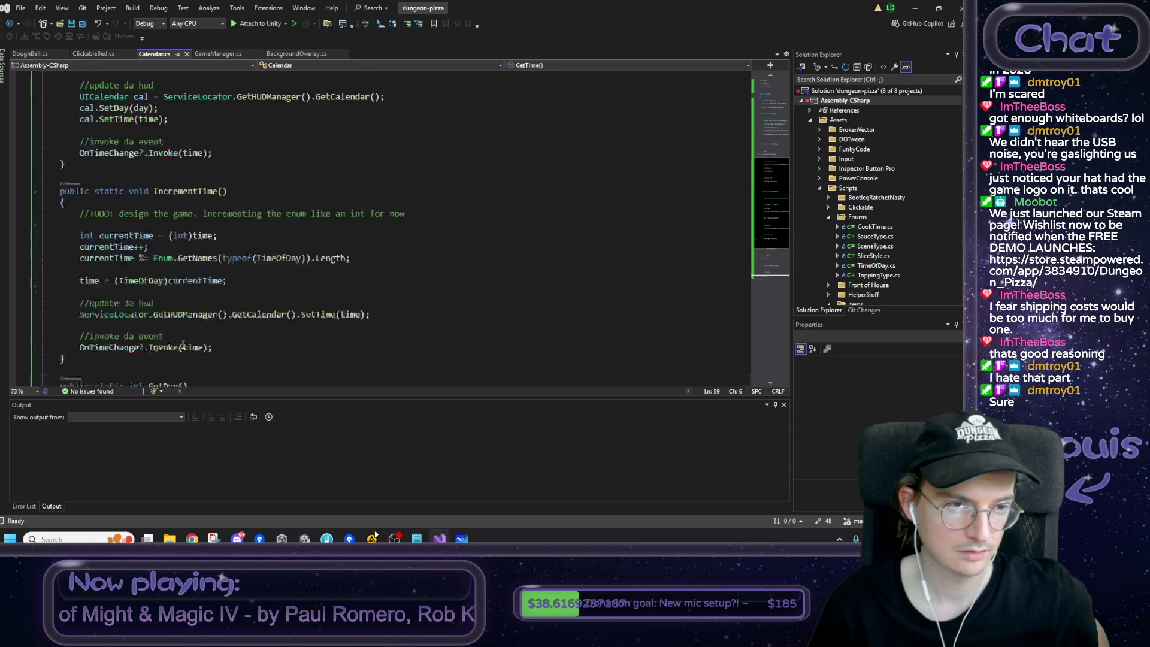
pyautogui.scroll(3, 184, 341)
pyautogui.moveTo(109, 143)
pyautogui.mouseDown()
pyautogui.moveTo(197, 200)
pyautogui.moveTo(283, 173)
pyautogui.mouseUp()
pyautogui.click(294, 172)
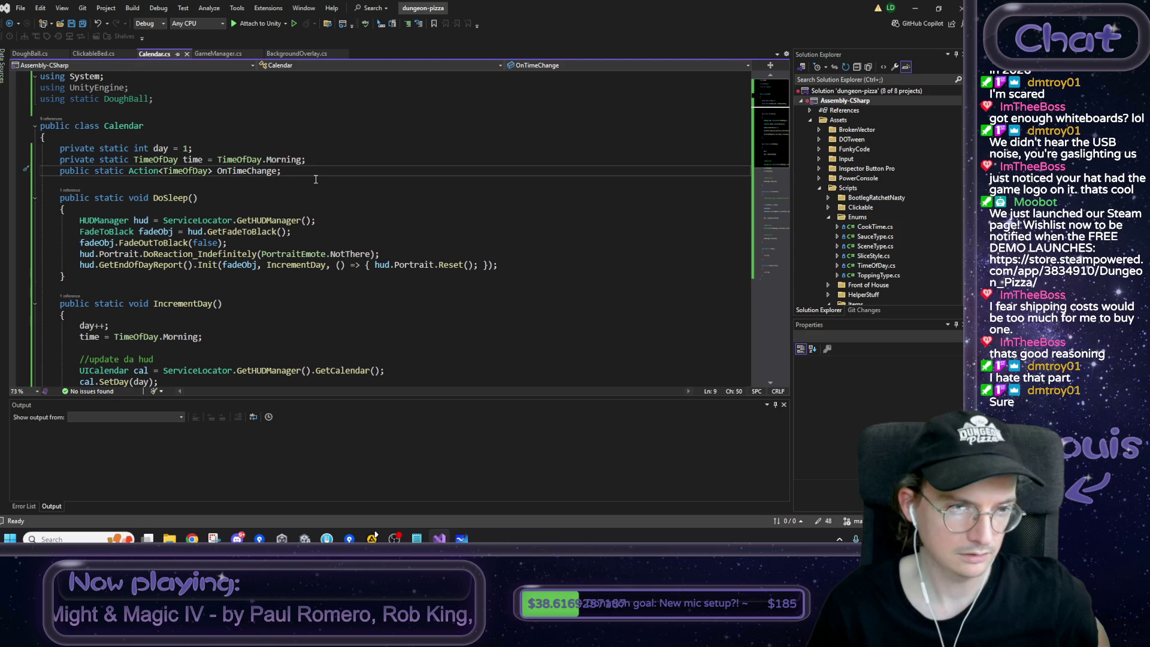
pyautogui.moveTo(317, 177)
pyautogui.mouseDown()
pyautogui.moveTo(89, 161)
pyautogui.moveTo(42, 128)
pyautogui.mouseUp()
pyautogui.click(218, 53)
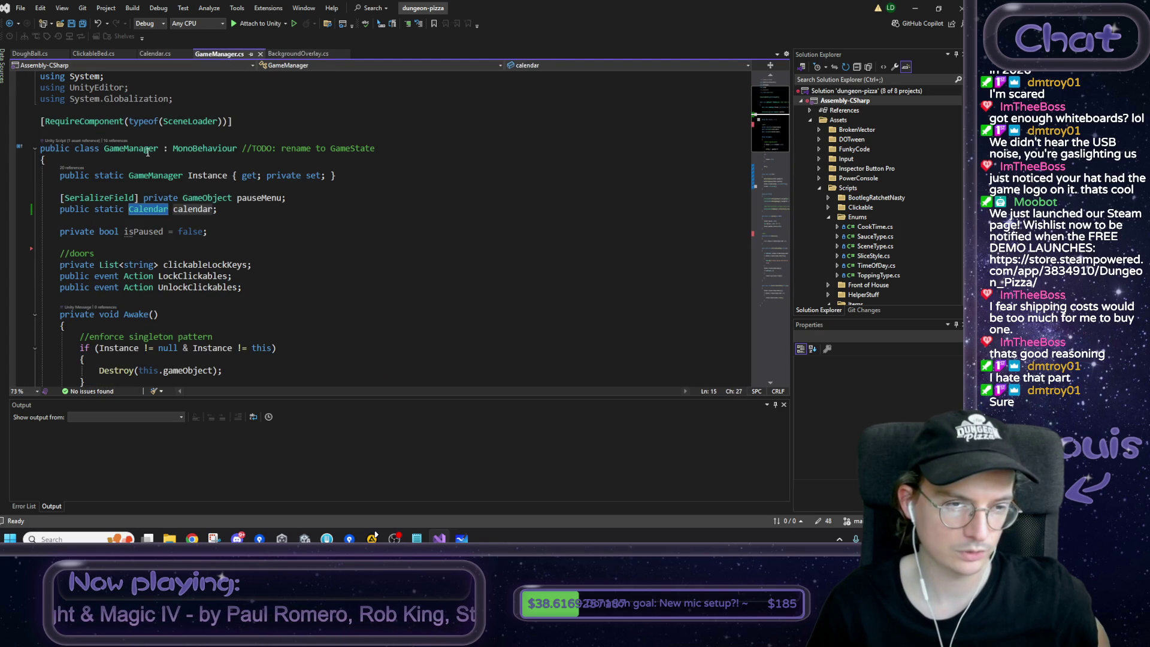
# Step: Select the static calendar field, peek at Calendar.cs, and check the calendar = new Calendar() line
pyautogui.click(260, 208)
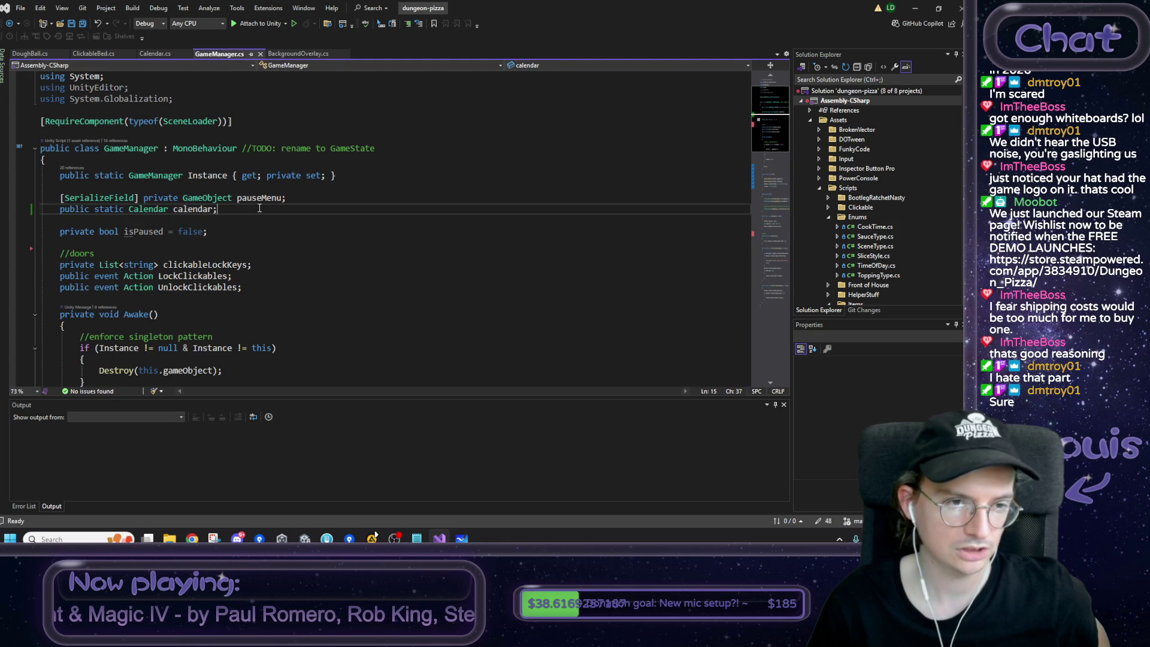
pyautogui.moveTo(259, 208); pyautogui.dragTo(59, 211)
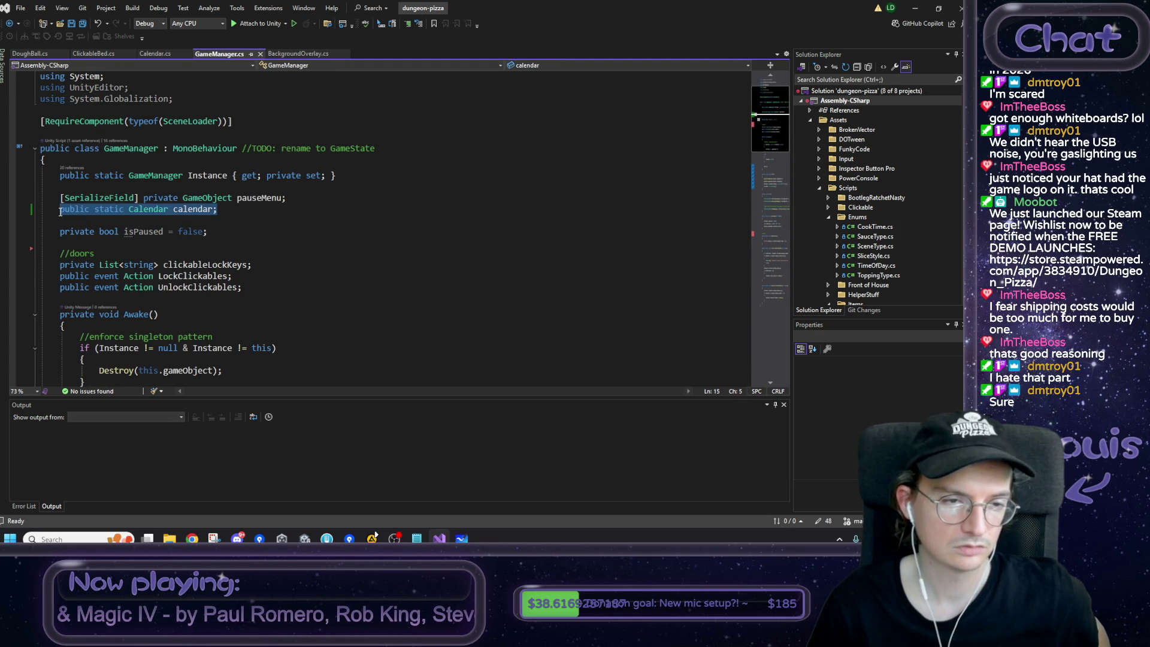
pyautogui.click(154, 56)
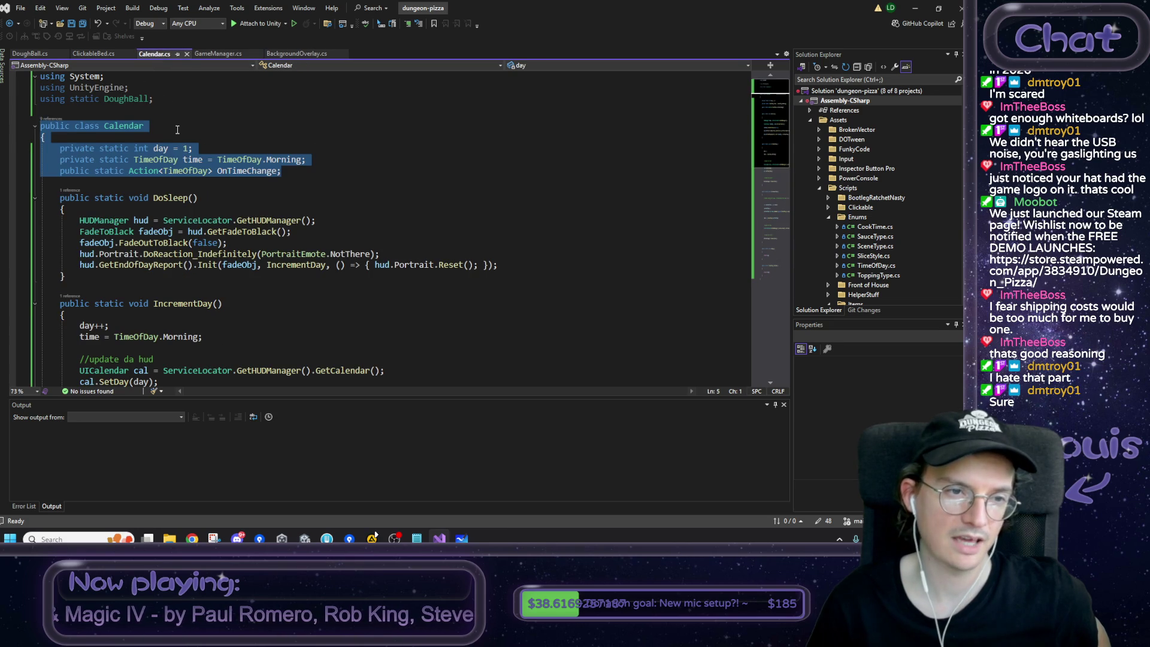
pyautogui.click(215, 54)
pyautogui.scroll(-5, 173, 222)
pyautogui.scroll(-2, 173, 221)
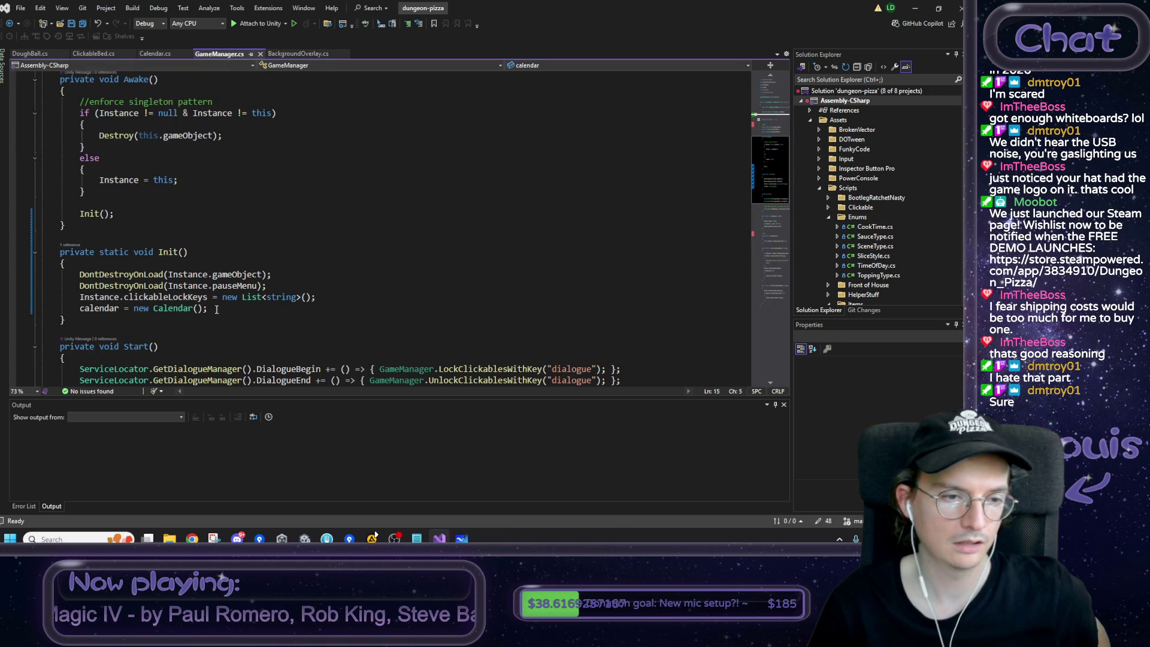
pyautogui.moveTo(215, 310); pyautogui.dragTo(80, 311)
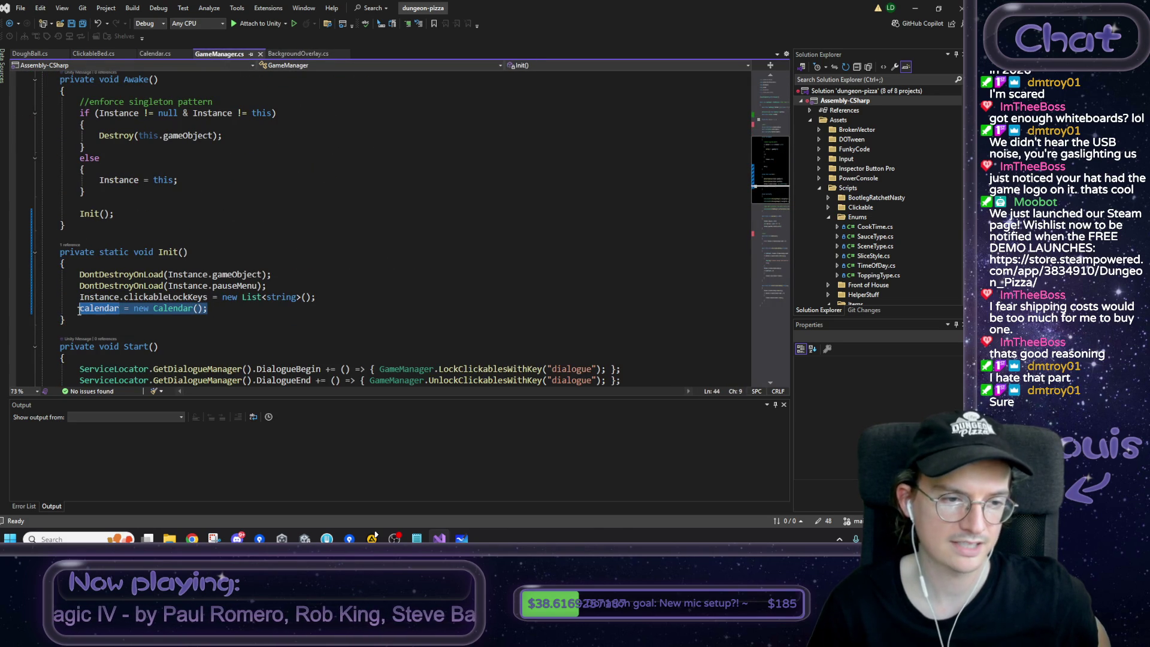
pyautogui.click(215, 308)
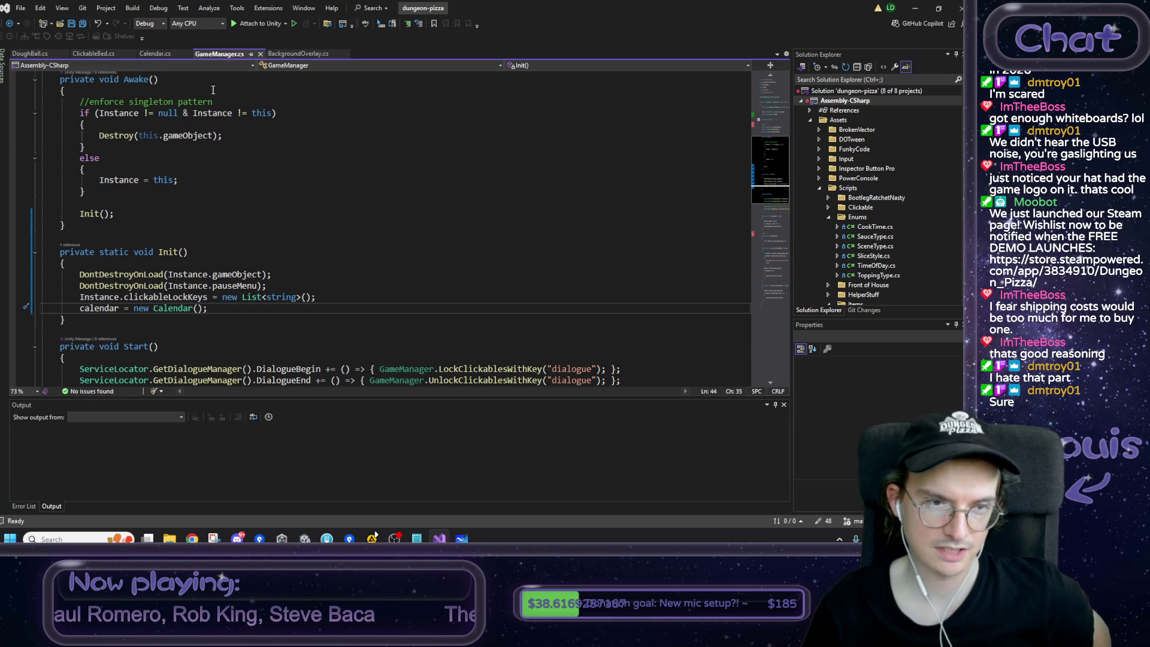
# Step: Select the static calendar field declaration and use F12 on Calendar to open its definition
pyautogui.scroll(3, 208, 79)
pyautogui.scroll(-1, 217, 109)
pyautogui.scroll(3, 215, 176)
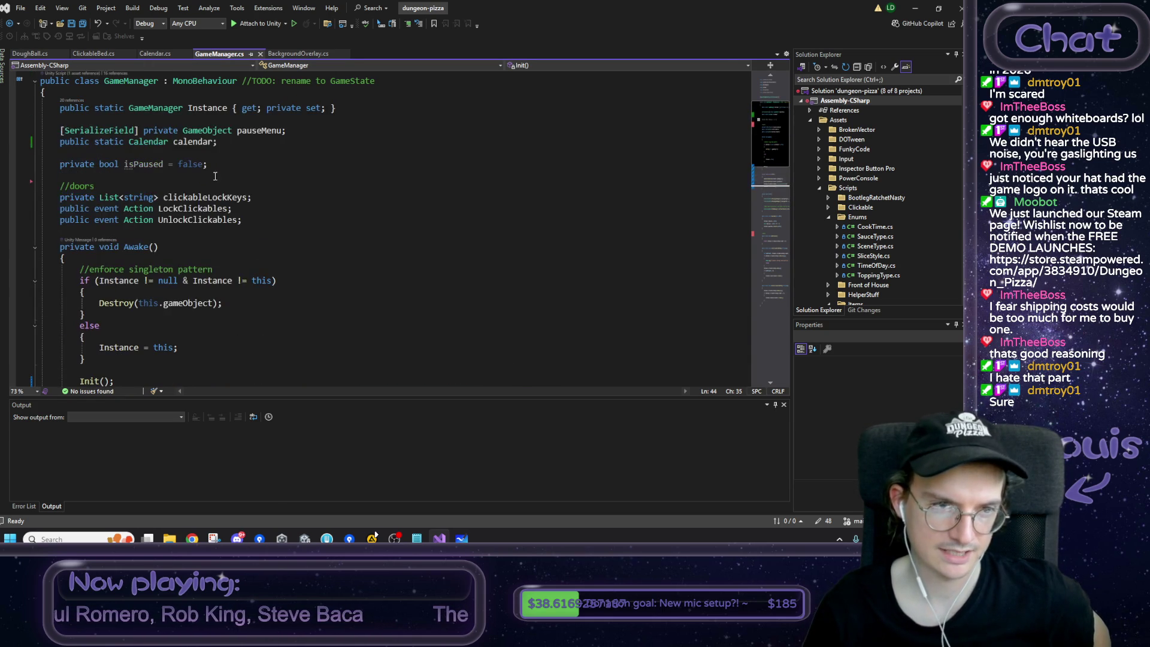
pyautogui.moveTo(218, 142); pyautogui.dragTo(59, 144)
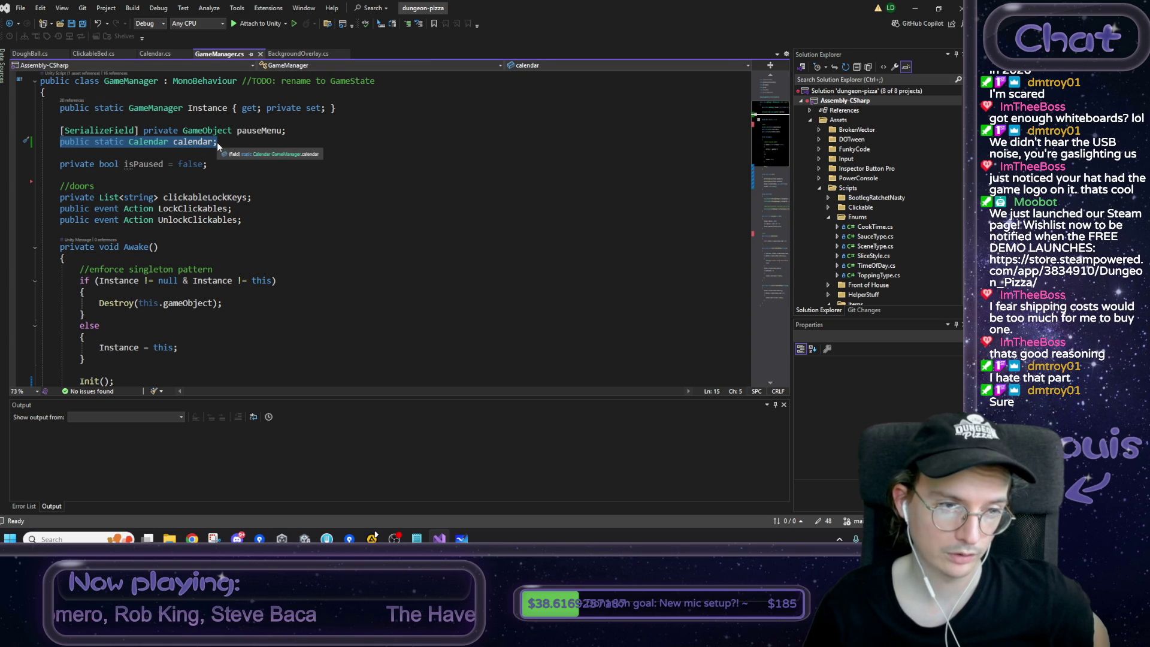
pyautogui.click(148, 142)
pyautogui.press('F12')
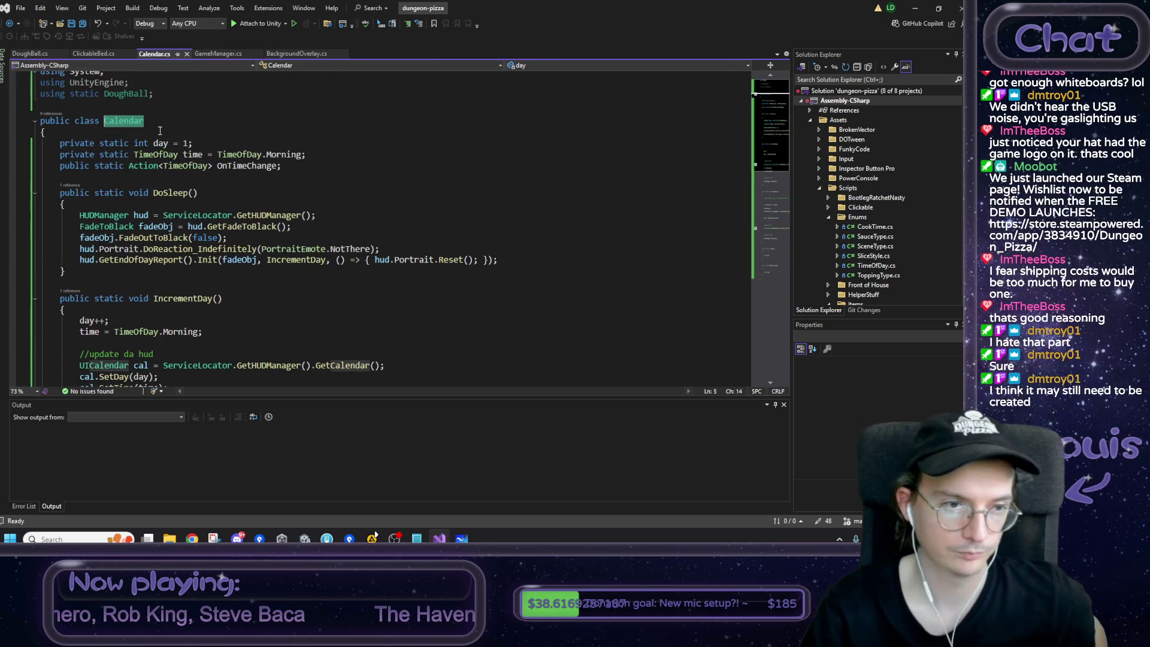
# Step: Highlight the Calendar class's three fields, scroll through it, then minimize Visual Studio
pyautogui.moveTo(58, 143)
pyautogui.mouseDown()
pyautogui.moveTo(240, 186)
pyautogui.moveTo(204, 330)
pyautogui.moveTo(215, 354)
pyautogui.moveTo(253, 361)
pyautogui.mouseUp()
pyautogui.click(252, 361)
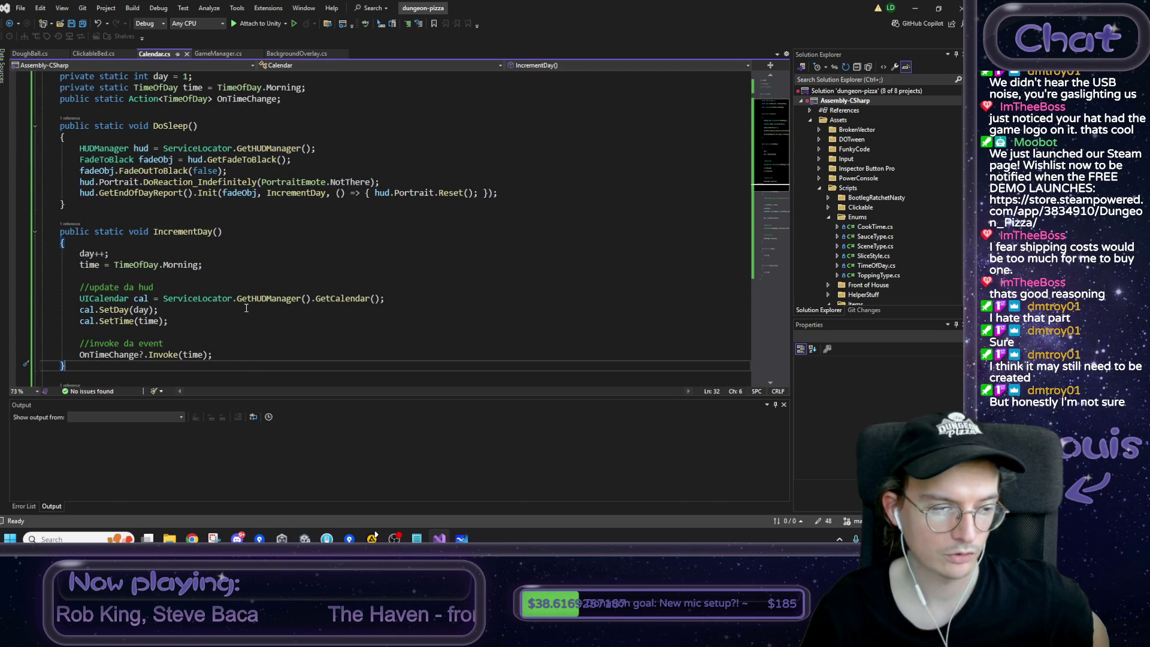
pyautogui.scroll(2, 246, 308)
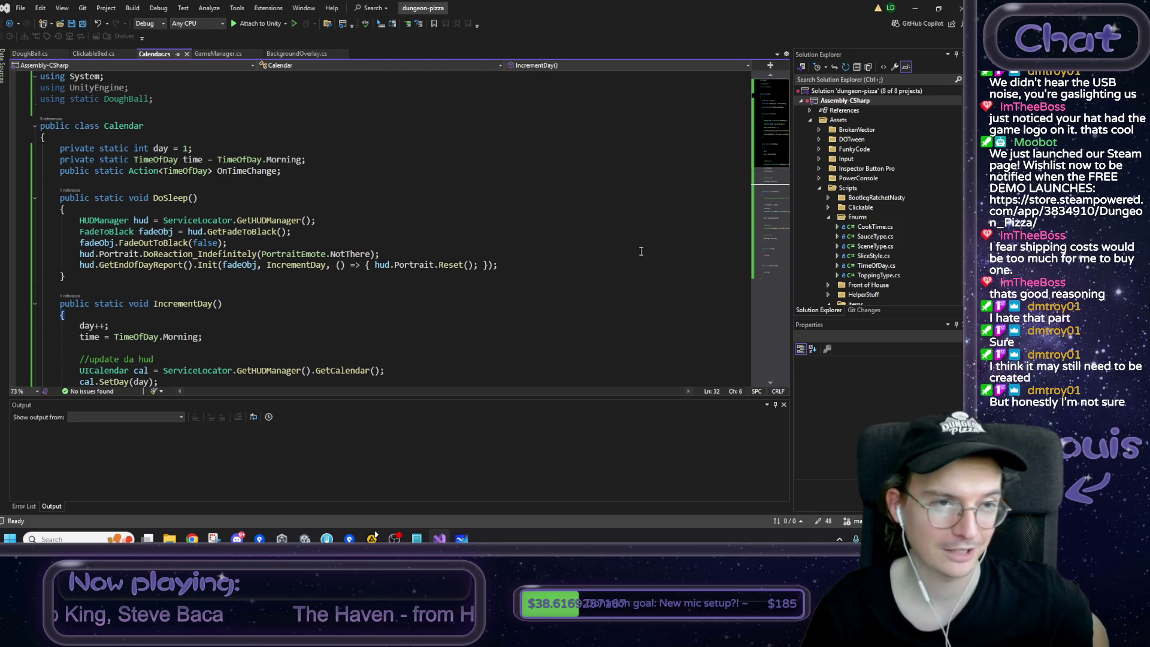
pyautogui.click(915, 8)
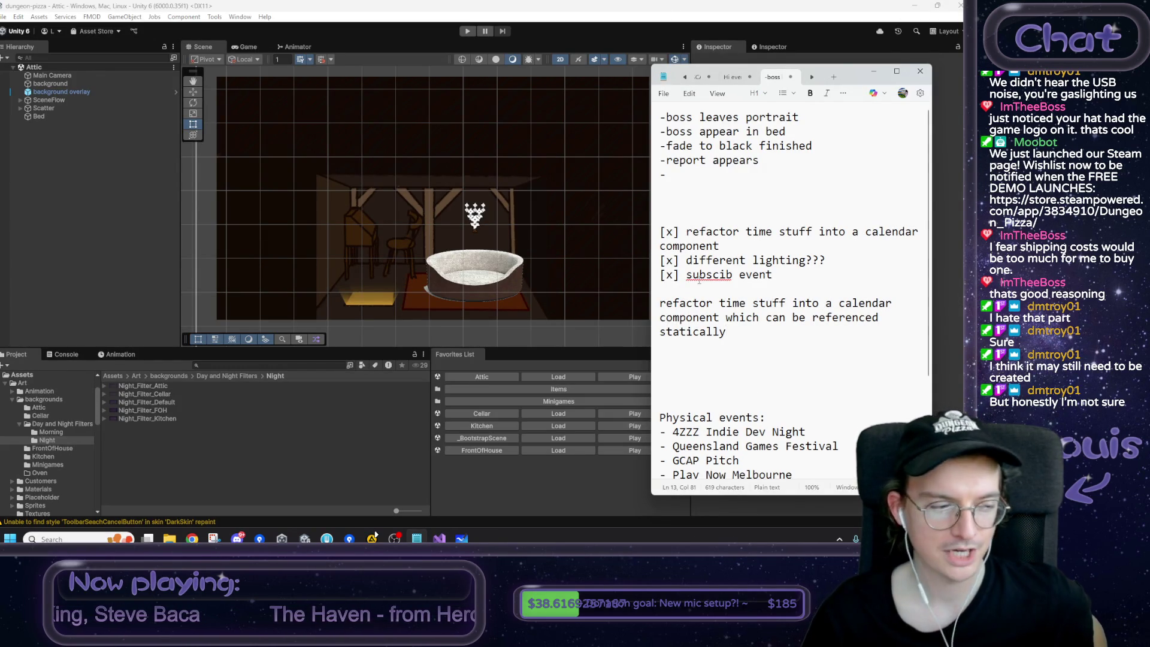
# Step: Open the summary with 'all rooms now have overlays that respect time of day. also' joined to the refactored sentence
pyautogui.write('.')
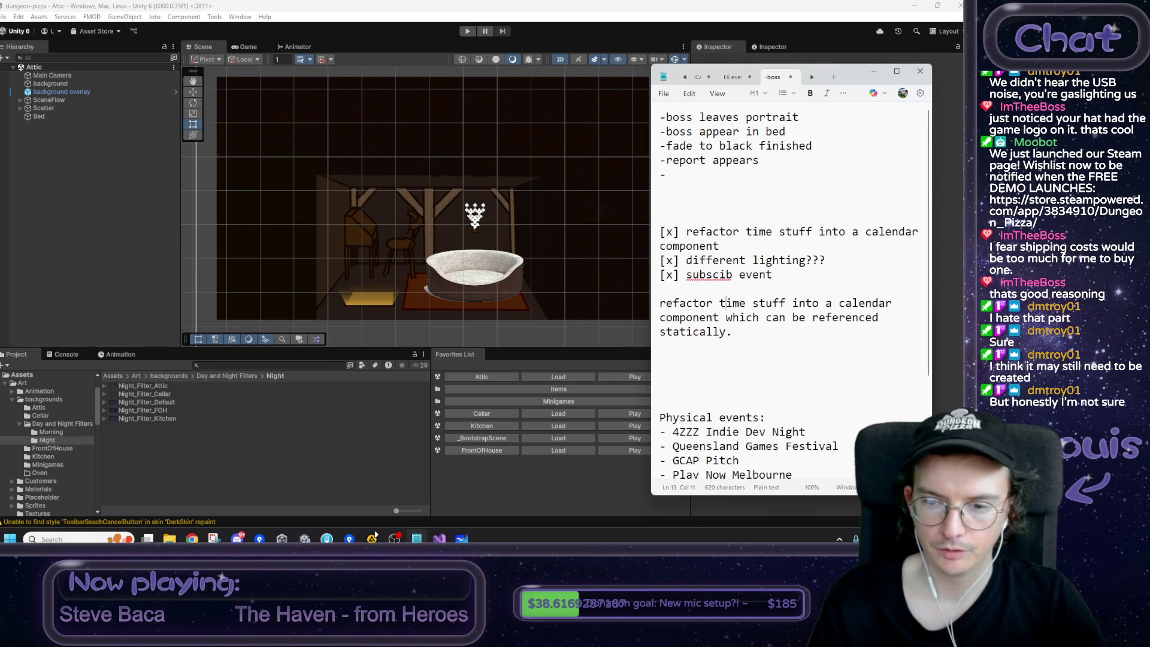
pyautogui.write('ed ')
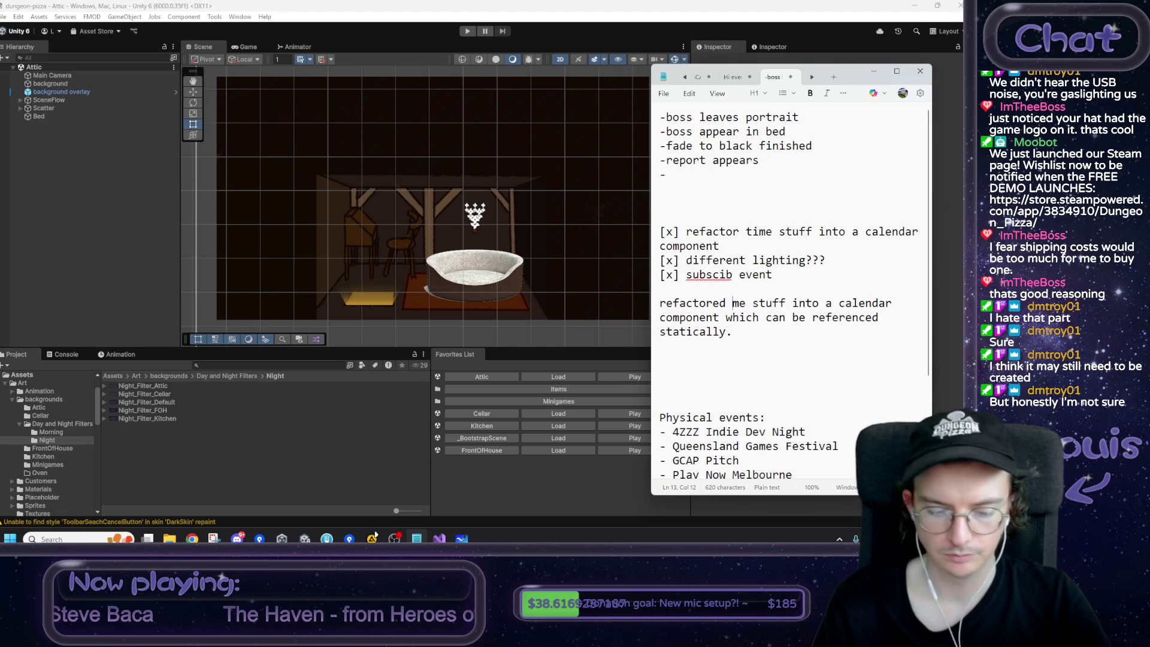
pyautogui.write('ti')
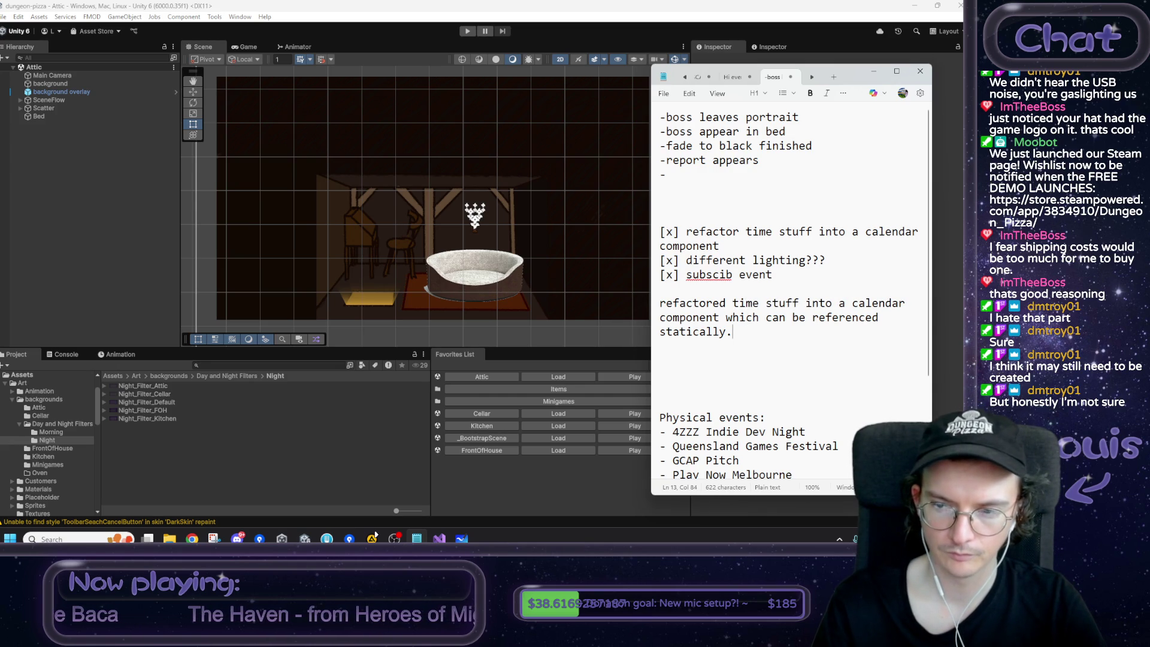
pyautogui.press('Up')
pyautogui.press('Return')
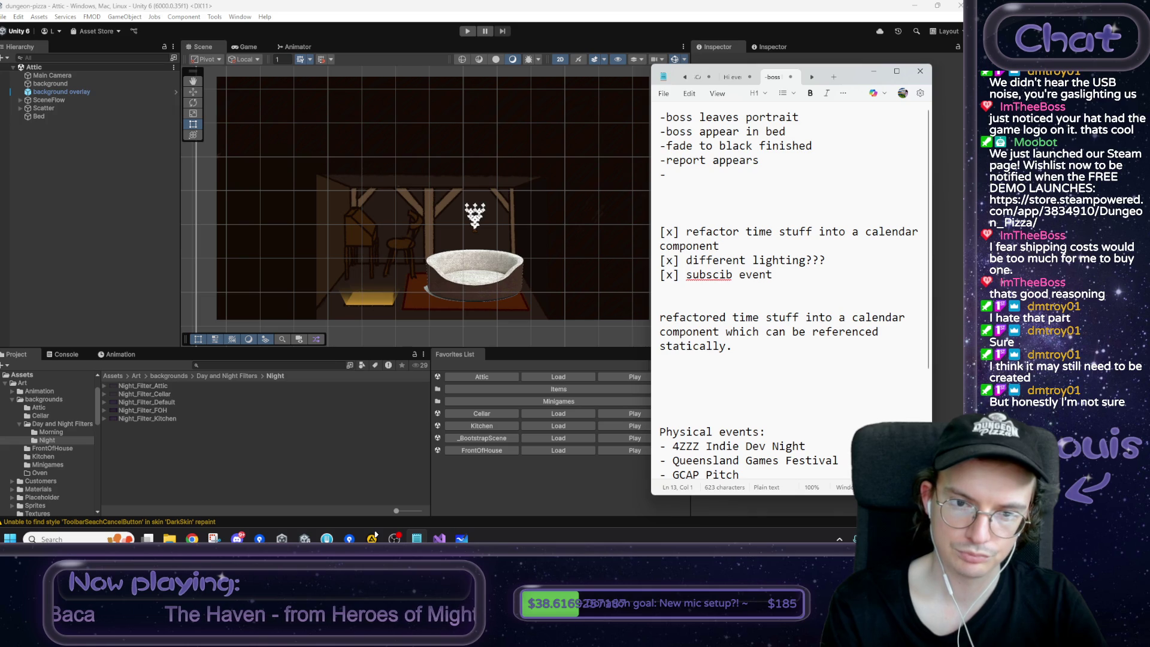
pyautogui.write('all')
pyautogui.press('BackSpace')
pyautogui.press('BackSpace')
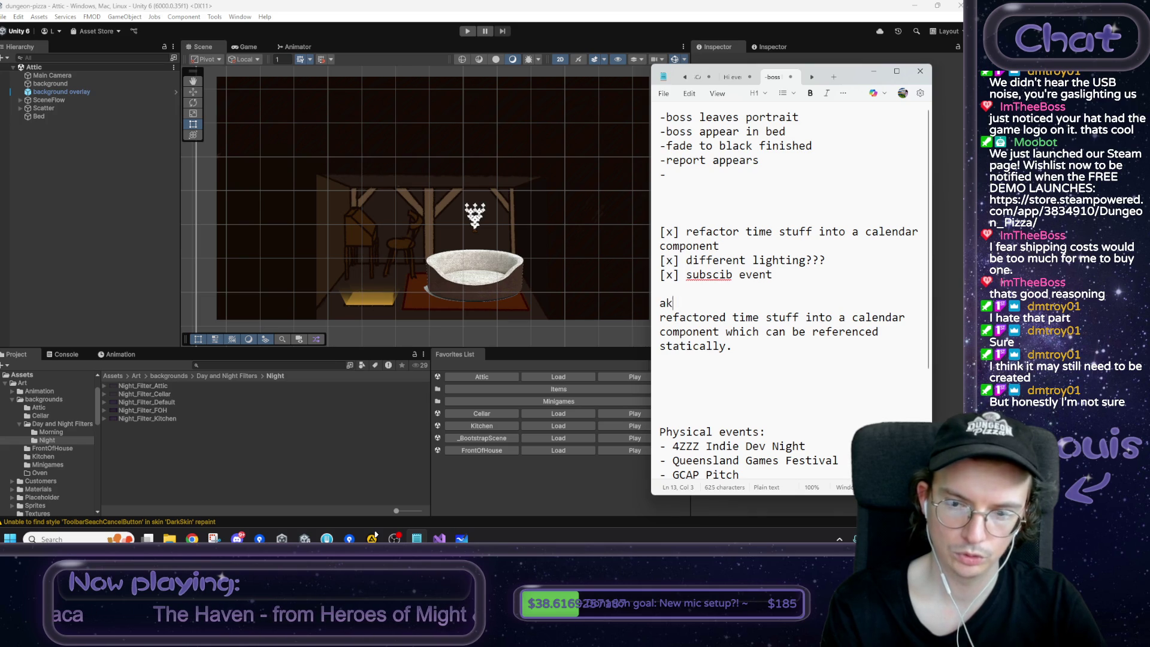
pyautogui.write('ll rooms now ha')
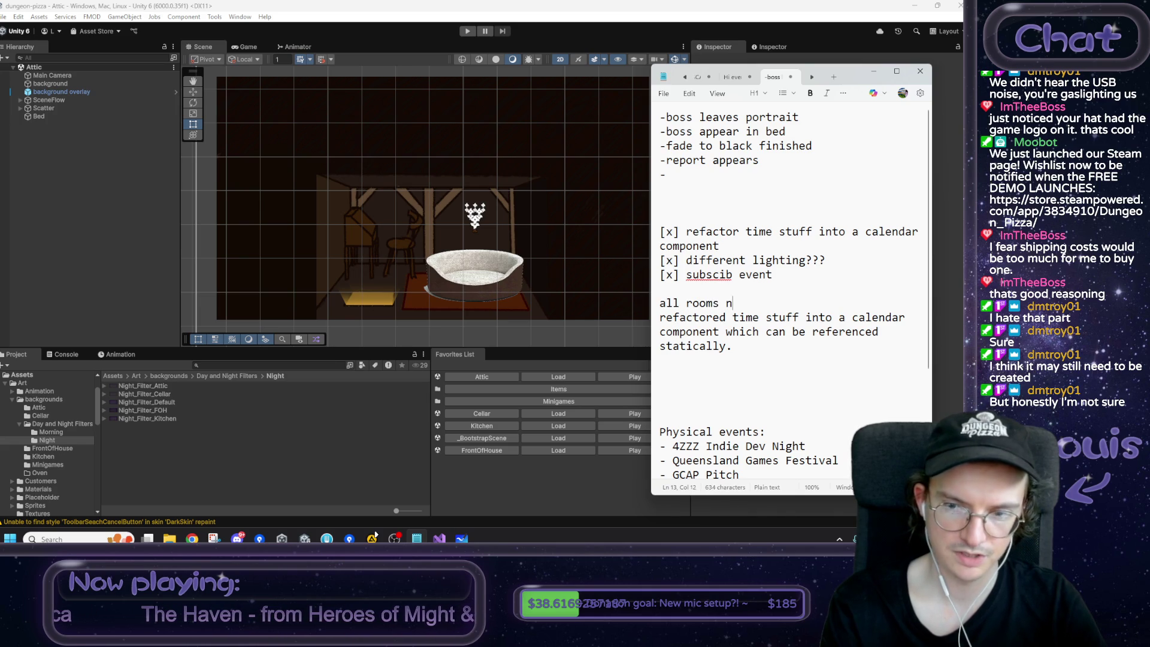
pyautogui.write('ve overlays ')
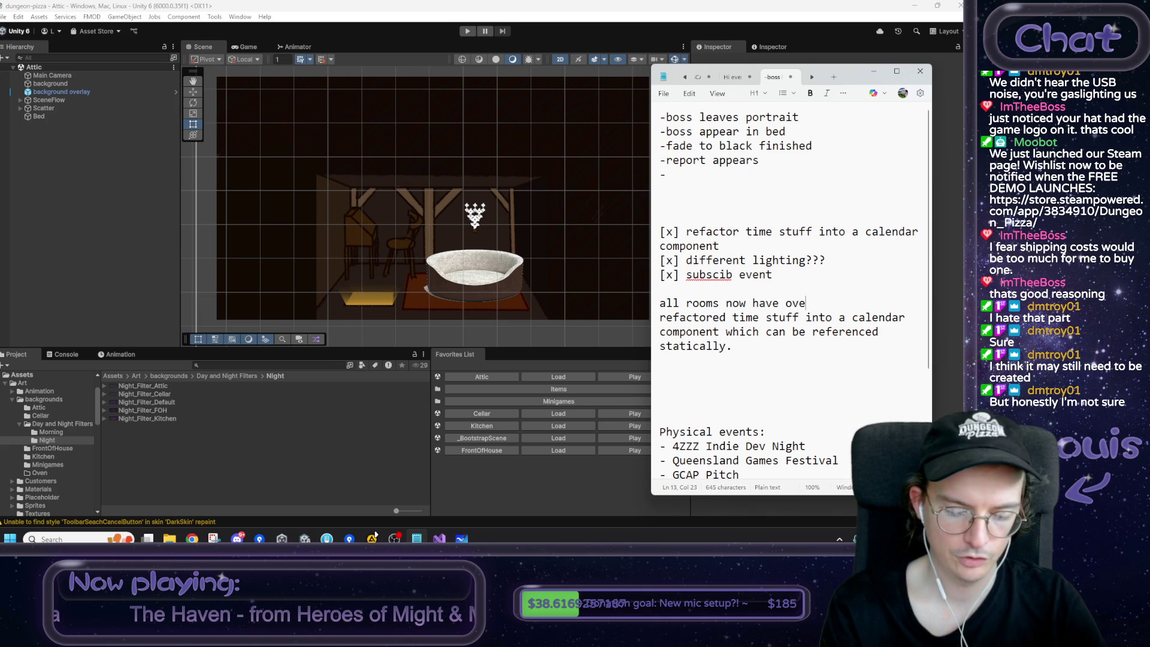
pyautogui.write('that respect time ')
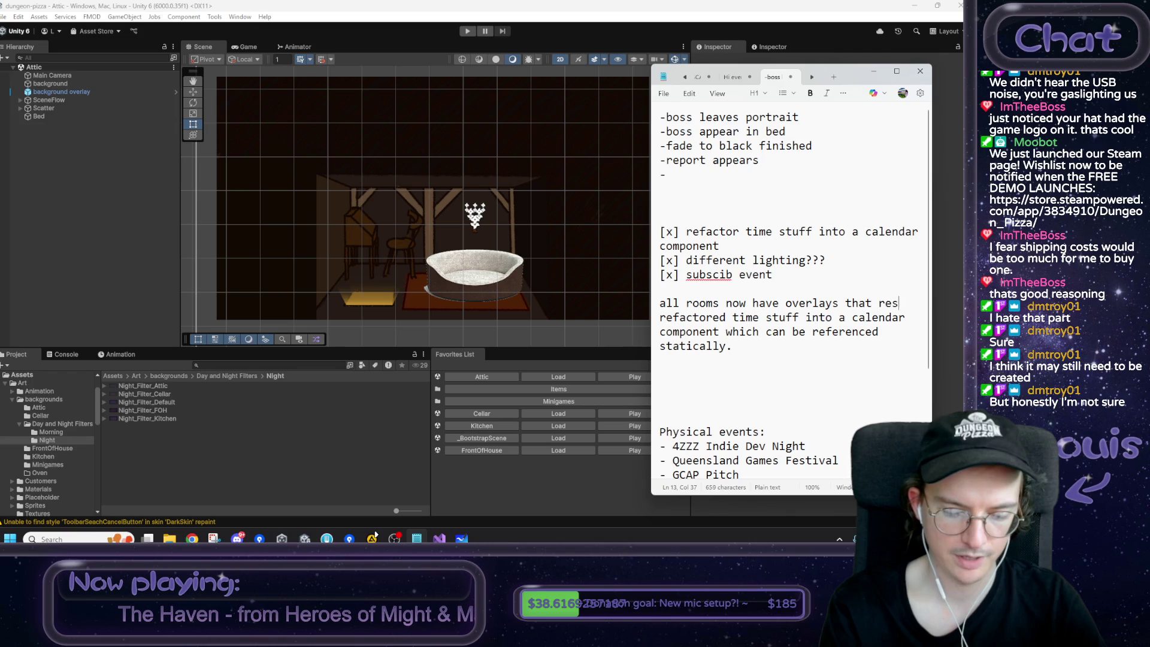
pyautogui.write('of day. also')
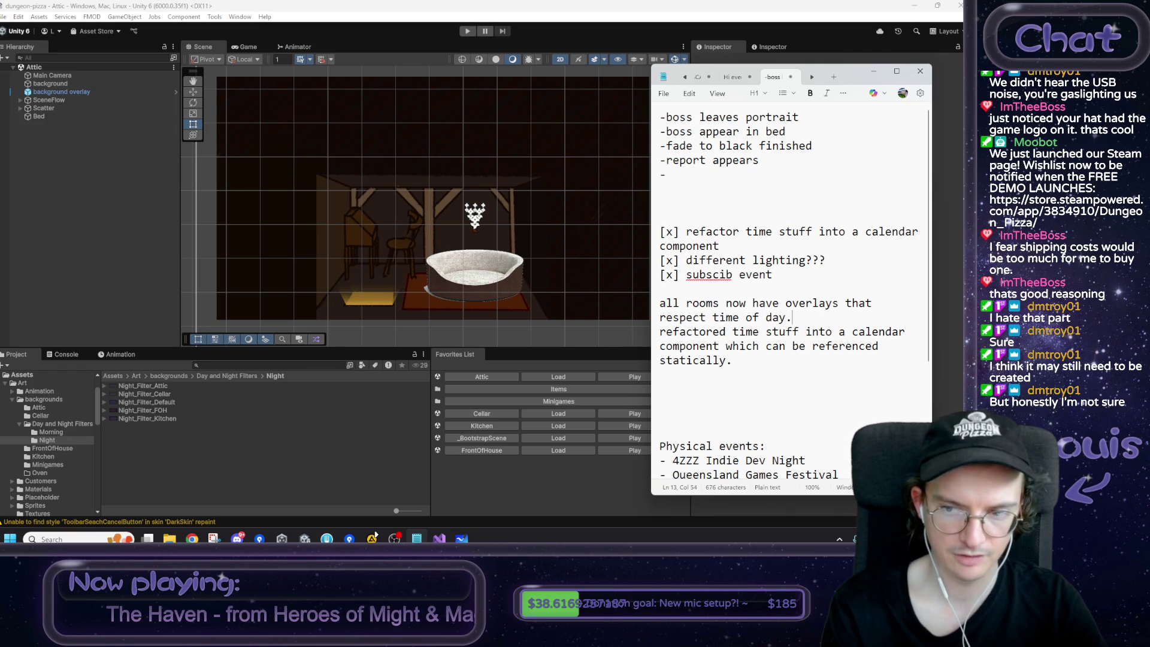
pyautogui.press('Return')
pyautogui.press('Delete')
pyautogui.press('BackSpace')
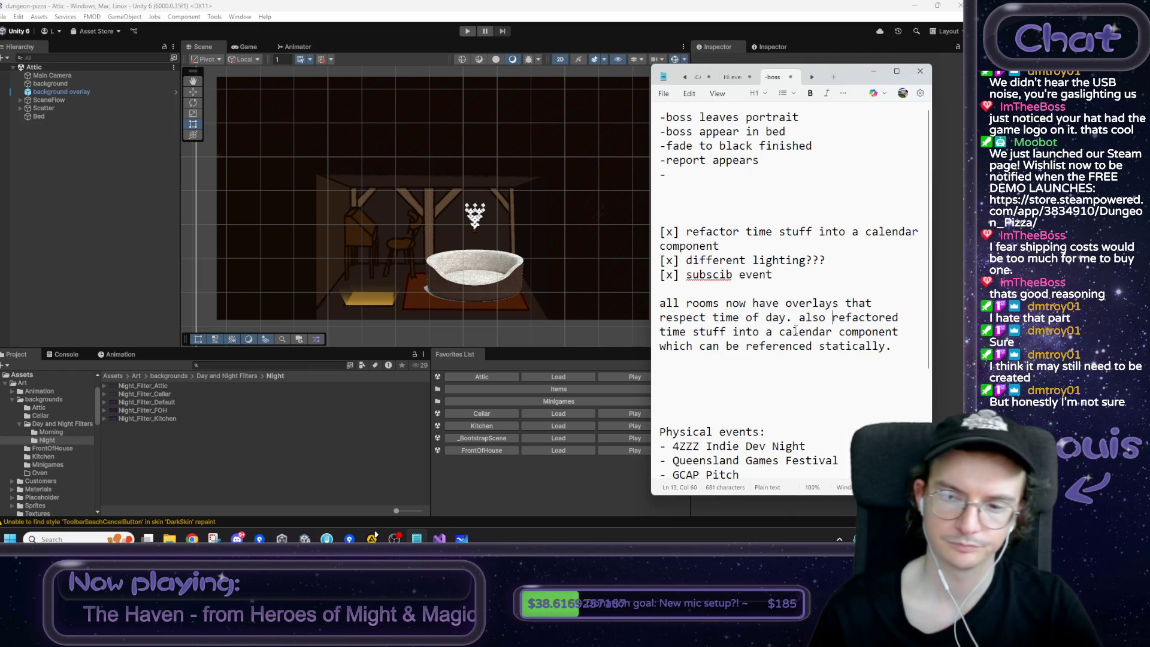
pyautogui.tripleClick(767, 332)
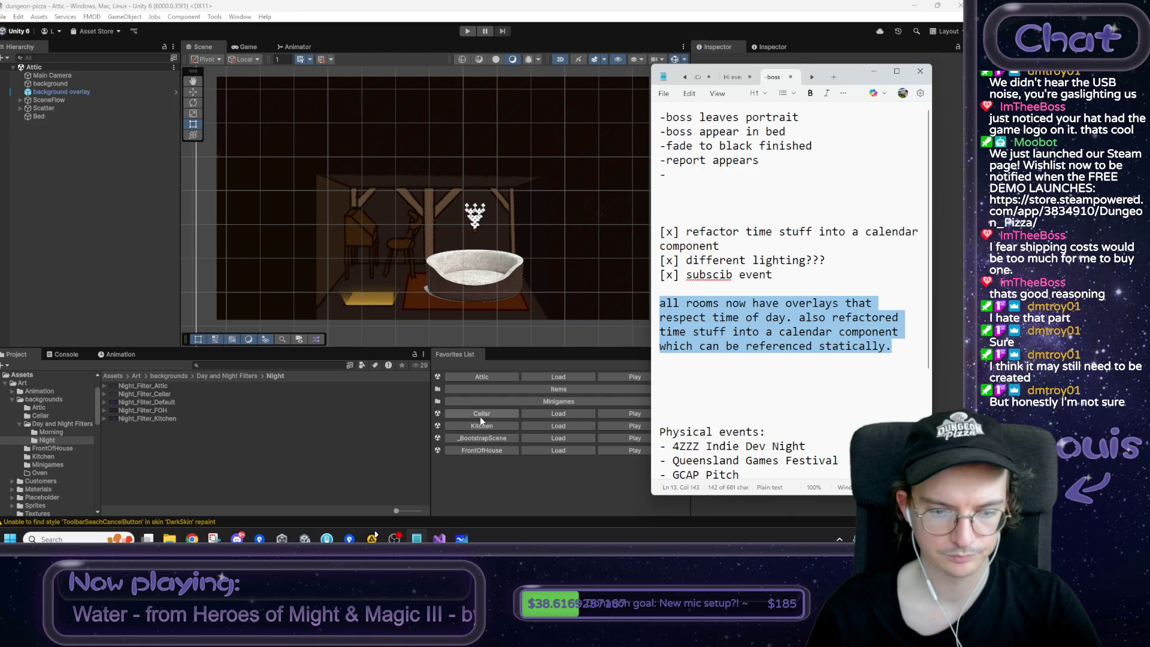
pyautogui.moveTo(352, 537)
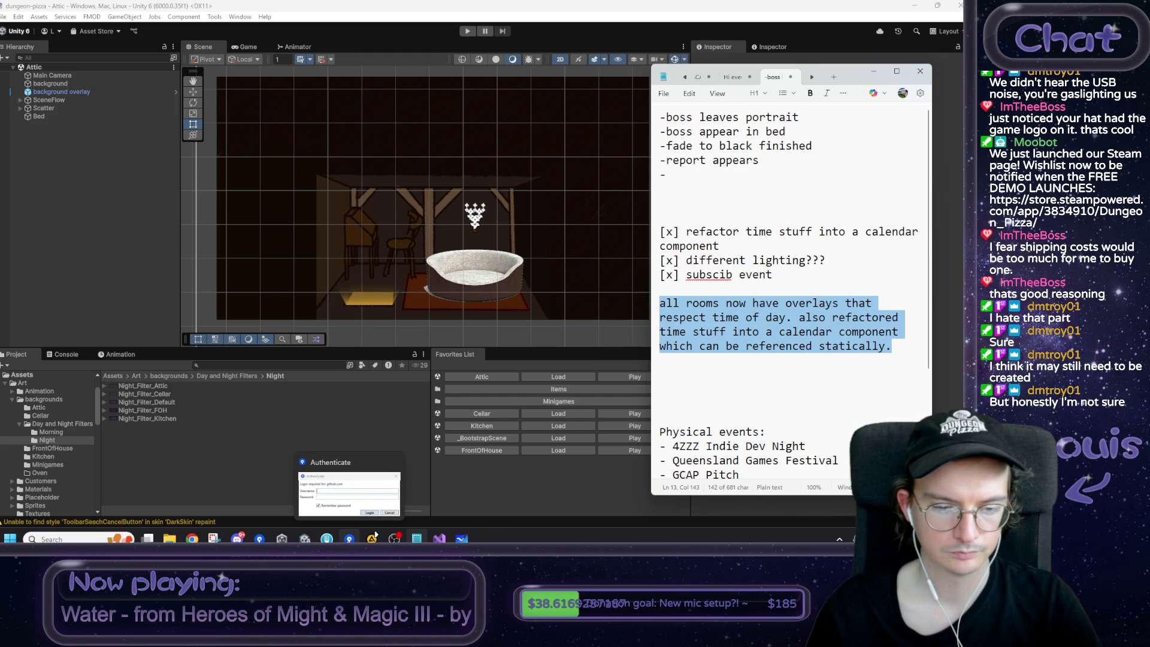
# Step: Cancel the github.com sign-in request and bring Unity in front of the notes
pyautogui.click(381, 485)
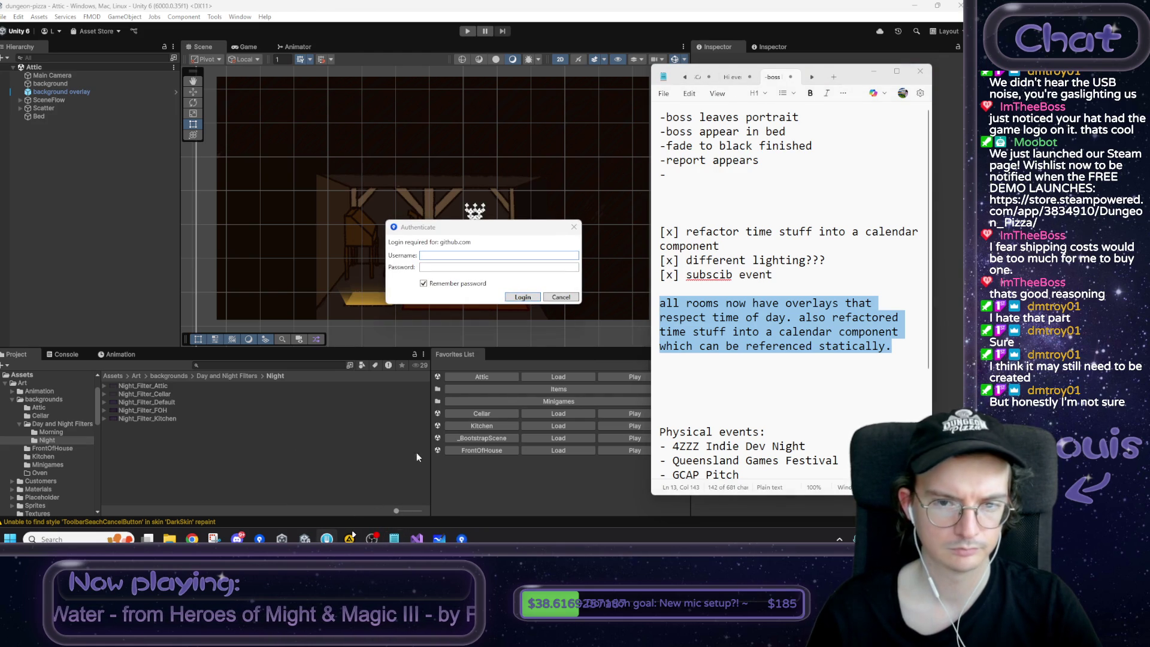
pyautogui.click(561, 297)
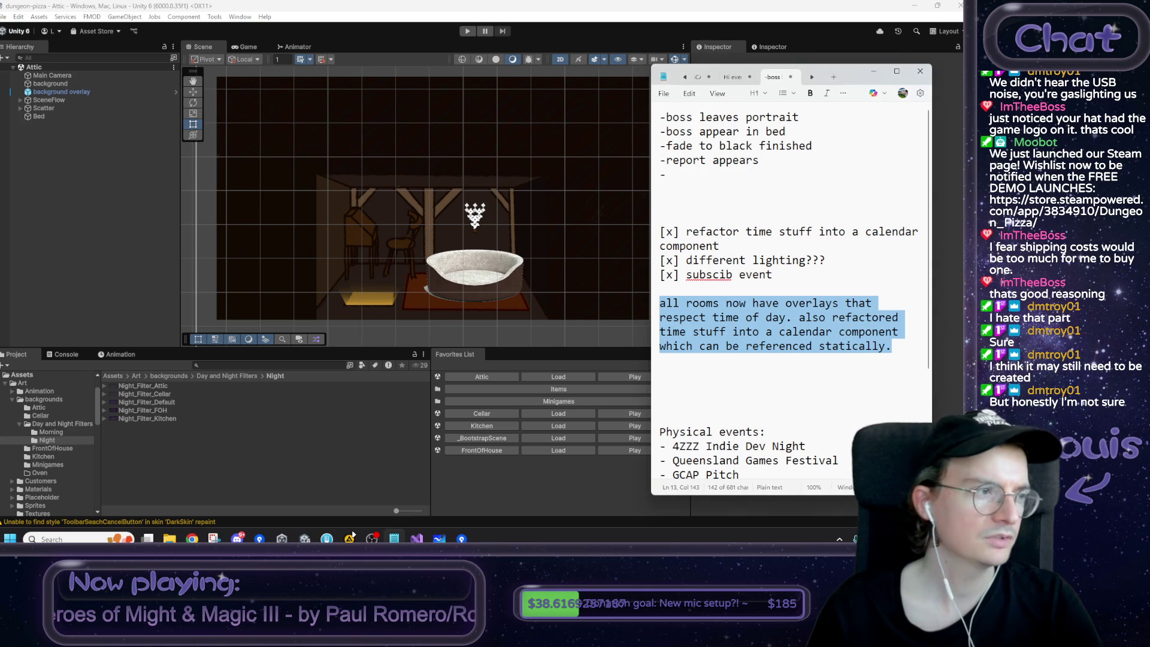
pyautogui.click(546, 4)
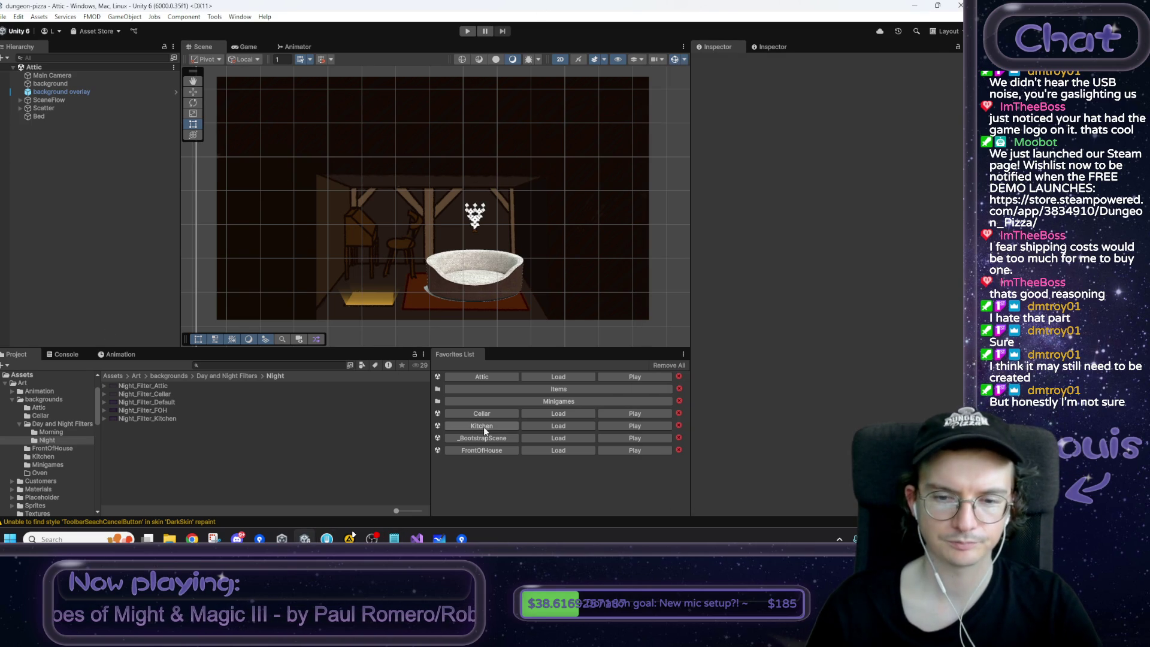
# Step: Load the Kitchen scene and locate the background object's sprite texture in the project
pyautogui.click(550, 426)
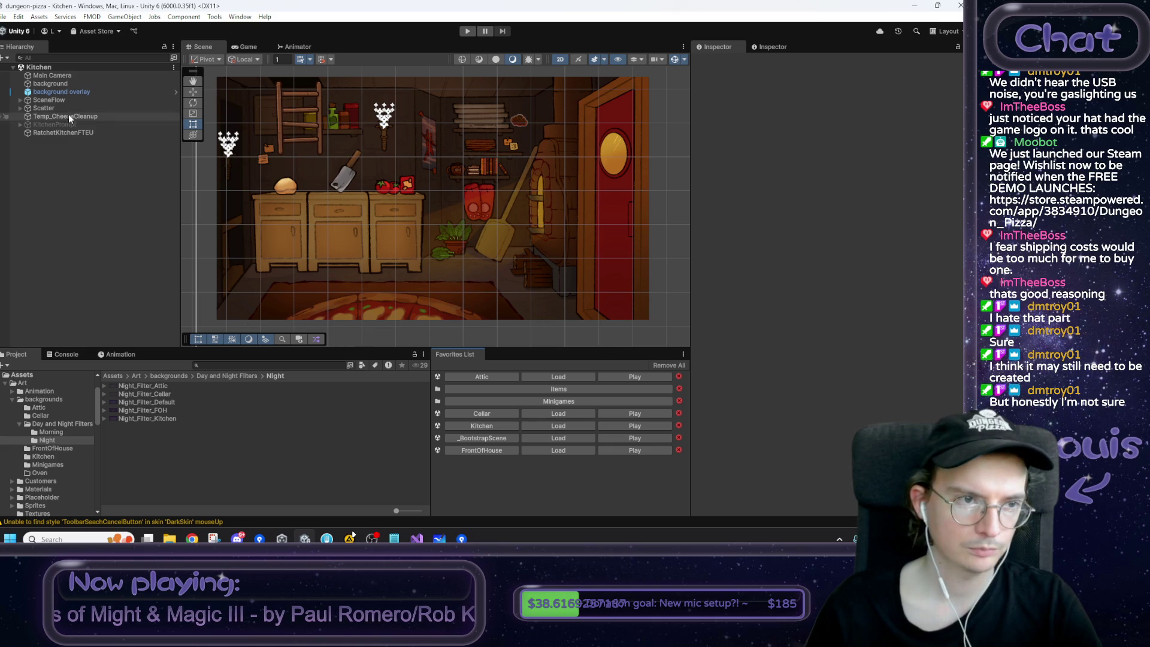
pyautogui.click(63, 83)
pyautogui.click(884, 149)
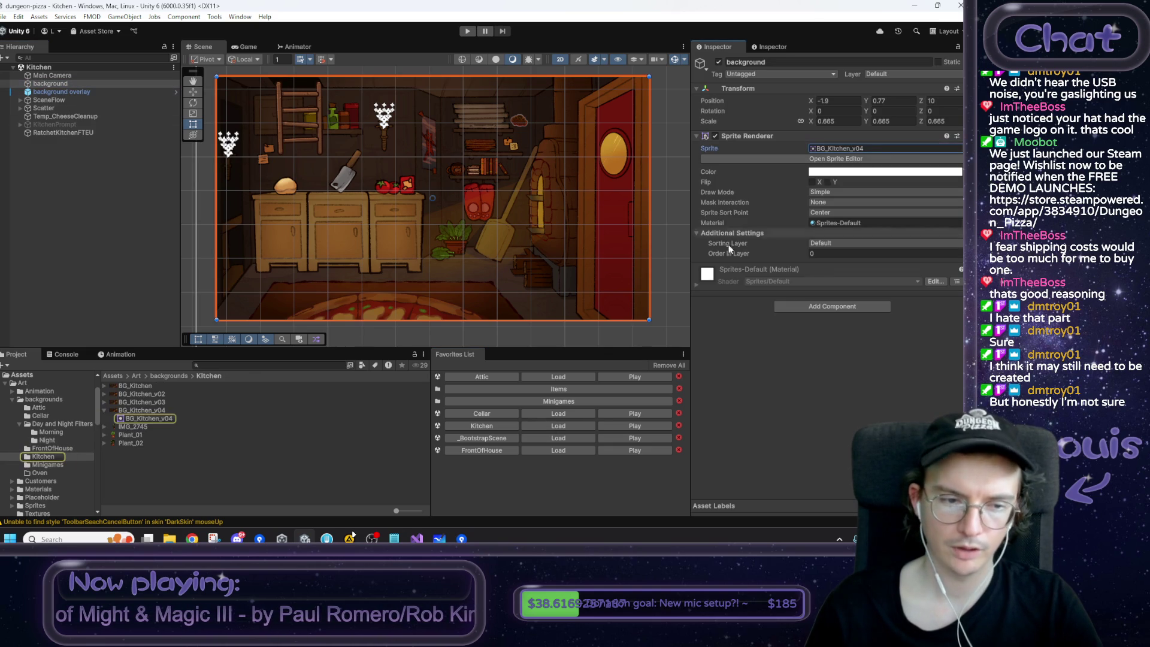
pyautogui.click(150, 411)
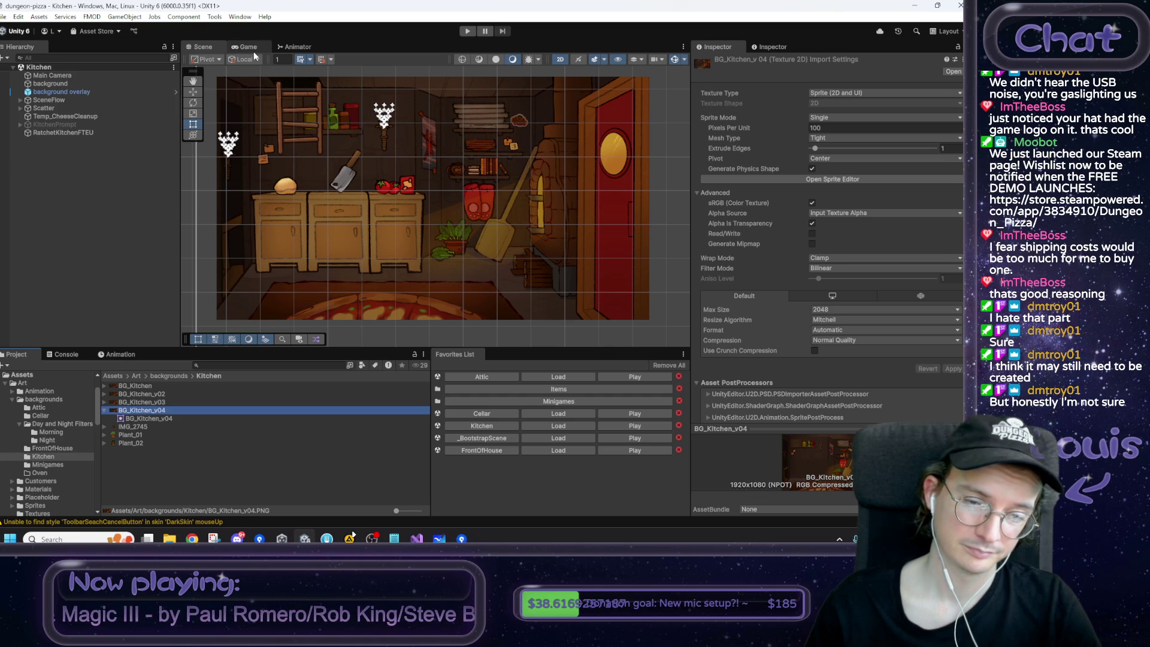
# Step: Locate the background overlay's Night_Filter_Kitchen texture and open it in an image viewer
pyautogui.click(62, 92)
pyautogui.click(847, 175)
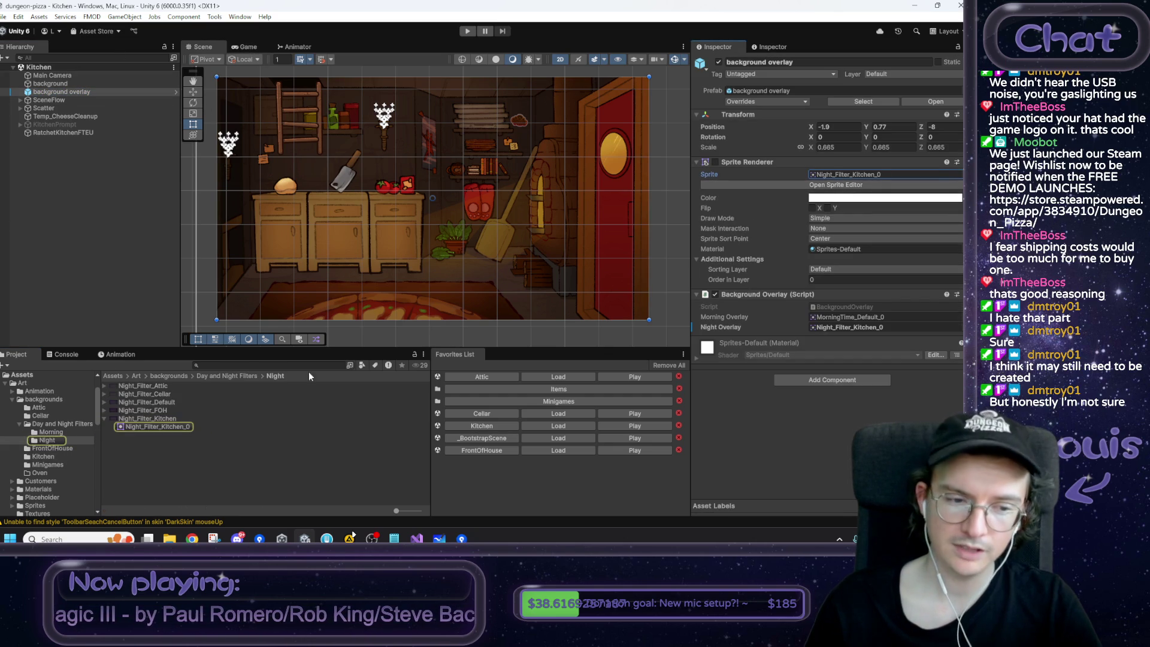
pyautogui.click(162, 426)
pyautogui.click(155, 420)
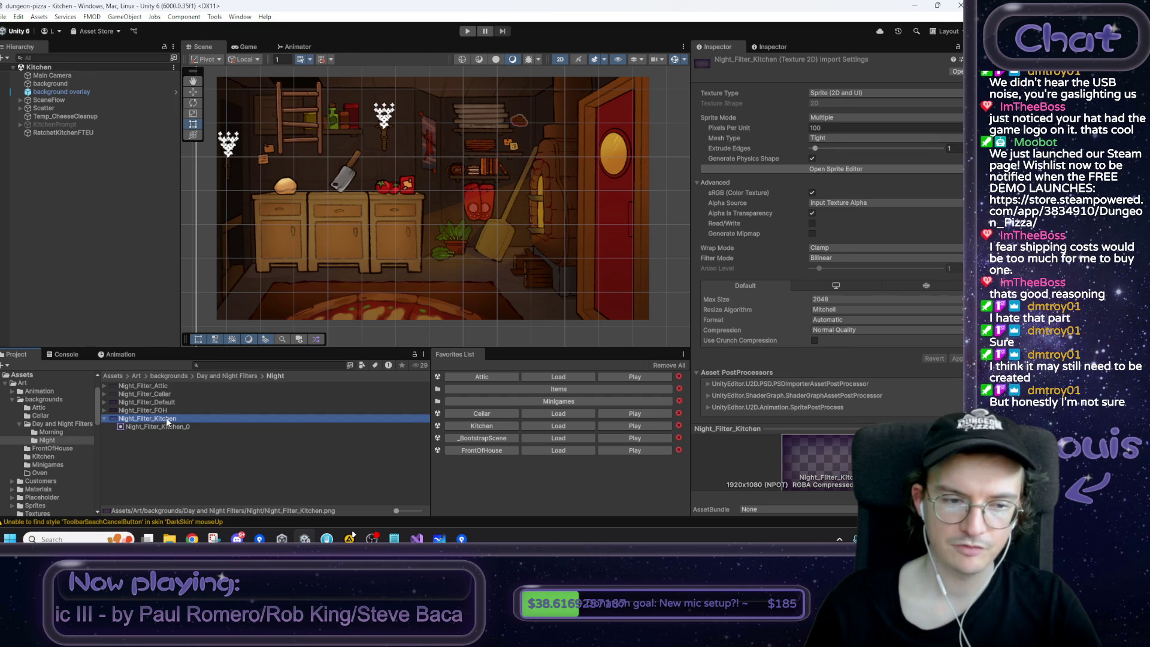
pyautogui.doubleClick(166, 418)
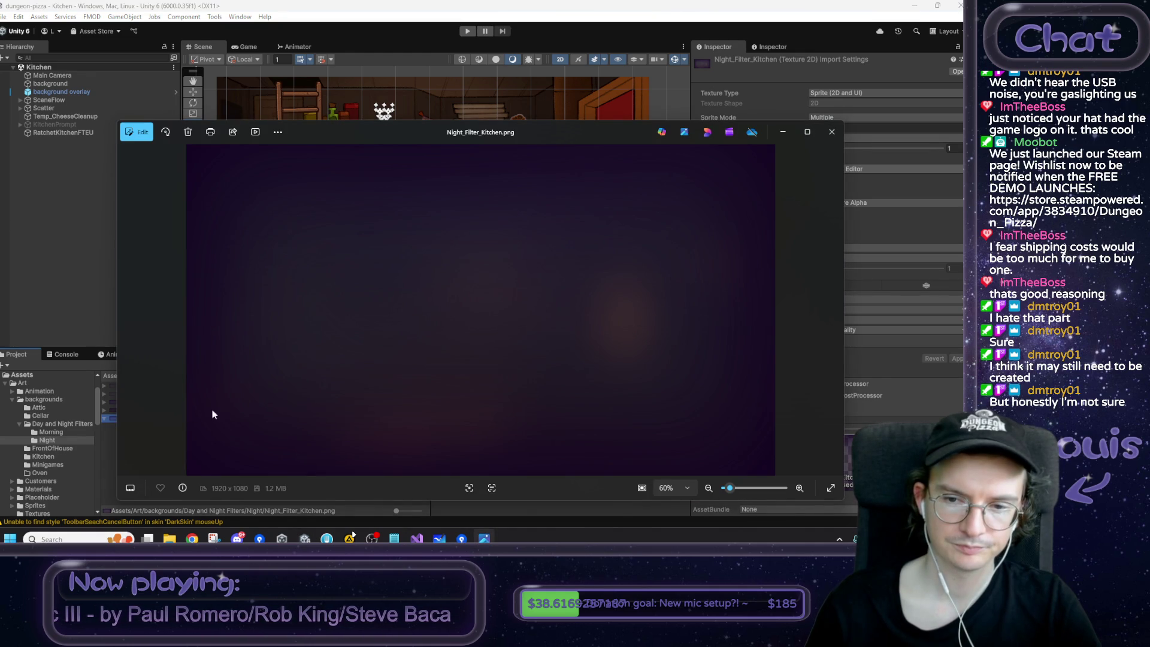
# Step: Zoom in on the dark purple Night_Filter_Kitchen image, then close the viewer
pyautogui.moveTo(734, 489)
pyautogui.mouseDown()
pyautogui.moveTo(768, 488)
pyautogui.moveTo(718, 485)
pyautogui.moveTo(733, 484)
pyautogui.mouseUp()
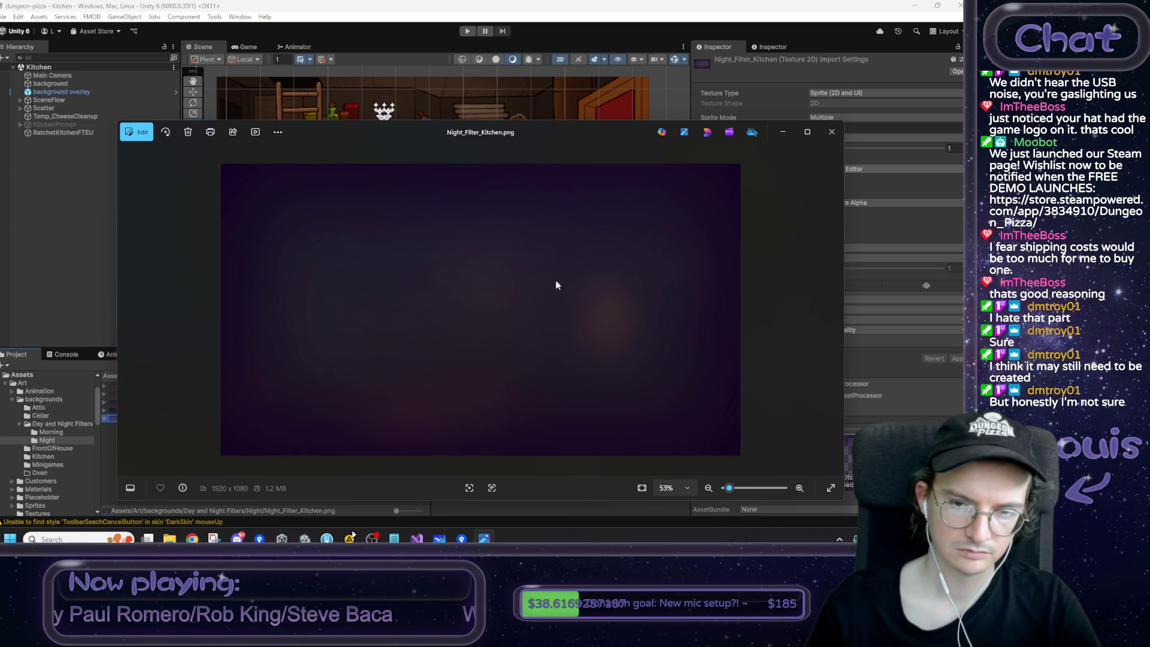
pyautogui.click(831, 132)
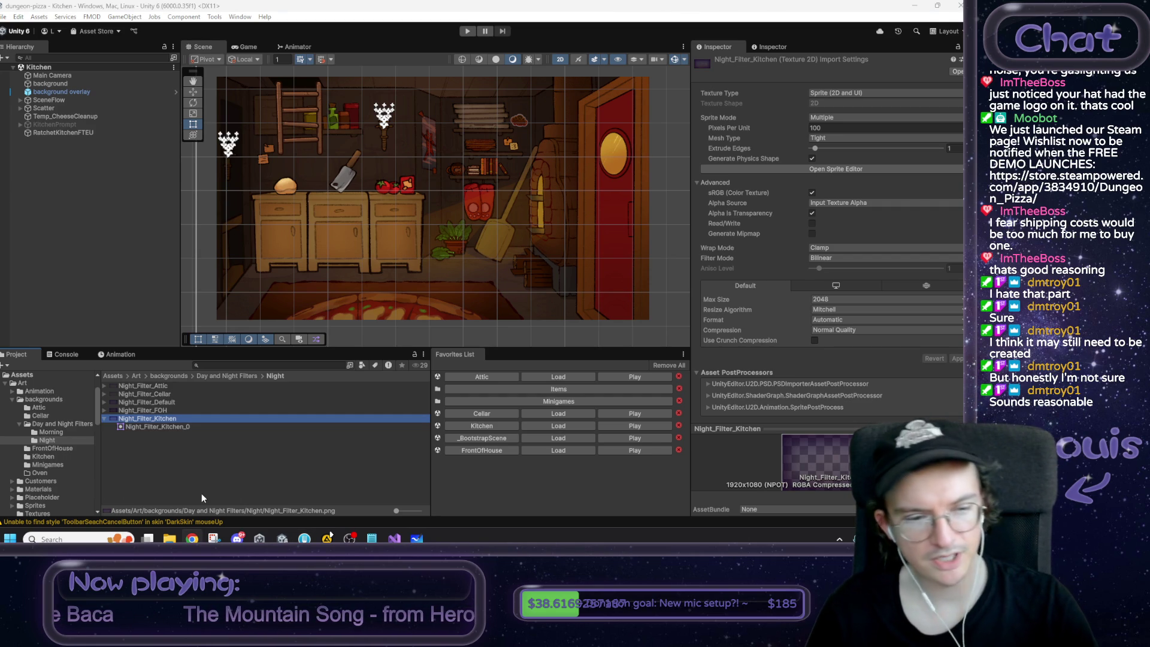
# Step: Deselect the night filter texture and bring the Notepad progress notes forward
pyautogui.click(220, 471)
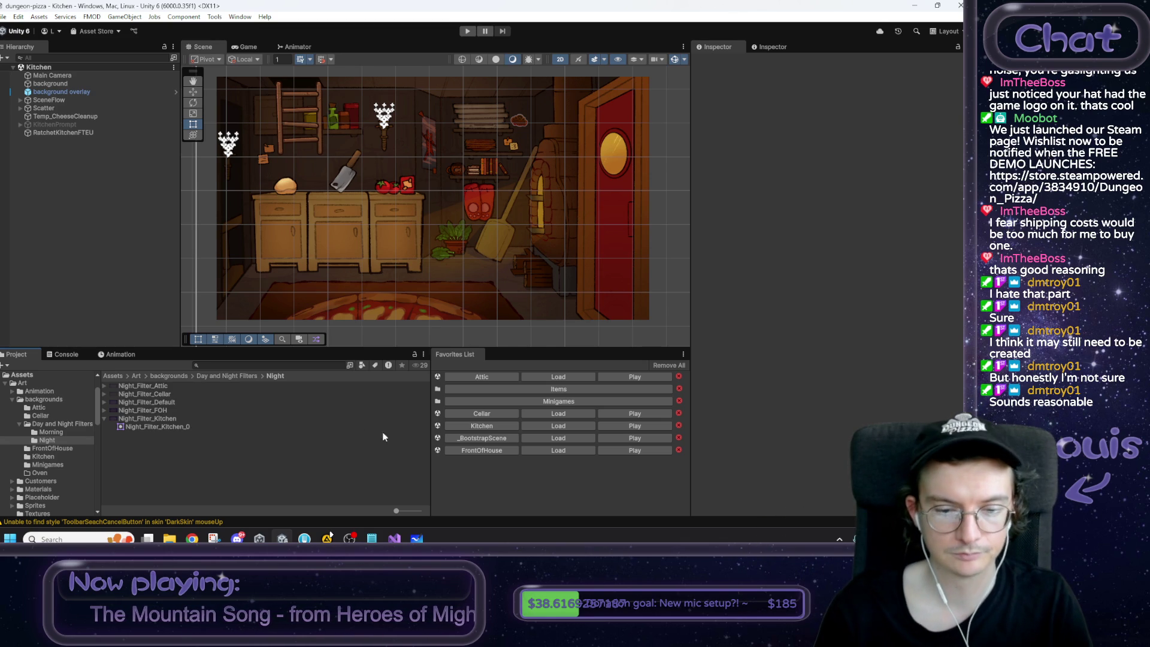
pyautogui.click(372, 538)
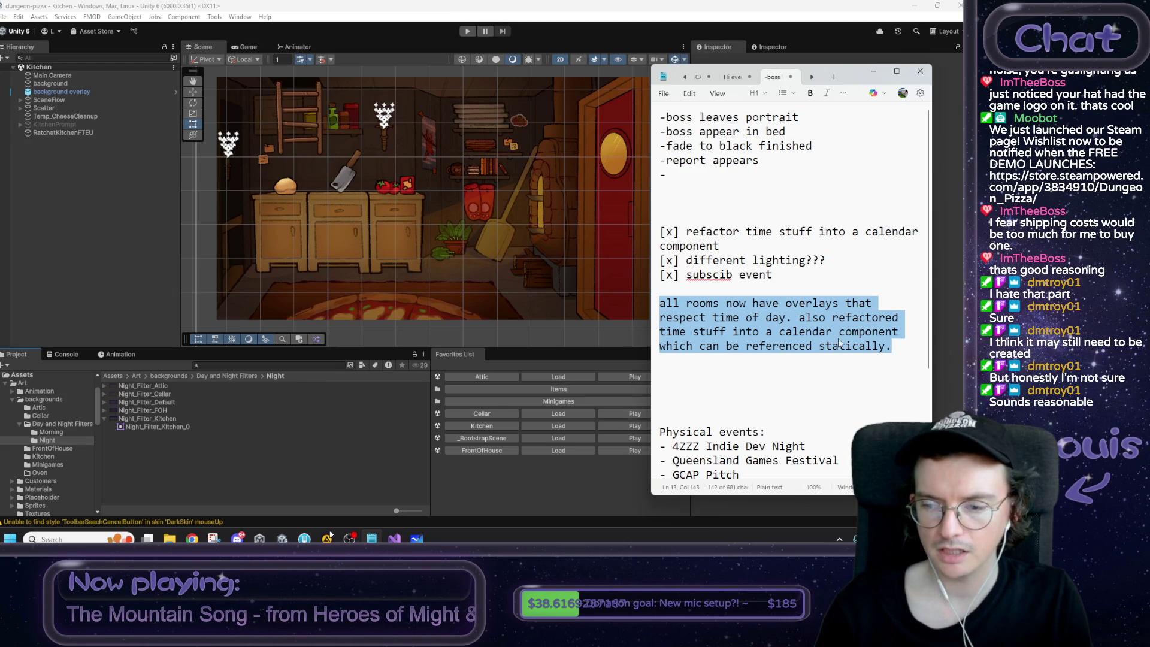
# Step: Highlight the boss sequence task lines, then return to Unity and load the Attic scene
pyautogui.click(894, 346)
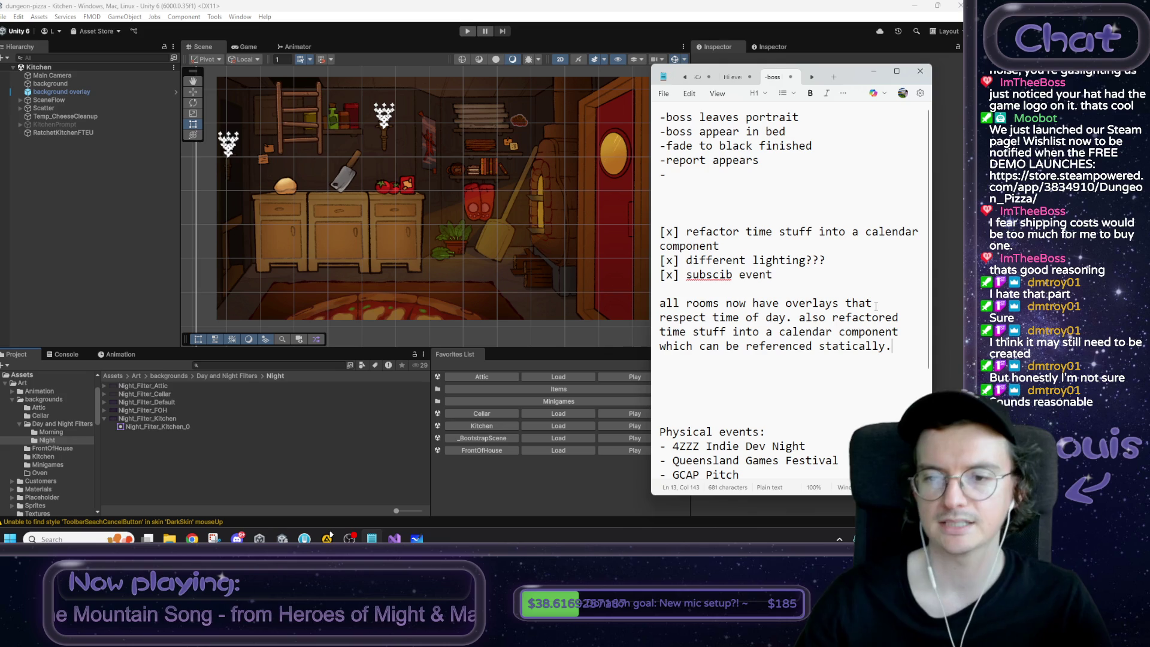
pyautogui.moveTo(762, 161)
pyautogui.mouseDown()
pyautogui.moveTo(662, 117)
pyautogui.moveTo(662, 145)
pyautogui.moveTo(749, 146)
pyautogui.moveTo(661, 117)
pyautogui.moveTo(699, 145)
pyautogui.moveTo(659, 118)
pyautogui.mouseUp()
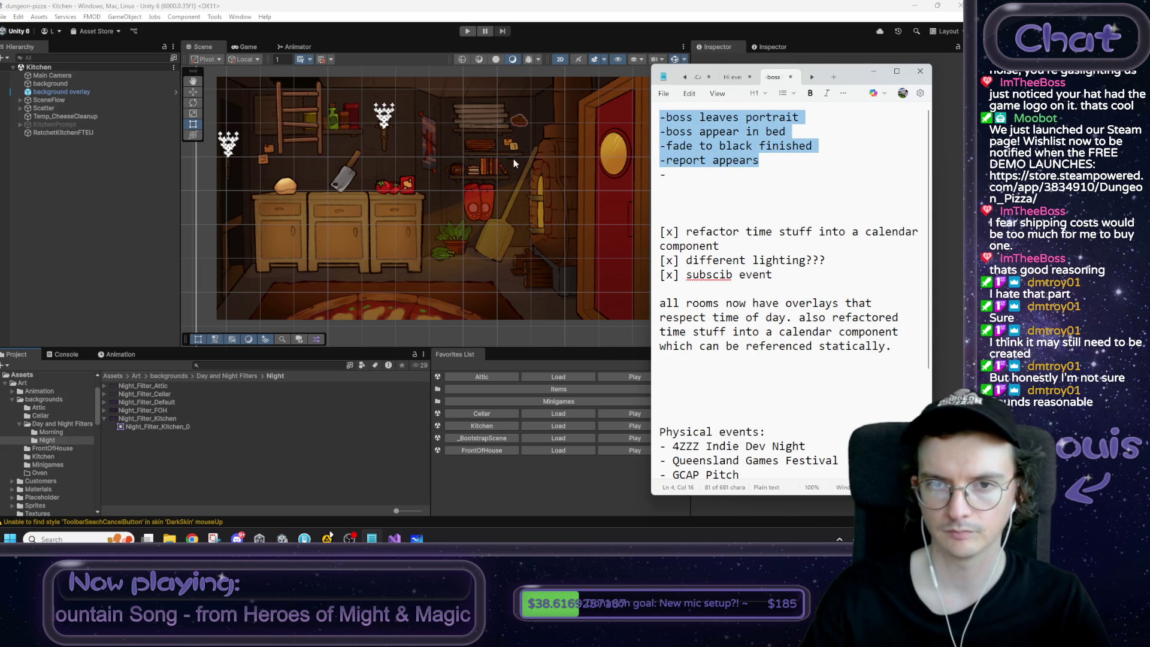
pyautogui.click(560, 482)
pyautogui.click(558, 379)
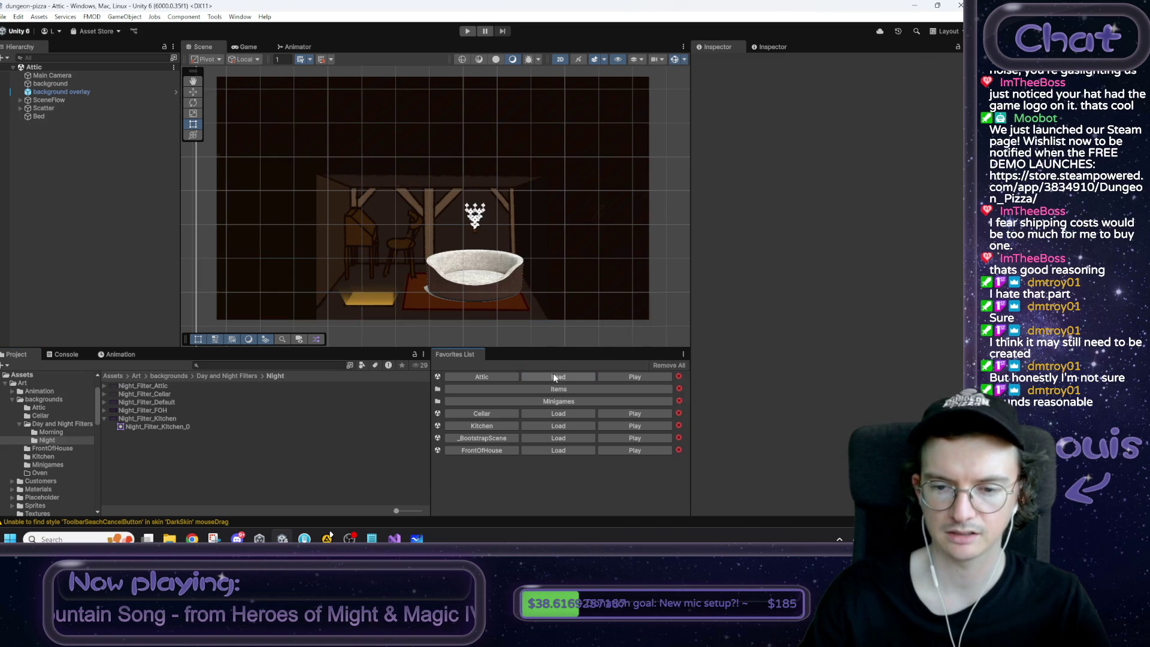
# Step: Play the Attic scene and try the bed, dismissing the Not sleepy! message
pyautogui.click(466, 33)
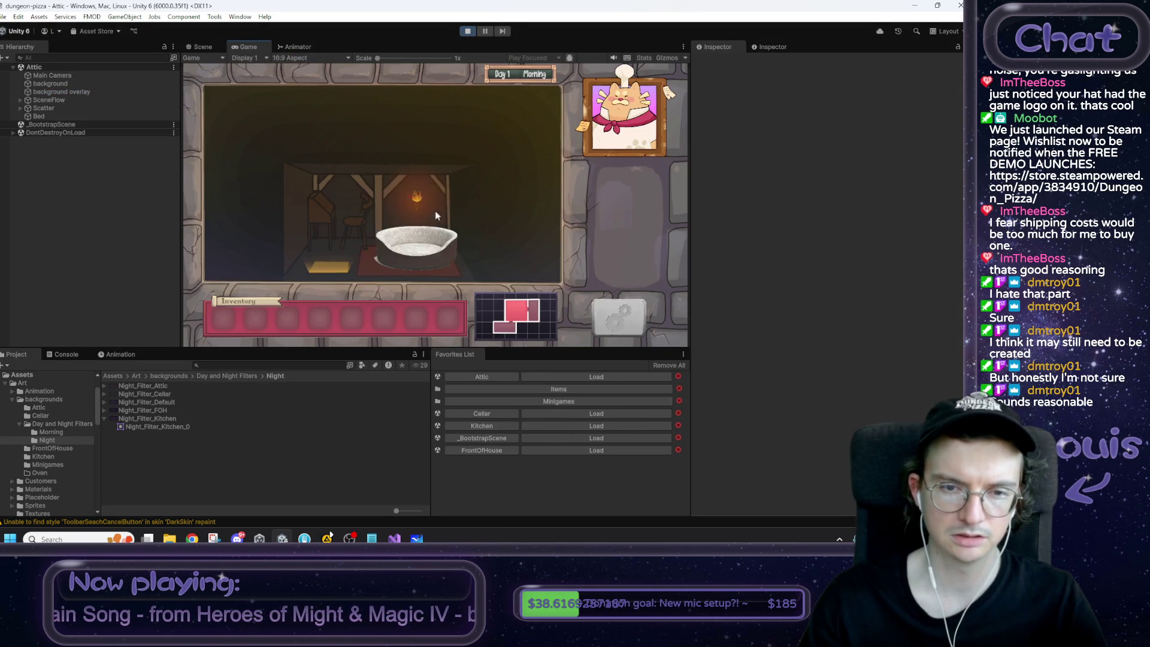
pyautogui.click(421, 247)
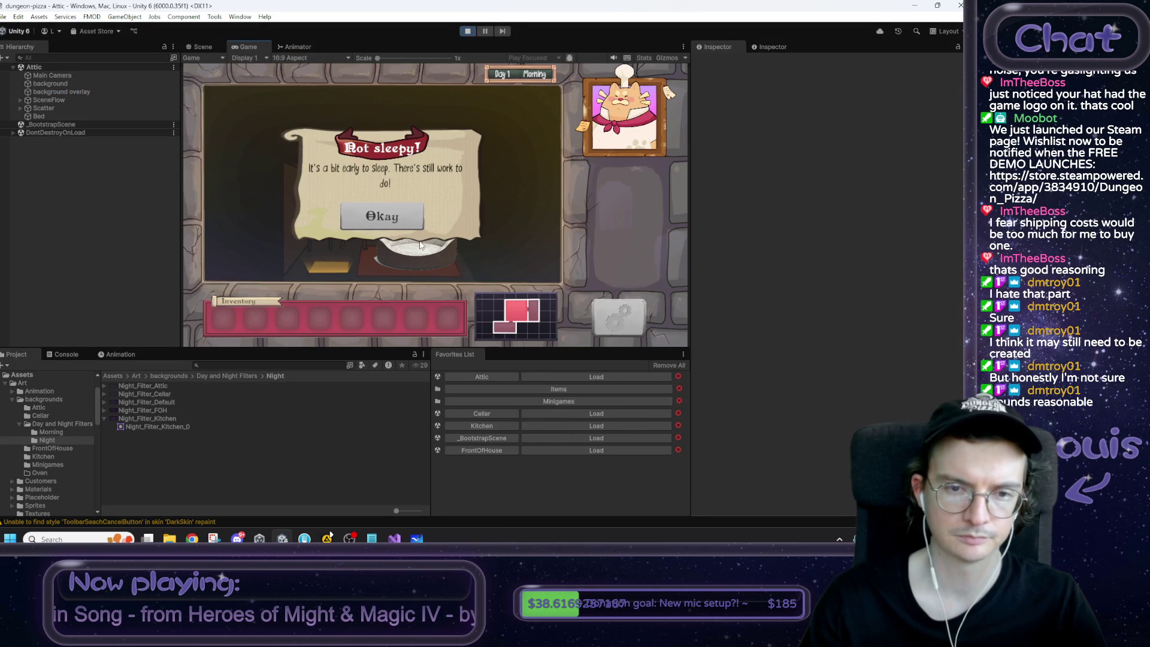
pyautogui.click(387, 216)
# Step: Run passTime three times in the debug console to reach Night, then sleep for the end-of-day report
pyautogui.press('`')
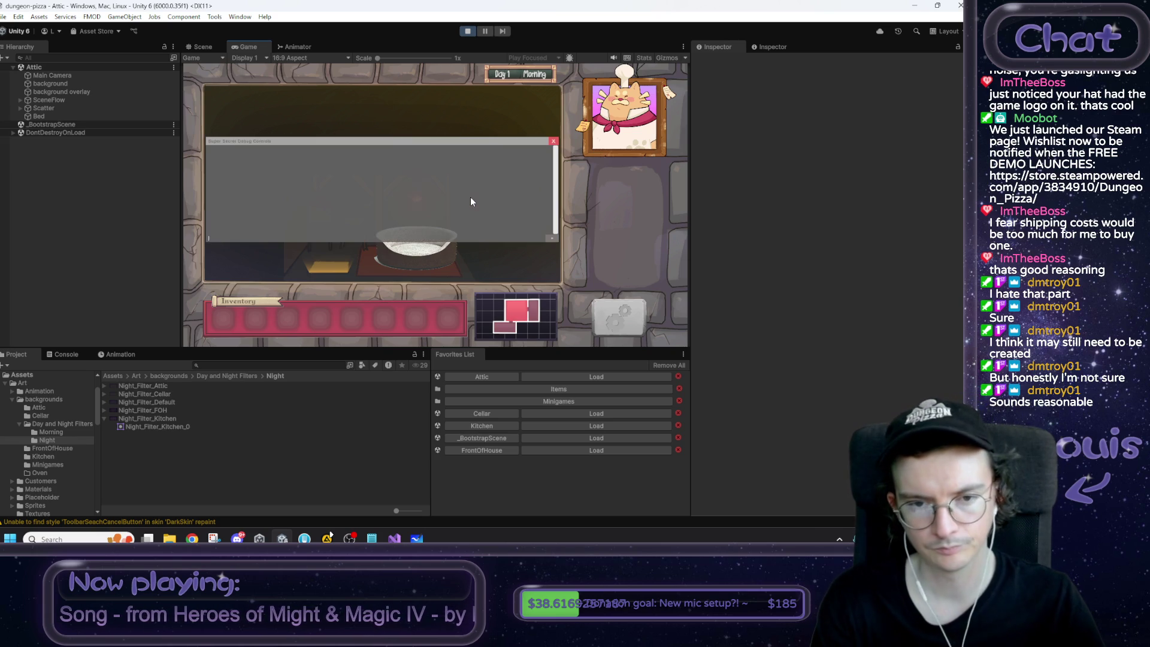
pyautogui.write('passTime')
pyautogui.press('Return')
pyautogui.press('`')
pyautogui.press('`')
pyautogui.write('passTime')
pyautogui.press('Return')
pyautogui.write('passTime')
pyautogui.press('Return')
pyautogui.press('`')
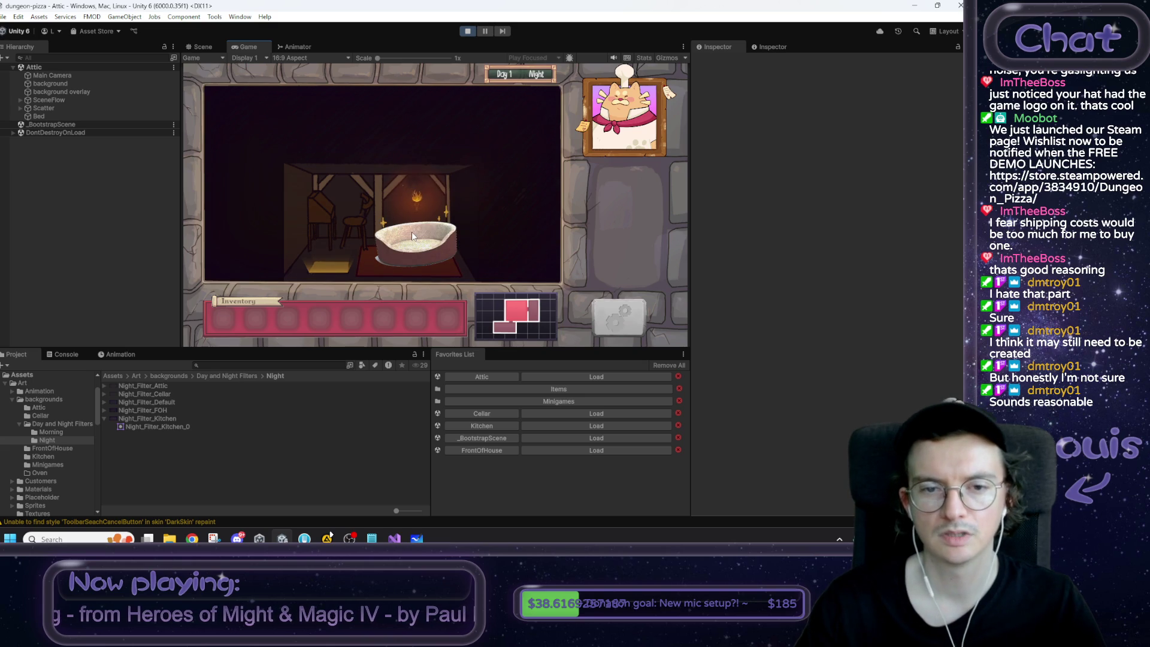
pyautogui.click(412, 230)
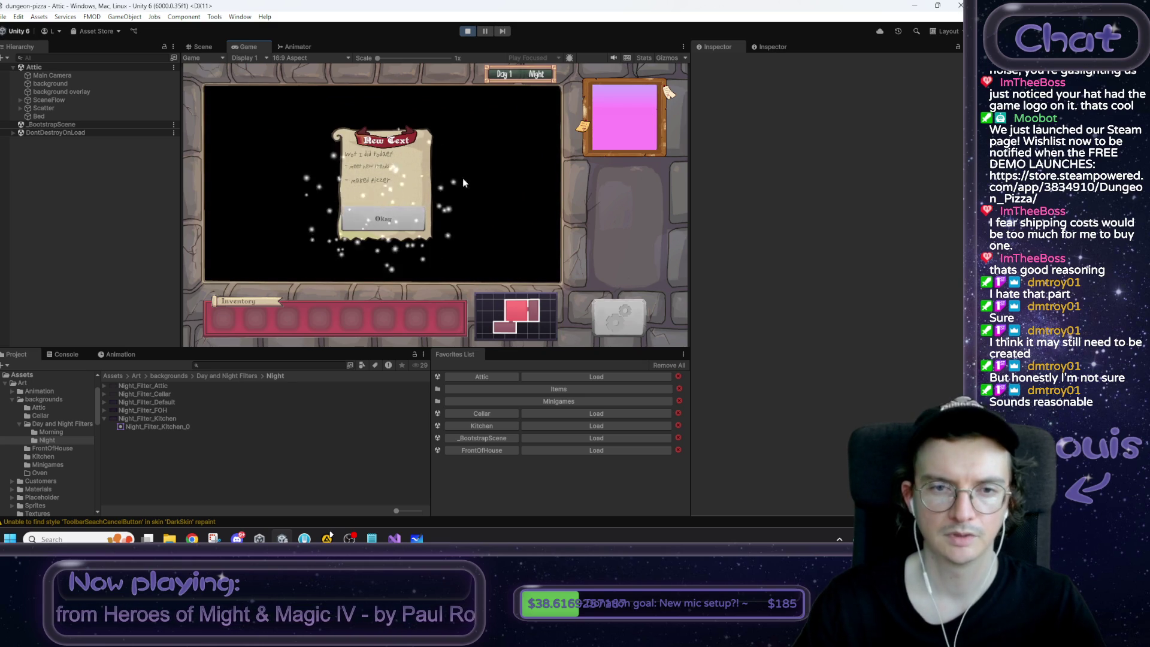
pyautogui.click(371, 538)
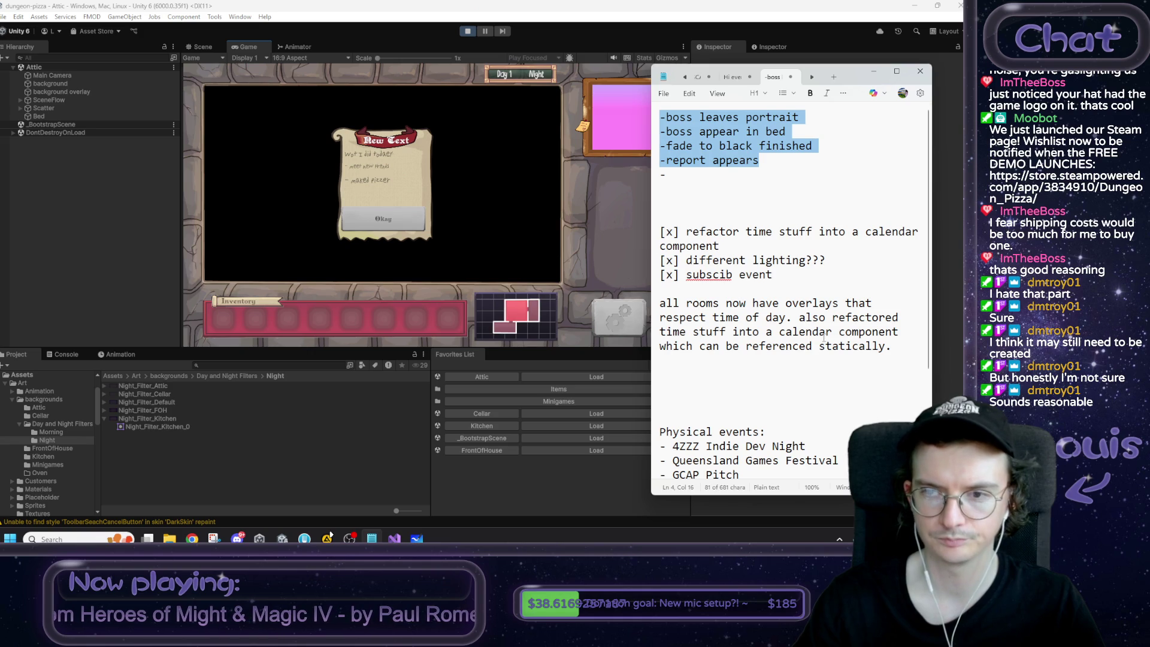
# Step: Add the lines 'start at tight(debug controls)' and 'non-default particles' below the summary paragraph
pyautogui.click(900, 351)
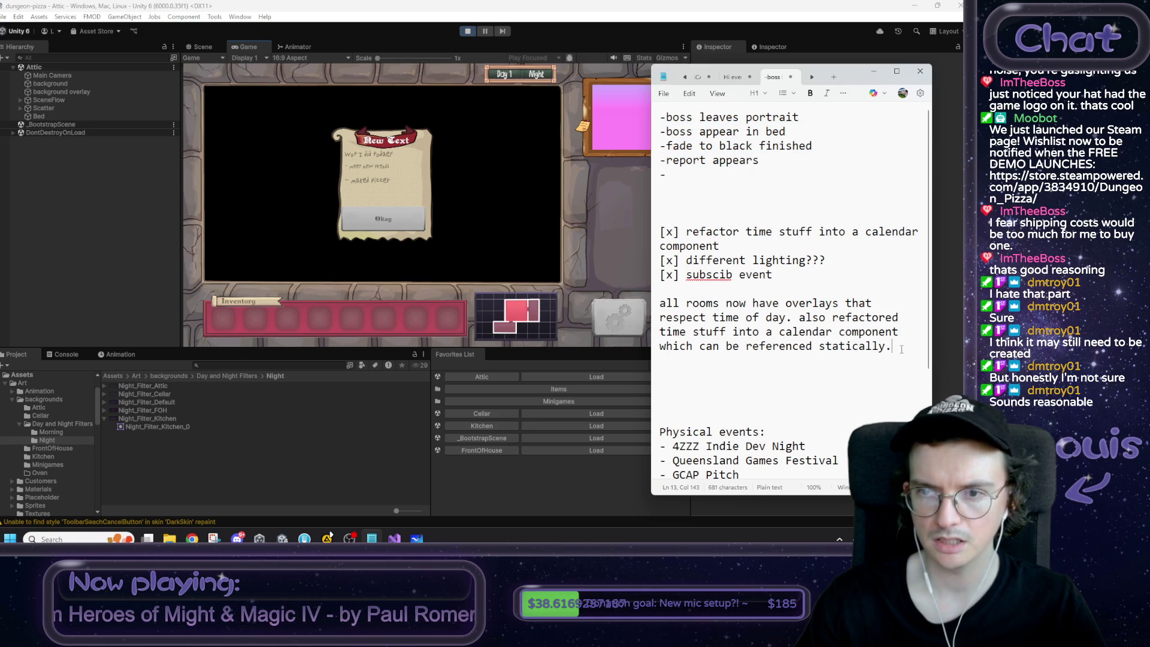
pyautogui.press('Return')
pyautogui.press('Return')
pyautogui.press('Return')
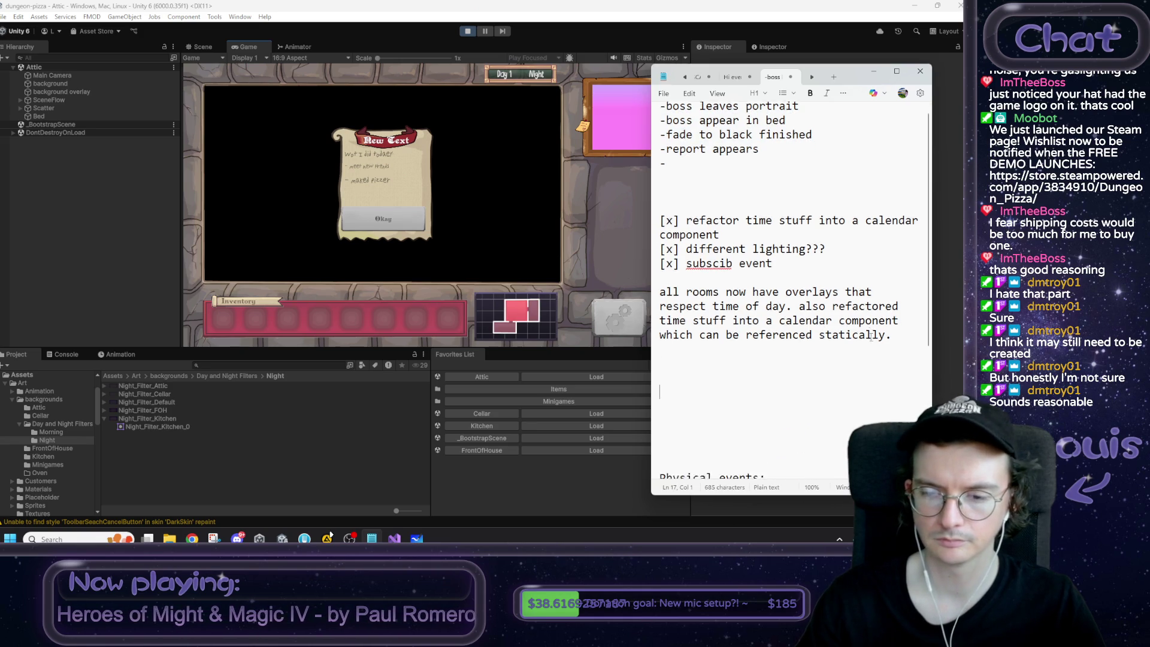
pyautogui.scroll(-1, 743, 330)
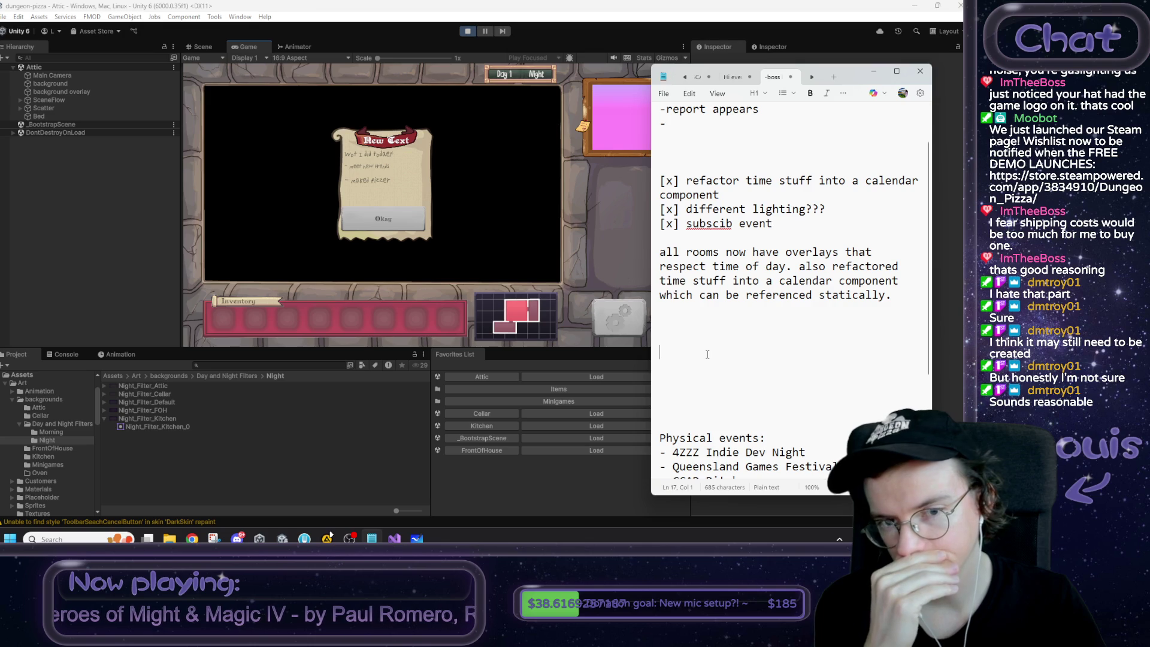
pyautogui.write('start at t')
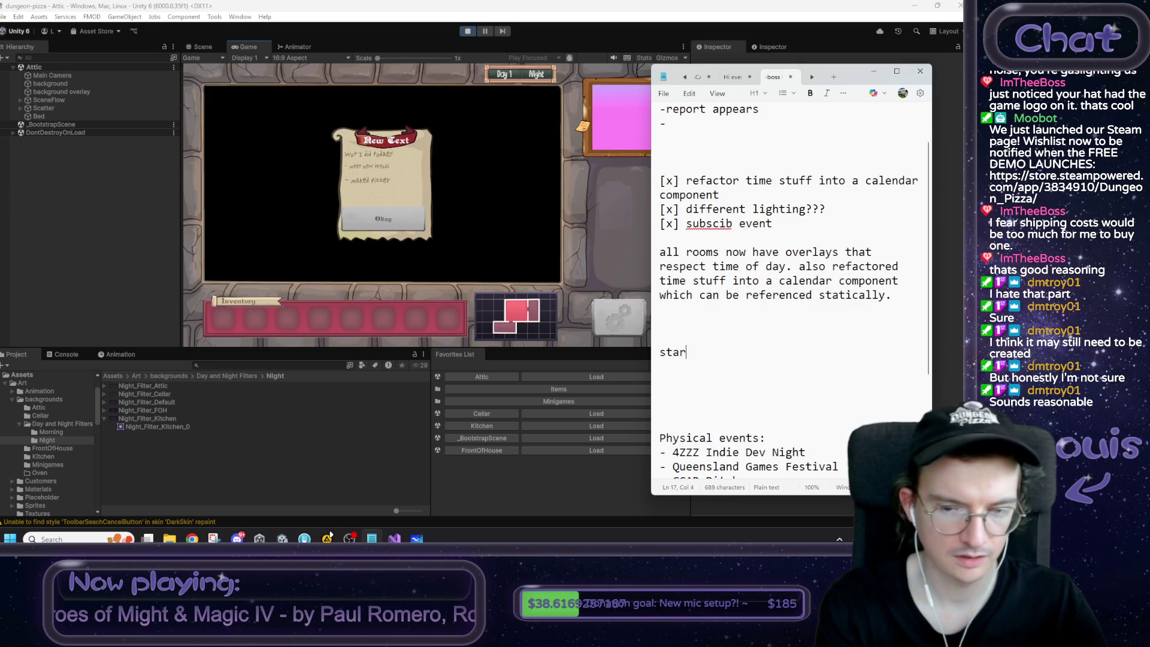
pyautogui.write('ight')
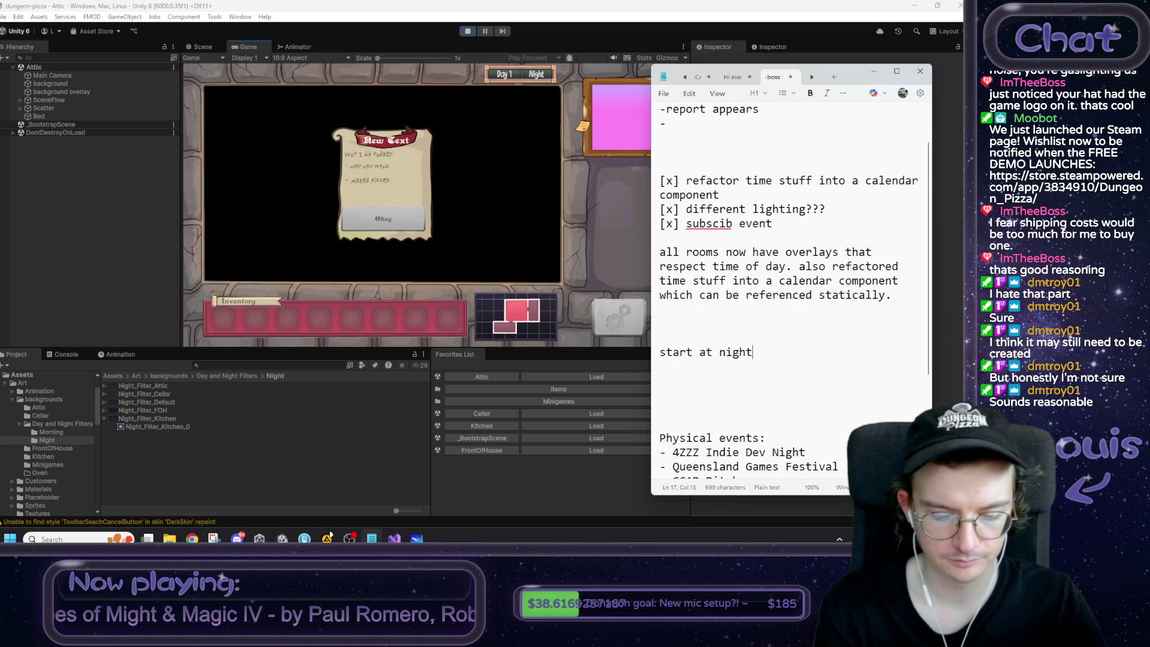
pyautogui.write('(debug con')
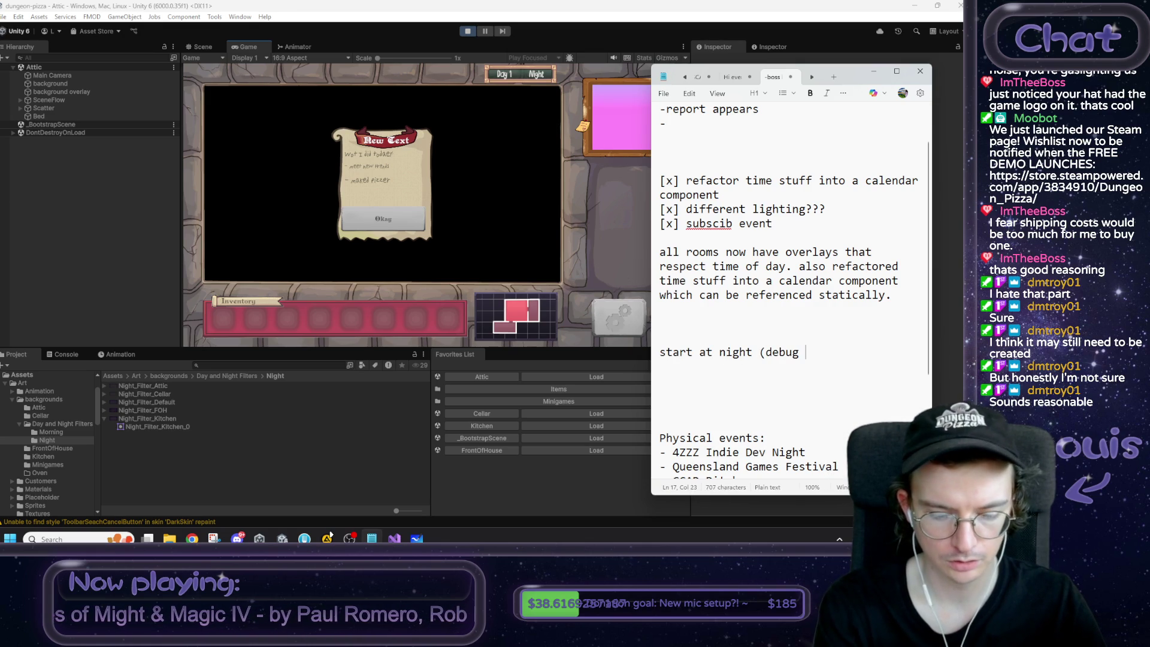
pyautogui.write('trols)')
pyautogui.press('Return')
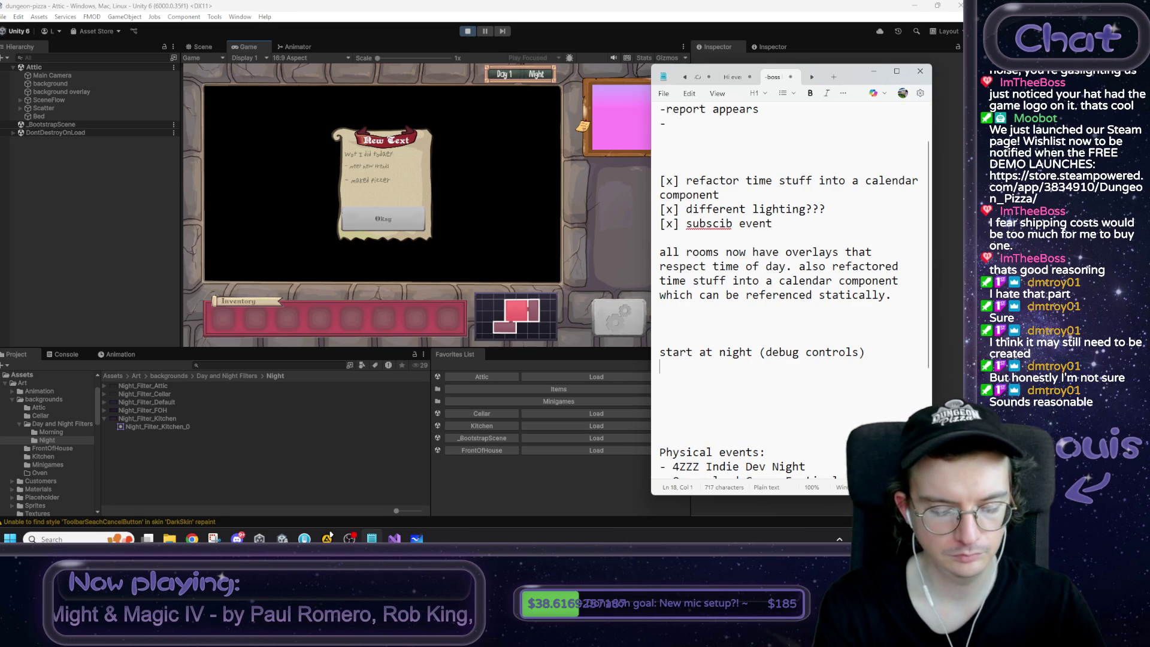
pyautogui.write('particle')
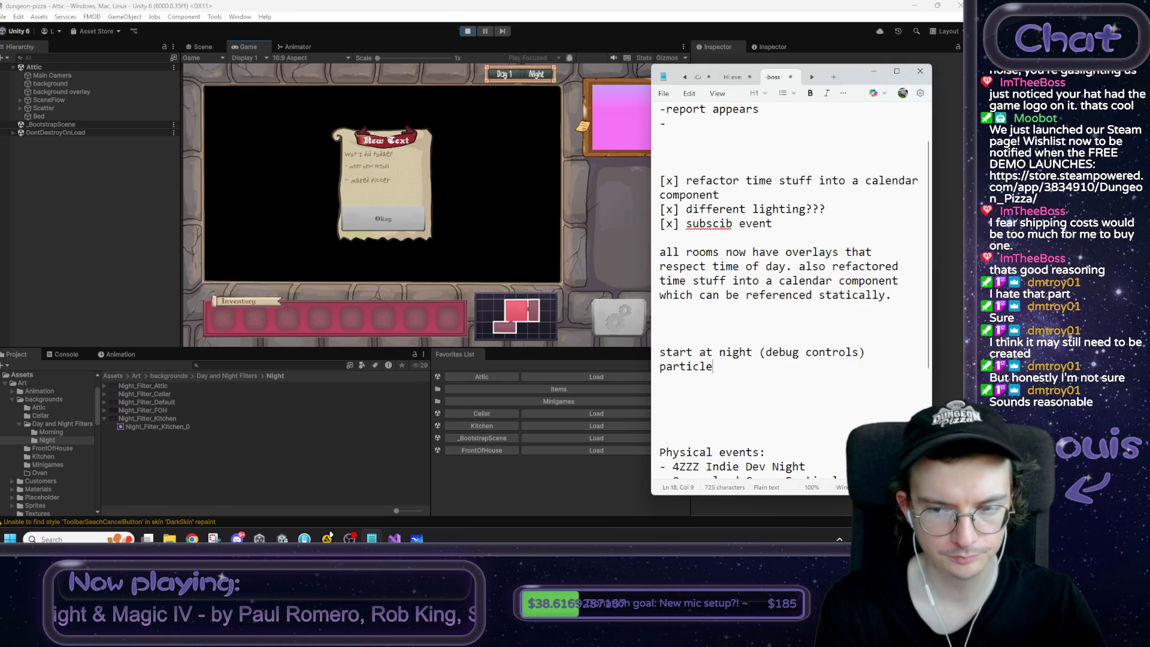
pyautogui.write('s')
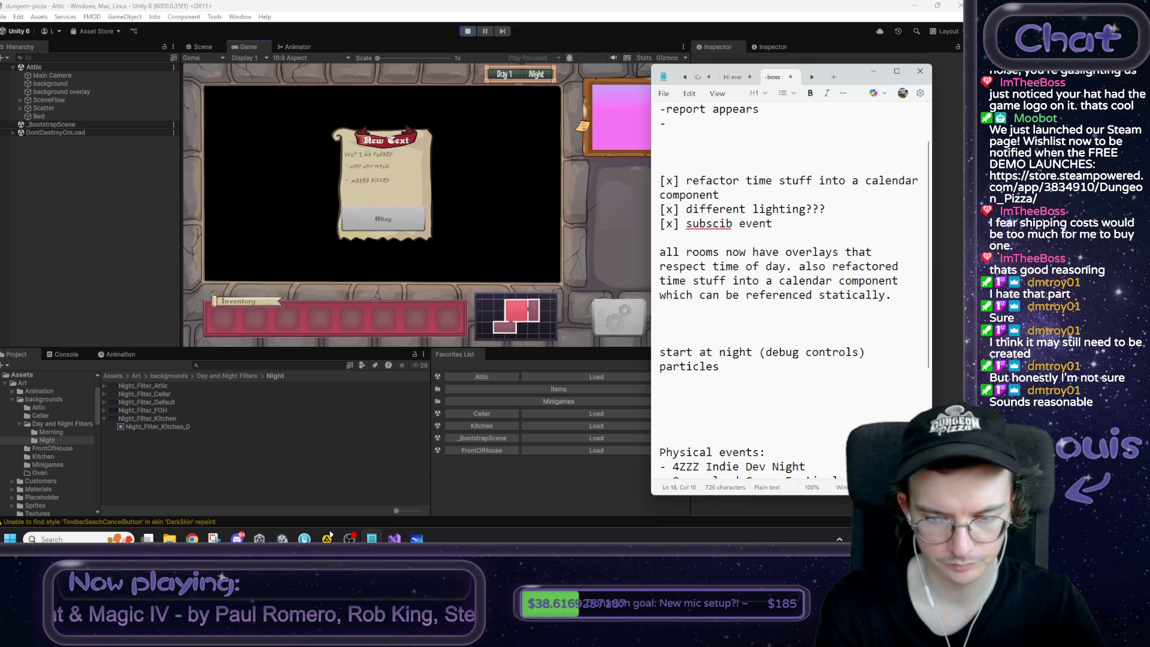
pyautogui.press('Home')
pyautogui.write('non-defau')
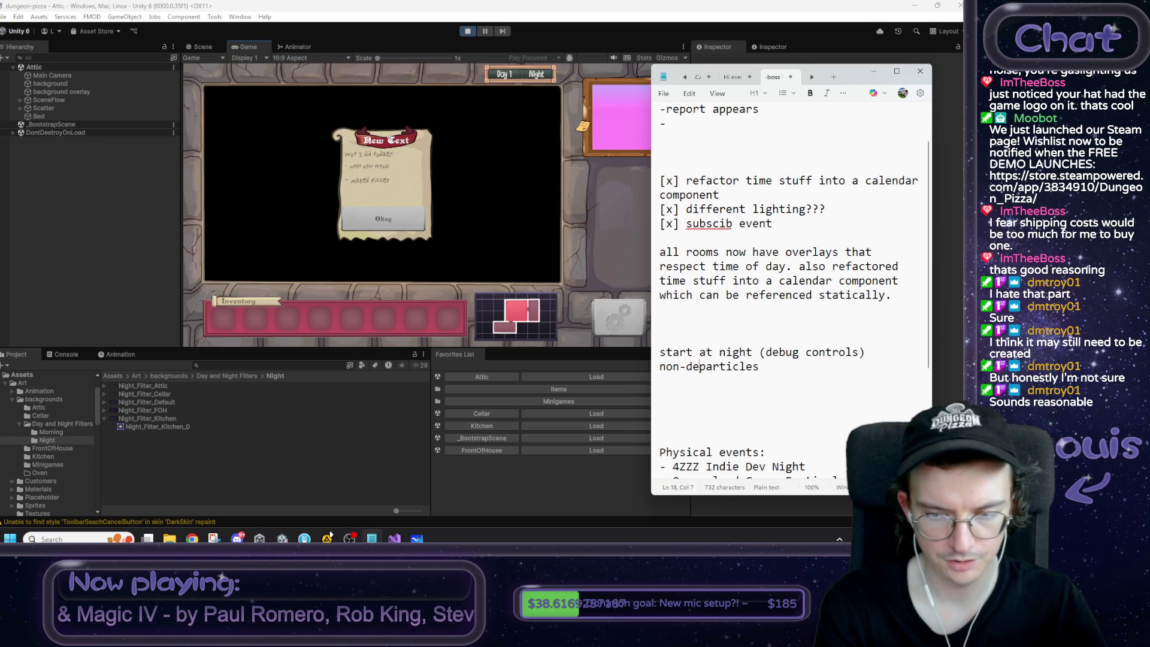
pyautogui.write('lt')
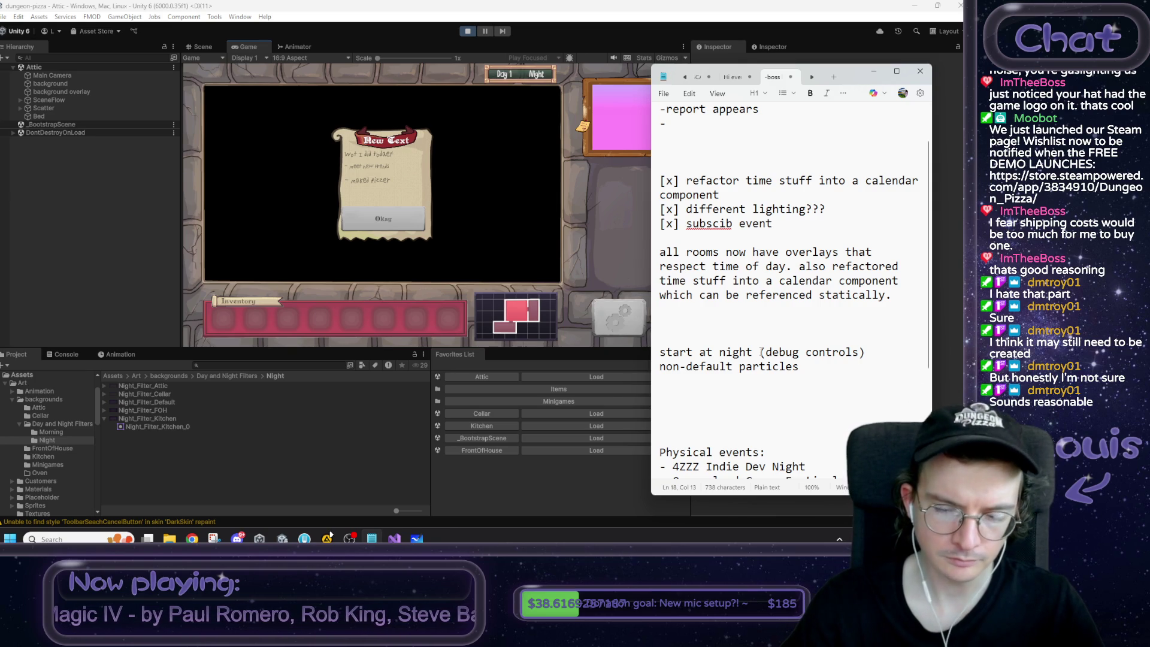
pyautogui.click(588, 496)
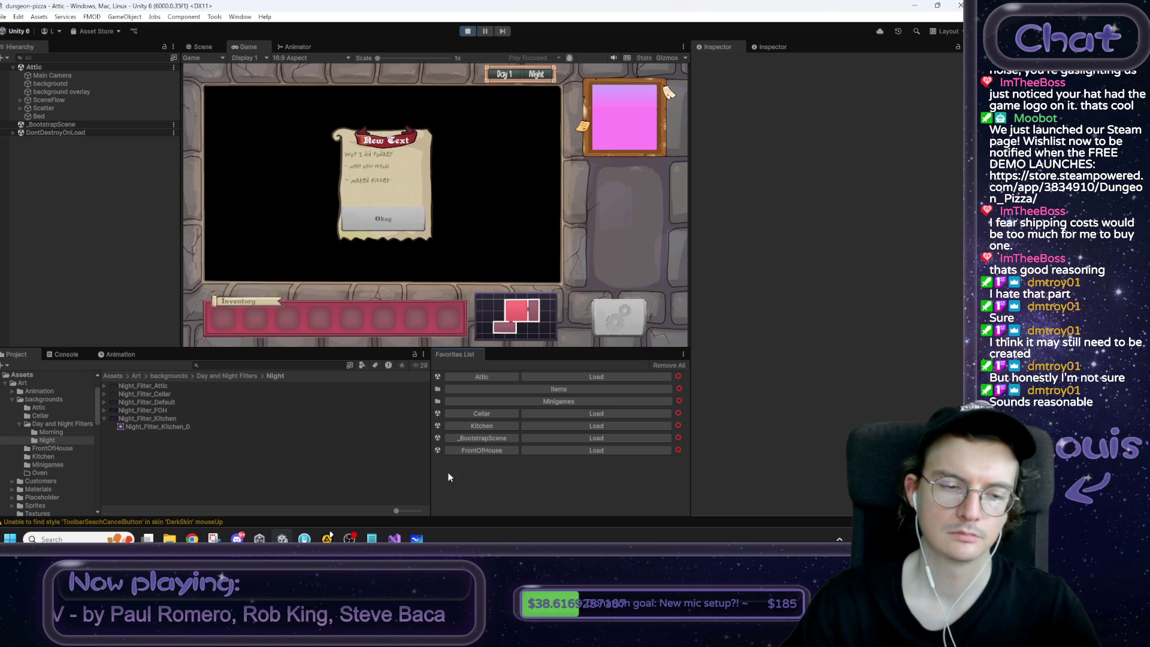
# Step: Browse to Art > Sprites > PloppableIngredients and reveal the chilli folder in File Explorer
pyautogui.click(136, 375)
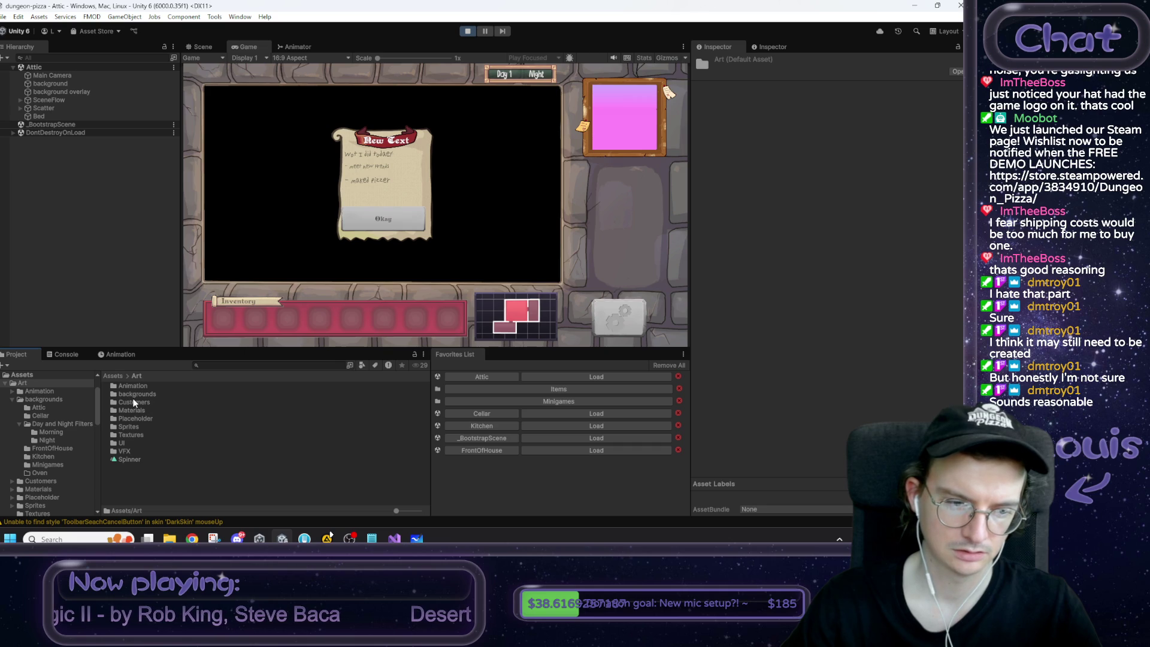
pyautogui.doubleClick(133, 427)
pyautogui.doubleClick(128, 443)
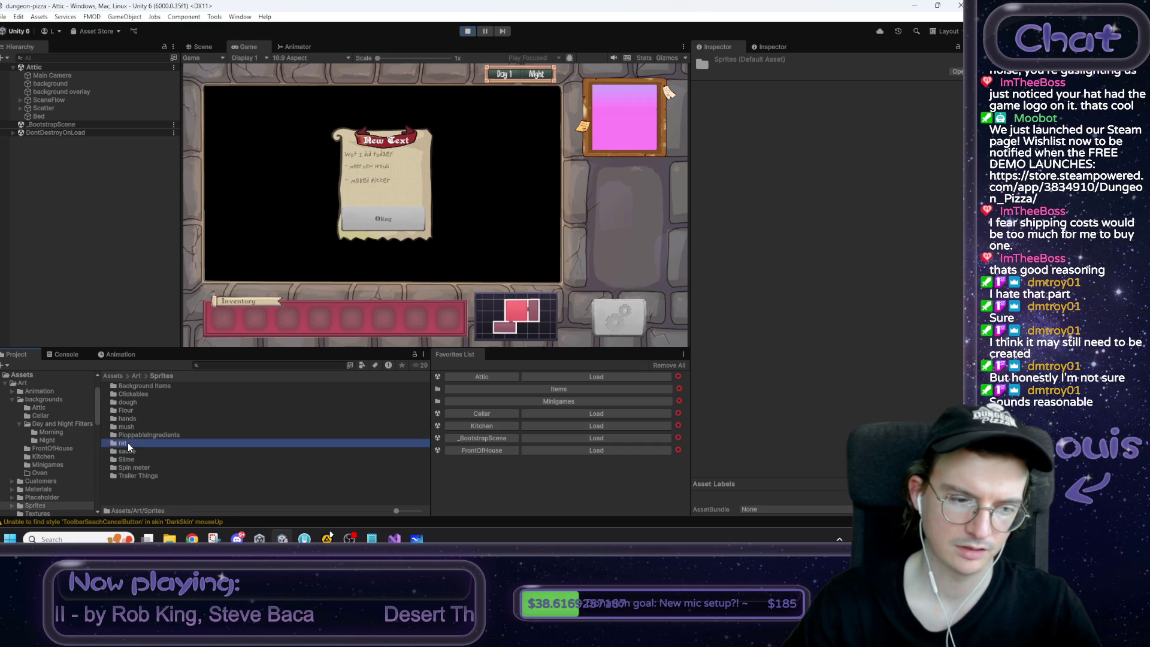
pyautogui.click(160, 376)
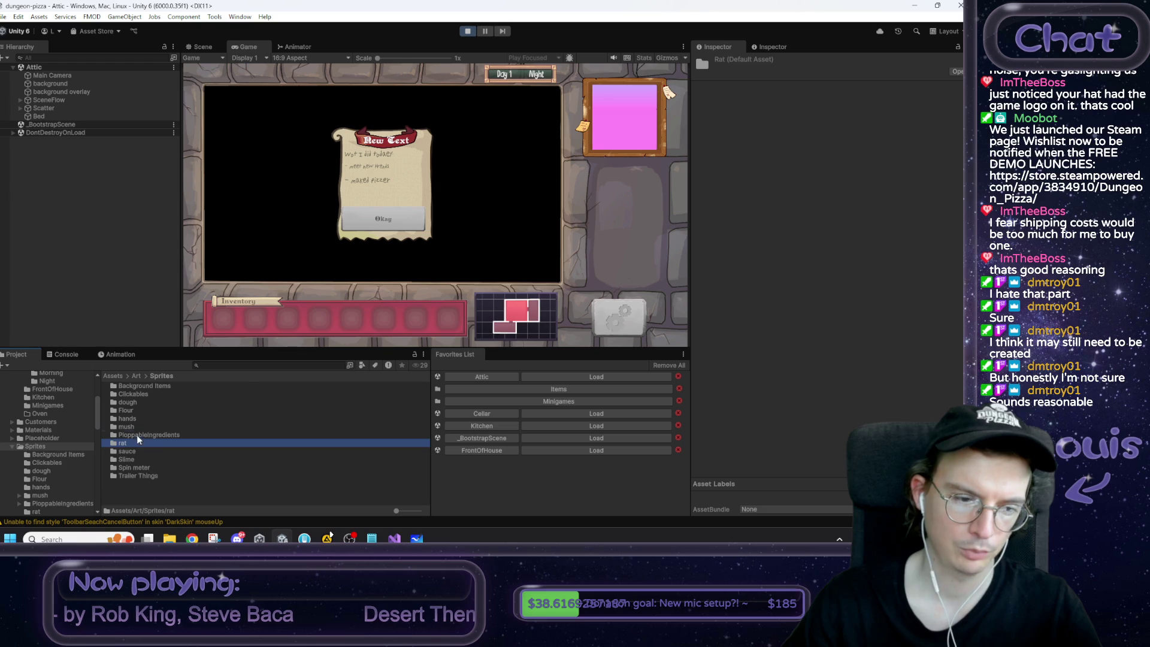
pyautogui.doubleClick(136, 435)
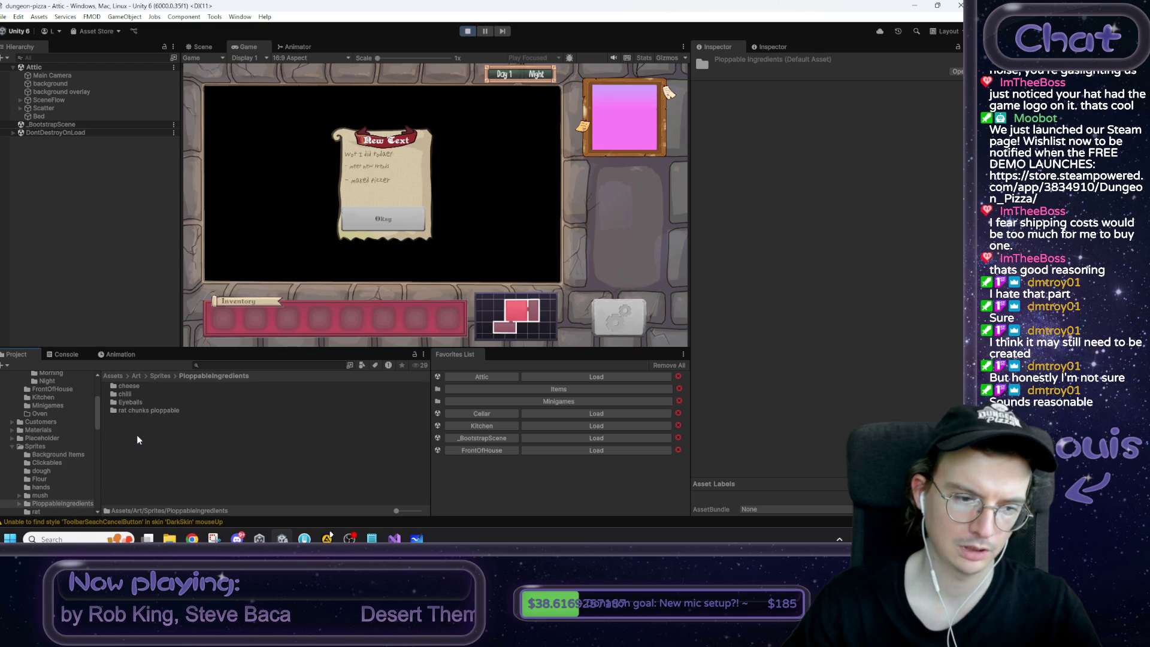
pyautogui.rightClick(130, 397)
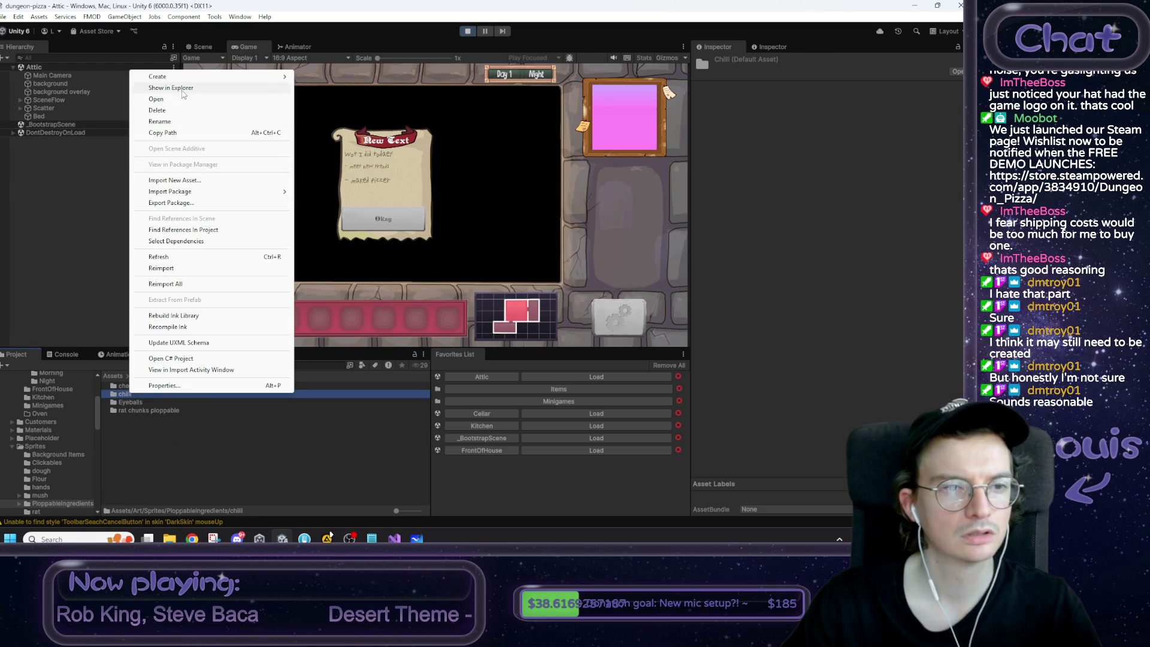
pyautogui.click(183, 88)
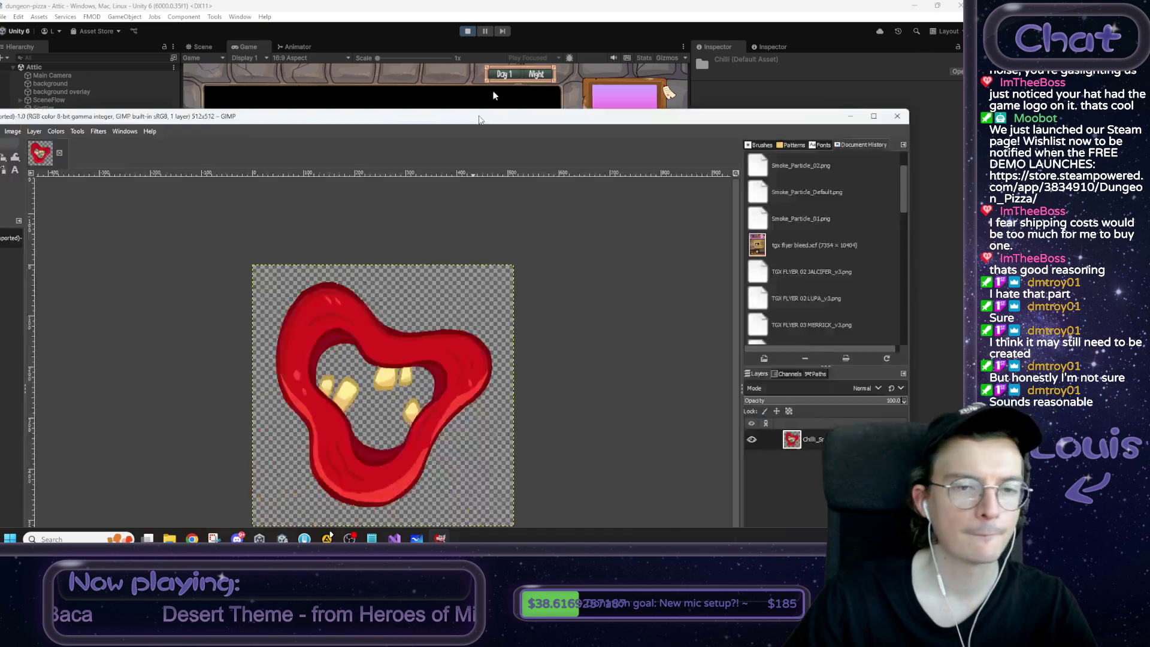
# Step: Maximize GIMP and check the Canvas Size dialog without changing anything
pyautogui.doubleClick(480, 120)
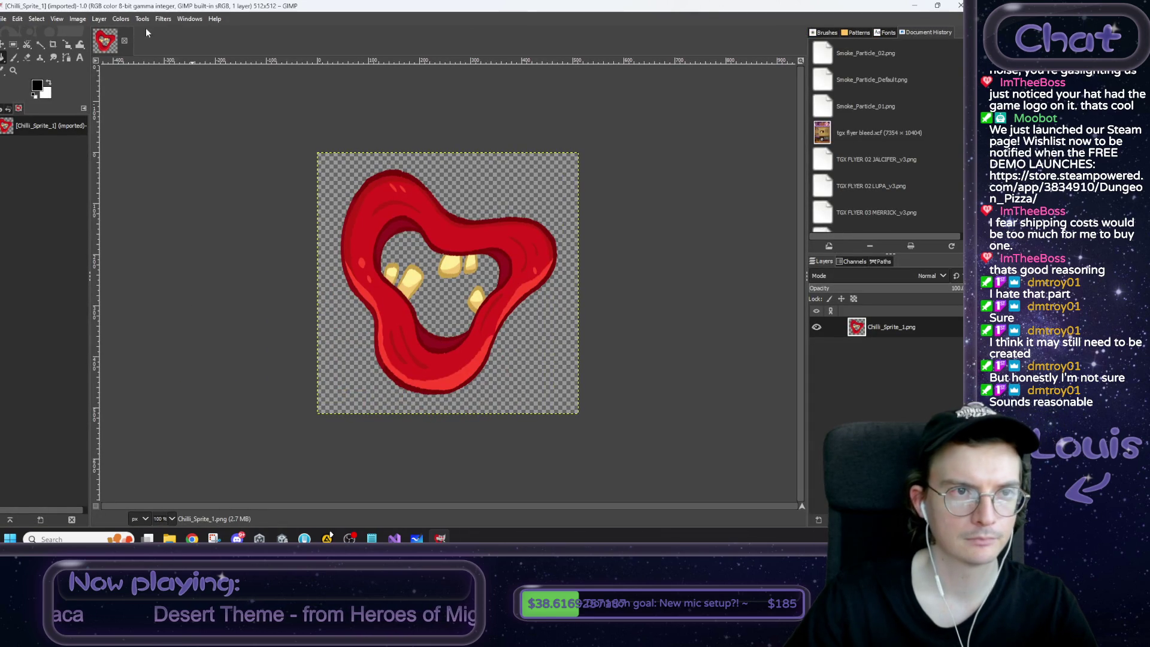
pyautogui.click(99, 18)
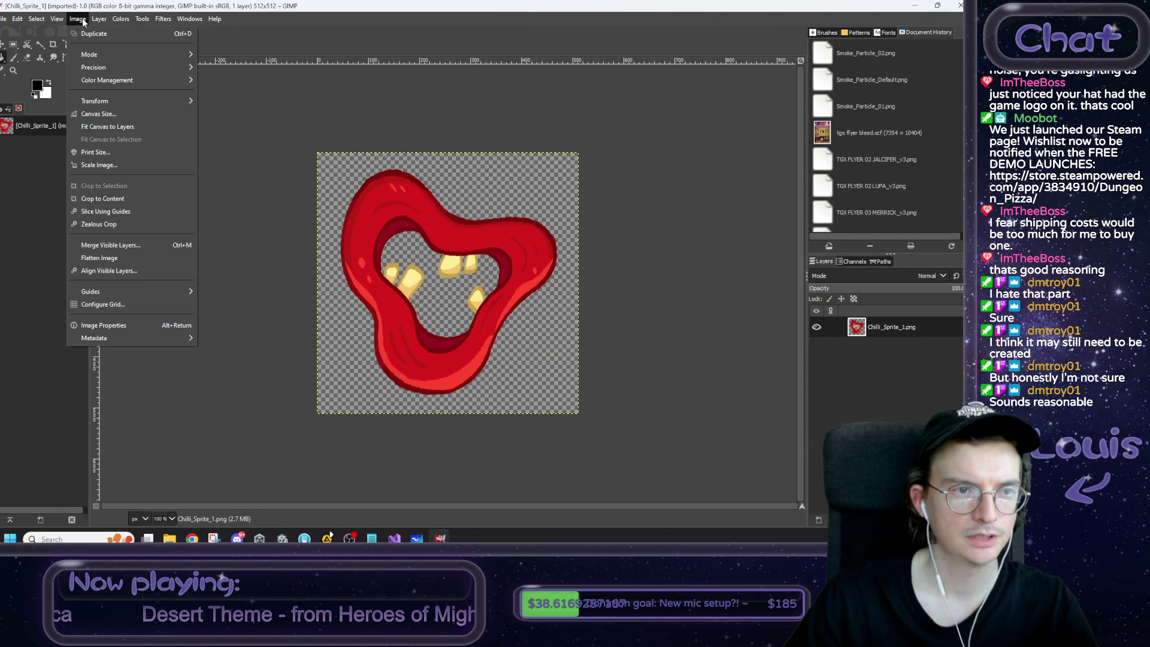
pyautogui.click(99, 114)
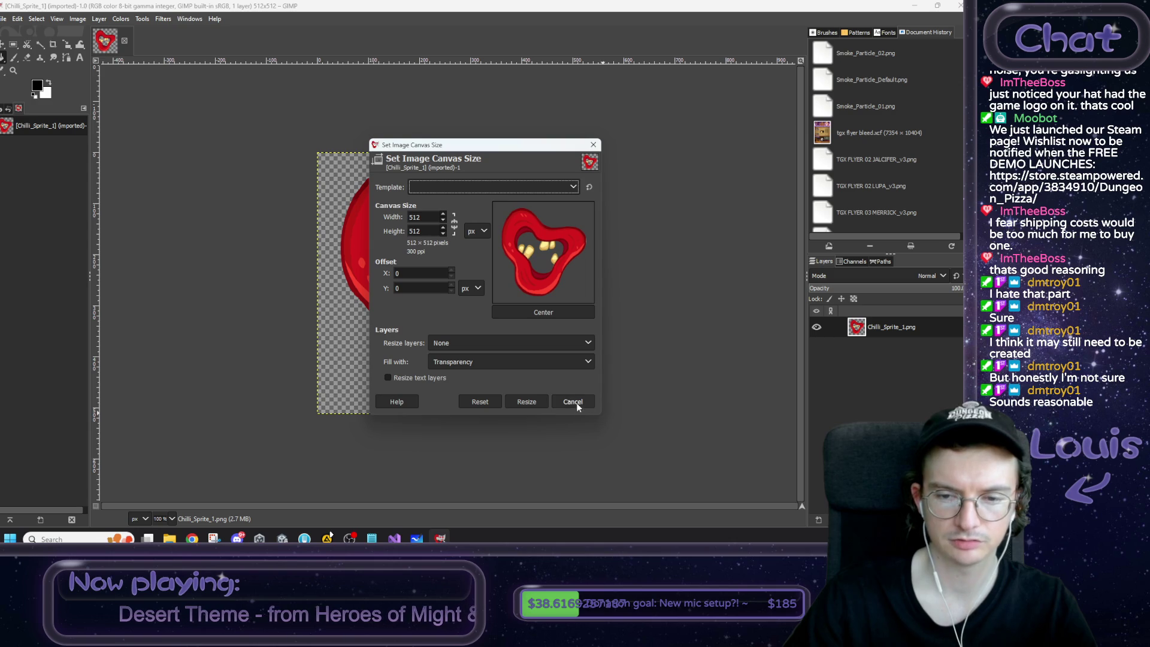
pyautogui.click(577, 402)
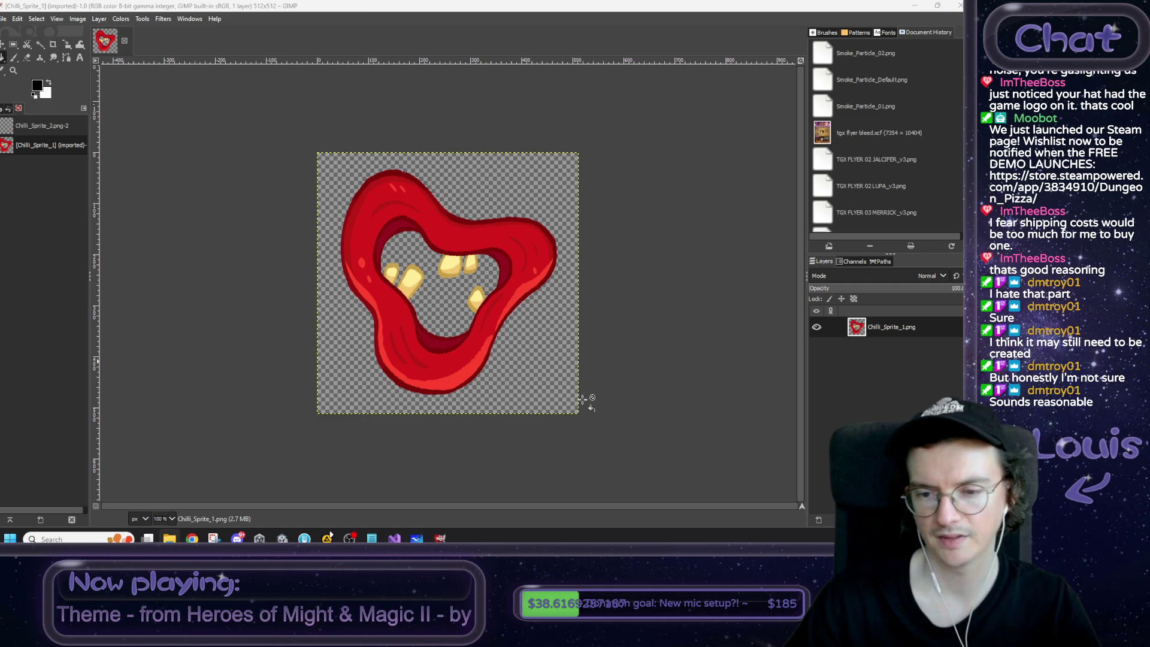
# Step: Convert the newly added chilli sprite to RGB at the pending colour conversion prompt
pyautogui.moveTo(441, 538)
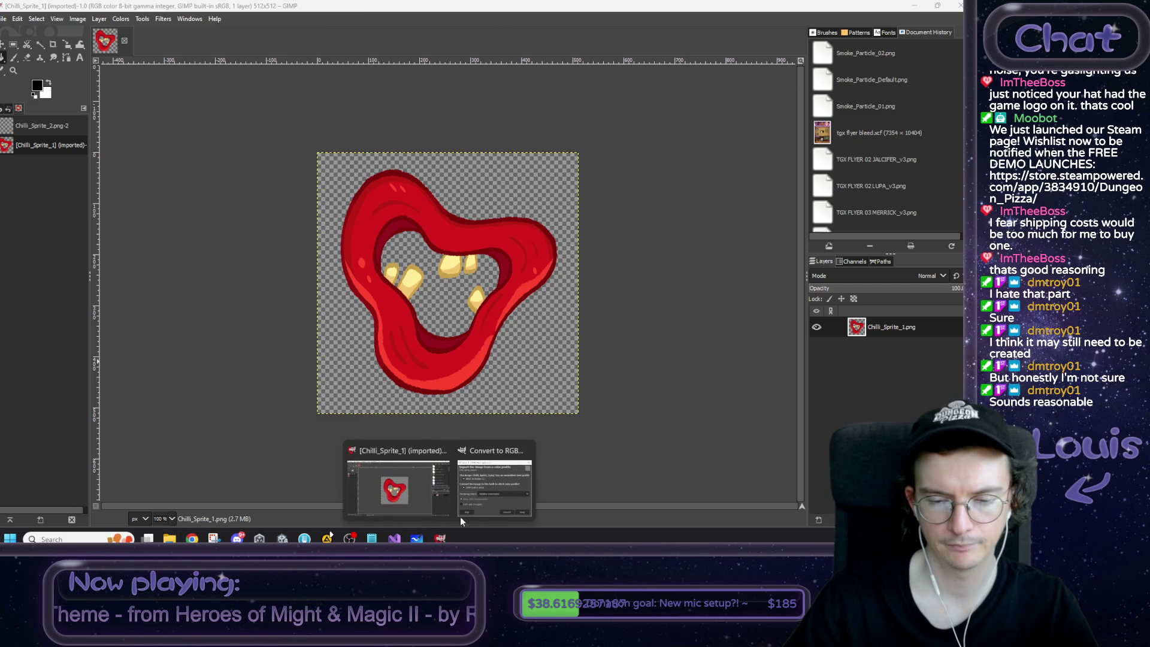
pyautogui.click(459, 485)
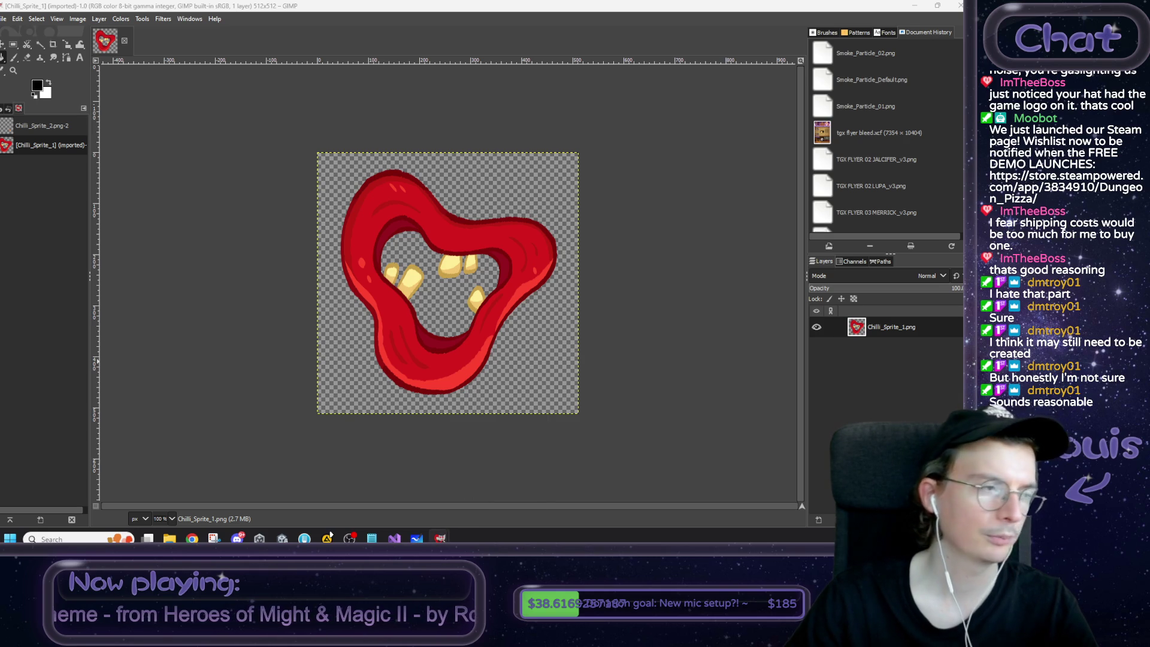
pyautogui.click(406, 293)
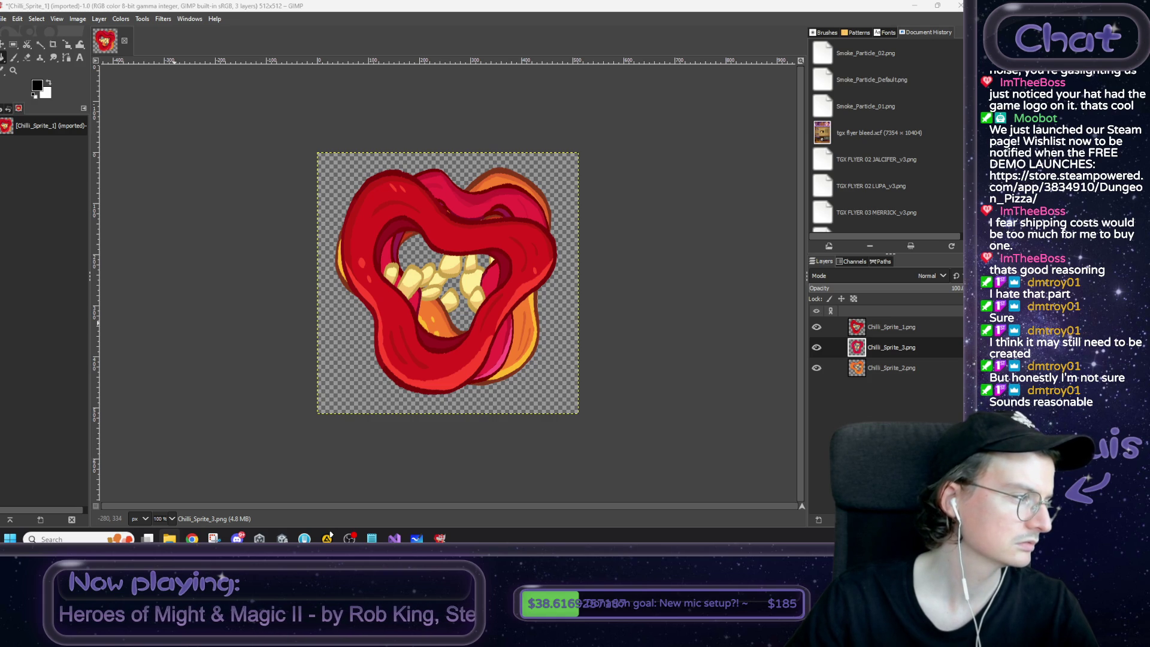
# Step: Add the Eyeball_v01–v05 sprites as layers and toggle Eyeball_v05's visibility to compare eyeballs
pyautogui.moveTo(150, 352); pyautogui.dragTo(226, 295)
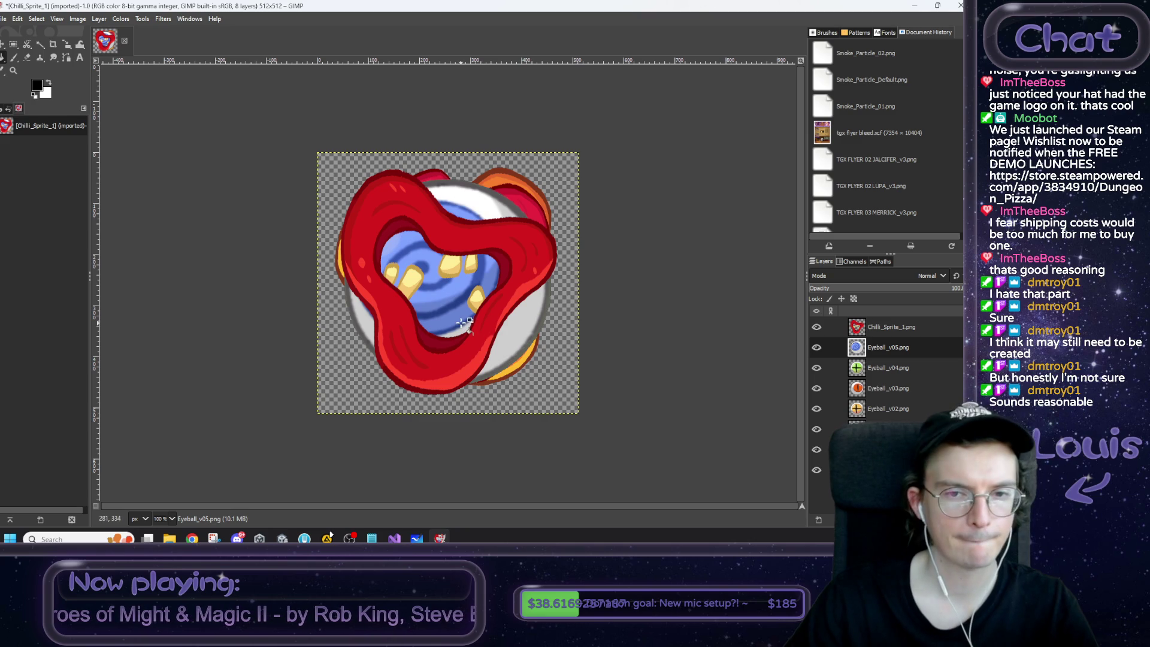
pyautogui.click(817, 348)
pyautogui.click(816, 348)
pyautogui.click(816, 348)
pyautogui.click(816, 349)
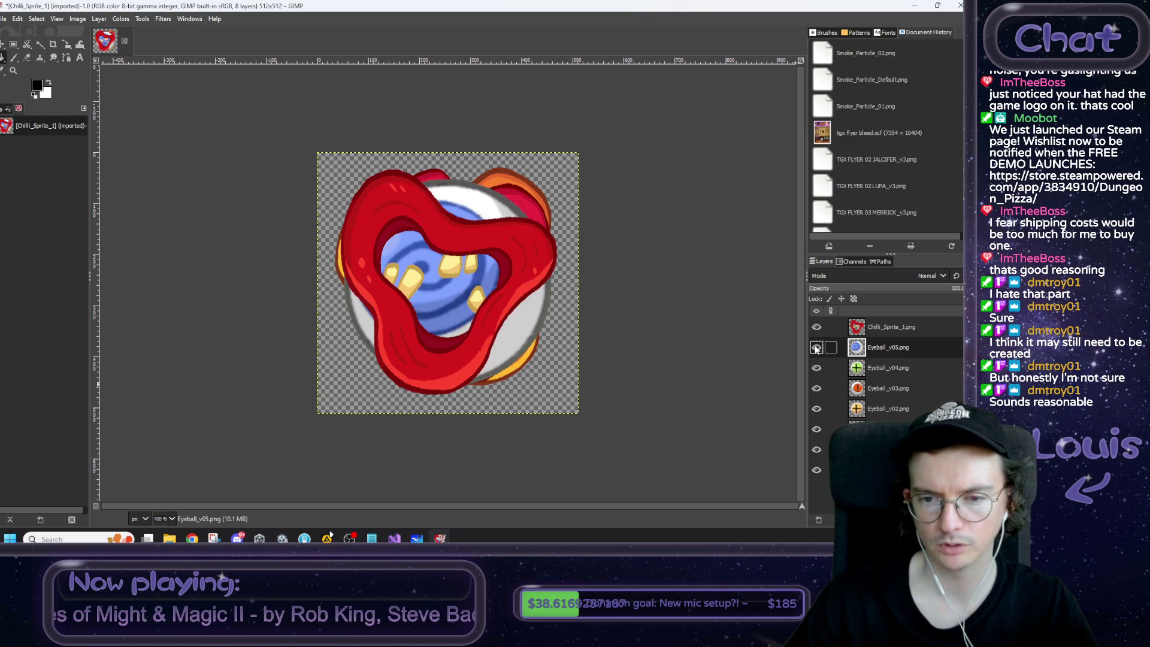
pyautogui.click(816, 348)
pyautogui.click(817, 348)
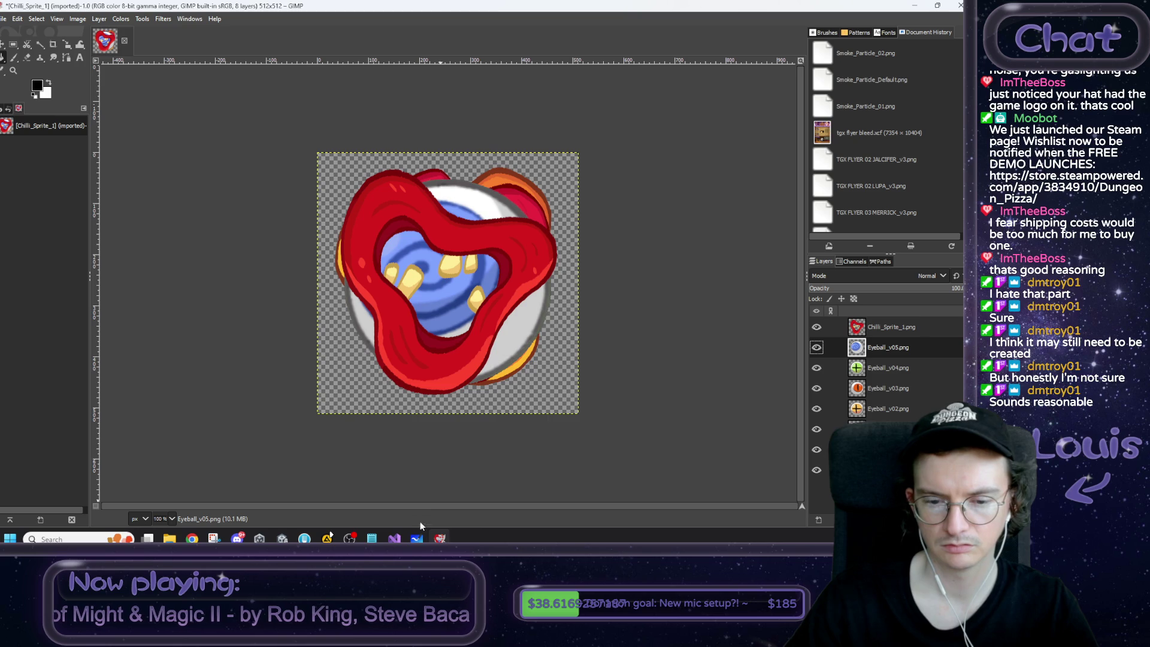
pyautogui.click(372, 537)
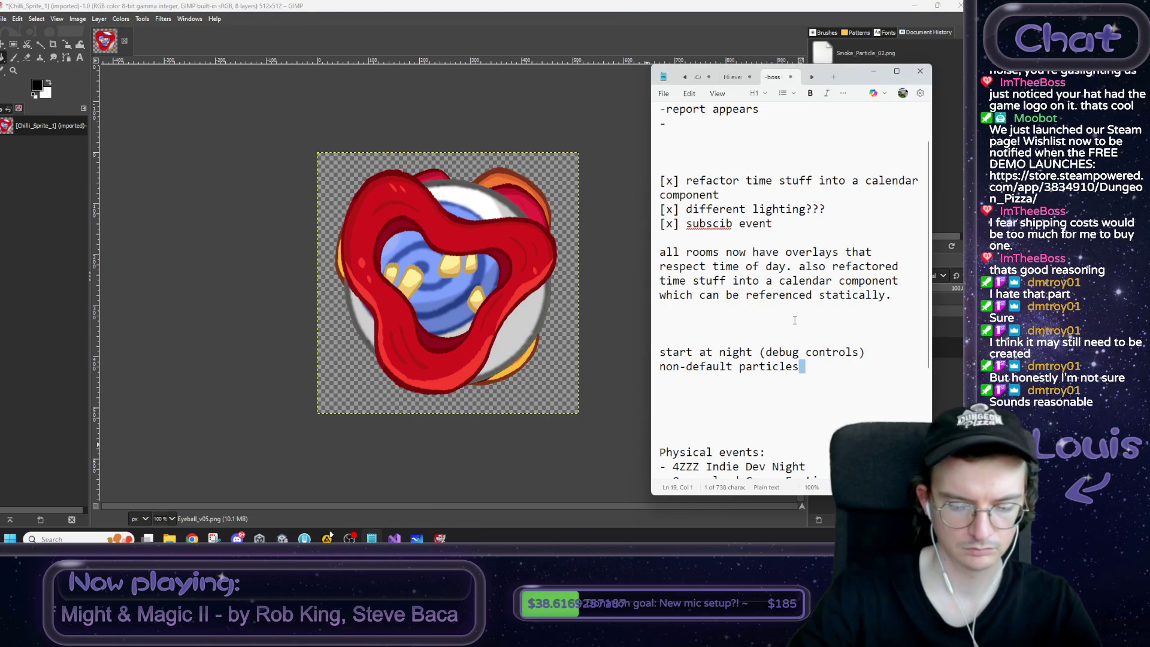
# Step: Add the note 'blue eyeball weird??' below 'non-default particles' in Notepad, then return to GIMP
pyautogui.press('Down')
pyautogui.press('Return')
pyautogui.press('Return')
pyautogui.write('blue ey')
pyautogui.write('eball weird')
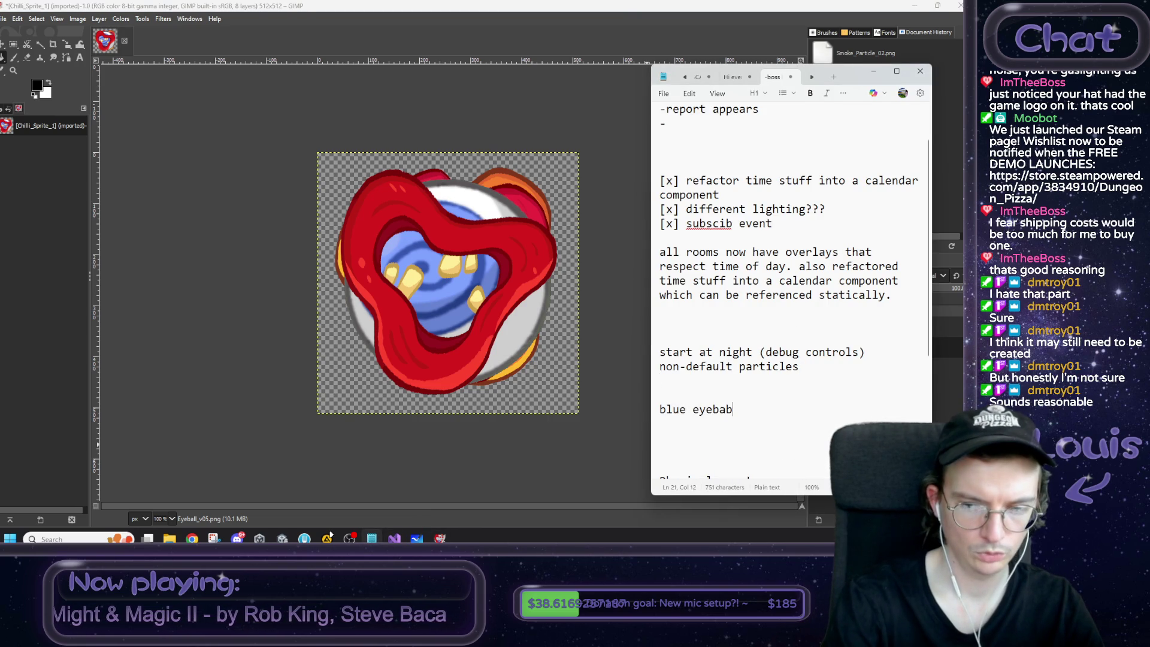
pyautogui.write('??')
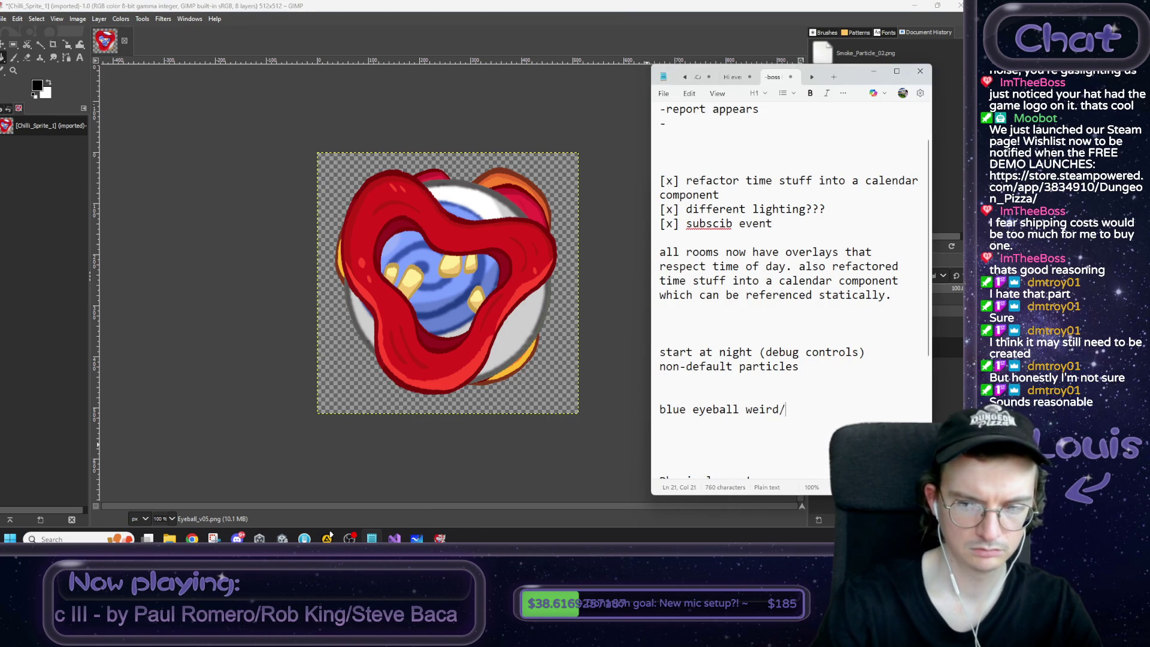
pyautogui.hotkey('alt', 'Tab')
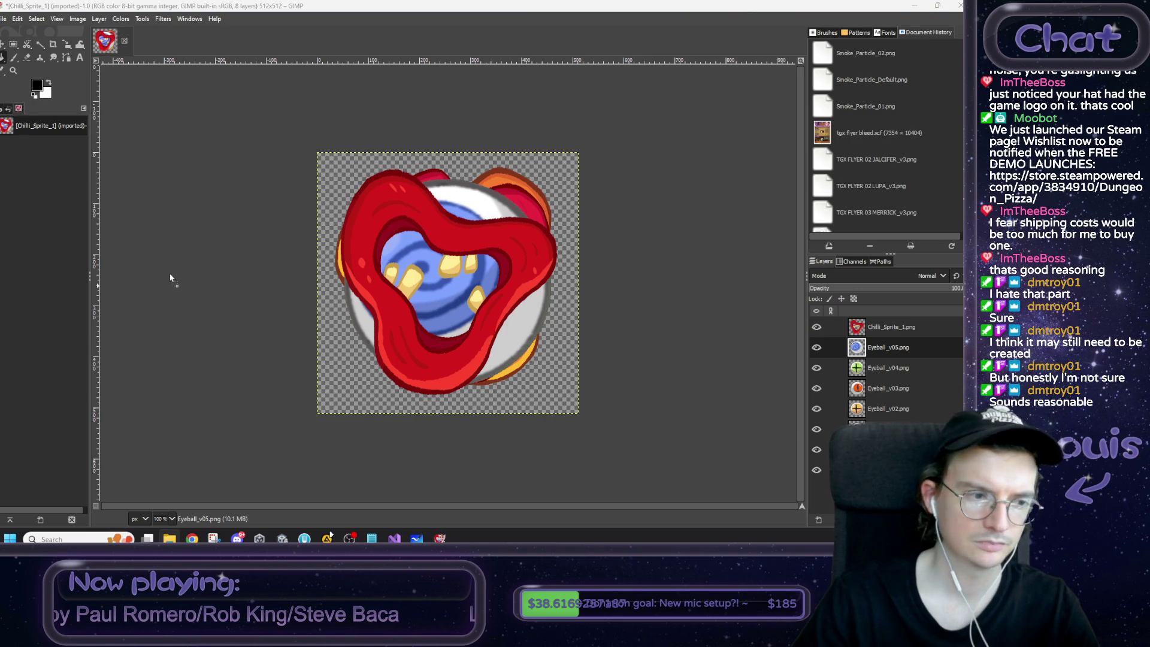
# Step: Drop the RatChunk_01–06 sprites into the chilli image as layers and zoom out to view them
pyautogui.moveTo(202, 274); pyautogui.dragTo(206, 274)
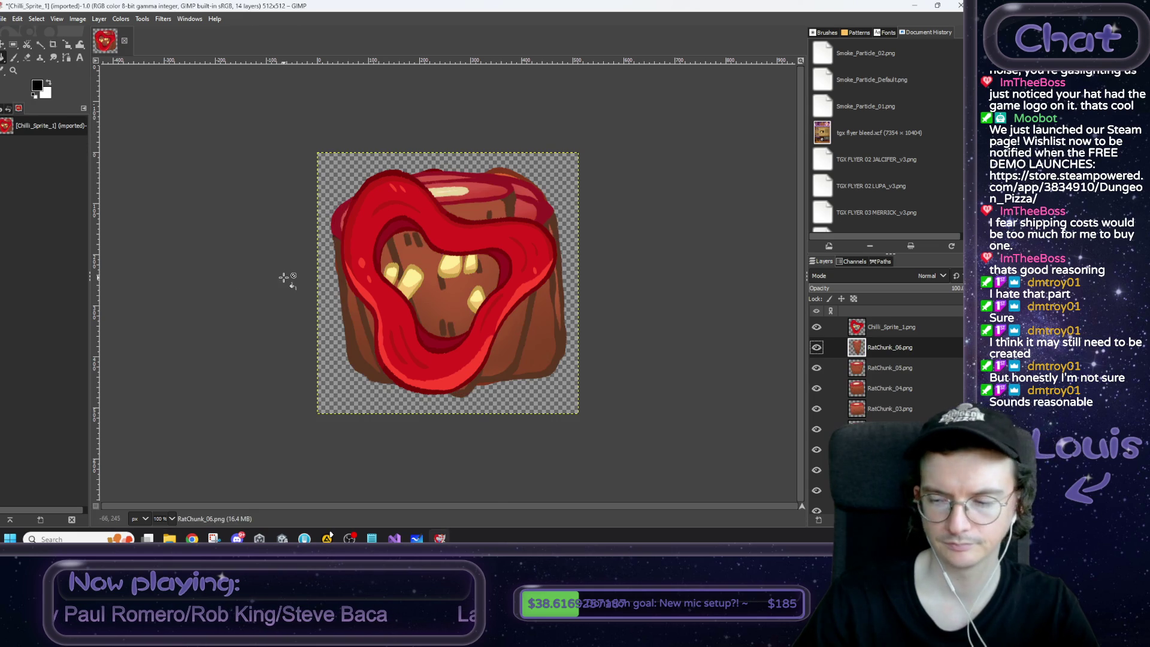
pyautogui.scroll(-3, 881, 389)
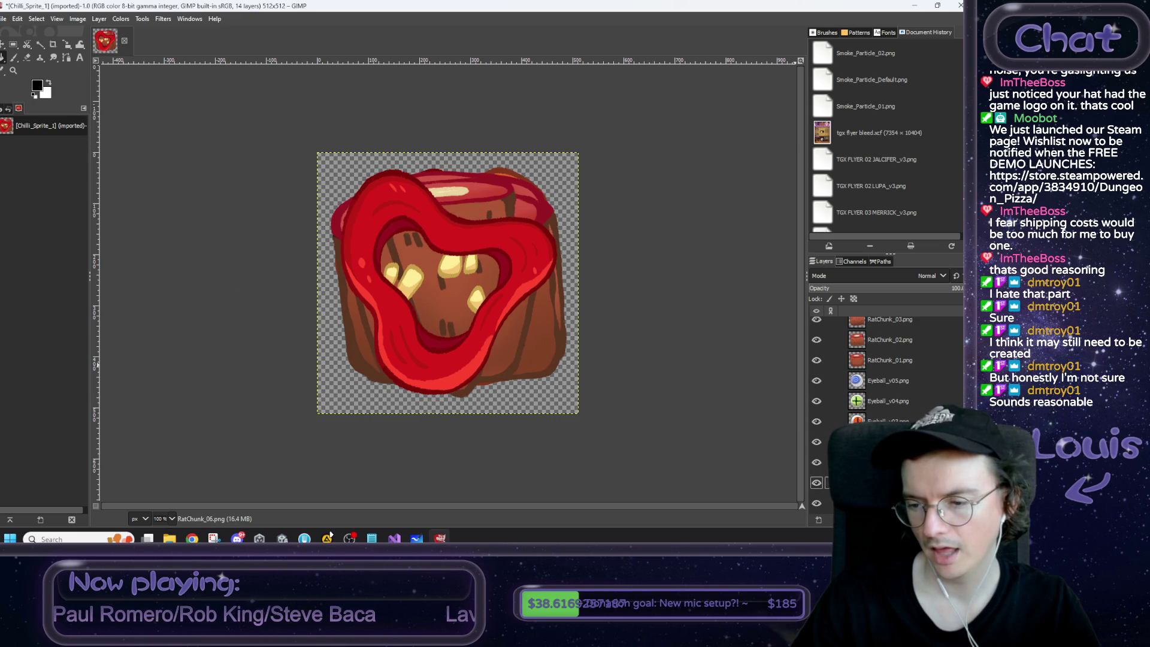
pyautogui.scroll(3, 886, 413)
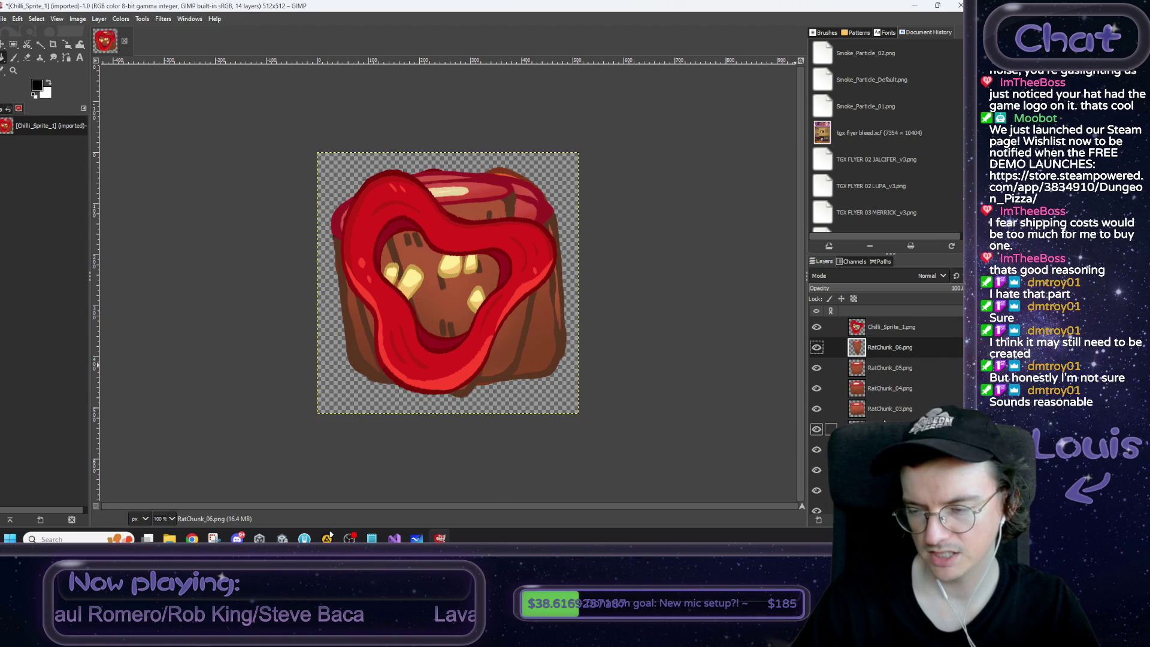
pyautogui.keyDown('ctrl'); pyautogui.scroll(-3, 721, 404); pyautogui.keyUp('ctrl')
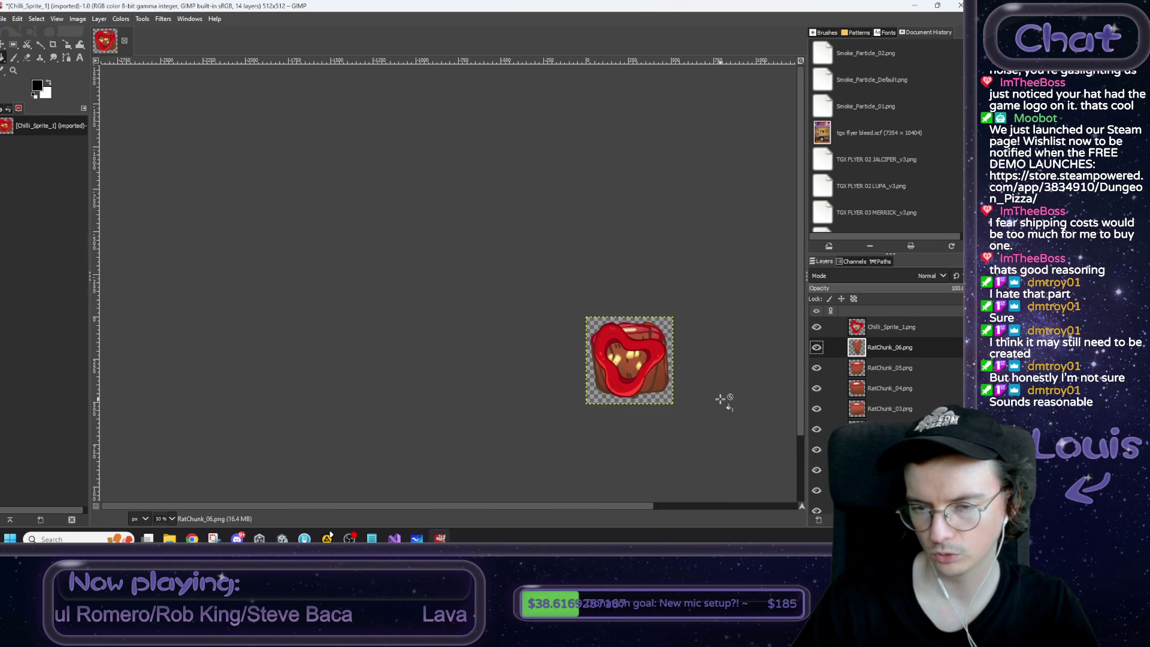
pyautogui.moveTo(718, 411); pyautogui.dragTo(423, 367)
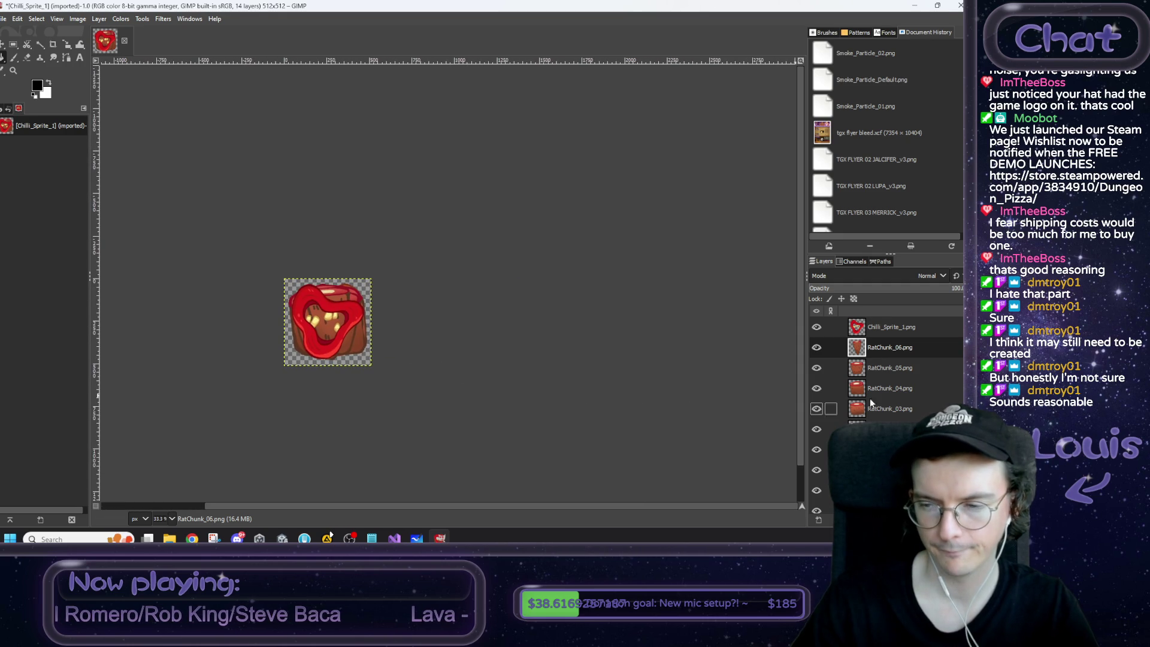
pyautogui.scroll(-2, 916, 341)
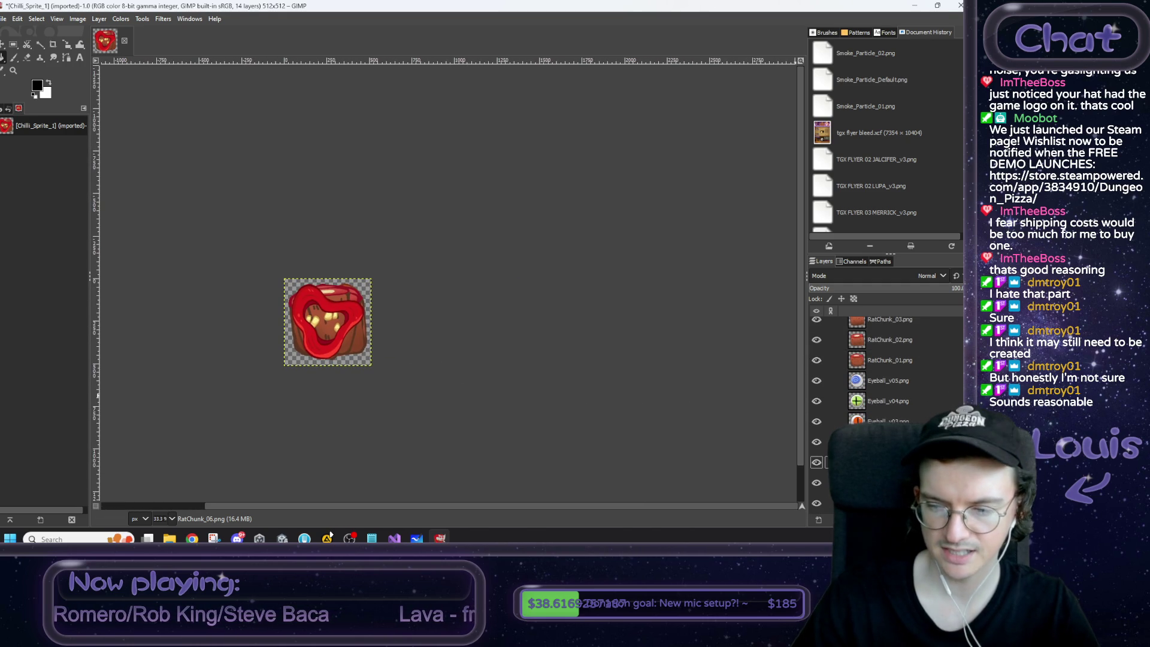
pyautogui.scroll(2, 926, 378)
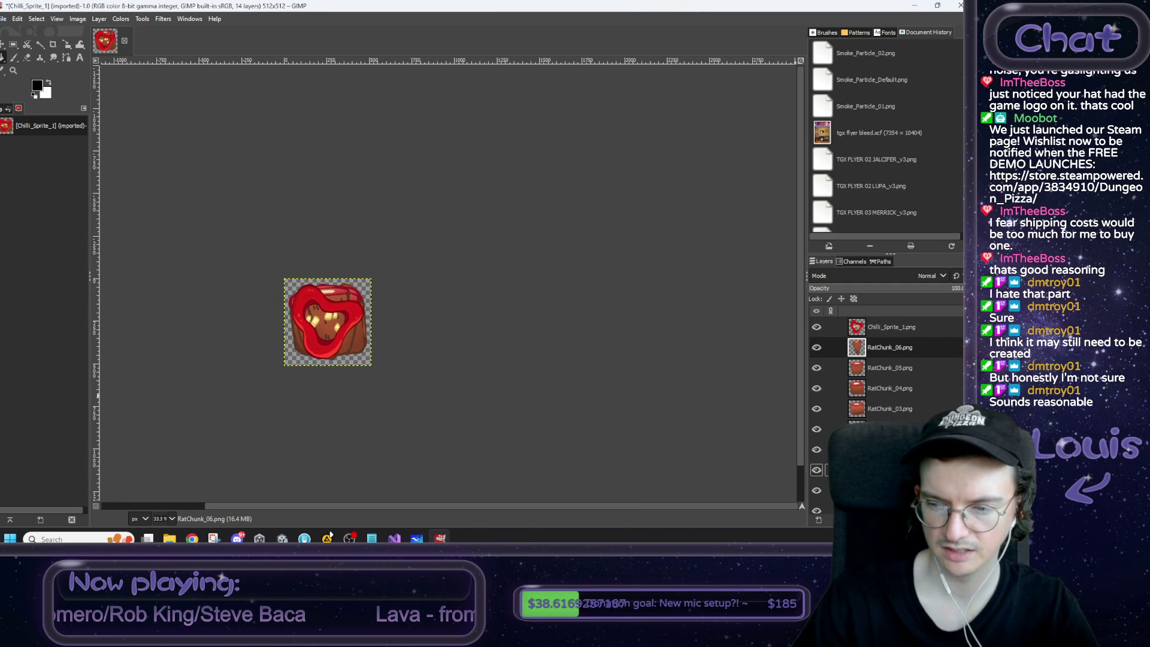
pyautogui.scroll(-3, 901, 415)
pyautogui.scroll(-1, 904, 418)
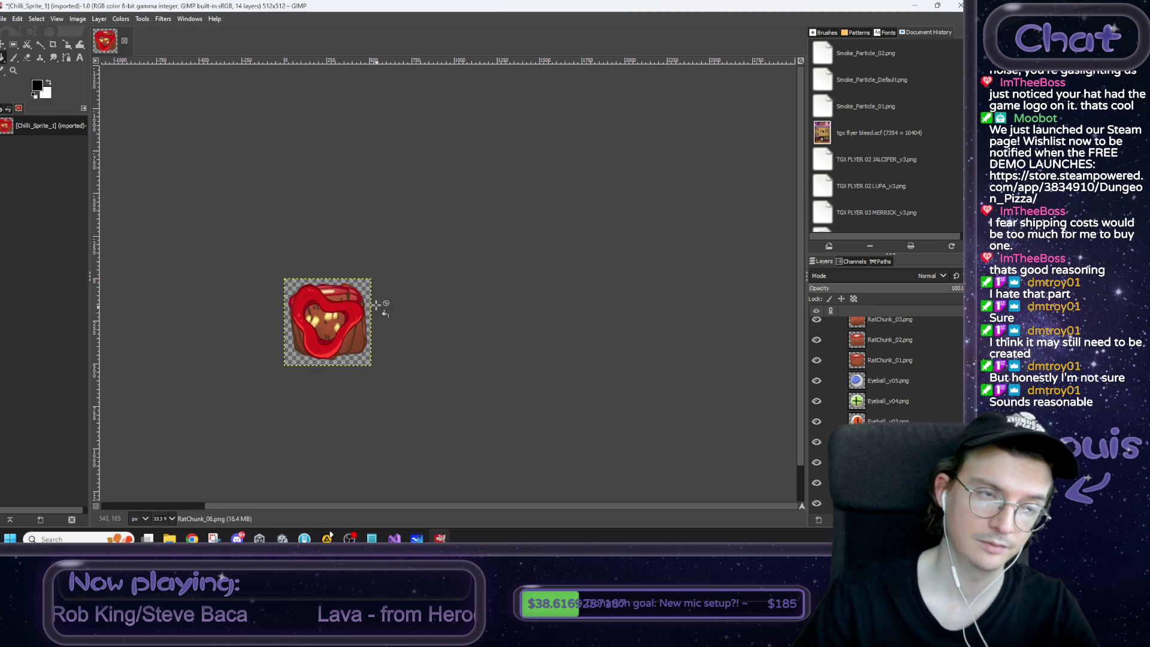
# Step: Resize the canvas to 2048 × 2048 pixels with the height chained to the width
pyautogui.click(76, 19)
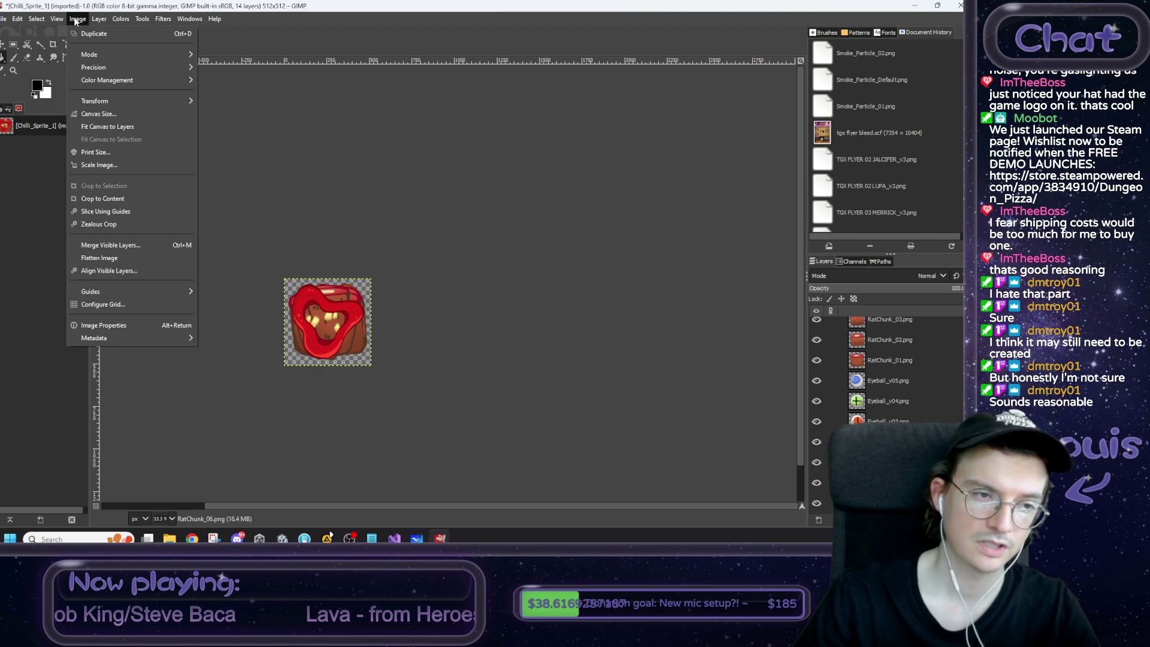
pyautogui.click(97, 114)
pyautogui.click(435, 219)
pyautogui.press('BackSpace')
pyautogui.press('BackSpace')
pyautogui.press('BackSpace')
pyautogui.write('2048')
pyautogui.press('Tab')
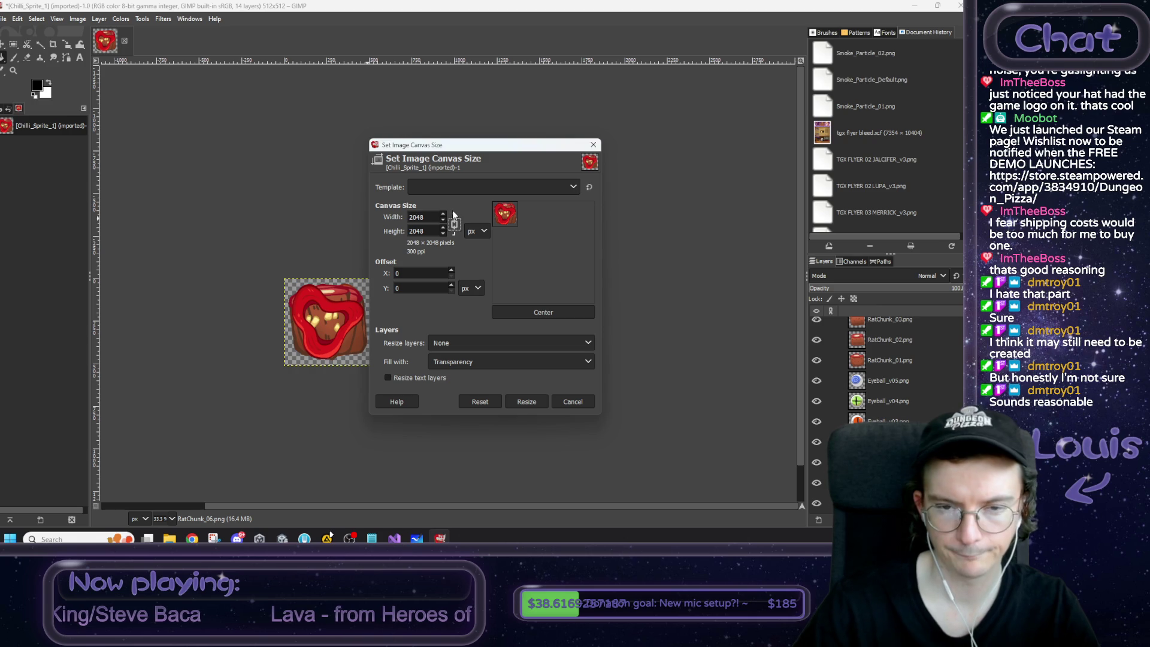
pyautogui.click(531, 402)
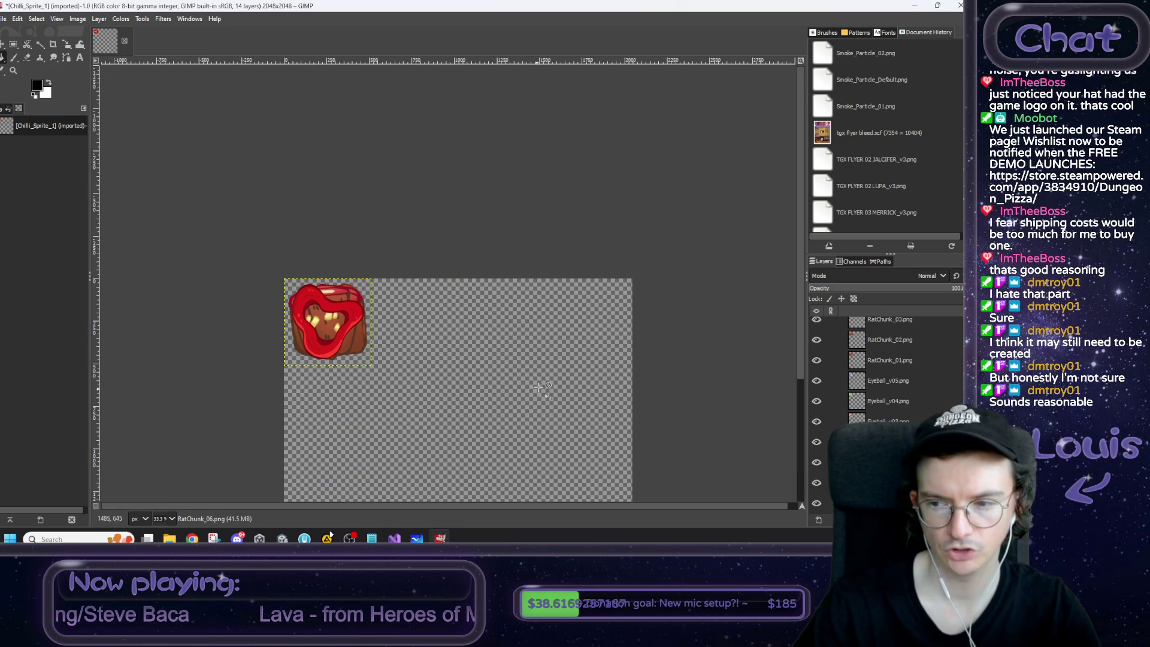
pyautogui.scroll(3, 842, 393)
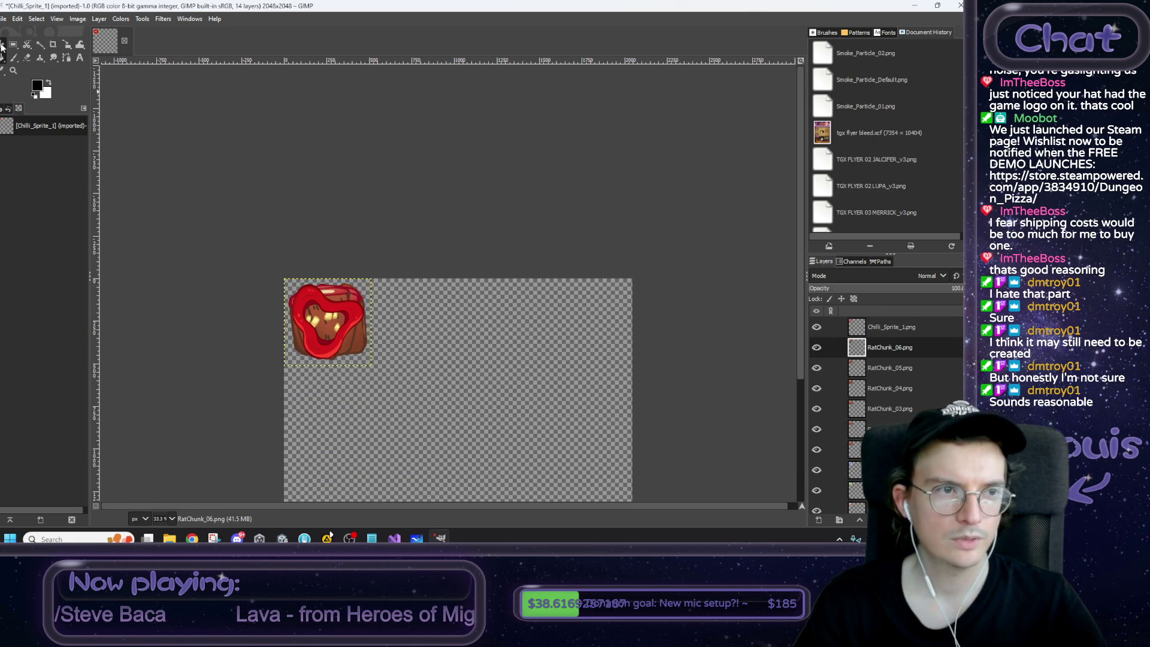
# Step: Select the Chilli_Sprite_1 layer and start dragging it across the canvas
pyautogui.click(886, 329)
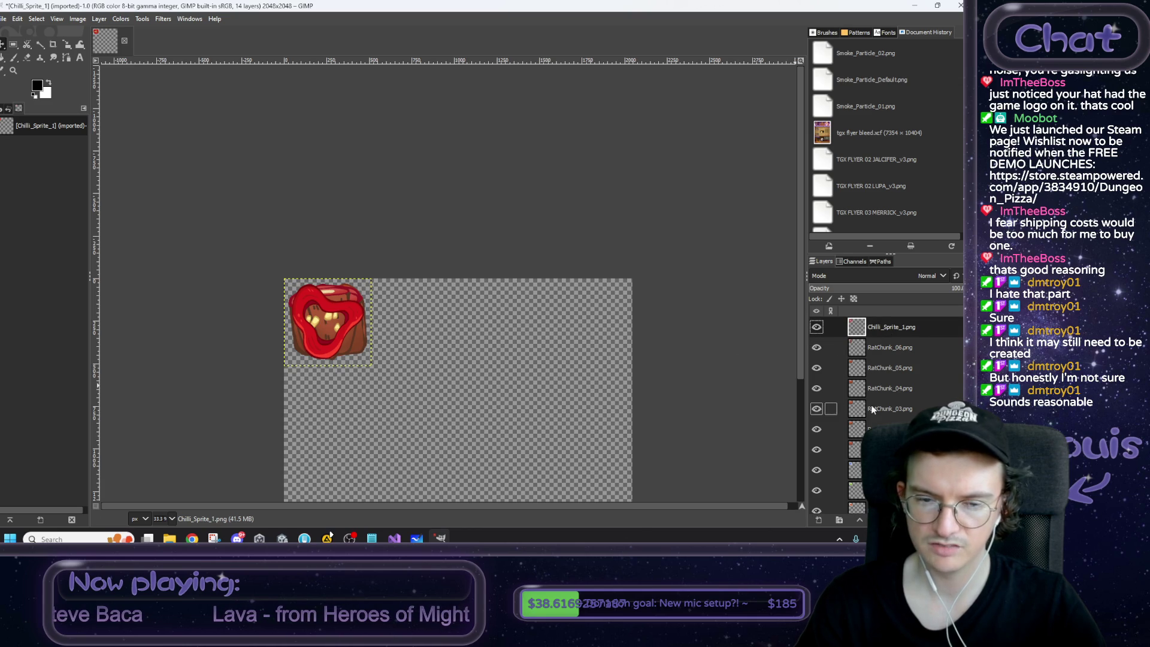
pyautogui.scroll(-3, 390, 407)
pyautogui.moveTo(343, 235)
pyautogui.mouseDown()
pyautogui.moveTo(542, 221)
pyautogui.moveTo(343, 221)
pyautogui.mouseUp()
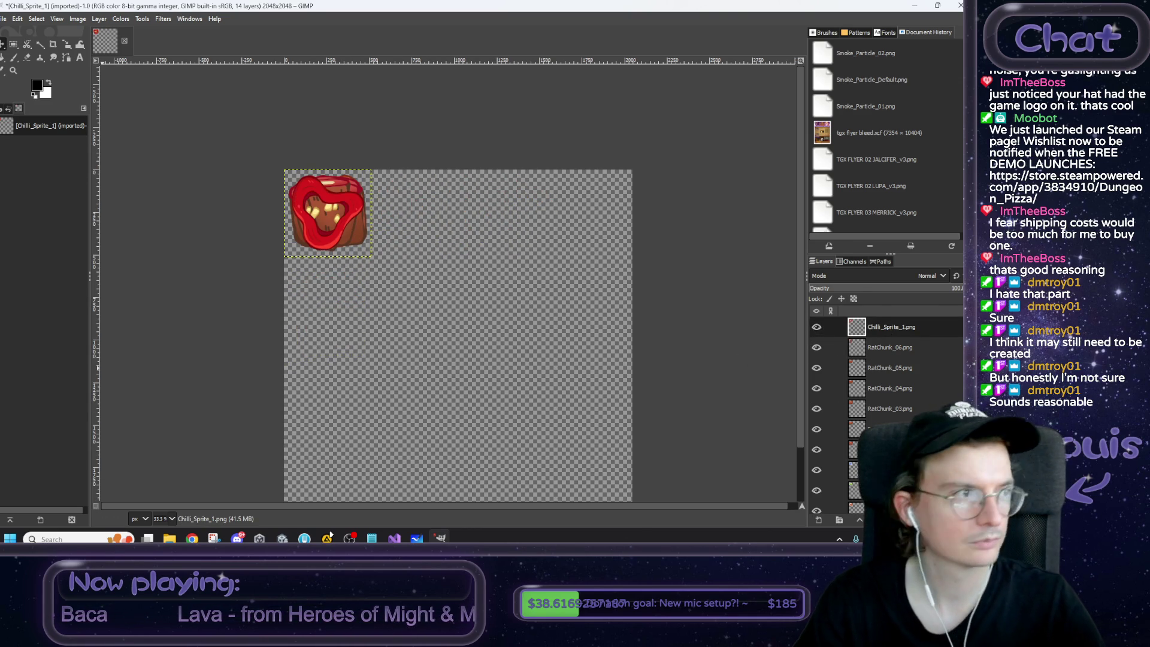
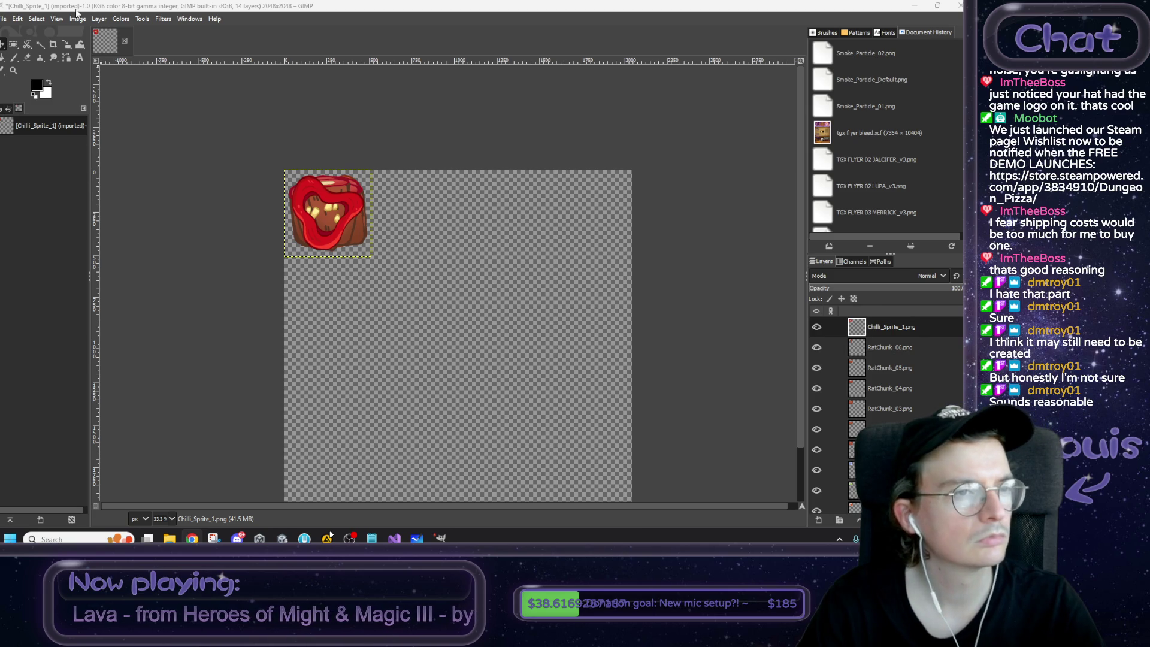
# Step: Try dragging a chunk sprite out from under the chilli, then undo the move
pyautogui.click(57, 19)
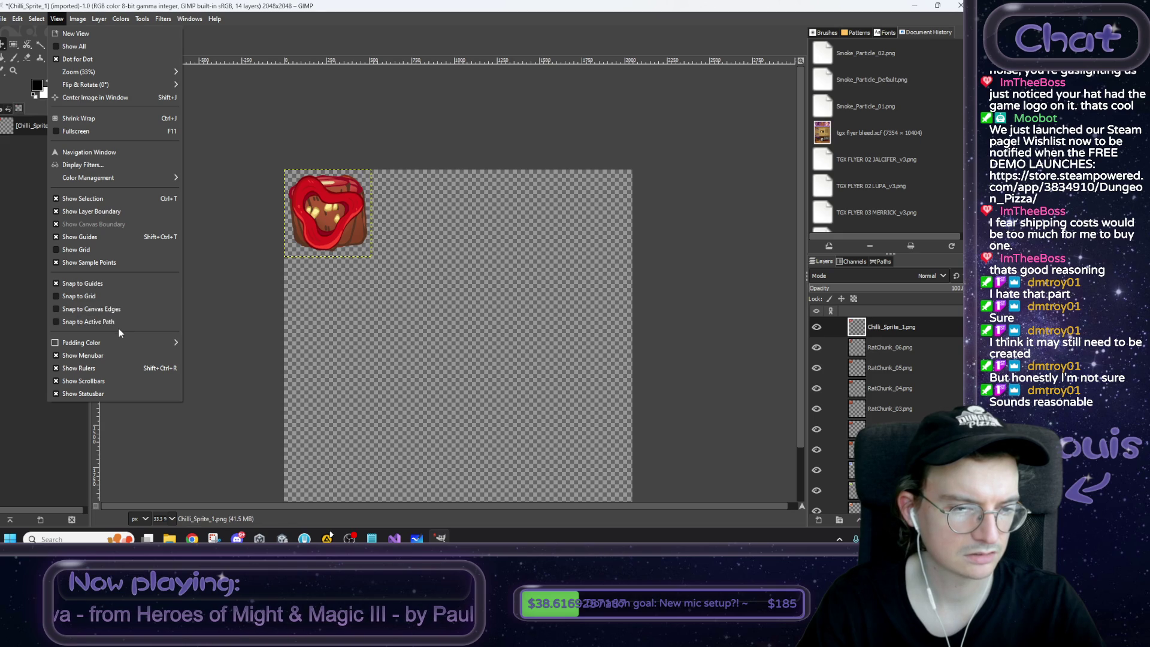
pyautogui.click(58, 297)
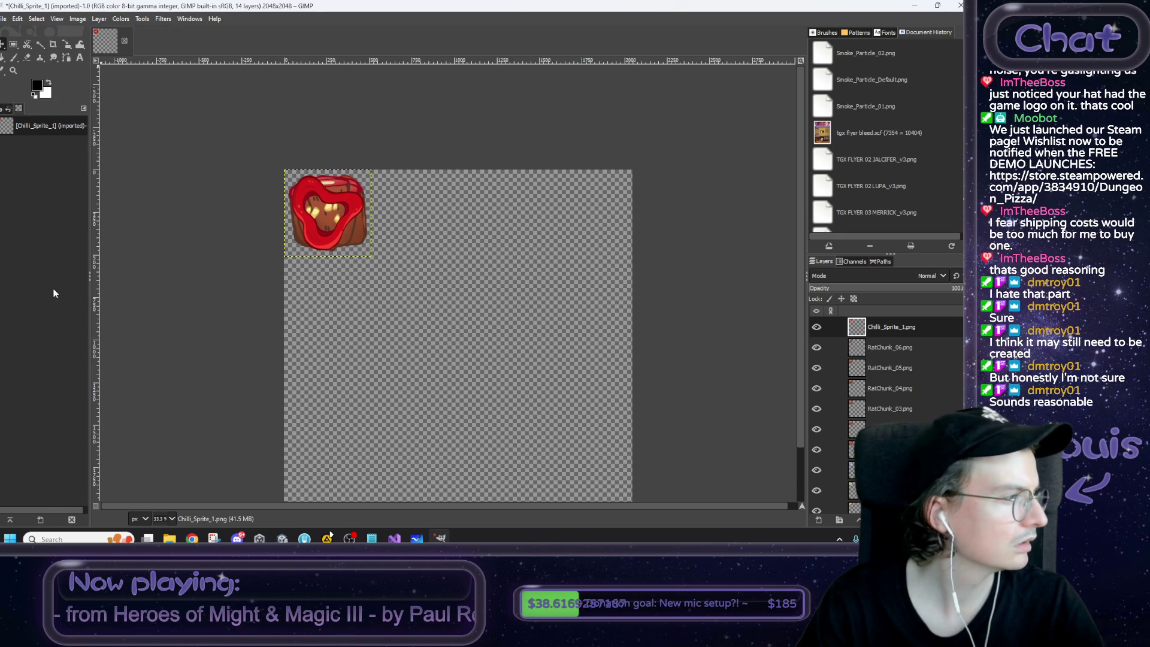
pyautogui.moveTo(328, 198)
pyautogui.mouseDown()
pyautogui.moveTo(428, 216)
pyautogui.moveTo(566, 216)
pyautogui.moveTo(434, 216)
pyautogui.mouseUp()
pyautogui.hotkey('ctrl', 'z')
# Step: Turn on View > Show Grid over the 2048×2048 Chilli_Sprite_1 canvas
pyautogui.click(64, 16)
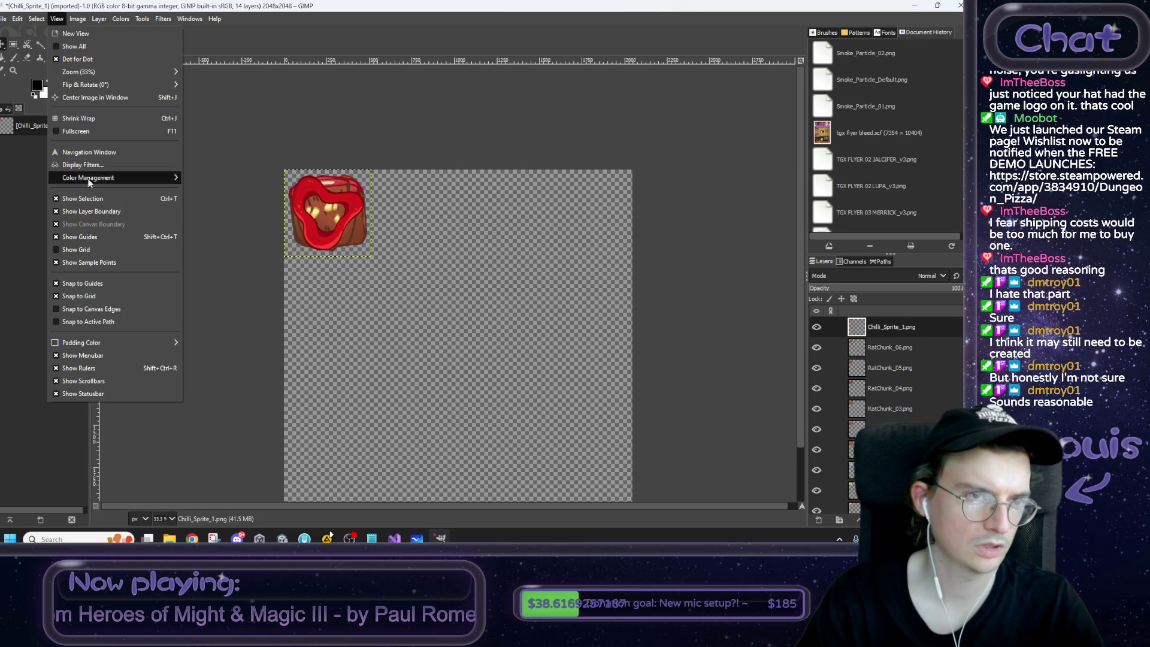
pyautogui.click(59, 250)
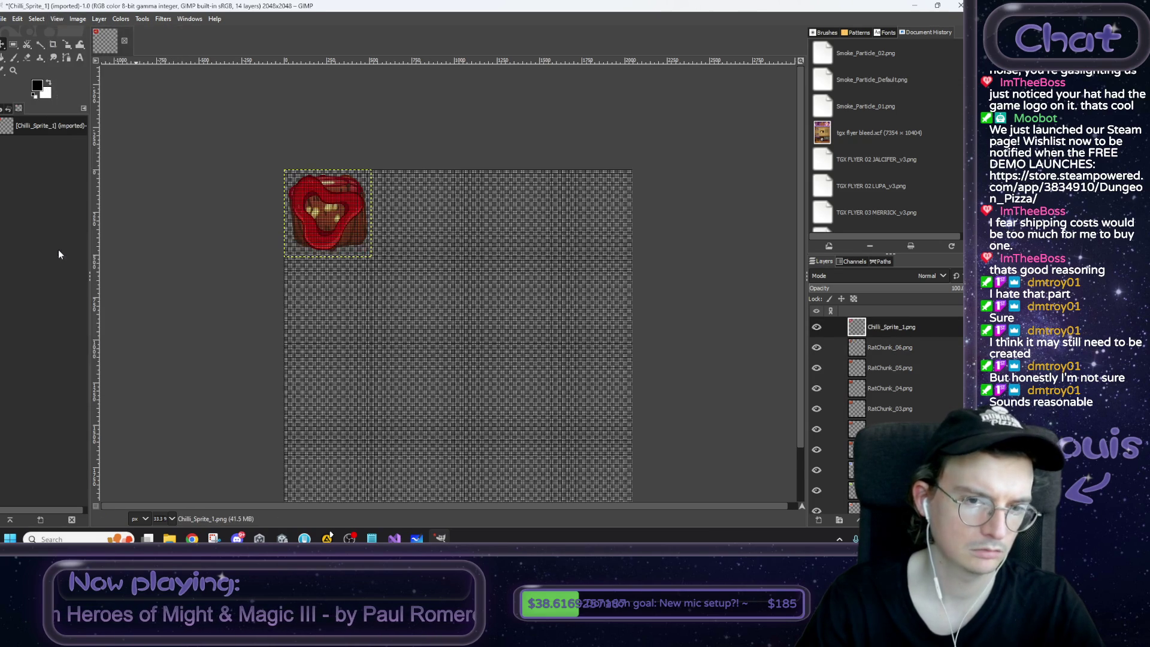
pyautogui.click(58, 20)
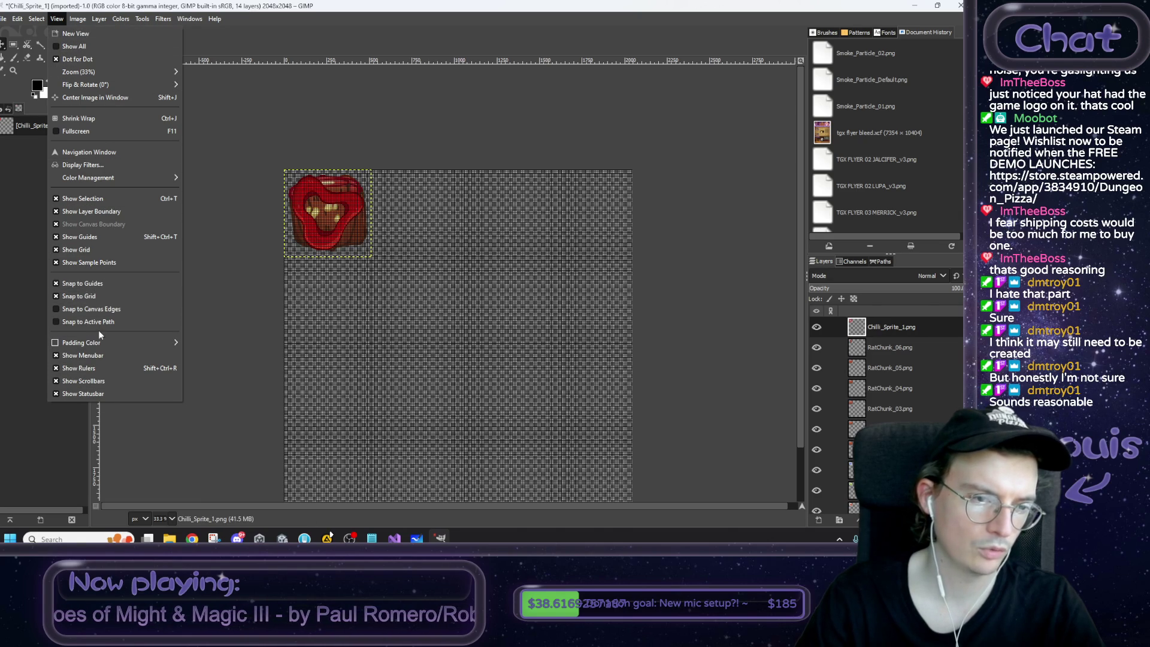
pyautogui.click(83, 23)
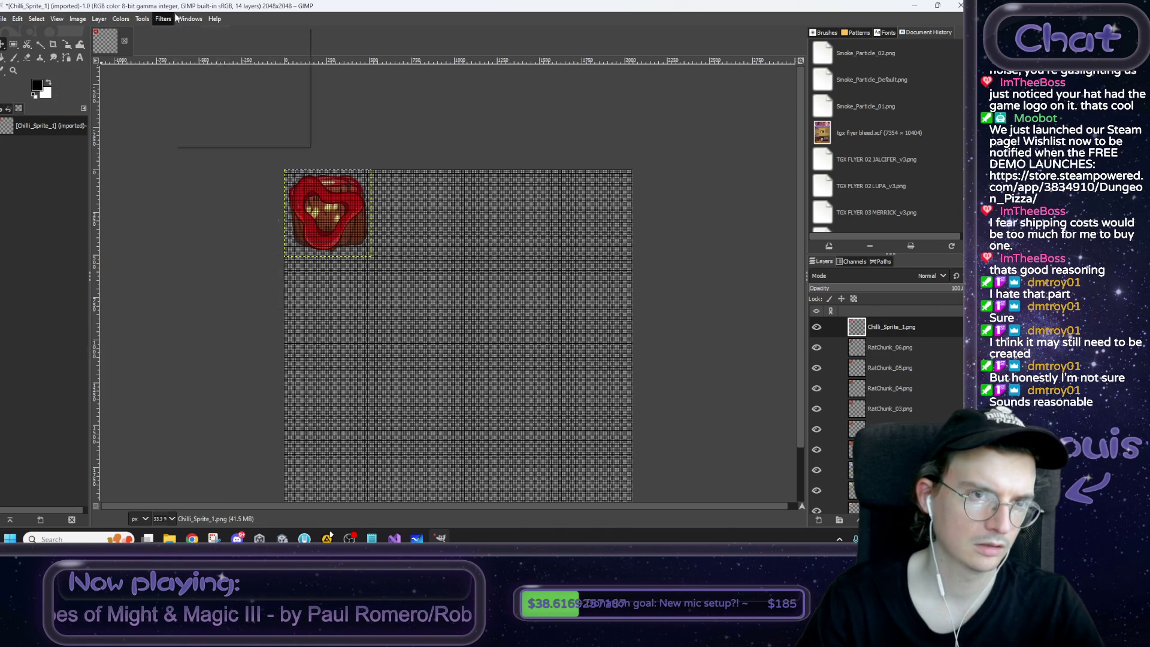
pyautogui.click(19, 19)
# Step: Set the Default Image Grid spacing in Preferences to 512 px
pyautogui.click(43, 314)
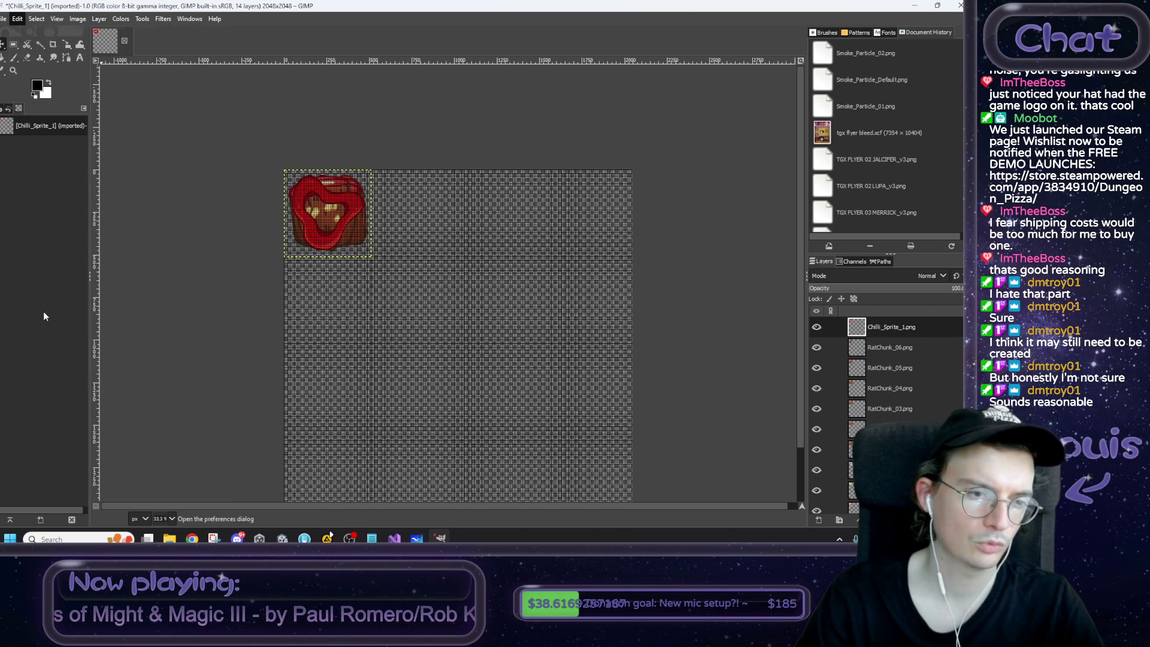
pyautogui.moveTo(373, 106); pyautogui.dragTo(400, 106)
pyautogui.click(248, 191)
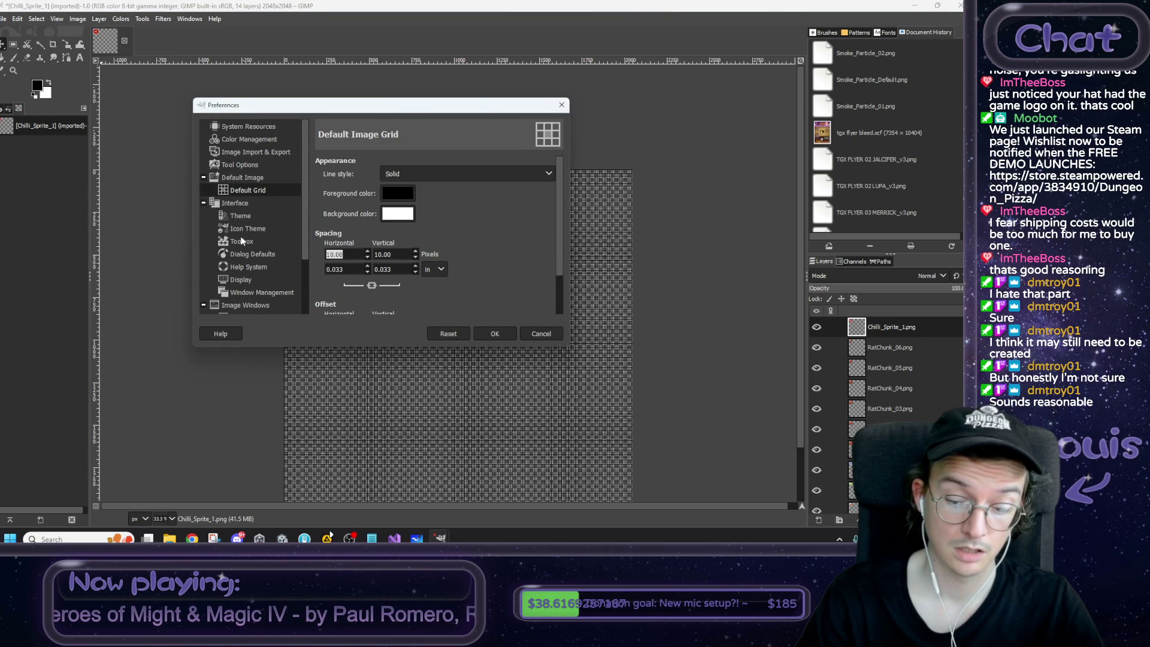
pyautogui.write('512')
pyautogui.press('Tab')
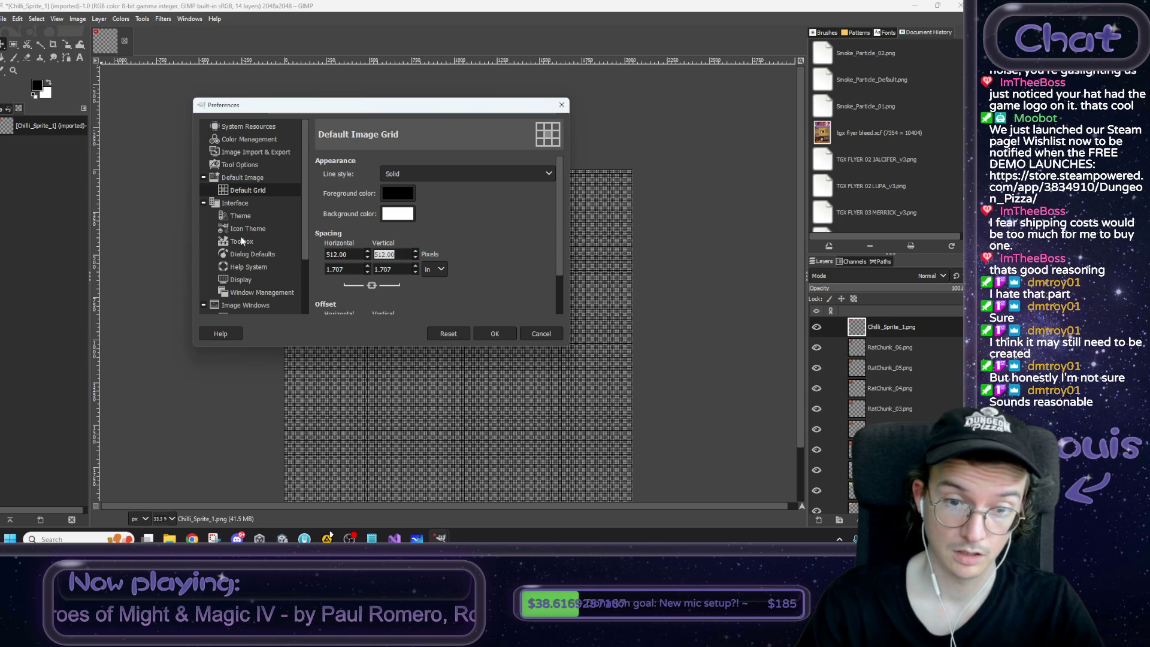
pyautogui.click(501, 336)
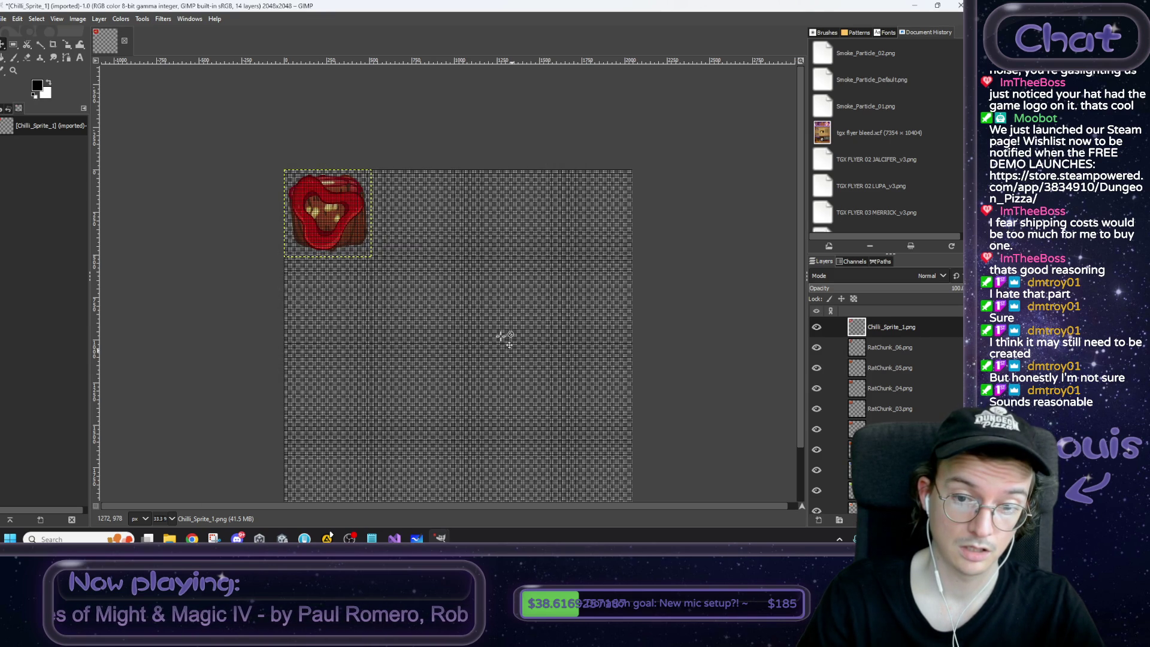
# Step: Configure this image's grid to 512 px spacing via Image > Configure Grid
pyautogui.click(77, 19)
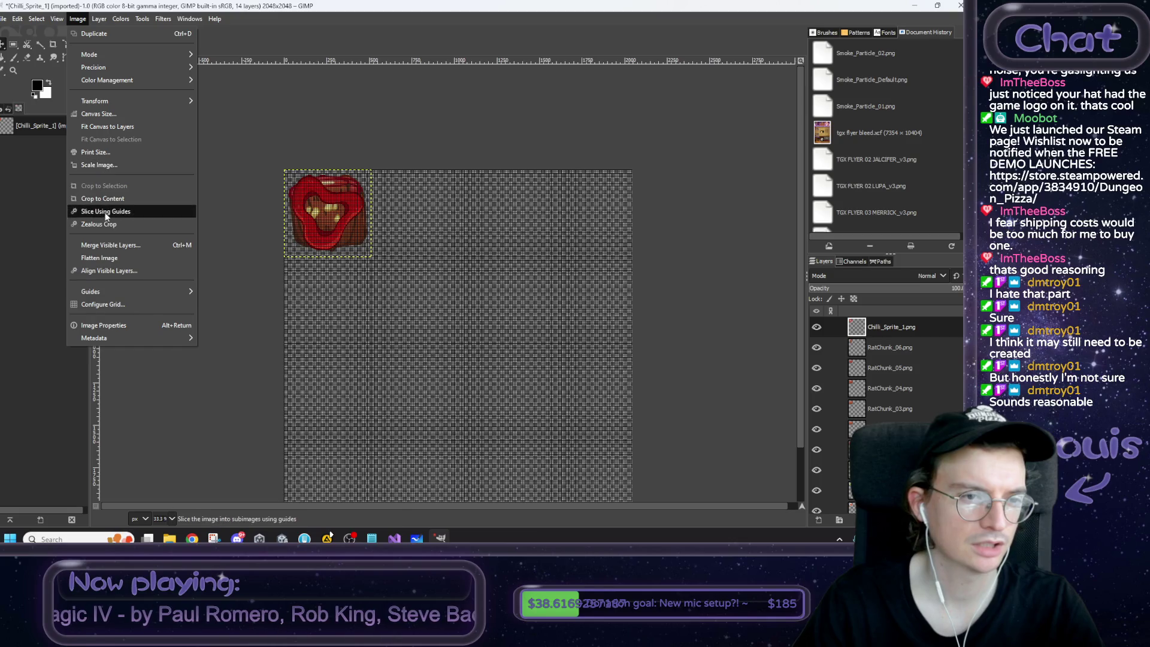
pyautogui.click(115, 299)
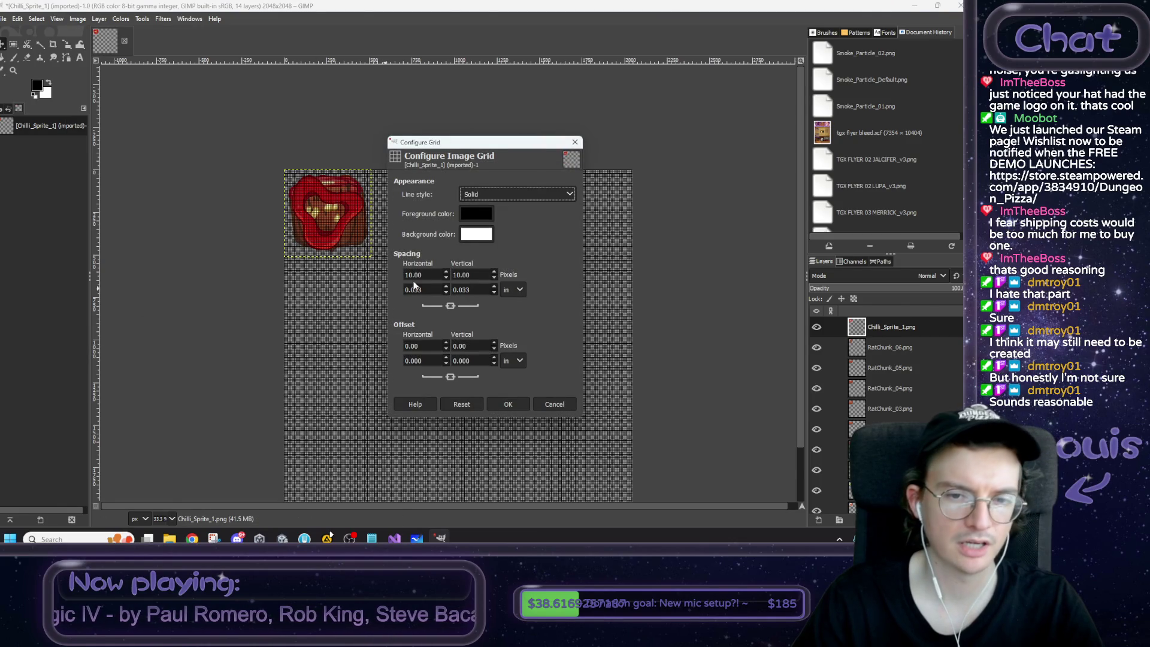
pyautogui.write('2')
pyautogui.press('Tab')
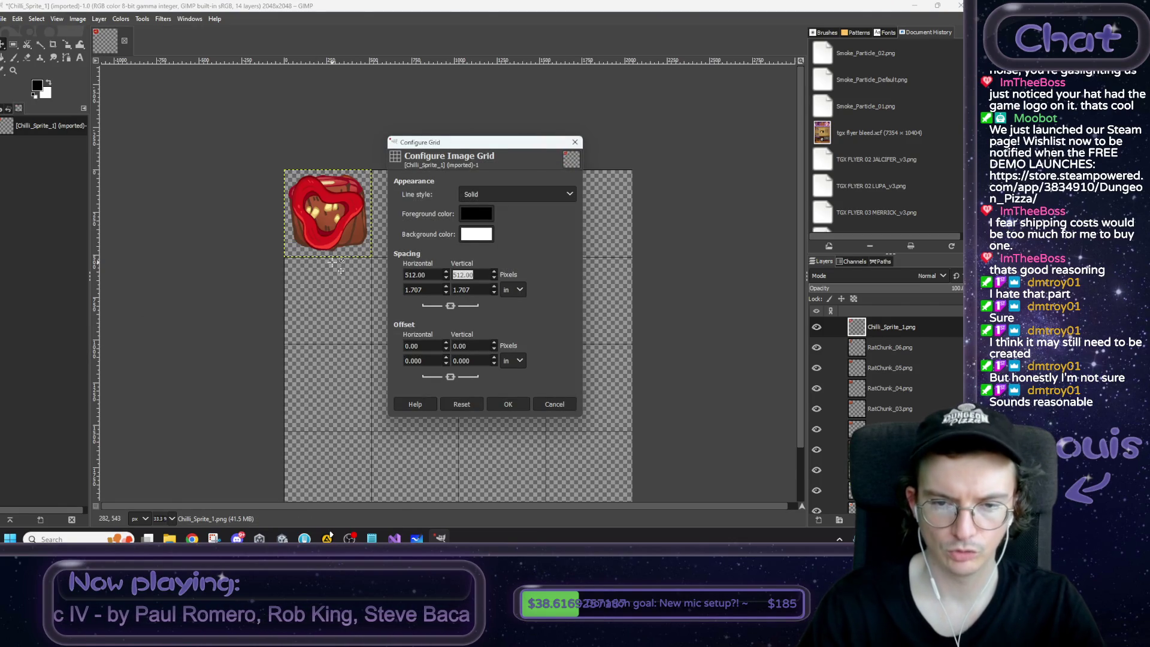
pyautogui.click(506, 403)
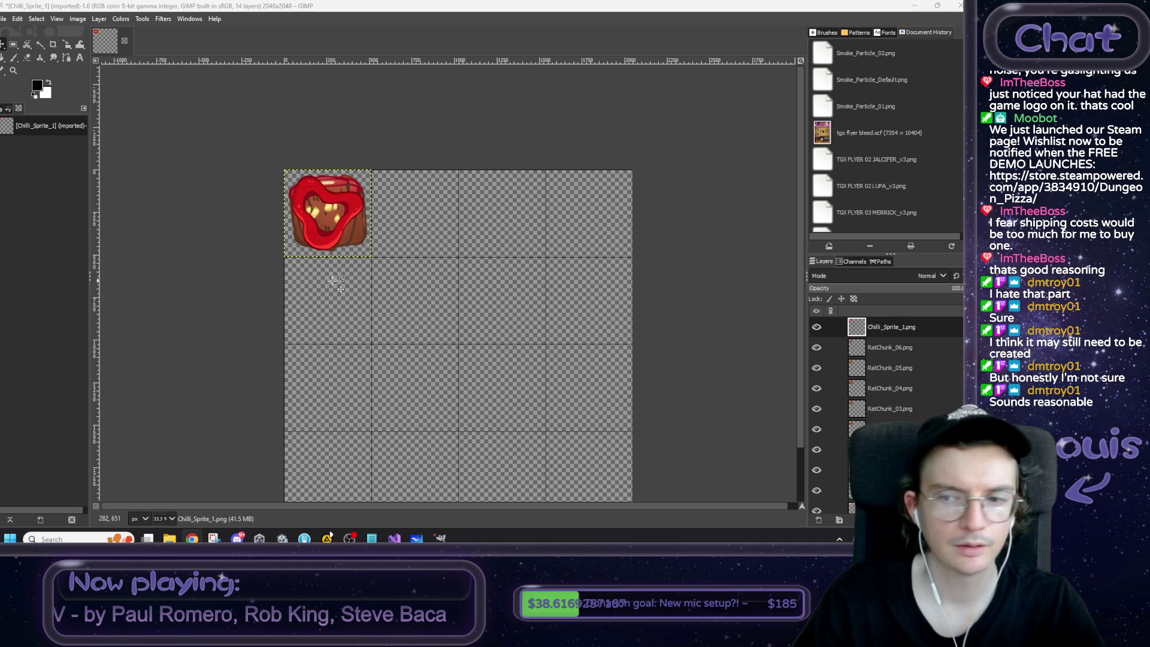
# Step: Place the chilli, RatChunk_06 and RatChunk_05 sprites into separate second-row grid cells
pyautogui.moveTo(307, 229)
pyautogui.mouseDown()
pyautogui.moveTo(462, 375)
pyautogui.moveTo(500, 228)
pyautogui.moveTo(481, 228)
pyautogui.mouseUp()
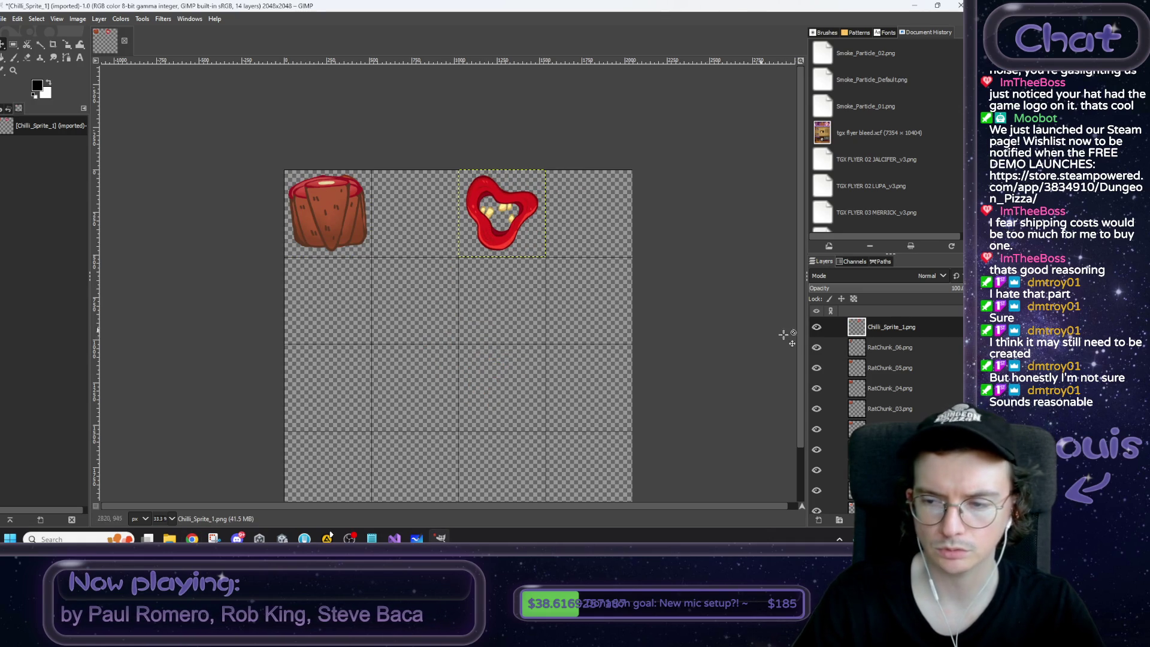
pyautogui.click(883, 347)
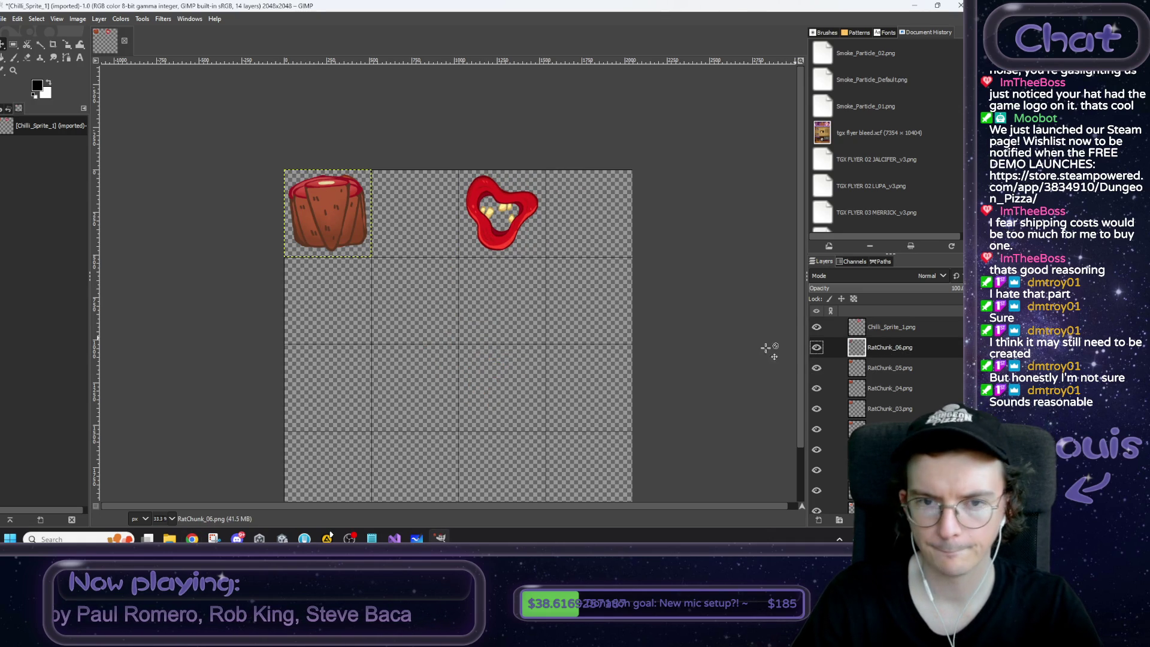
pyautogui.moveTo(388, 234)
pyautogui.mouseDown()
pyautogui.moveTo(469, 291)
pyautogui.moveTo(419, 300)
pyautogui.moveTo(429, 302)
pyautogui.mouseUp()
pyautogui.click(891, 327)
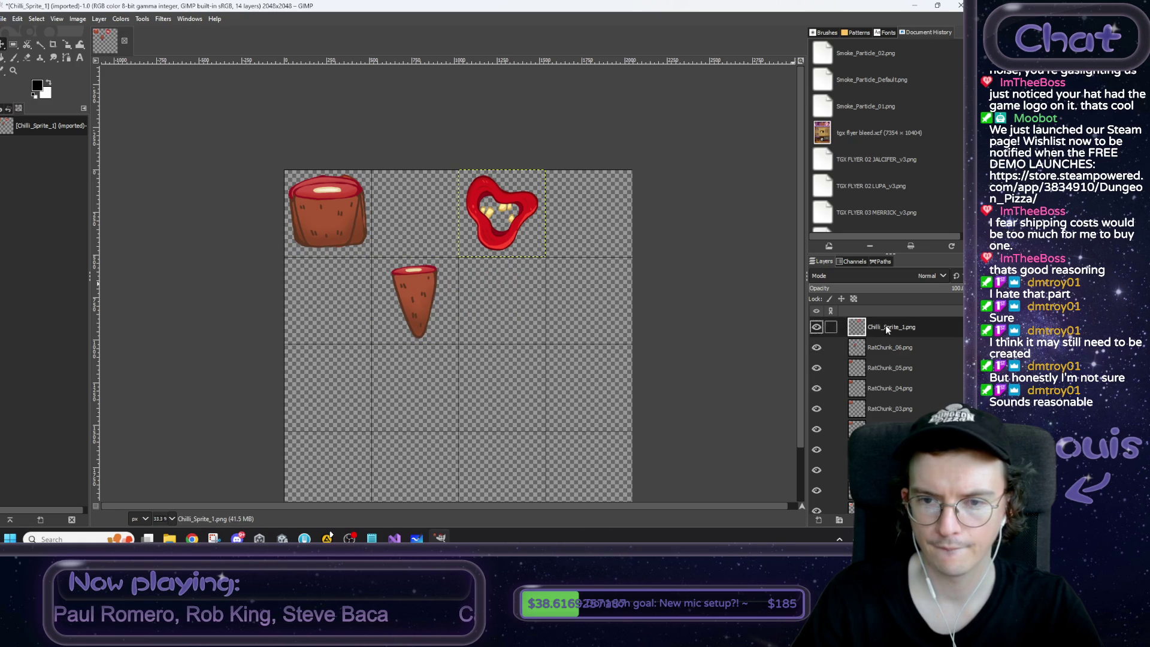
pyautogui.moveTo(513, 295)
pyautogui.mouseDown()
pyautogui.moveTo(601, 290)
pyautogui.moveTo(513, 382)
pyautogui.mouseUp()
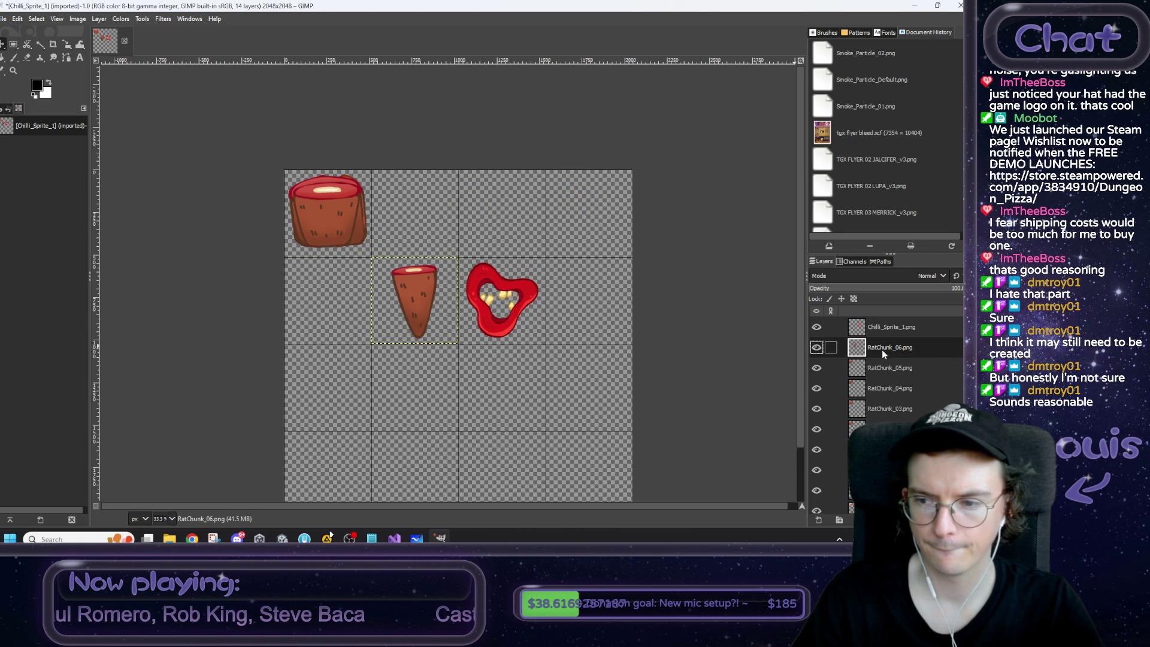
pyautogui.click(889, 368)
pyautogui.moveTo(326, 235); pyautogui.dragTo(328, 322)
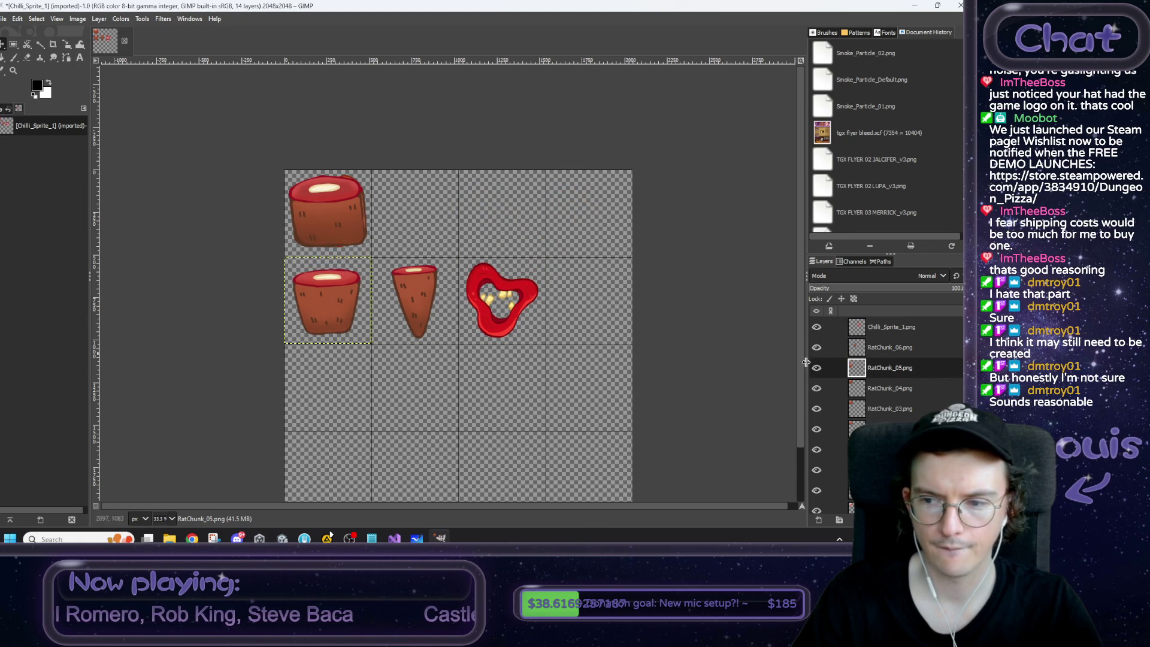
# Step: Move RatChunk_04, RatChunk_03 and RatChunk_02 into their own top-row cells
pyautogui.click(892, 388)
pyautogui.moveTo(332, 229); pyautogui.dragTo(592, 229)
pyautogui.click(889, 408)
pyautogui.moveTo(347, 223)
pyautogui.mouseDown()
pyautogui.moveTo(530, 229)
pyautogui.moveTo(522, 223)
pyautogui.mouseUp()
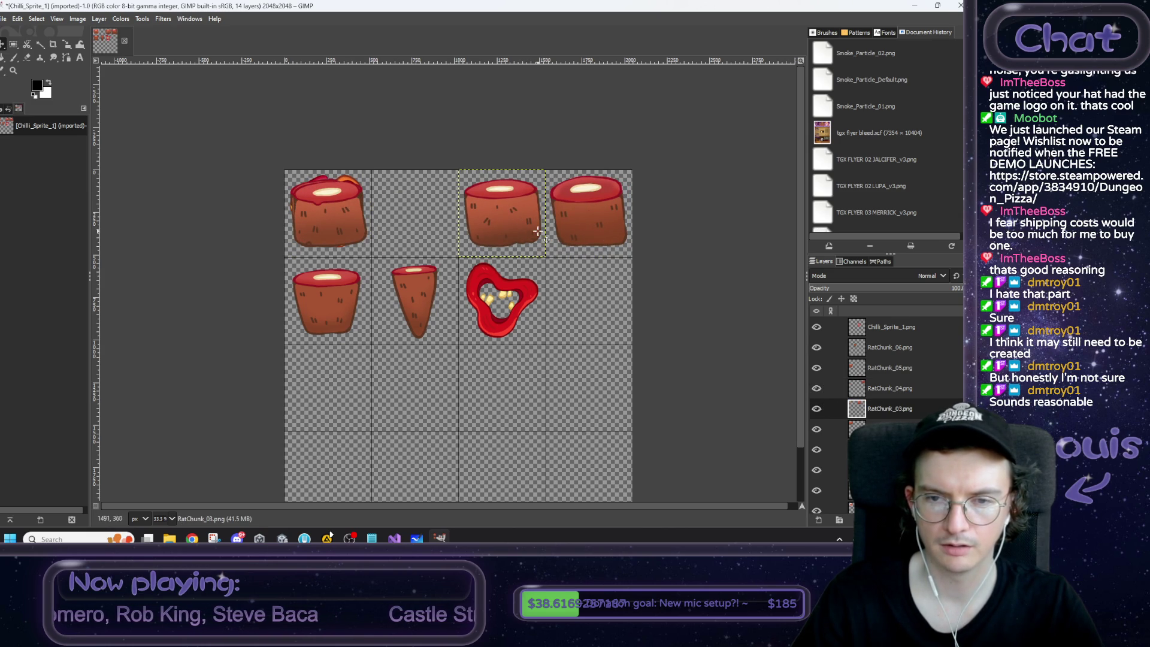
pyautogui.click(889, 429)
pyautogui.moveTo(328, 222); pyautogui.dragTo(416, 222)
pyautogui.scroll(-1, 894, 400)
# Step: Move RatChunk_01 down into the second row, undoing one misplaced drag
pyautogui.click(887, 444)
pyautogui.scroll(-2, 370, 226)
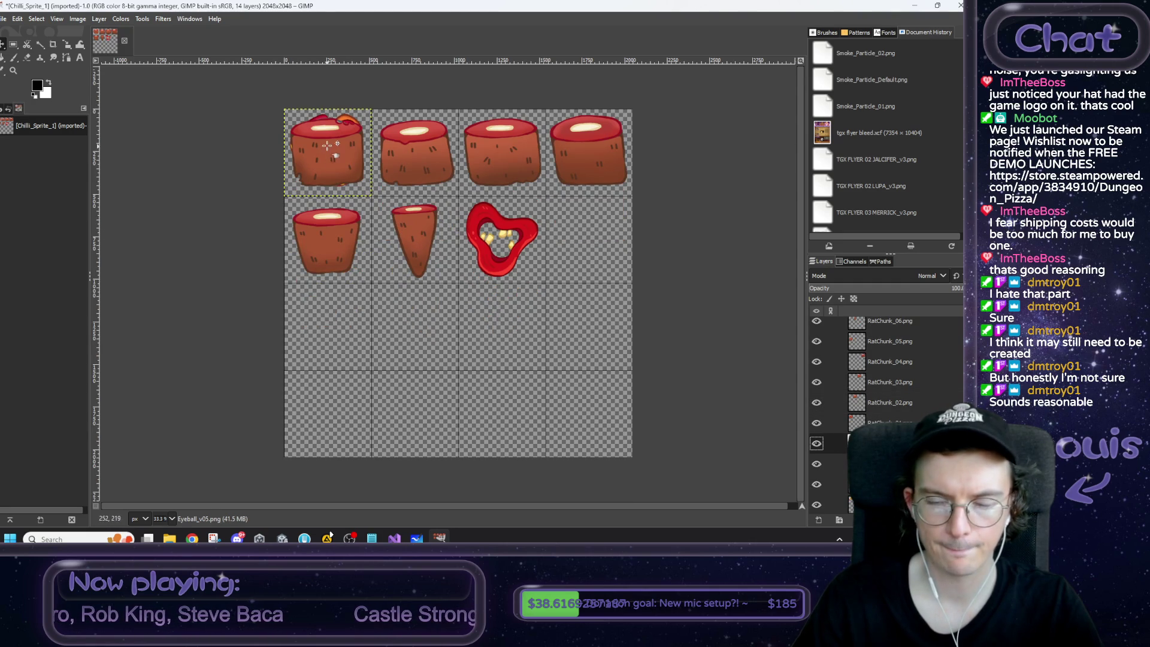
pyautogui.moveTo(327, 145)
pyautogui.mouseDown()
pyautogui.moveTo(444, 263)
pyautogui.moveTo(458, 301)
pyautogui.mouseUp()
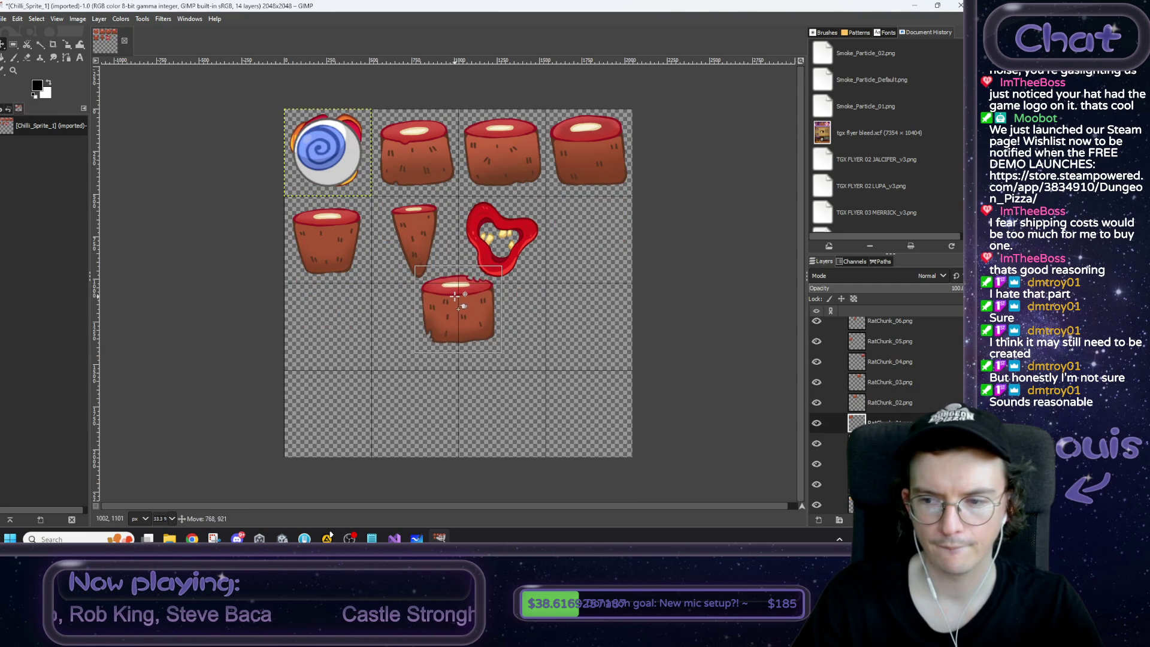
pyautogui.hotkey('ctrl', 'z')
pyautogui.moveTo(350, 139)
pyautogui.mouseDown()
pyautogui.moveTo(358, 232)
pyautogui.moveTo(218, 244)
pyautogui.moveTo(295, 236)
pyautogui.moveTo(282, 295)
pyautogui.moveTo(279, 287)
pyautogui.mouseUp()
# Step: Place the blue swirl, green plus, orange and yellow plus eyeballs and red chilli in cells
pyautogui.moveTo(336, 156)
pyautogui.mouseDown()
pyautogui.moveTo(501, 323)
pyautogui.moveTo(515, 292)
pyautogui.moveTo(501, 330)
pyautogui.mouseUp()
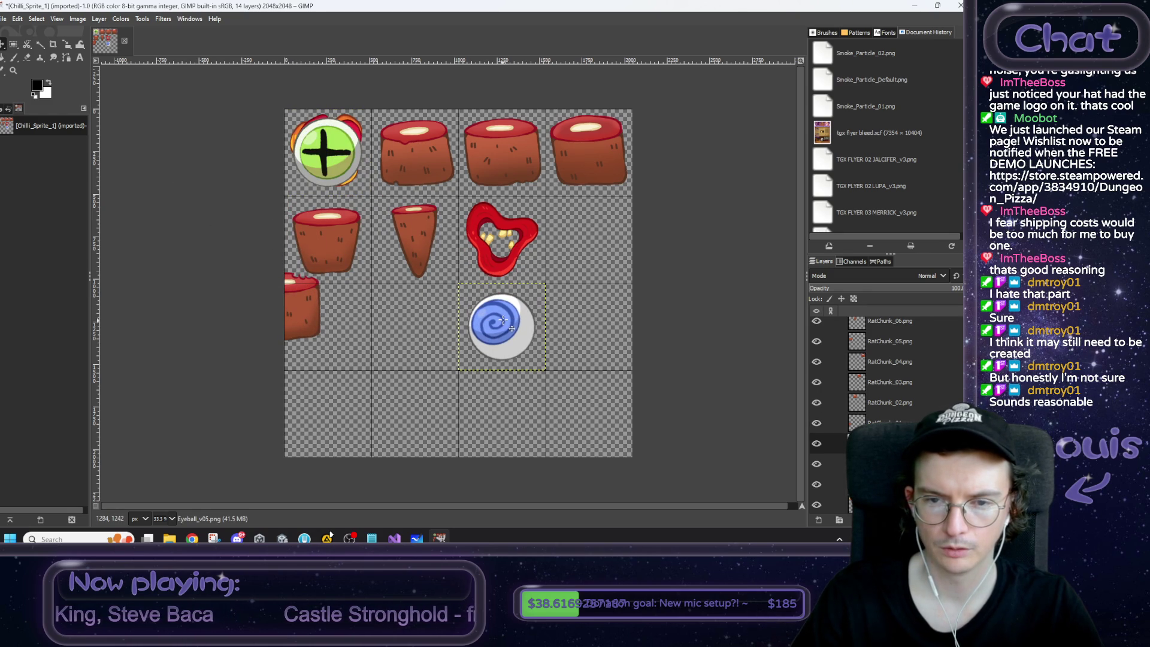
pyautogui.moveTo(523, 252)
pyautogui.mouseDown()
pyautogui.moveTo(603, 311)
pyautogui.moveTo(611, 342)
pyautogui.mouseUp()
pyautogui.moveTo(326, 150)
pyautogui.mouseDown()
pyautogui.moveTo(458, 197)
pyautogui.moveTo(425, 326)
pyautogui.moveTo(415, 329)
pyautogui.mouseUp()
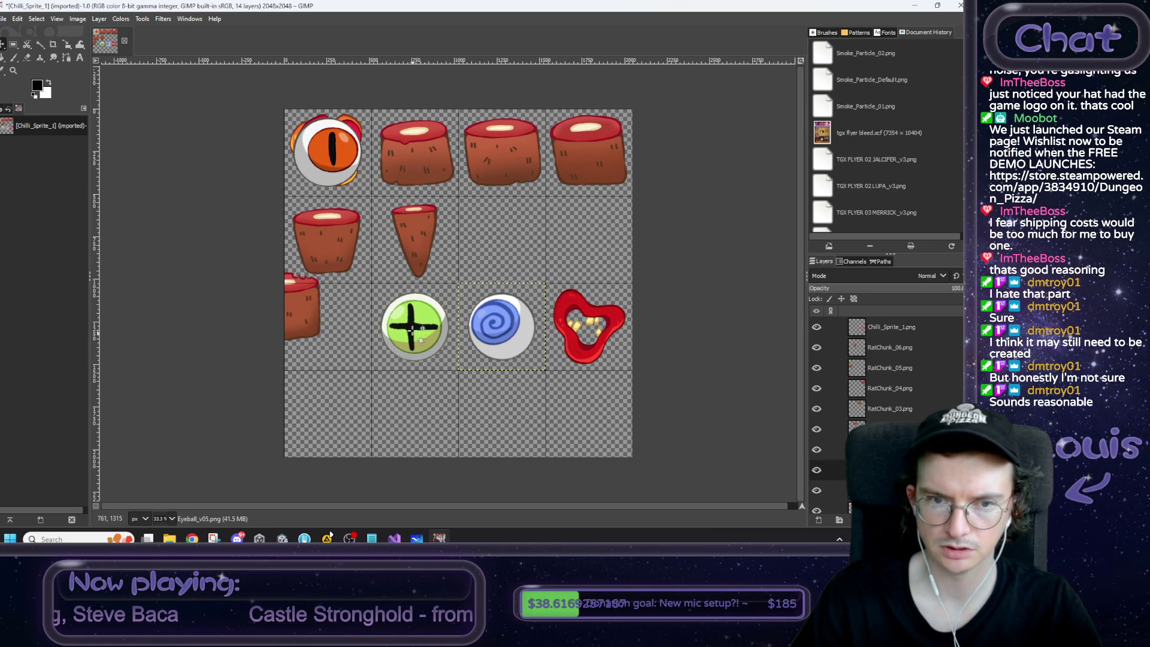
pyautogui.moveTo(332, 152)
pyautogui.mouseDown()
pyautogui.moveTo(467, 259)
pyautogui.moveTo(334, 329)
pyautogui.mouseUp()
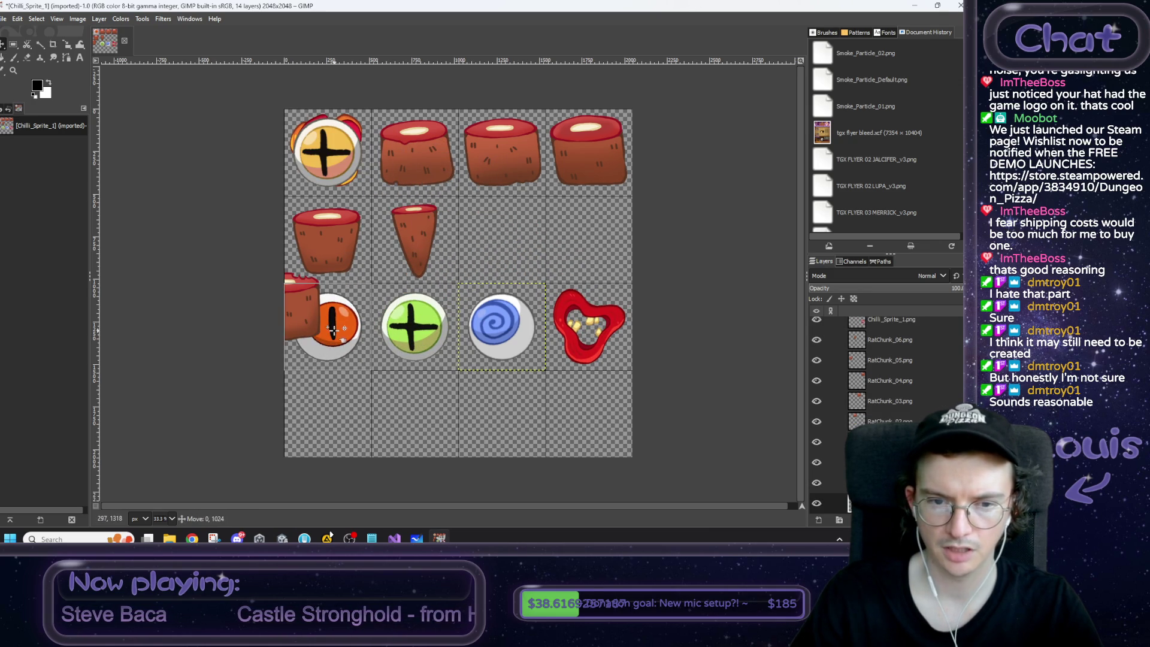
pyautogui.moveTo(335, 165)
pyautogui.mouseDown()
pyautogui.moveTo(392, 197)
pyautogui.moveTo(596, 257)
pyautogui.mouseUp()
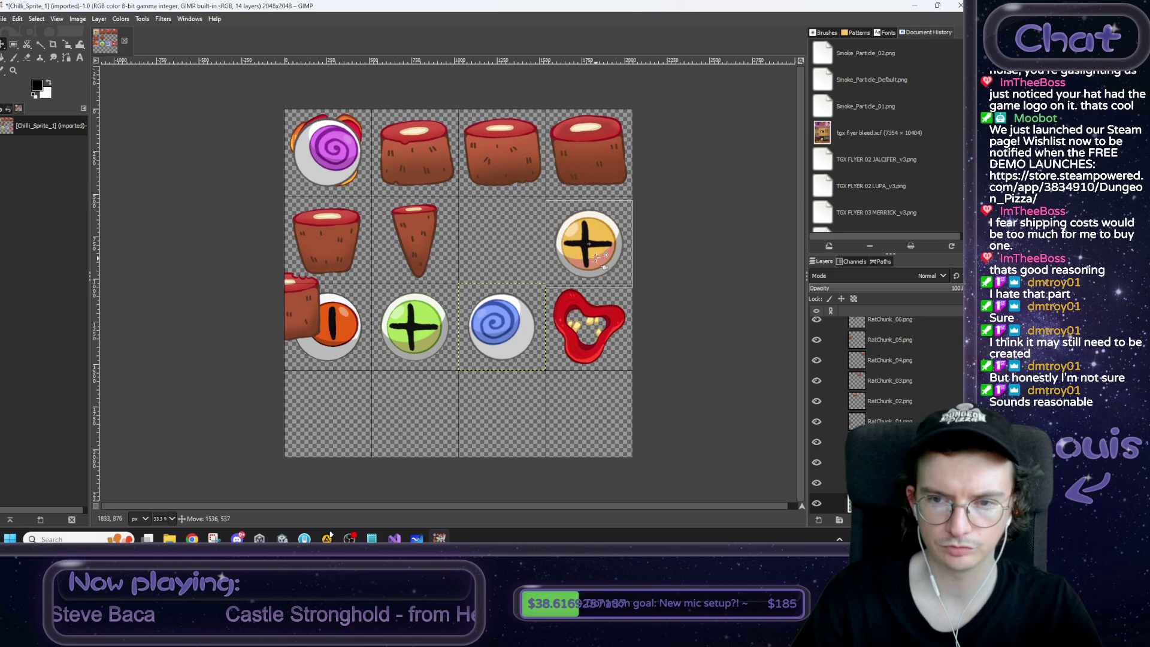
# Step: Place the purple swirl eyeball, bottom-row chilli and top-left meat chunk; make Eyeball_v05 active
pyautogui.press('2')
pyautogui.scroll(-5, 599, 246)
pyautogui.hscroll(-10, 611, 228)
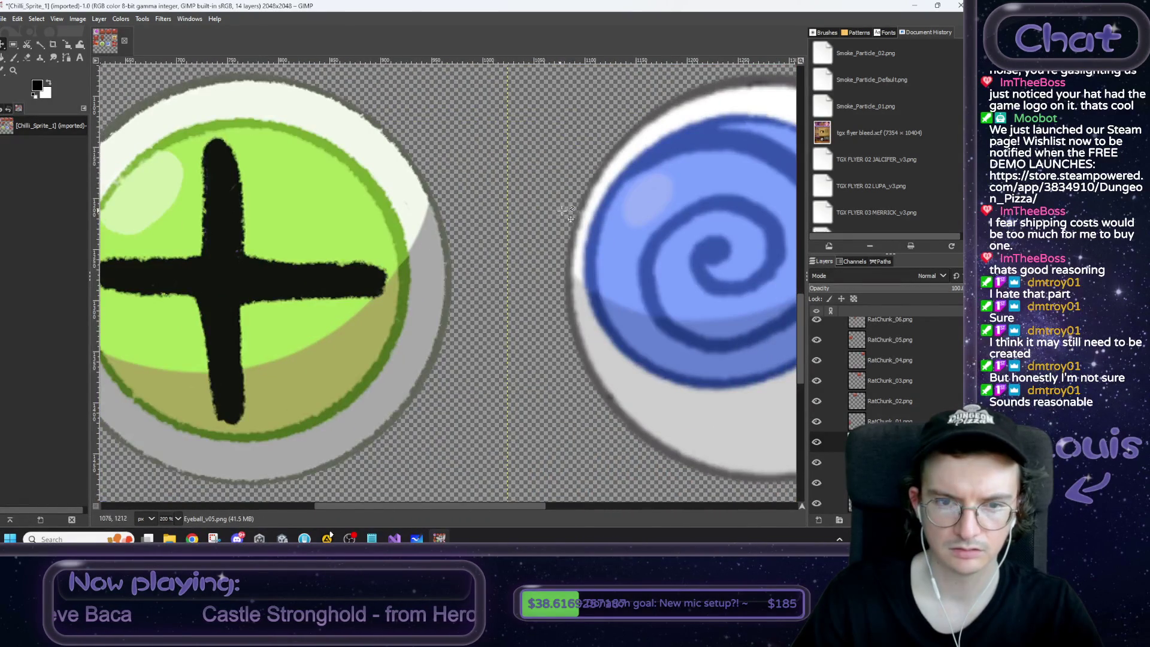
pyautogui.hotkey('shift', '2')
pyautogui.scroll(3, 599, 180)
pyautogui.hscroll(6, 599, 180)
pyautogui.press('3')
pyautogui.hotkey('shift', '2')
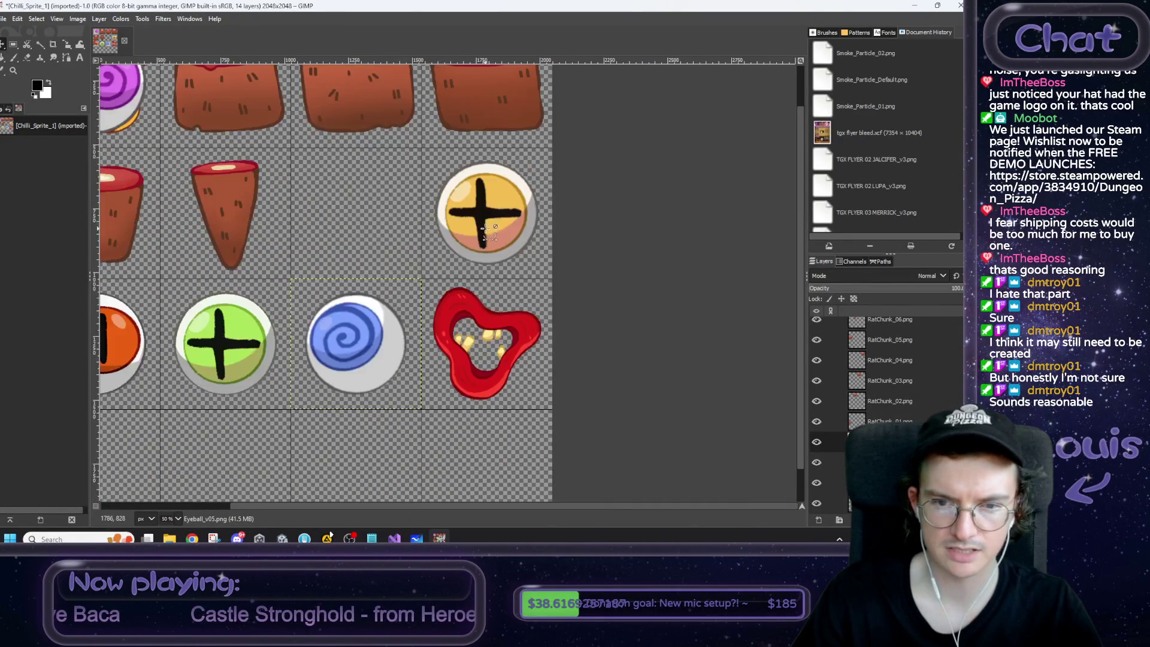
pyautogui.scroll(-1, 490, 231)
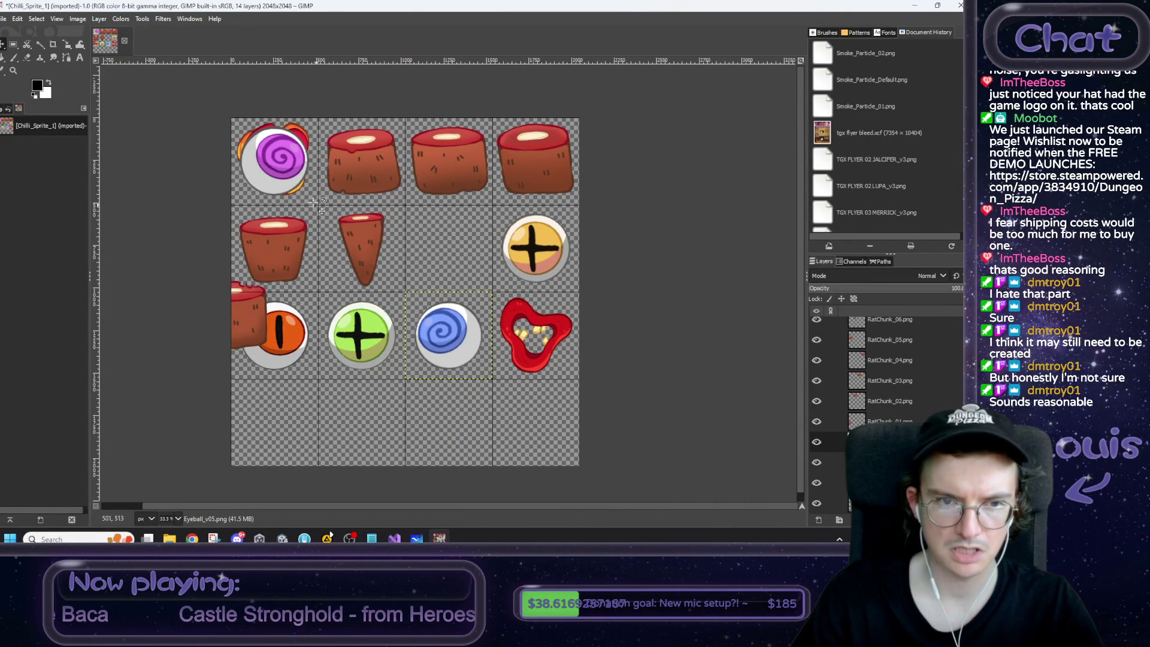
pyautogui.moveTo(278, 167); pyautogui.dragTo(458, 255)
pyautogui.moveTo(298, 176)
pyautogui.mouseDown()
pyautogui.moveTo(296, 443)
pyautogui.moveTo(294, 427)
pyautogui.mouseUp()
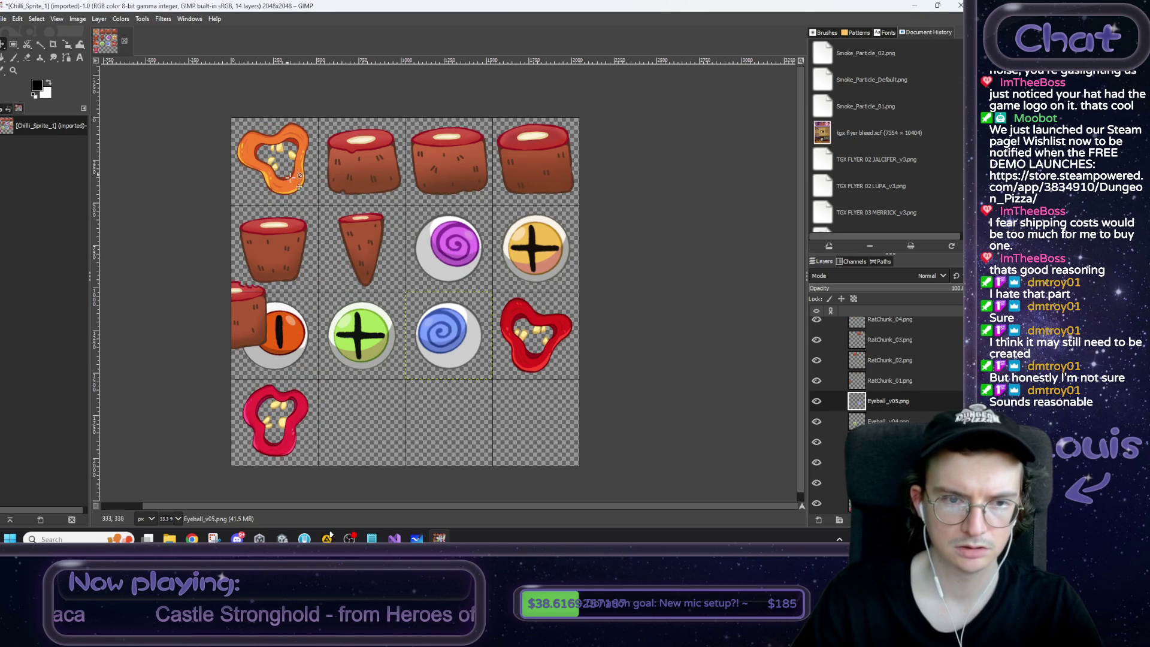
pyautogui.moveTo(312, 198); pyautogui.dragTo(369, 446)
pyautogui.moveTo(238, 312); pyautogui.dragTo(283, 158)
pyautogui.press('pagedown')
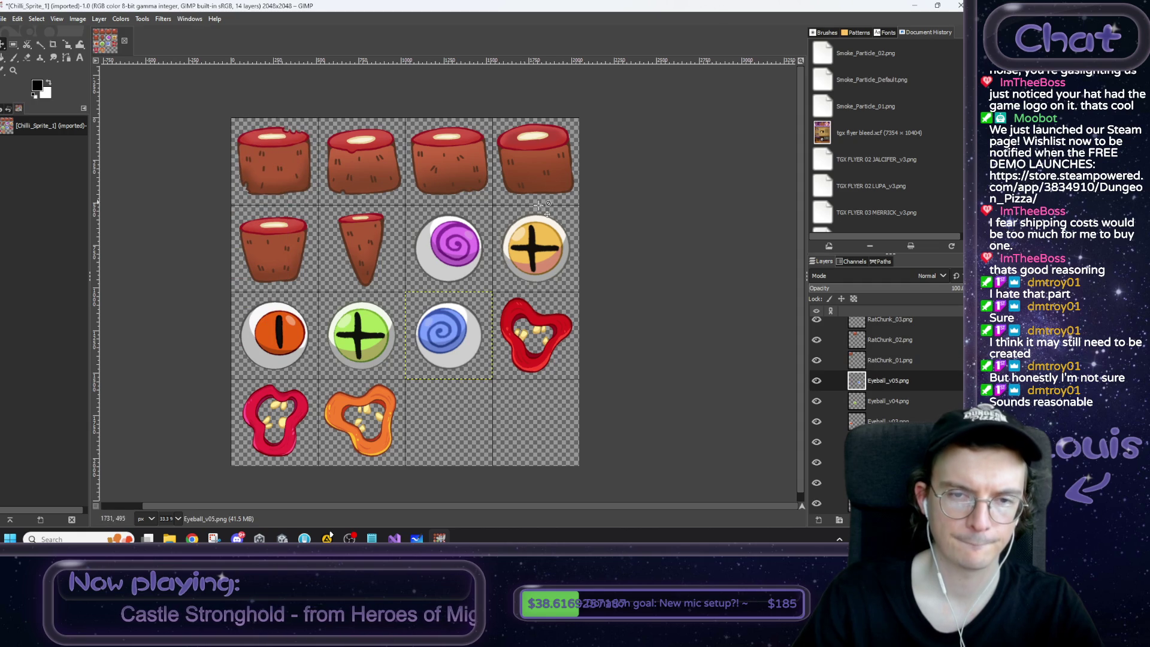
pyautogui.keyDown('ctrl'); pyautogui.scroll(-3, 565, 219); pyautogui.keyUp('ctrl')
pyautogui.keyDown('ctrl'); pyautogui.scroll(2, 566, 220); pyautogui.keyUp('ctrl')
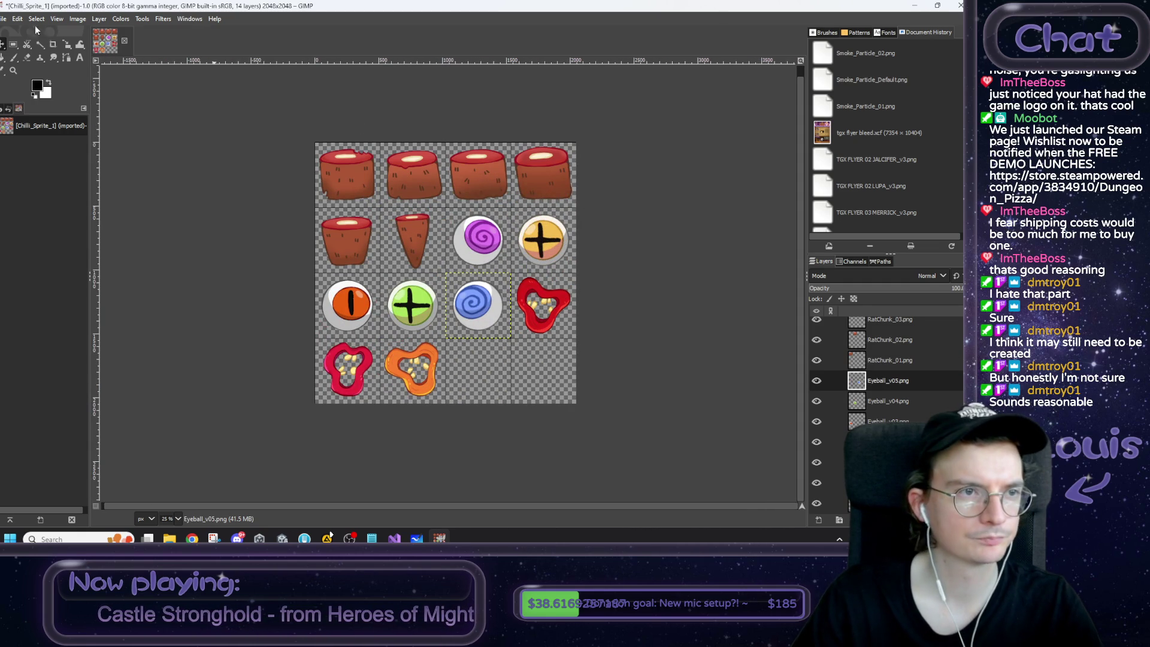
pyautogui.scroll(3, 816, 388)
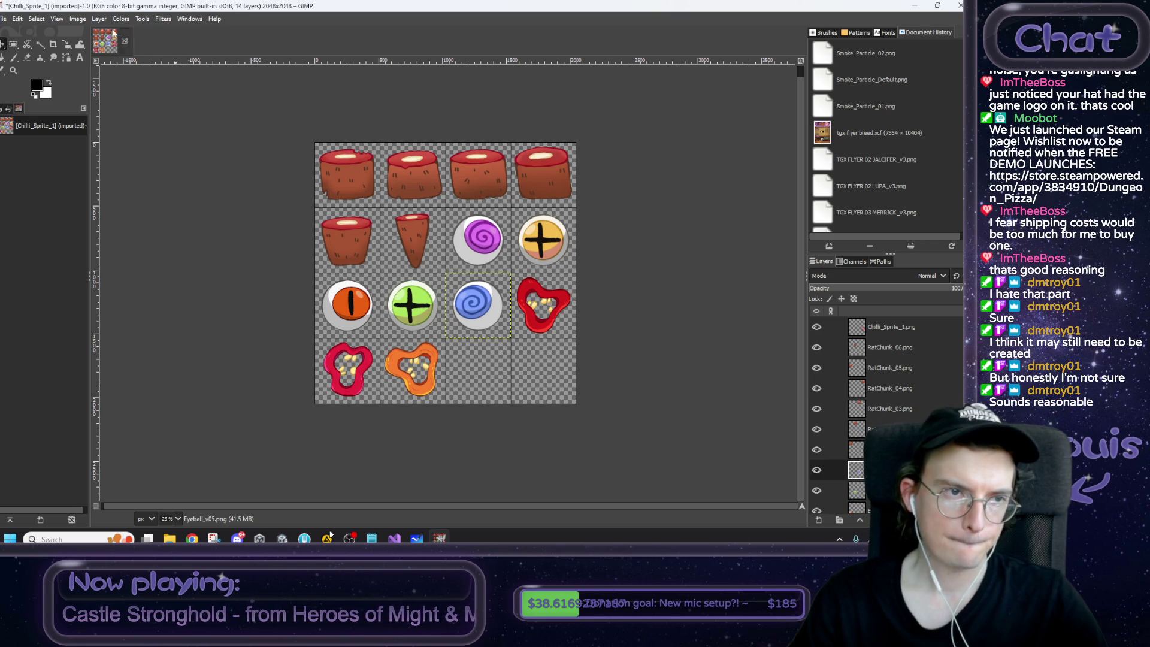
# Step: Scale the image to 512×512 with Image > Scale Image and zoom in to check the layout
pyautogui.click(78, 19)
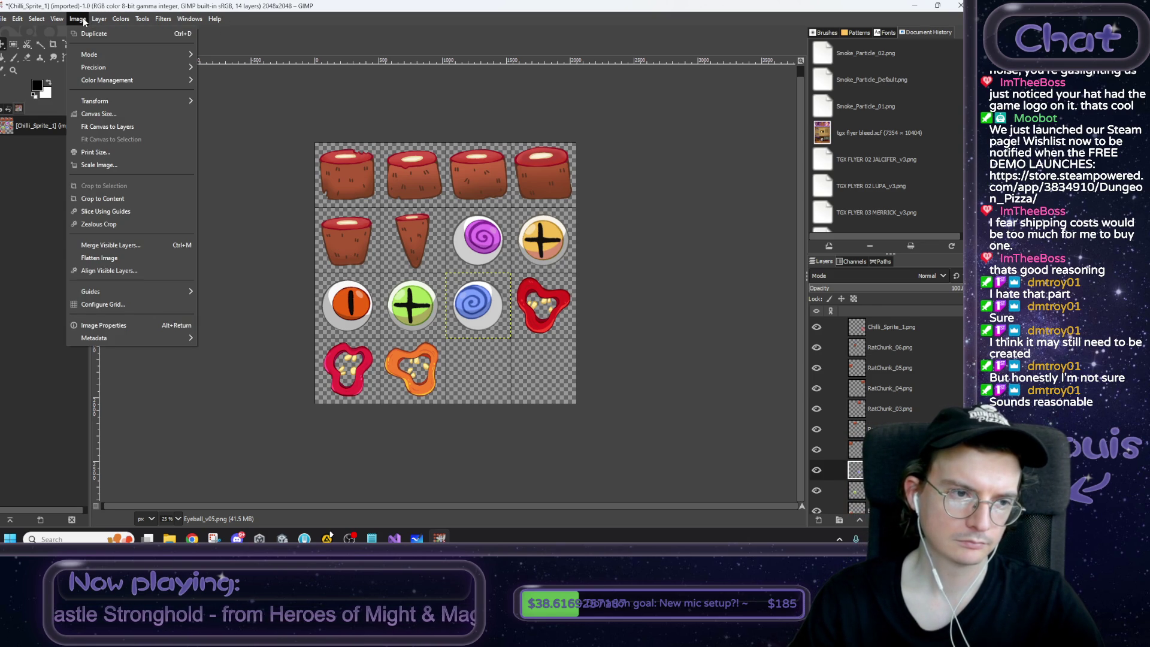
pyautogui.click(105, 166)
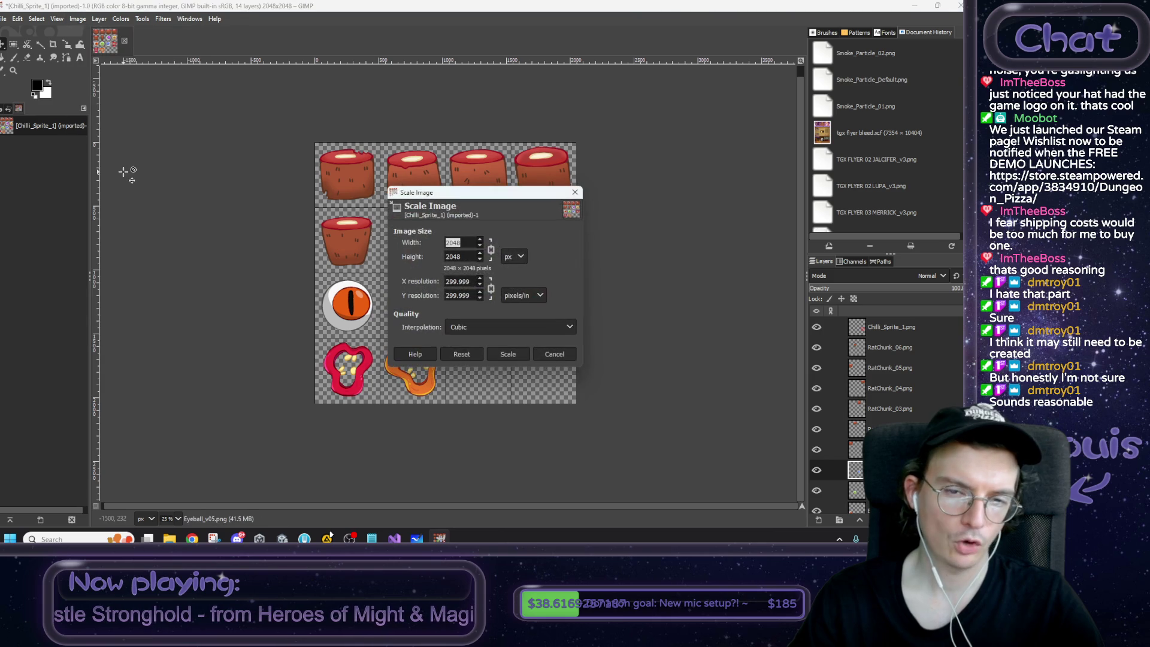
pyautogui.click(516, 353)
pyautogui.scroll(4, 440, 290)
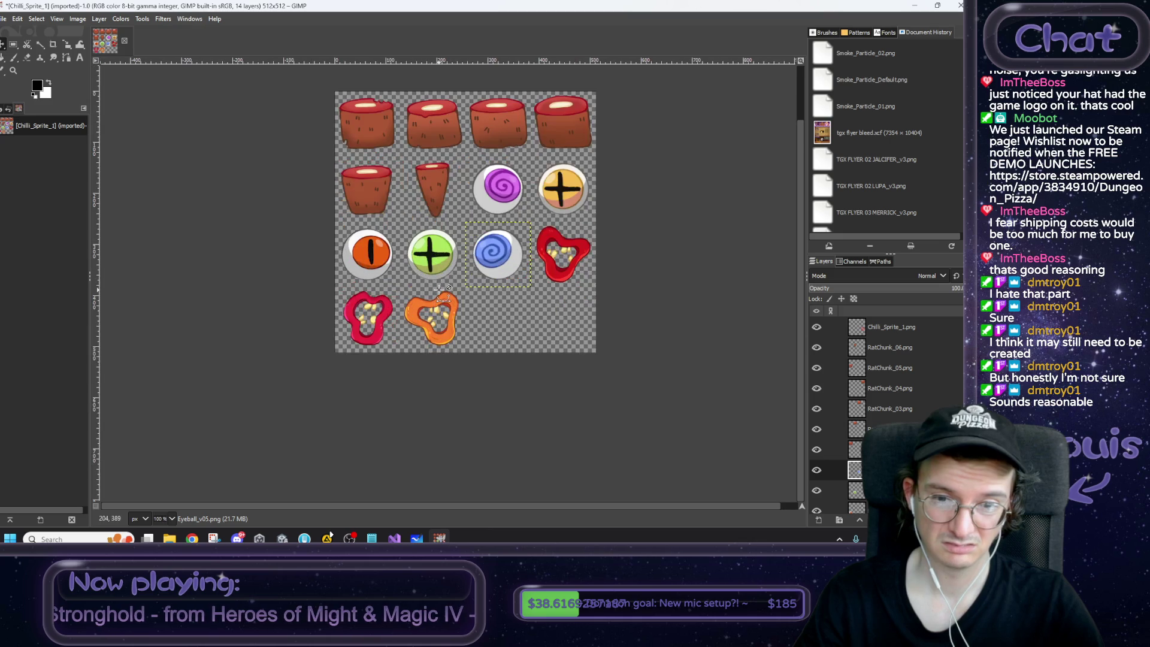
pyautogui.scroll(1, 441, 291)
pyautogui.scroll(3, 446, 282)
pyautogui.scroll(-1, 456, 275)
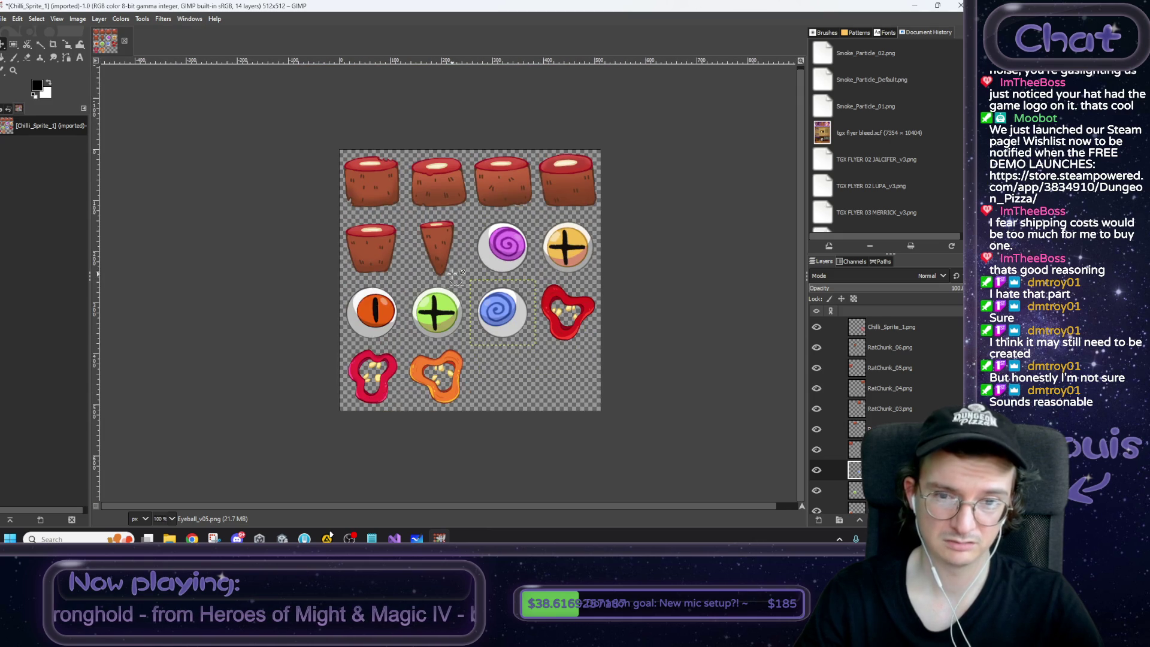
pyautogui.click(4, 18)
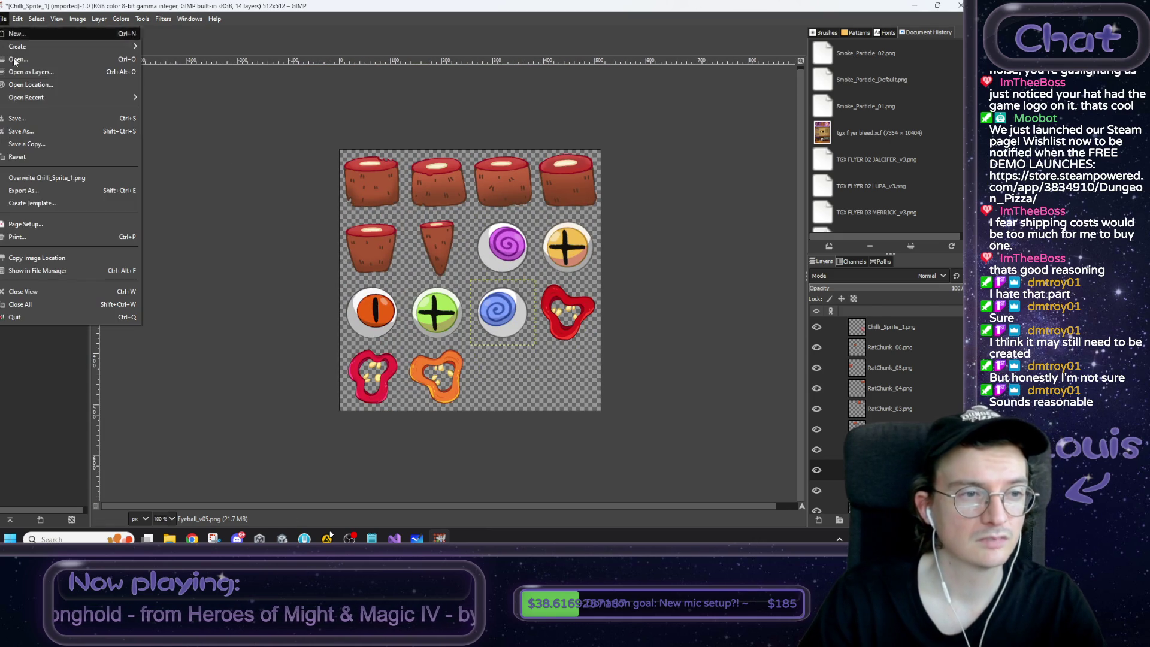
# Step: Export the sheet as SmallSizeAtlas.png into PloppableIngredients with default PNG options
pyautogui.click(24, 189)
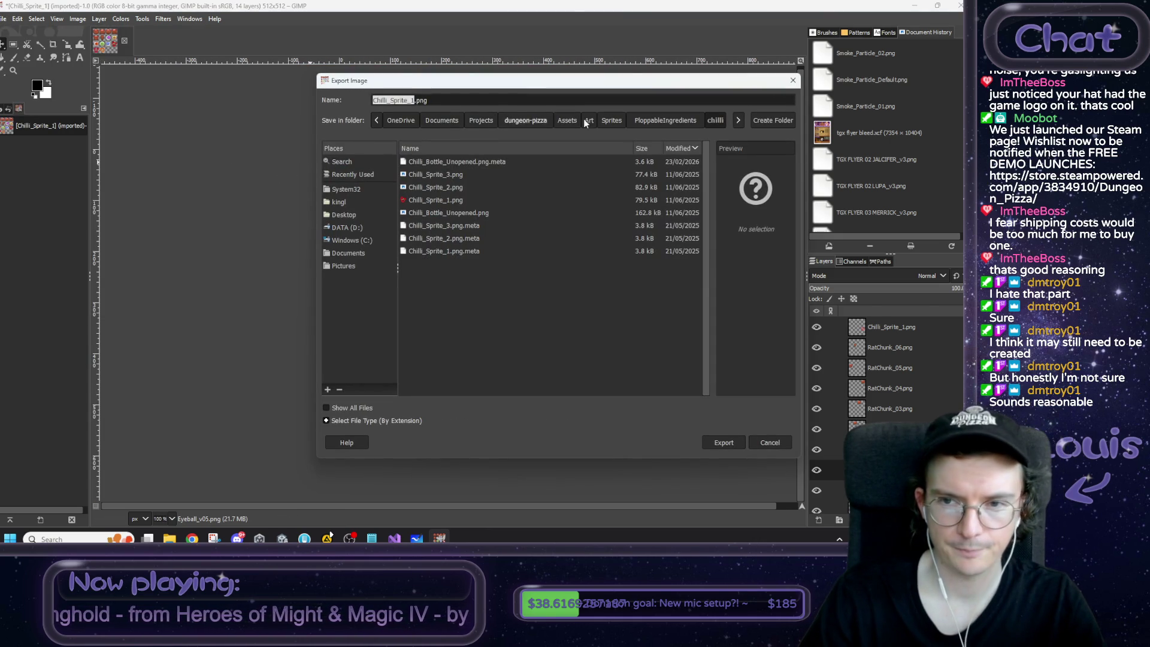
pyautogui.click(671, 121)
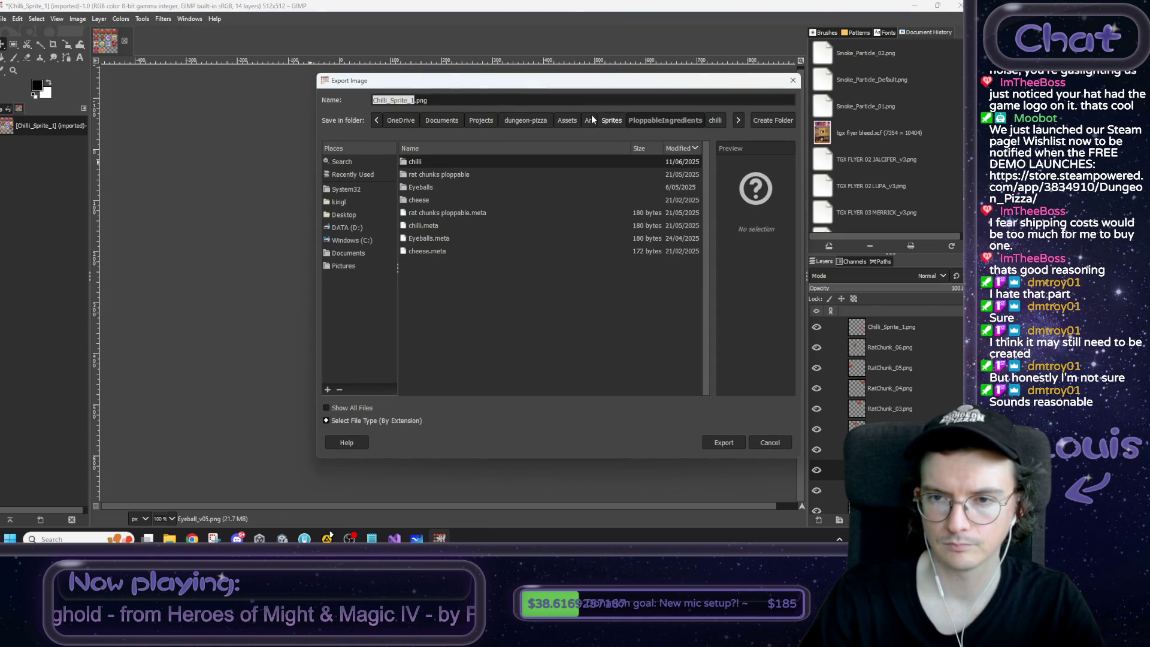
pyautogui.click(418, 101)
pyautogui.moveTo(415, 101); pyautogui.dragTo(355, 101)
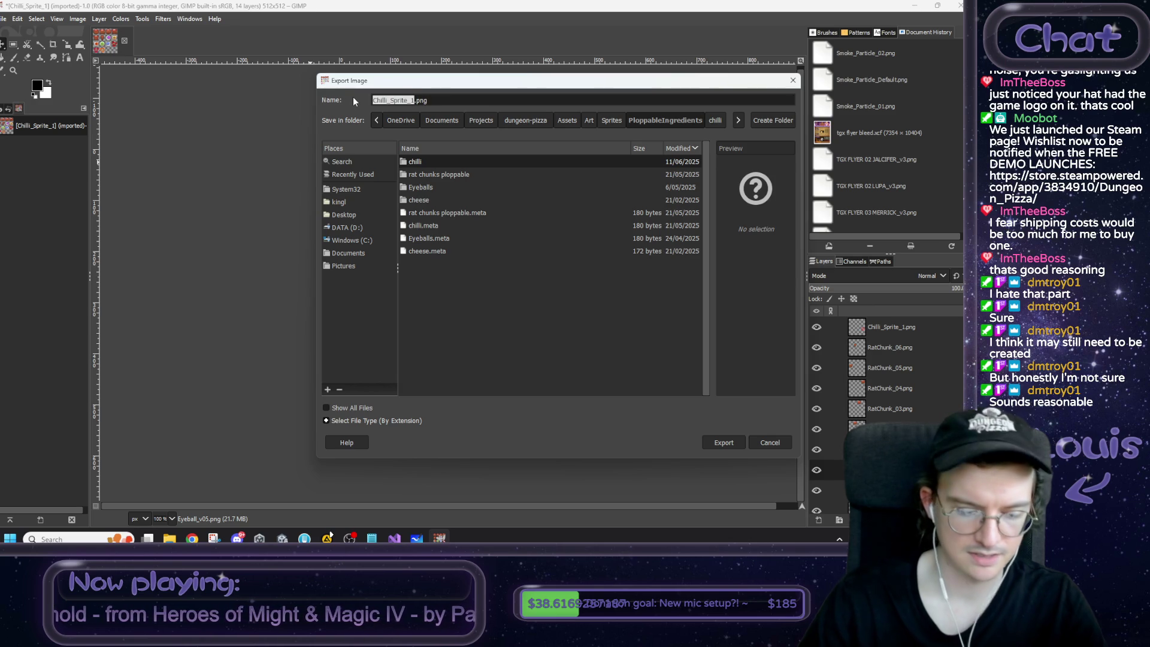
pyautogui.write('Smal')
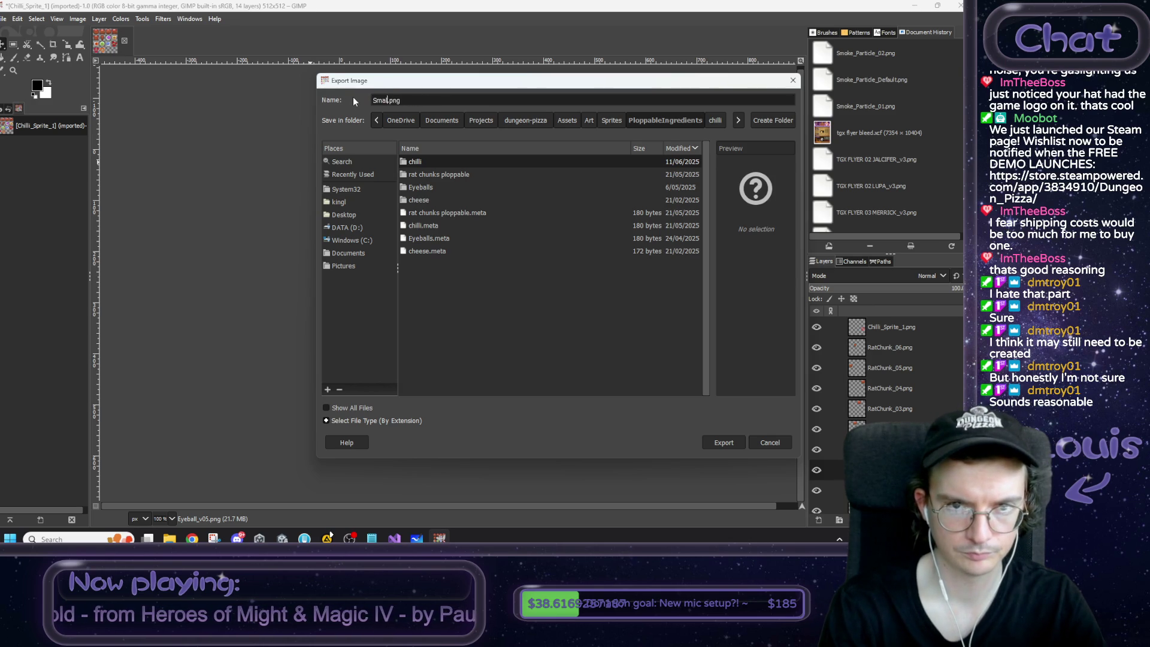
pyautogui.write('lSizeV')
pyautogui.press('BackSpace')
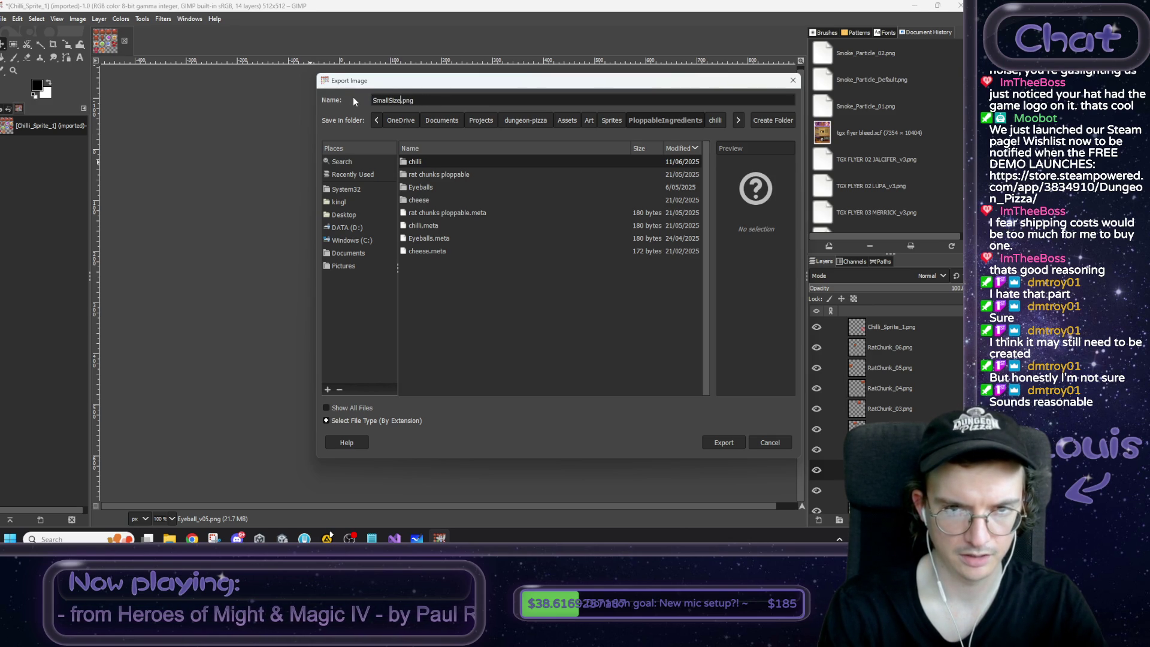
pyautogui.write('Atlas')
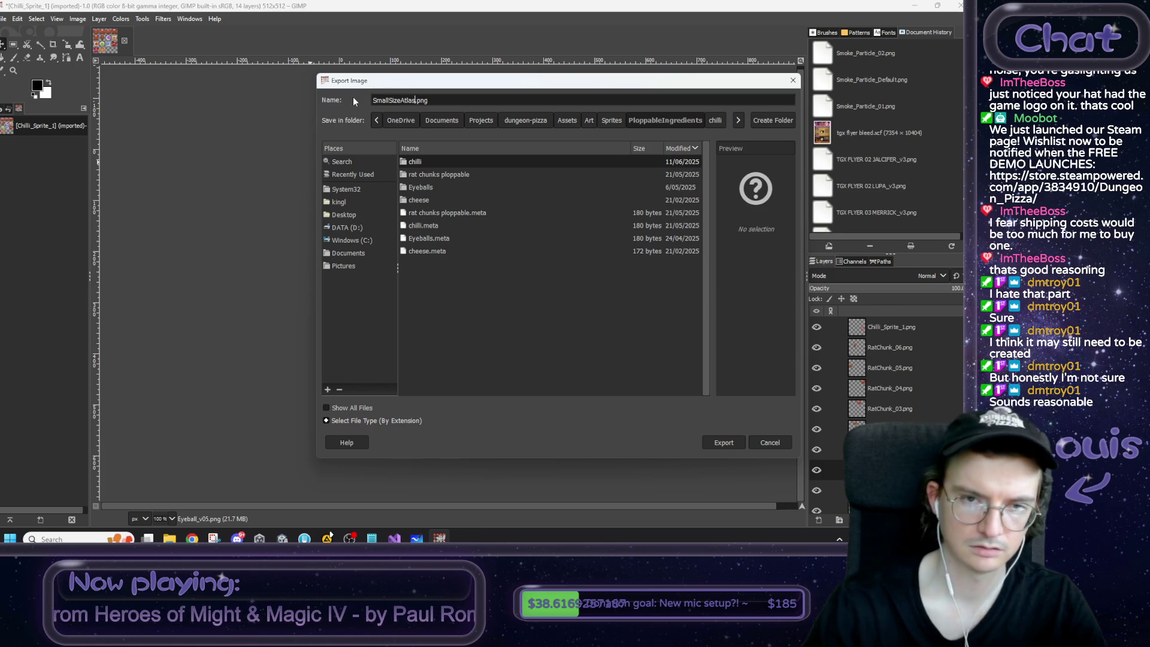
pyautogui.click(729, 441)
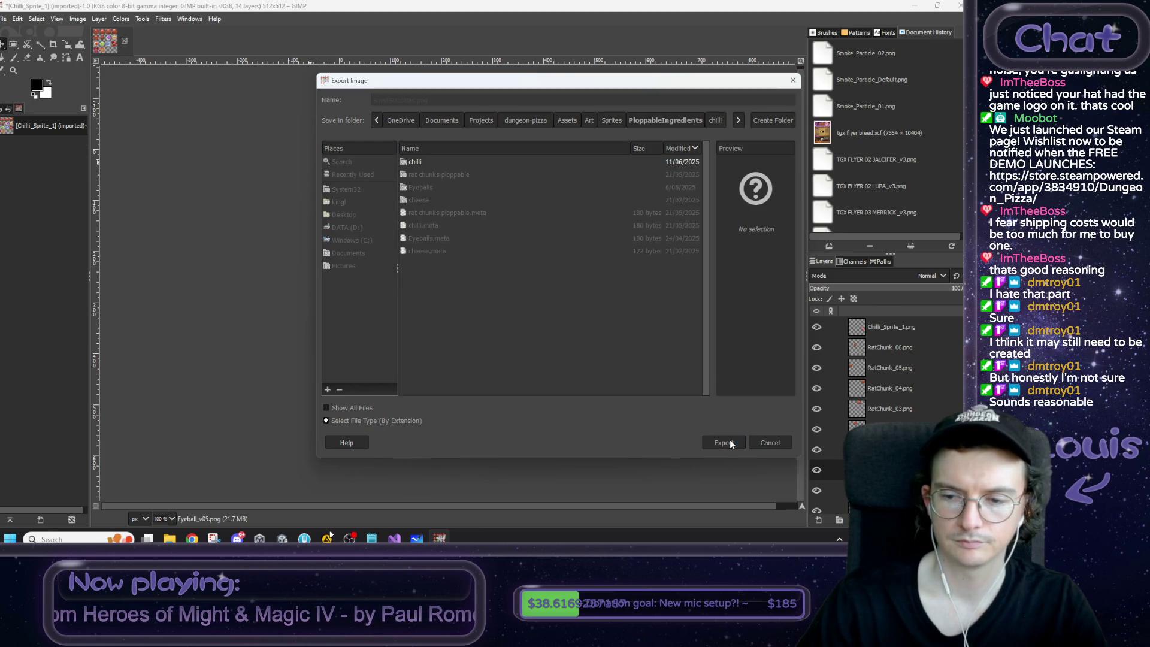
pyautogui.click(492, 399)
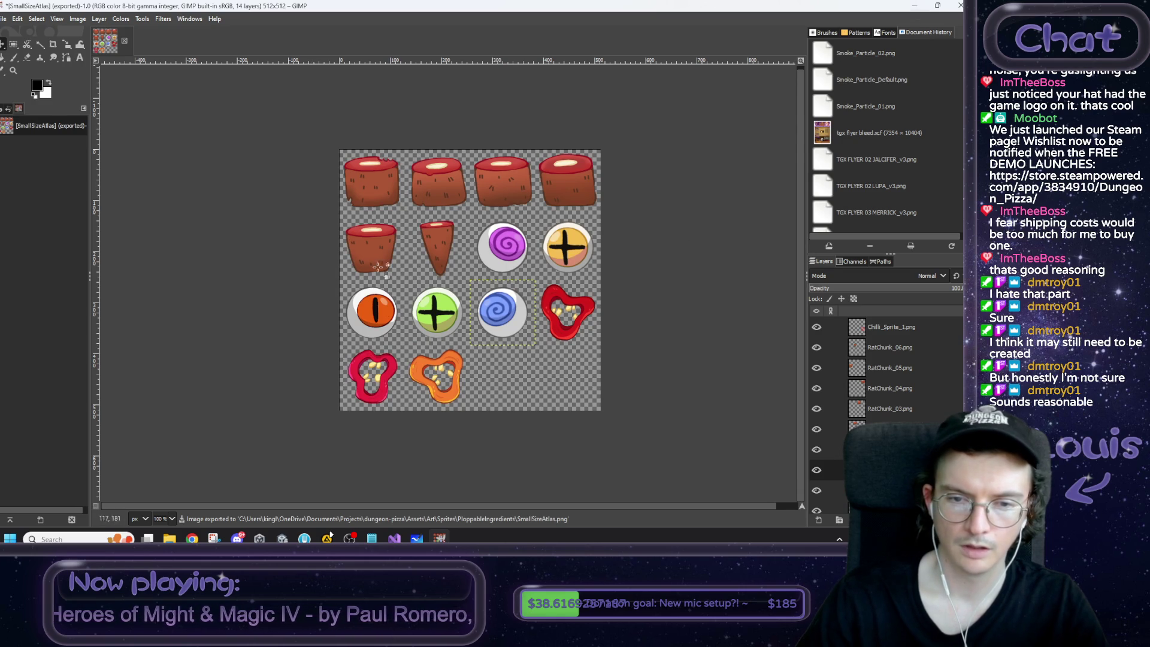
# Step: Return to Unity, stop Play mode, and select SmallSizeAtlas in the PloppableIngredients folder
pyautogui.click(440, 538)
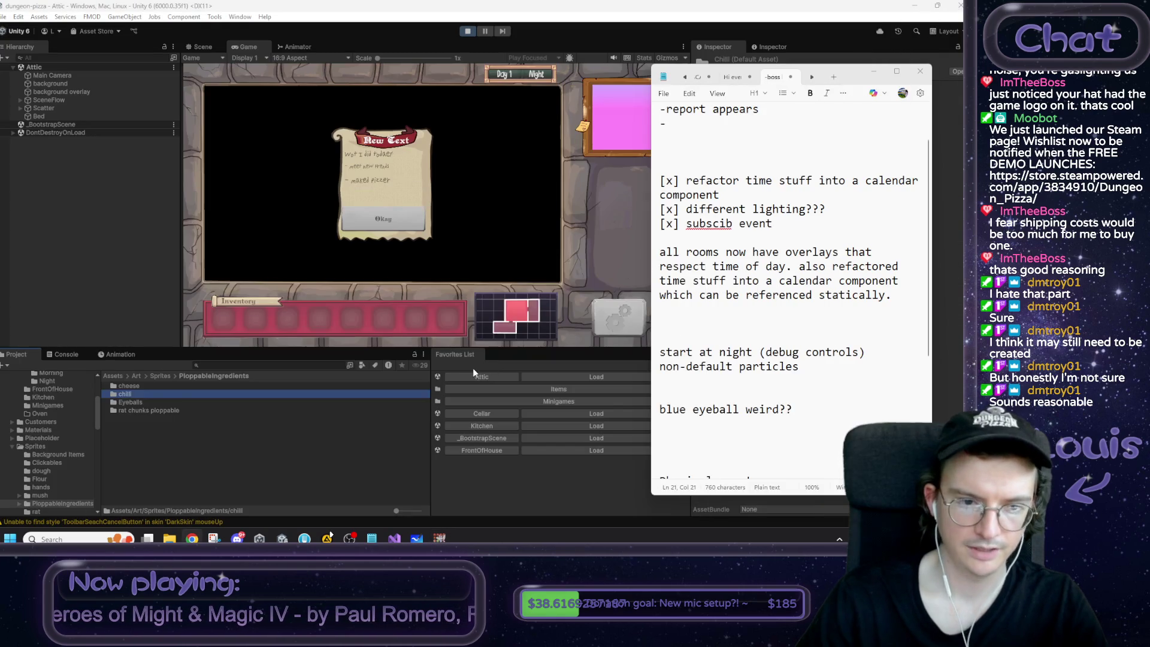
pyautogui.click(467, 31)
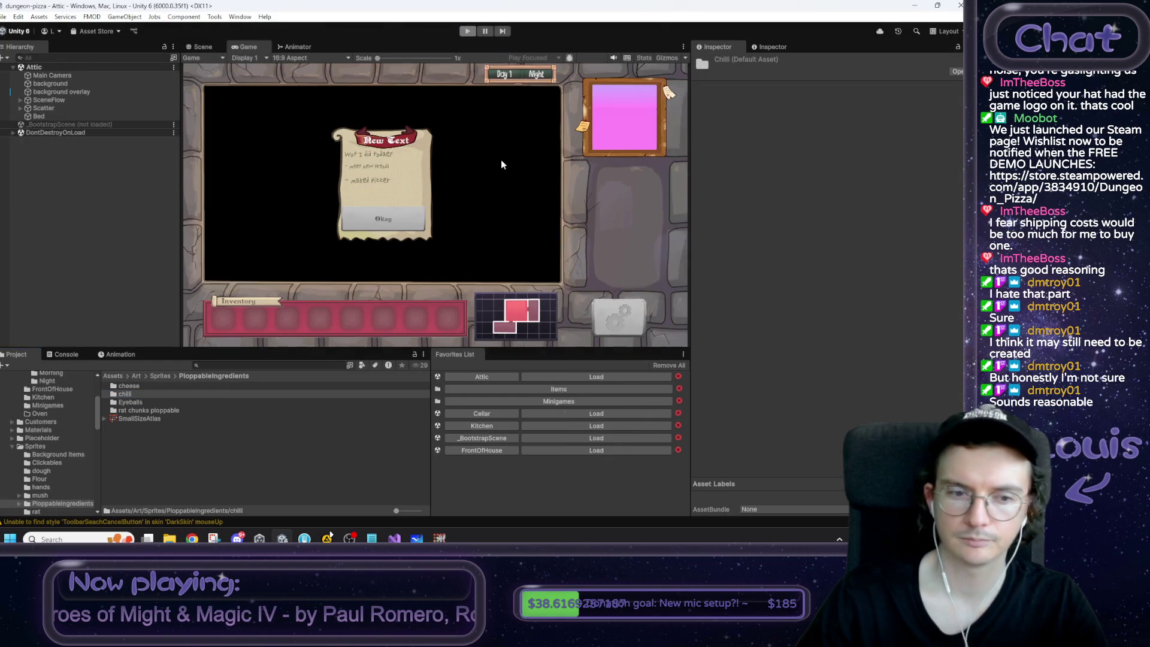
pyautogui.click(152, 425)
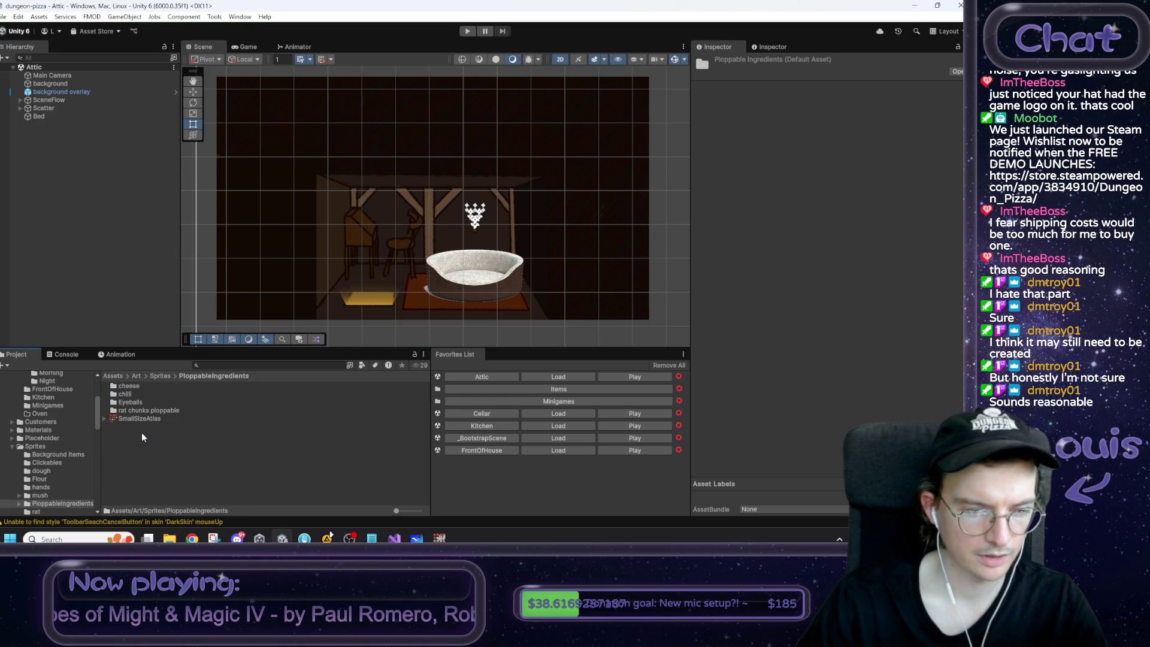
pyautogui.click(132, 419)
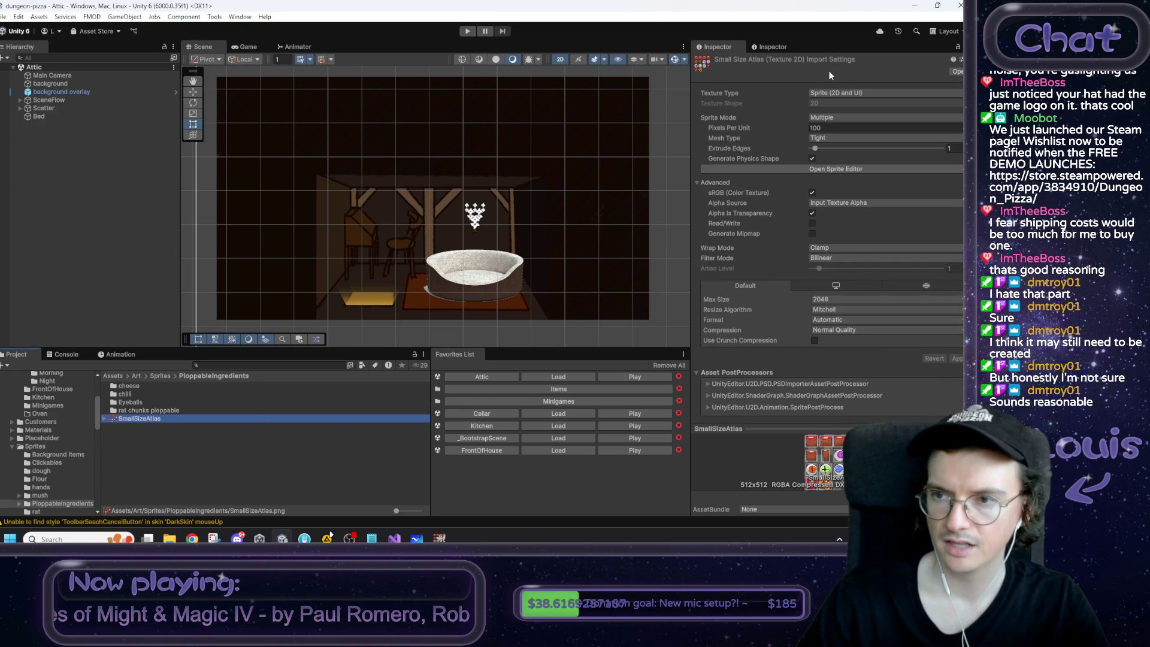
# Step: Set SmallSizeAtlas to Full Rect mesh with Multiple sprite mode and open the Sprite Editor
pyautogui.click(829, 118)
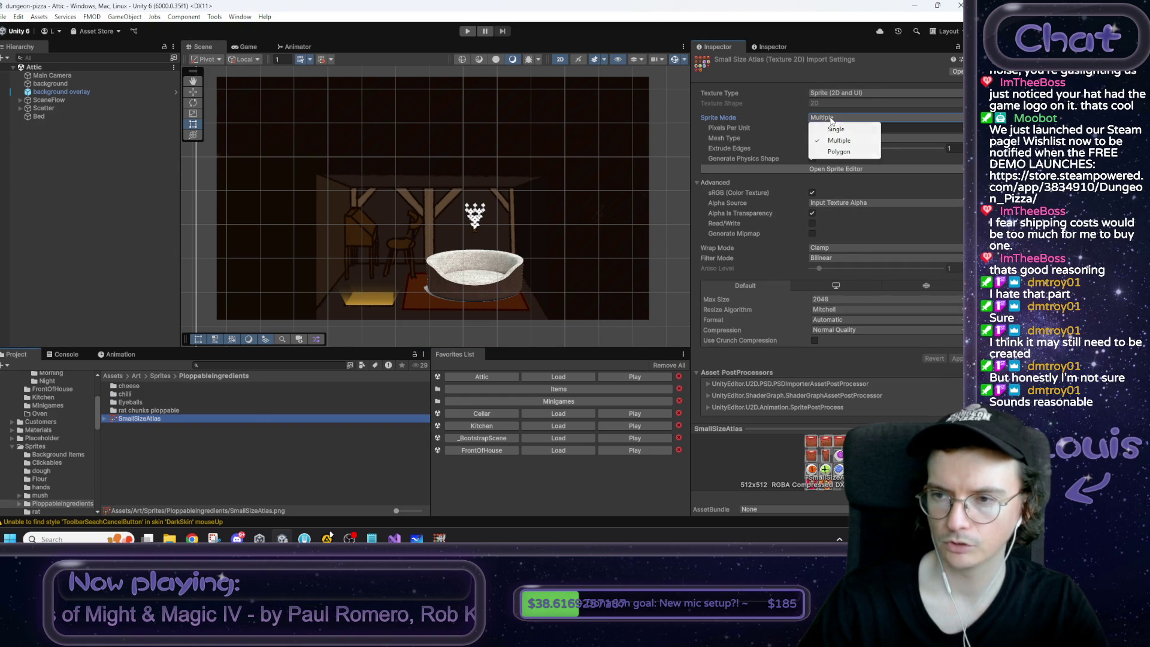
pyautogui.click(838, 140)
pyautogui.click(838, 138)
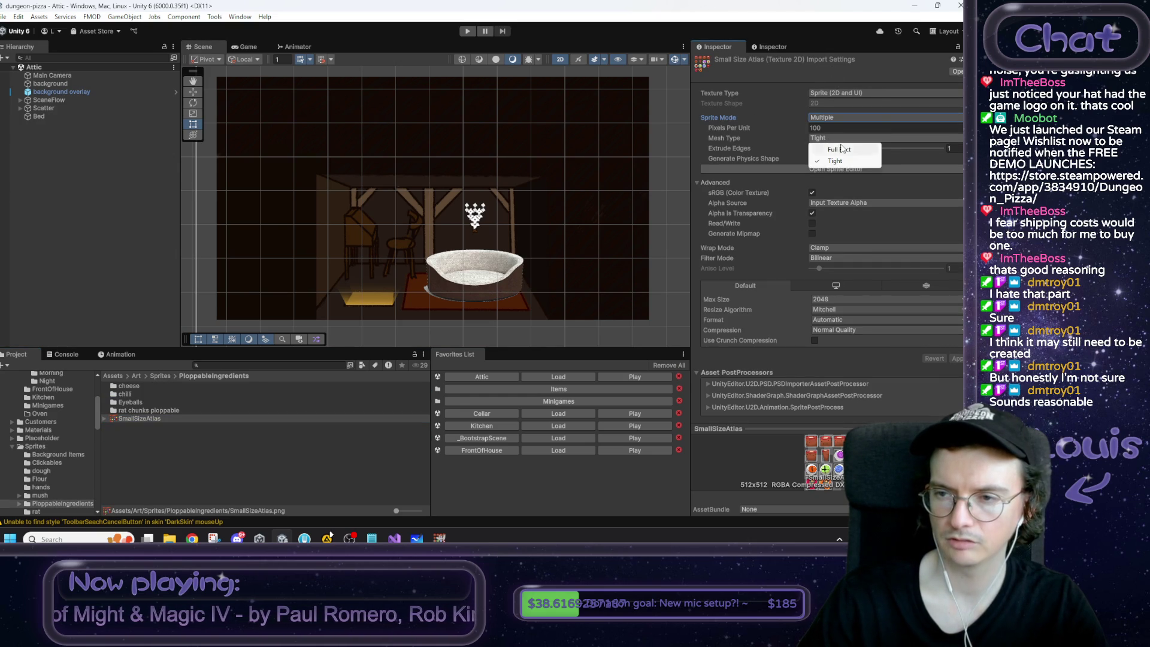
pyautogui.click(840, 149)
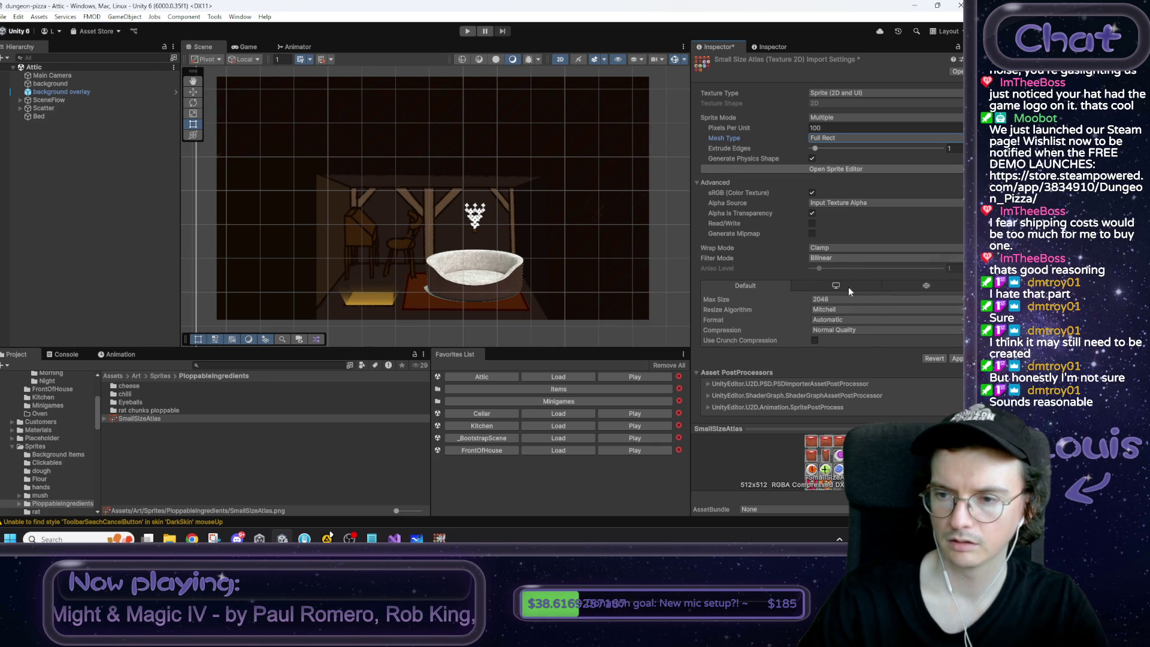
pyautogui.click(832, 118)
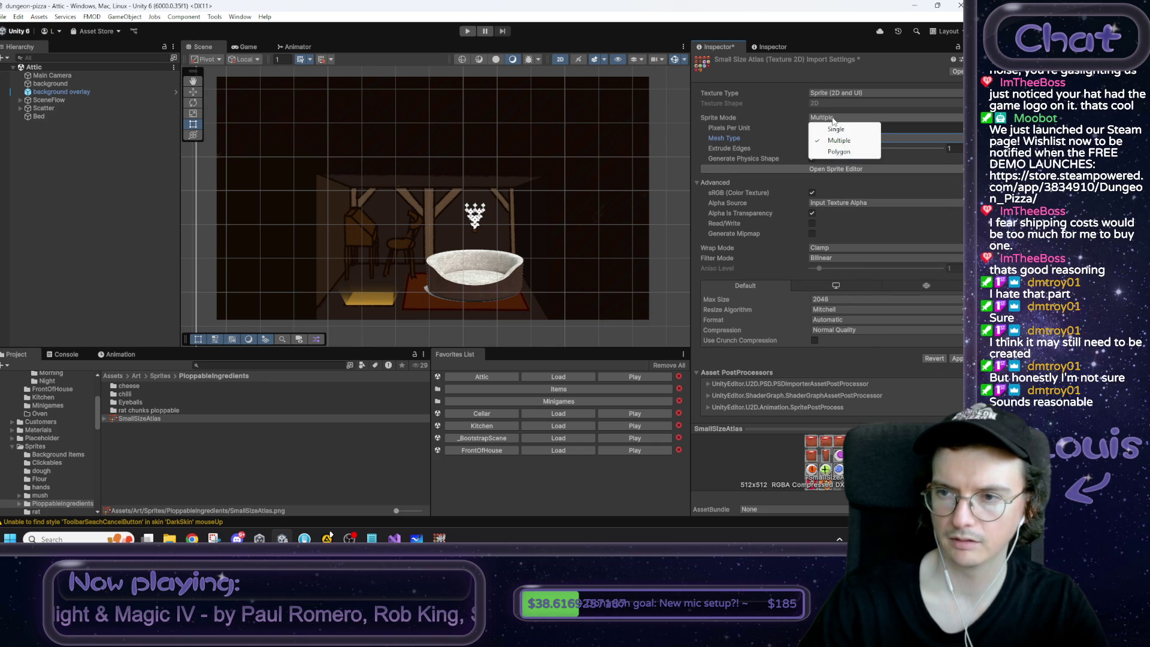
pyautogui.click(786, 116)
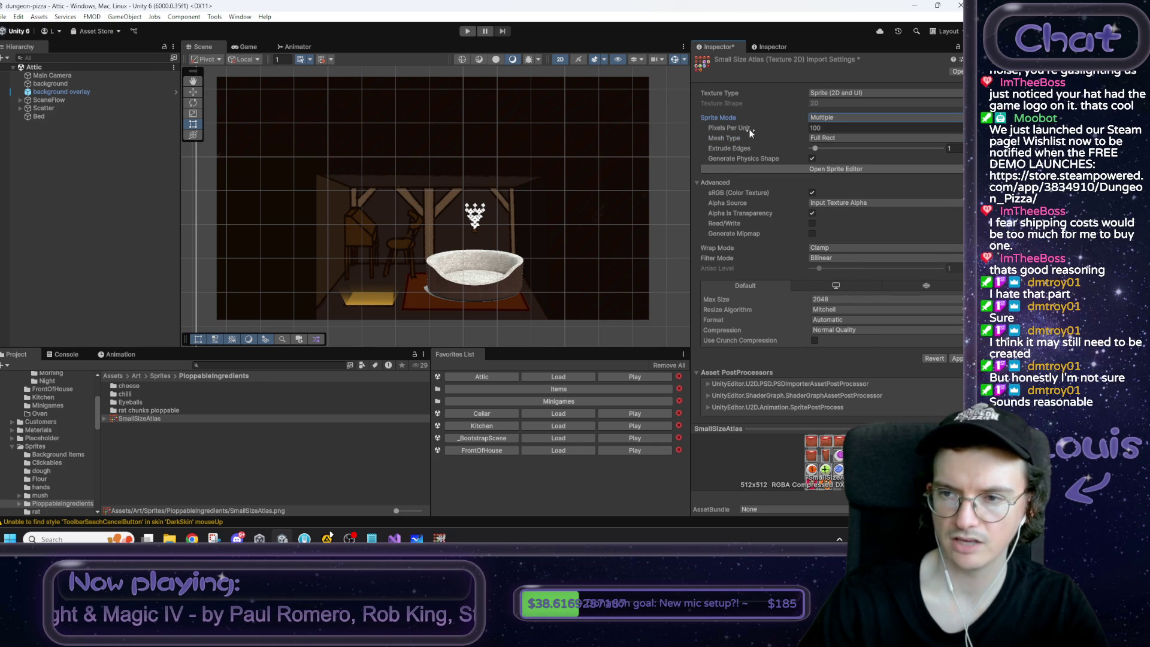
pyautogui.click(749, 171)
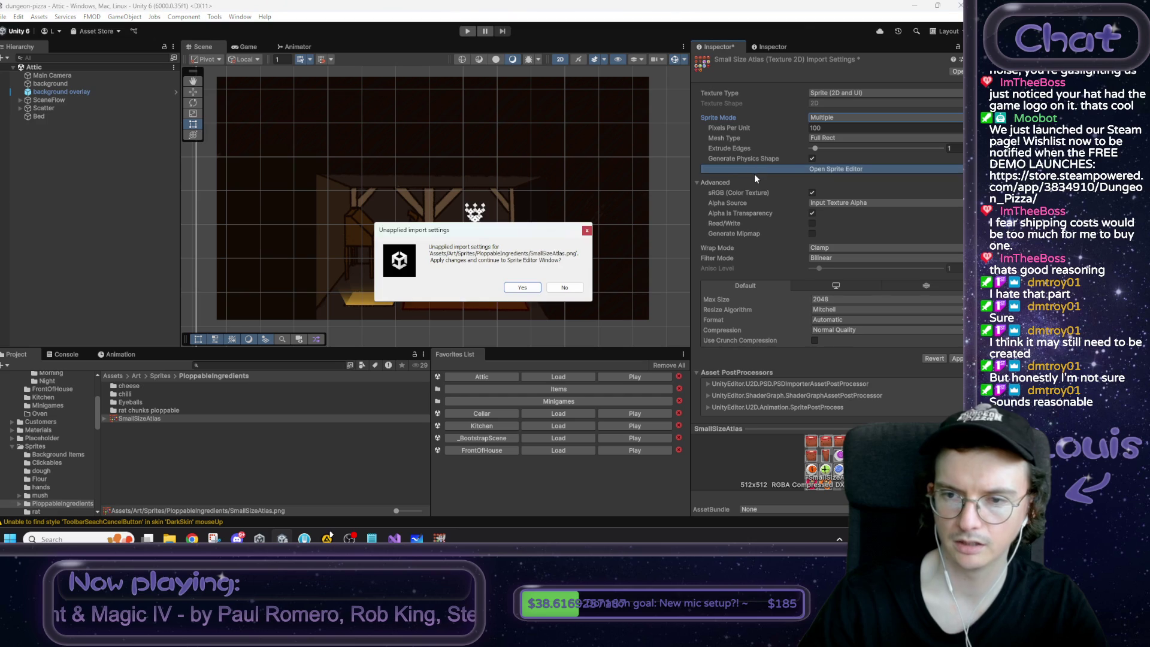
# Step: Apply the pending import settings and bring up the Sprite Editor's Slice options
pyautogui.click(523, 288)
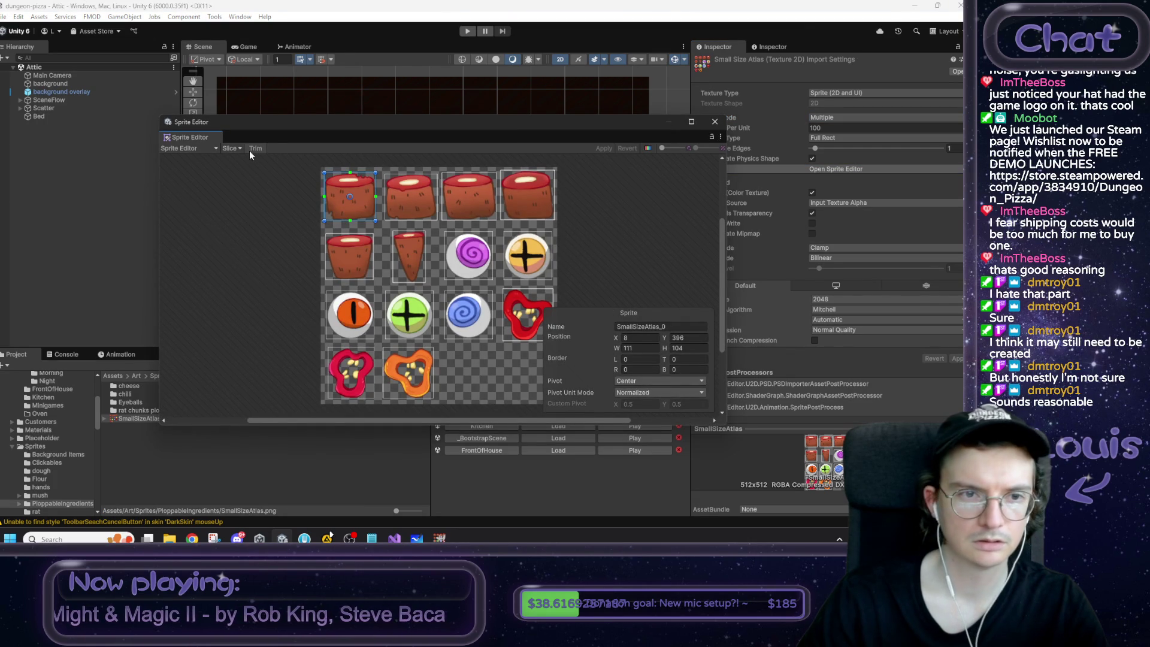
pyautogui.click(232, 148)
pyautogui.click(192, 148)
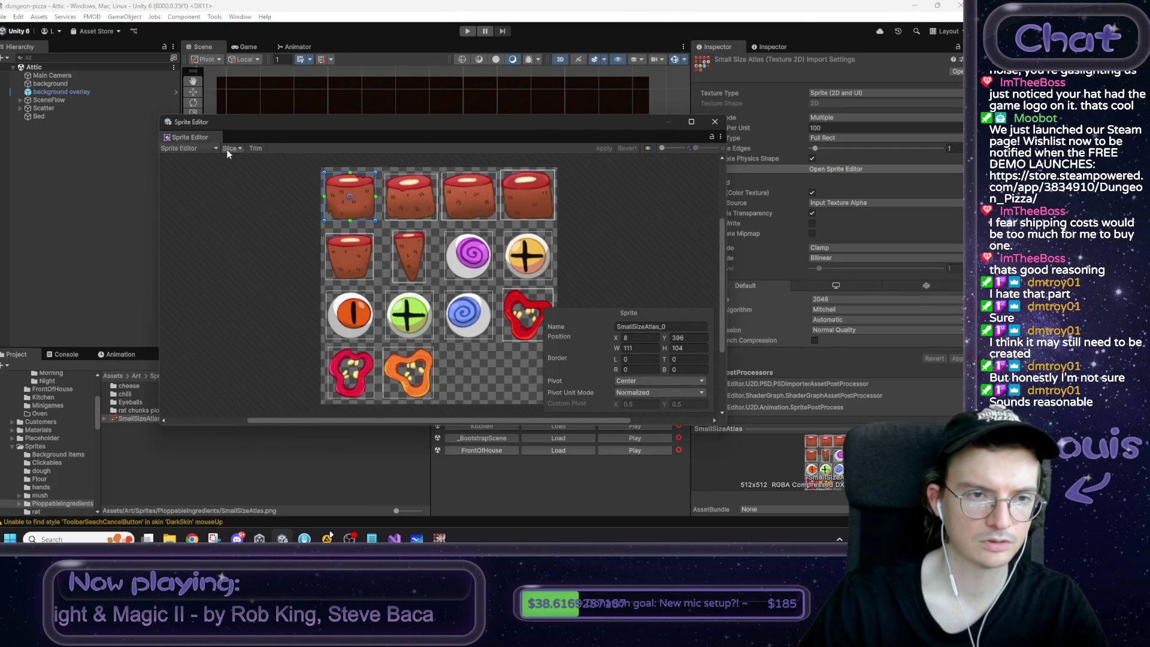
pyautogui.click(231, 149)
pyautogui.click(256, 149)
pyautogui.click(236, 148)
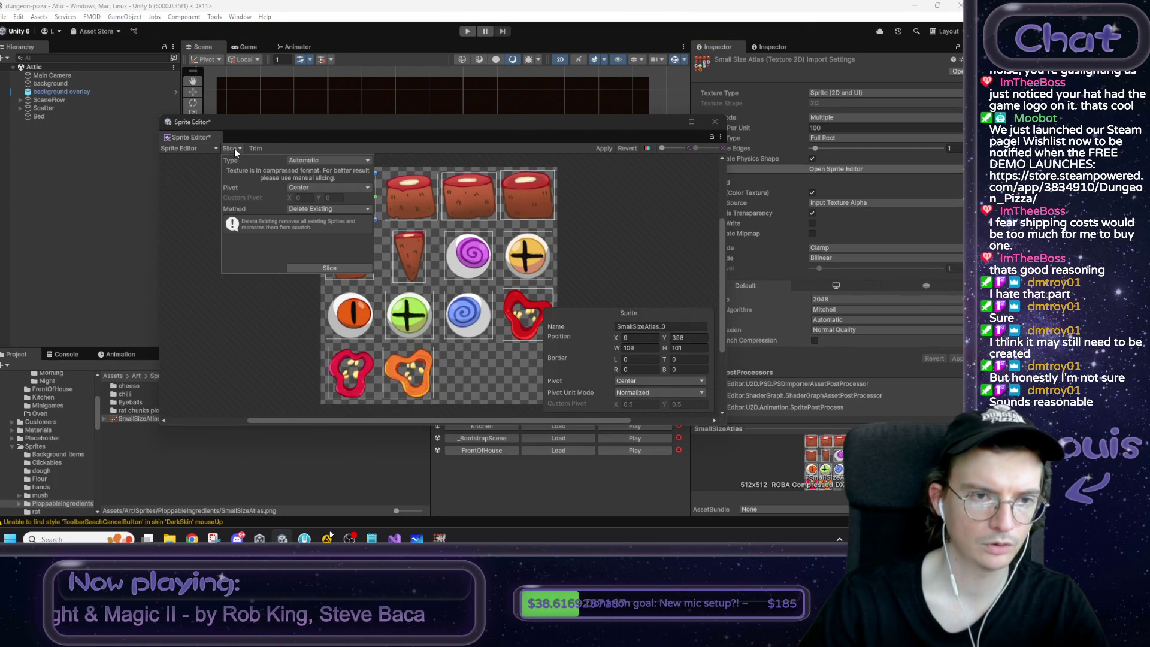
# Step: Slice the atlas Grid By Cell Count at 4 × 4, apply it, and close the Sprite Editor
pyautogui.click(307, 161)
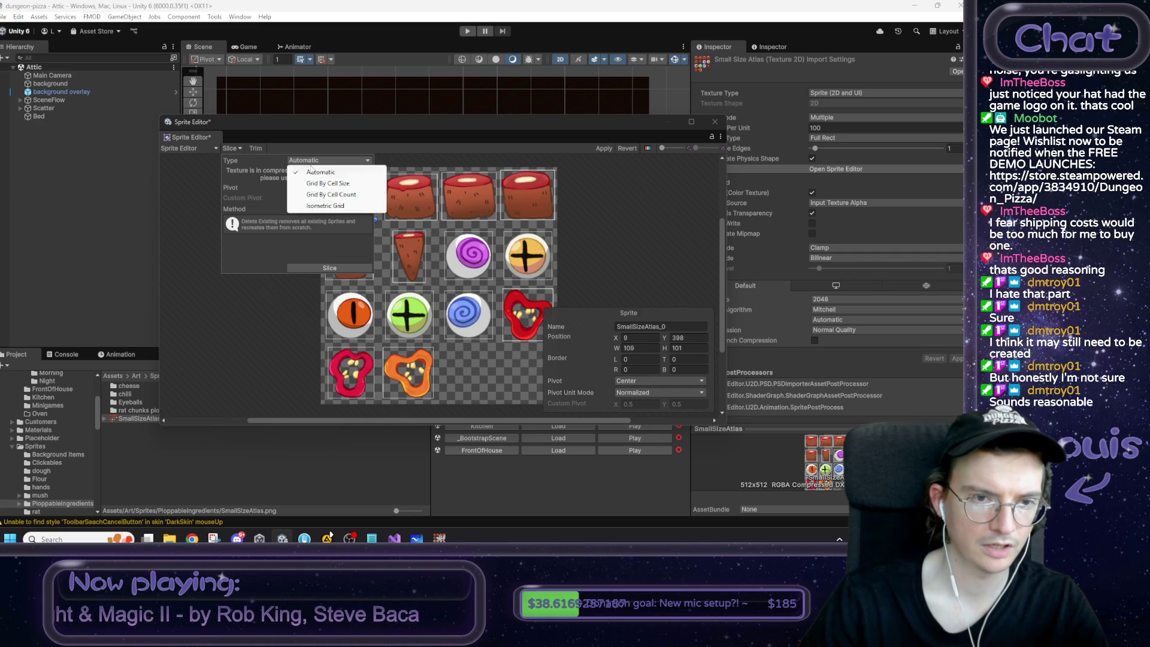
pyautogui.click(331, 194)
pyautogui.click(307, 171)
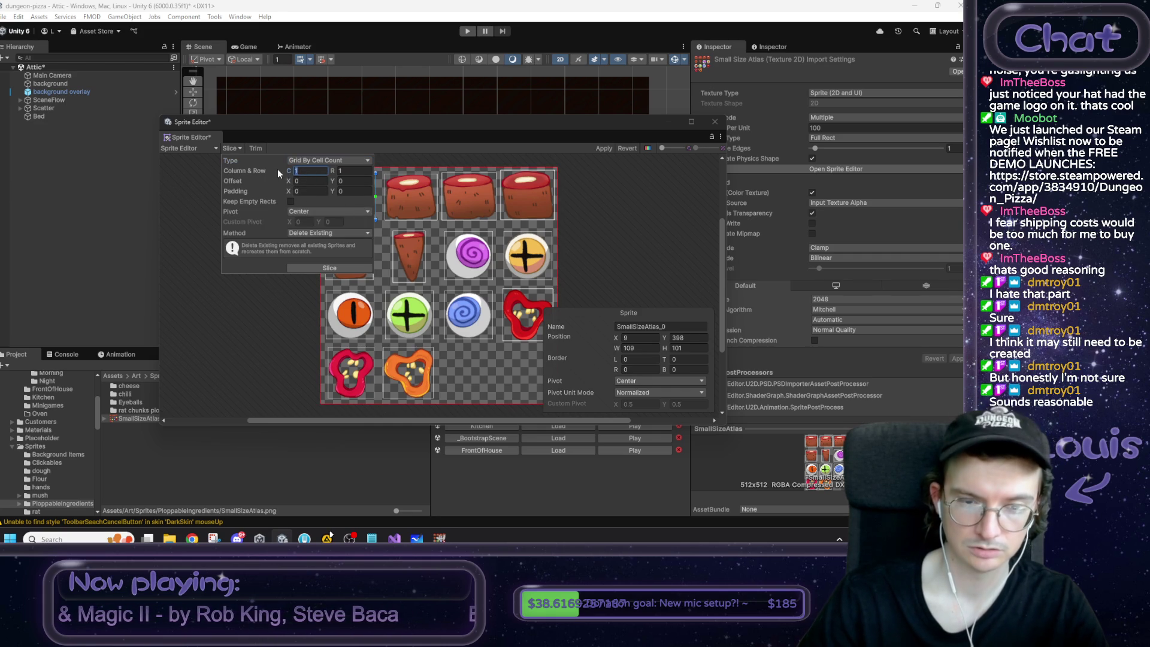
pyautogui.write('4')
pyautogui.press('Tab')
pyautogui.write('4')
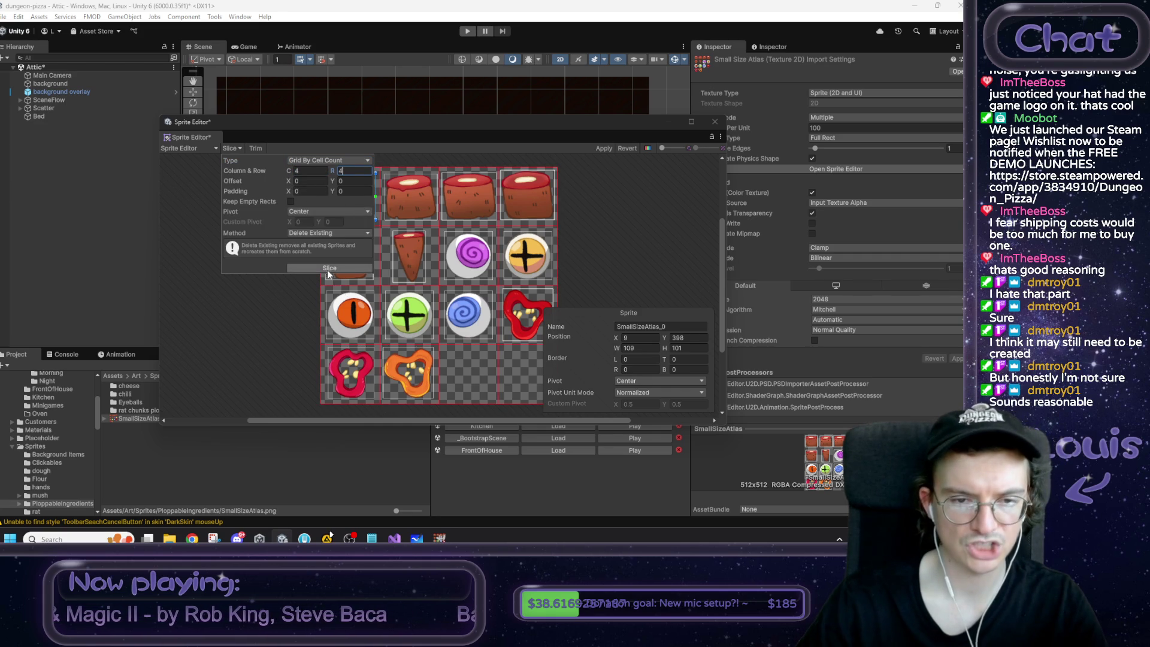
pyautogui.click(329, 268)
pyautogui.click(663, 207)
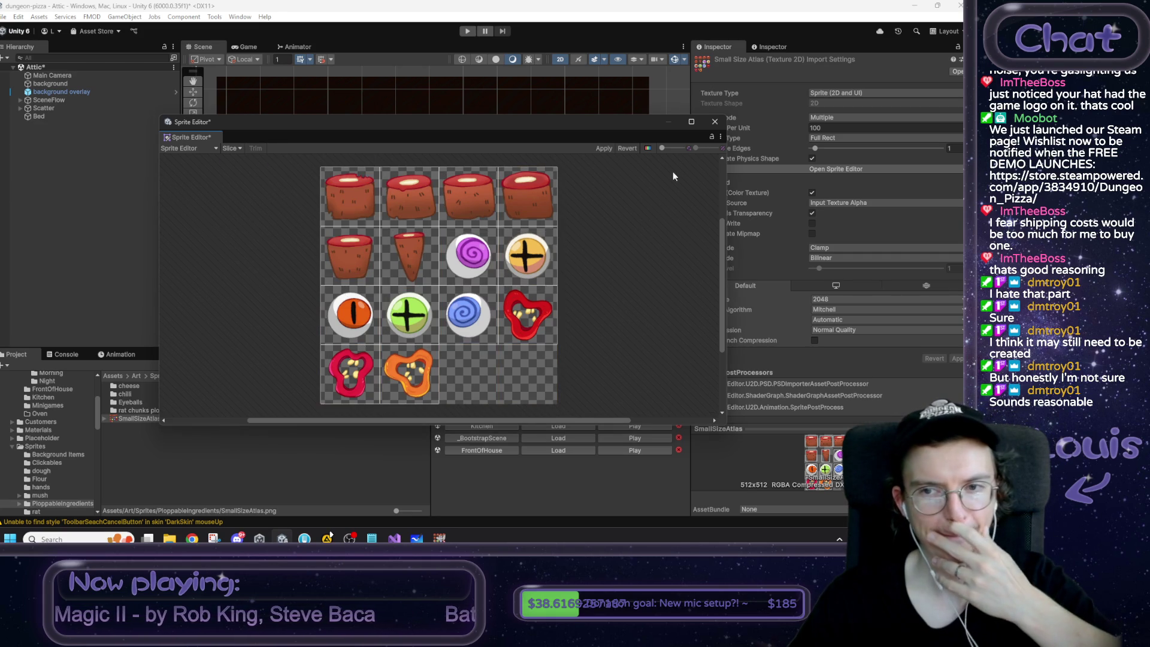
pyautogui.click(604, 148)
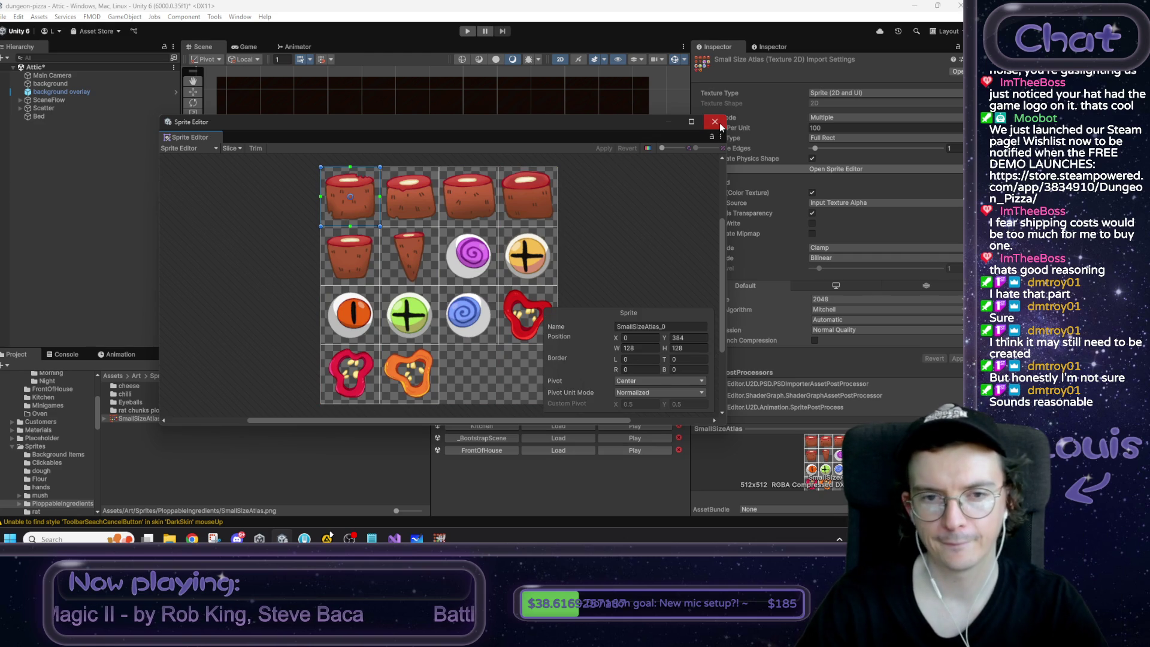
pyautogui.click(716, 123)
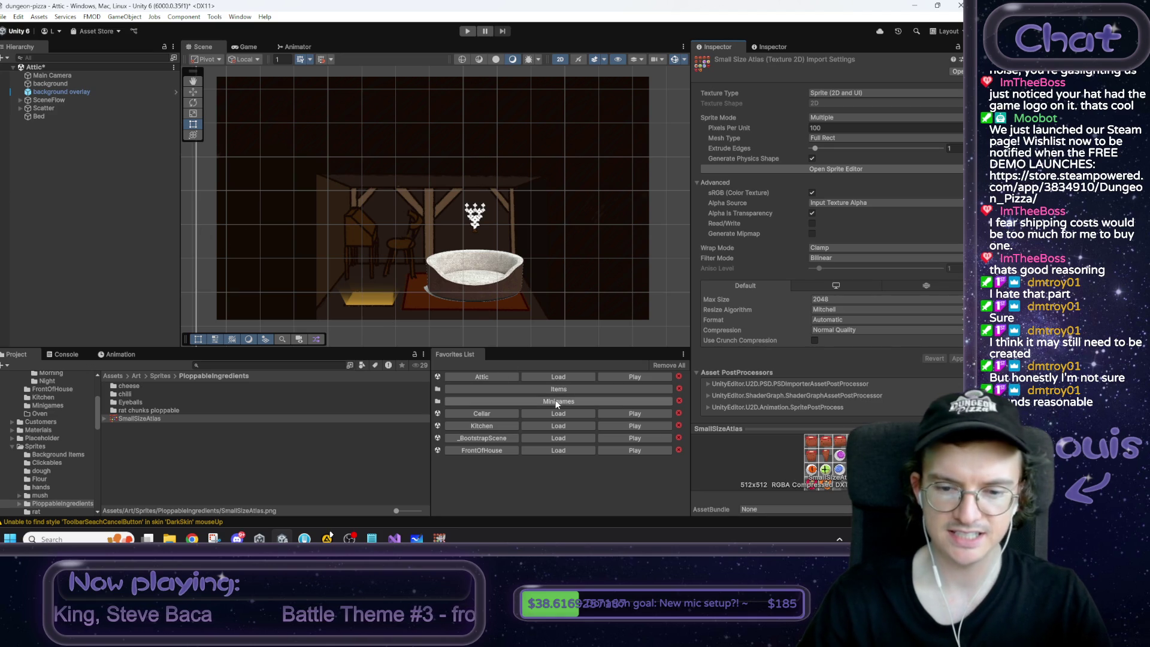
pyautogui.click(558, 438)
# Step: Answer the save prompt and open the EndOfDayReport prefab in context from HUDCanvas
pyautogui.click(474, 295)
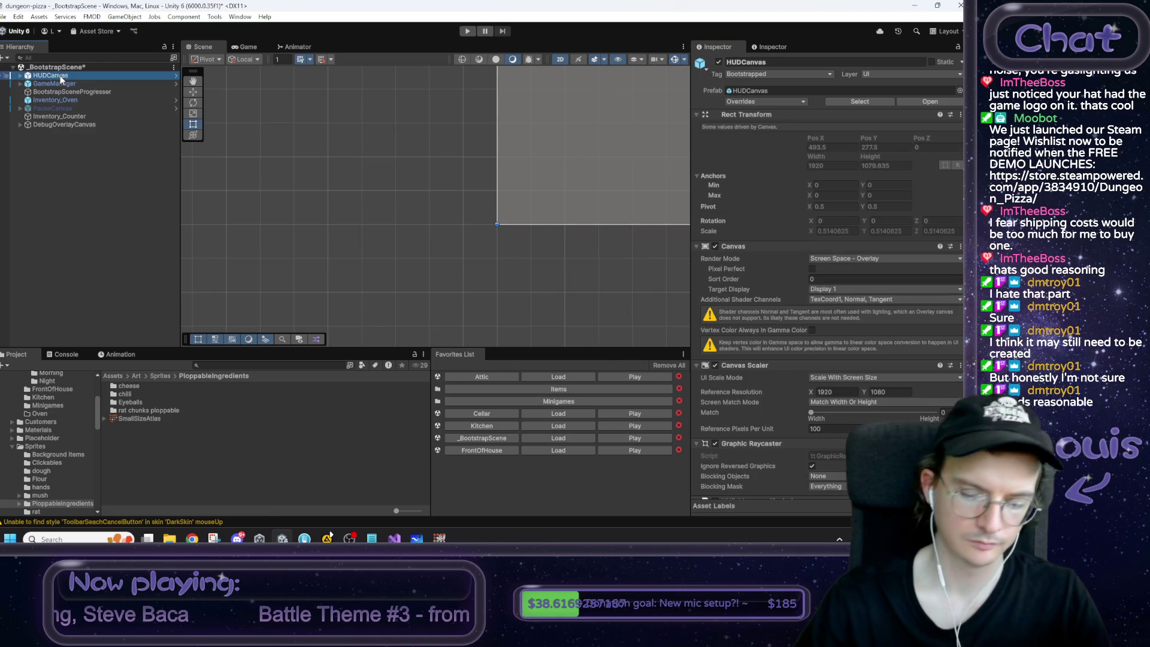
pyautogui.press('Right')
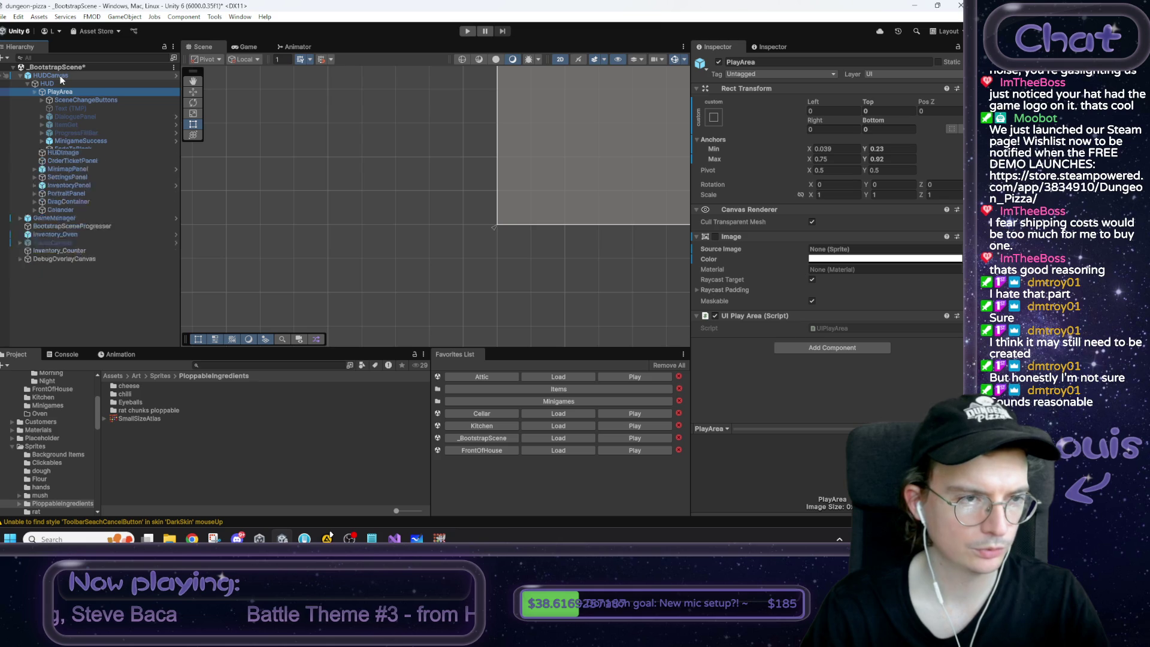
pyautogui.press('Down')
pyautogui.press('Down')
pyautogui.press('Down')
pyautogui.press('Down')
pyautogui.press('Down')
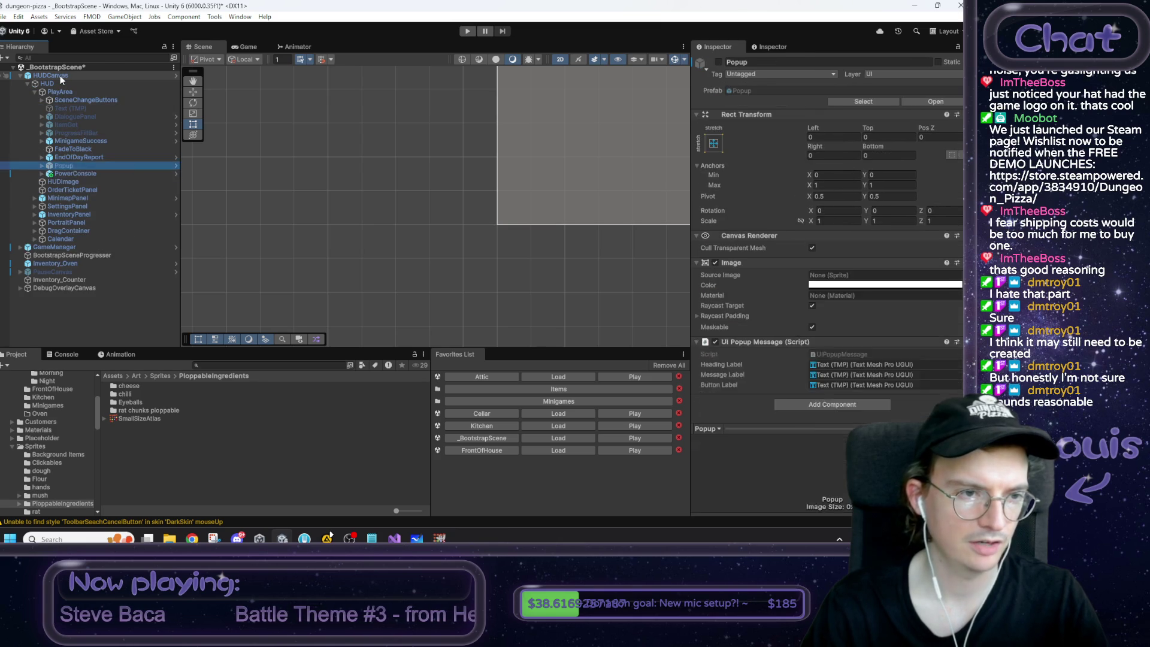
pyautogui.rightClick(87, 156)
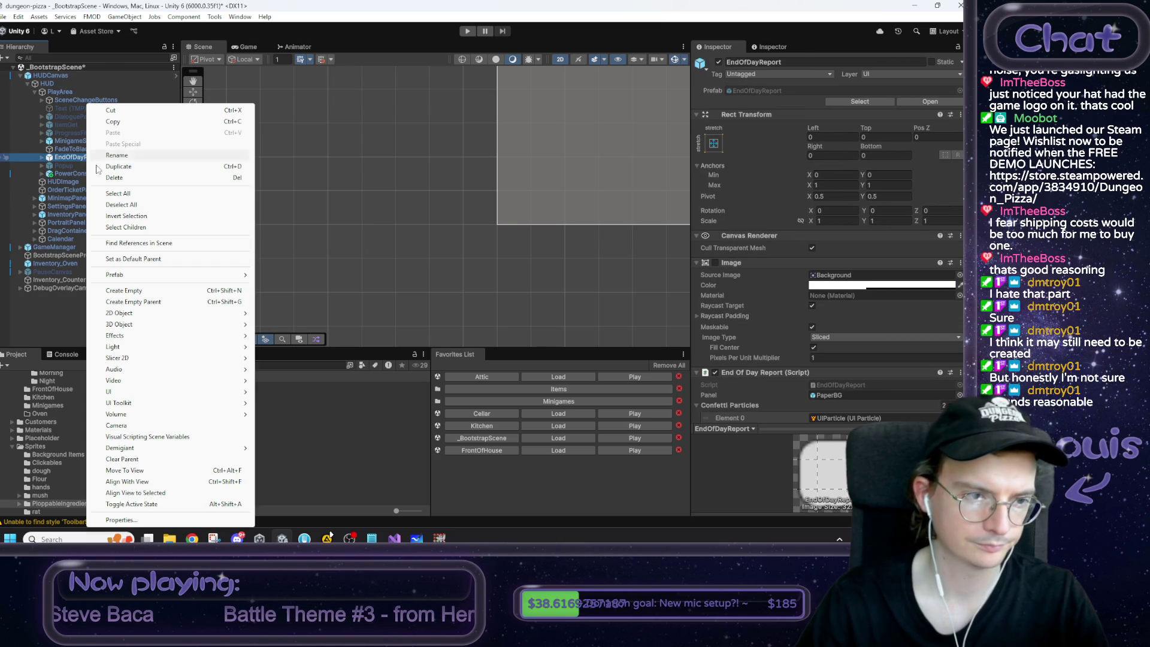
pyautogui.moveTo(220, 281)
pyautogui.click(301, 274)
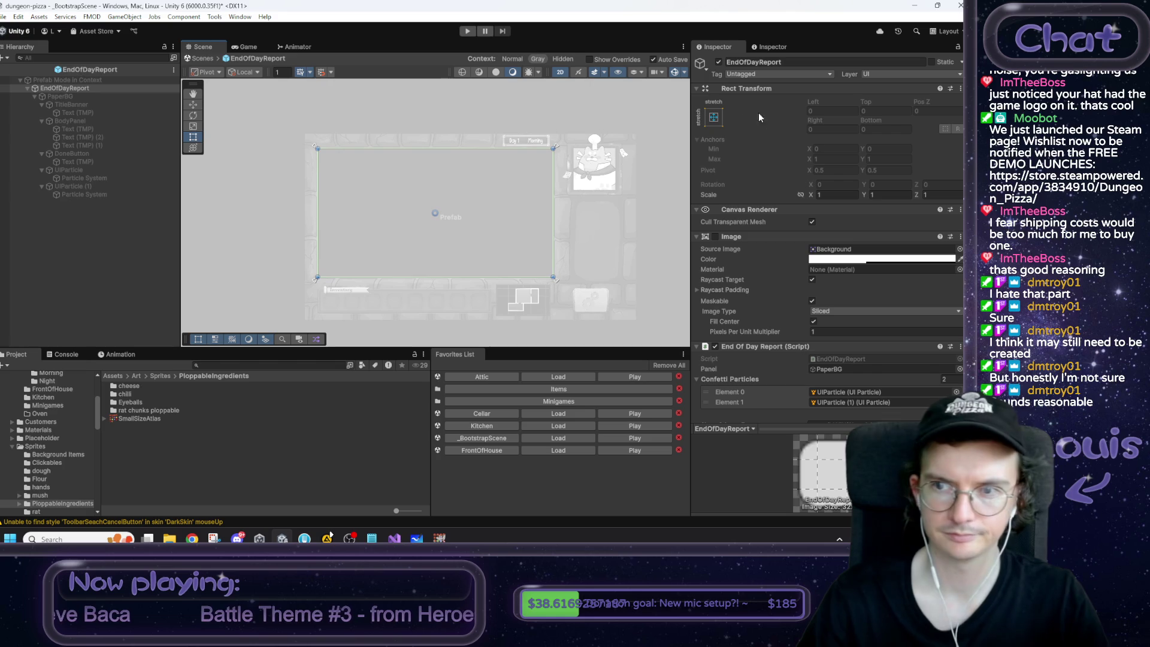
# Step: Activate PaperBG and select the Particle System under UIParticle (1)
pyautogui.press('Down')
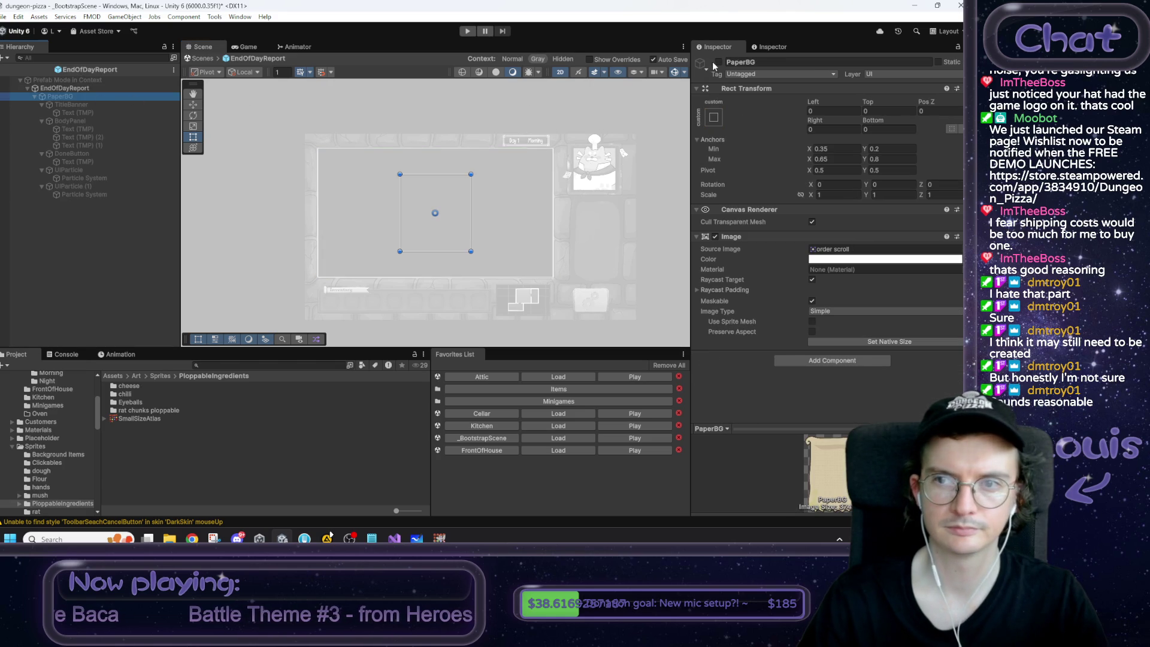
pyautogui.click(718, 62)
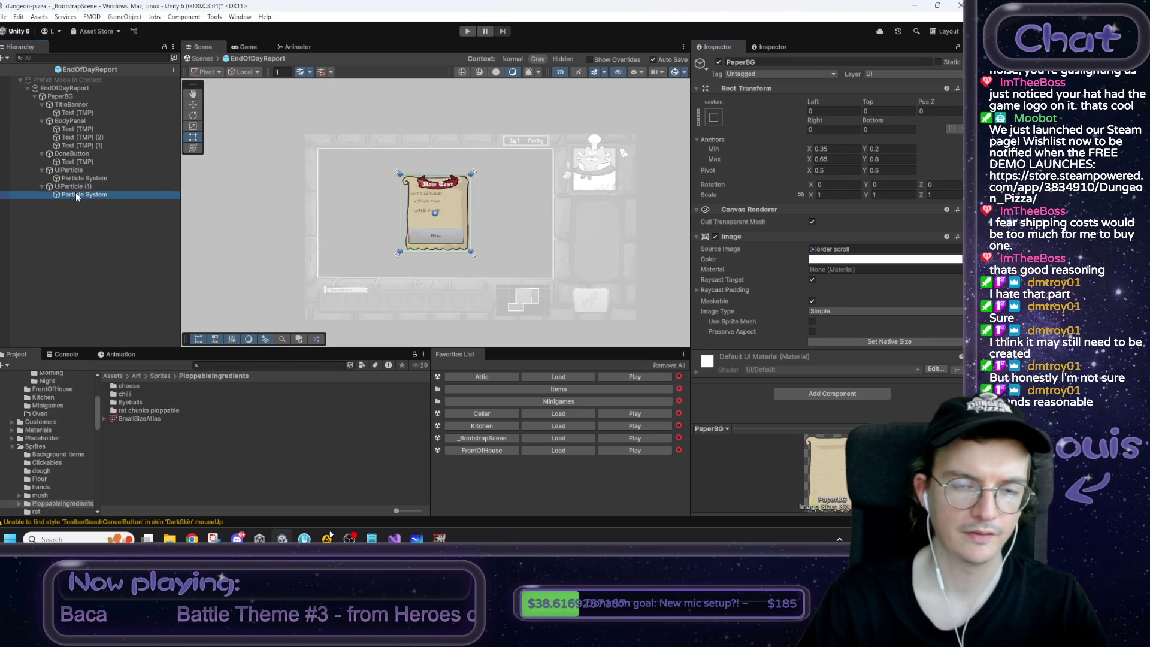
pyautogui.click(76, 194)
pyautogui.scroll(4, 461, 258)
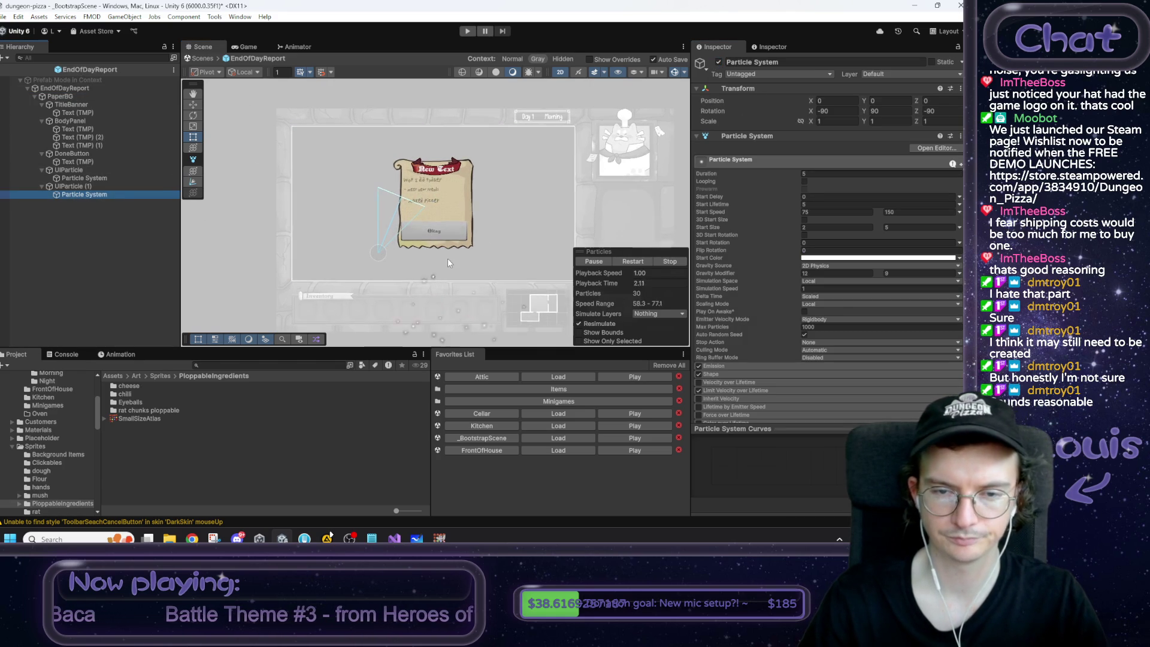
# Step: Enable the Texture Sheet Animation module and expand the Renderer settings
pyautogui.scroll(-3, 788, 288)
pyautogui.scroll(-3, 788, 286)
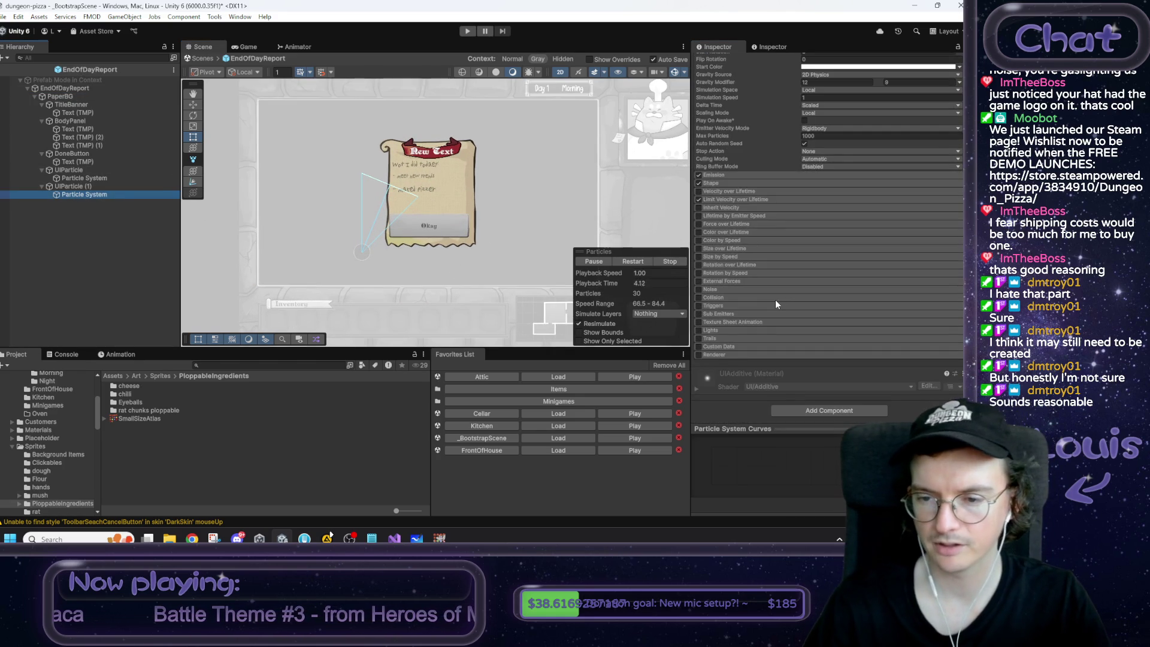
pyautogui.click(746, 322)
pyautogui.click(699, 323)
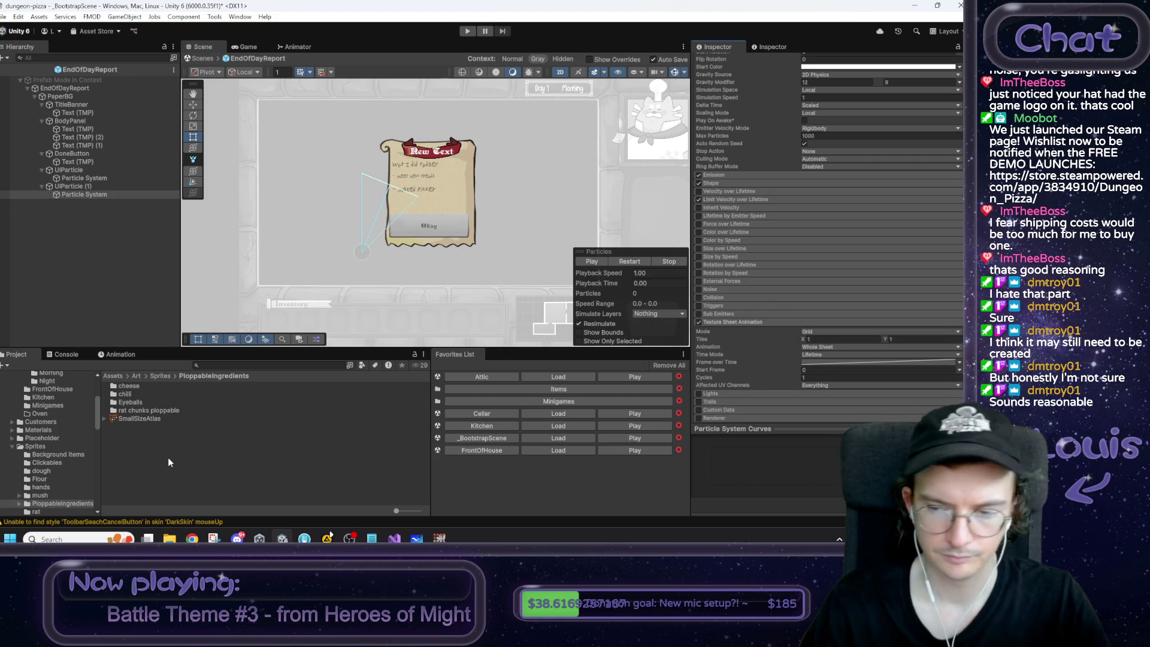
pyautogui.scroll(-3, 757, 405)
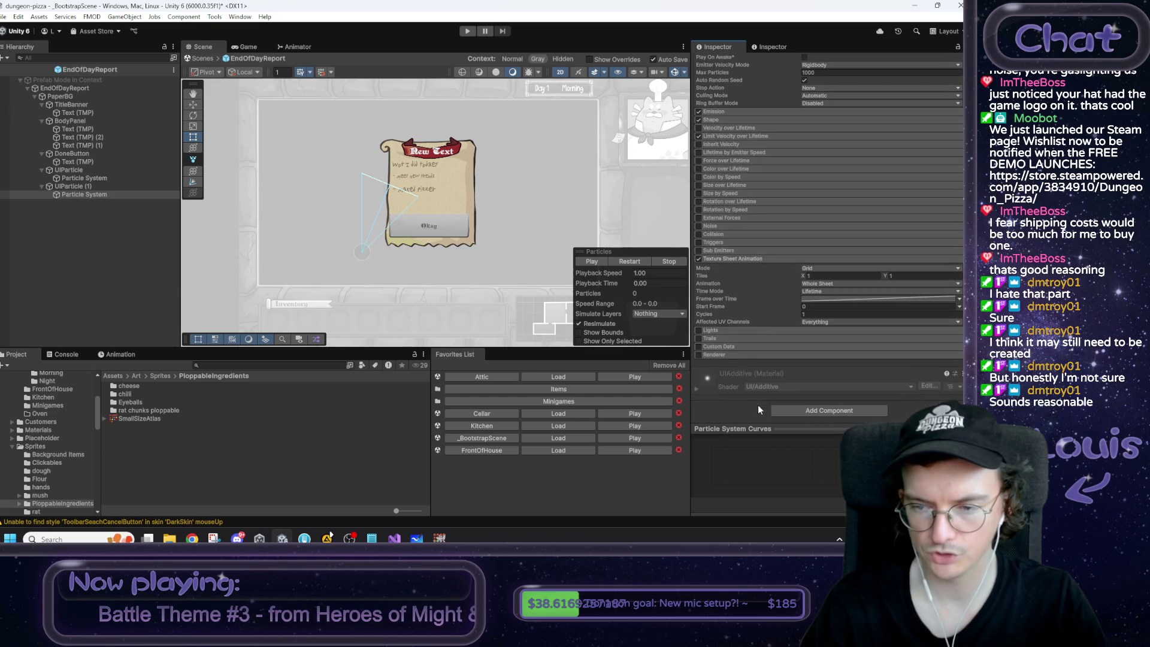
pyautogui.click(726, 354)
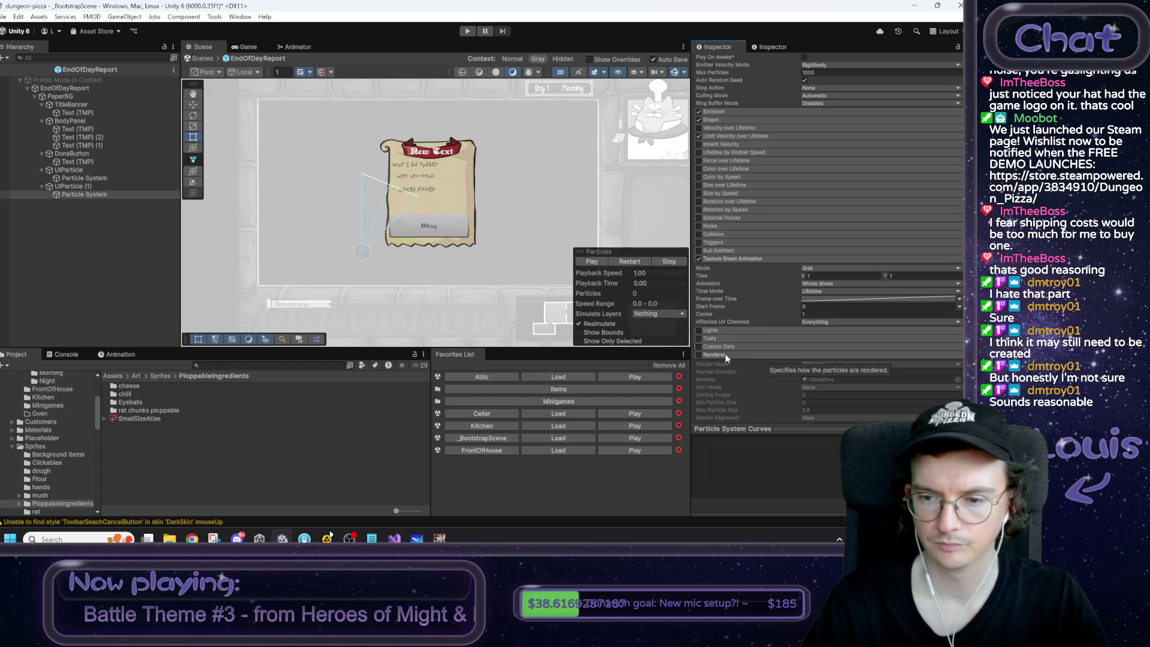
# Step: Locate UIParticle (1)'s UIAdditive material in the Project and inspect it
pyautogui.scroll(8, 741, 362)
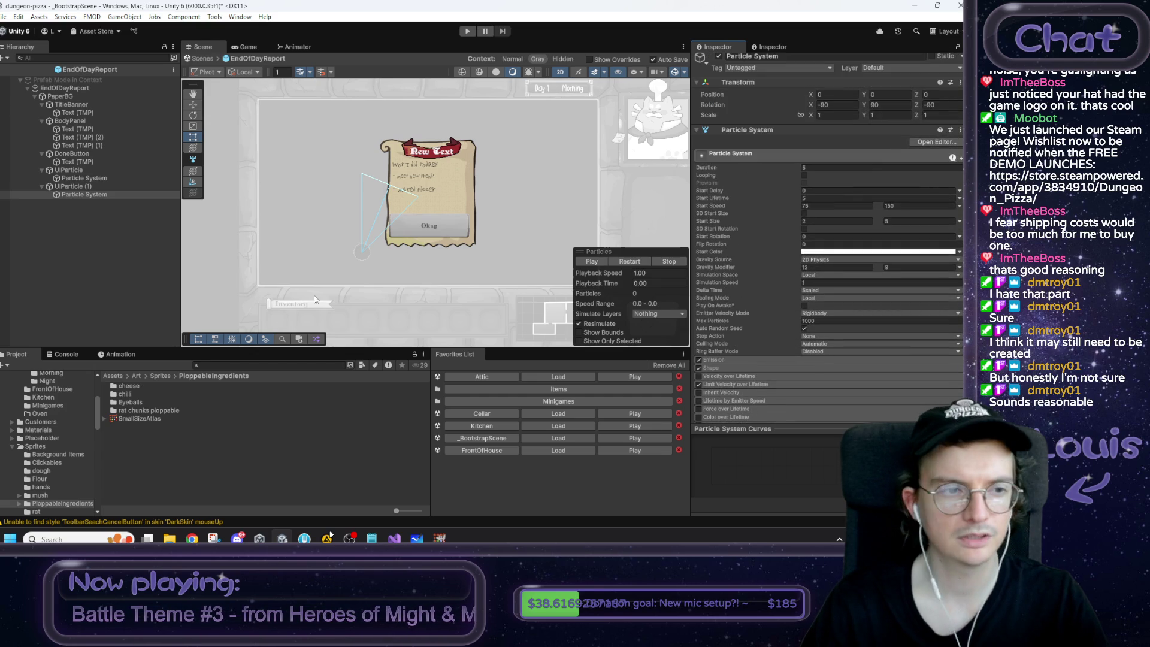
pyautogui.click(78, 186)
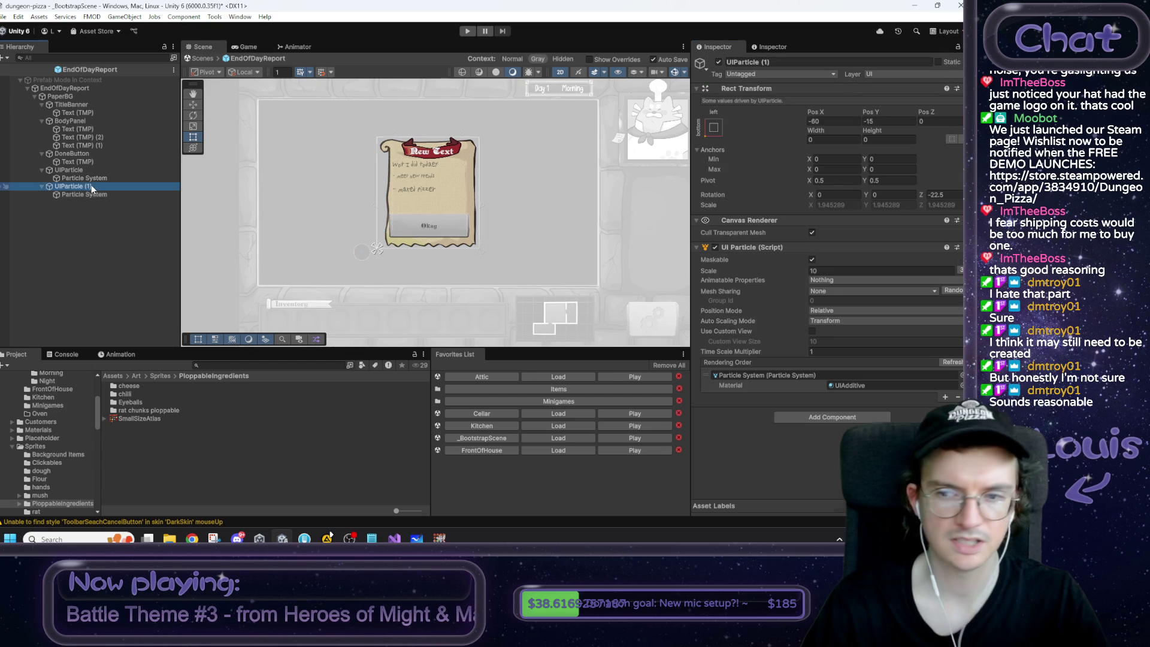
pyautogui.click(853, 387)
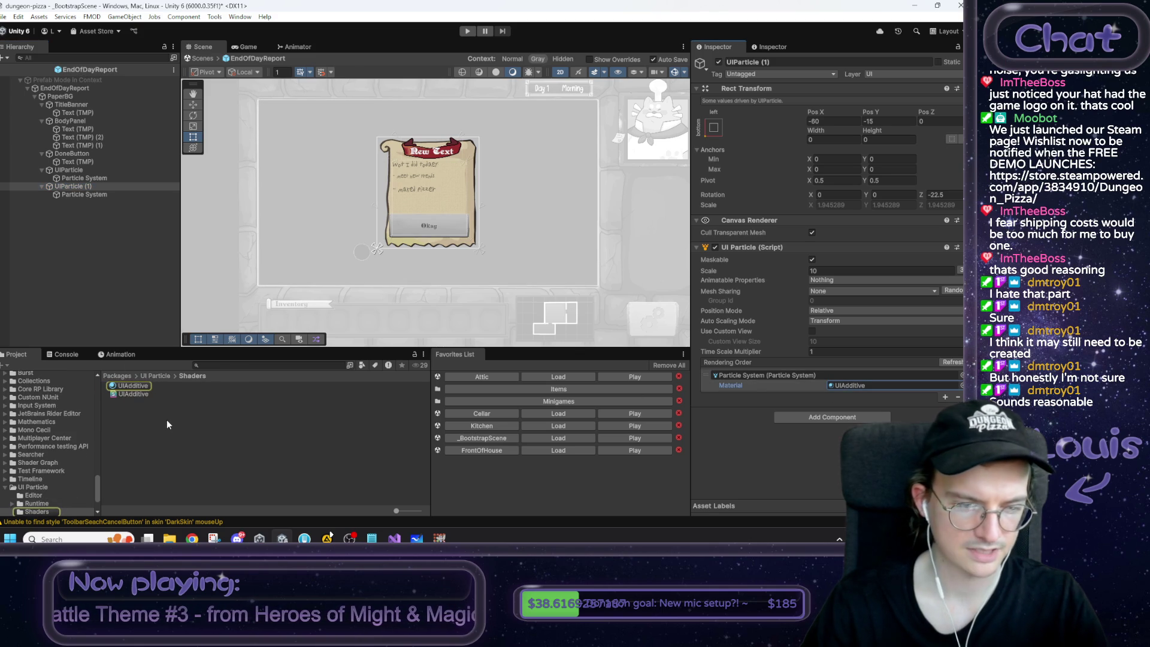
pyautogui.click(135, 386)
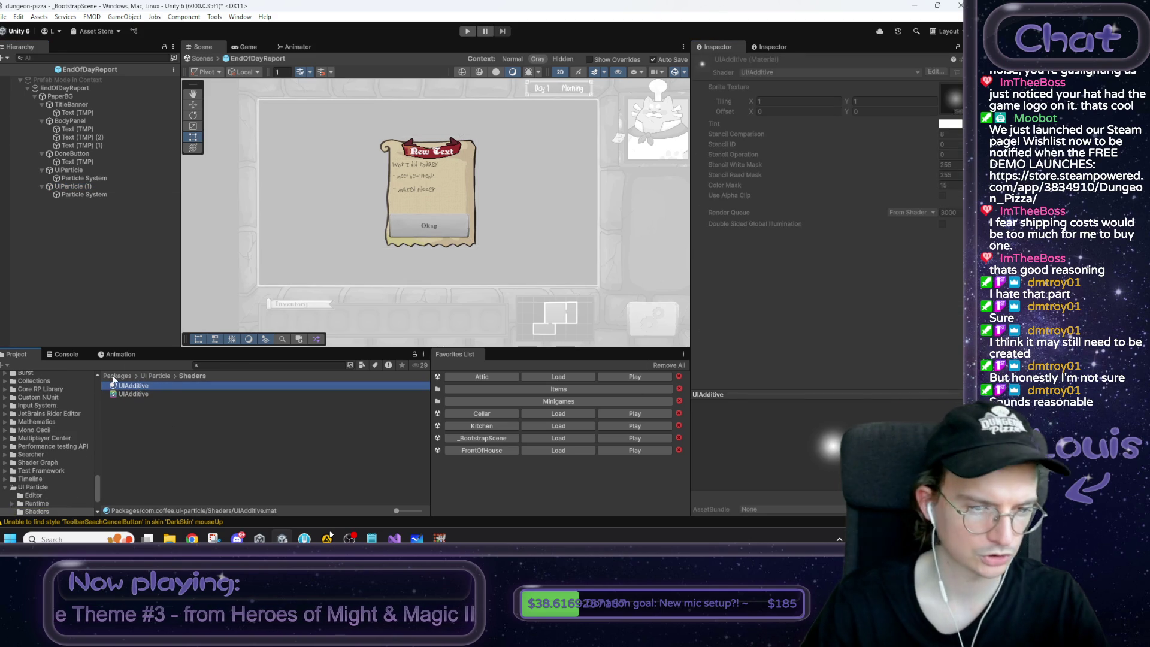
pyautogui.scroll(10, 55, 381)
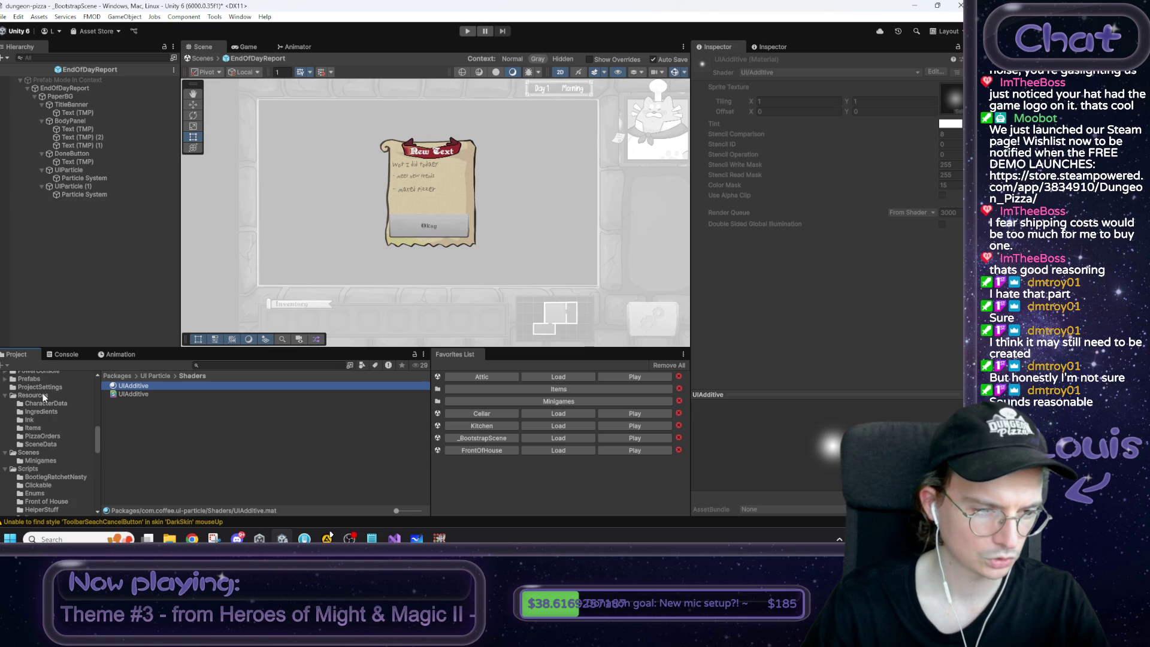
# Step: Create a ParticleMaterials folder inside Assets/Art/VFX
pyautogui.click(43, 396)
pyautogui.scroll(10, 43, 391)
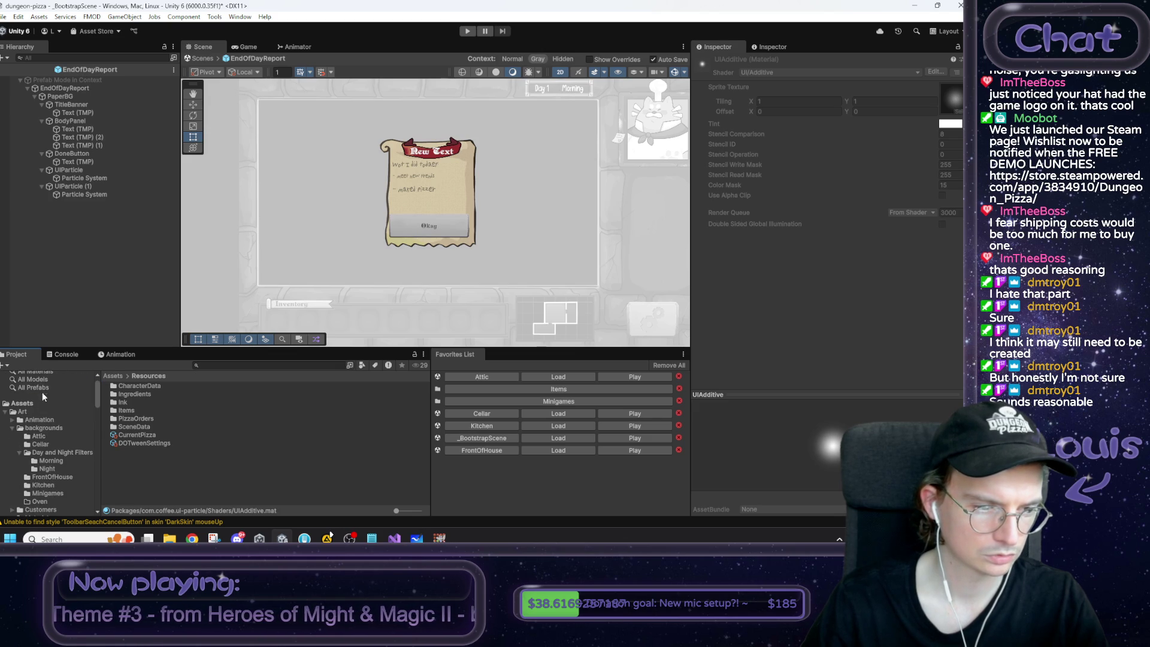
pyautogui.click(37, 412)
pyautogui.scroll(-3, 35, 418)
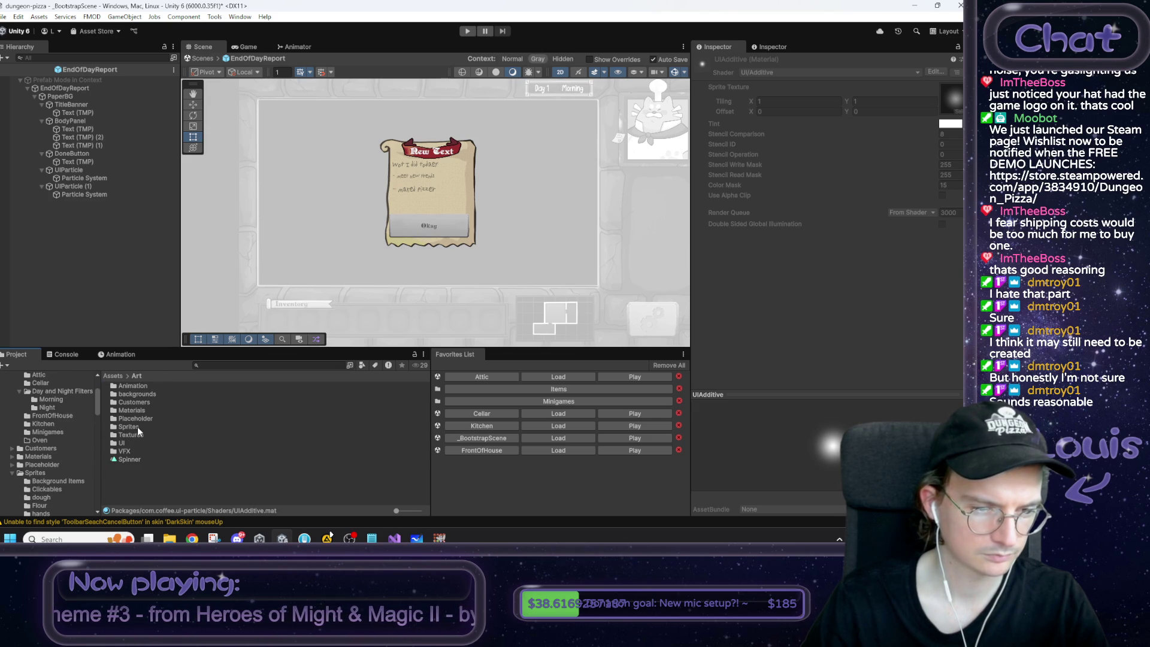
pyautogui.doubleClick(124, 452)
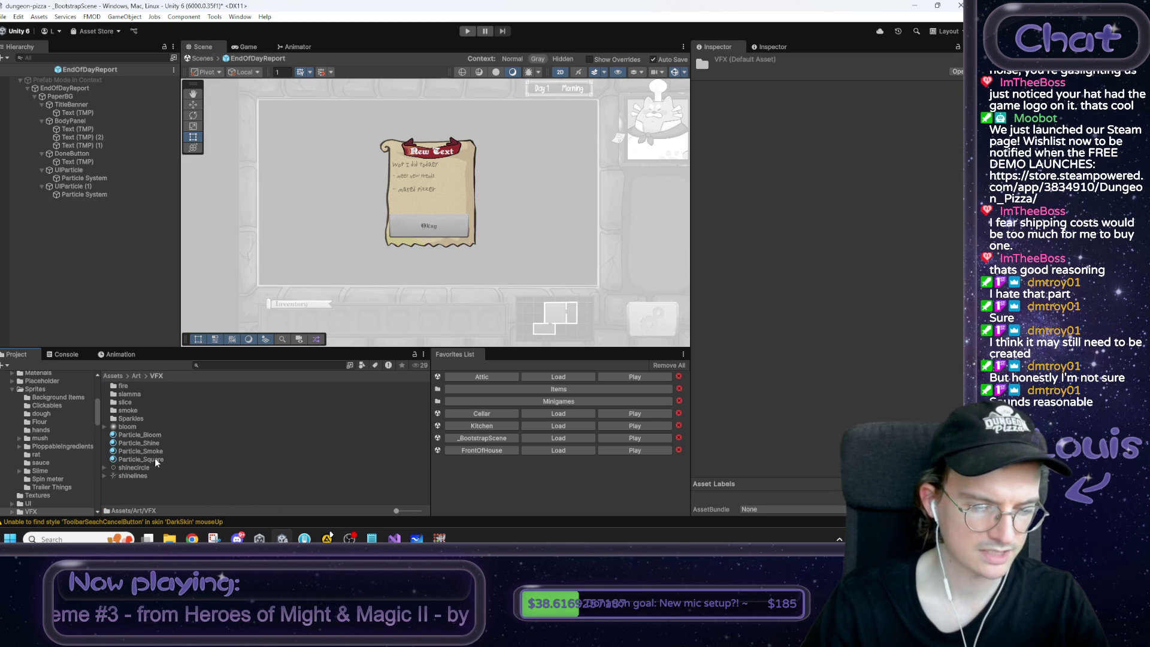
pyautogui.rightClick(163, 500)
pyautogui.moveTo(186, 173)
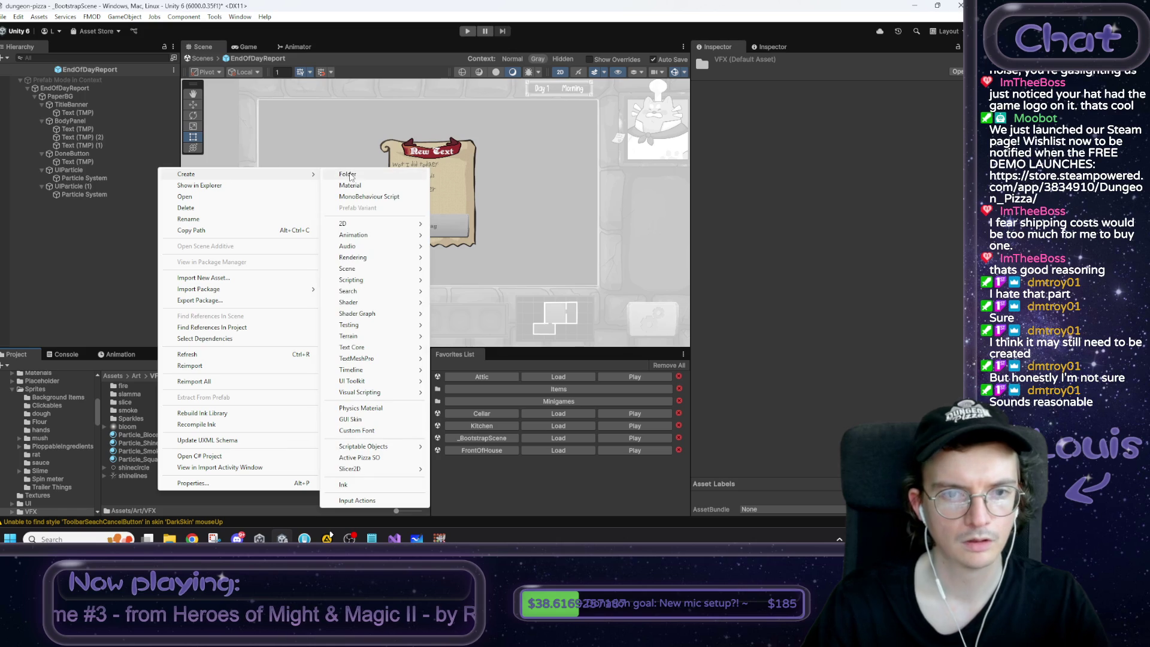
pyautogui.click(352, 175)
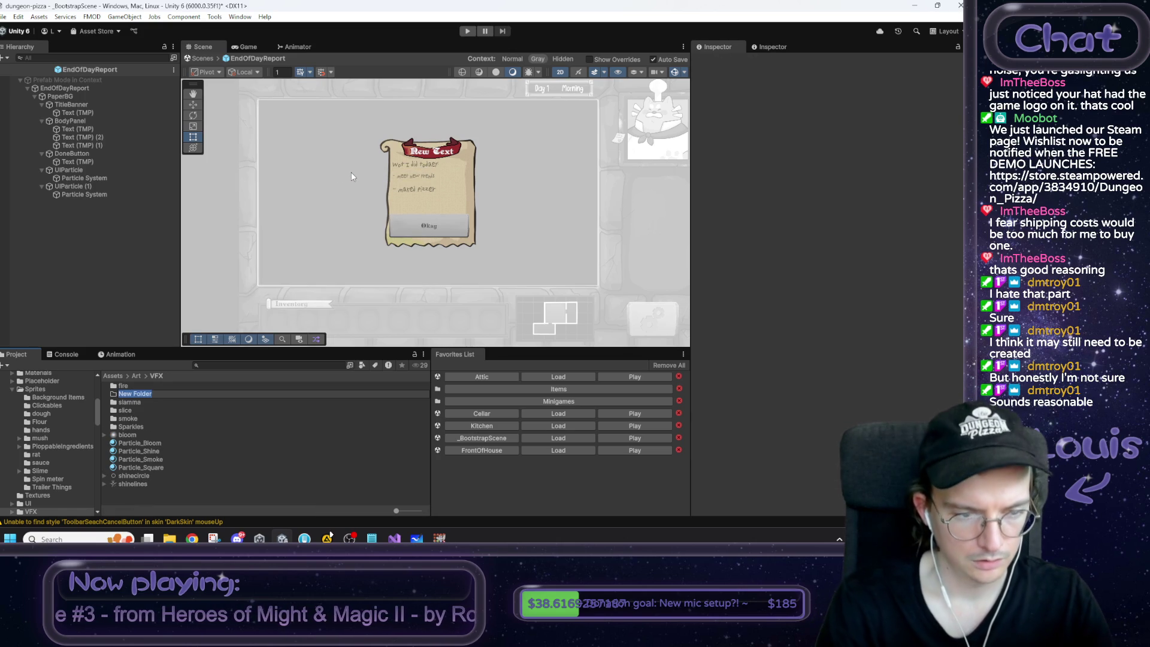
pyautogui.write('ParticleMaterial')
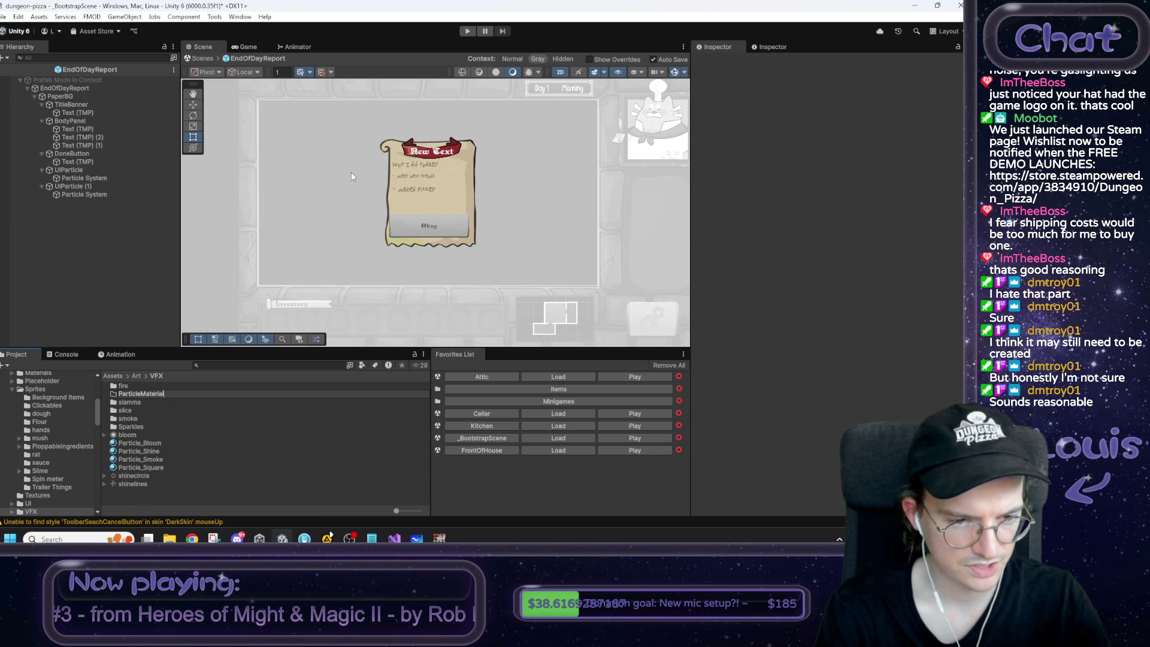
pyautogui.write('s')
pyautogui.press('Return')
# Step: Move the four Particle materials, Particle_Bloom through Particle_Square, into ParticleMaterials
pyautogui.click(148, 443)
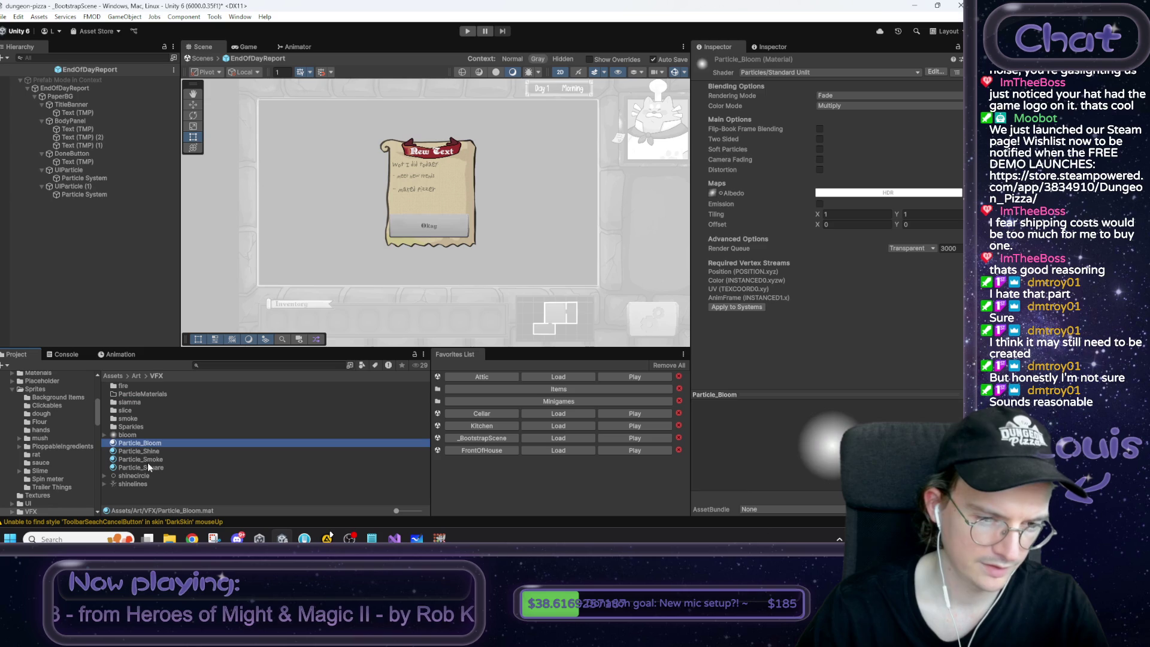
pyautogui.keyDown('shift'); pyautogui.click(146, 467); pyautogui.keyUp('shift')
pyautogui.moveTo(132, 447); pyautogui.dragTo(138, 394)
# Step: Create a UI Particles subfolder inside ParticleMaterials and open it
pyautogui.doubleClick(138, 394)
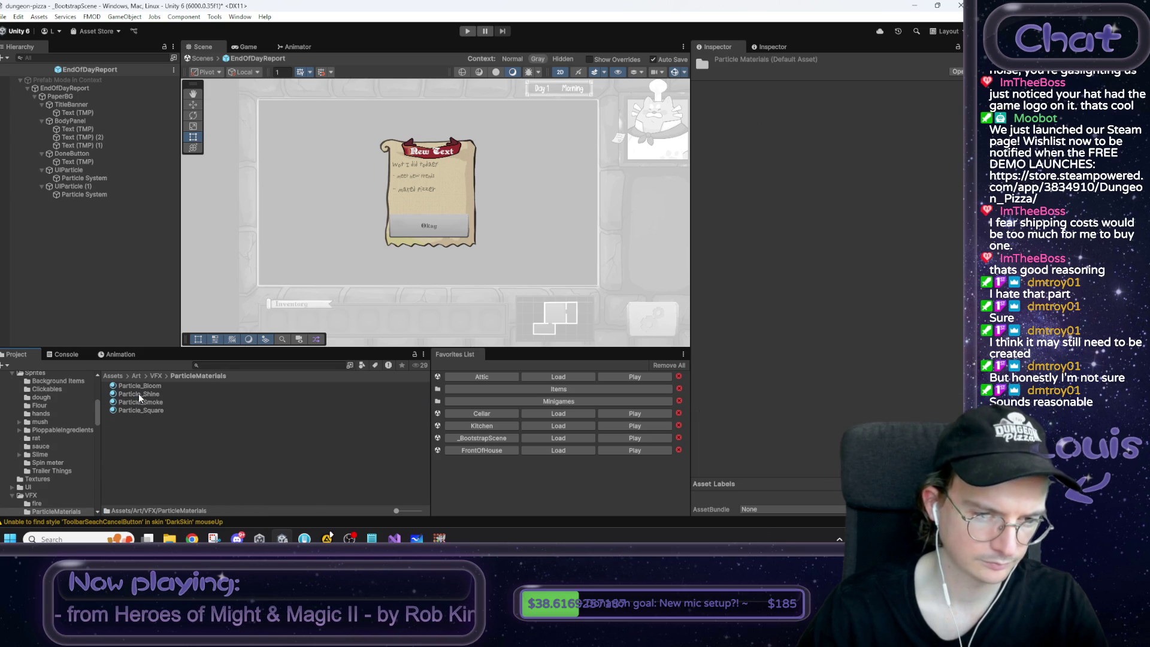
pyautogui.rightClick(152, 446)
pyautogui.click(342, 127)
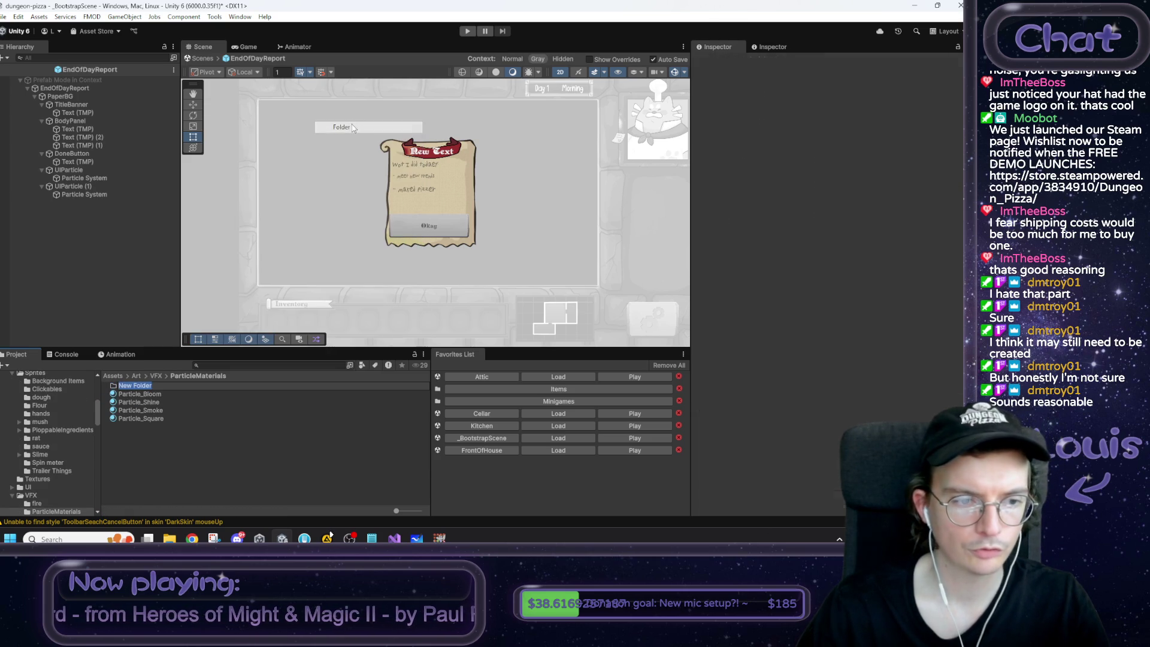
pyautogui.write('UI Parti')
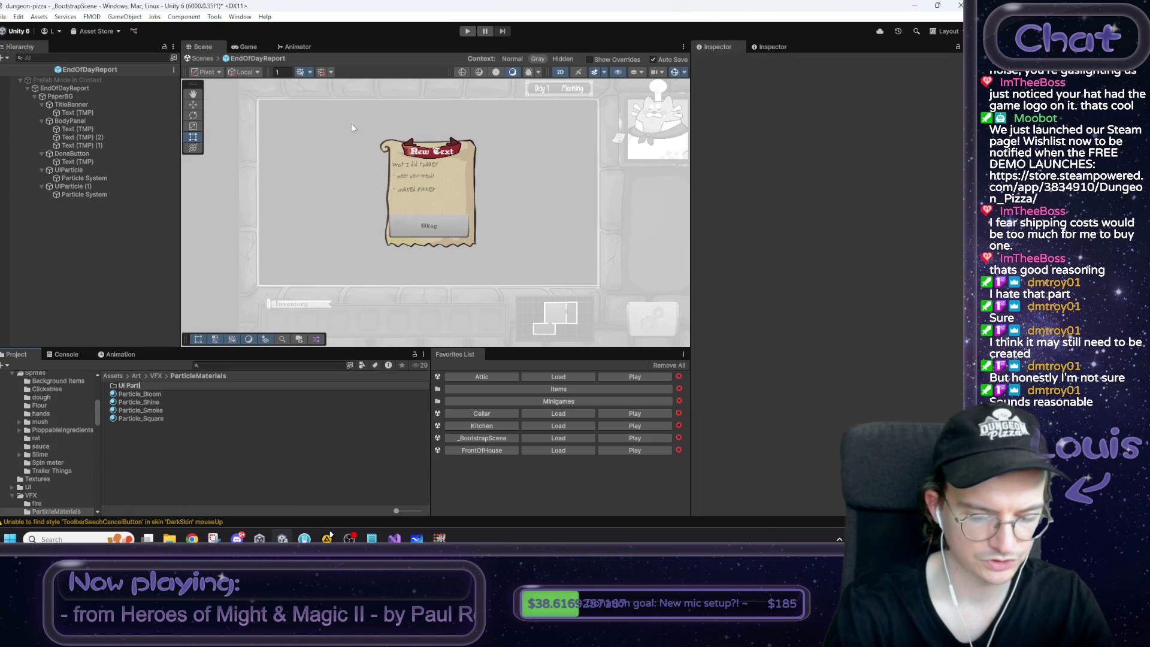
pyautogui.write('s')
pyautogui.press('Return')
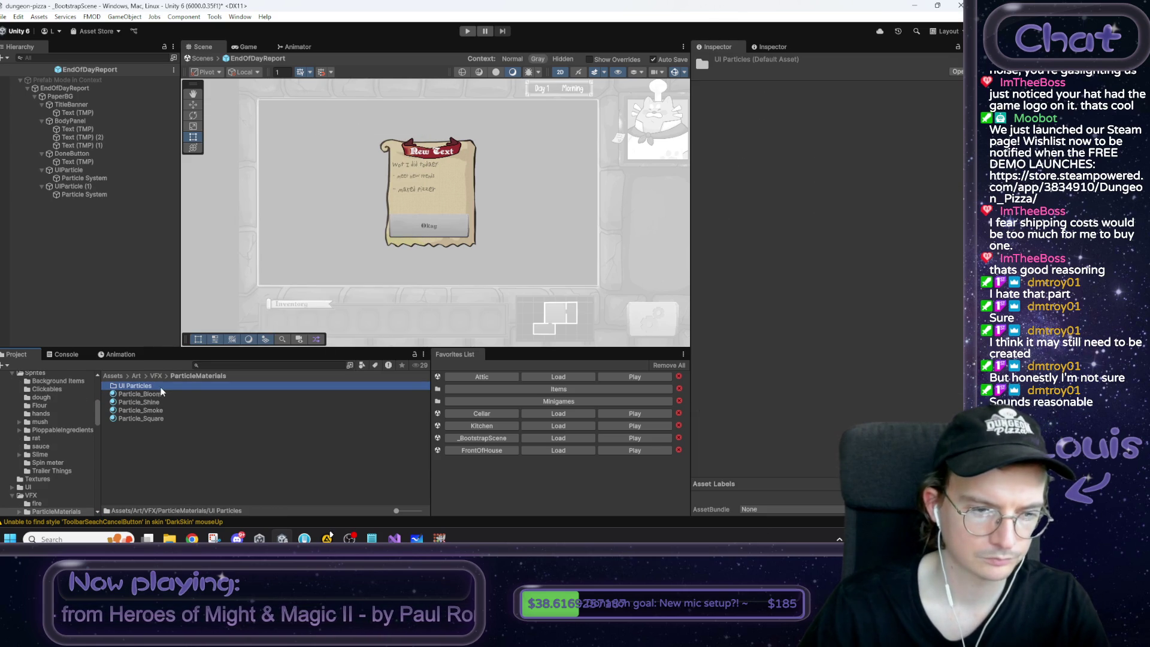
pyautogui.doubleClick(161, 386)
# Step: Add a new Standard-shader material to UI Particles and name it UI Confetti
pyautogui.rightClick(156, 416)
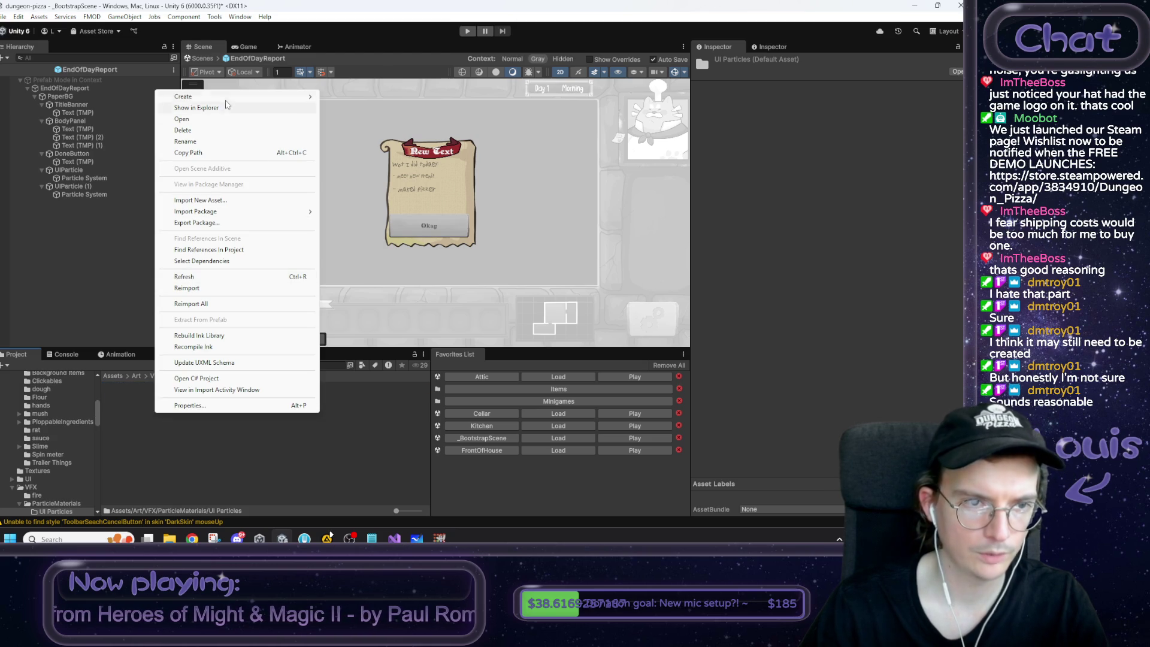
pyautogui.moveTo(230, 100)
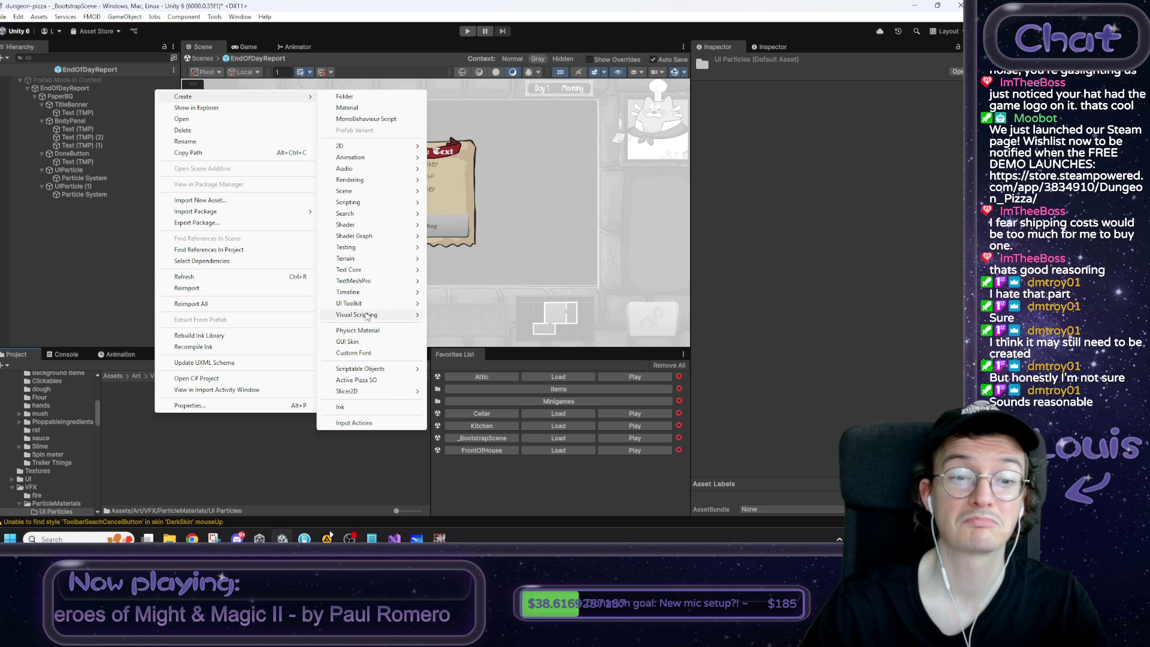
pyautogui.moveTo(367, 309)
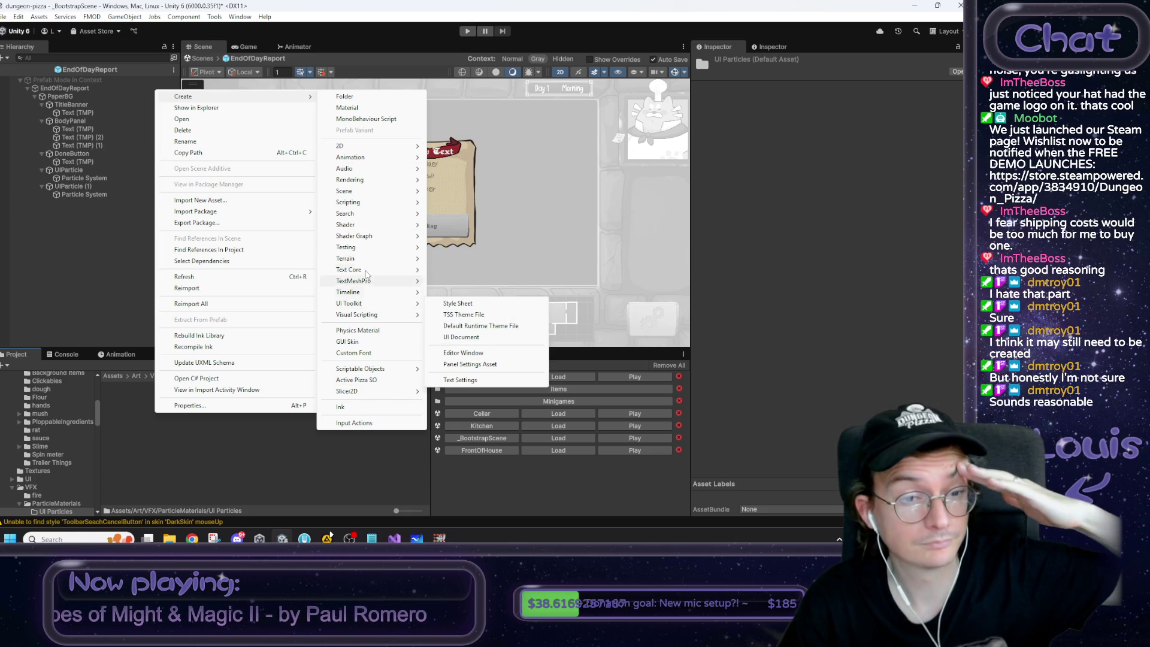
pyautogui.moveTo(363, 185)
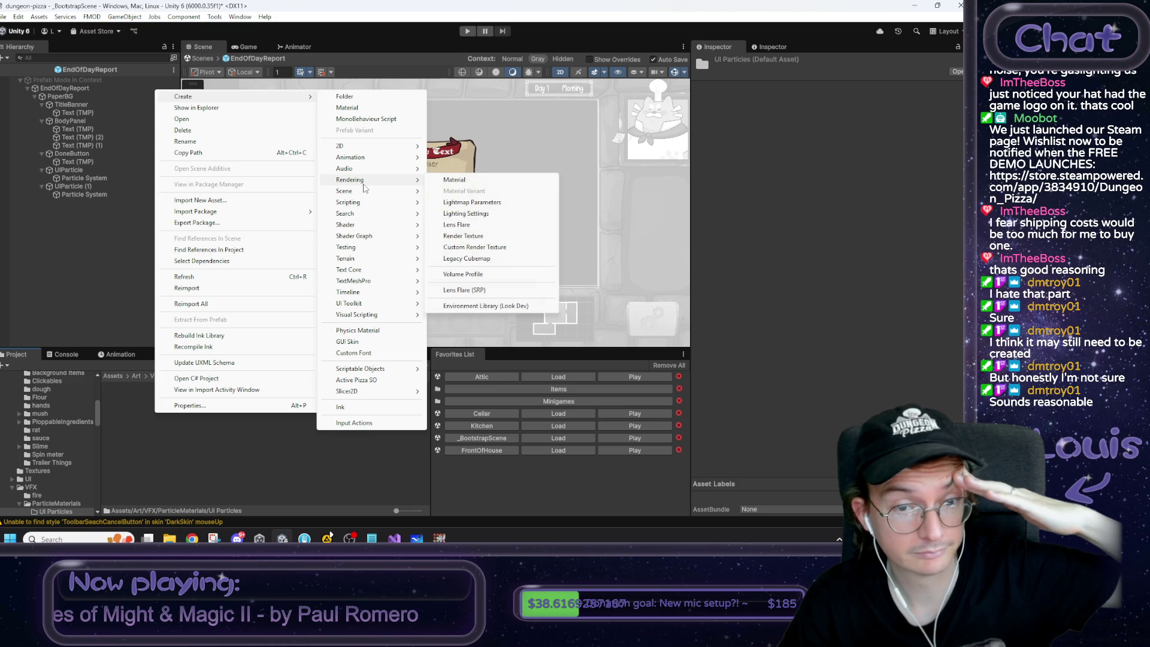
pyautogui.click(466, 181)
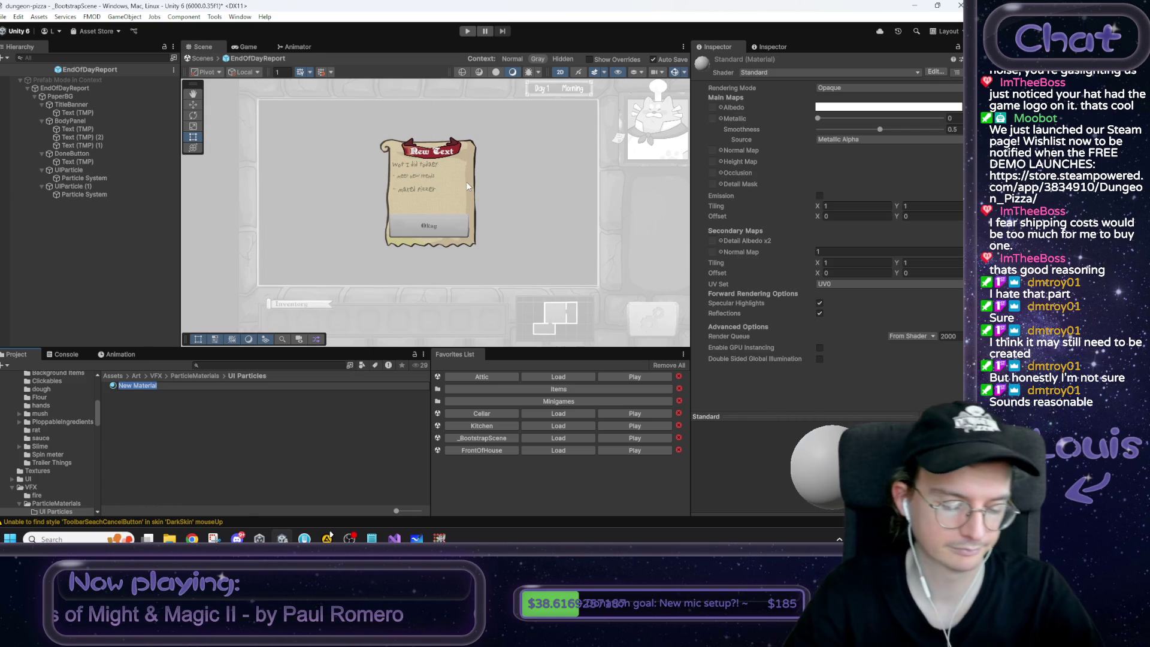
pyautogui.write('UI Confetti')
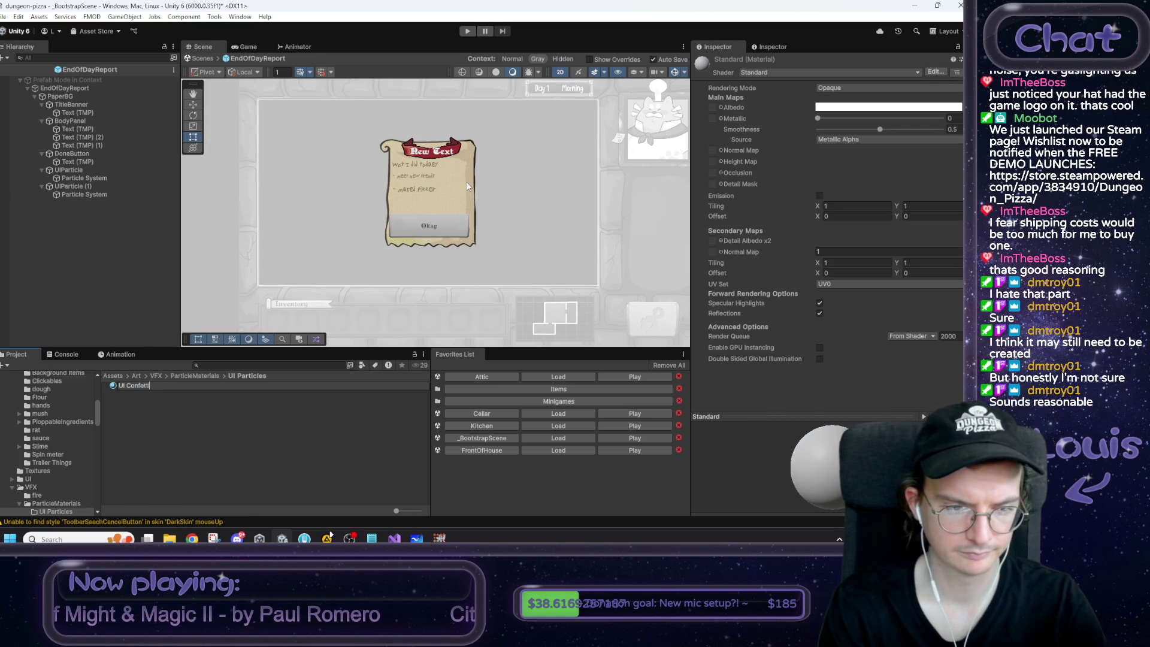
pyautogui.press('Return')
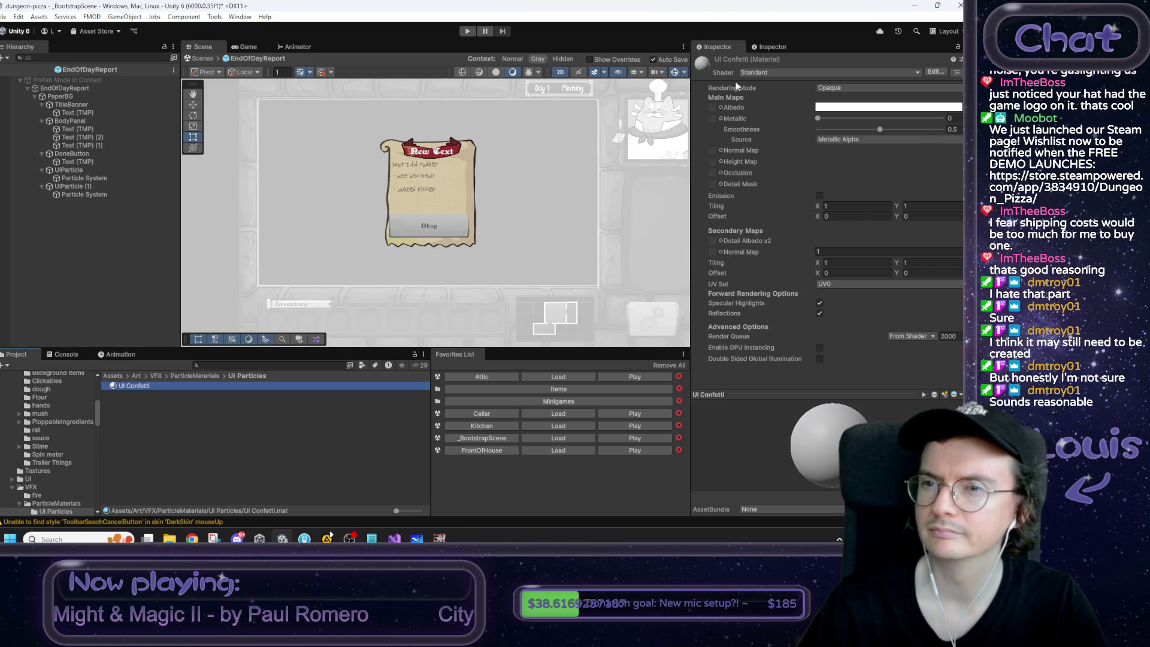
# Step: Switch the UI Confetti material's shader to UI/Additive
pyautogui.click(757, 73)
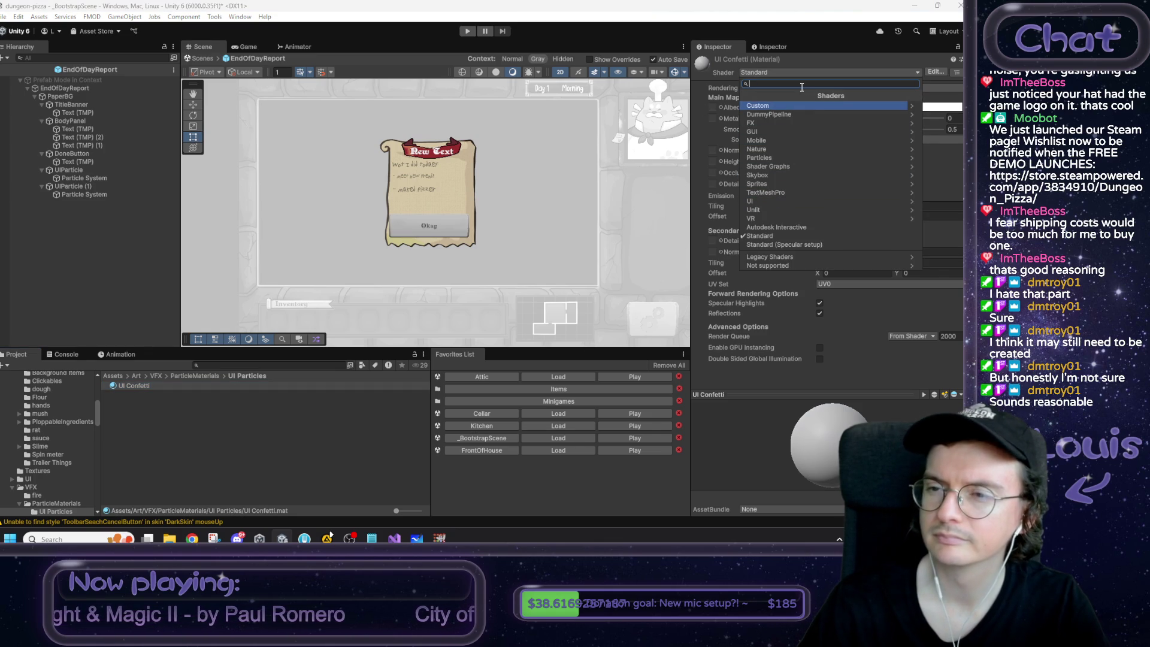
pyautogui.click(775, 157)
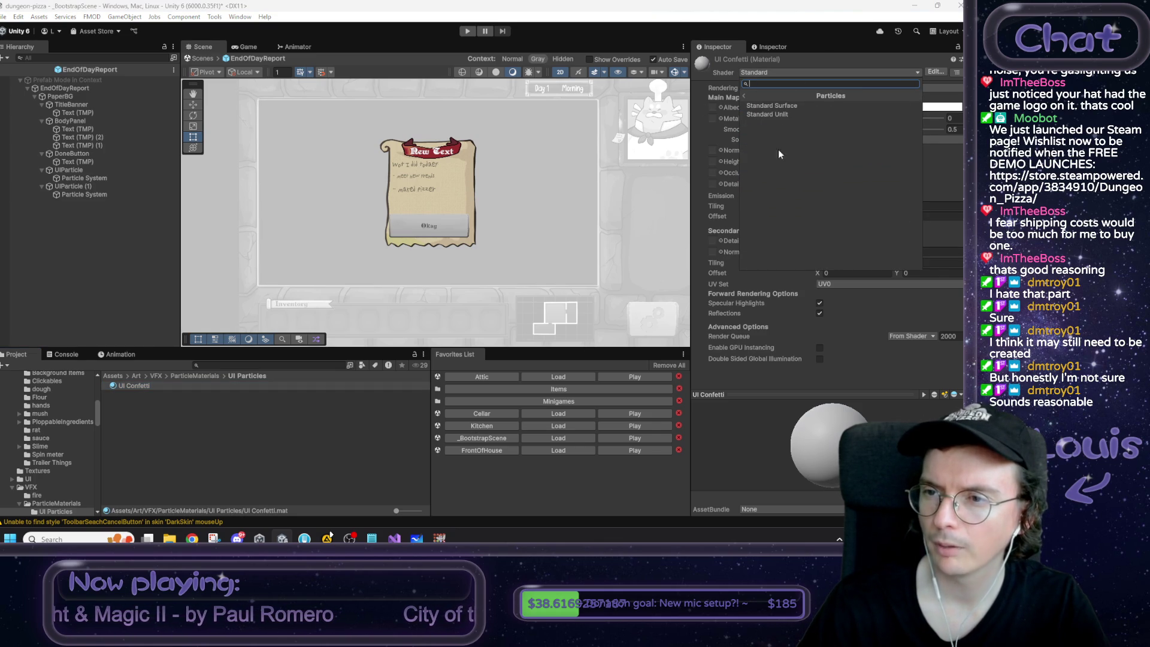
pyautogui.click(745, 96)
pyautogui.click(775, 199)
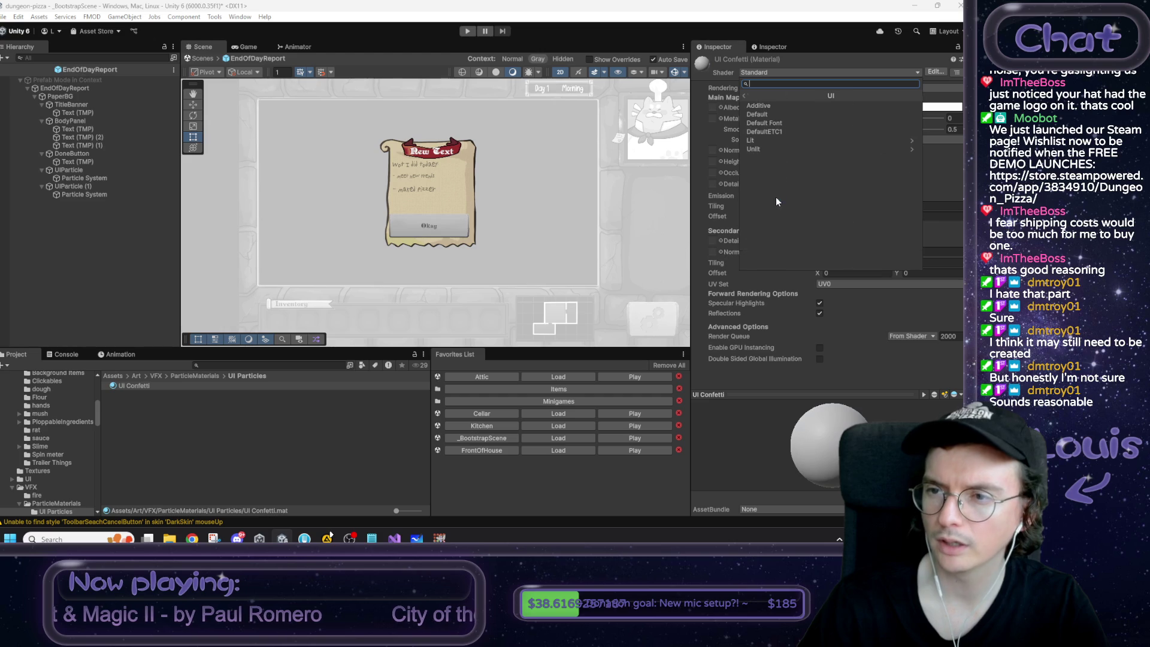
pyautogui.click(761, 104)
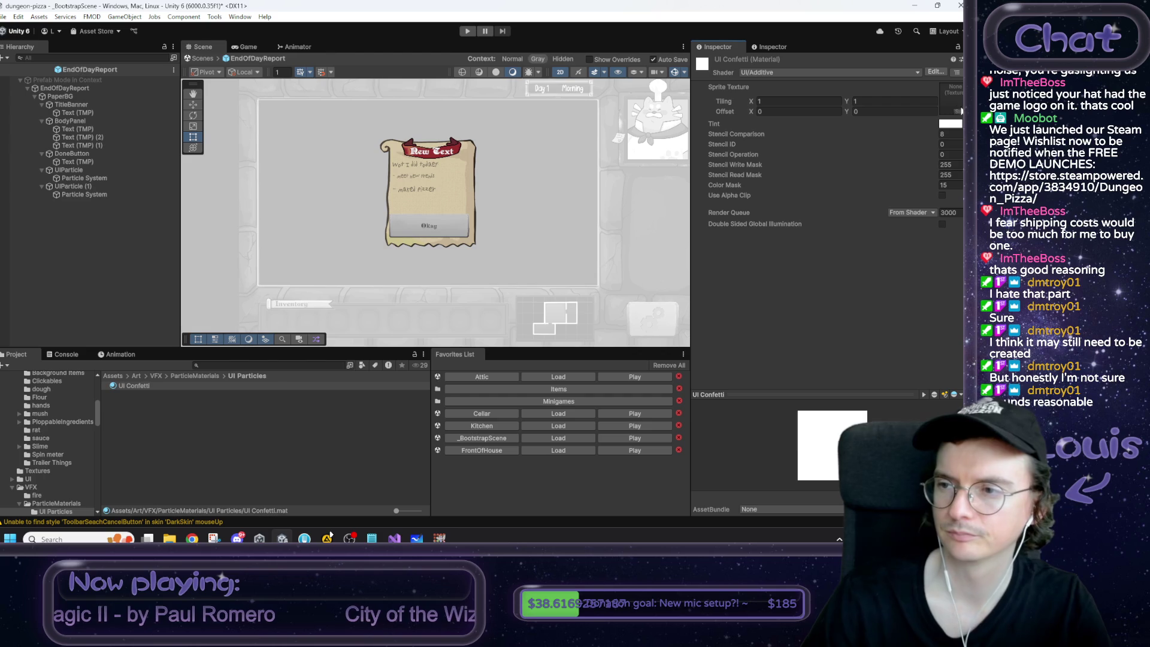
# Step: Assign the SmallSizeAtlas texture as the material's Sprite Texture
pyautogui.click(957, 112)
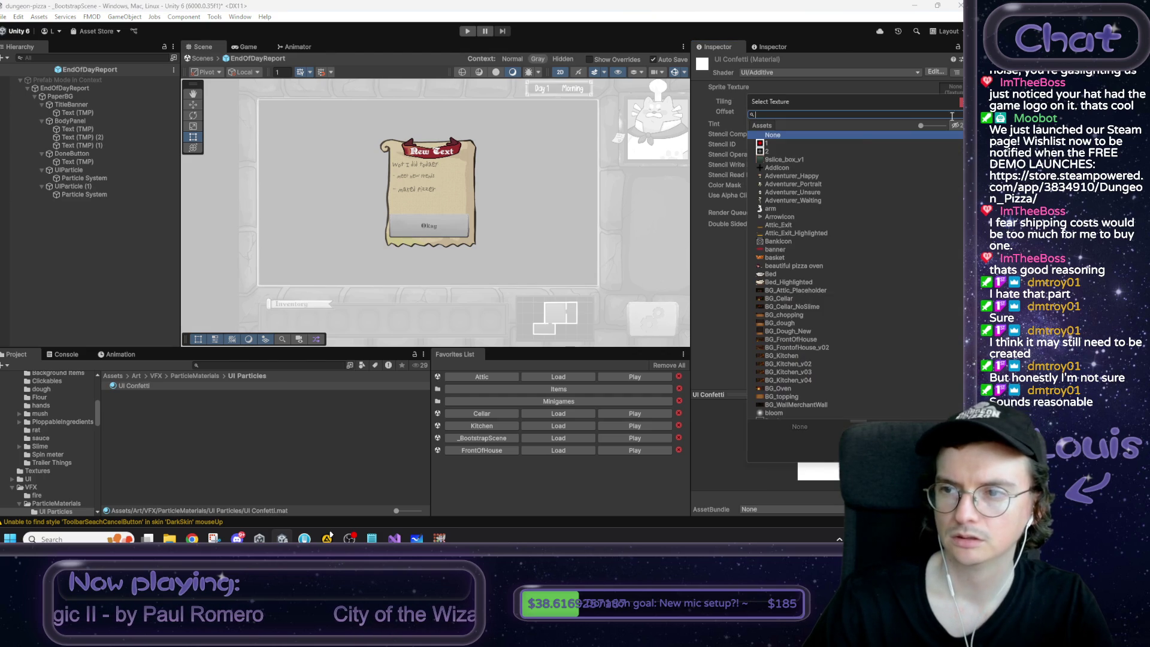
pyautogui.write('small')
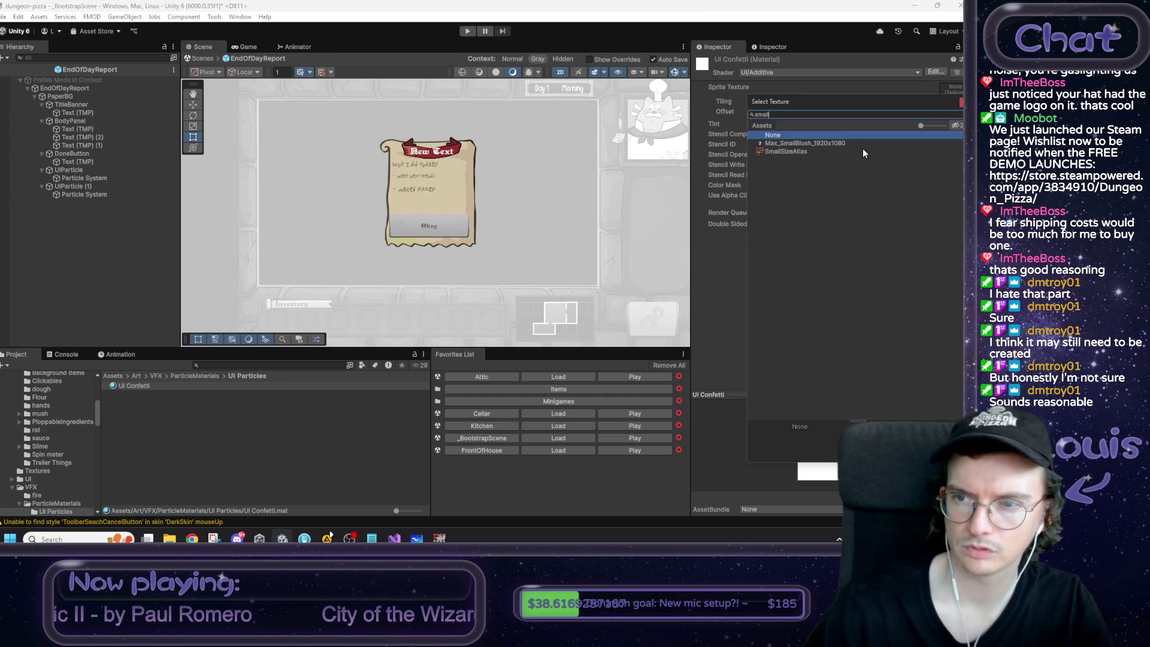
pyautogui.click(815, 152)
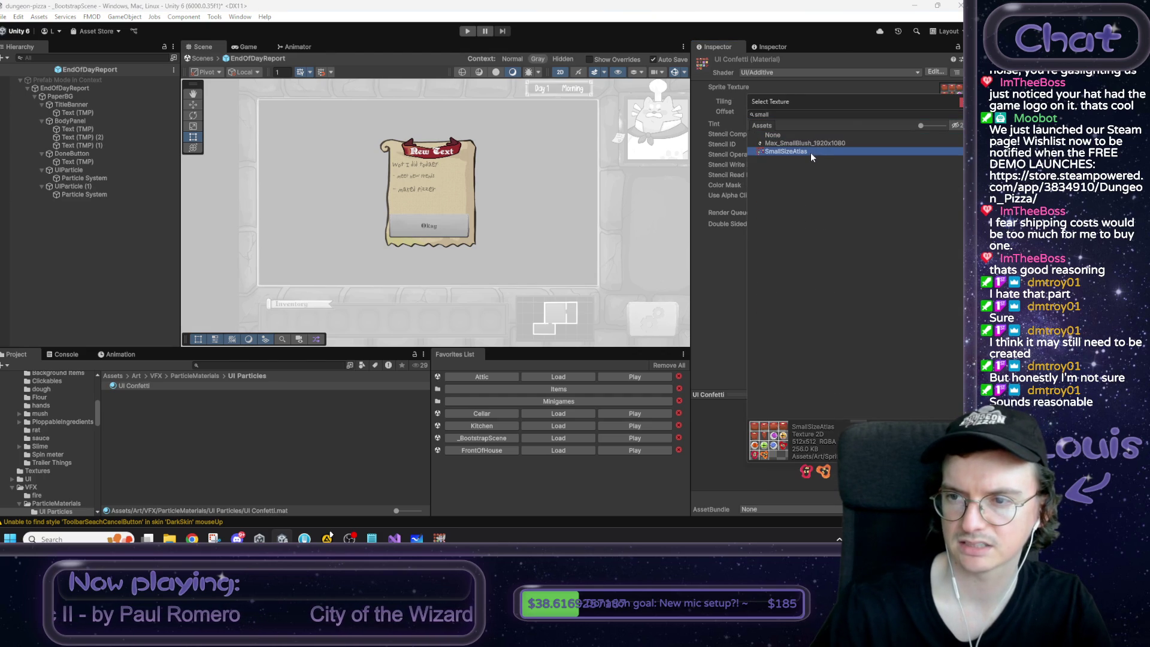
pyautogui.doubleClick(811, 152)
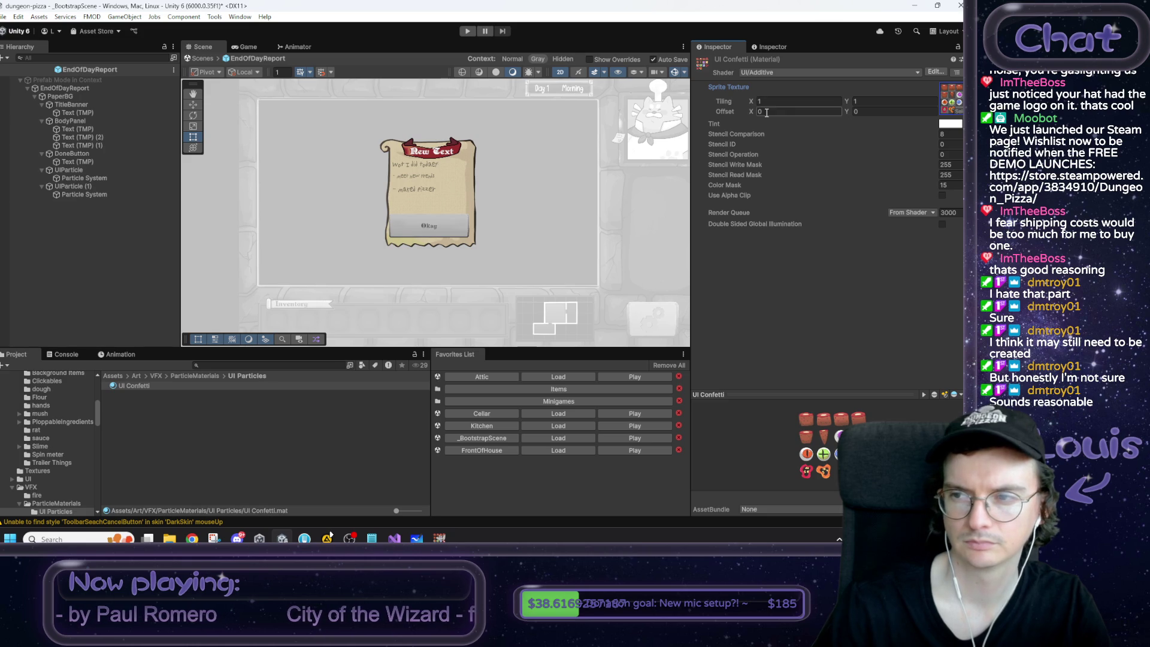
# Step: Assign the UI Confetti material to UIParticle (1)
pyautogui.click(109, 195)
pyautogui.click(619, 263)
pyautogui.scroll(-1, 770, 351)
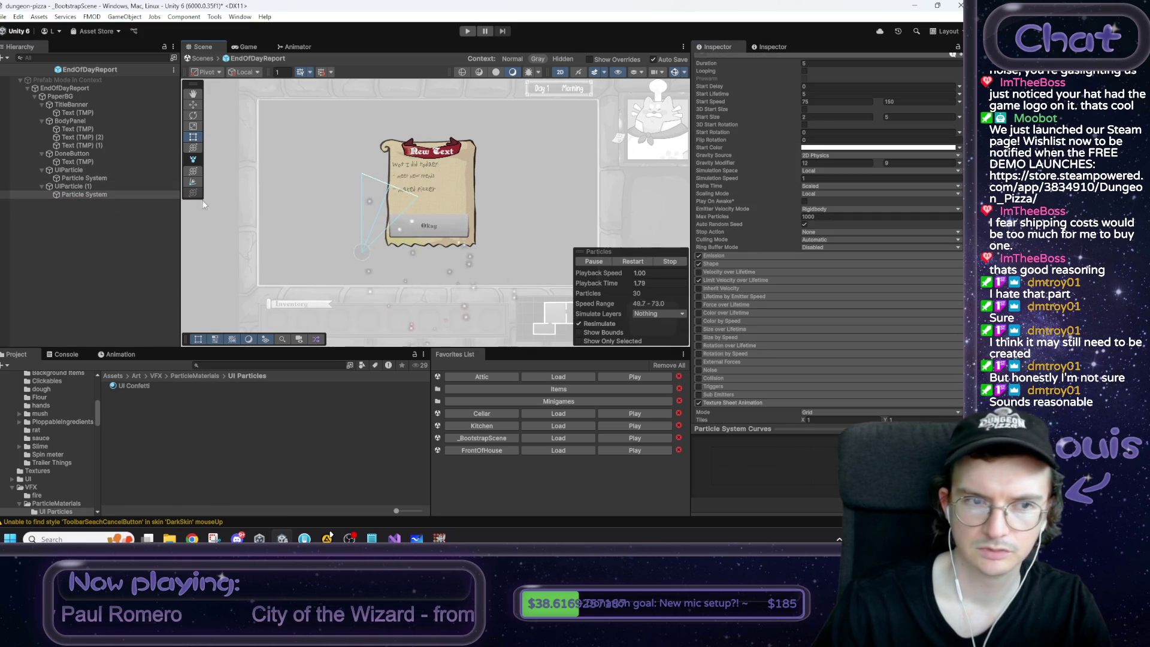
pyautogui.click(89, 186)
pyautogui.moveTo(131, 385); pyautogui.dragTo(863, 385)
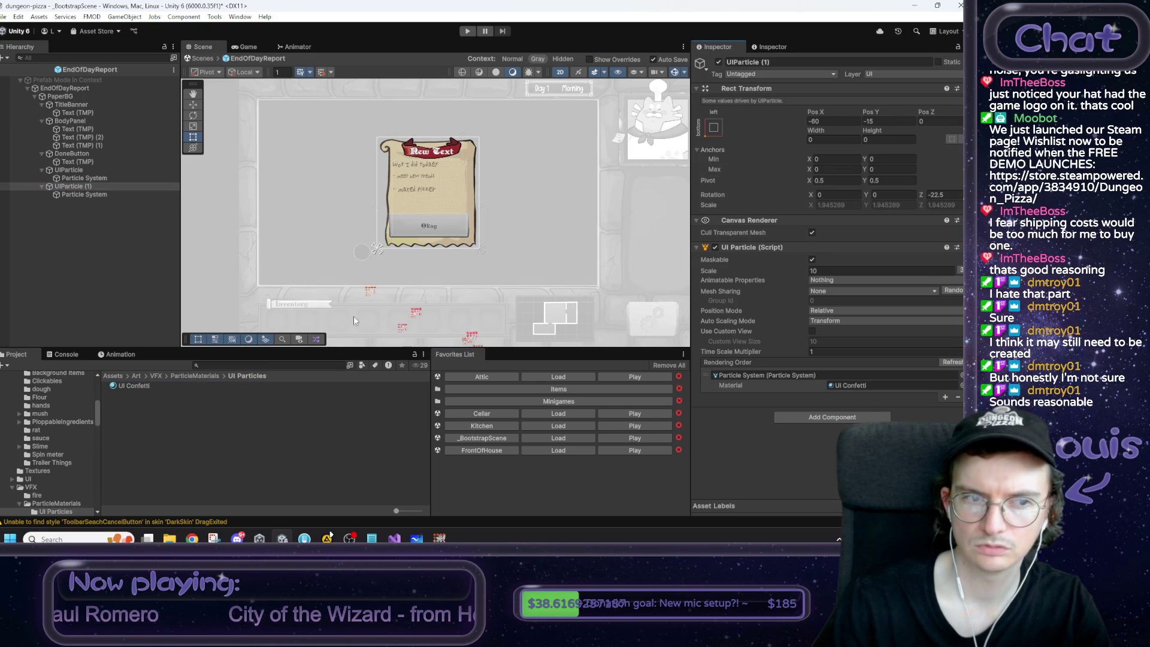
# Step: Set Texture Sheet Animation to 4×4 tiles, constant Frame over Time and random Start Frame
pyautogui.click(88, 195)
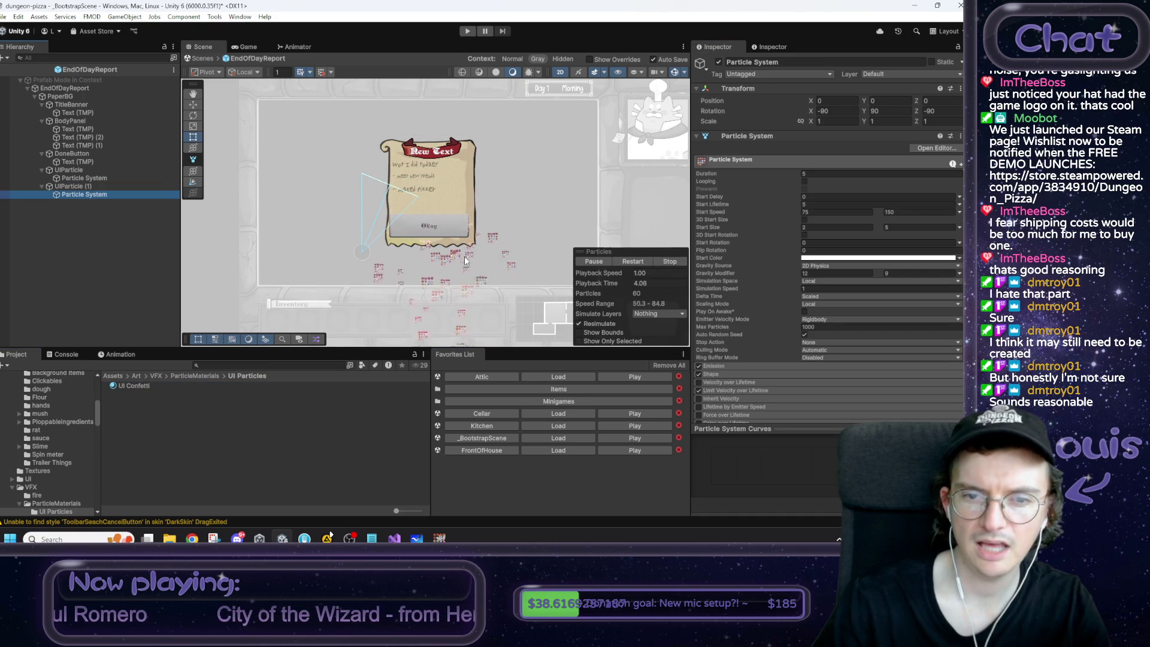
pyautogui.scroll(-4, 778, 312)
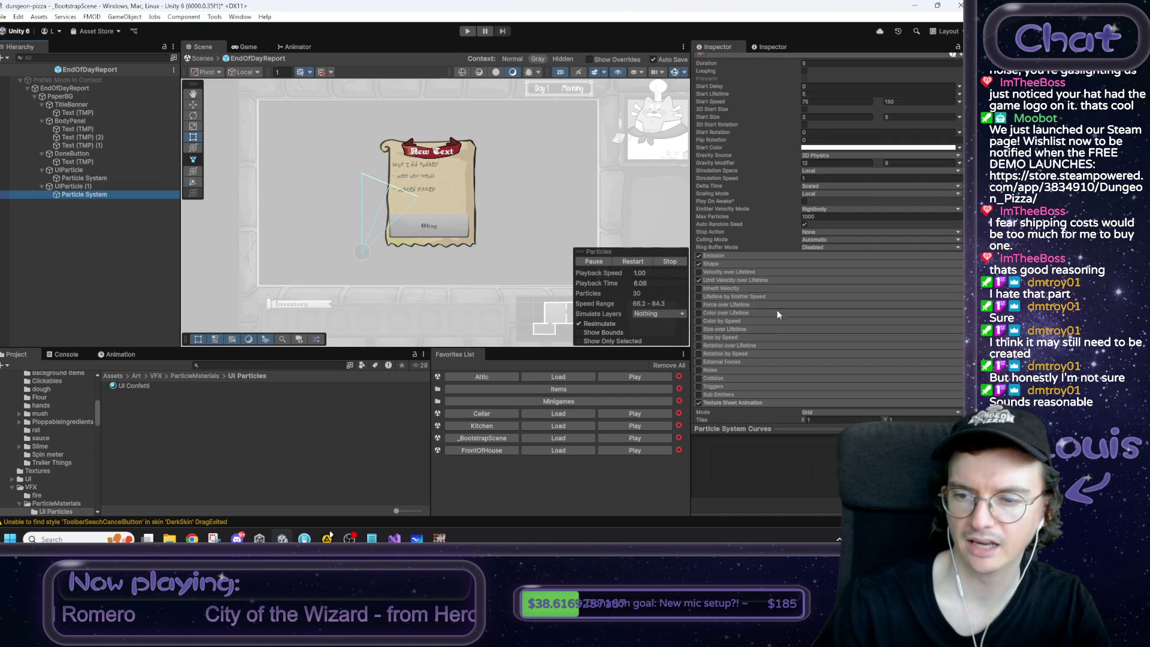
pyautogui.scroll(-3, 779, 359)
pyautogui.click(819, 338)
pyautogui.write('4')
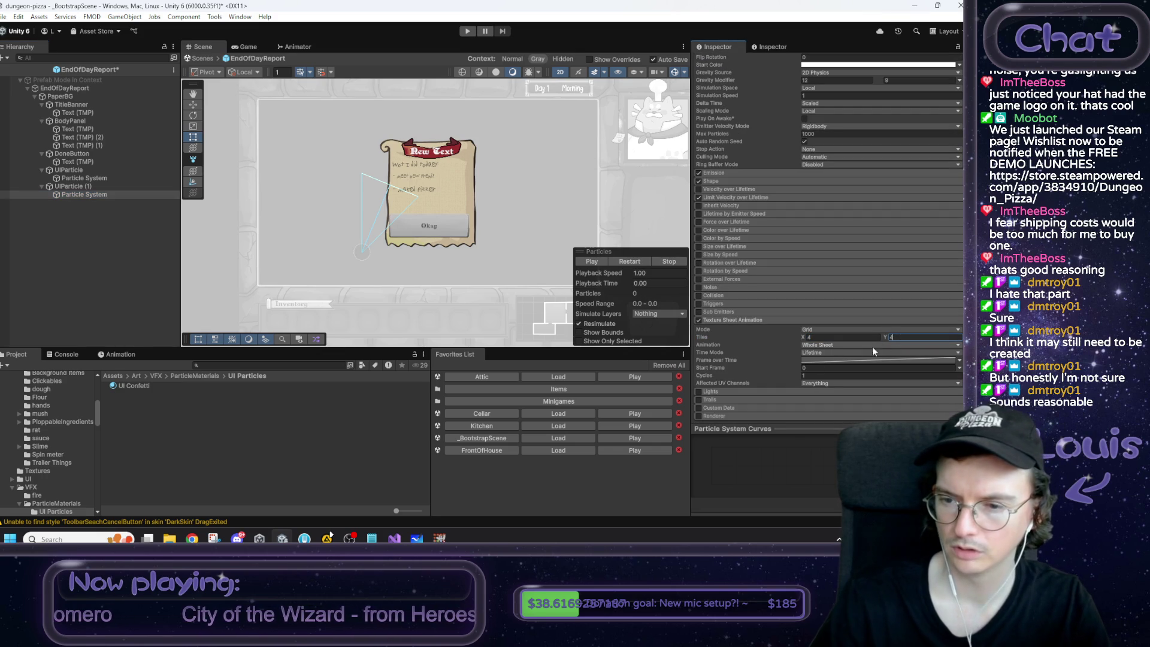
pyautogui.click(841, 361)
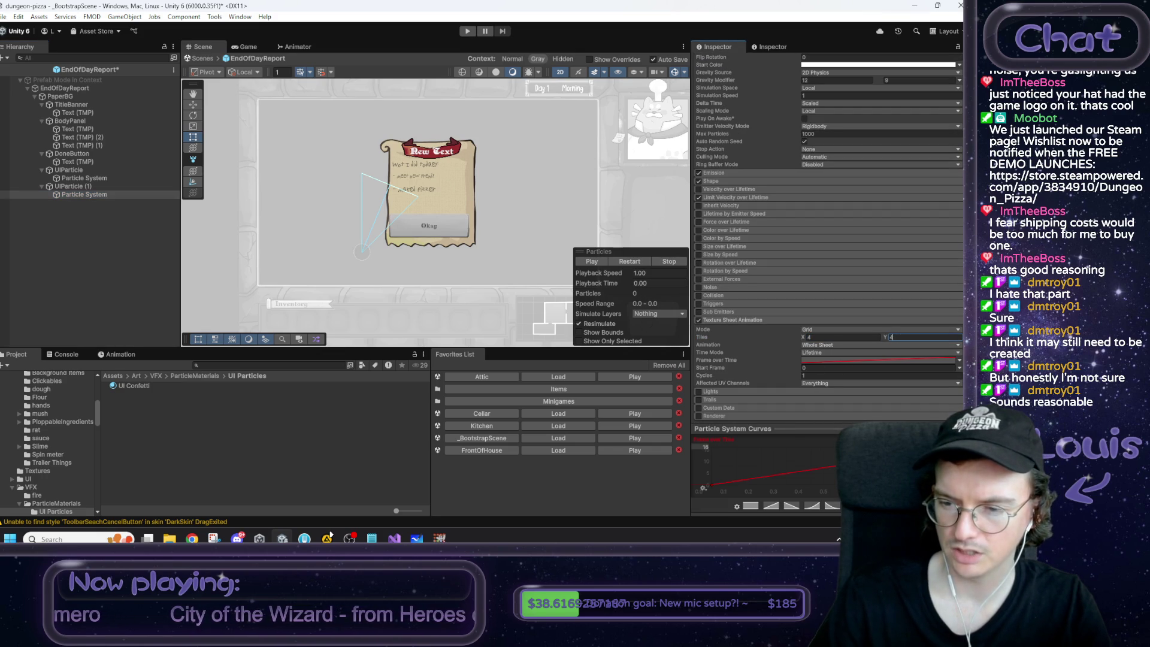
pyautogui.click(958, 360)
pyautogui.click(868, 370)
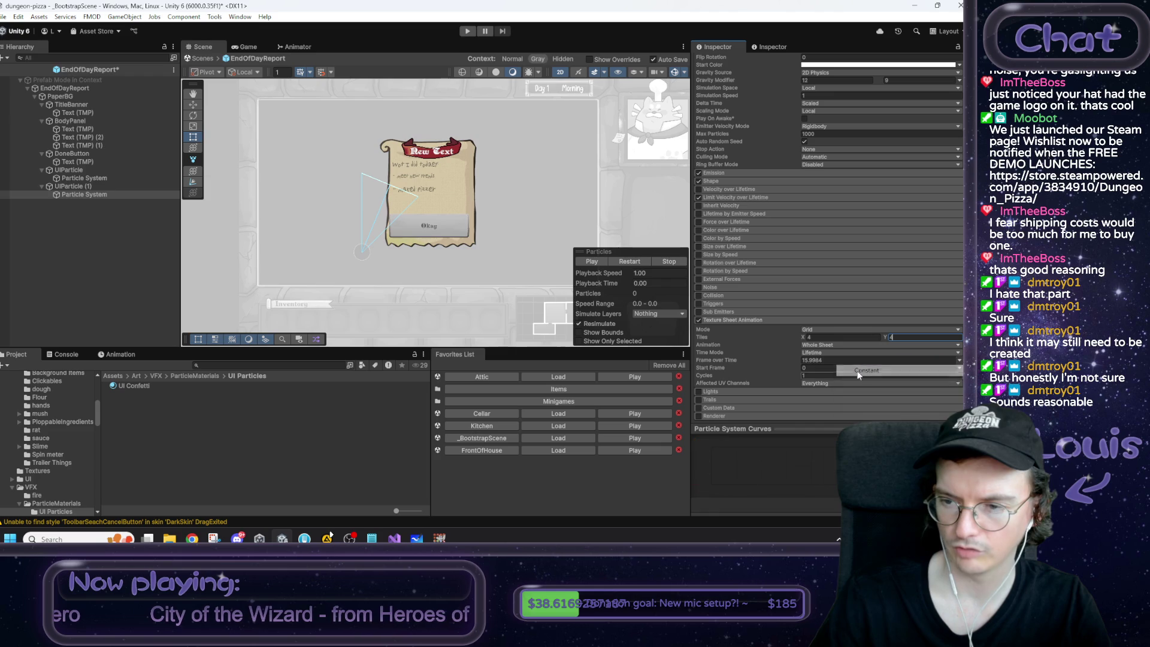
pyautogui.click(819, 352)
pyautogui.click(805, 351)
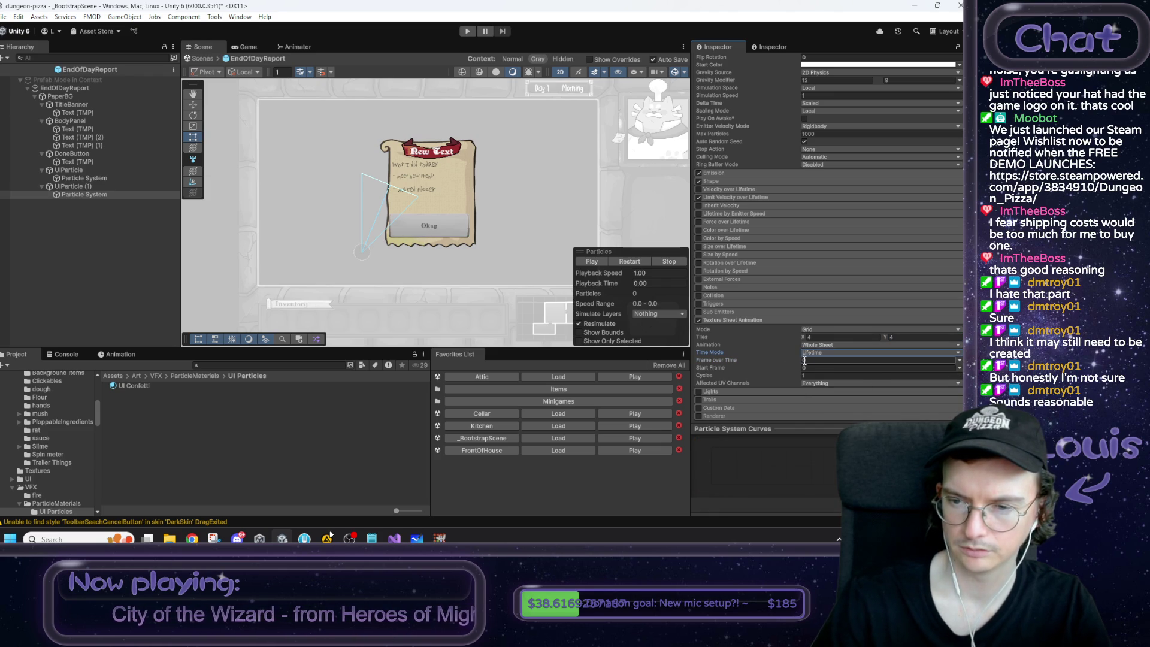
pyautogui.click(959, 367)
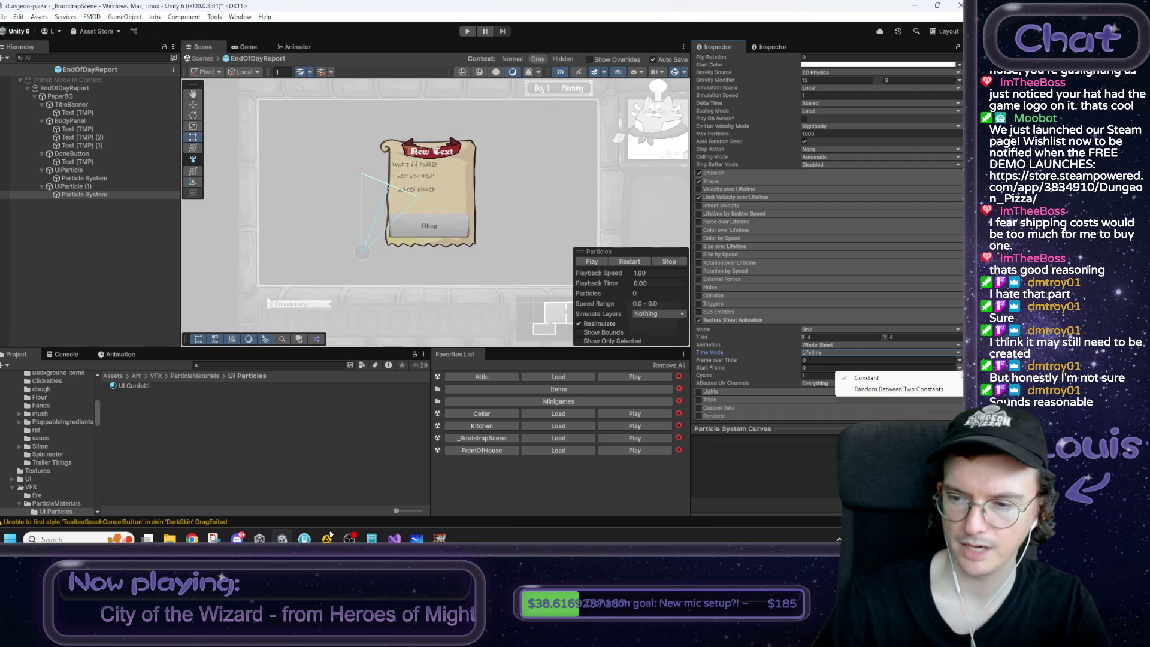
pyautogui.click(938, 390)
pyautogui.click(842, 368)
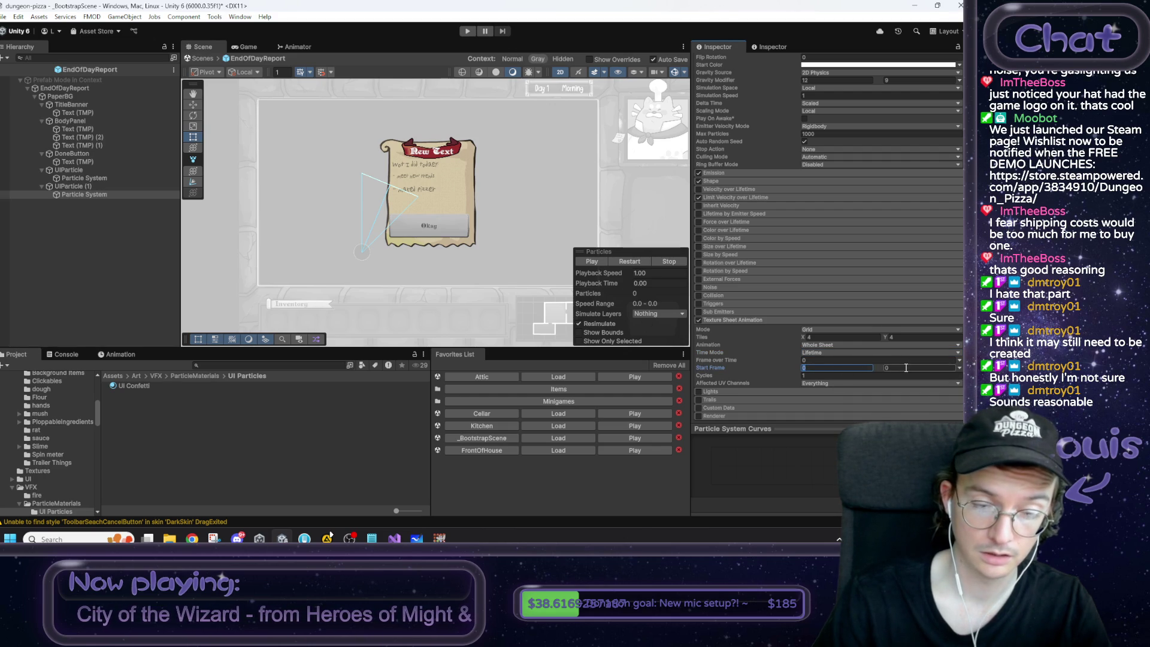
pyautogui.click(439, 537)
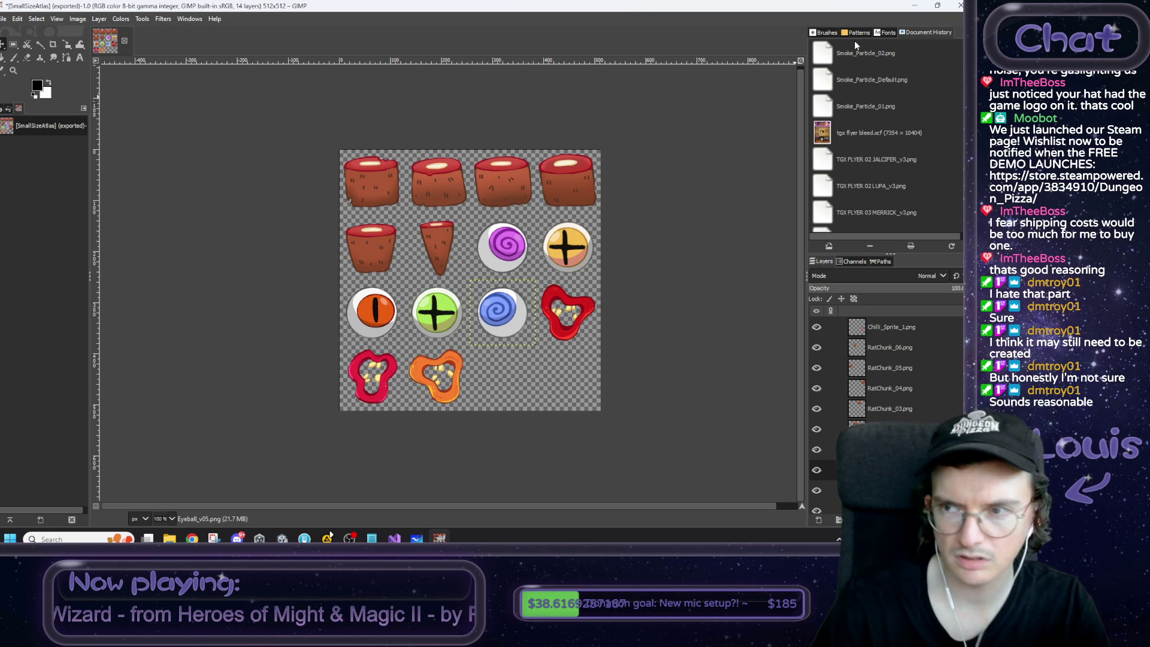
pyautogui.click(915, 5)
pyautogui.click(898, 368)
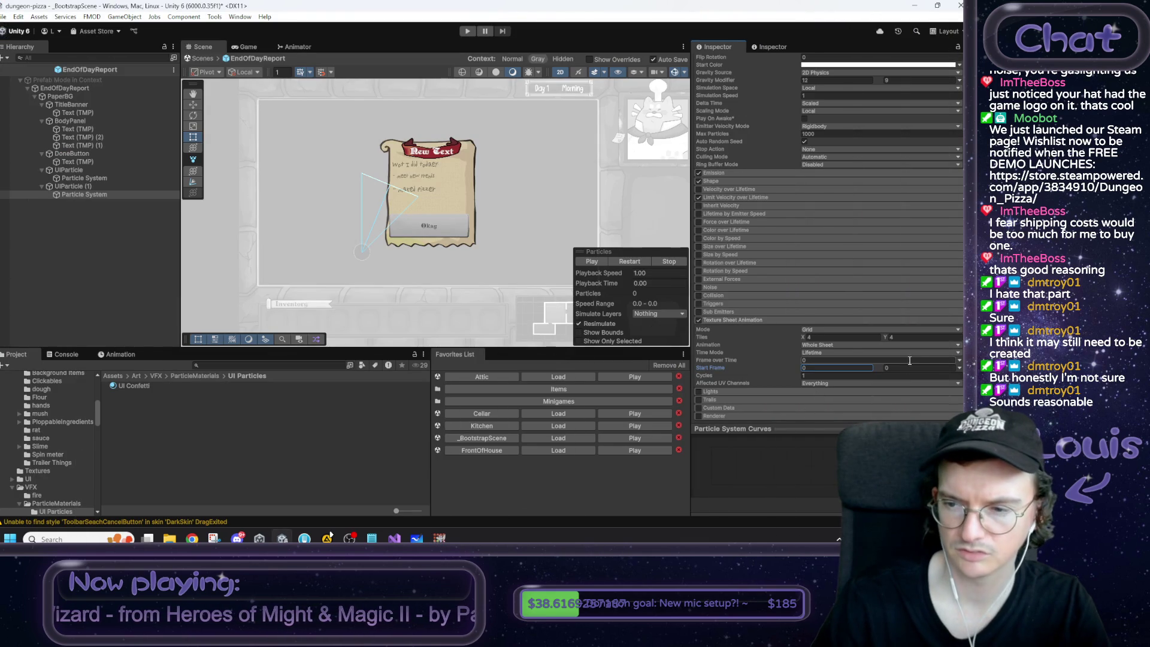
# Step: Enter 13 as the upper start frame and replay the confetti burst several times
pyautogui.write('13')
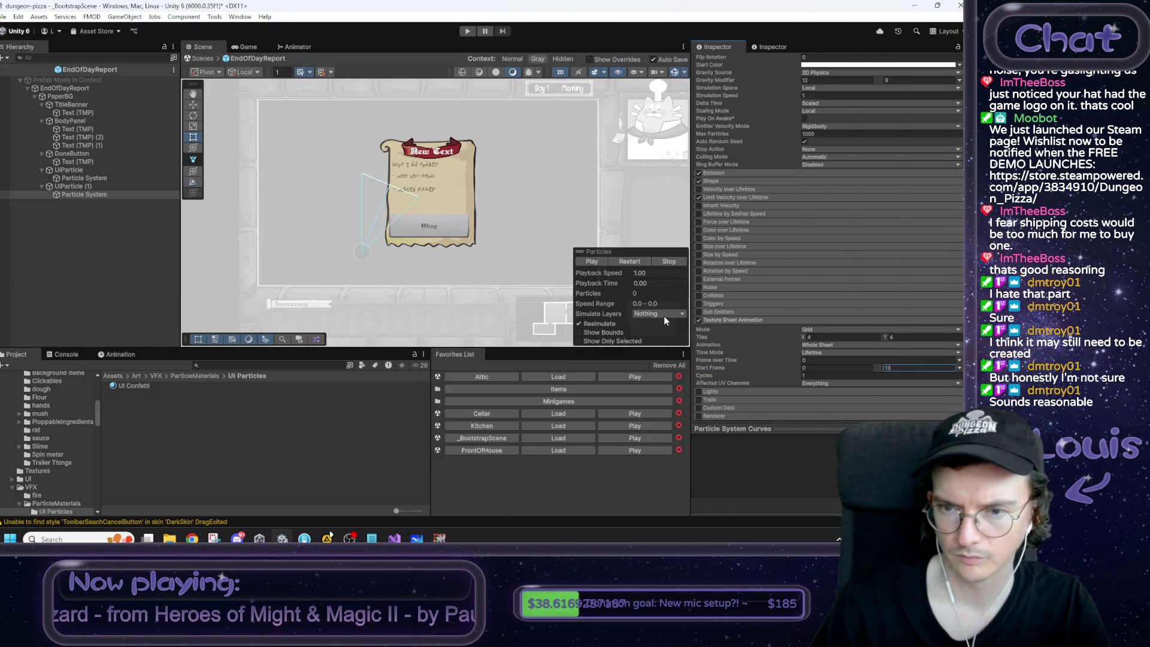
pyautogui.click(630, 261)
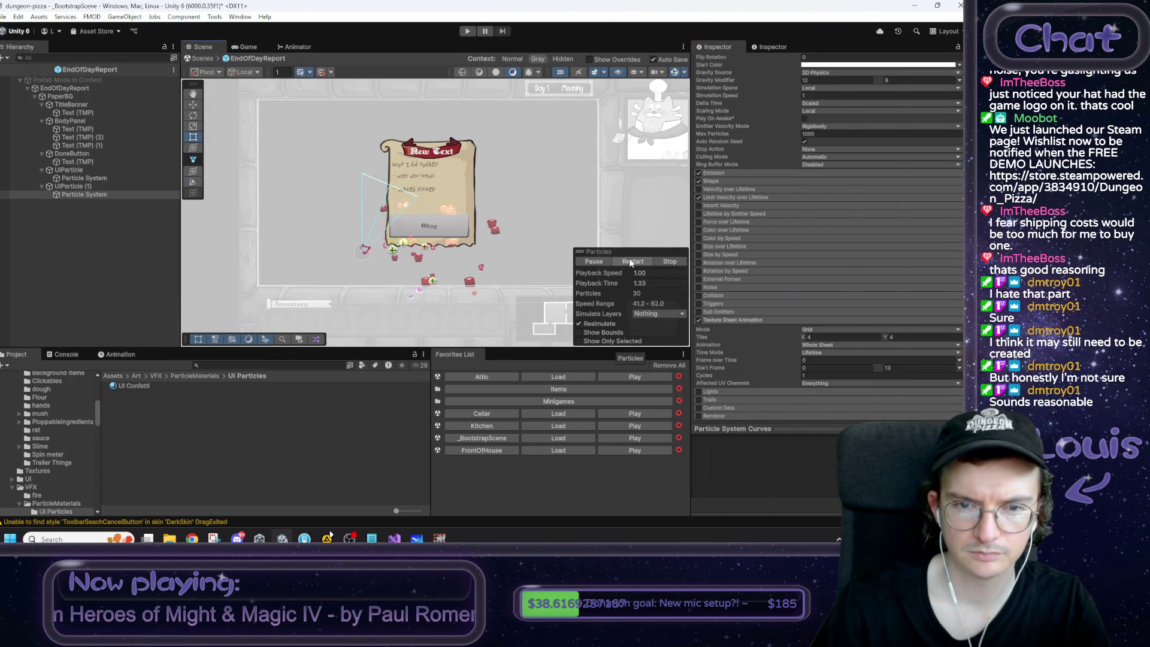
pyautogui.click(630, 261)
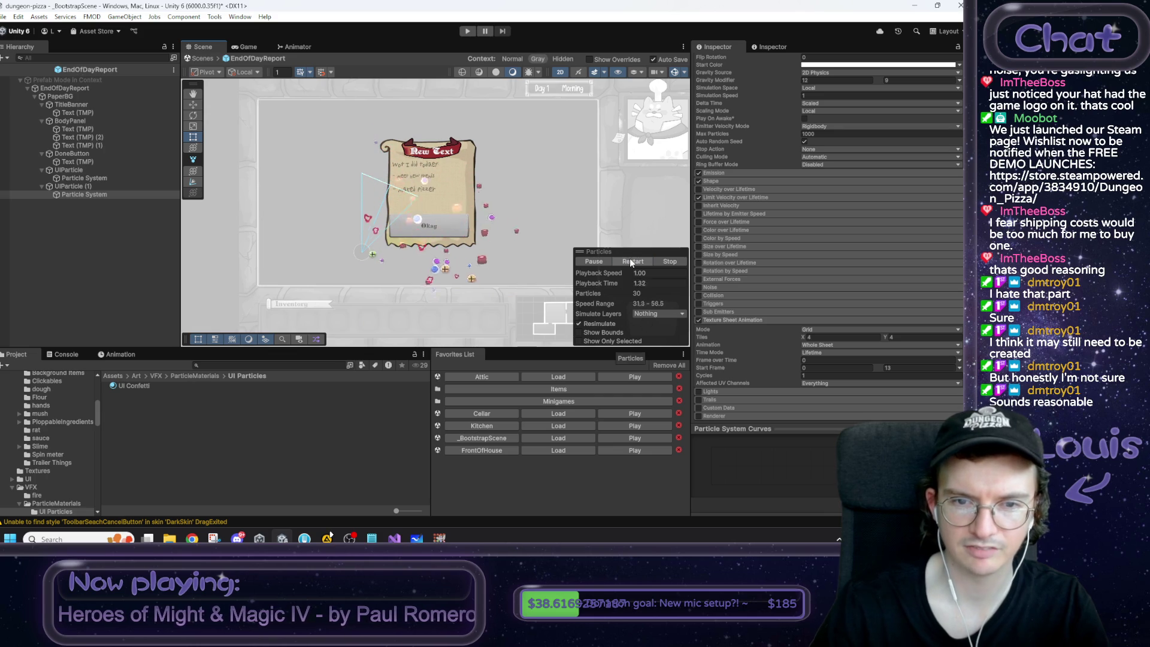
pyautogui.click(630, 261)
pyautogui.click(630, 261)
pyautogui.click(630, 262)
pyautogui.click(630, 259)
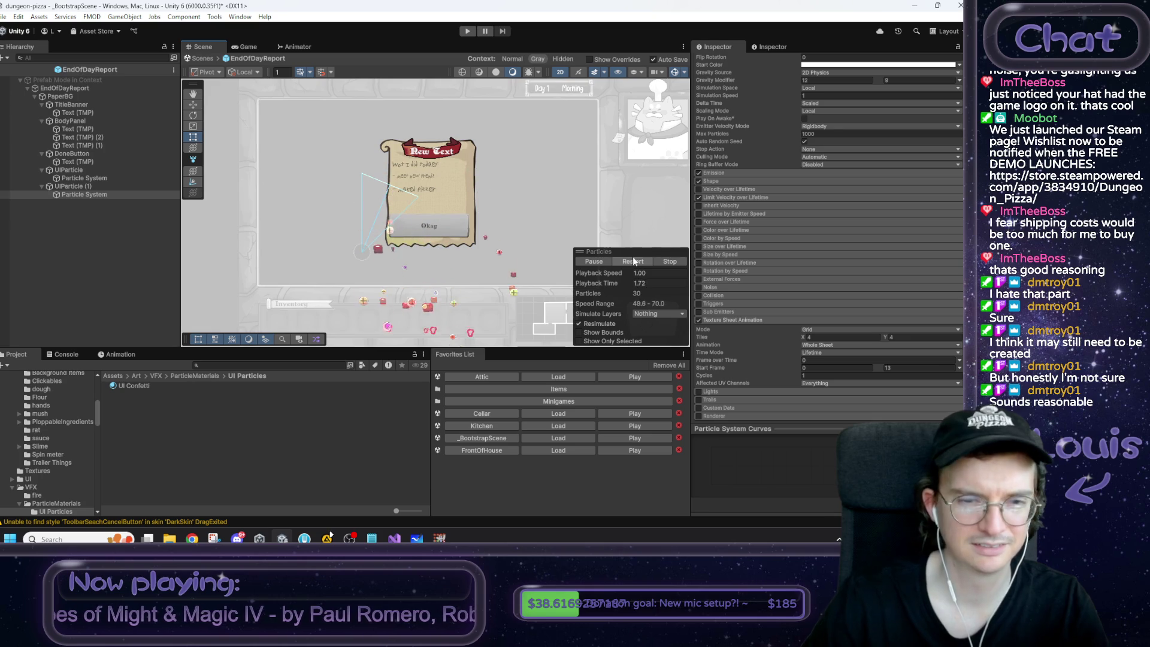
# Step: Bring the Texture Sheet Animation module into view and open its options menu
pyautogui.scroll(3, 749, 237)
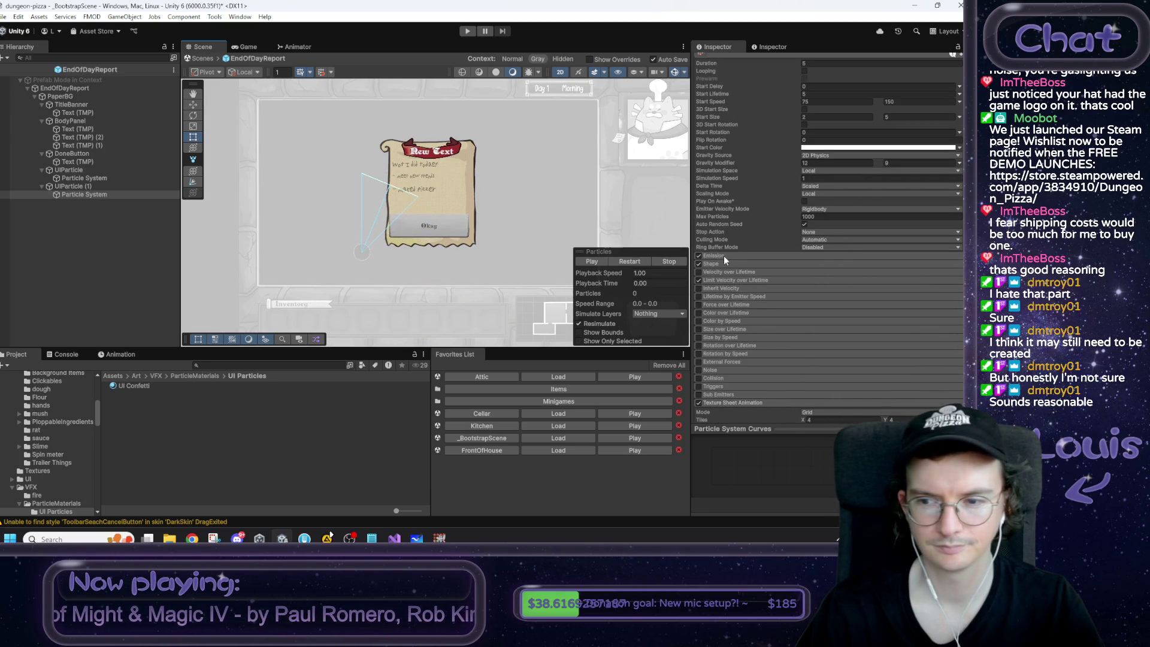
pyautogui.scroll(-3, 746, 276)
pyautogui.rightClick(738, 293)
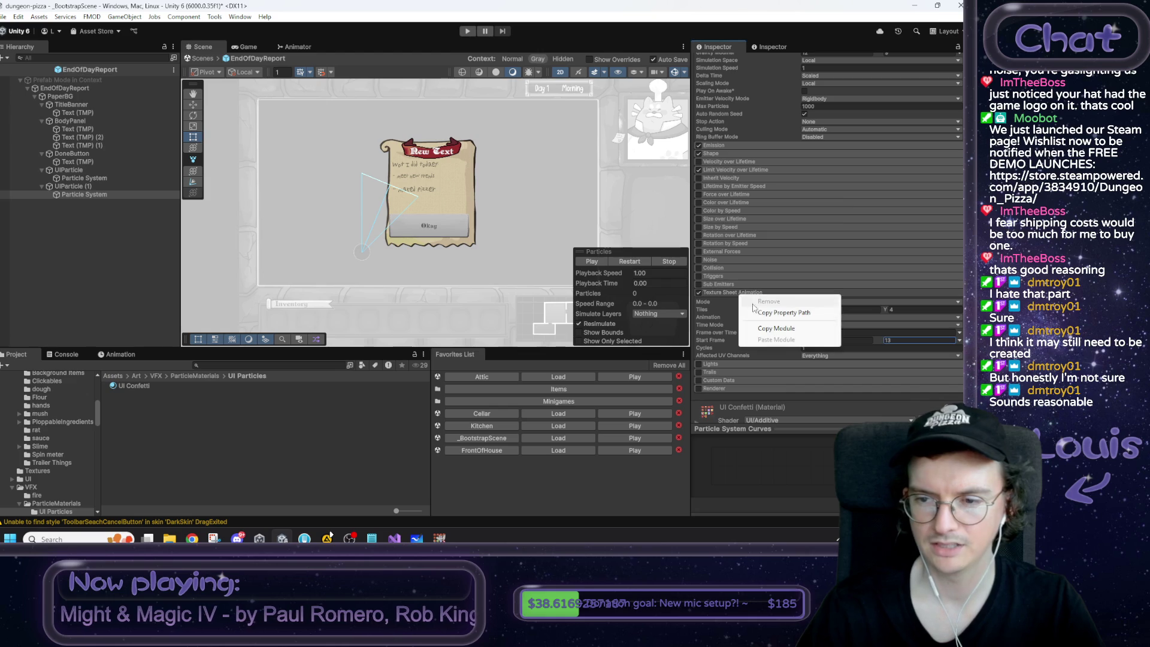
# Step: Copy the 4×4 Texture Sheet Animation module and paste it into the first UIParticle's particle system
pyautogui.click(776, 328)
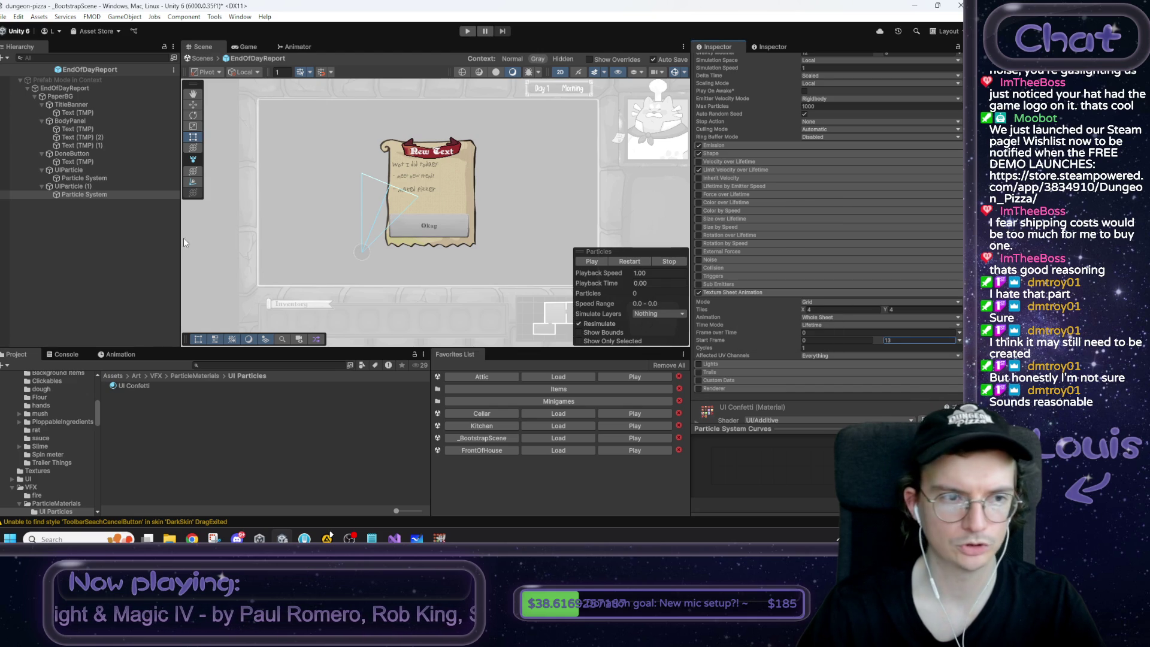
pyautogui.click(82, 178)
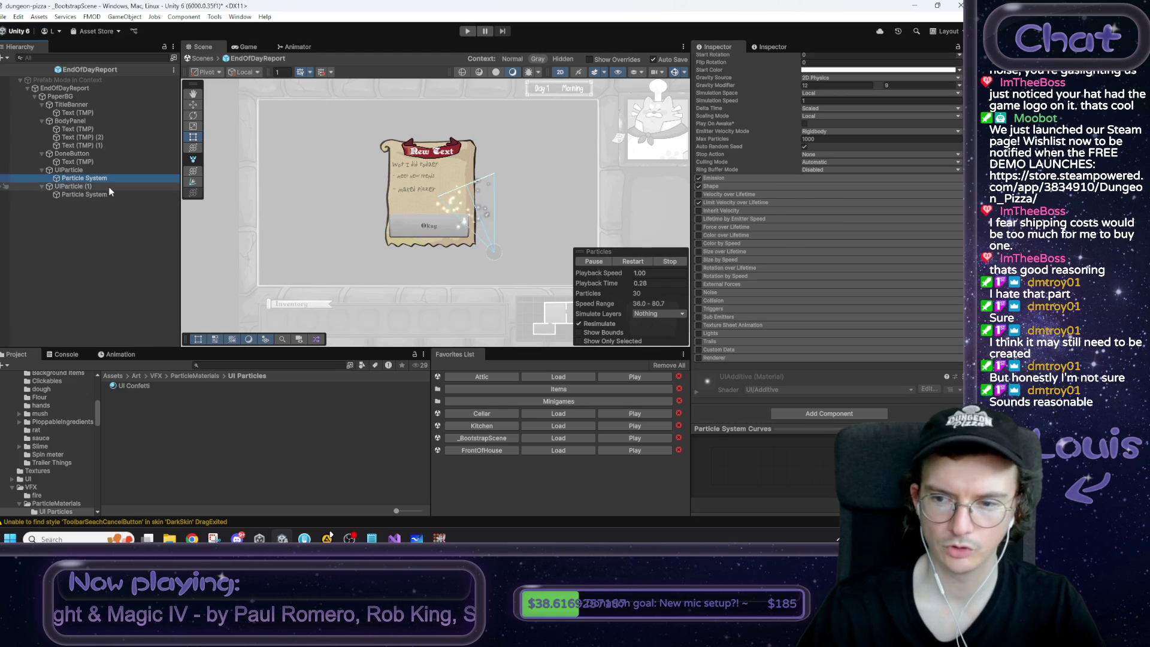
pyautogui.click(721, 325)
pyautogui.click(699, 325)
pyautogui.rightClick(736, 325)
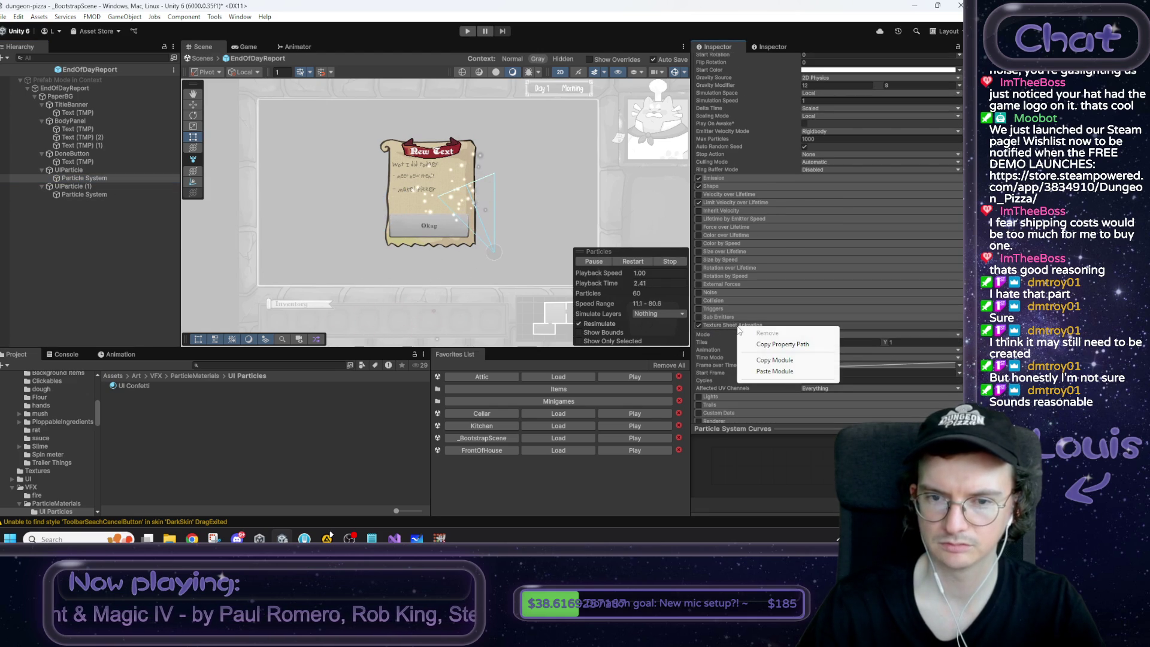
pyautogui.click(778, 373)
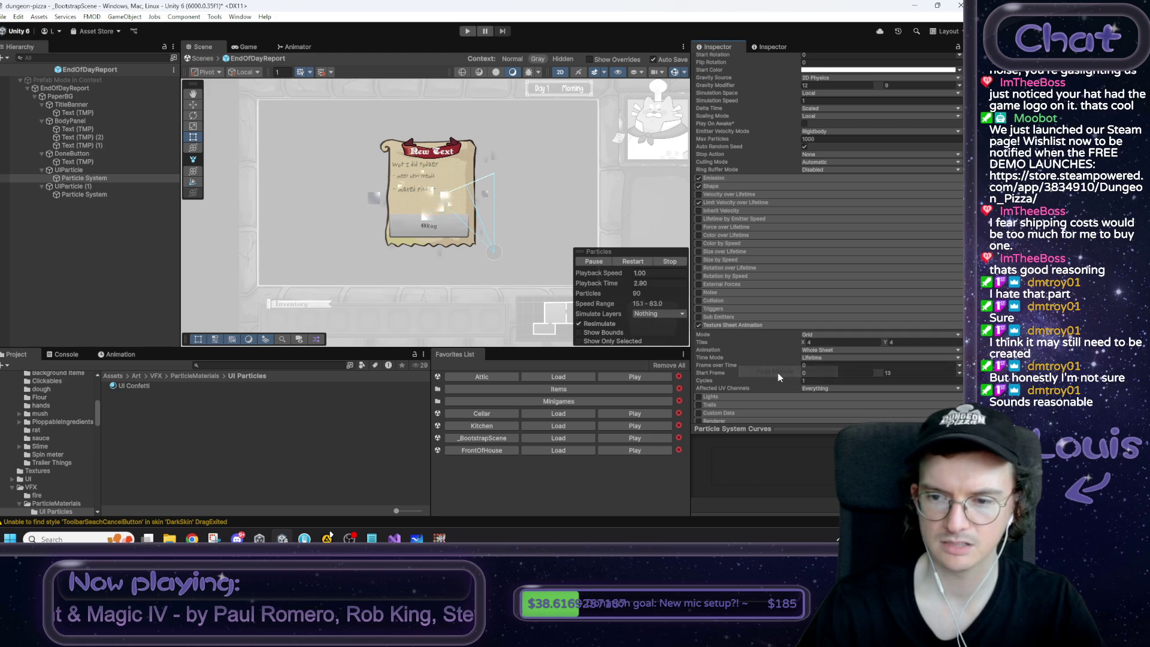
# Step: Assign the UI Confetti material to the first UIParticle
pyautogui.click(70, 171)
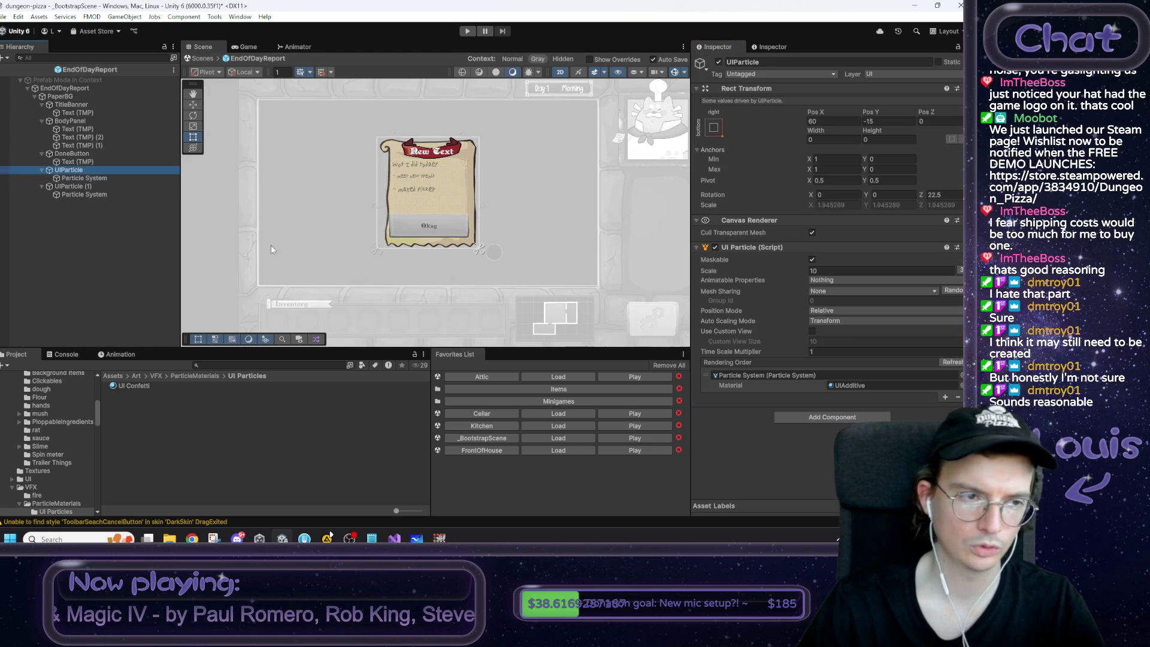
pyautogui.moveTo(159, 395)
pyautogui.mouseDown()
pyautogui.moveTo(848, 417)
pyautogui.moveTo(848, 393)
pyautogui.mouseUp()
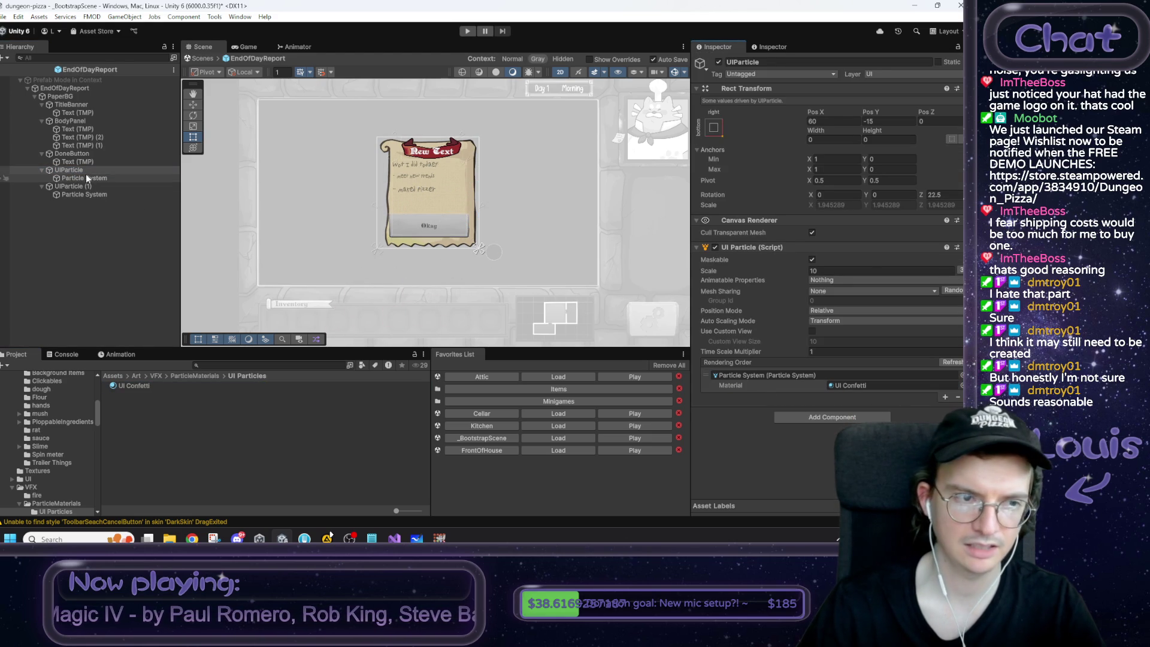
pyautogui.click(85, 177)
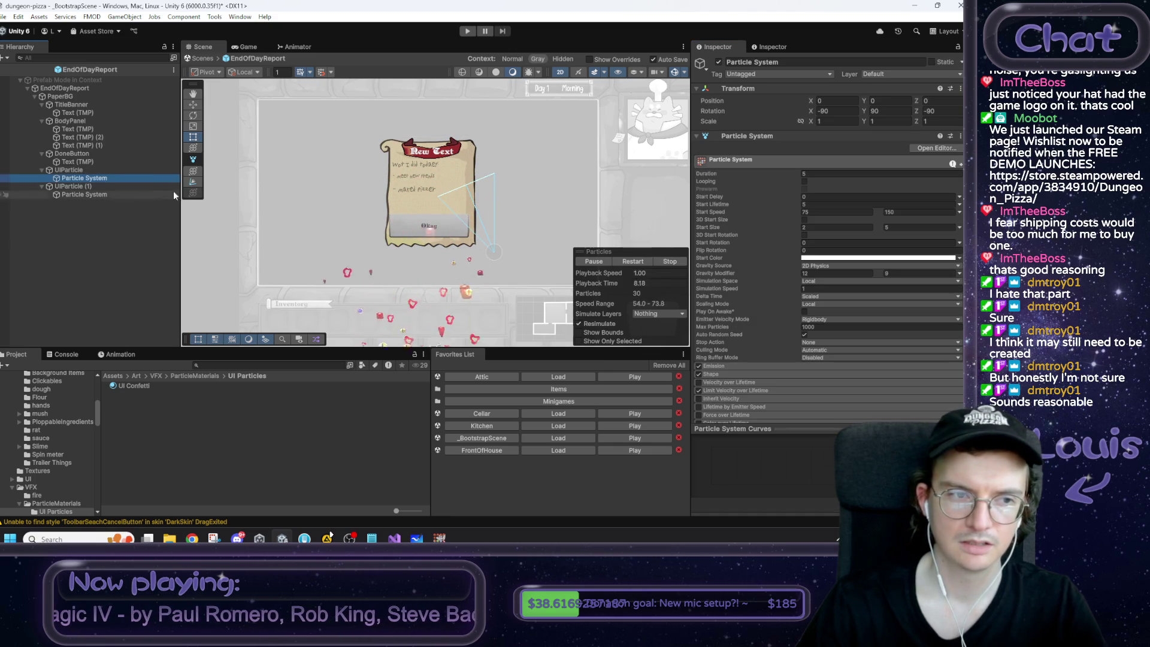
# Step: Enable Rotation over Lifetime on the first confetti system with angular velocity random between -180 and 180
pyautogui.scroll(-2, 767, 348)
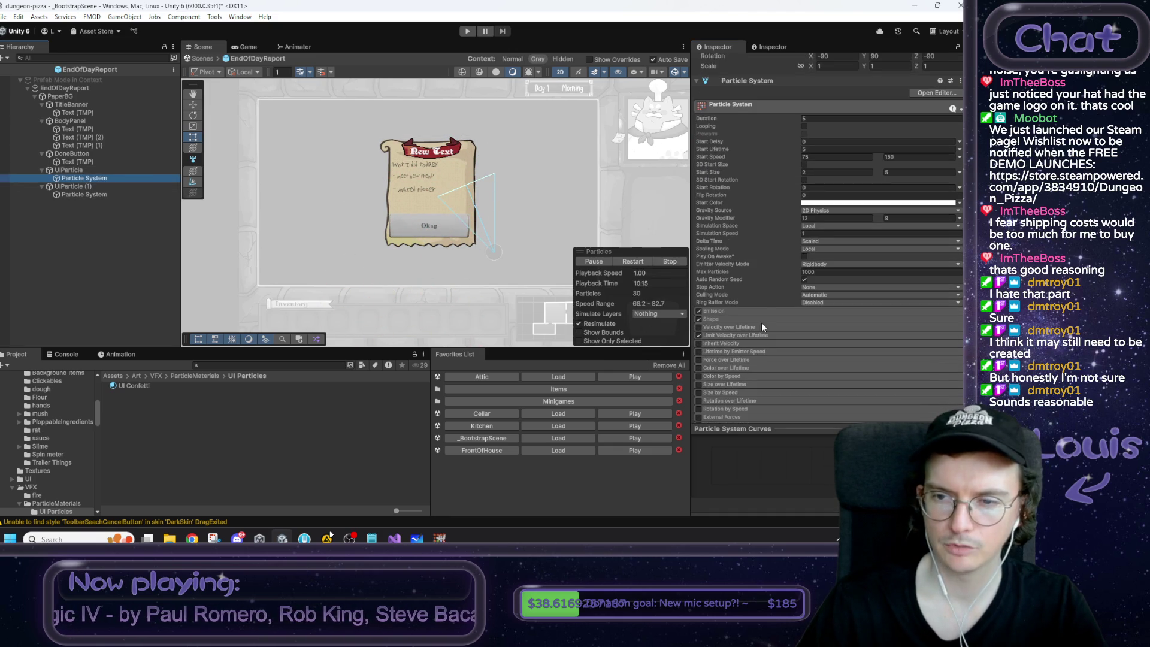
pyautogui.scroll(-1, 760, 322)
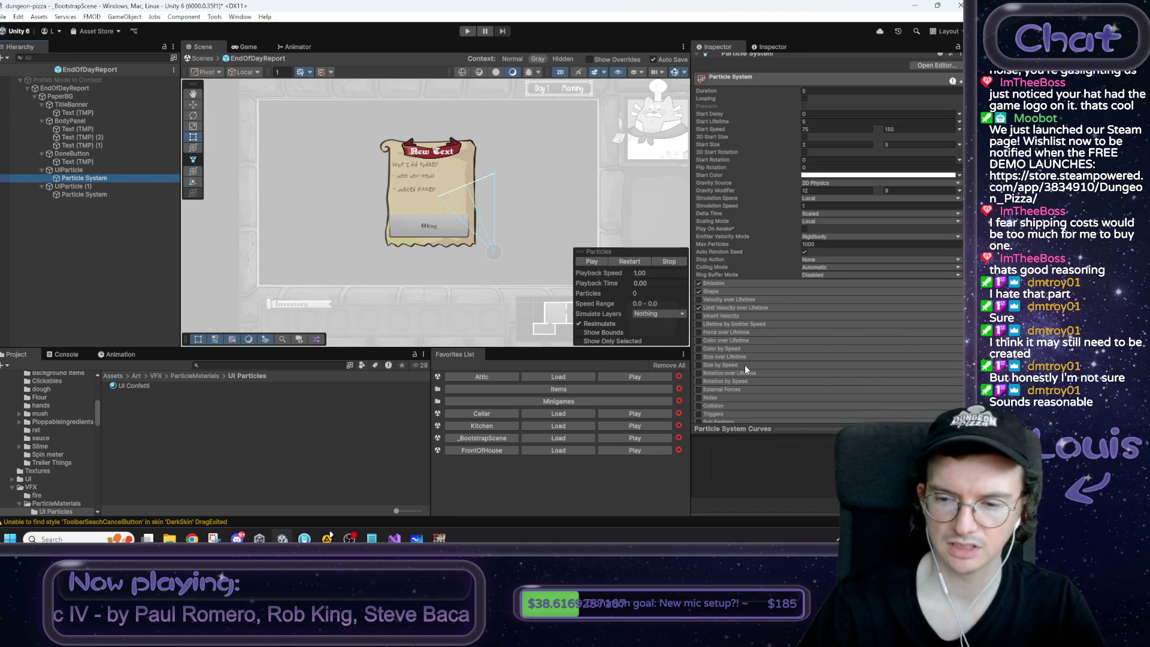
pyautogui.click(705, 373)
pyautogui.scroll(-2, 729, 372)
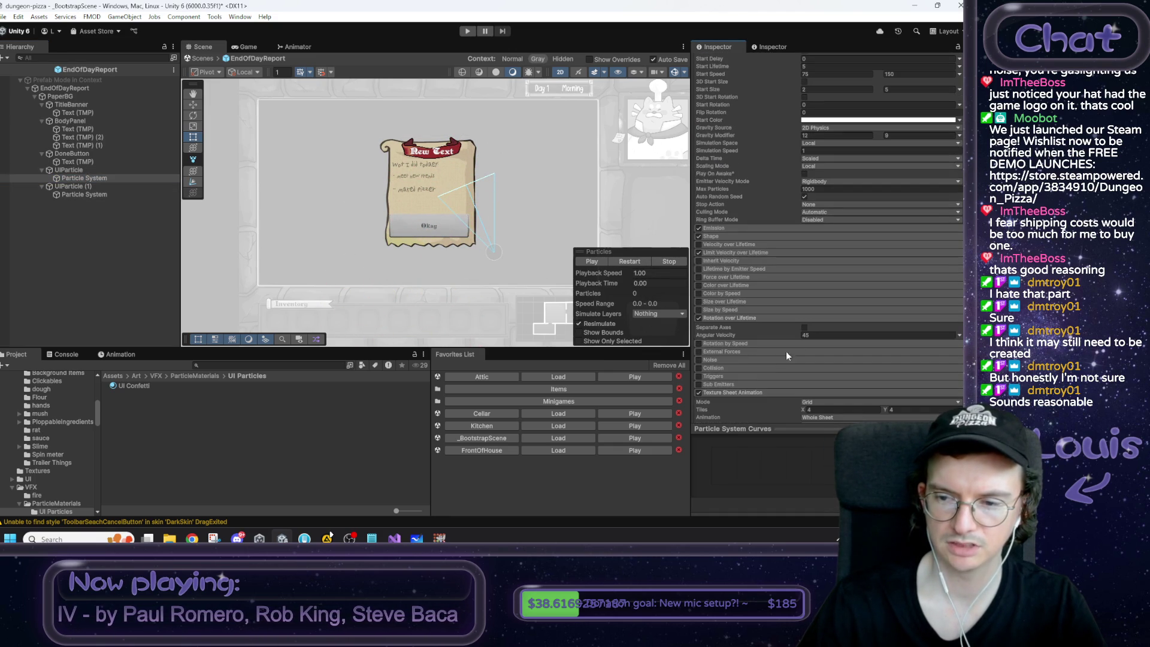
pyautogui.click(960, 335)
pyautogui.click(895, 368)
pyautogui.click(838, 335)
pyautogui.write('-45')
pyautogui.click(638, 260)
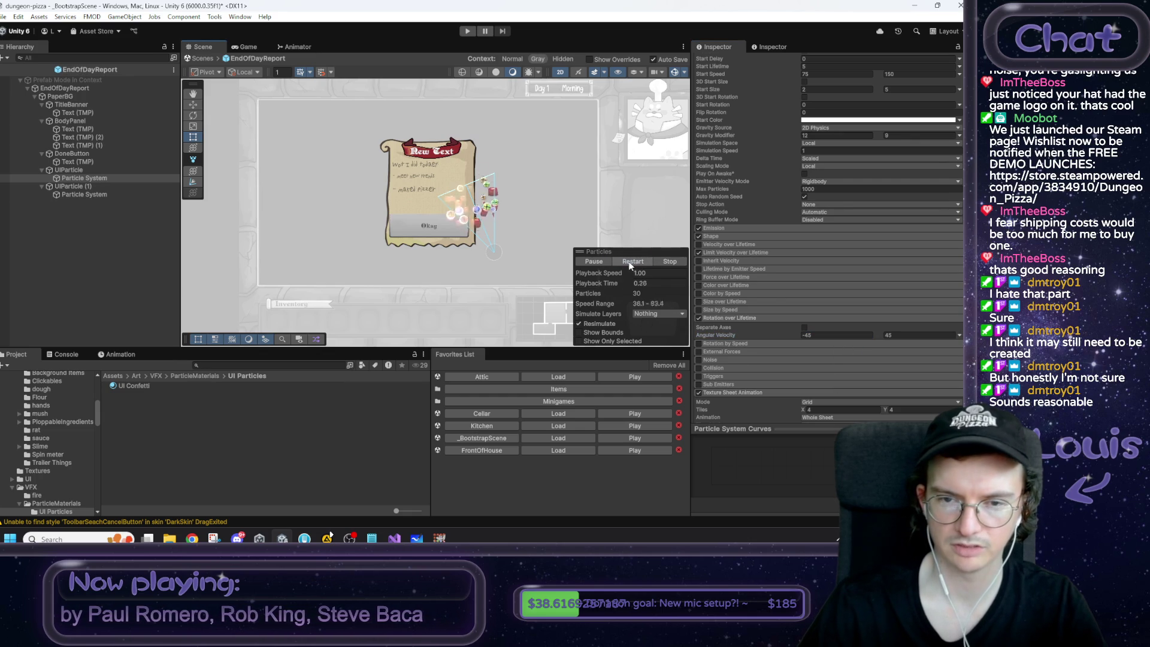
pyautogui.click(818, 333)
pyautogui.write('-180')
pyautogui.press('Tab')
pyautogui.write('180')
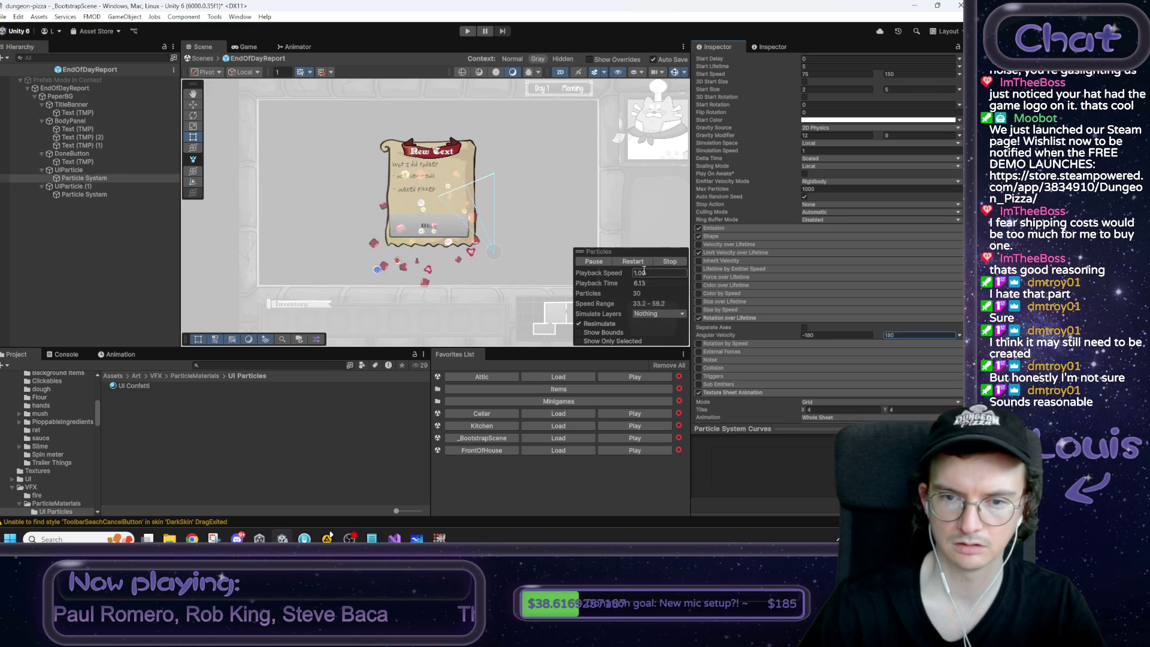
pyautogui.click(638, 263)
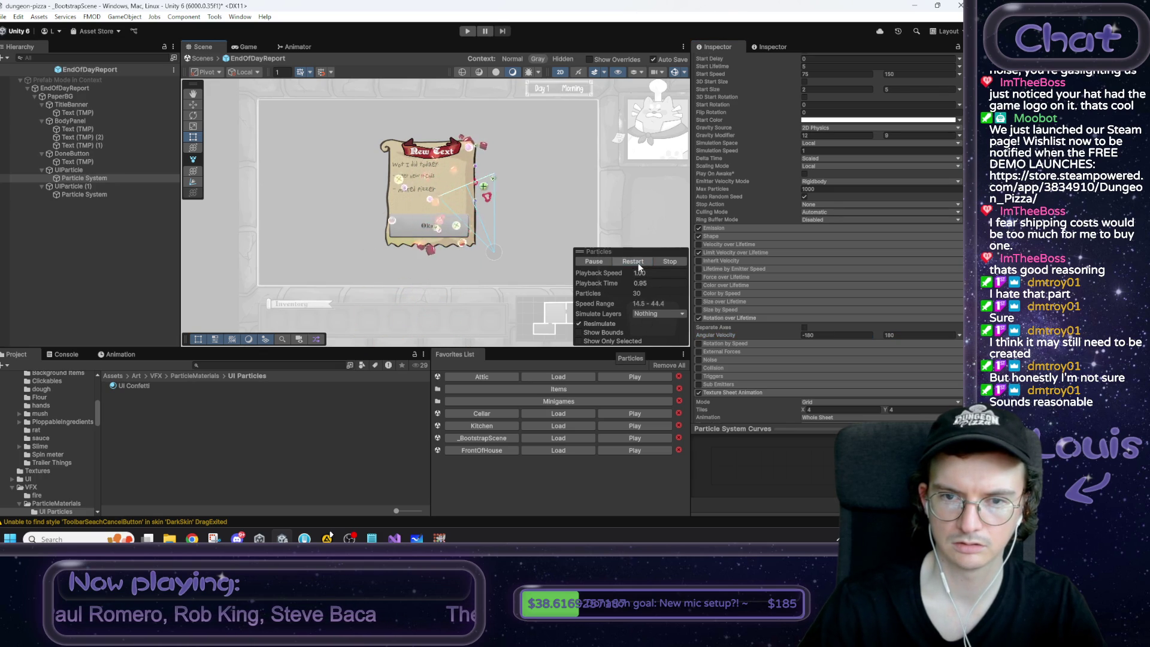
pyautogui.click(637, 263)
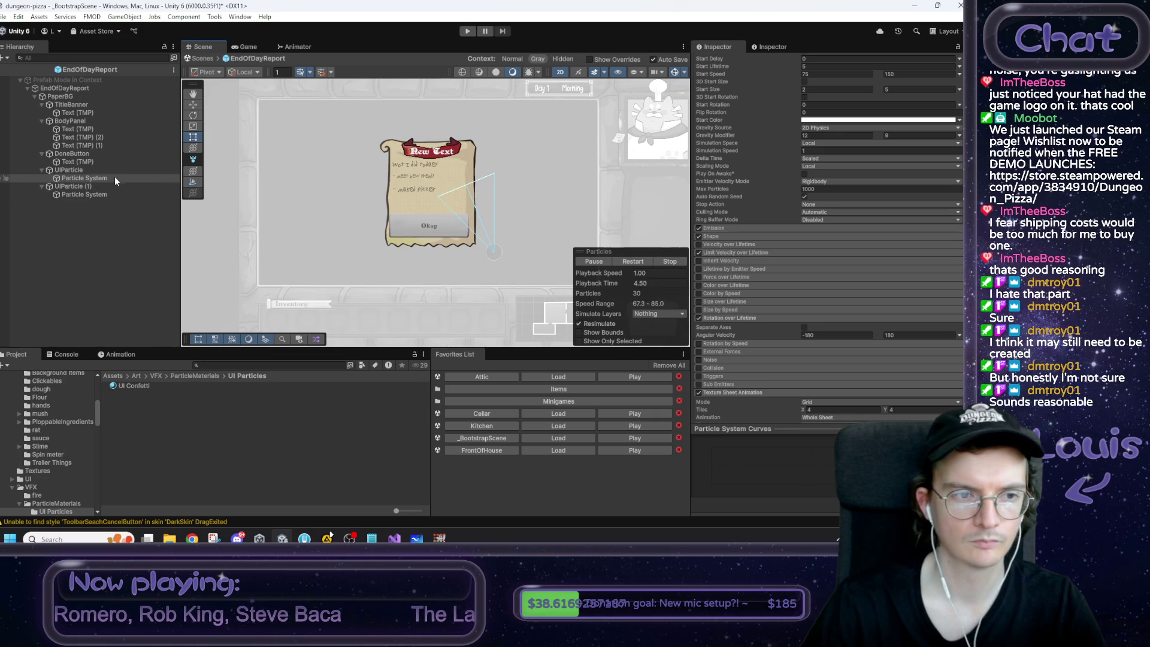
# Step: Give the second confetti system the same random -180 to 180 angular velocity
pyautogui.click(108, 195)
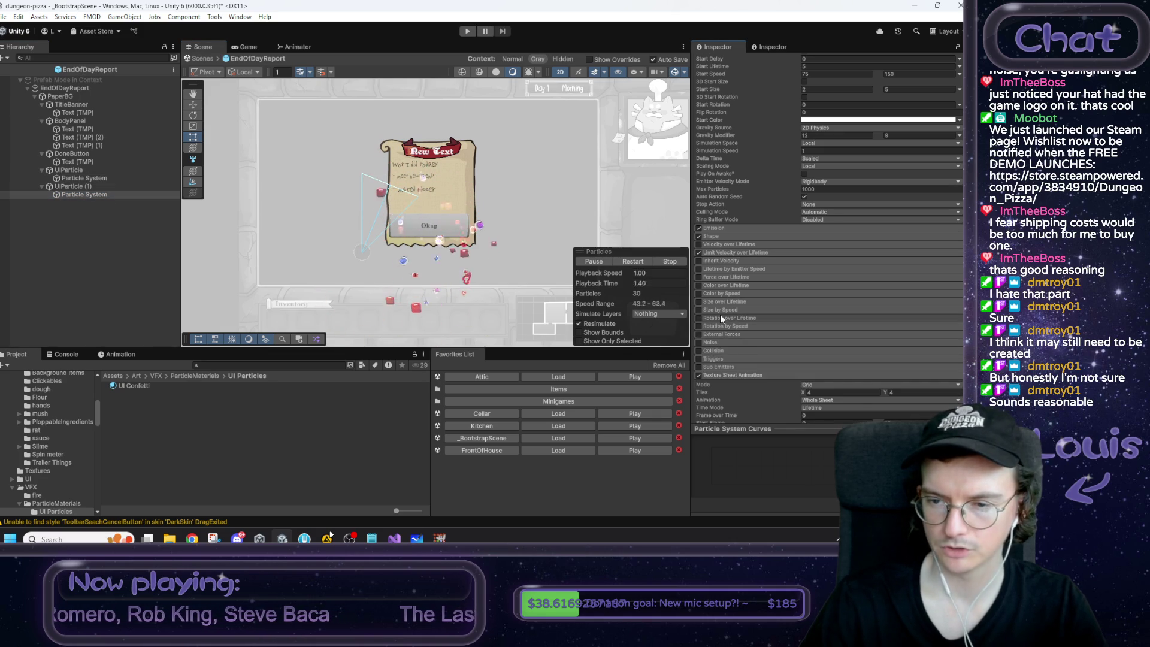
pyautogui.click(699, 318)
pyautogui.click(698, 317)
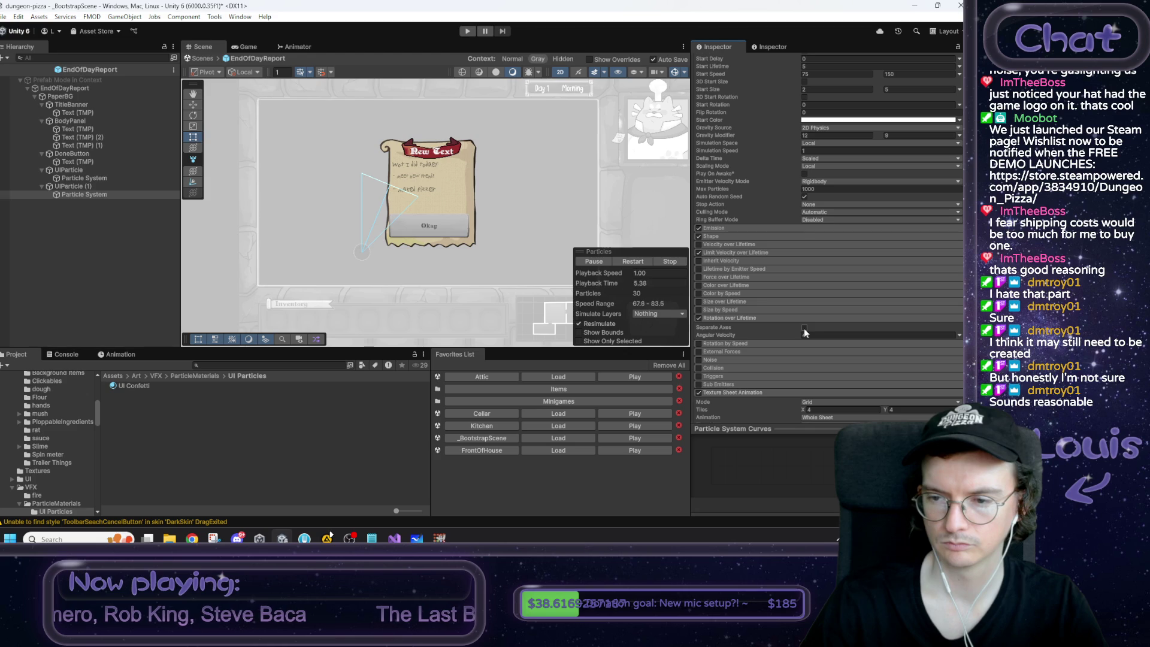
pyautogui.click(959, 334)
pyautogui.click(863, 365)
pyautogui.click(850, 335)
pyautogui.write('-180')
pyautogui.press('Tab')
pyautogui.write('180')
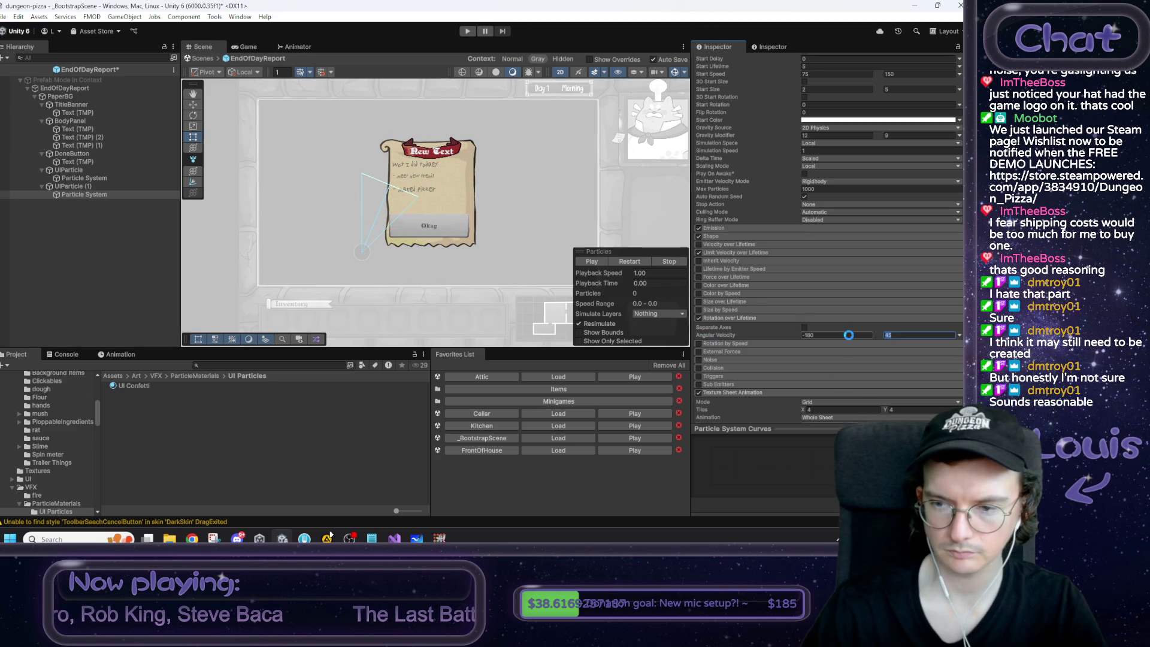
pyautogui.click(632, 262)
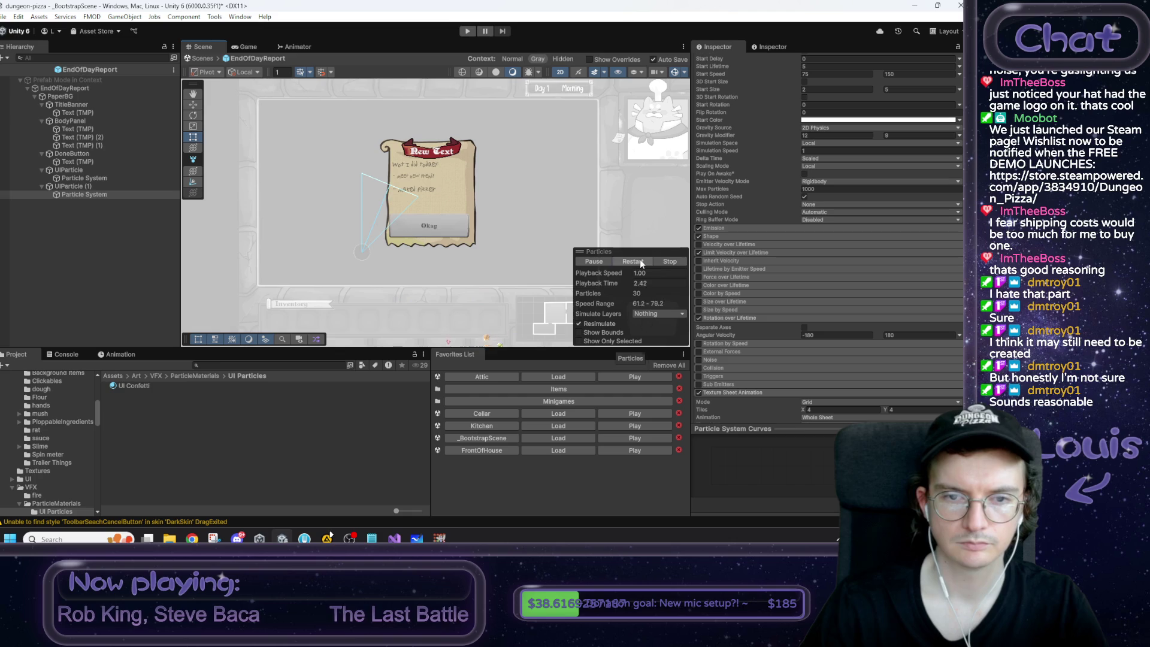
pyautogui.click(632, 262)
pyautogui.click(632, 262)
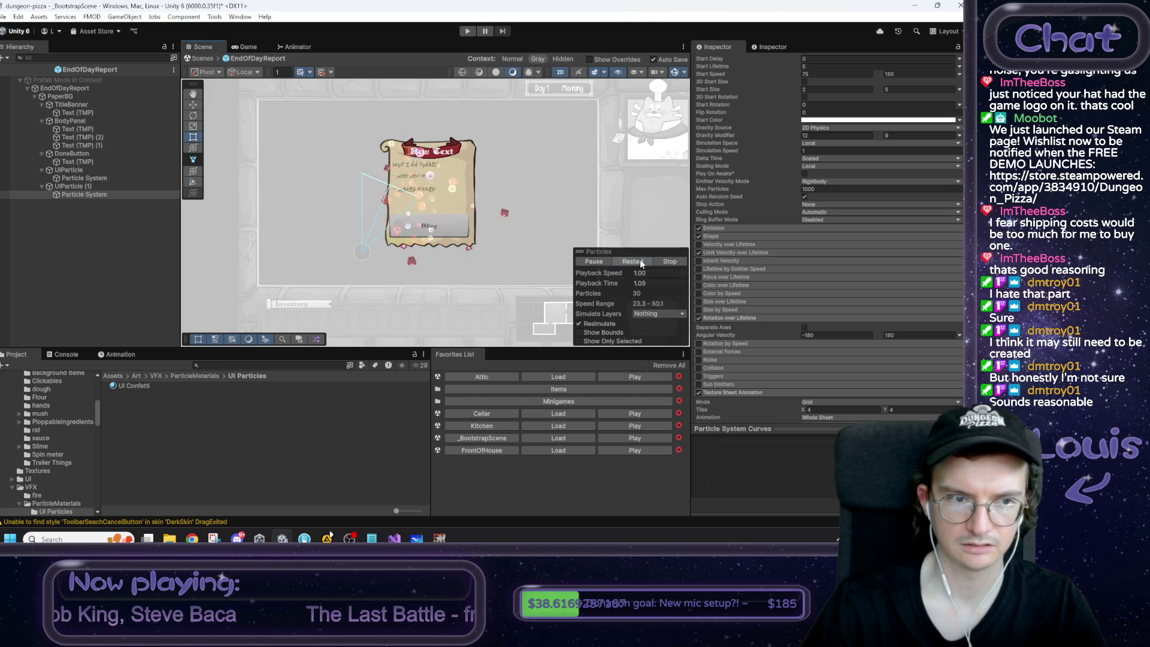
pyautogui.scroll(5, 709, 186)
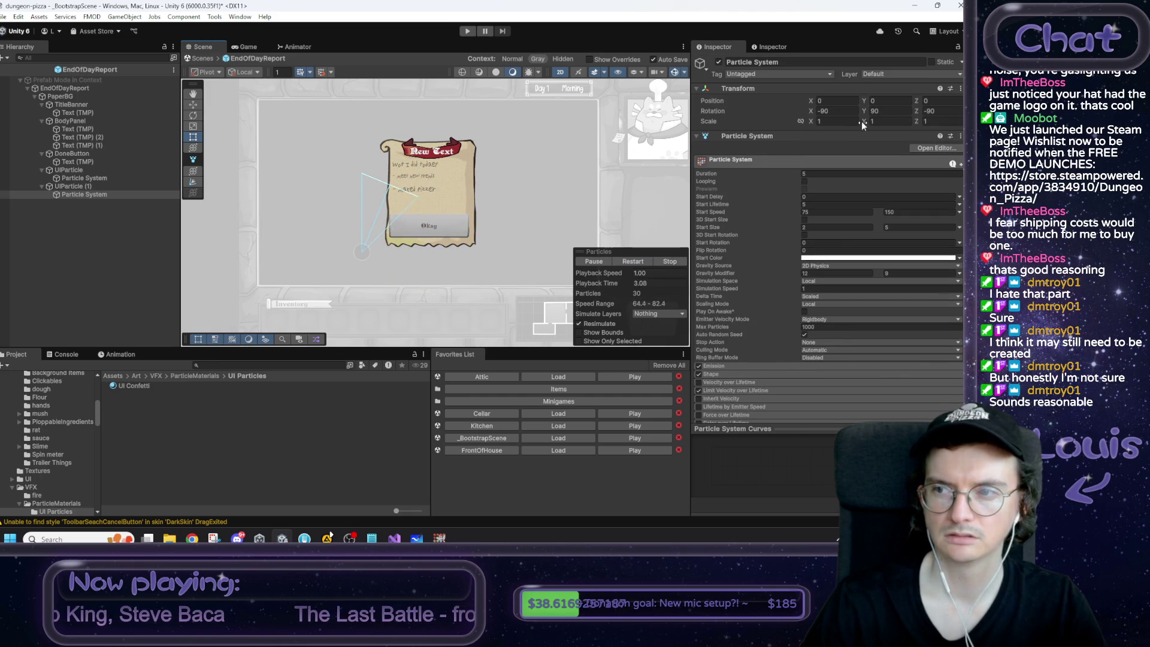
# Step: Adjust UIParticle (1)'s Z rotation tilt and preview its confetti
pyautogui.click(103, 184)
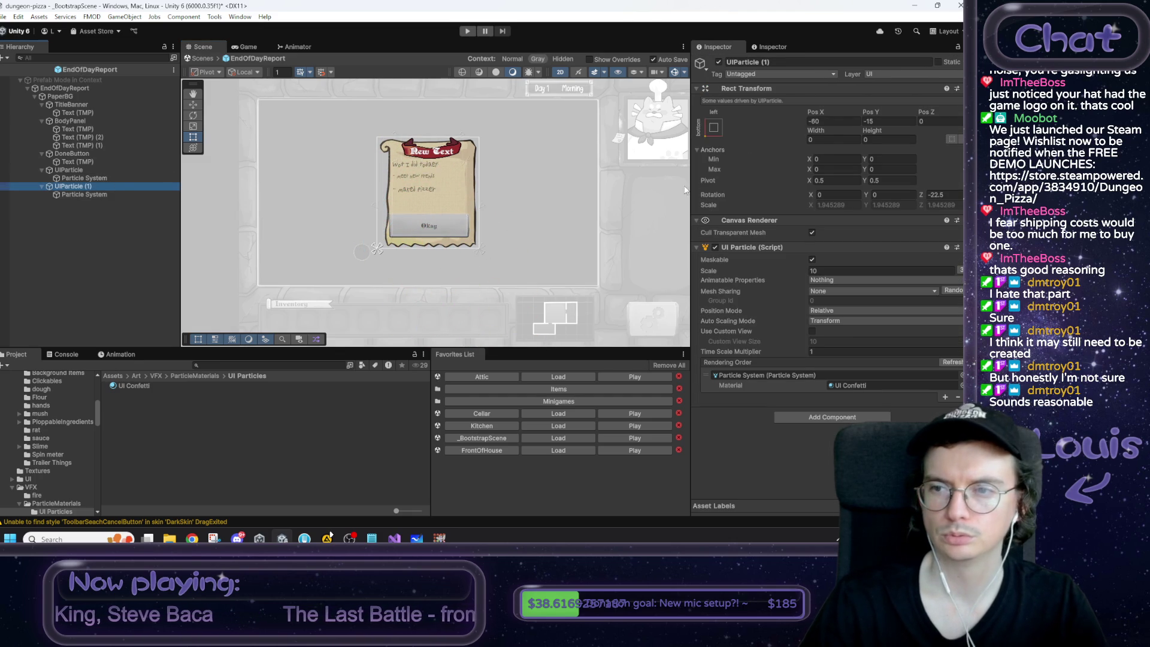
pyautogui.moveTo(922, 193); pyautogui.dragTo(925, 193)
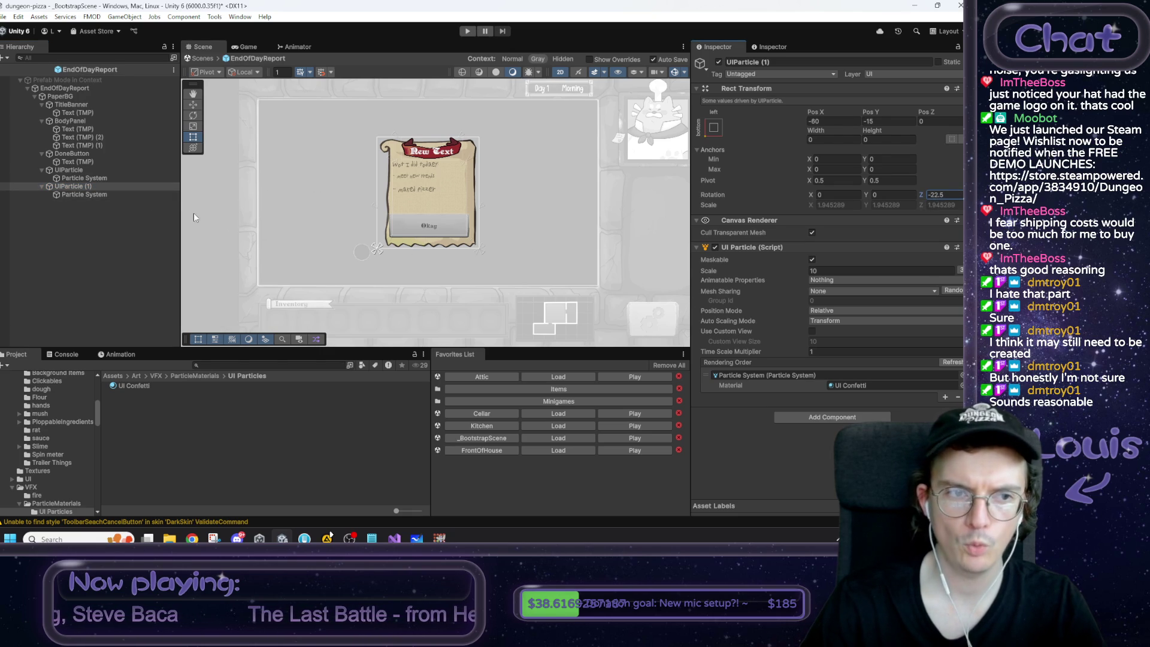
pyautogui.click(89, 192)
pyautogui.click(81, 187)
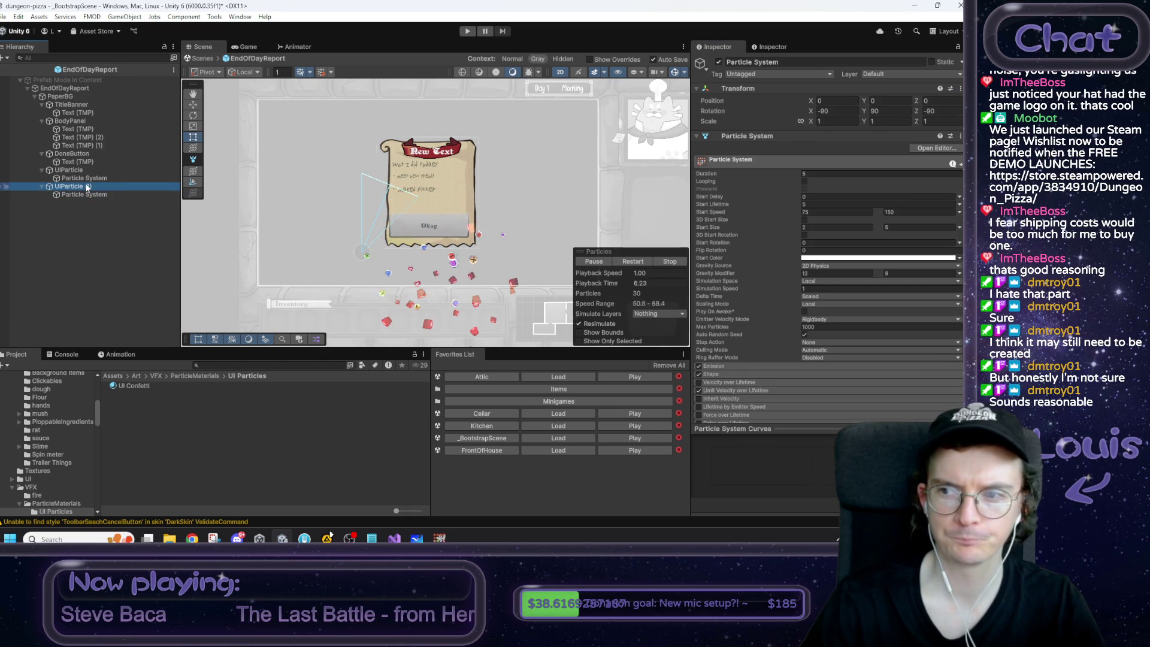
pyautogui.moveTo(923, 193); pyautogui.dragTo(939, 195)
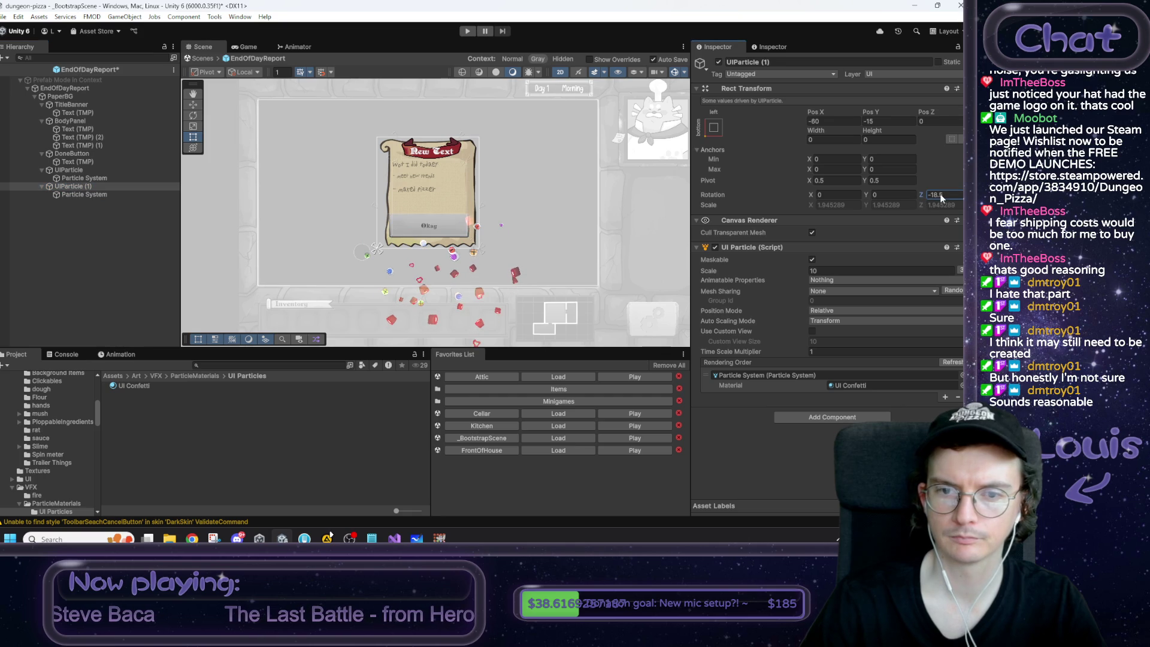
pyautogui.click(84, 195)
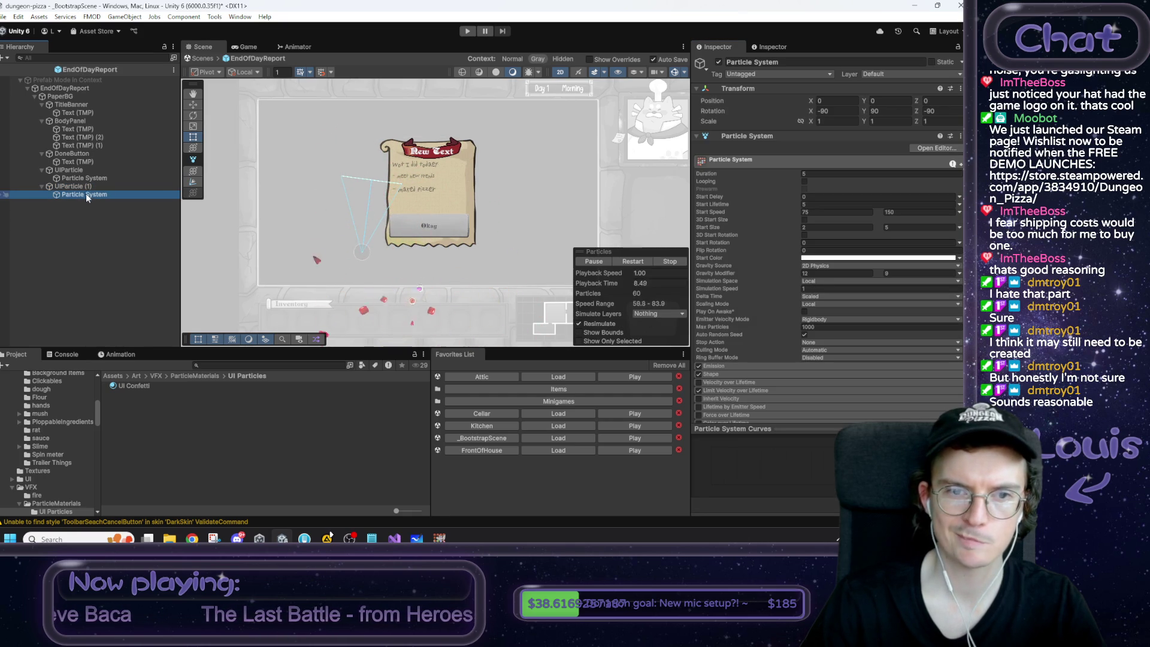
pyautogui.click(90, 186)
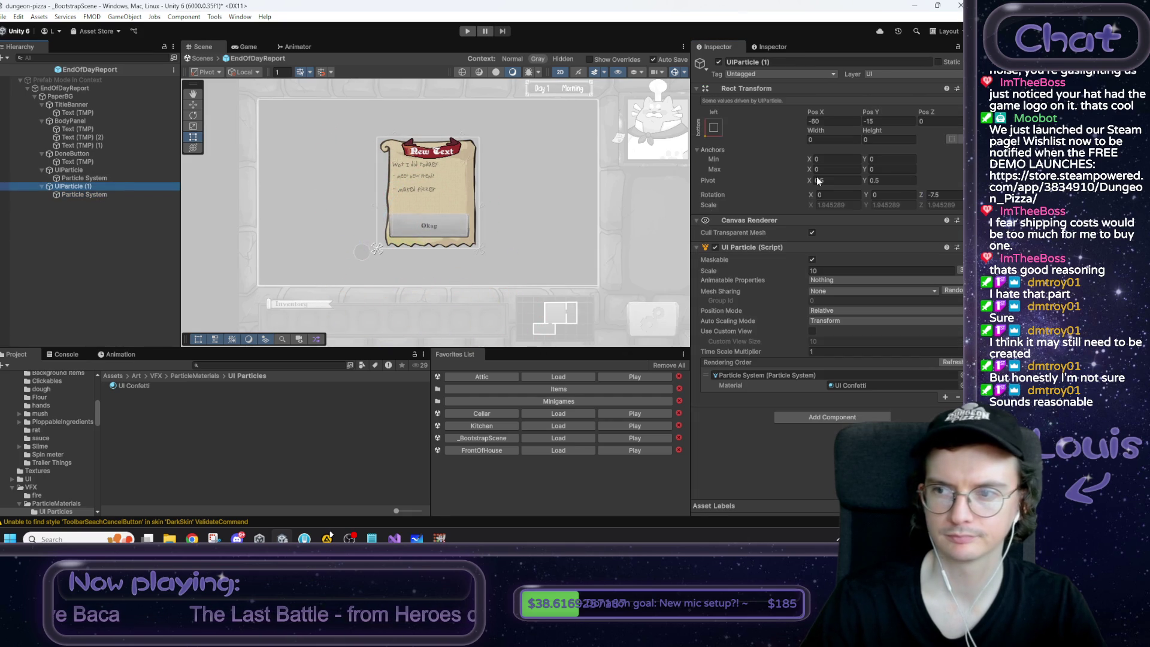
# Step: Set the first UIParticle's Z rotation to 7.5° and restart both confetti previews together
pyautogui.click(69, 170)
pyautogui.click(950, 196)
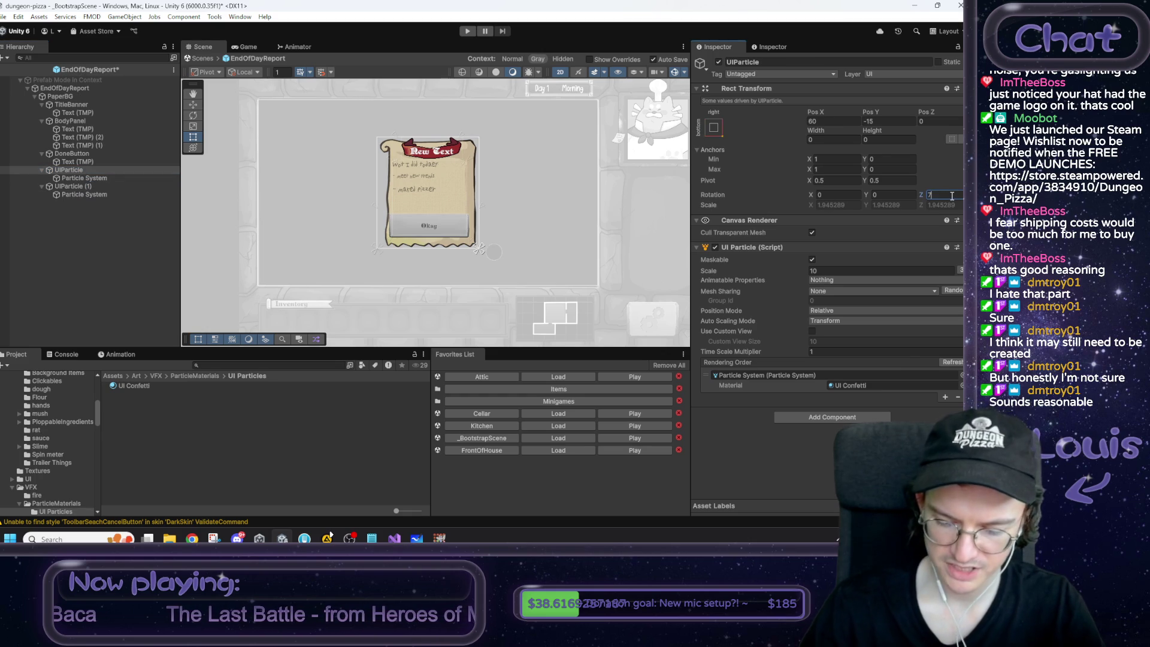
pyautogui.write('.5')
pyautogui.click(84, 178)
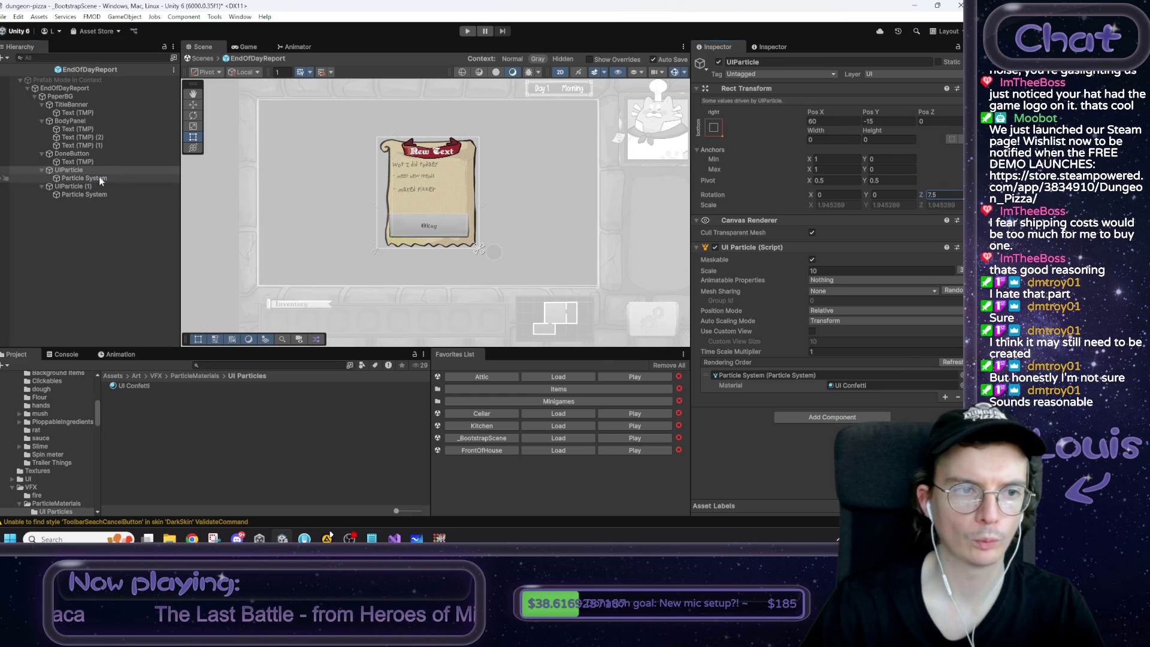
pyautogui.keyDown('ctrl'); pyautogui.click(84, 194); pyautogui.keyUp('ctrl')
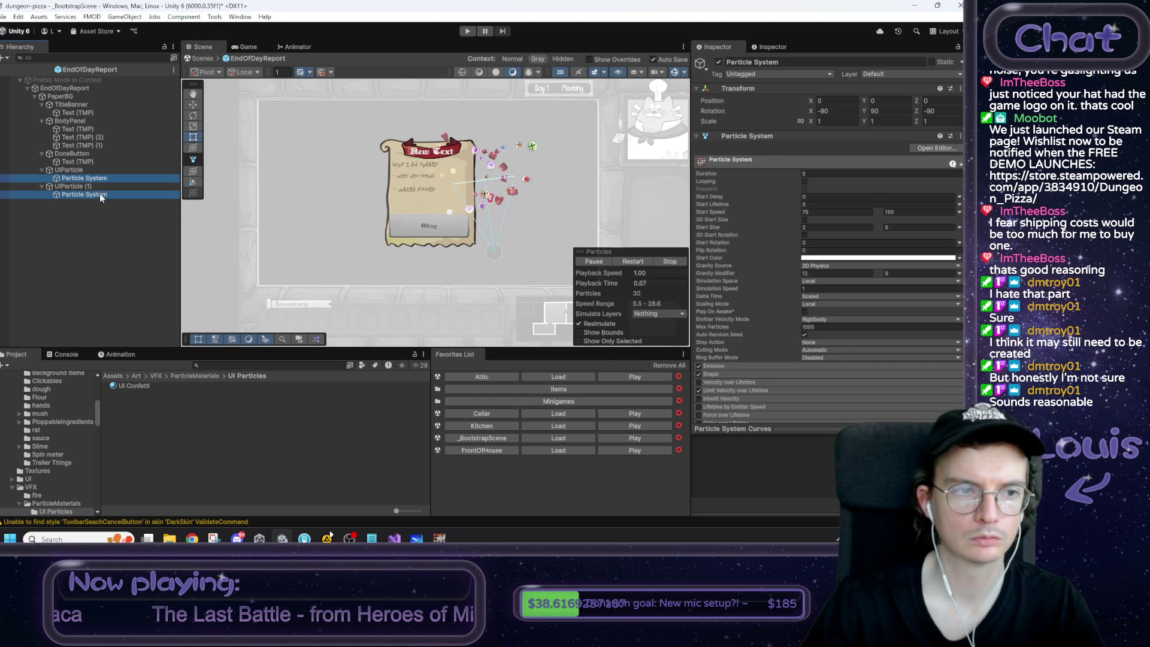
pyautogui.click(640, 265)
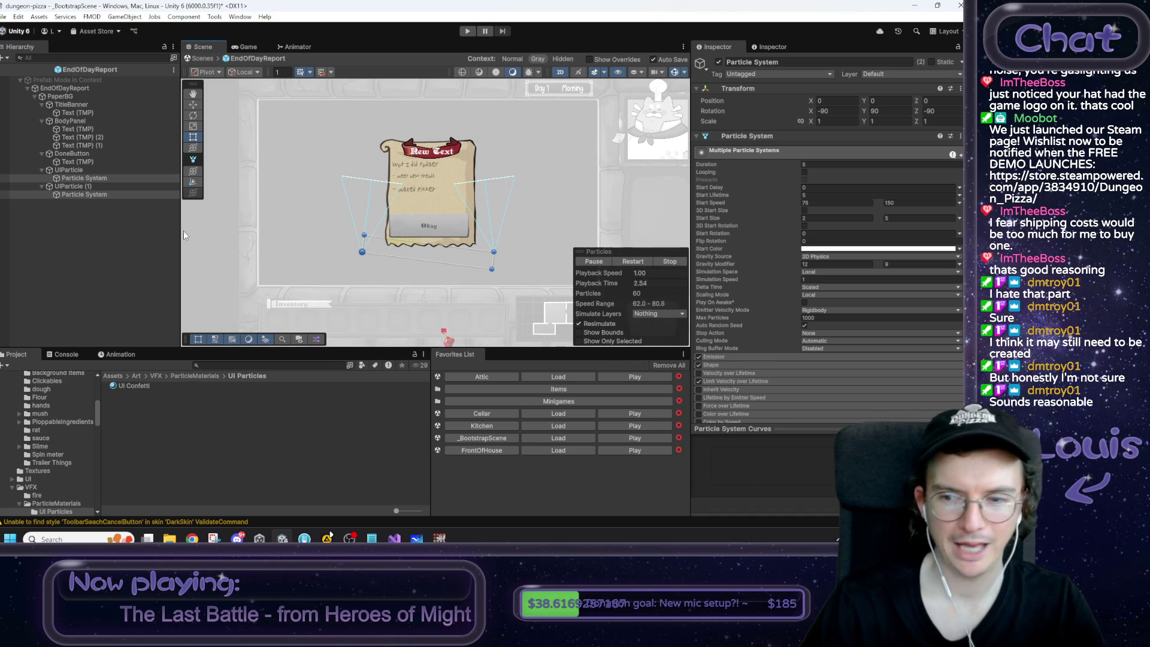
pyautogui.scroll(-2, 743, 302)
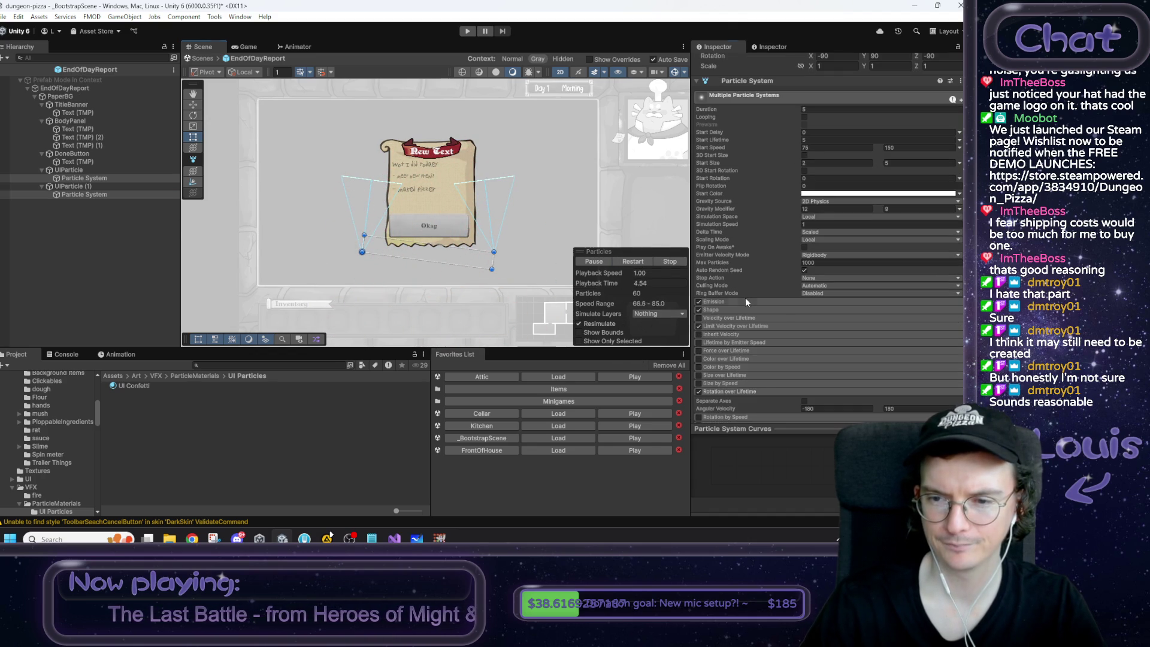
# Step: Lower the Emission burst count and replay the confetti burst to check it
pyautogui.click(745, 297)
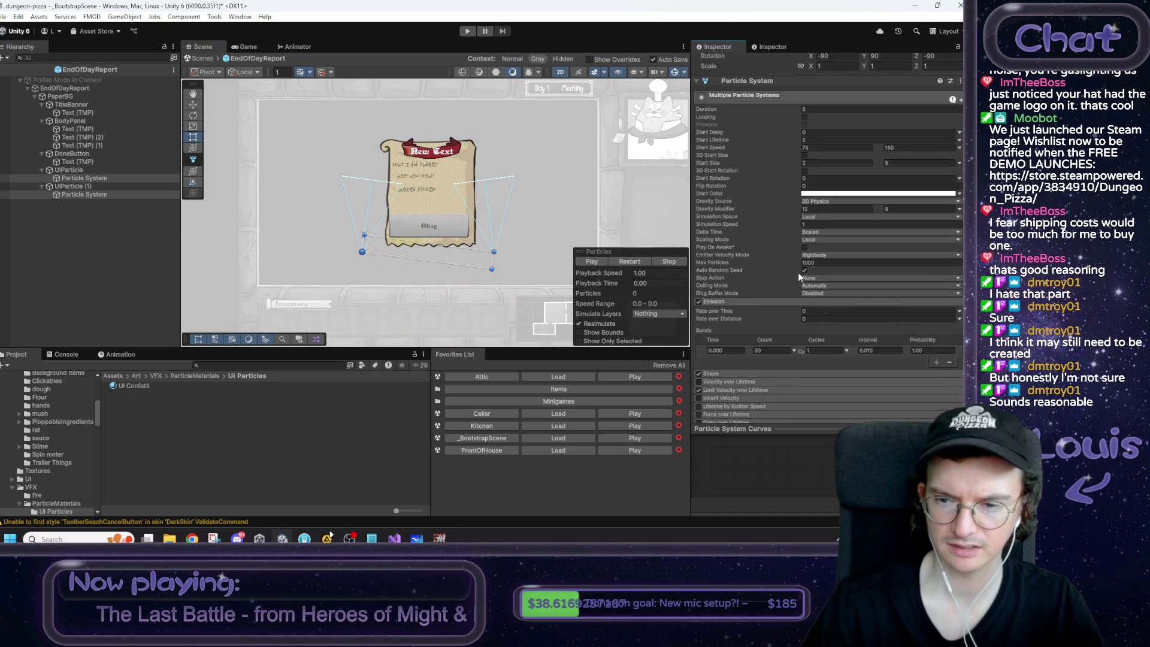
pyautogui.click(770, 349)
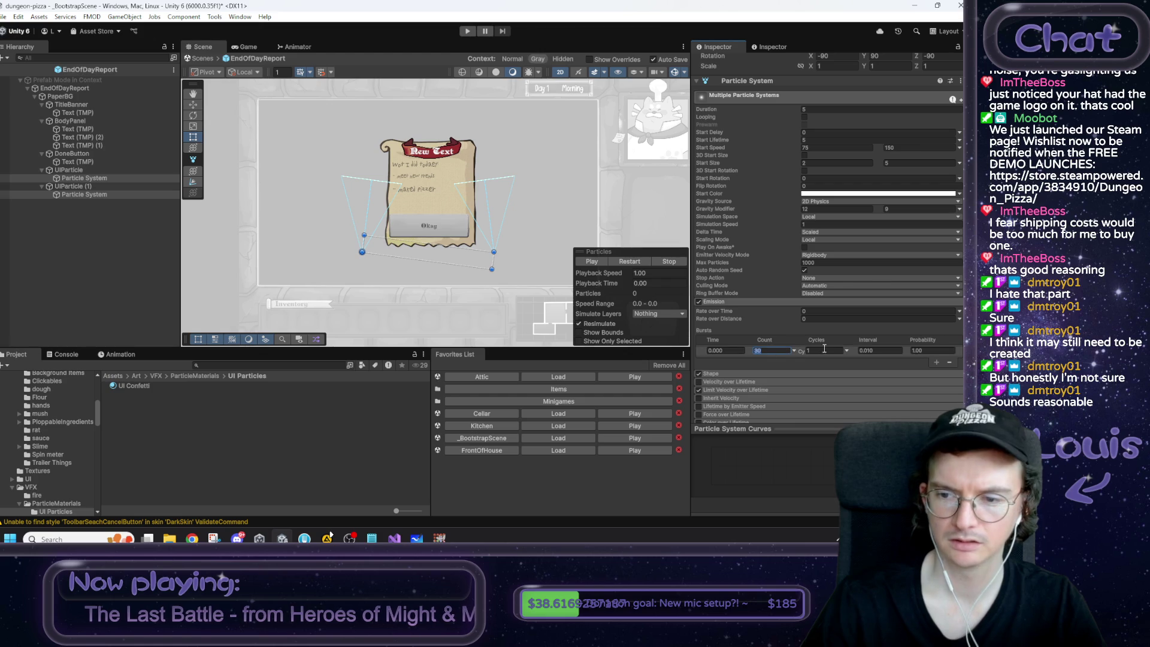
pyautogui.write('15')
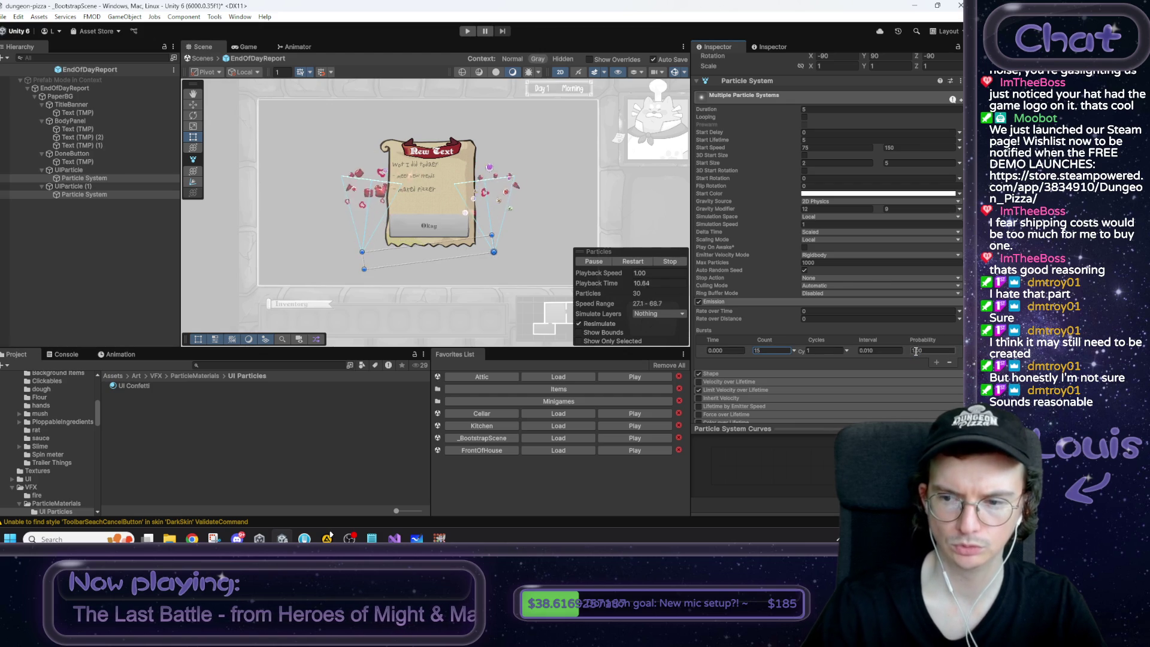
pyautogui.doubleClick(776, 352)
pyautogui.write('20')
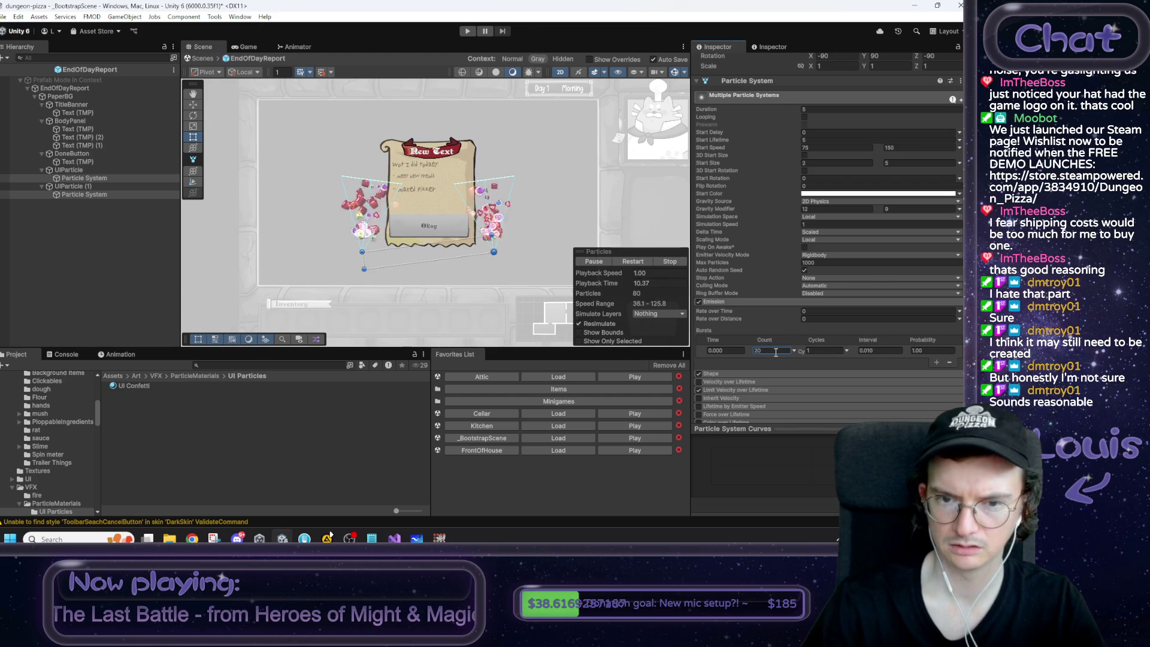
pyautogui.click(633, 264)
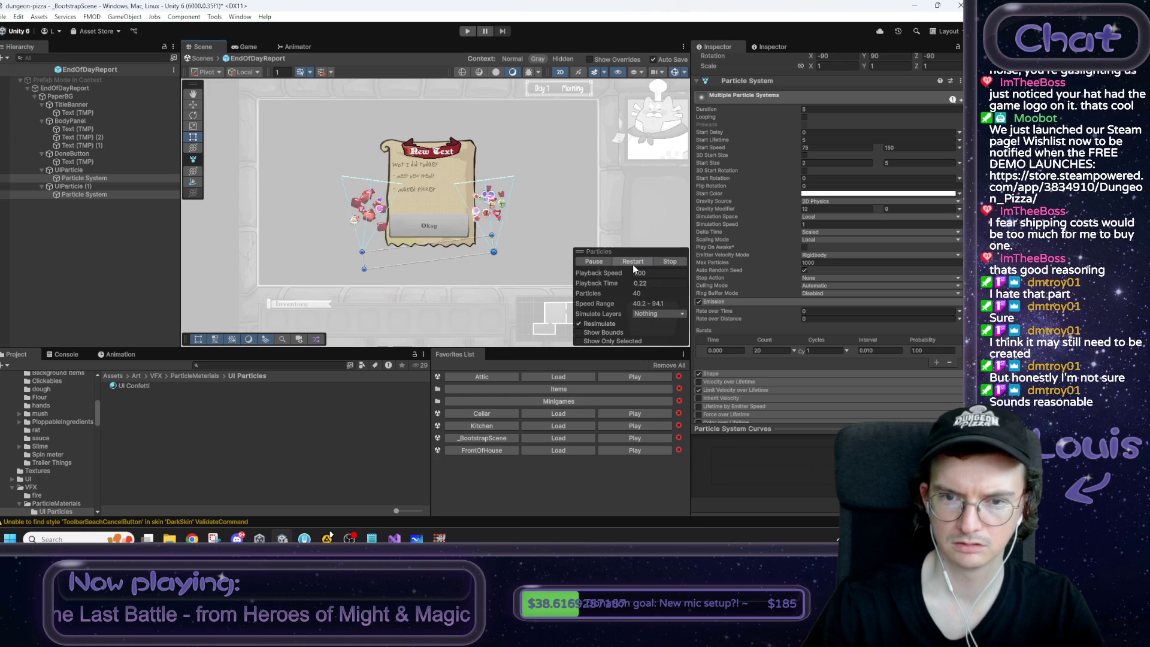
pyautogui.click(633, 264)
pyautogui.click(632, 264)
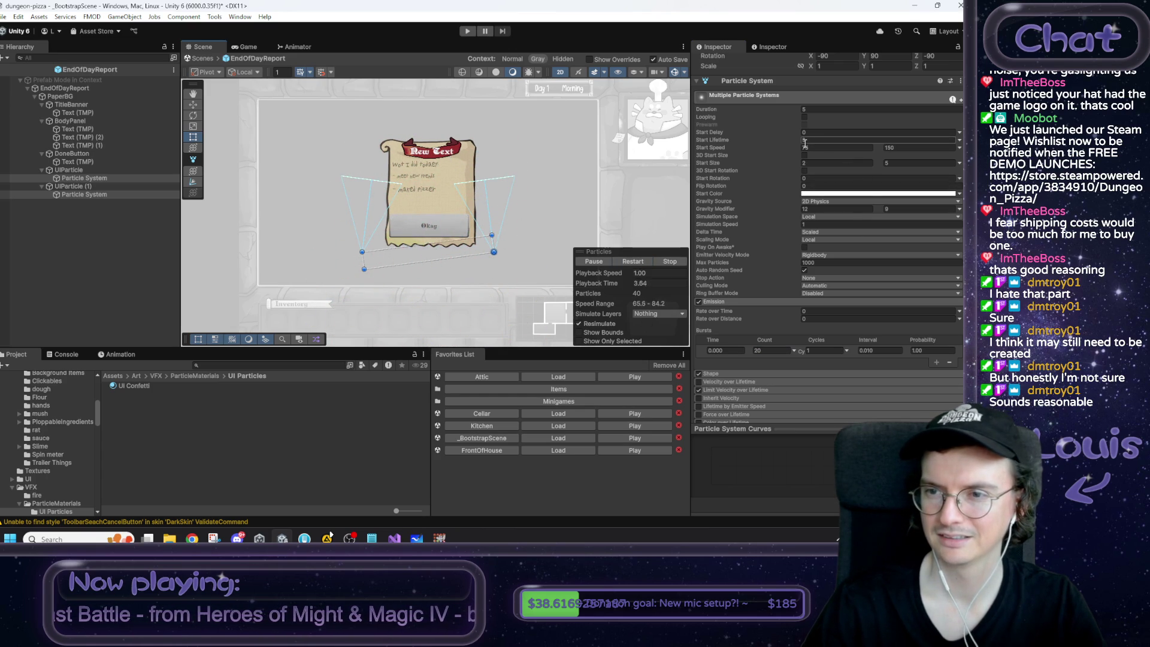
# Step: Raise the maximum start speed to 200 and return to the _BootstrapScene
pyautogui.click(898, 149)
pyautogui.write('200')
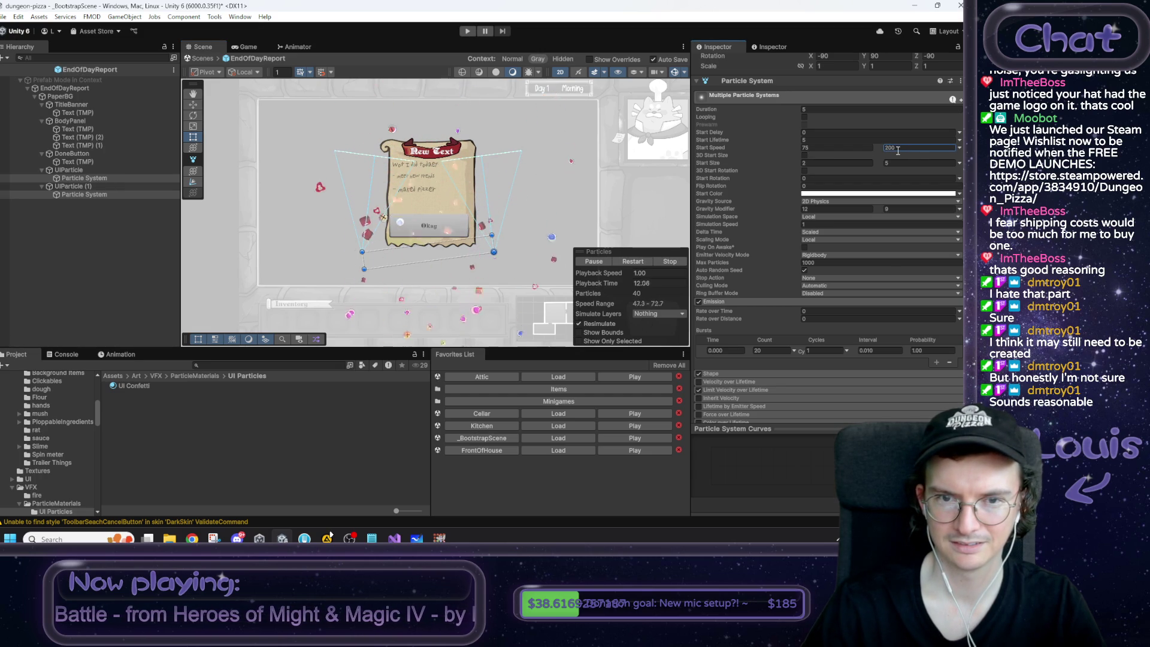
pyautogui.click(632, 262)
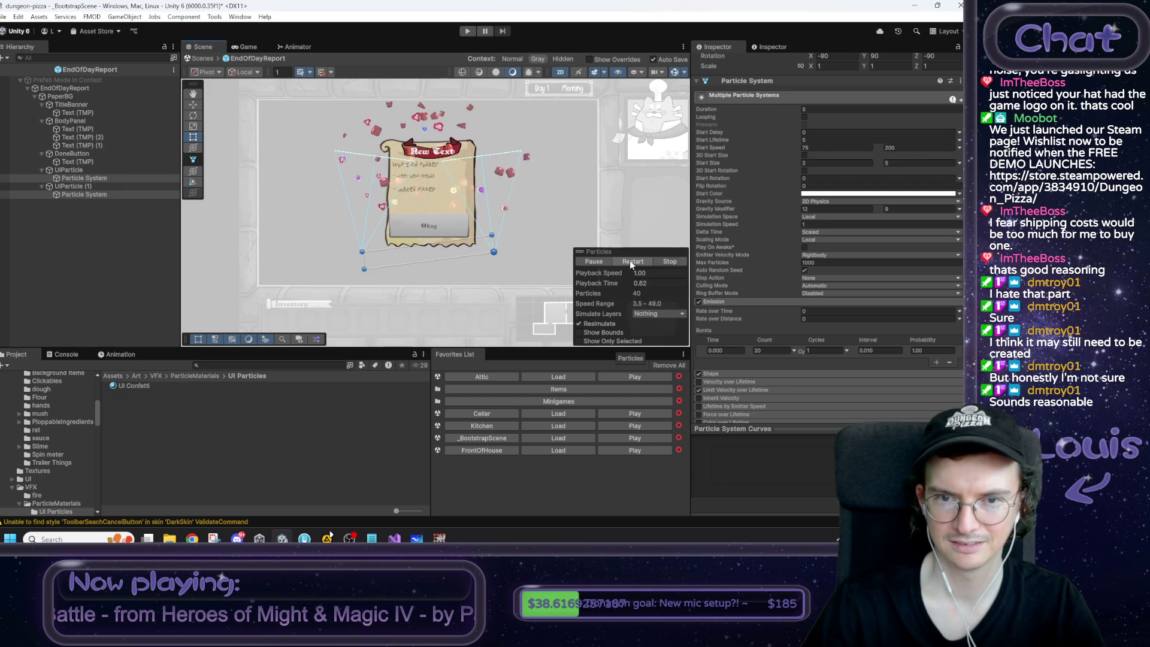
pyautogui.click(203, 58)
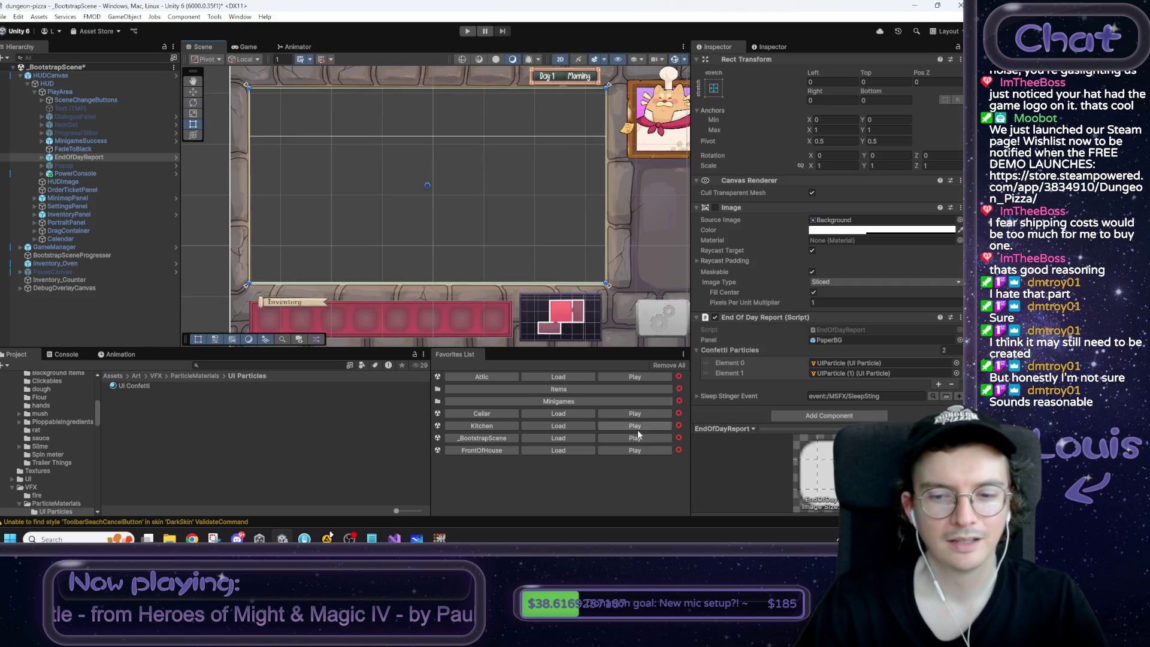
# Step: Load the Attic scene, answering the save prompt, and enter Play mode
pyautogui.click(554, 378)
pyautogui.click(473, 292)
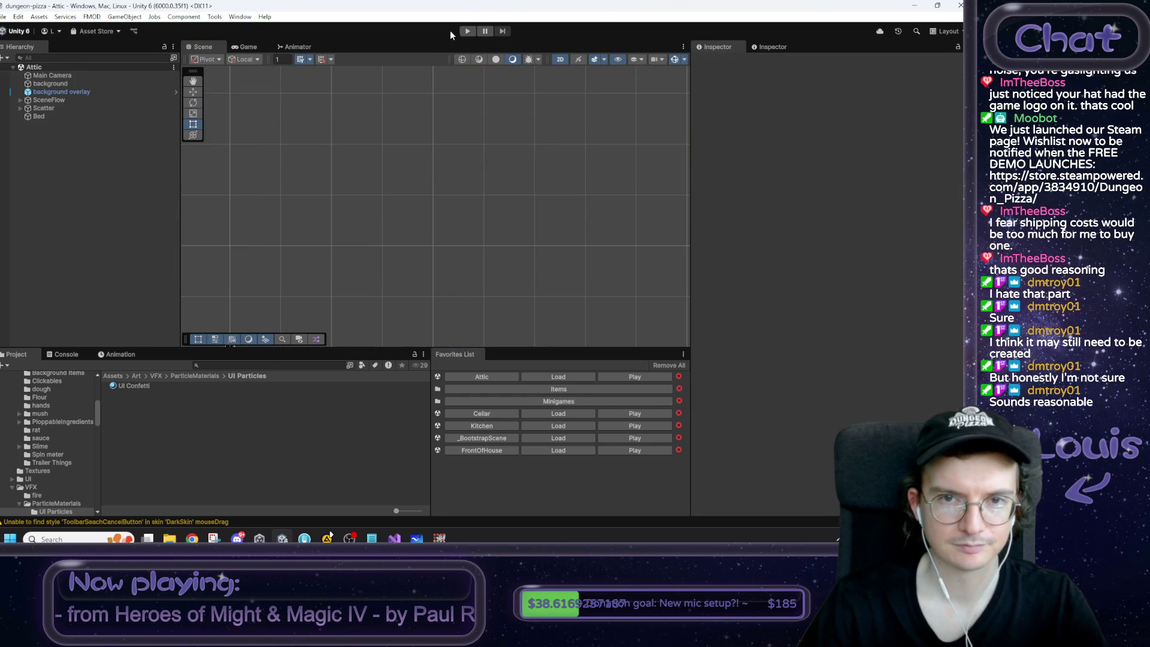
pyautogui.click(468, 31)
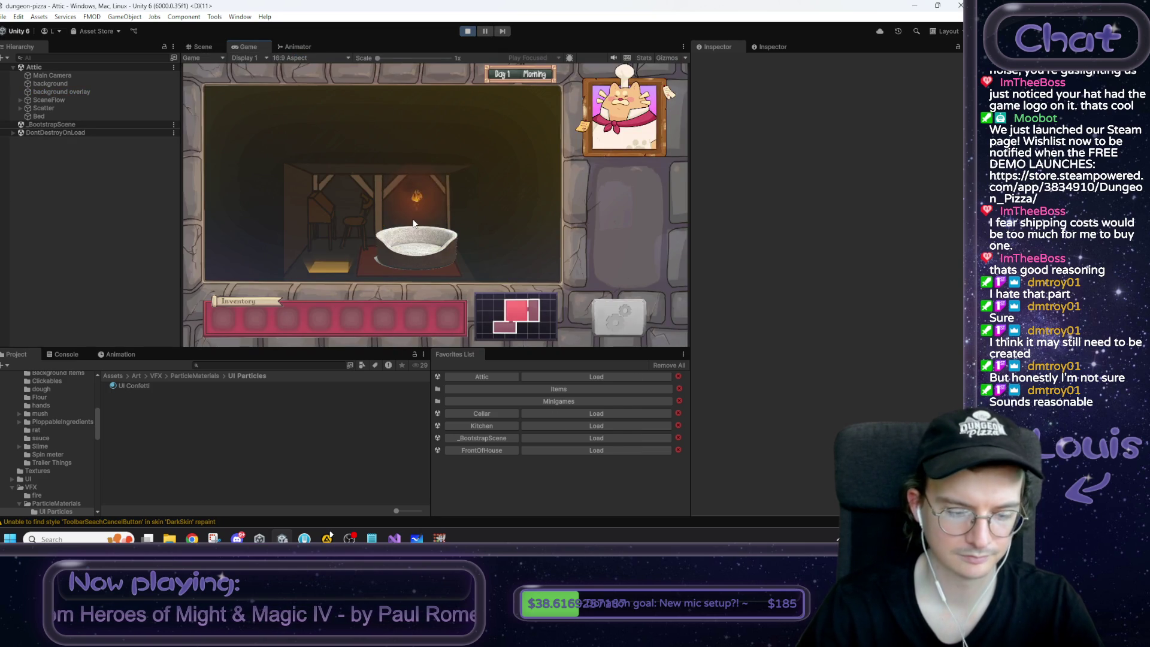
# Step: Advance time to night with the debug controls, sleep to show the report, then stop play
pyautogui.press('`')
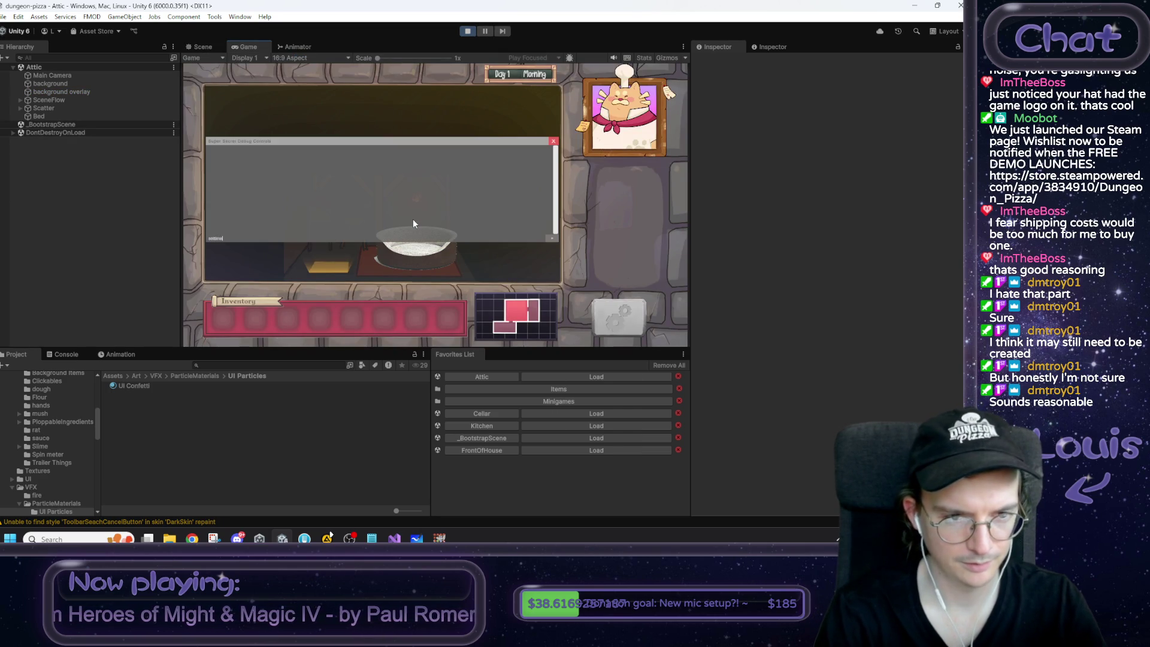
pyautogui.write('Time')
pyautogui.press('Return')
pyautogui.press('Up')
pyautogui.press('Return')
pyautogui.press('Up')
pyautogui.press('Return')
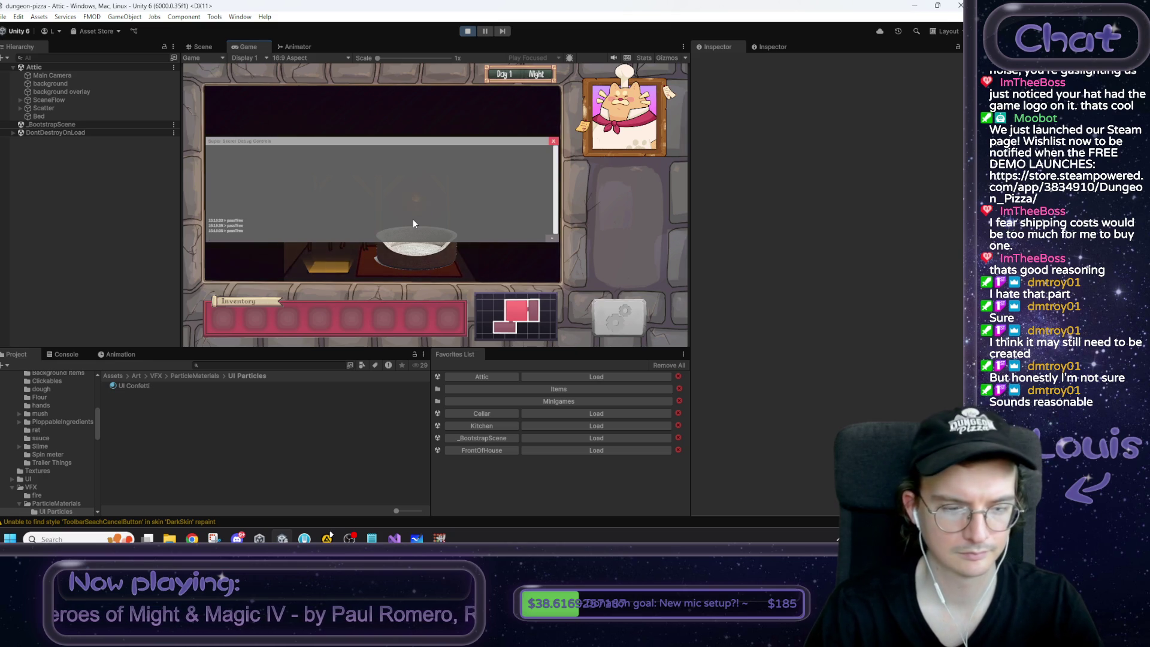
pyautogui.press('`')
pyautogui.click(423, 258)
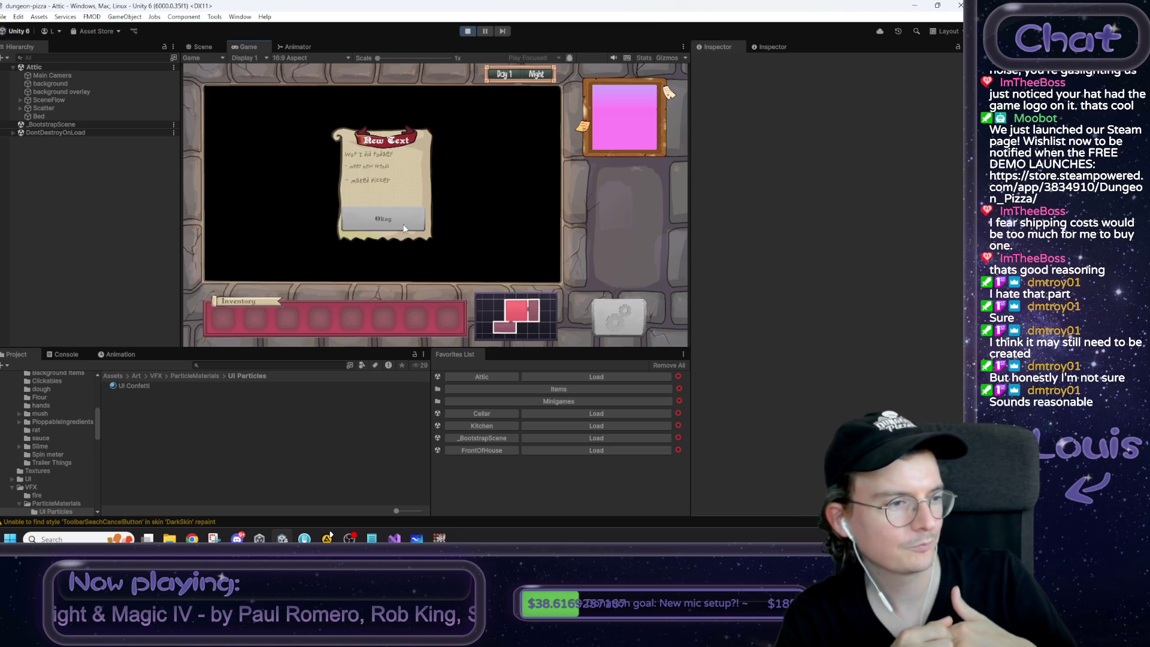
pyautogui.click(468, 32)
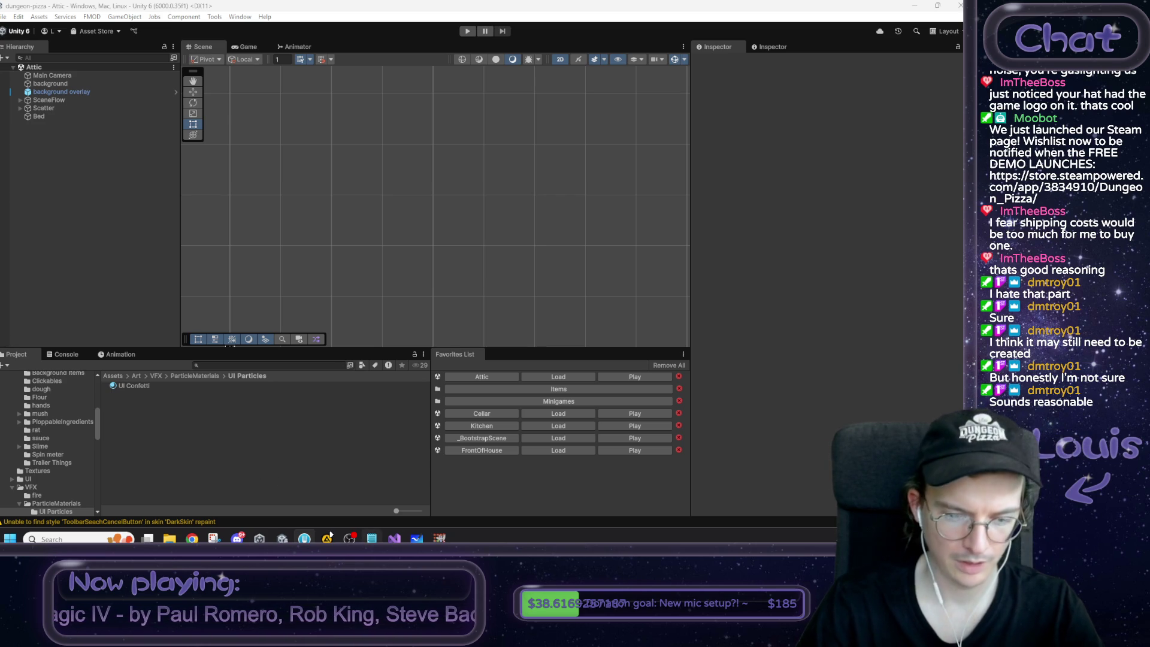
pyautogui.hotkey('alt', 'Tab')
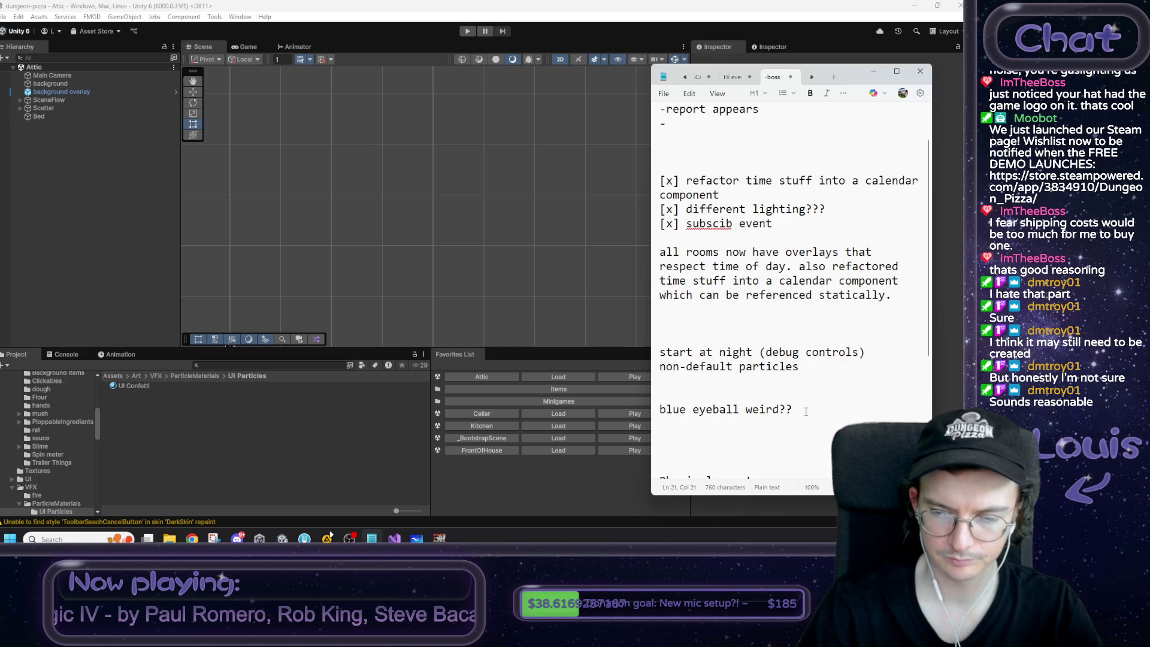
# Step: Replace the 'blue eyeball weird??' note with 'toppings as confetti in ep made a small atlasfor pusprite'
pyautogui.tripleClick(806, 412)
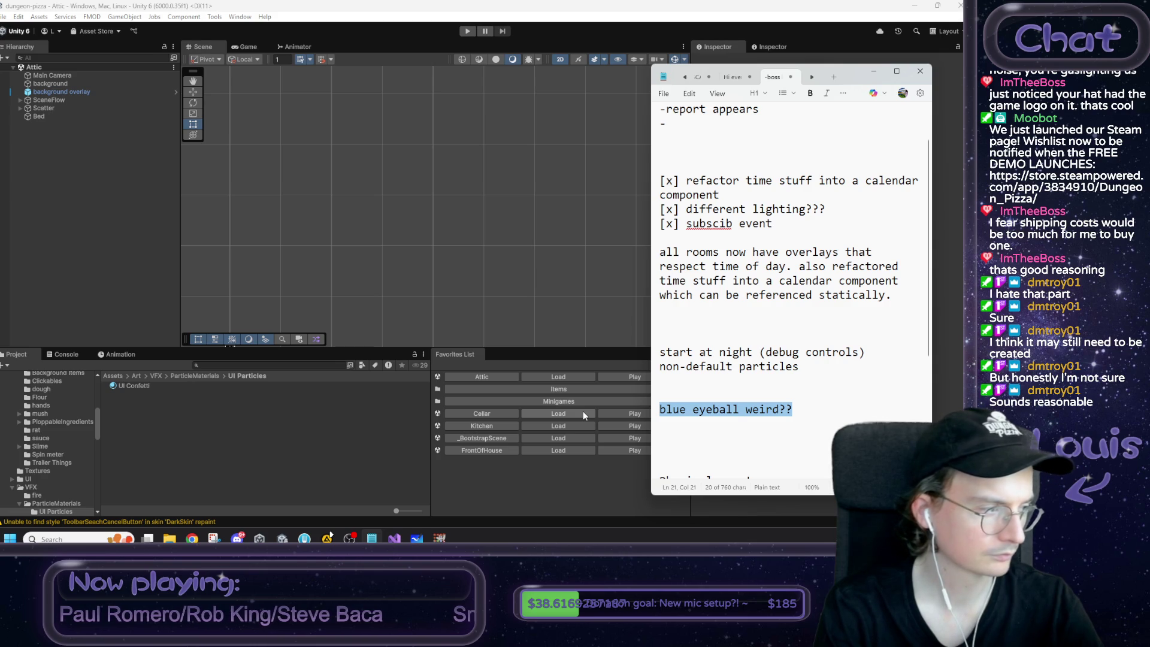
pyautogui.write('toppings as')
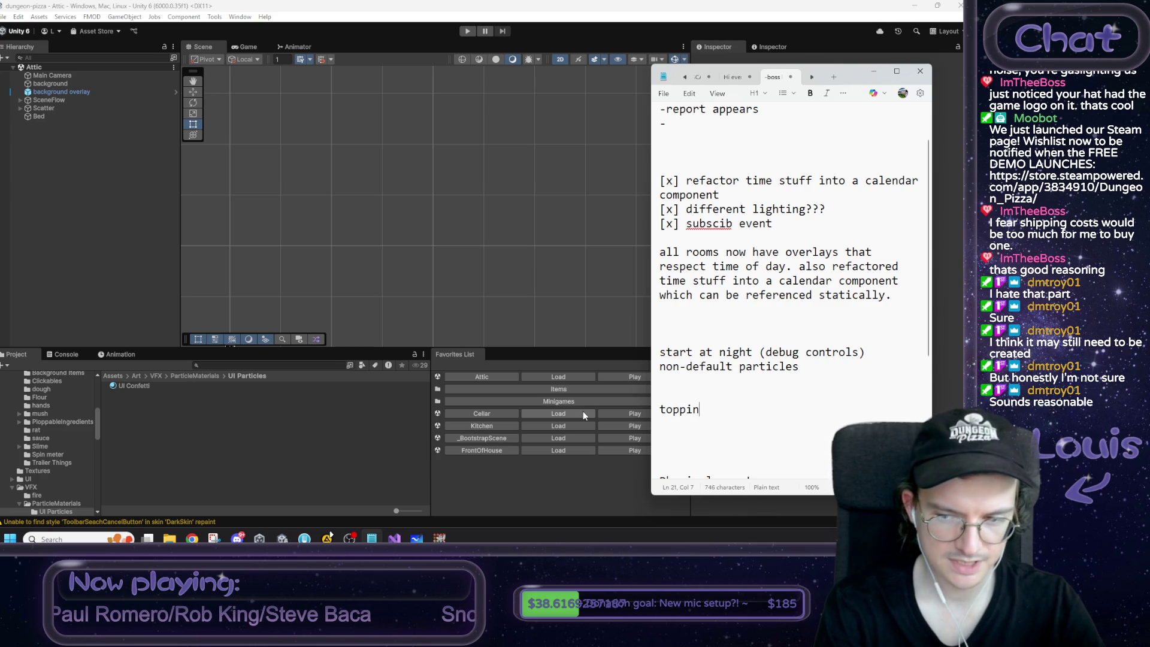
pyautogui.write(' confetti in ')
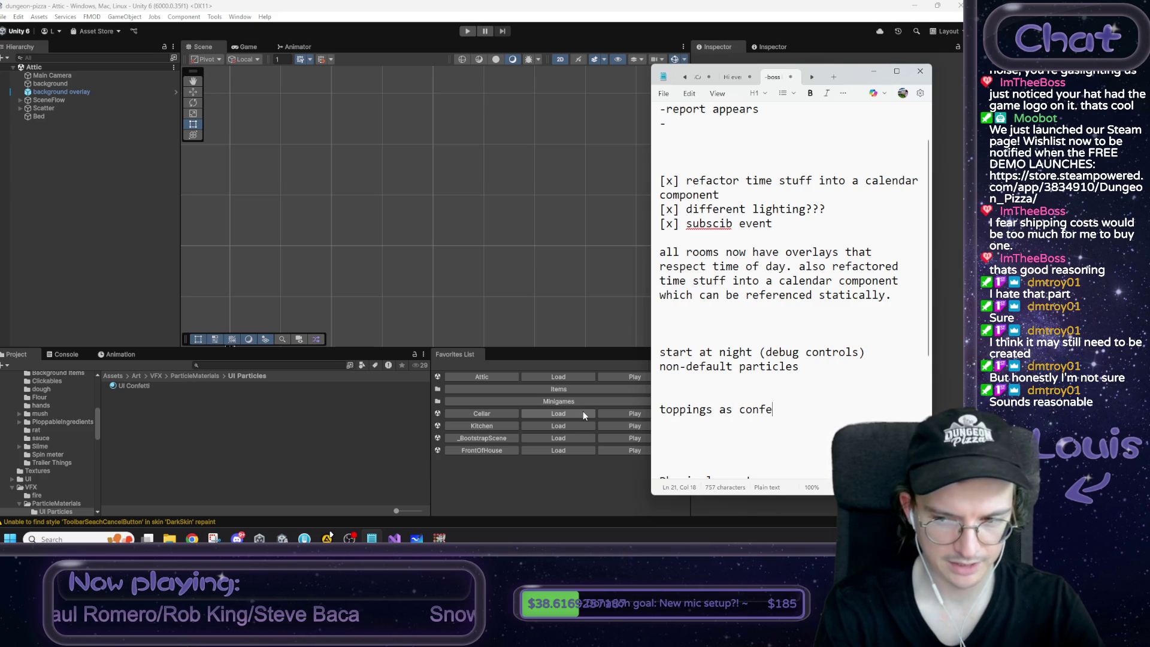
pyautogui.write('ep report.')
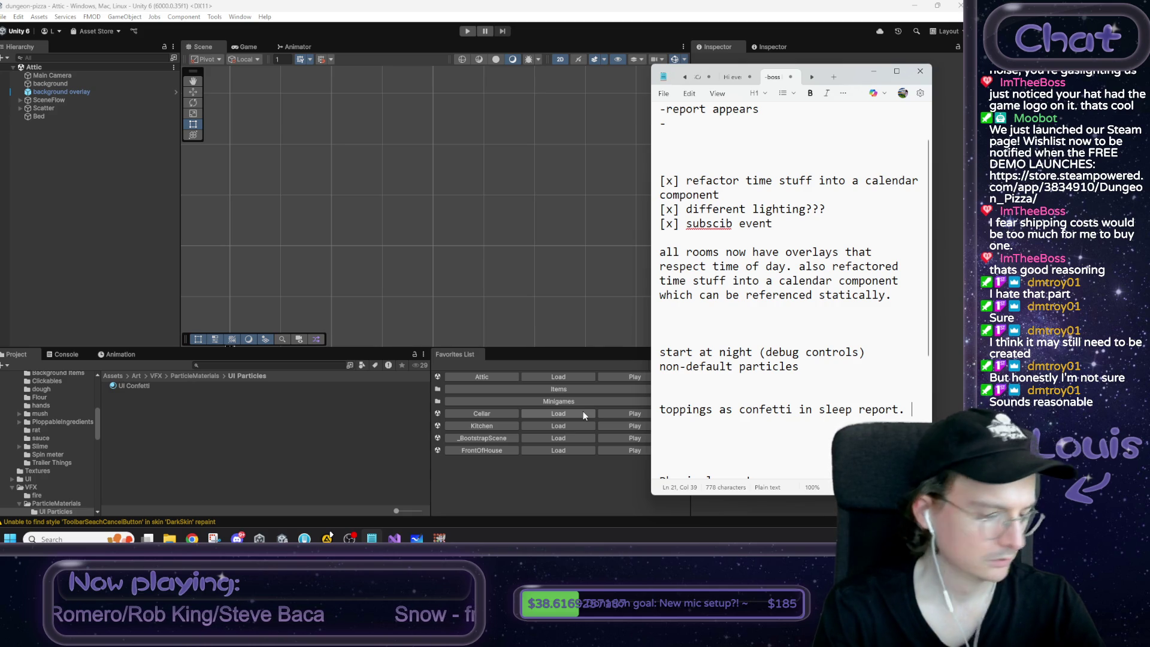
pyautogui.write('made a small atlas')
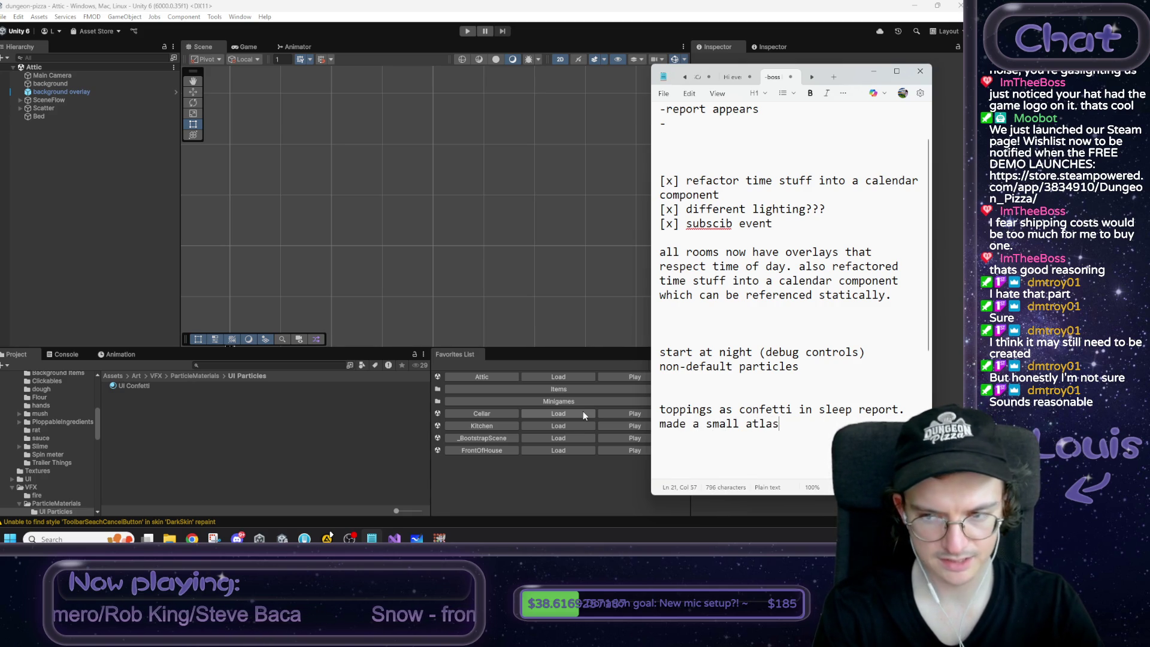
pyautogui.write('for purpose')
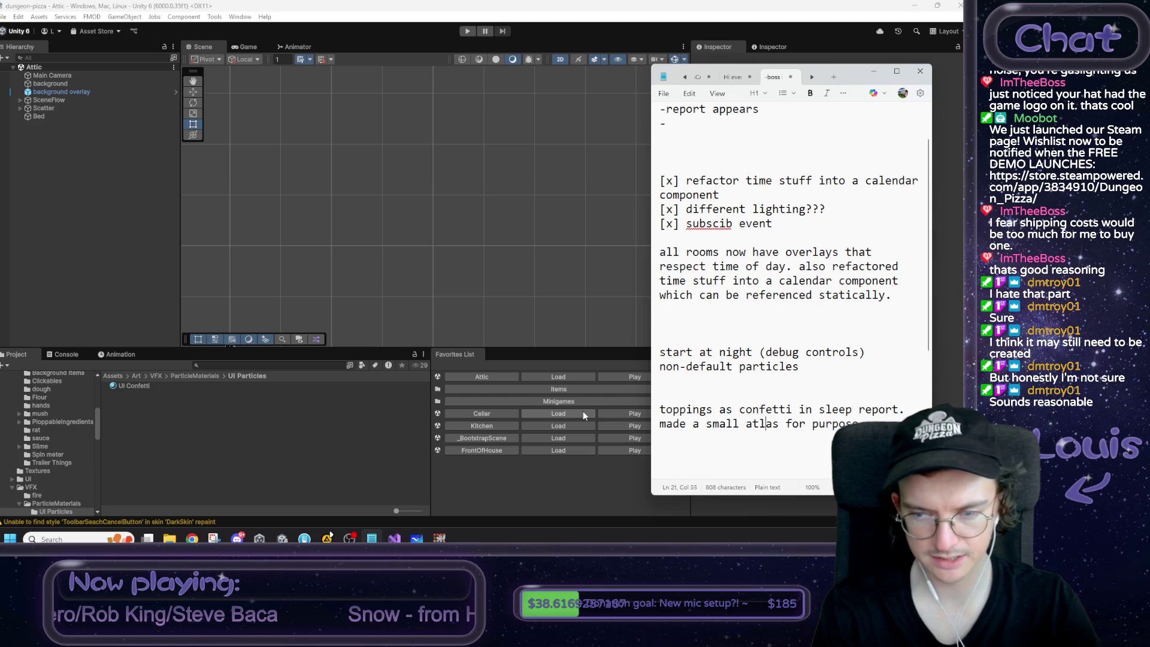
pyautogui.write('sprite')
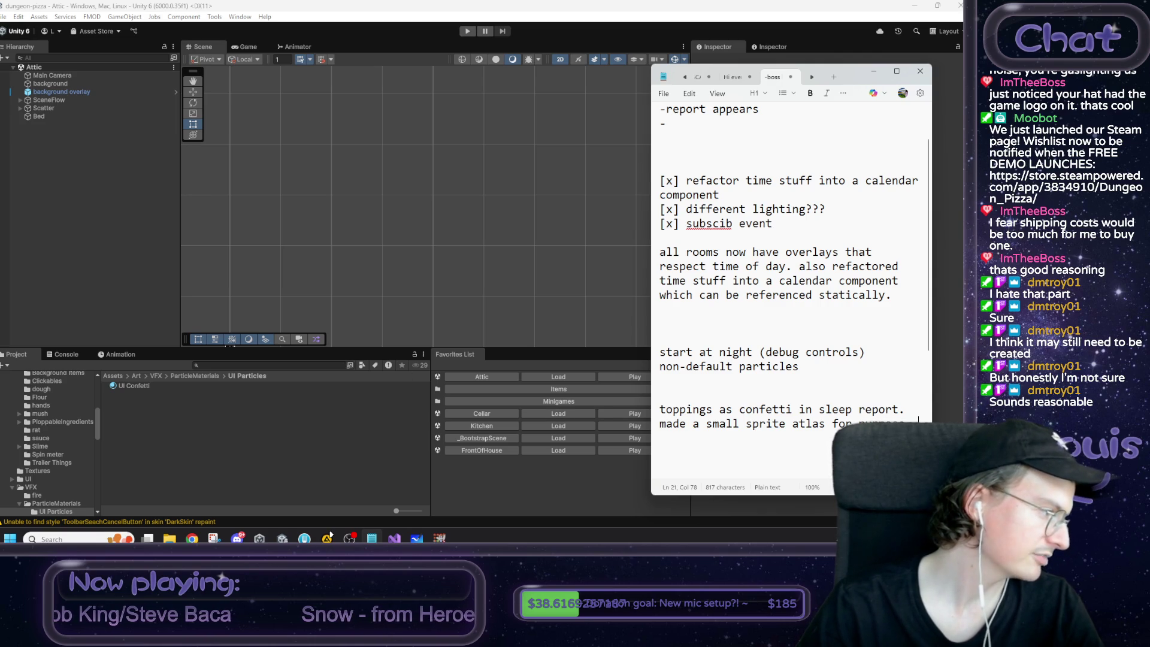
pyautogui.tripleClick(663, 411)
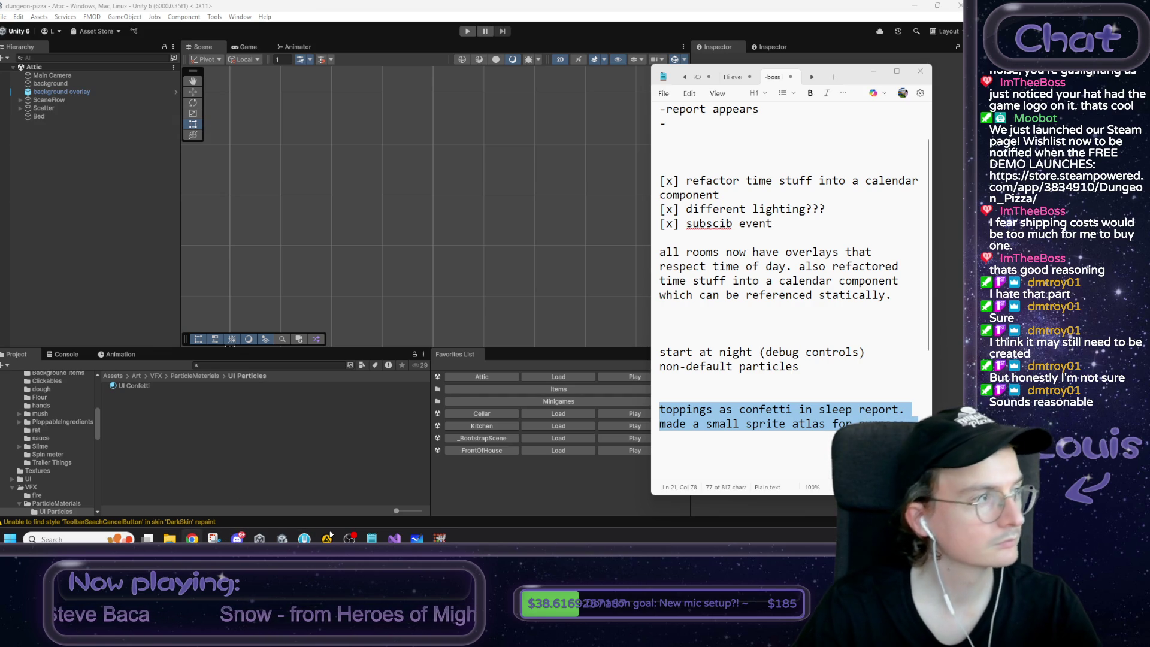
# Step: Select the boss-to-report sequence list near the end of the notes, then return to Unity
pyautogui.click(829, 386)
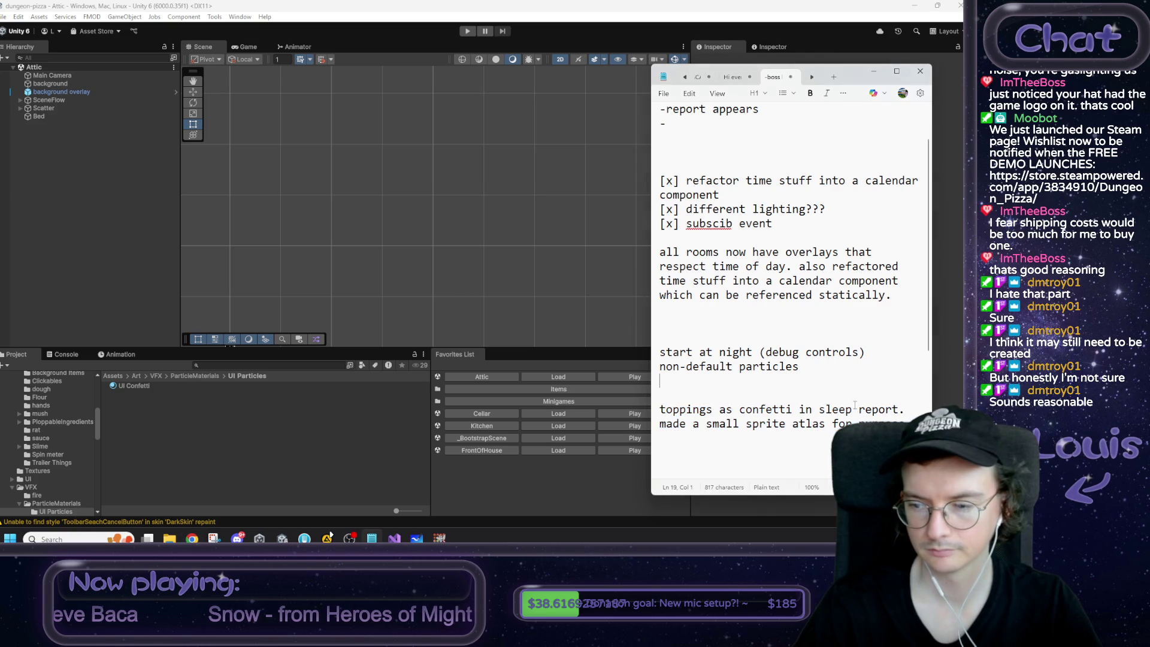
pyautogui.hotkey('ctrl', 'End')
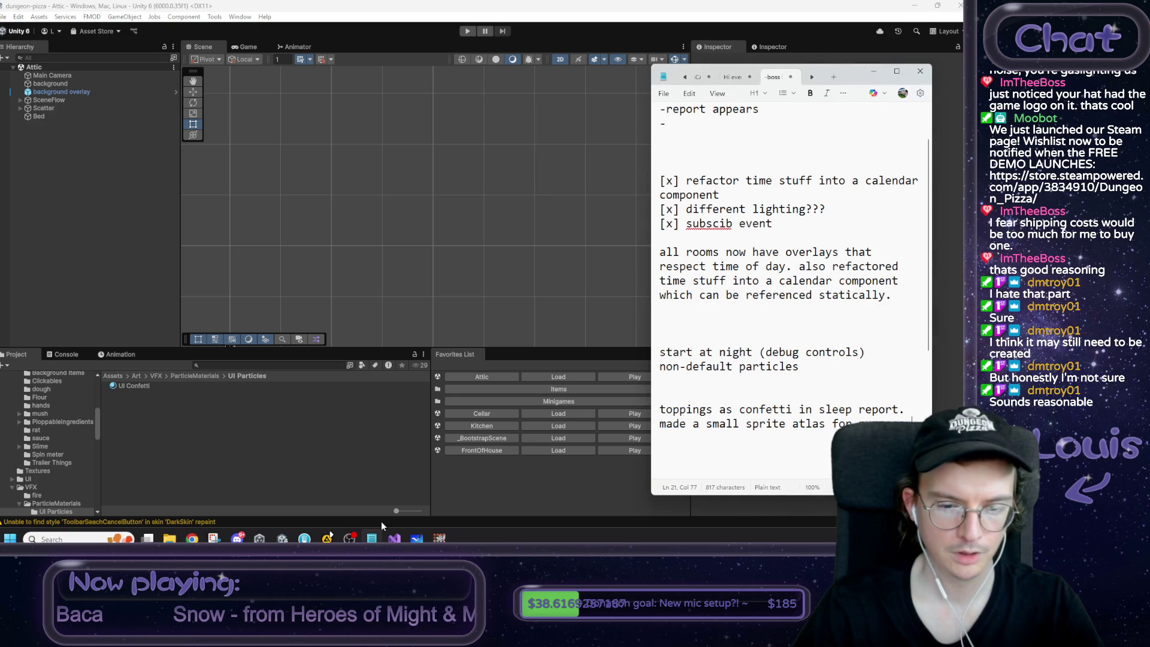
pyautogui.scroll(1, 765, 258)
pyautogui.moveTo(729, 197)
pyautogui.mouseDown()
pyautogui.moveTo(656, 117)
pyautogui.moveTo(651, 136)
pyautogui.mouseUp()
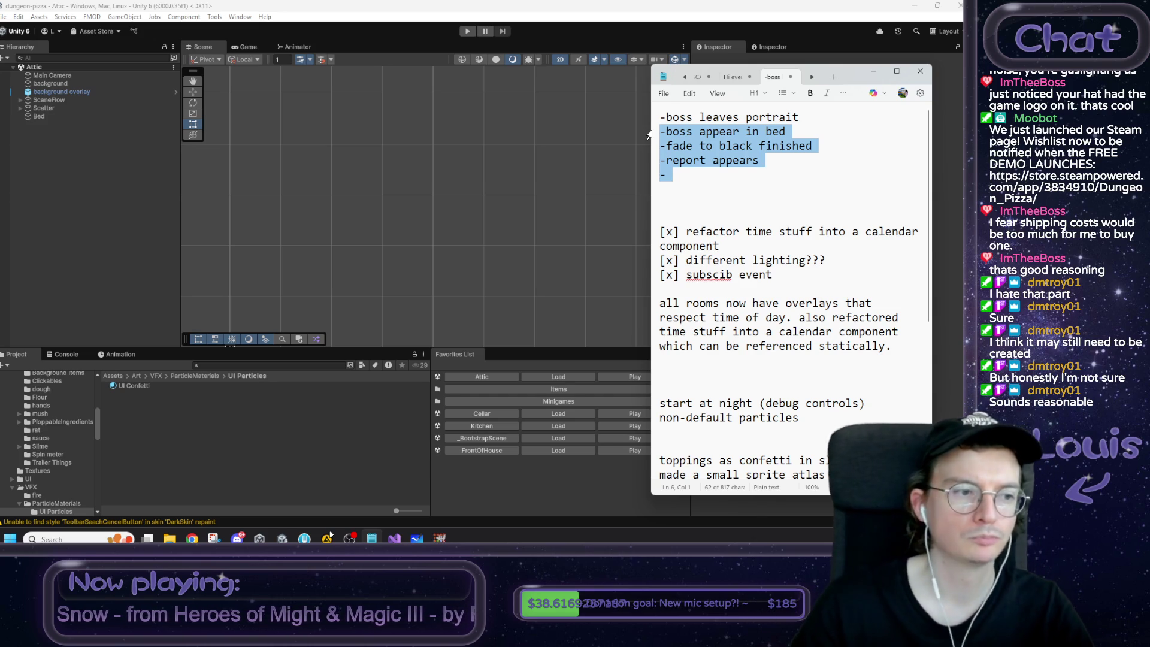
pyautogui.click(592, 155)
# Step: Frame the Attic background sprite and run the game briefly in Play mode
pyautogui.click(553, 377)
pyautogui.click(103, 83)
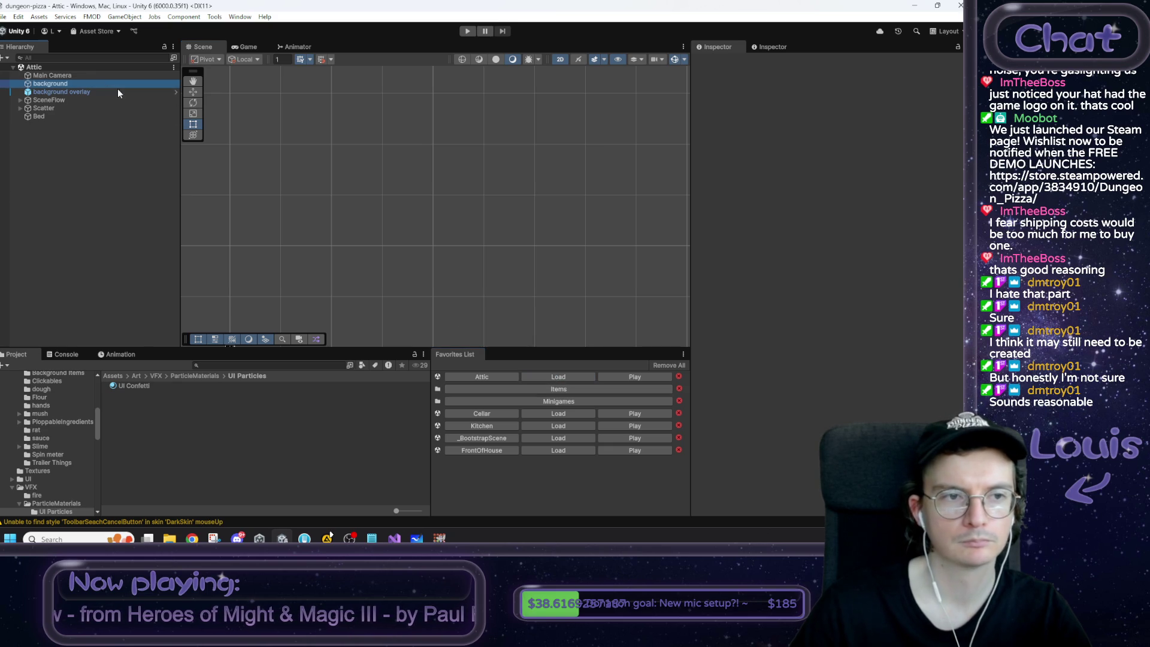
pyautogui.press('f')
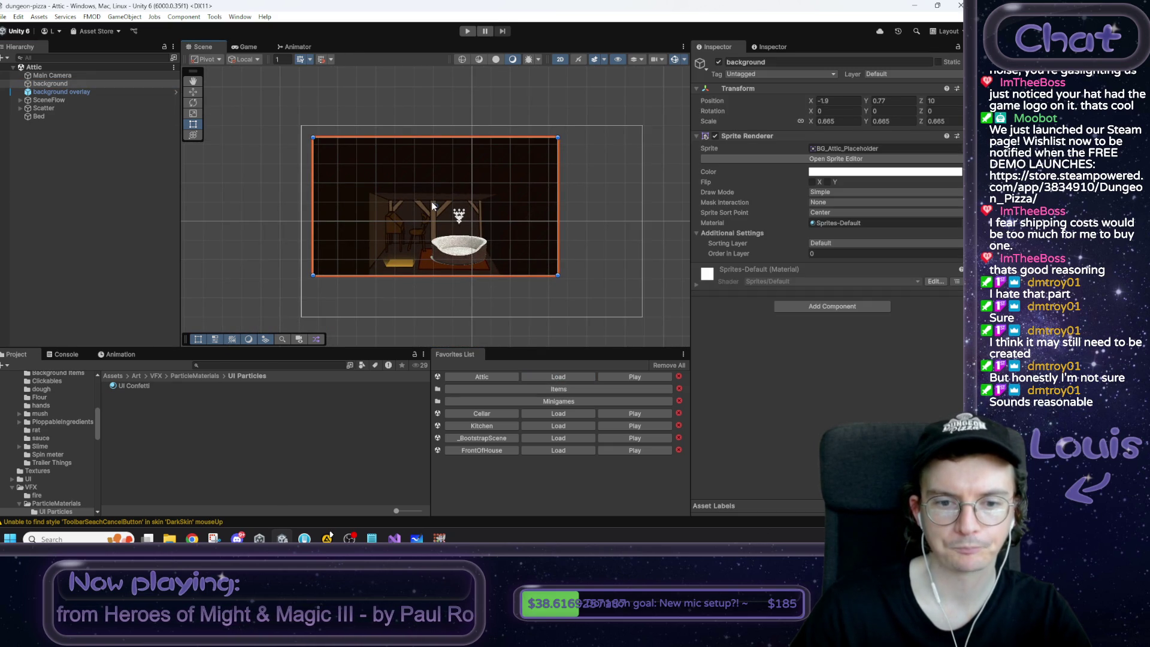
pyautogui.click(467, 31)
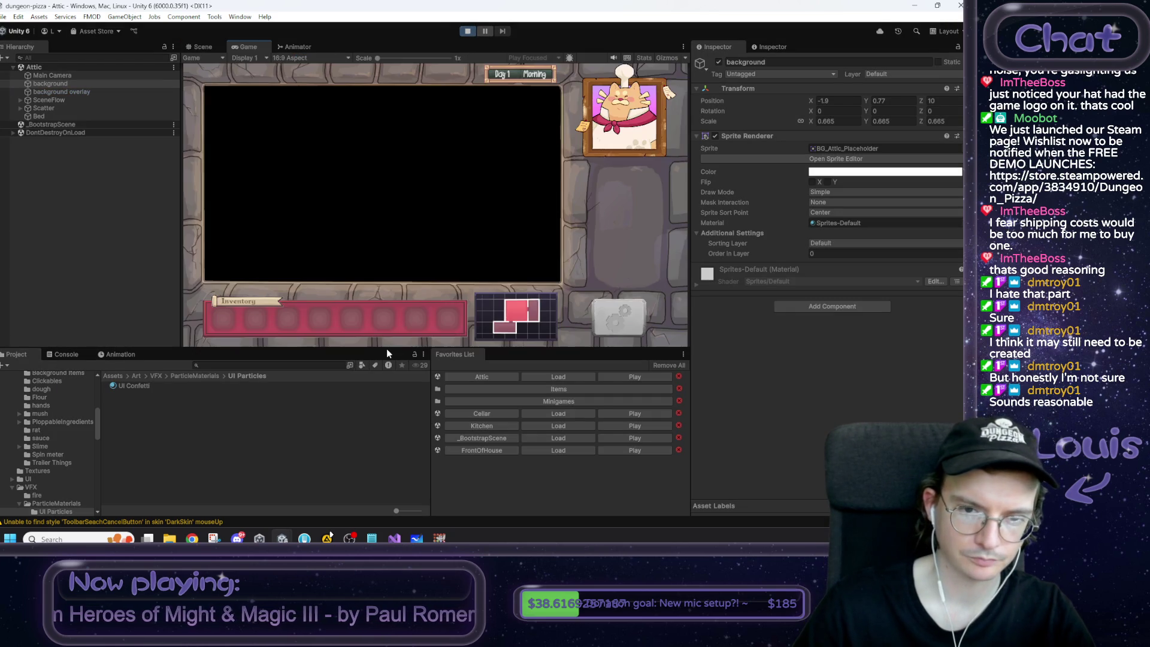
pyautogui.hotkey('ctrl', 'p')
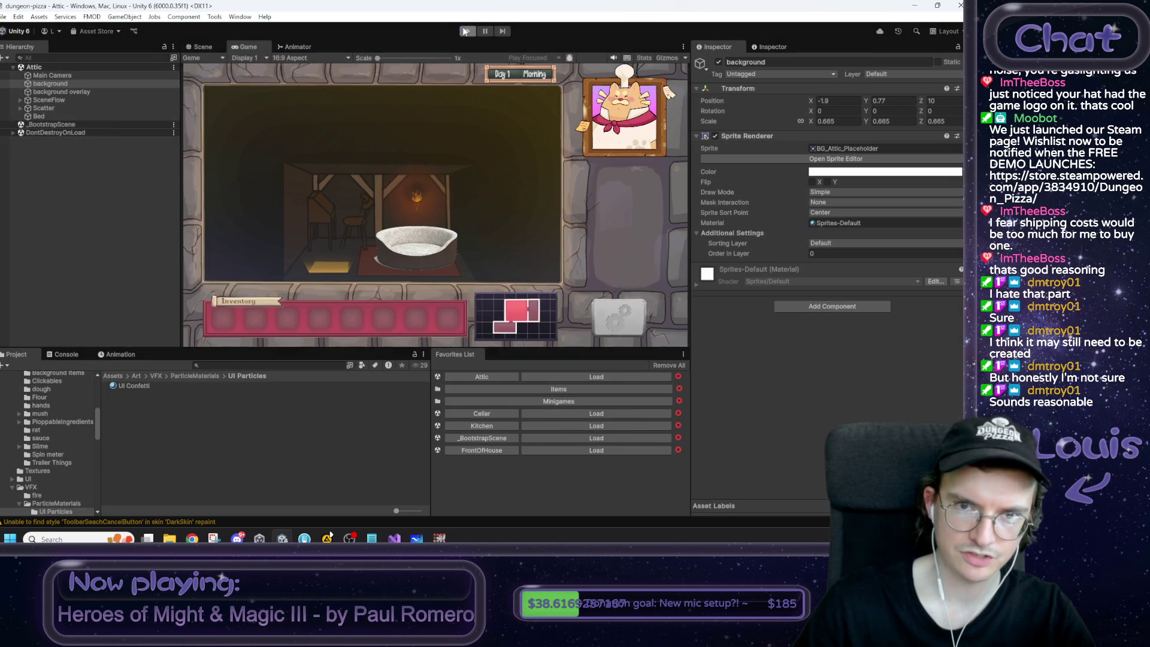
# Step: Review the 'start at night (debug controls)' and non-default particles notes, then bring up Calendar.cs
pyautogui.click(372, 538)
pyautogui.scroll(-3, 878, 250)
pyautogui.click(878, 250)
pyautogui.moveTo(879, 250); pyautogui.dragTo(659, 250)
pyautogui.click(719, 262)
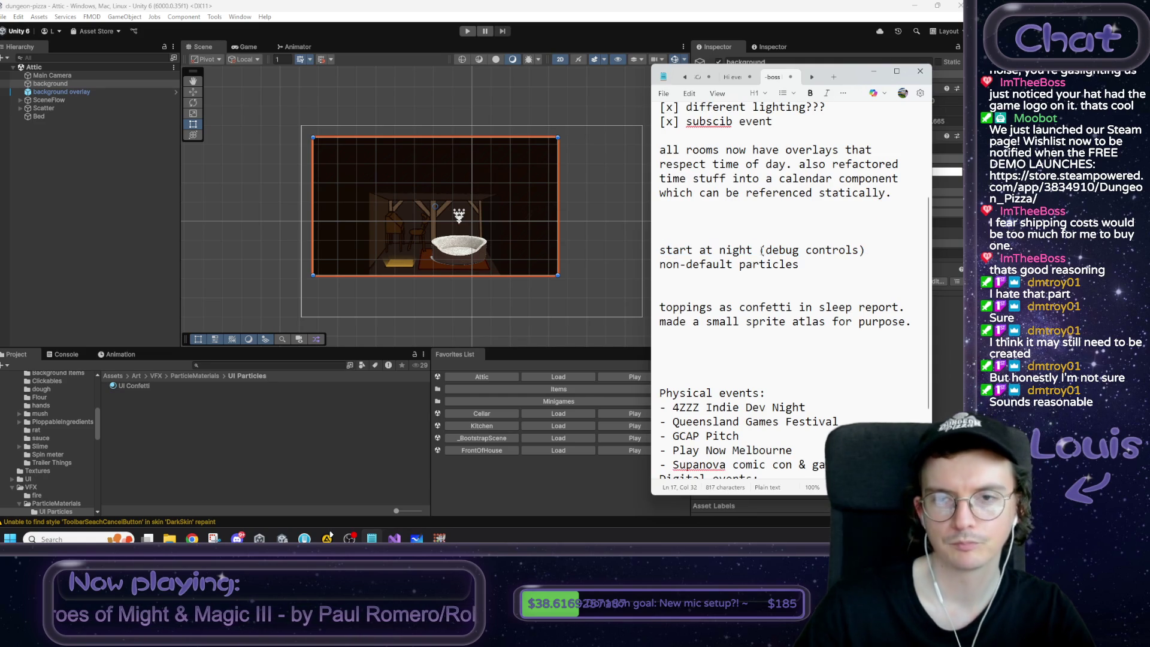
pyautogui.click(533, 4)
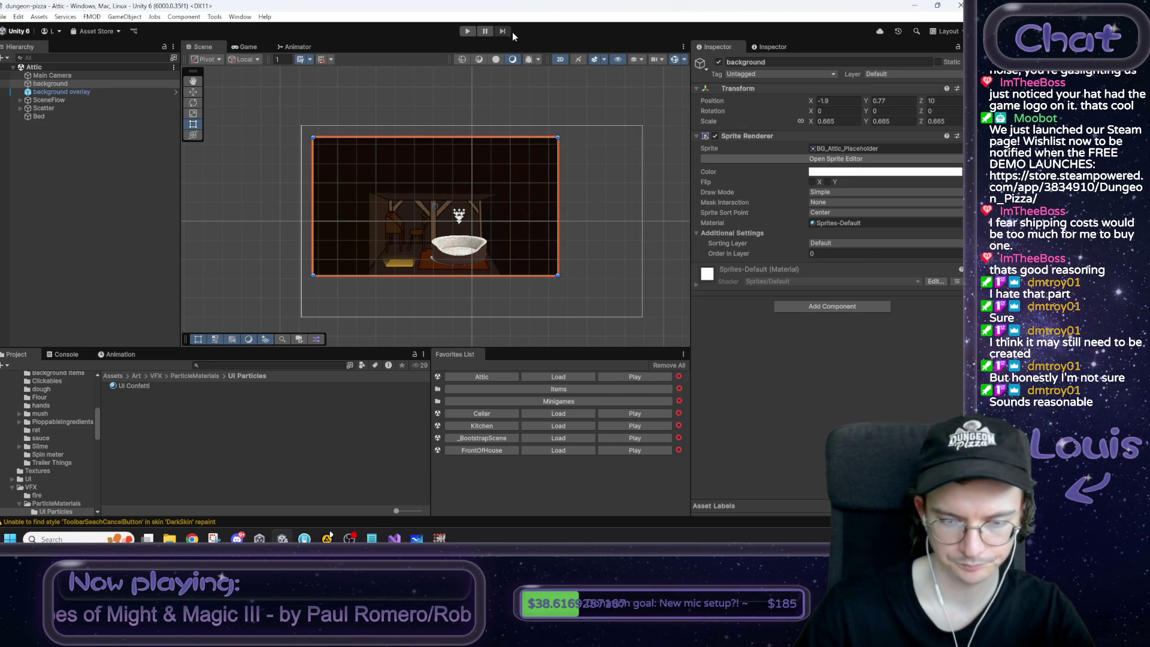
pyautogui.click(394, 538)
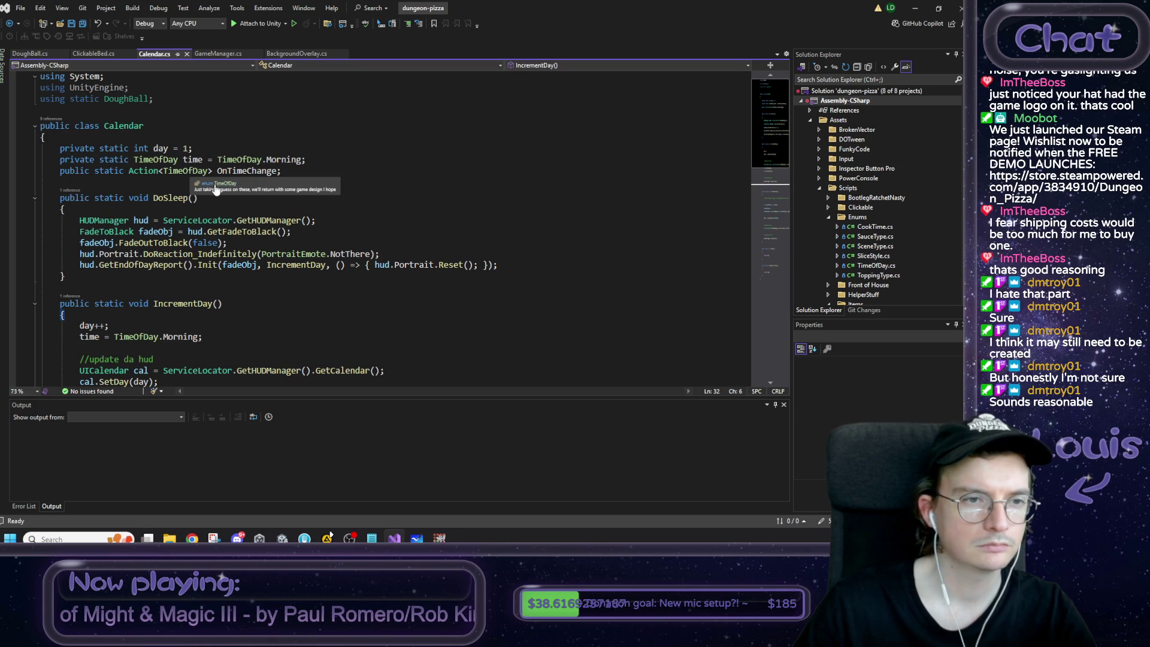
# Step: Change Calendar.cs's starting time from TimeOfDay.Morning to TimeOfDay.Night and save it
pyautogui.doubleClick(291, 160)
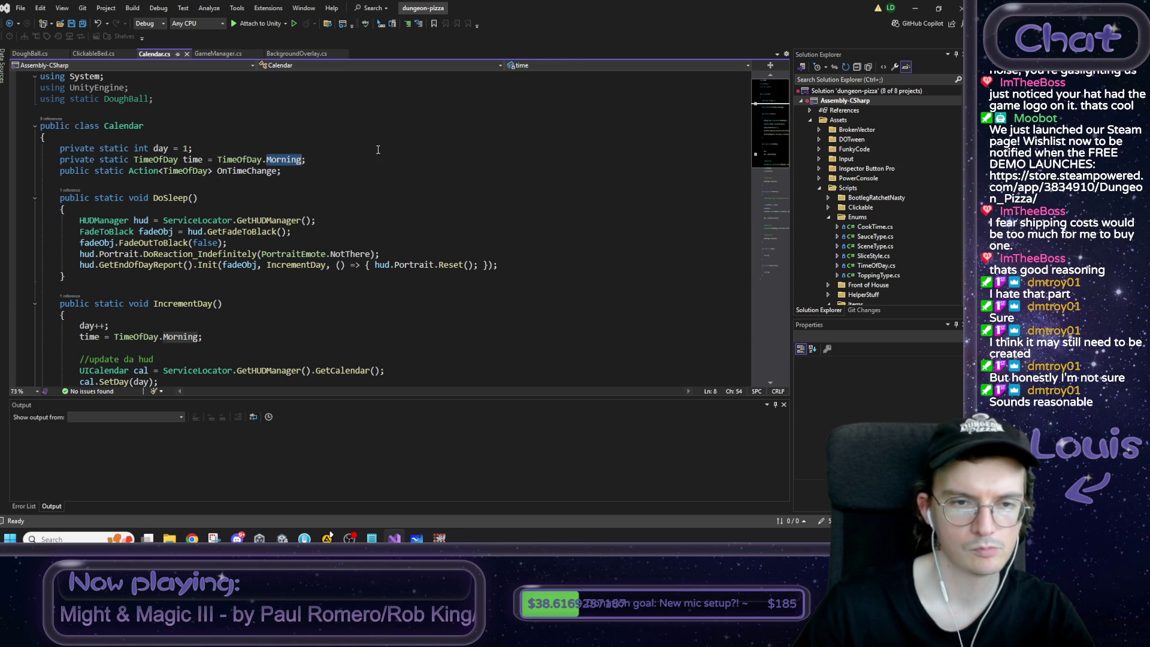
pyautogui.write('Night')
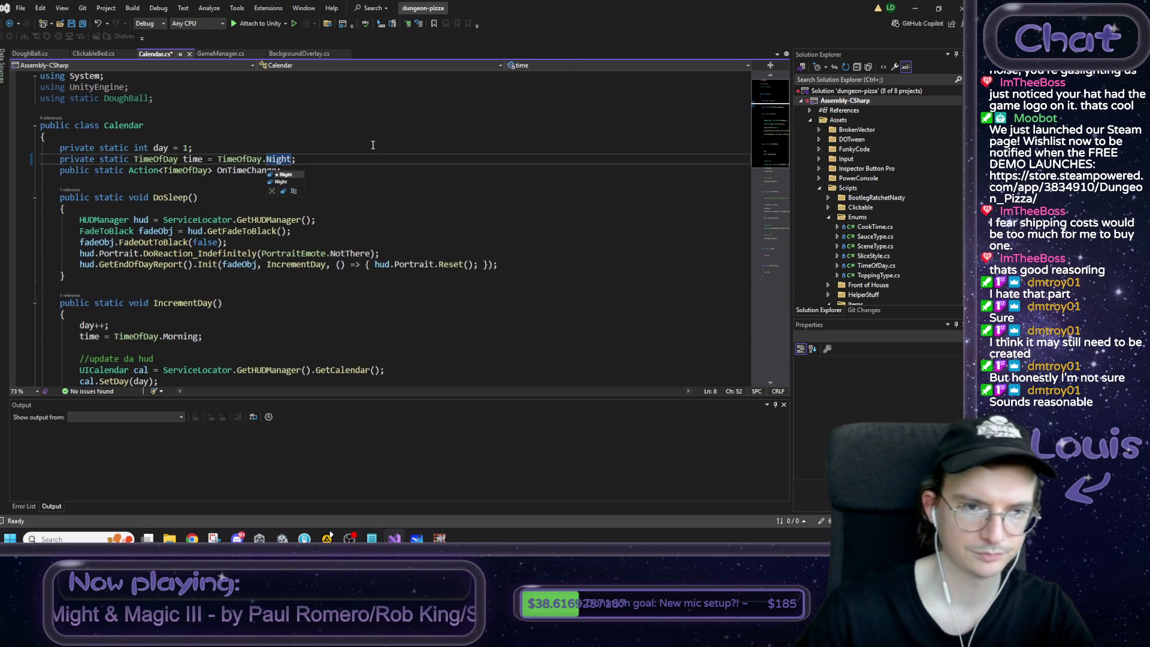
pyautogui.click(372, 145)
pyautogui.hotkey('ctrl', 's')
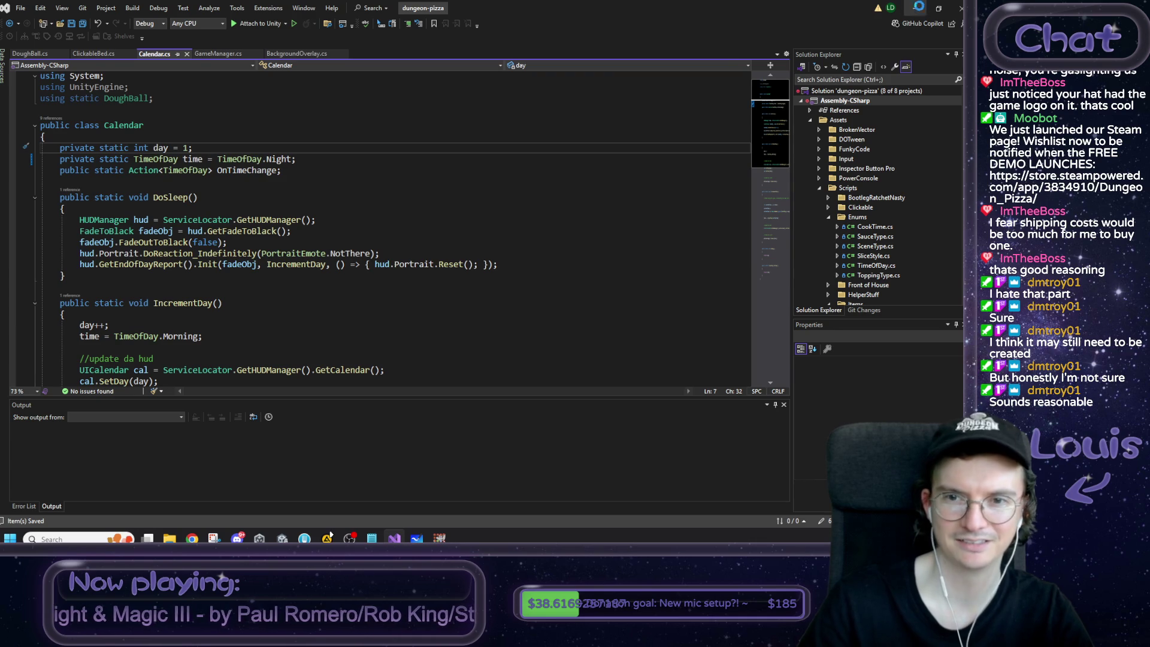
pyautogui.click(907, 8)
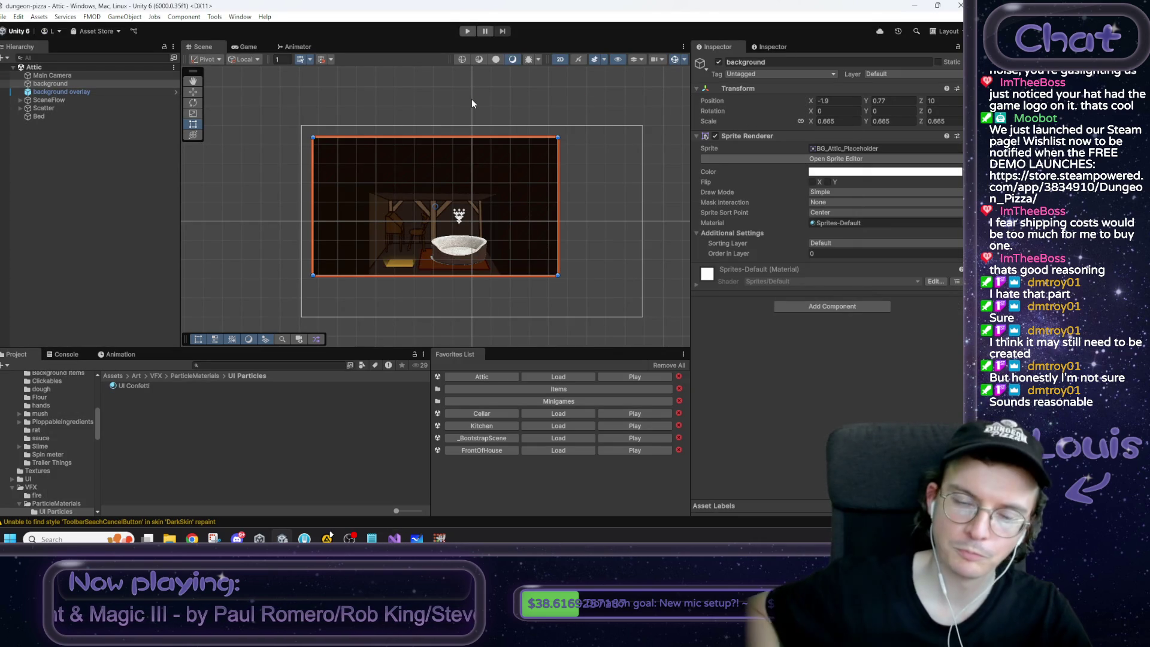
# Step: Play, sleep in bed, dismiss the report, and use debug controls' passTime to reach Night
pyautogui.click(469, 32)
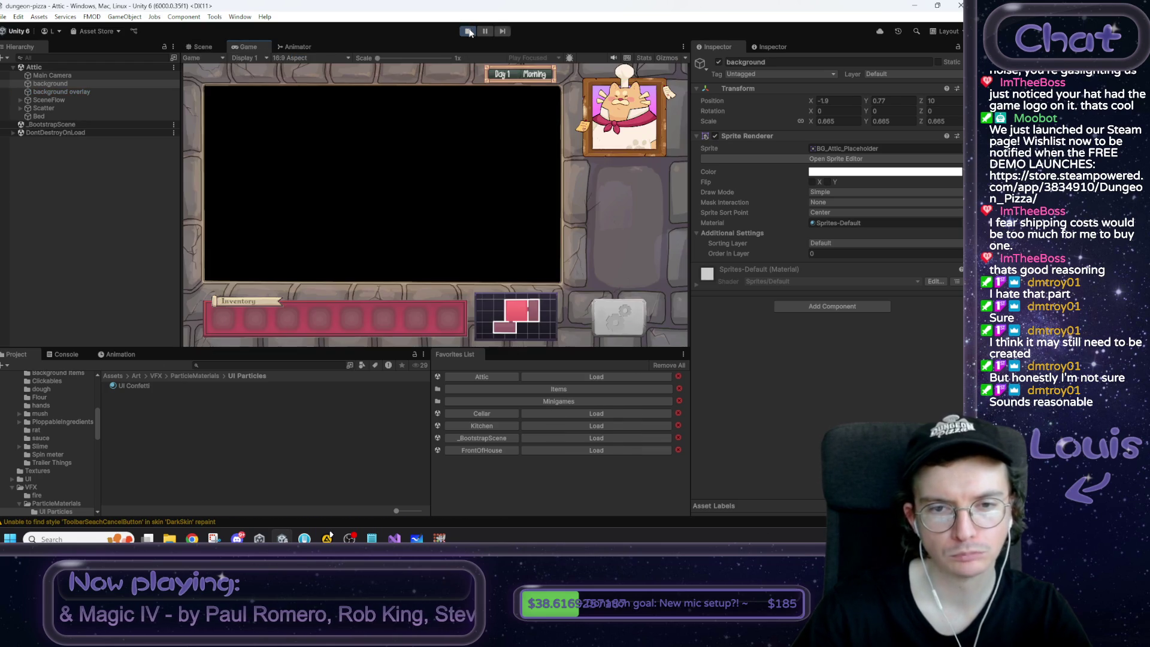
pyautogui.click(404, 255)
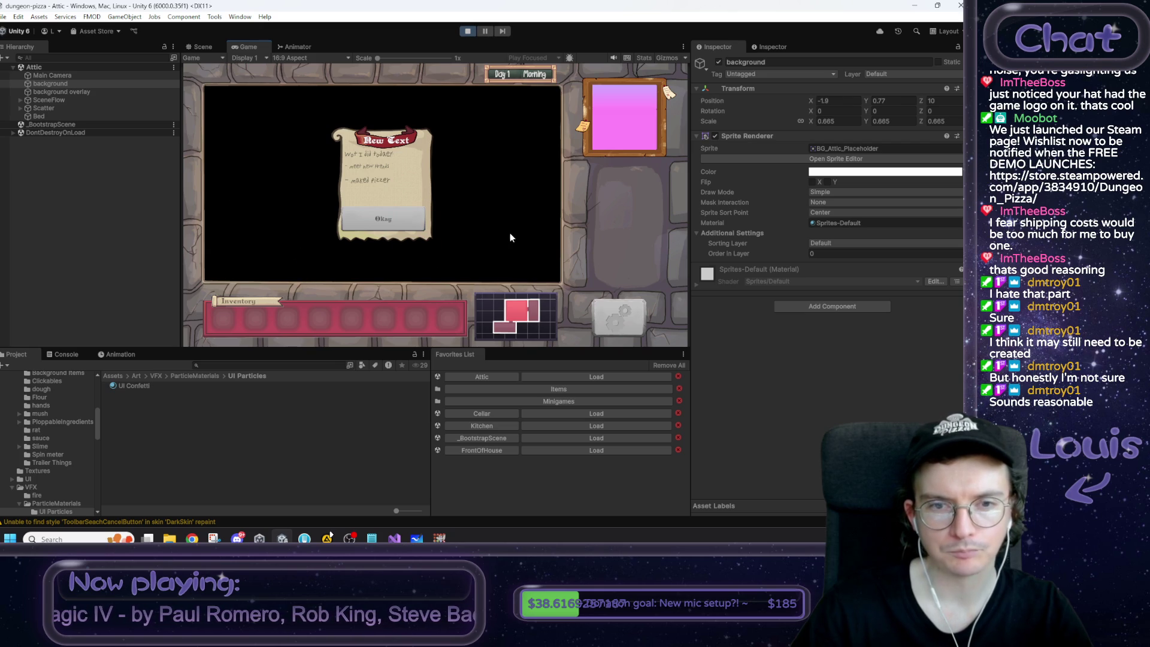
pyautogui.click(394, 220)
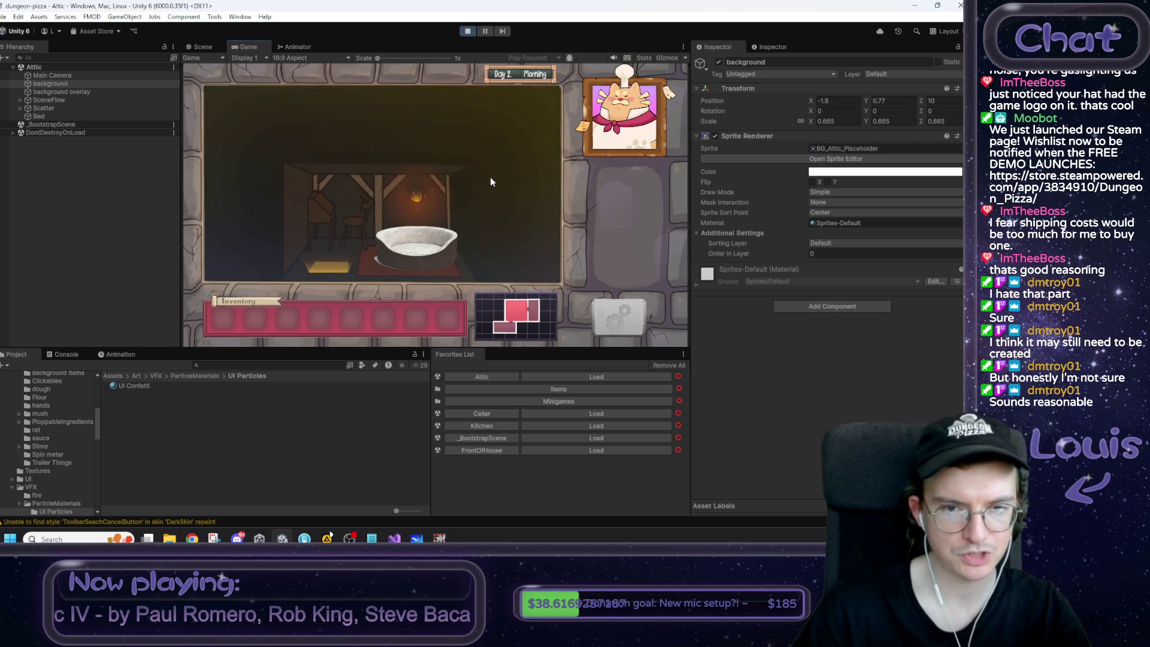
pyautogui.press('`')
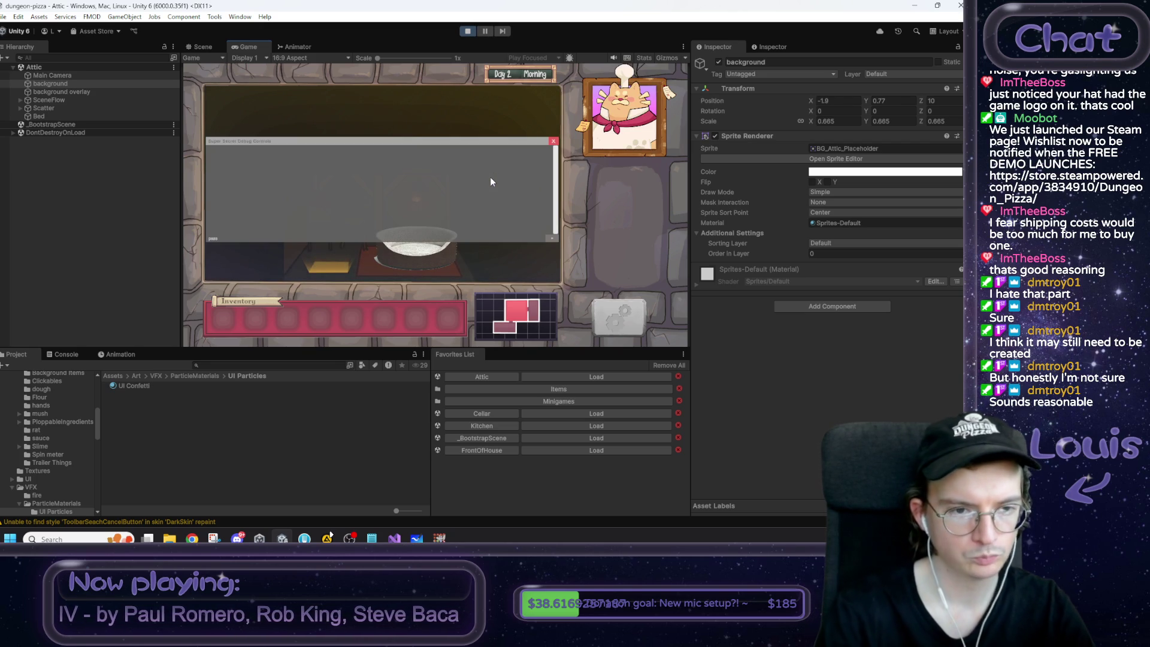
pyautogui.press('Return')
pyautogui.press('Up')
pyautogui.press('Return')
pyautogui.press('Up')
pyautogui.press('Return')
pyautogui.press('`')
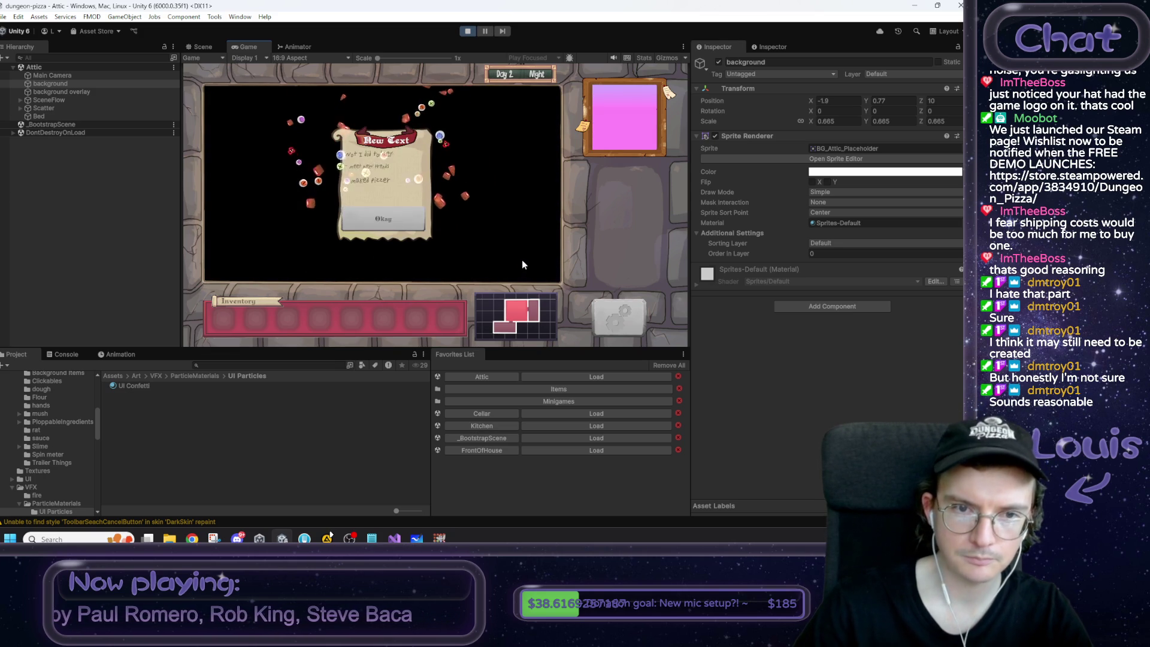
# Step: Pause the game and inspect HUDCanvas and DebugOverlayCanvas under DontDestroyOnLoad
pyautogui.click(486, 31)
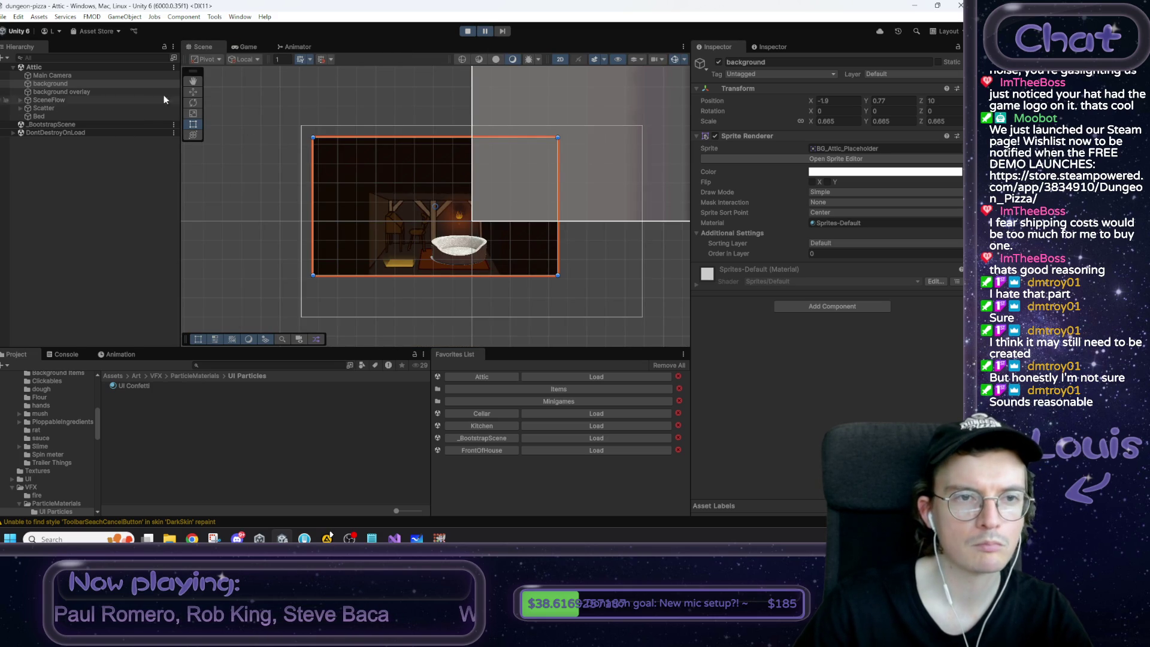
pyautogui.click(248, 47)
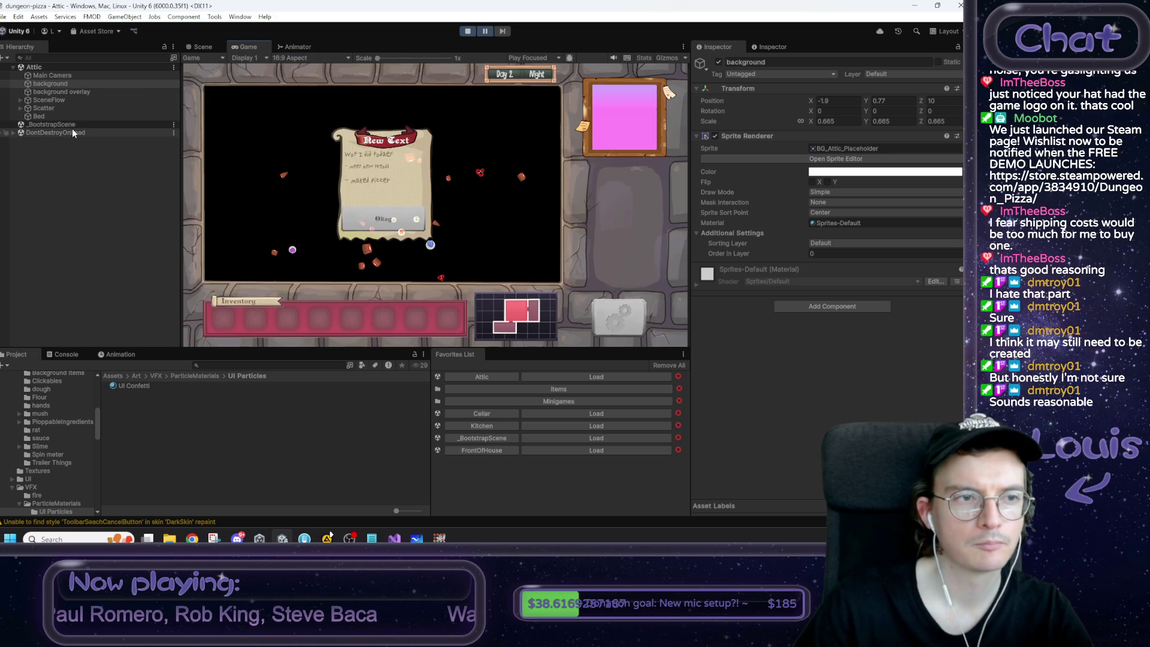
pyautogui.click(203, 46)
pyautogui.click(587, 138)
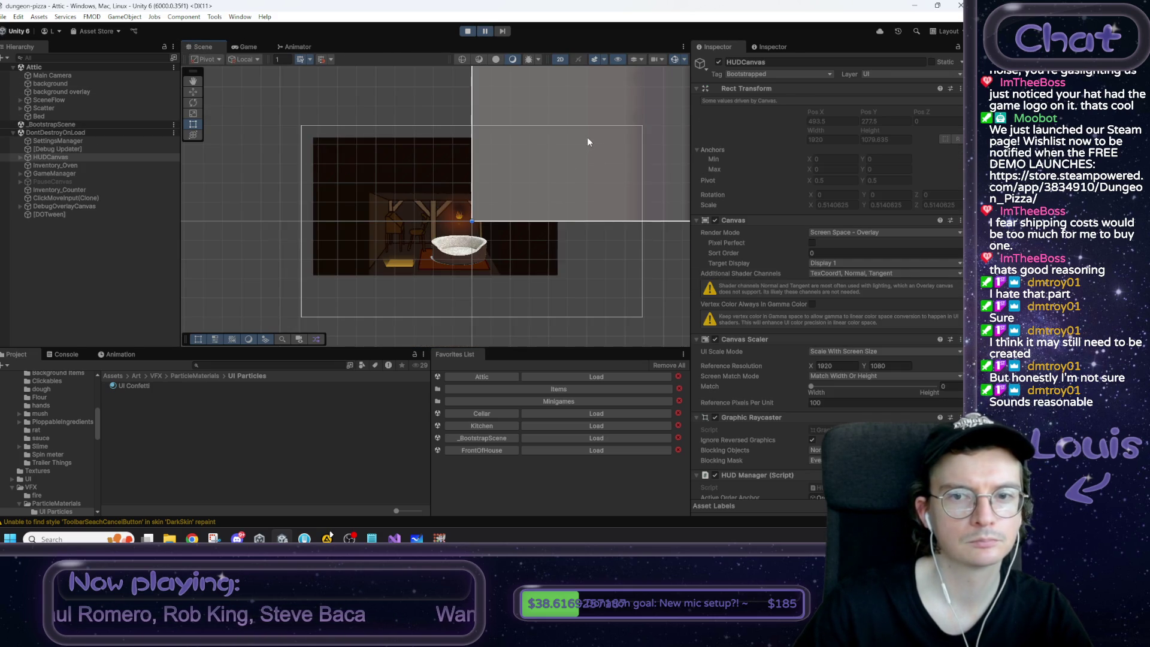
pyautogui.press('f')
pyautogui.scroll(5, 419, 223)
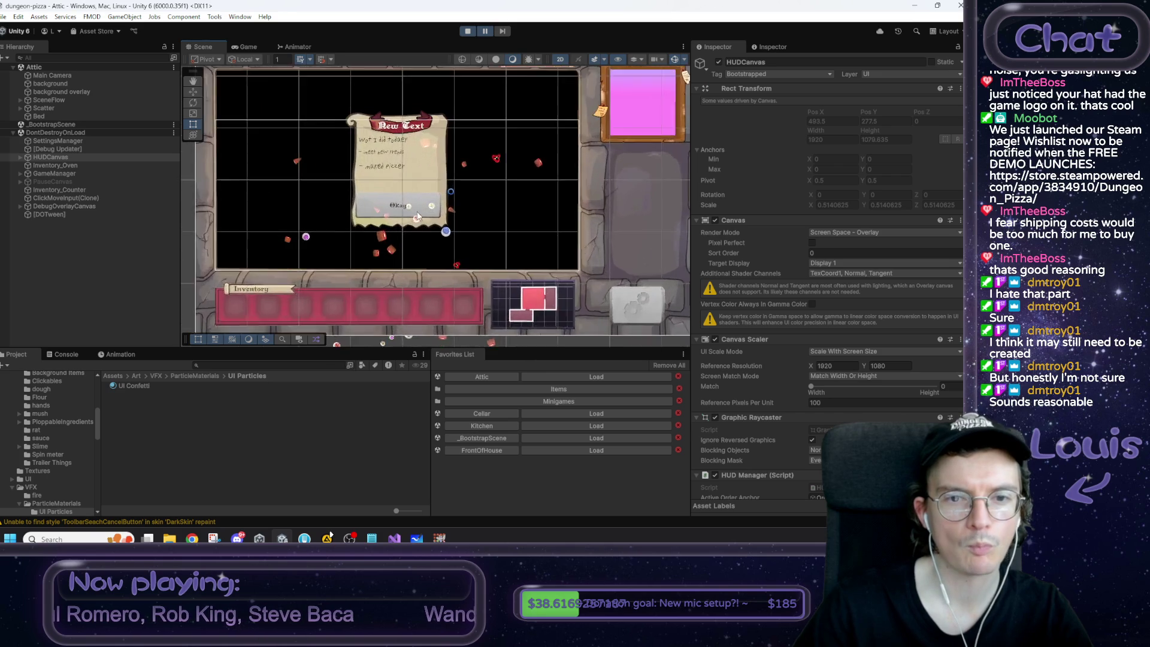
pyautogui.click(418, 223)
pyautogui.click(417, 227)
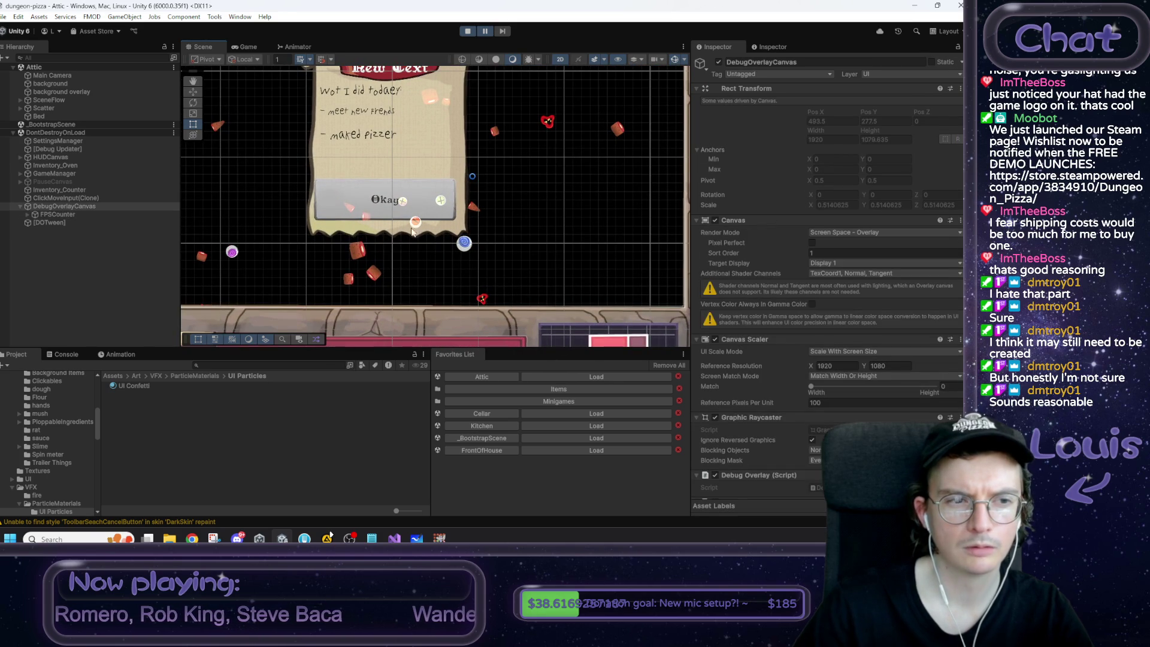
# Step: Try Color Mask and Use Alpha Clip on UI Confetti, then change its shader to UI/Default
pyautogui.click(135, 386)
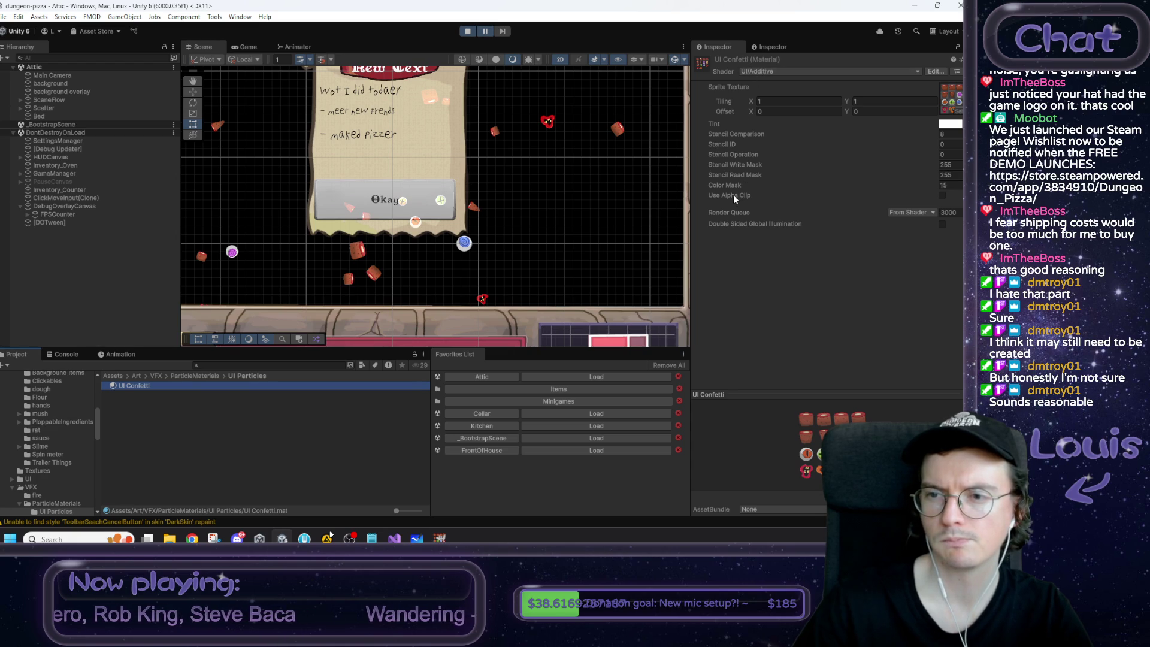
pyautogui.moveTo(933, 184)
pyautogui.mouseDown()
pyautogui.moveTo(808, 185)
pyautogui.moveTo(904, 190)
pyautogui.moveTo(879, 195)
pyautogui.mouseUp()
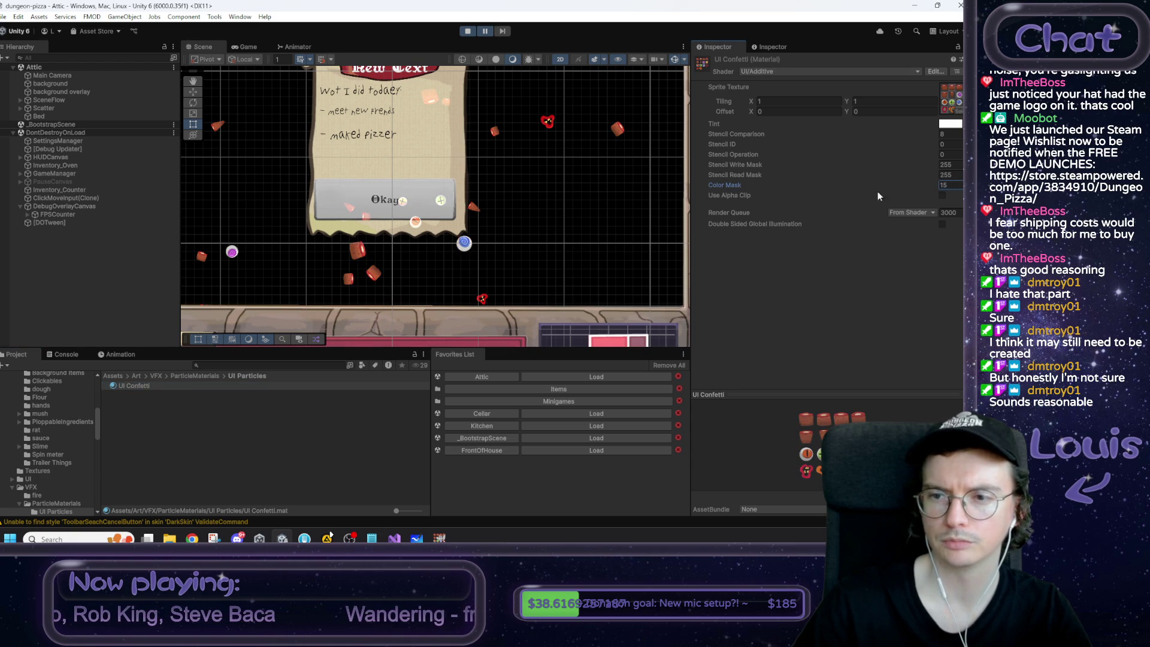
pyautogui.click(941, 196)
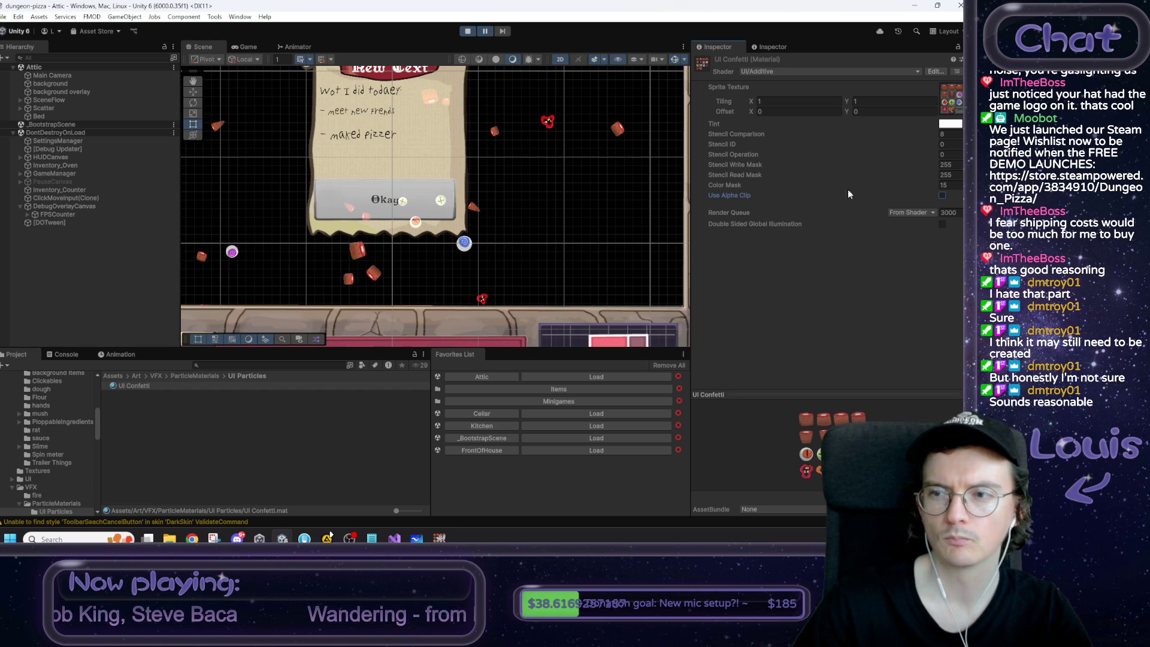
pyautogui.click(762, 70)
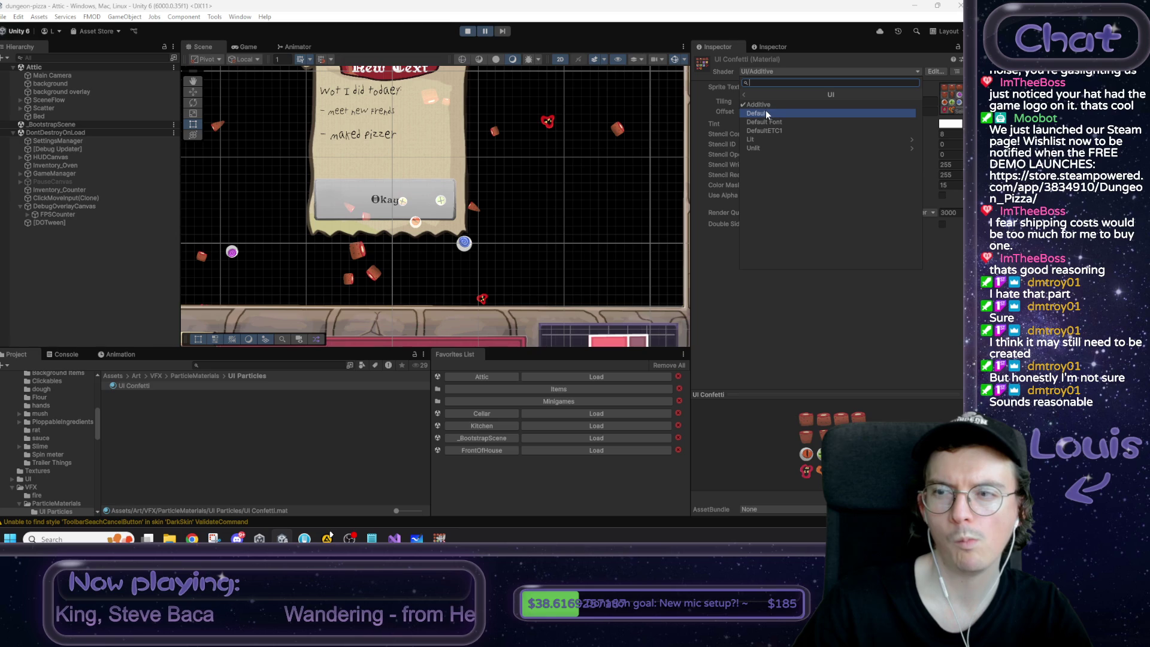
pyautogui.click(766, 112)
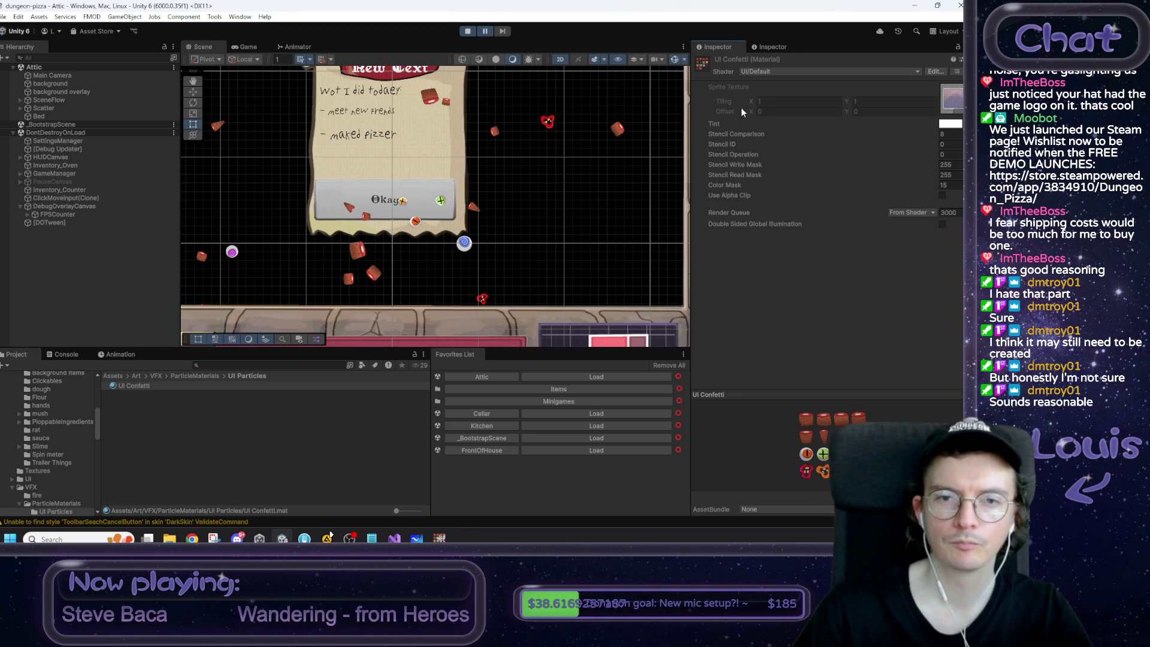
# Step: Restart Play mode and sleep in bed to trigger the end-of-day report again
pyautogui.press('f')
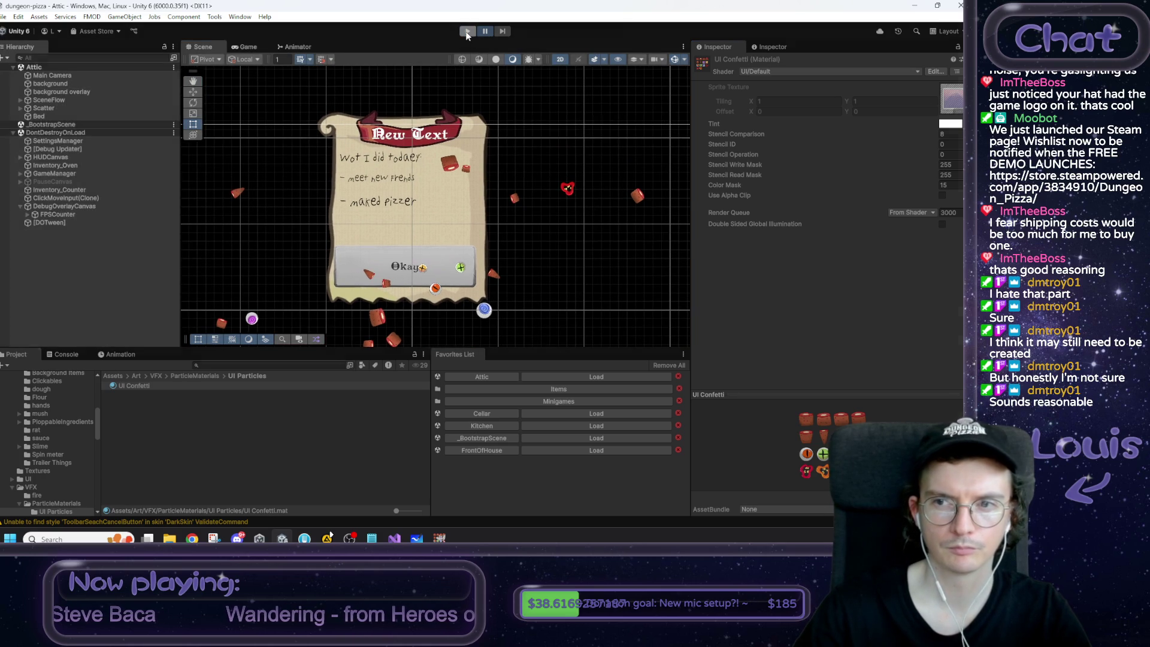
pyautogui.click(467, 32)
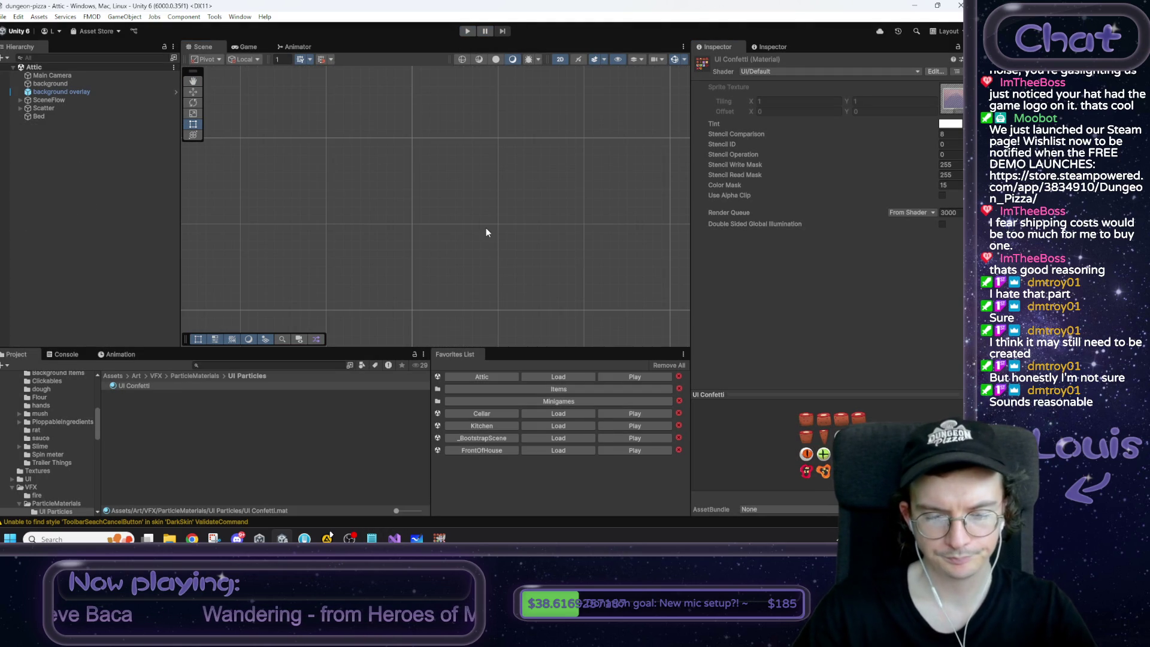
pyautogui.click(467, 35)
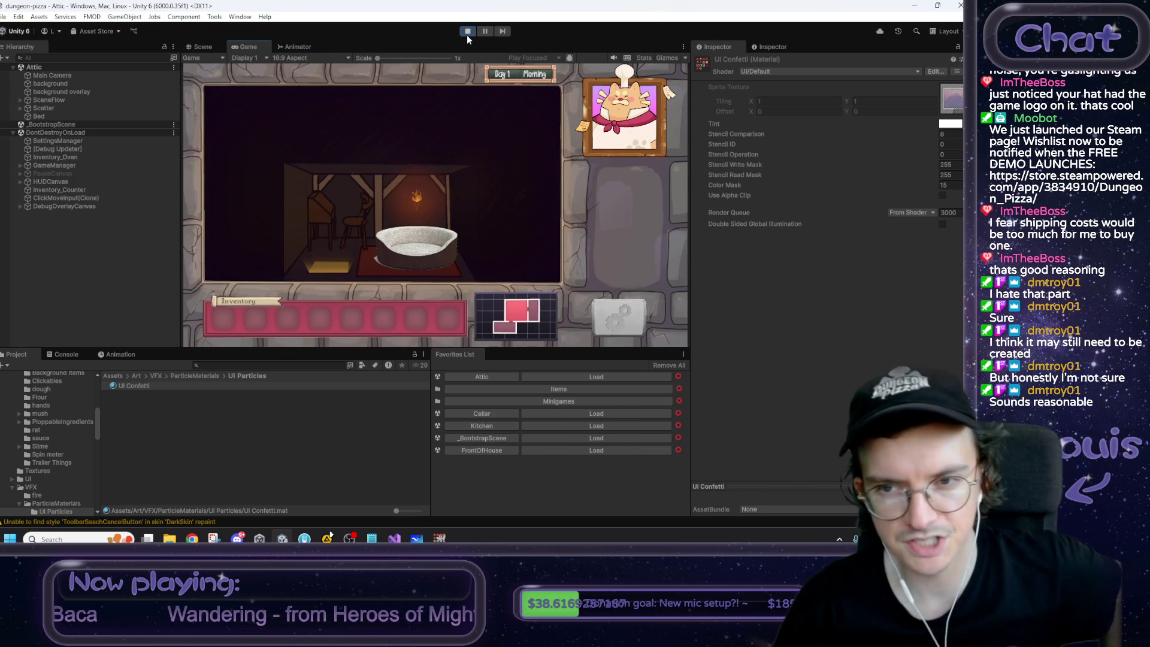
pyautogui.click(443, 242)
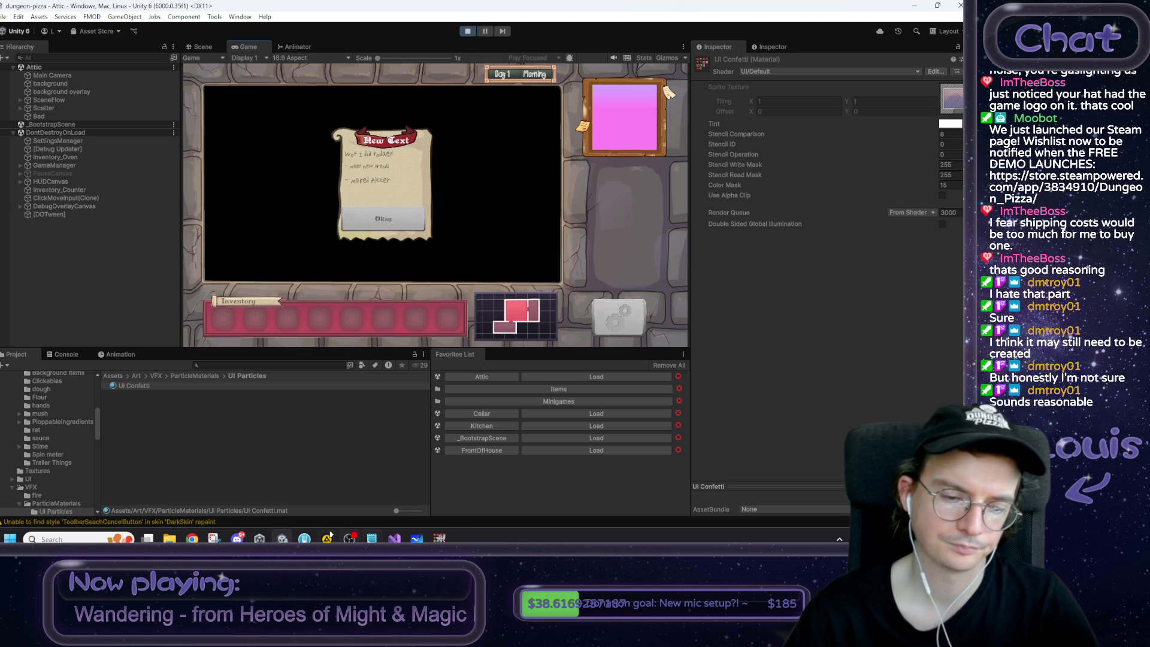
pyautogui.click(372, 538)
# Step: Make room for a new note on a blank line below the existing dash list
pyautogui.scroll(3, 807, 263)
pyautogui.scroll(1, 807, 263)
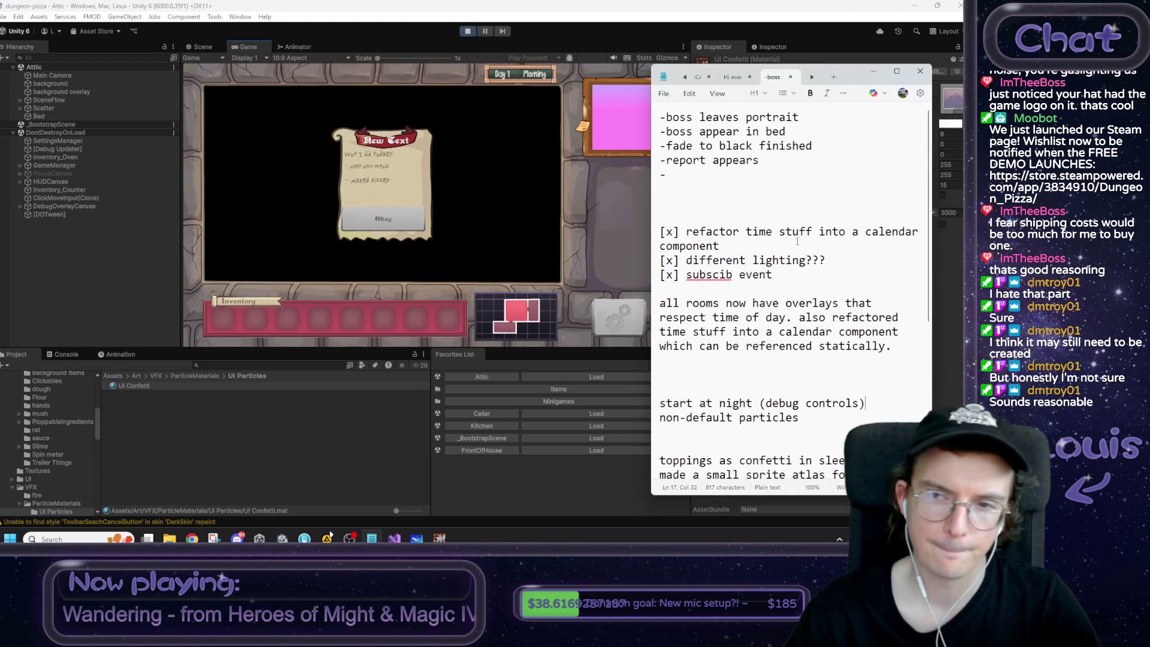
pyautogui.moveTo(799, 117)
pyautogui.mouseDown()
pyautogui.moveTo(634, 123)
pyautogui.moveTo(759, 161)
pyautogui.moveTo(815, 146)
pyautogui.moveTo(707, 161)
pyautogui.moveTo(653, 118)
pyautogui.mouseUp()
pyautogui.click(713, 177)
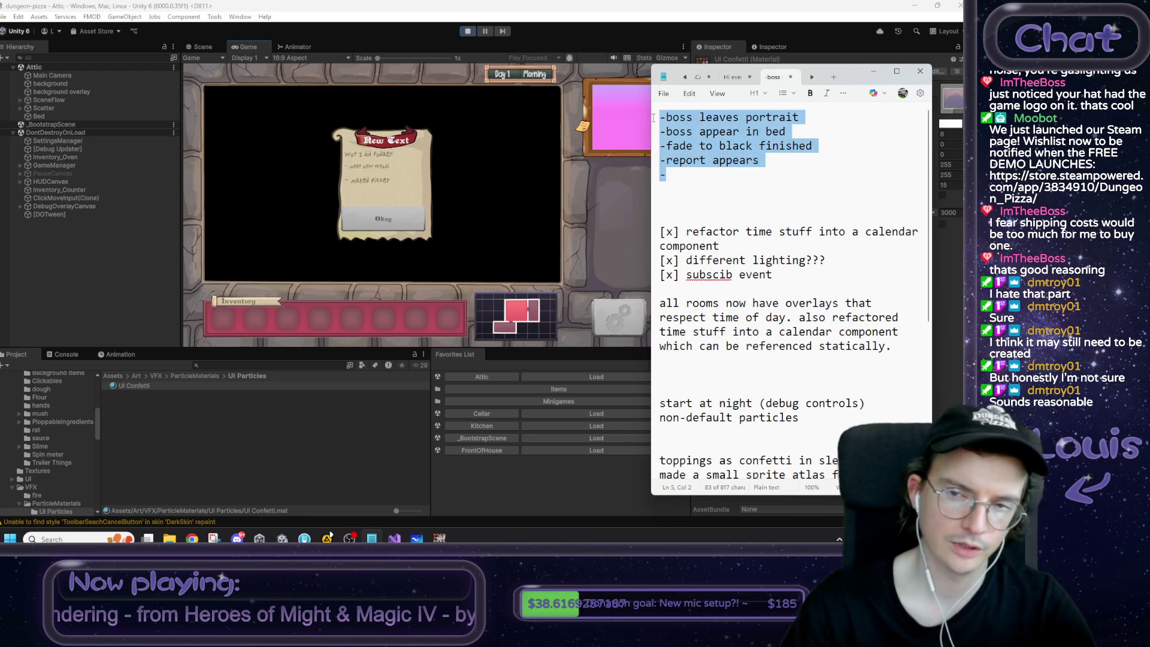
pyautogui.click(710, 181)
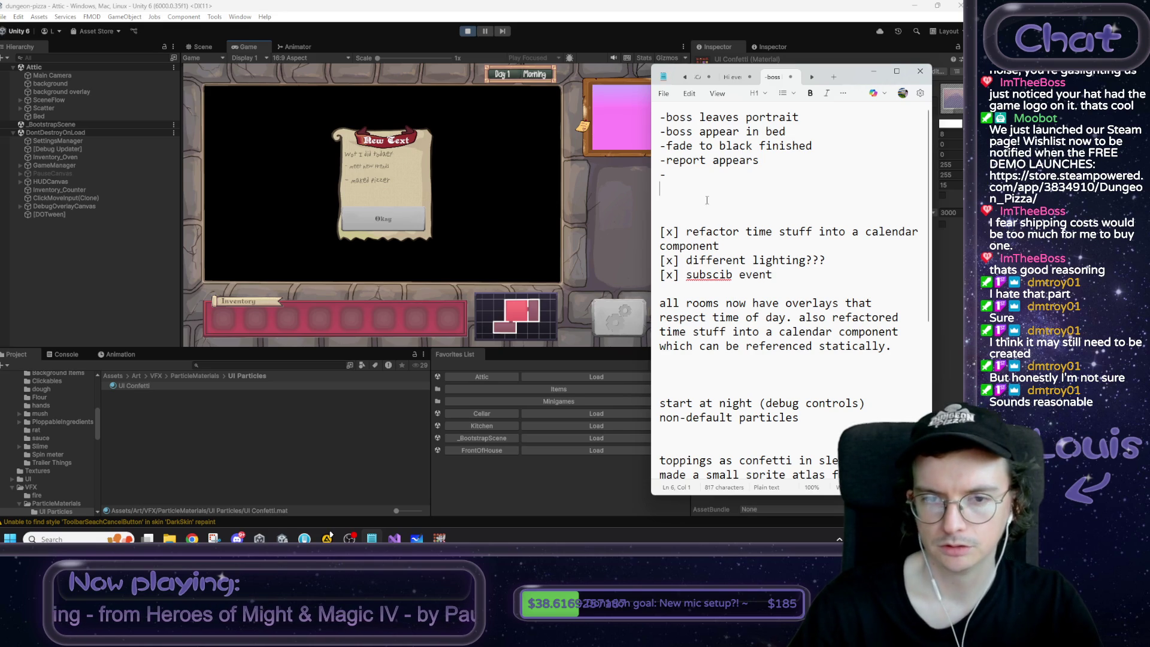
pyautogui.press('Return')
pyautogui.press('Return')
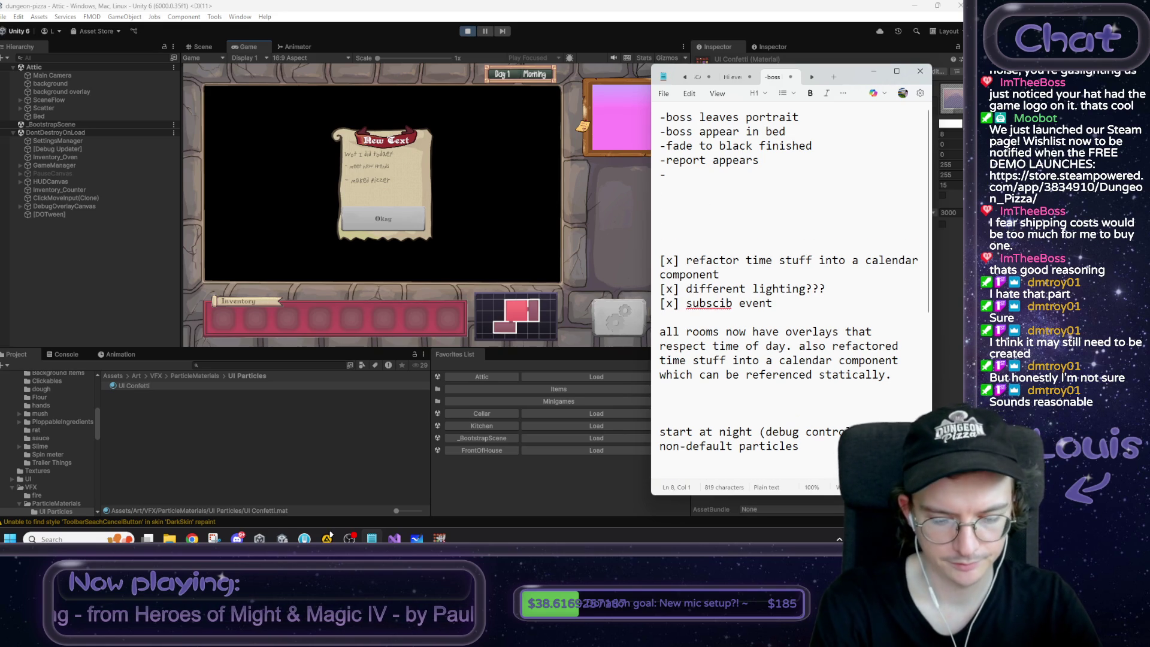
pyautogui.write('-')
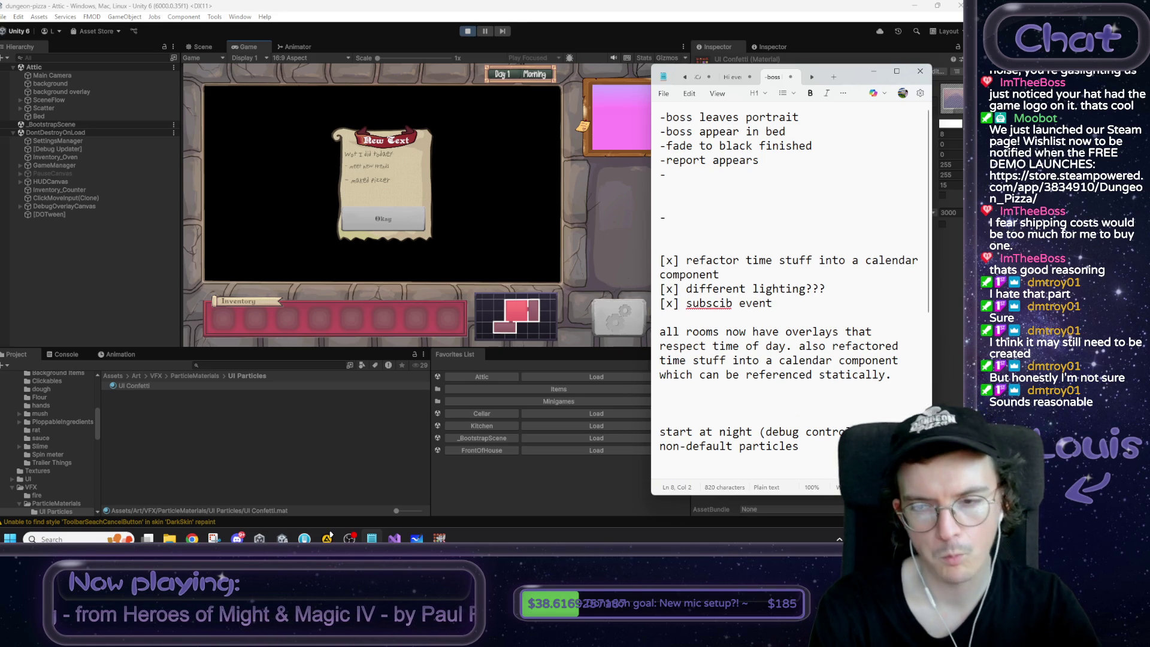
# Step: Add notes 'lines appear in sequence', 'bigger delay before the button appears', '- sounds with each line?', and stop Play mode
pyautogui.write('lines ')
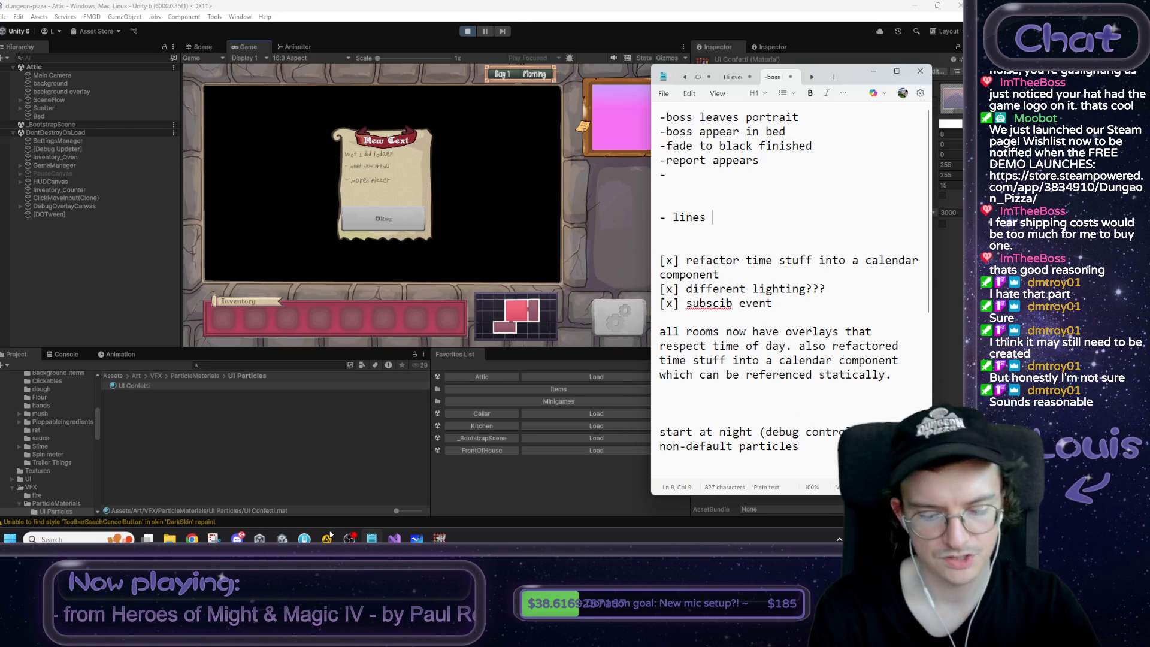
pyautogui.write('appear in')
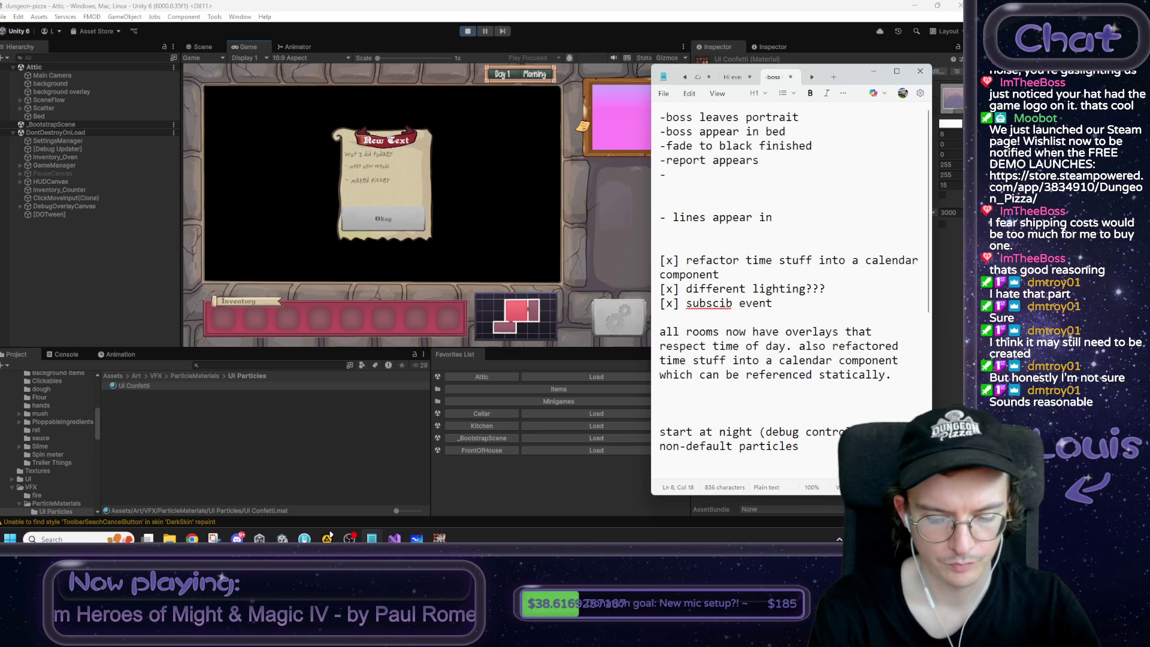
pyautogui.write('quence')
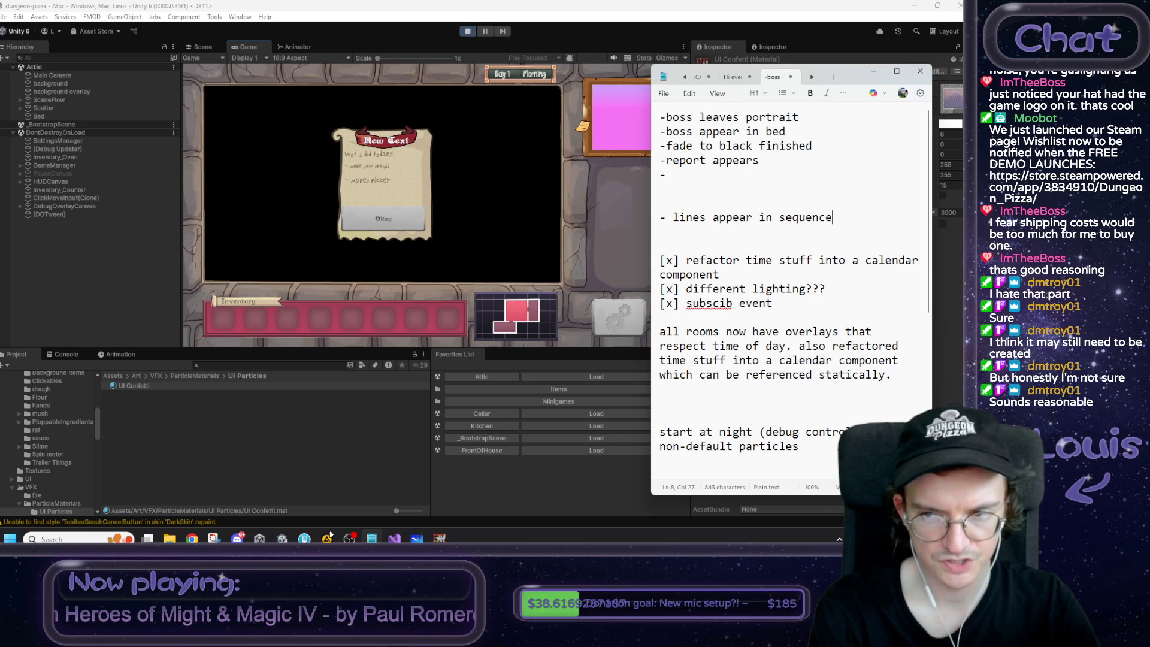
pyautogui.press('Return')
pyautogui.write('bigger delay before the button appears')
pyautogui.press('Return')
pyautogui.write('- sounds with each line?')
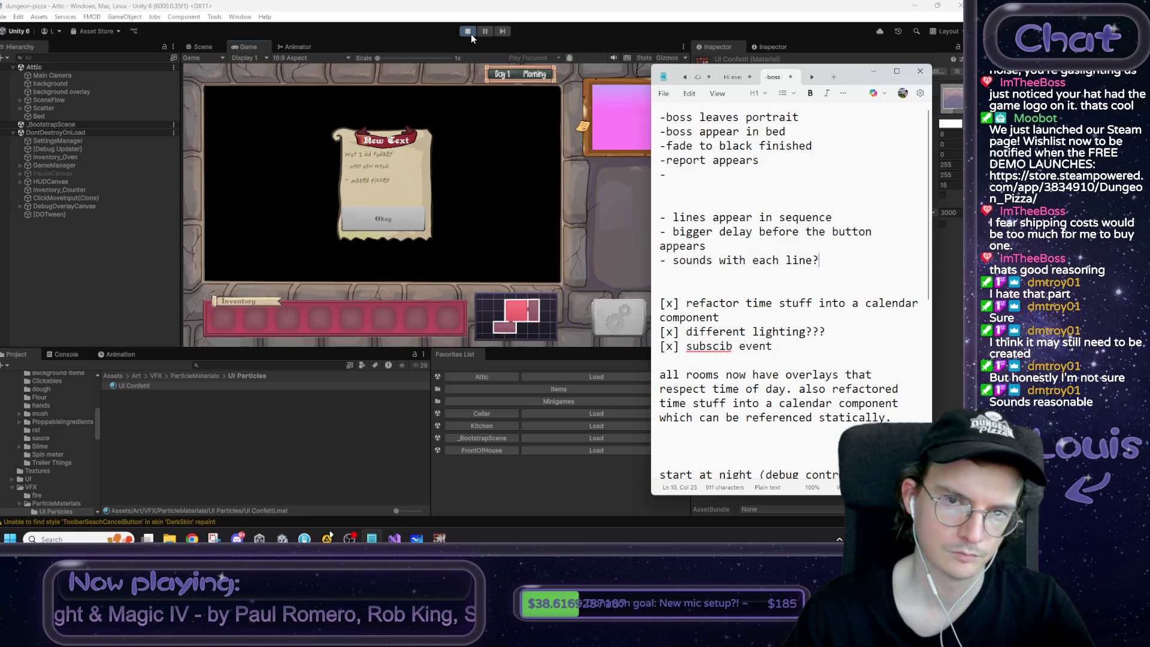
pyautogui.click(471, 34)
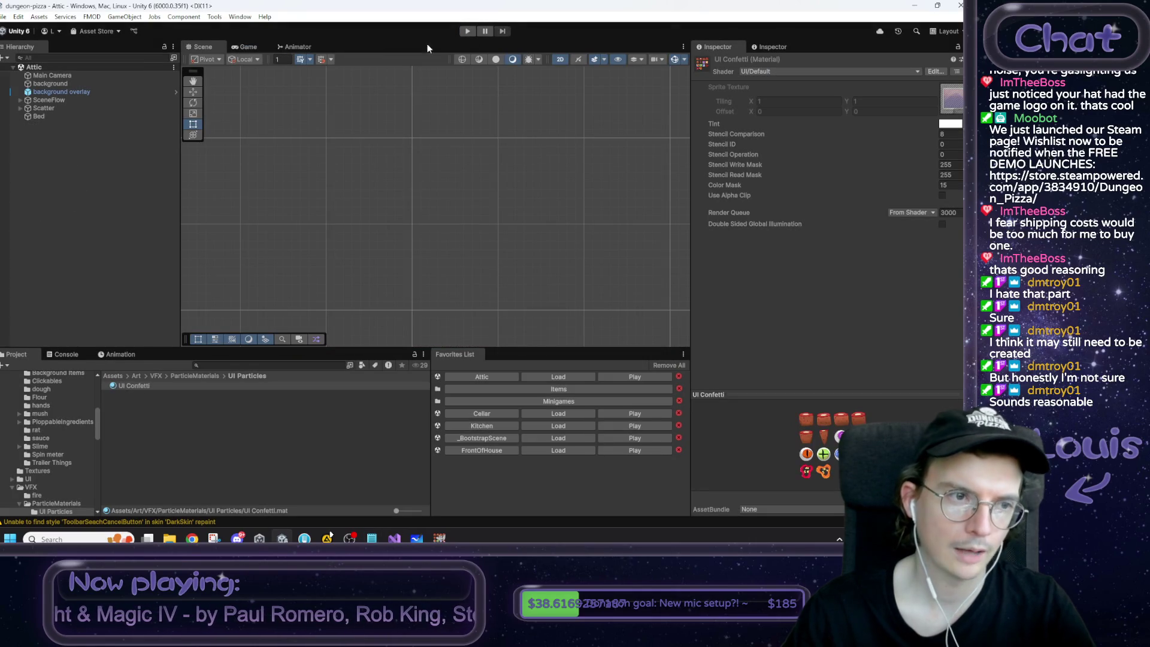
# Step: Load _BootstrapScene and expand HUDCanvas > HUD > PlayArea to reach EndOfDayReport's context menu
pyautogui.click(81, 93)
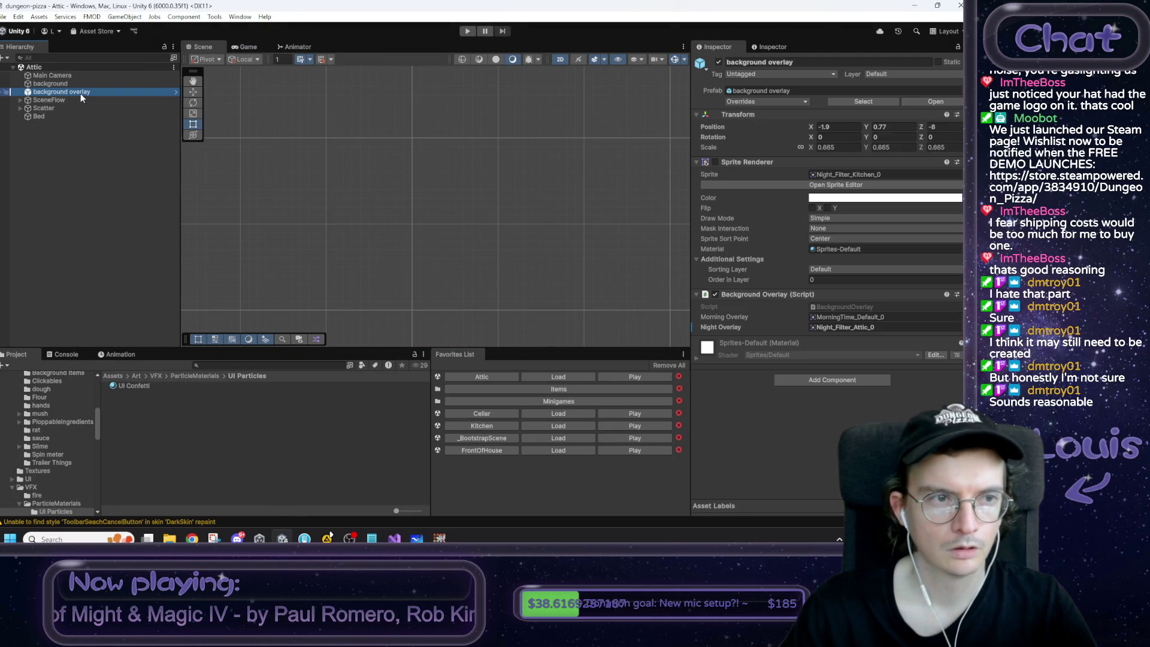
pyautogui.click(541, 439)
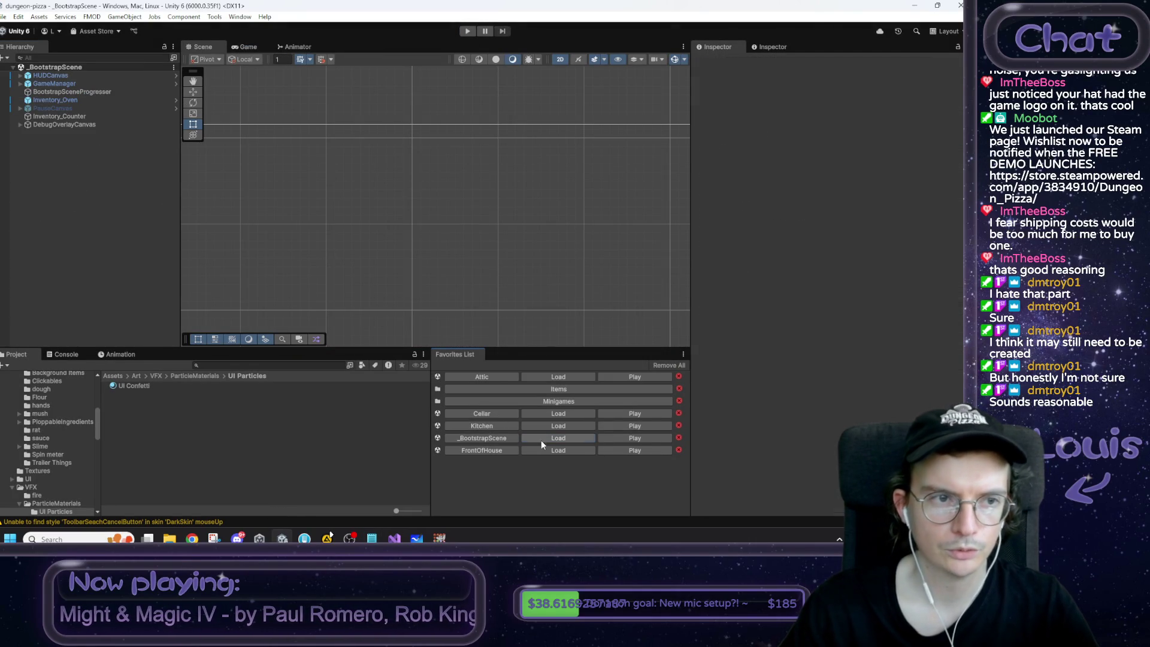
pyautogui.click(60, 76)
pyautogui.press('Right')
pyautogui.press('Down')
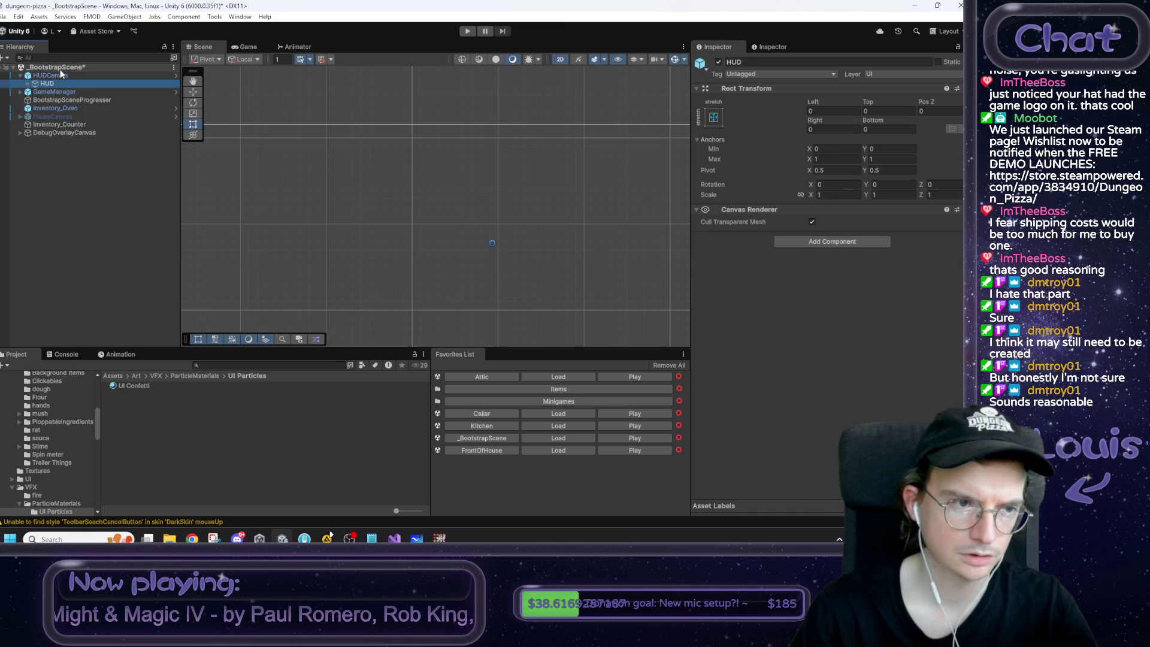
pyautogui.press('Right')
pyautogui.press('Down')
pyautogui.press('Down')
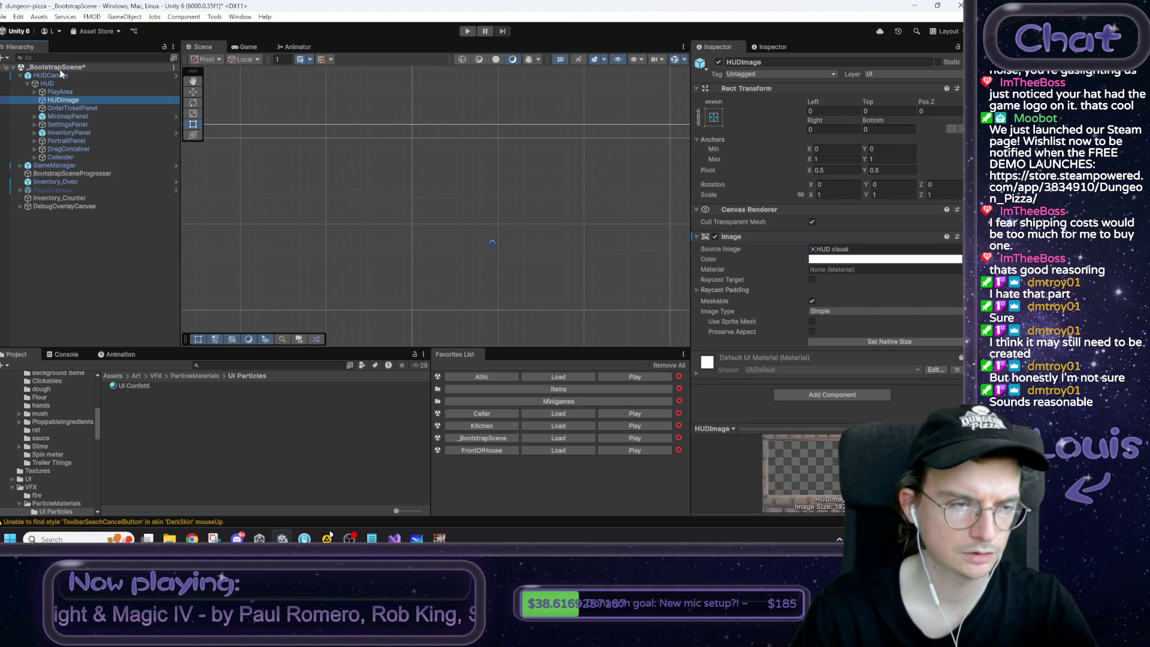
pyautogui.press('Up')
pyautogui.press('Right')
pyautogui.press('Down')
pyautogui.press('Down')
pyautogui.press('Down')
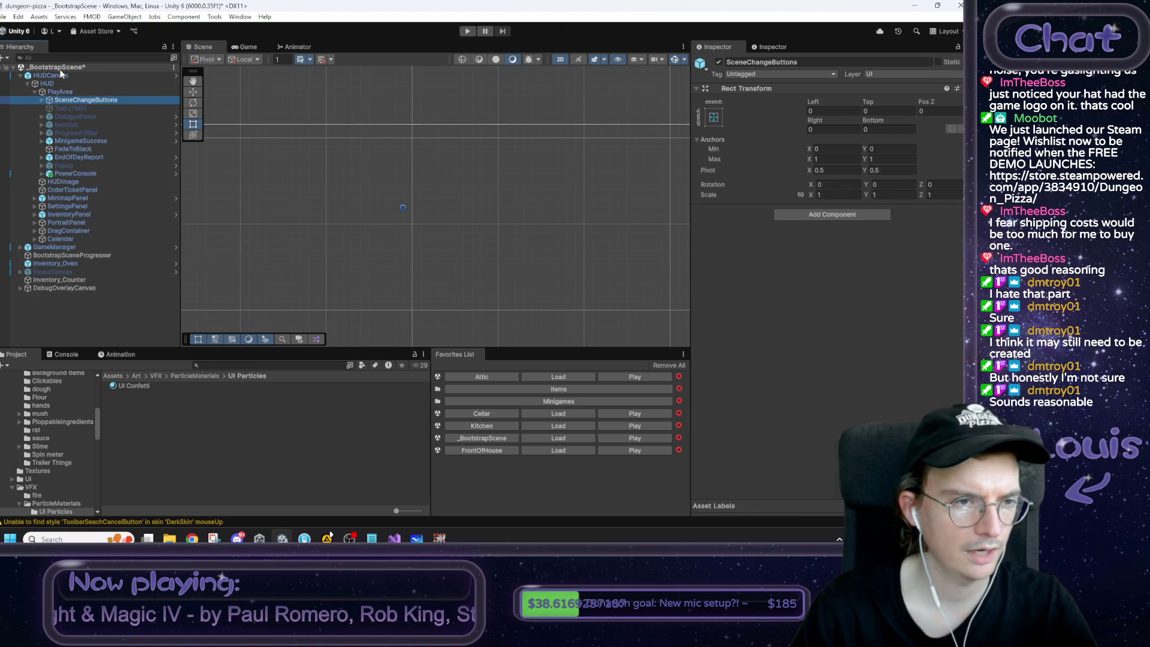
pyautogui.press('Down')
pyautogui.press('Down')
pyautogui.press('Down')
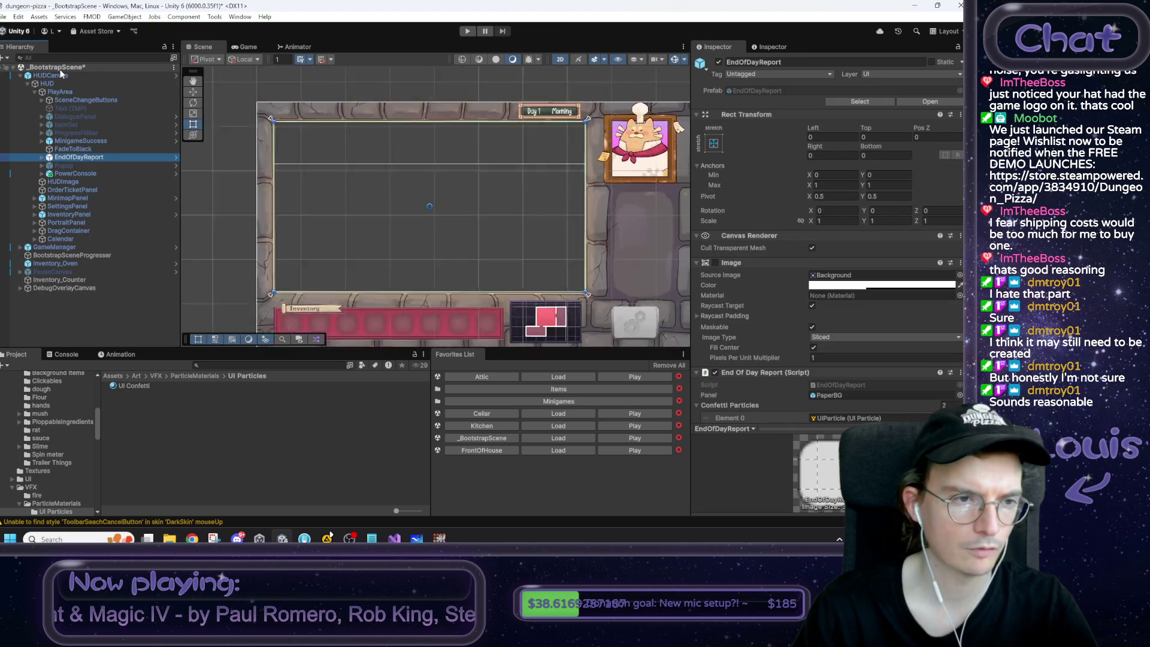
pyautogui.rightClick(73, 157)
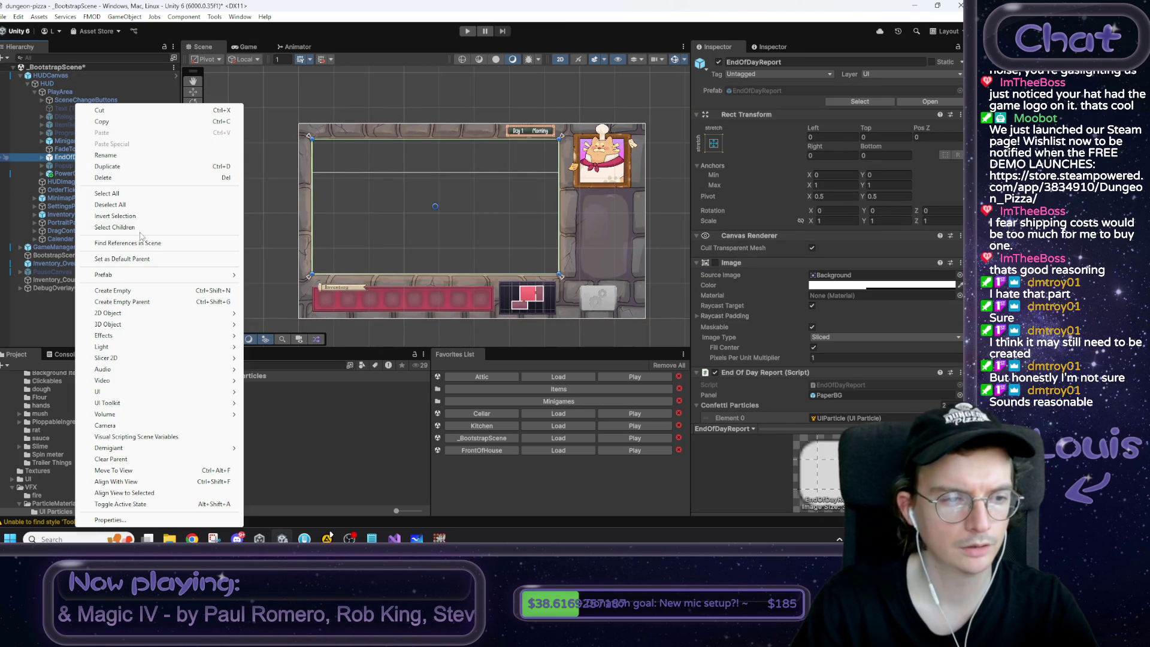
# Step: Open EndOfDayReport in context and inspect its Text (TMP) report lines and PaperBG background
pyautogui.moveTo(170, 280)
pyautogui.click(290, 275)
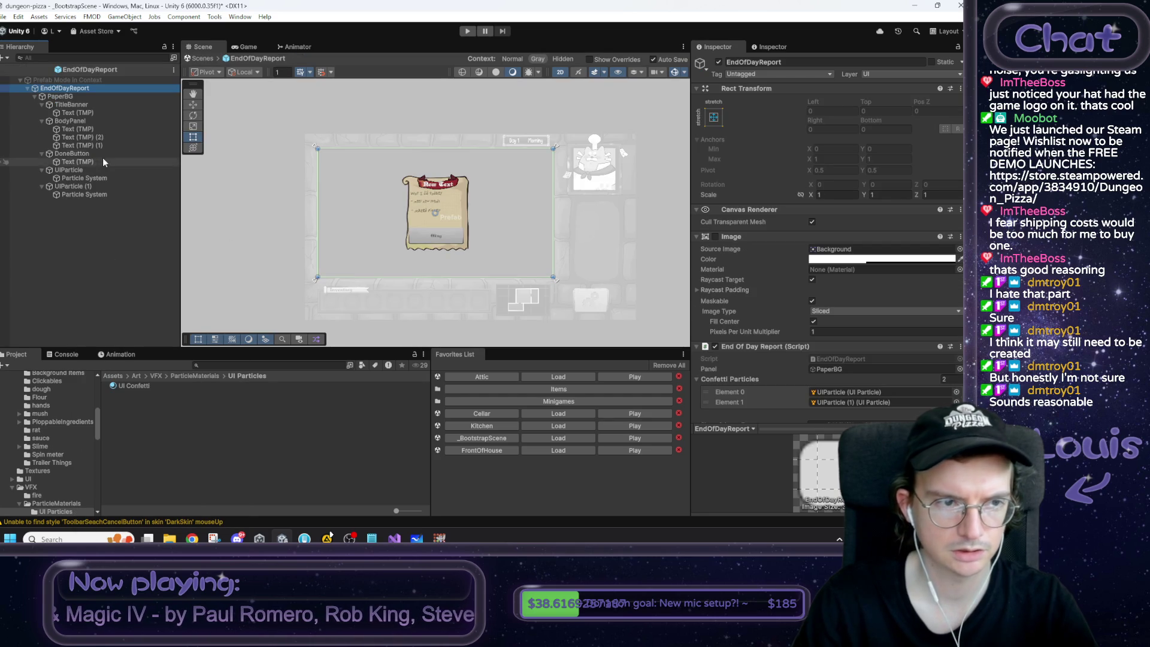
pyautogui.click(91, 128)
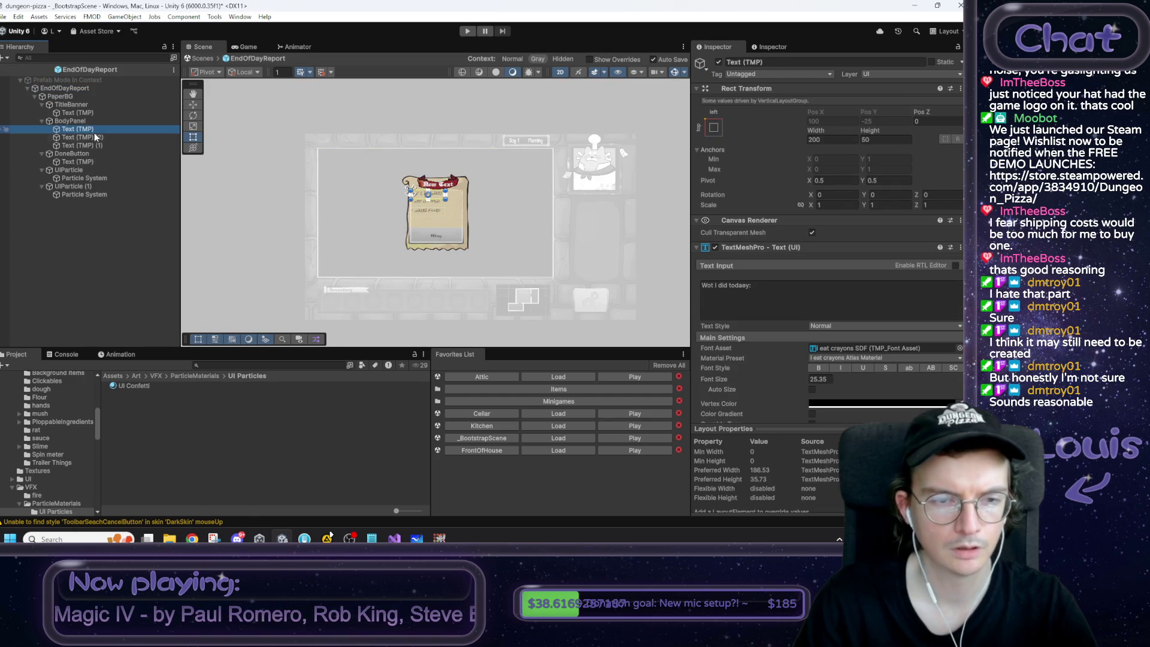
pyautogui.click(95, 136)
pyautogui.click(103, 144)
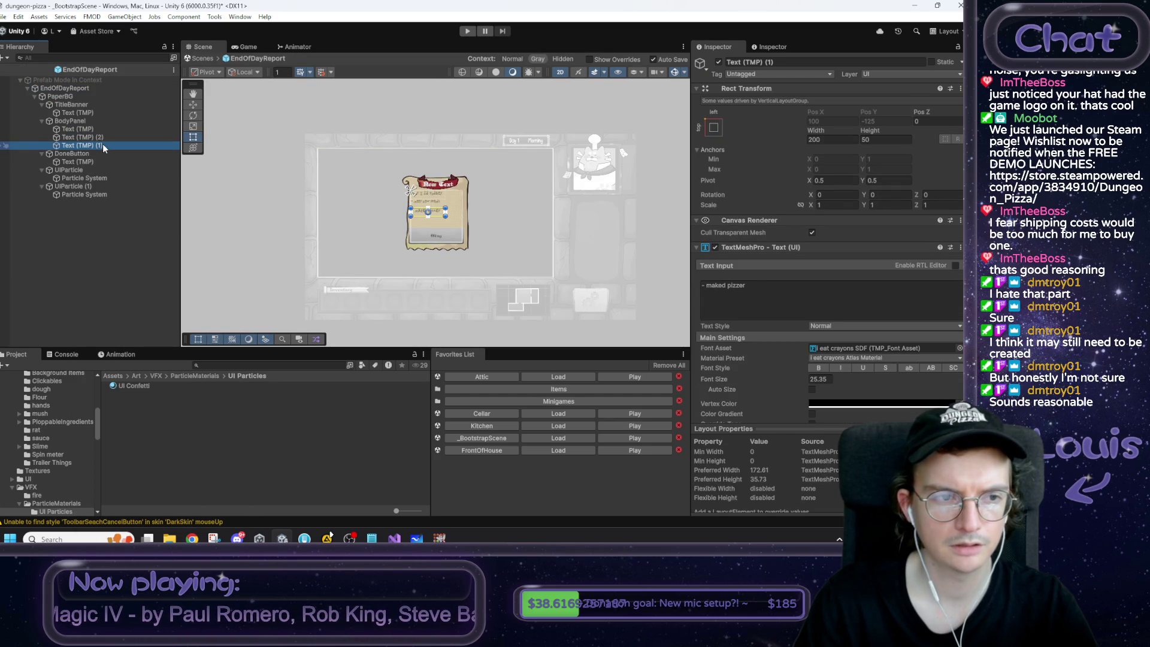
pyautogui.click(41, 154)
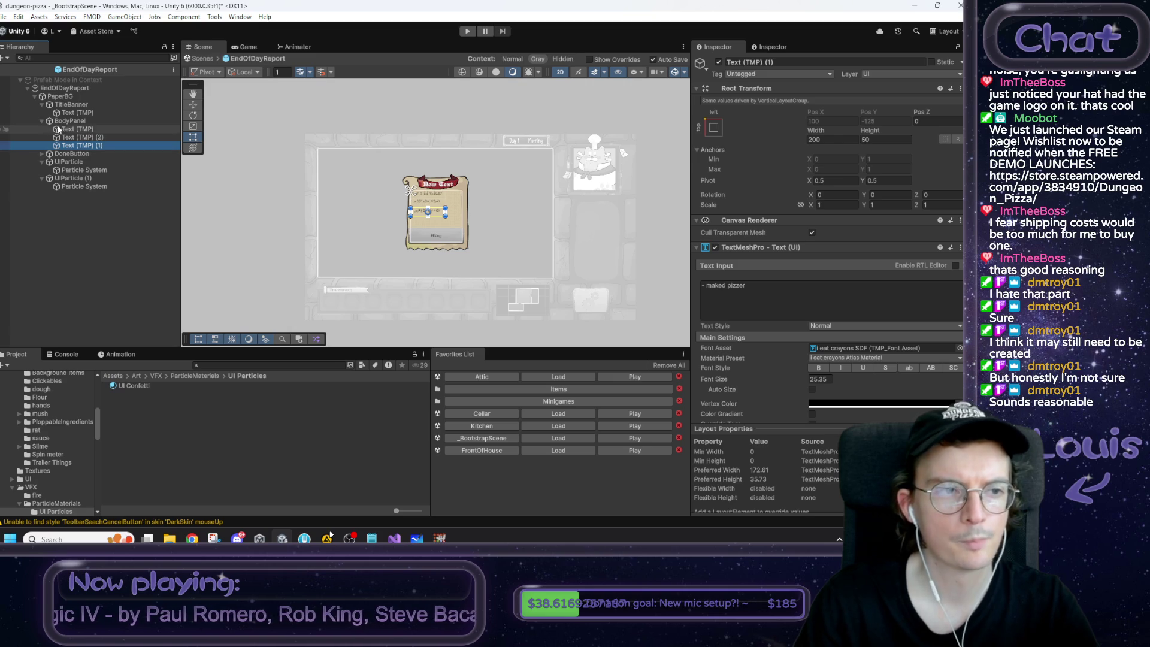
pyautogui.click(60, 96)
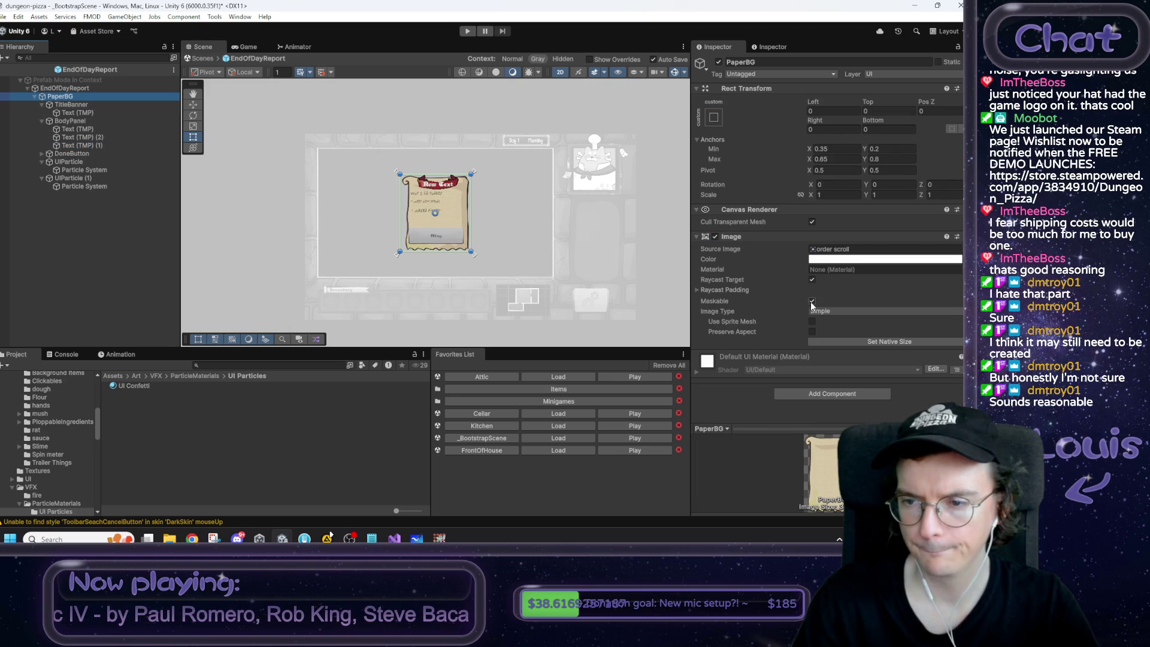
pyautogui.press('Up')
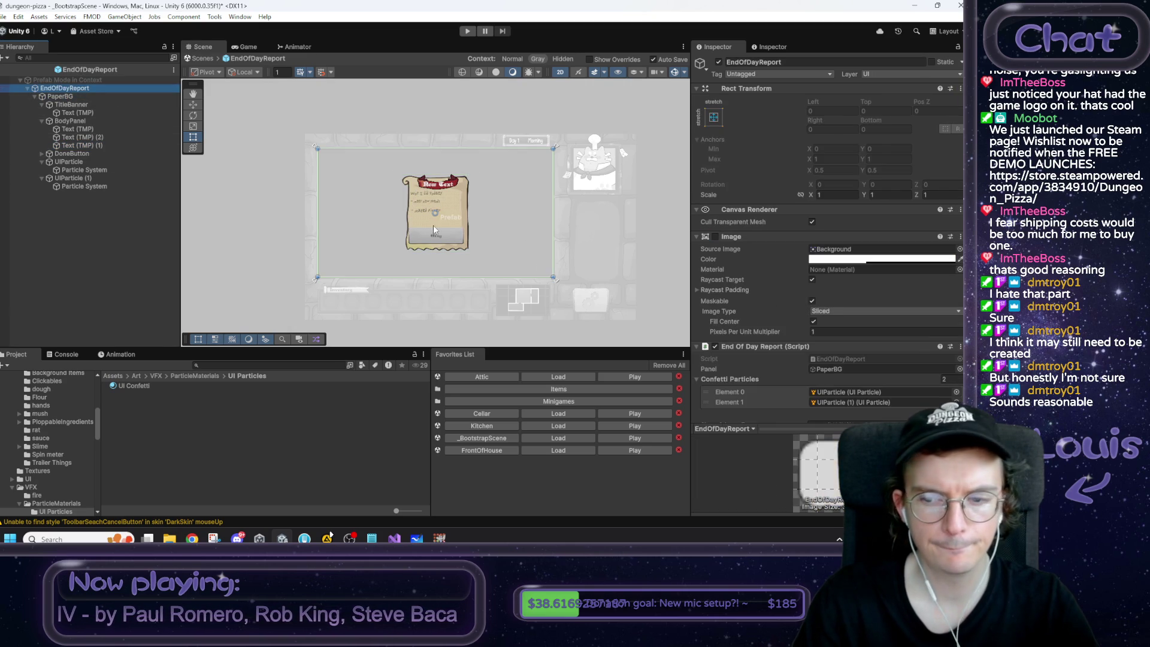
# Step: Review the EndOfDayReport script's confetti UIParticles and sleep stinger references in Visual Studio
pyautogui.scroll(-1, 943, 350)
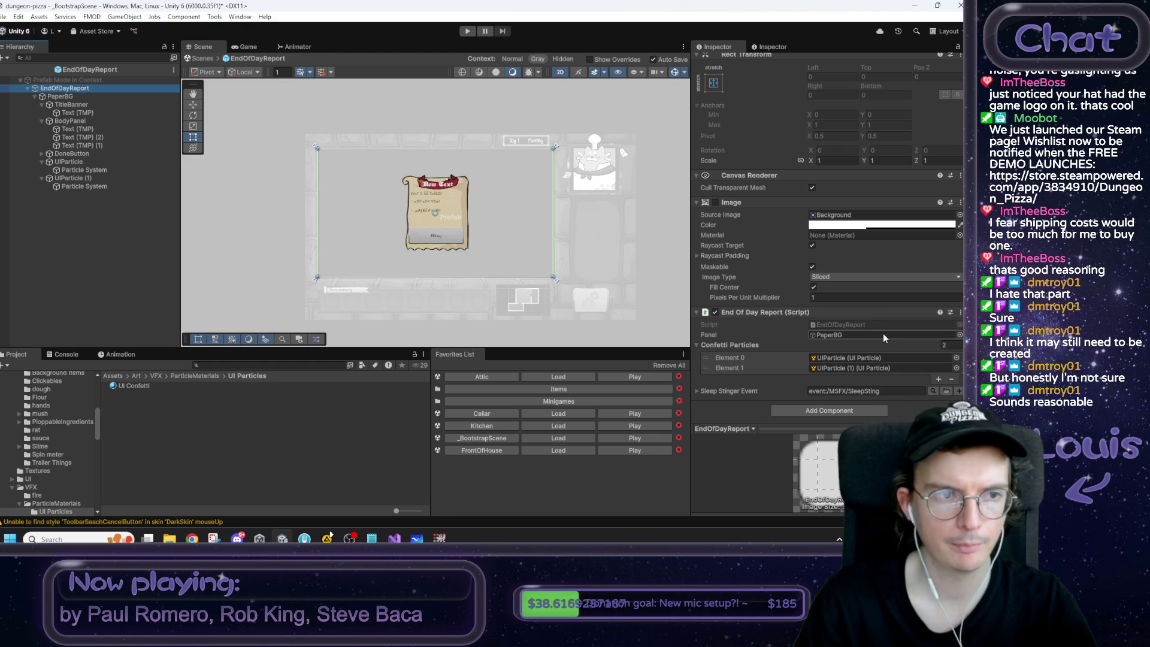
pyautogui.click(862, 324)
pyautogui.doubleClick(862, 325)
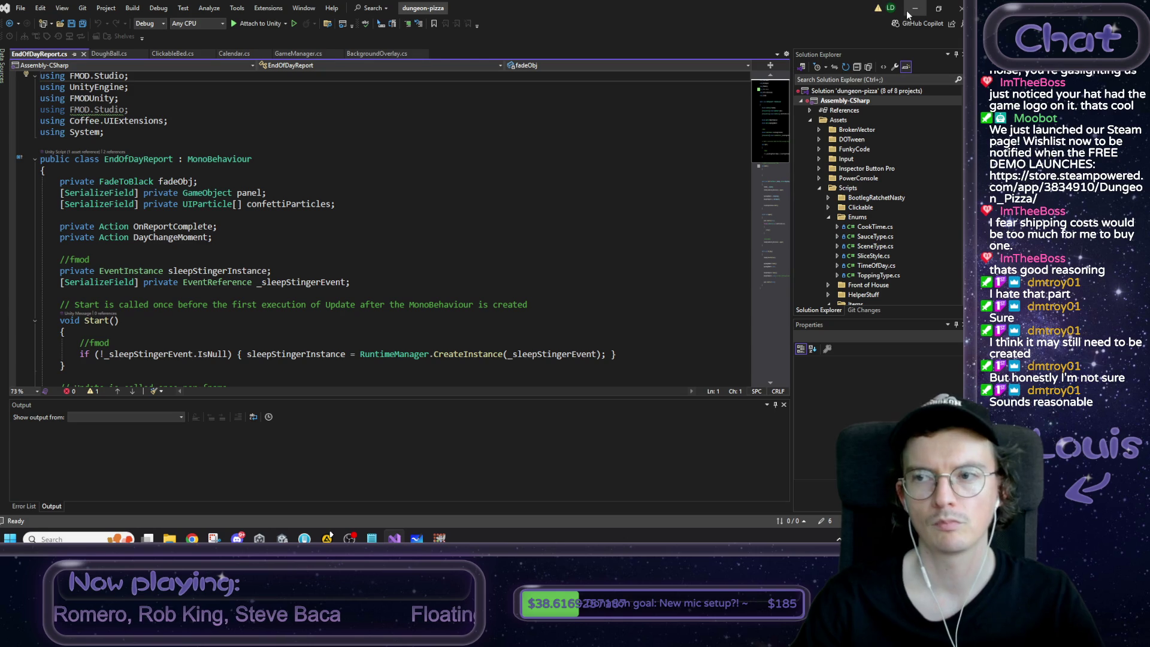
pyautogui.hotkey('alt', 'Tab')
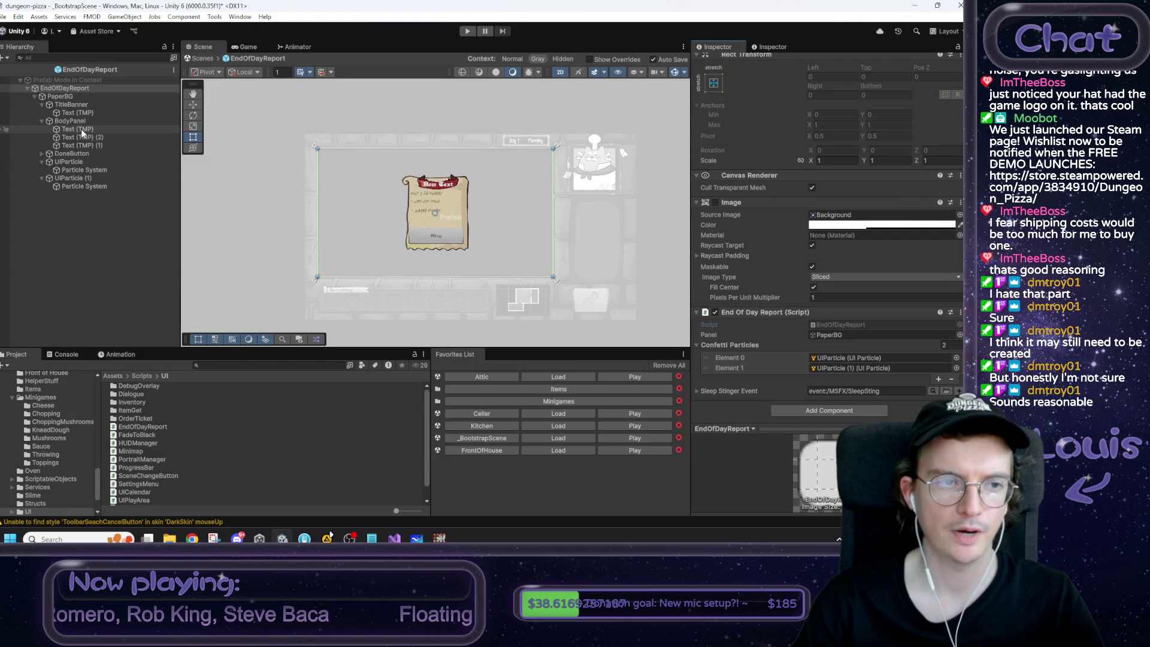
pyautogui.click(99, 131)
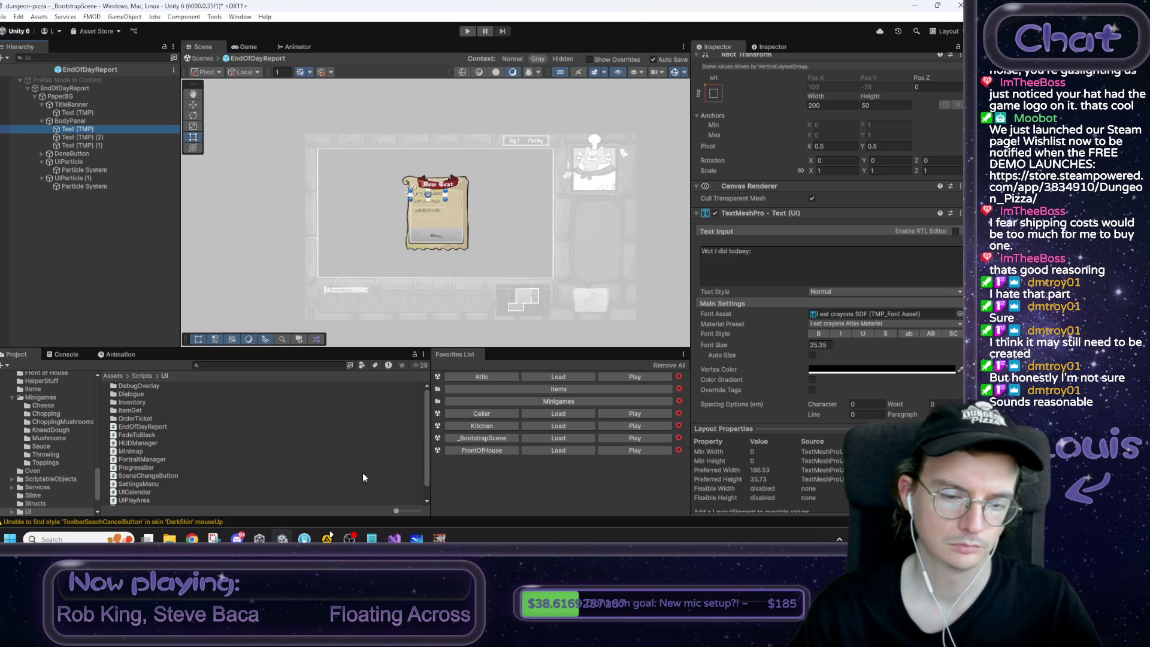
pyautogui.click(64, 88)
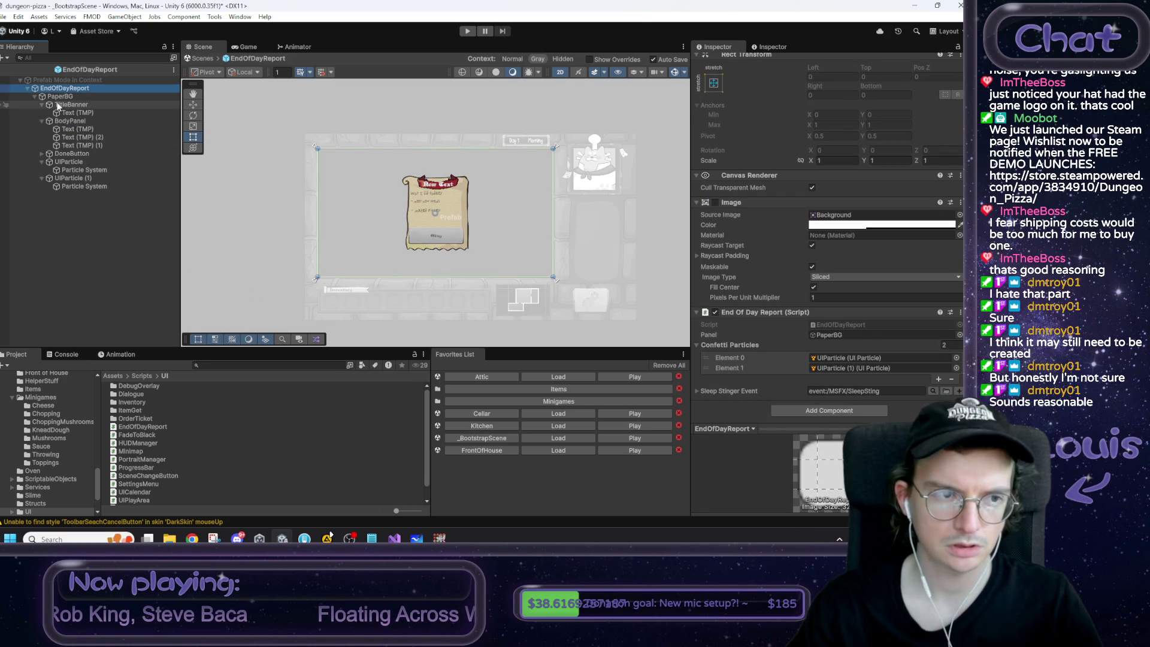
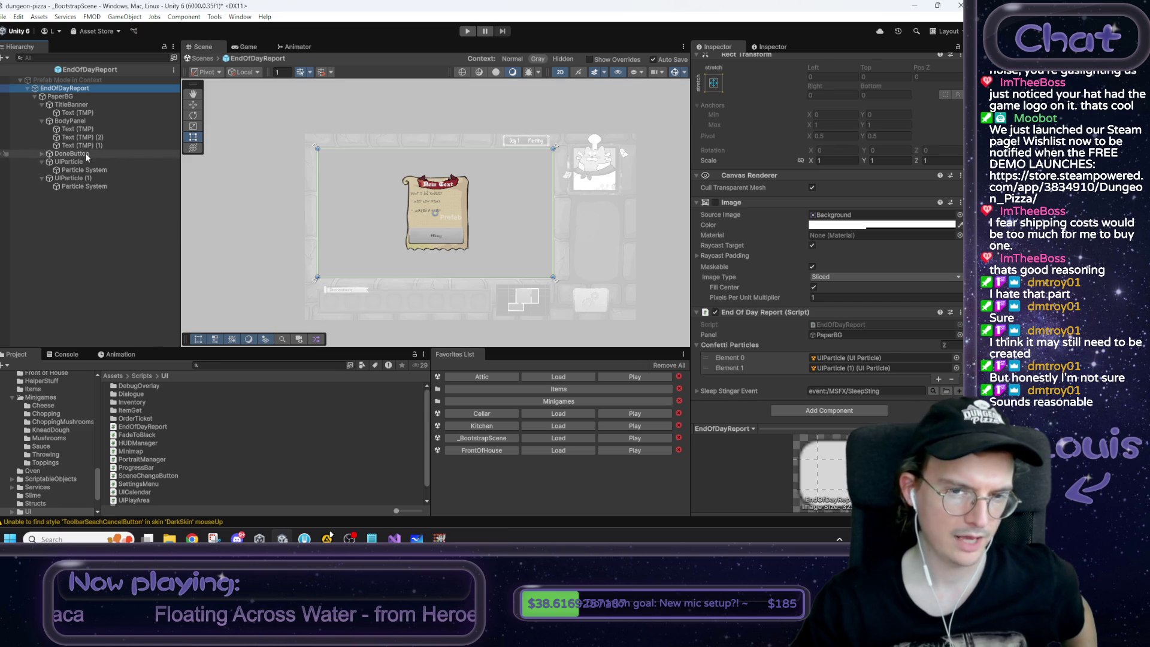
# Step: Switch from Unity to Visual Studio with EndOfDayReport.cs in the editor
pyautogui.hotkey('alt', 'Tab')
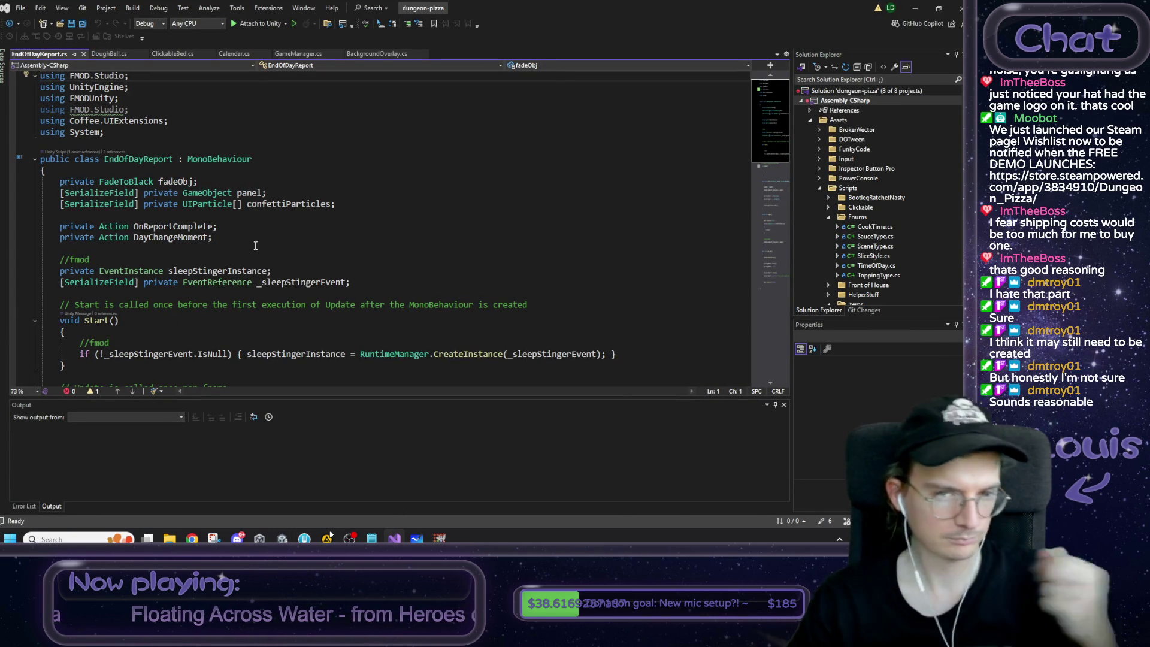
# Step: Open a new line below the confettiParticles field and begin a [Header attribute
pyautogui.click(357, 202)
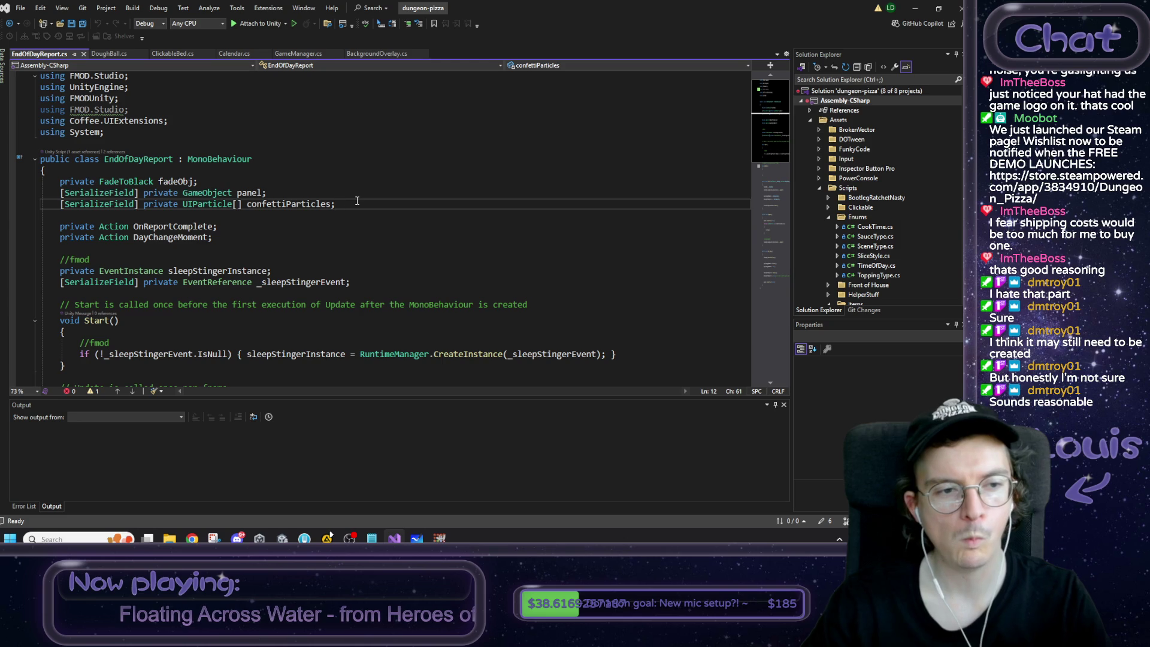
pyautogui.press('Return')
pyautogui.press('Return')
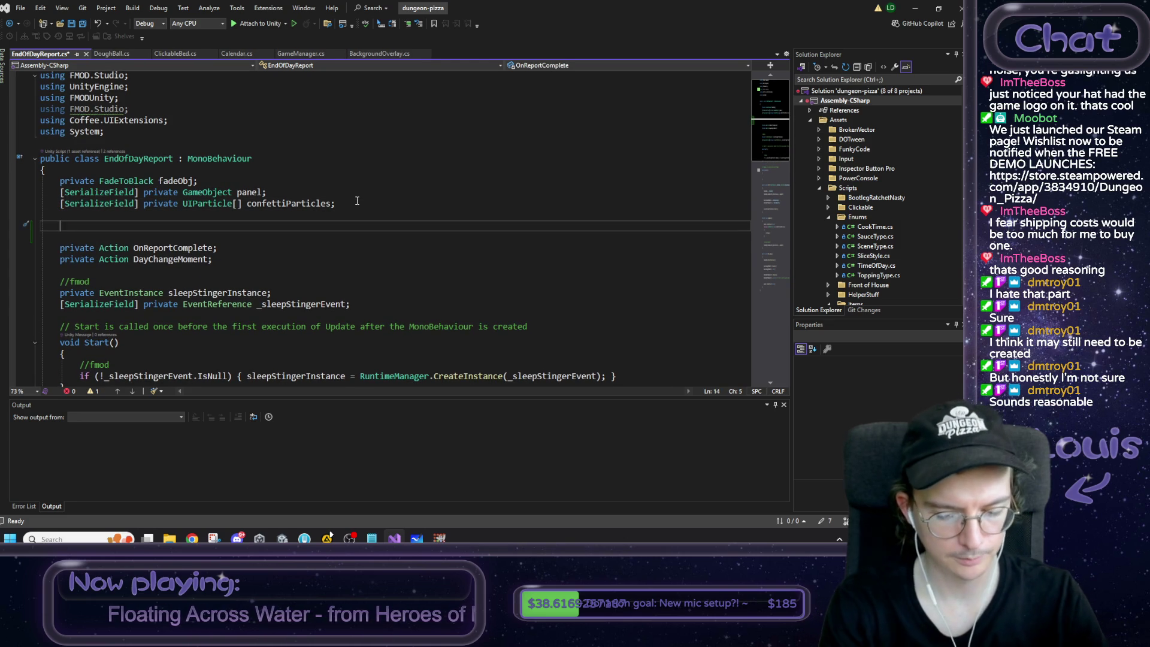
pyautogui.write('[ianfoianfi')
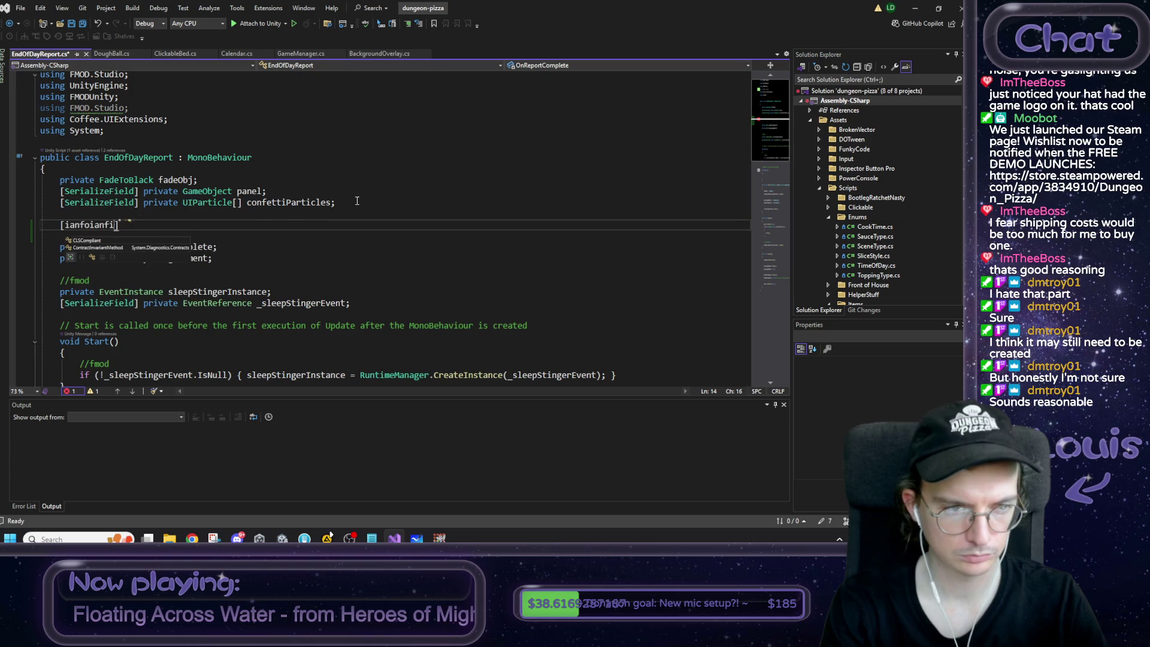
pyautogui.hotkey('ctrl', 'space')
pyautogui.press('Escape')
pyautogui.write('Header:')
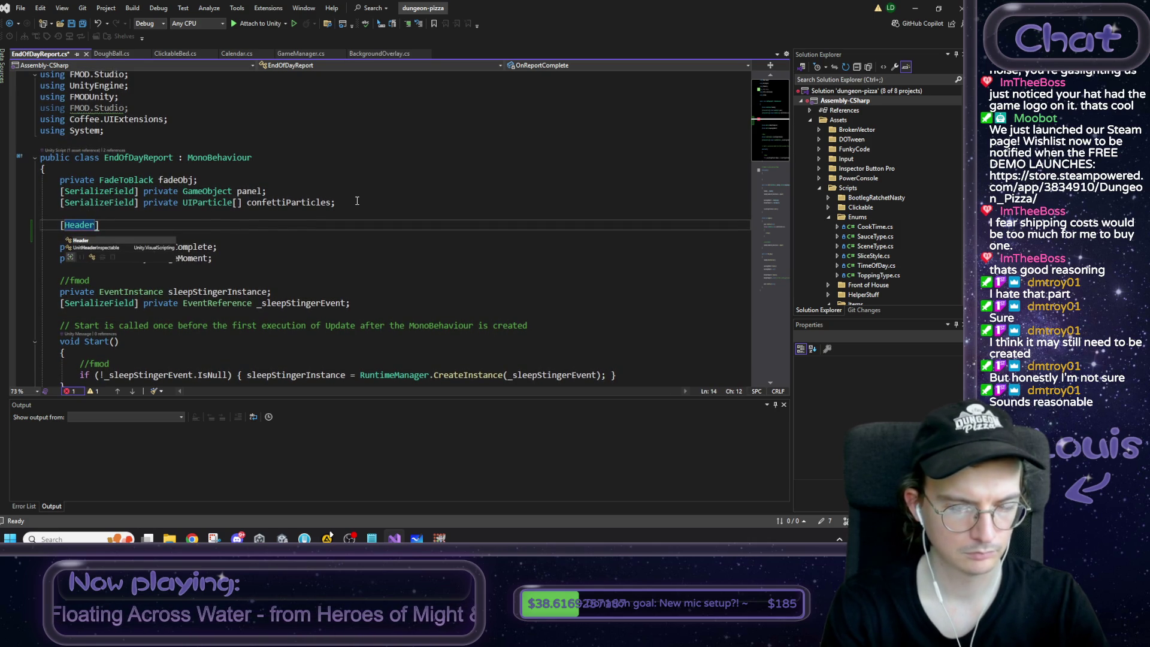
pyautogui.press('BackSpace')
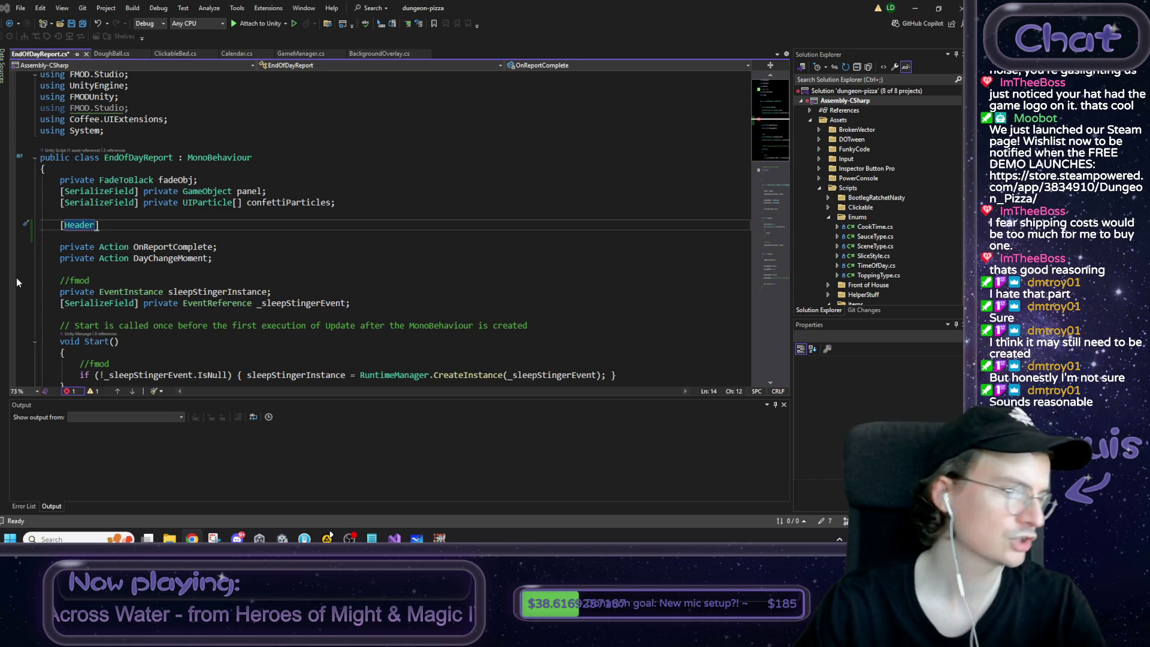
# Step: Complete it as [HeaderAttribute("Anim Sequence Bits")] and start a [SerializeField line below
pyautogui.write('Attr')
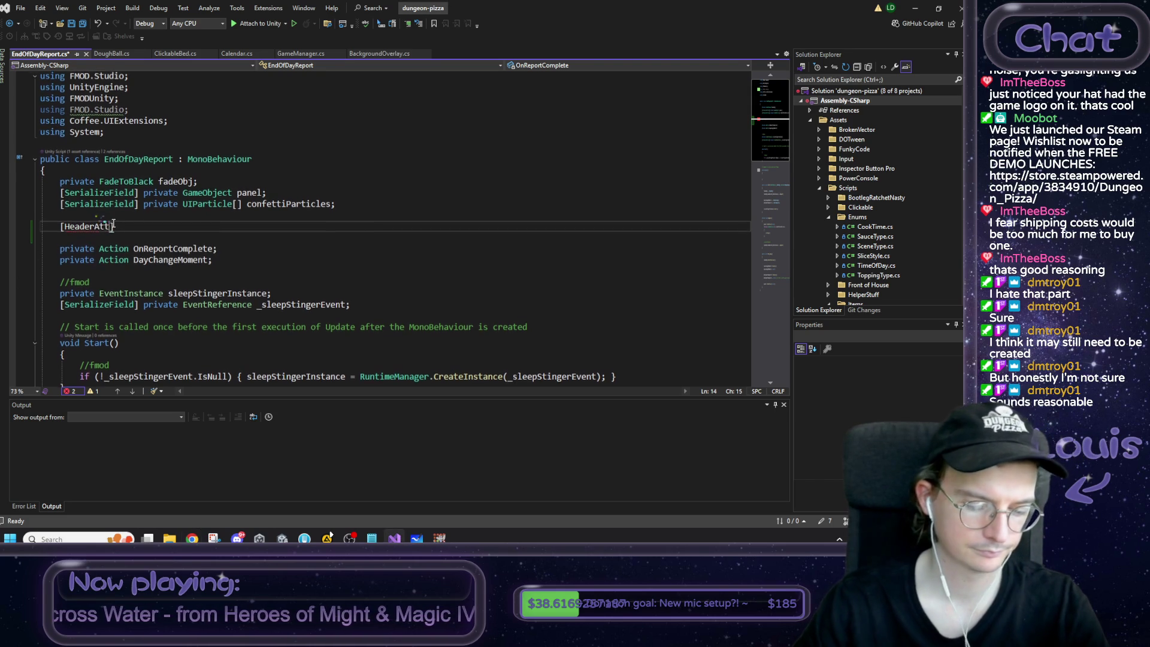
pyautogui.write('ibute')
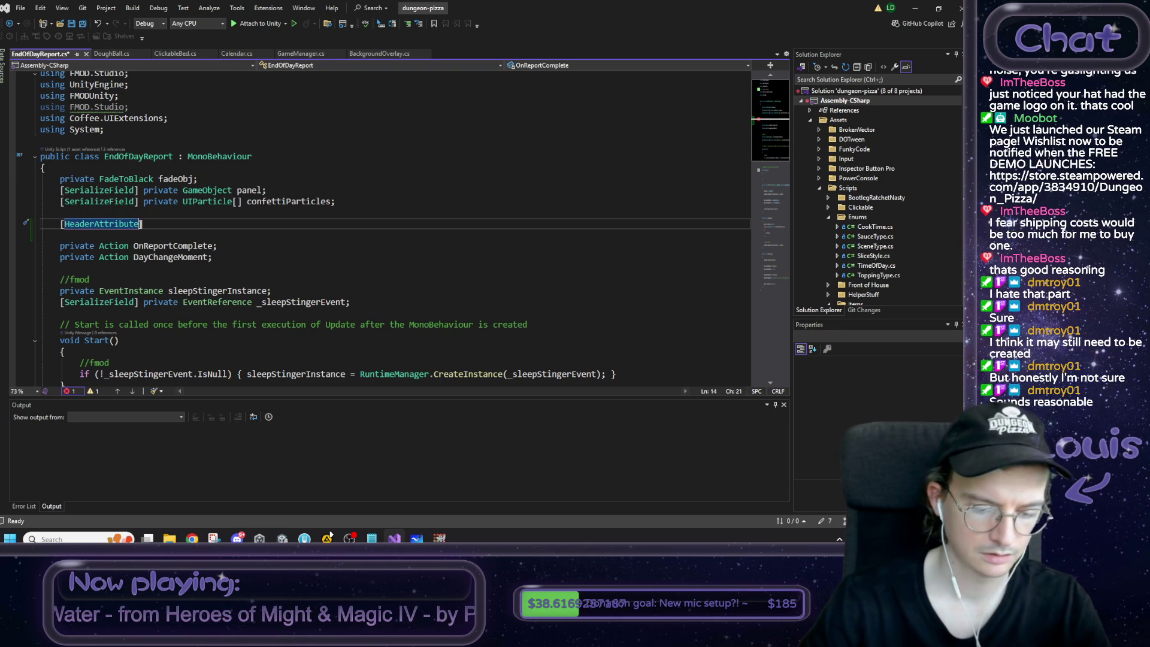
pyautogui.write('()')
pyautogui.write('"')
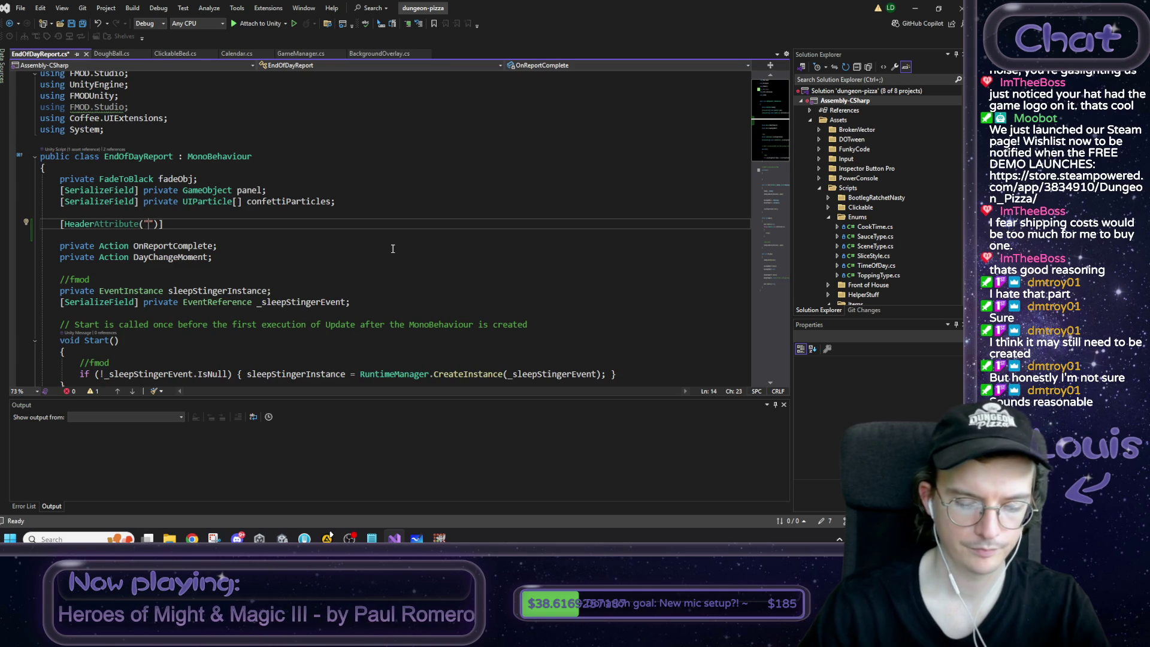
pyautogui.write('Anim')
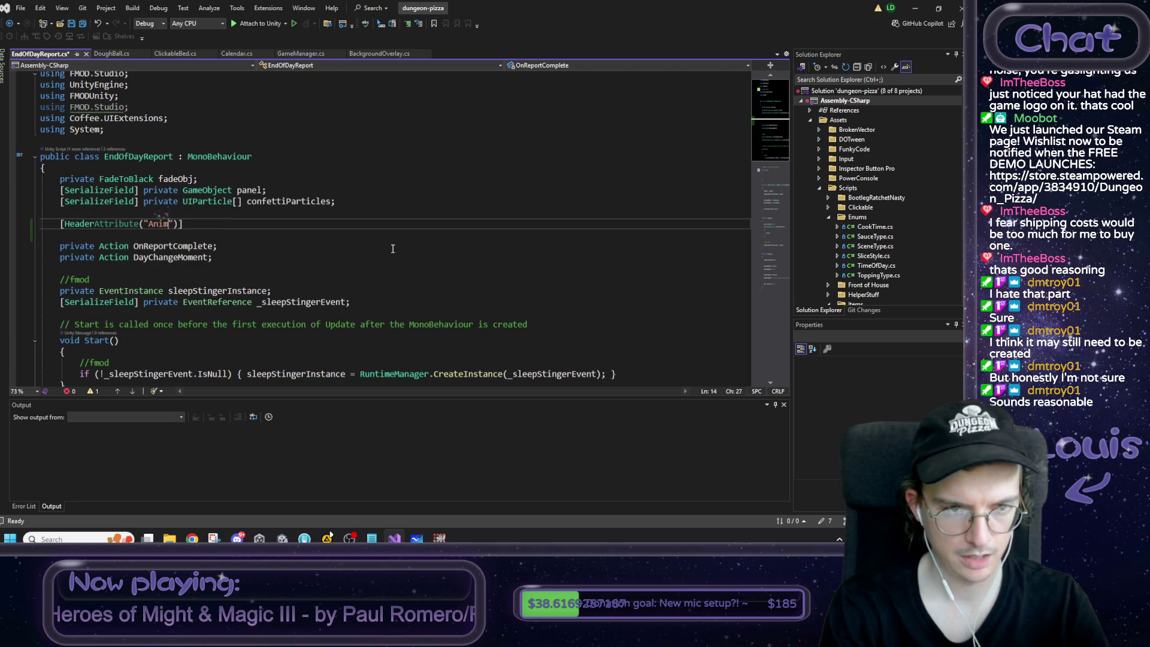
pyautogui.write(' Sequence Bits')
pyautogui.press('End')
pyautogui.press('Return')
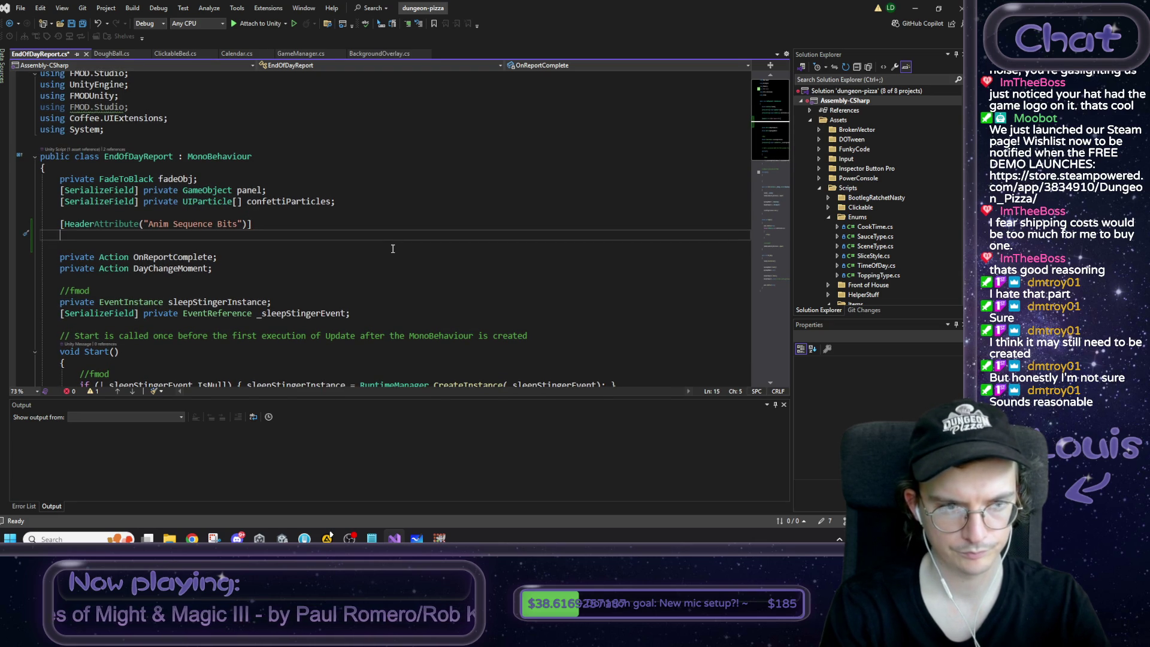
pyautogui.write('[Ser')
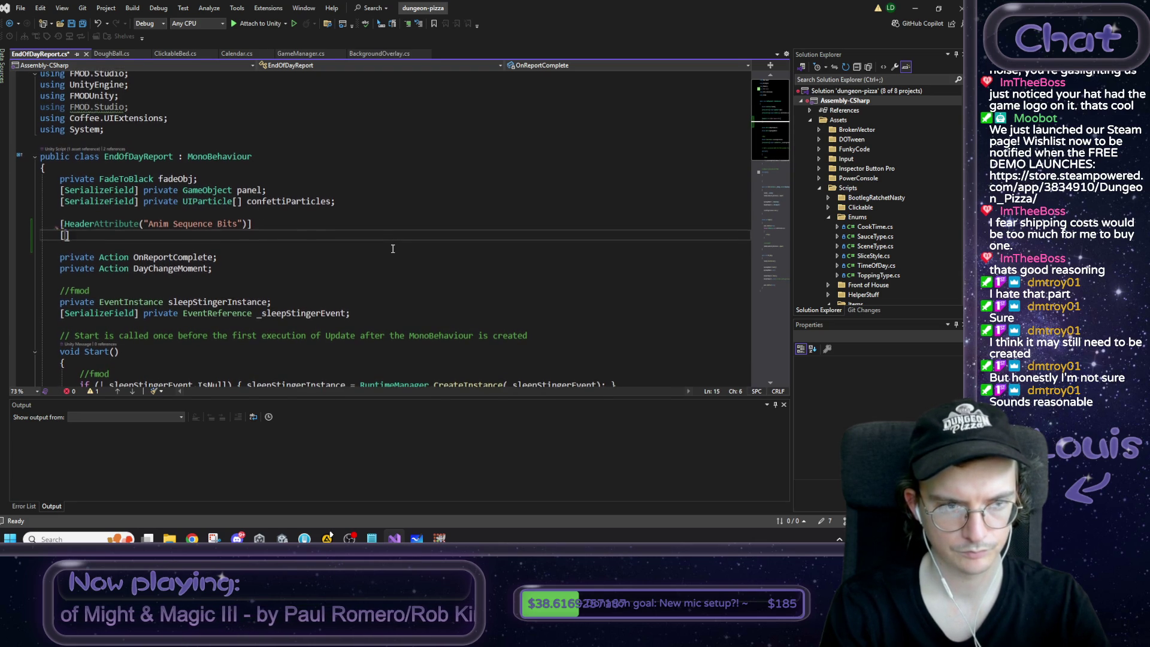
pyautogui.write('ializeF')
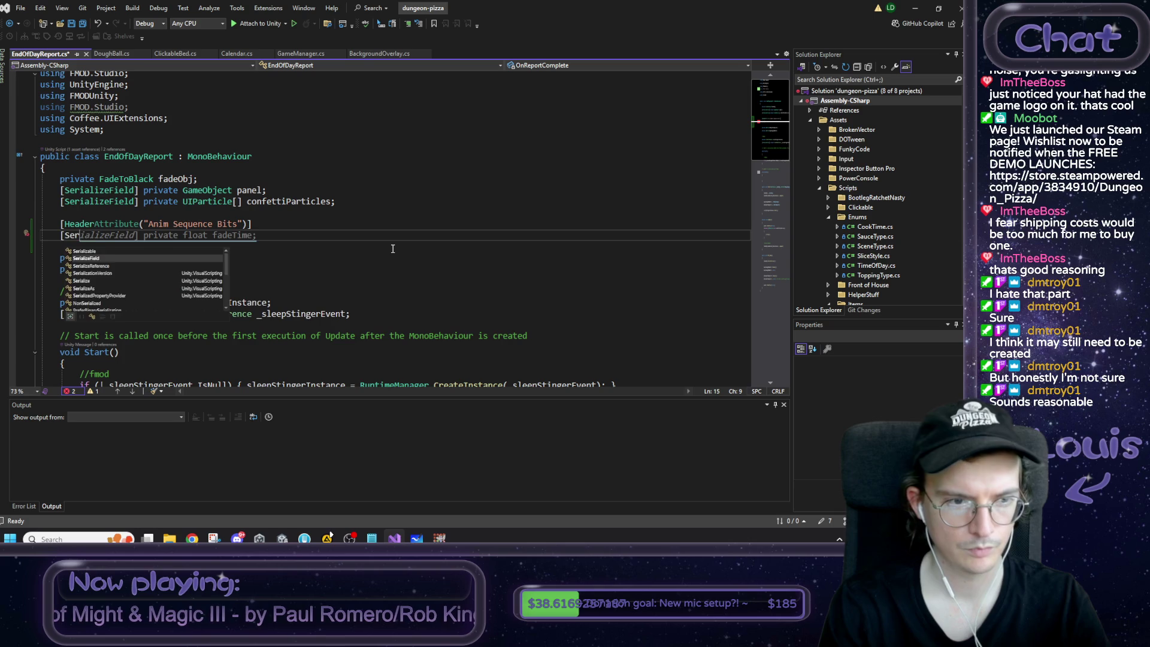
# Step: Declare a [SerializeField] private RectTransform bodyPanel field under the header
pyautogui.press('Tab')
pyautogui.write('] ')
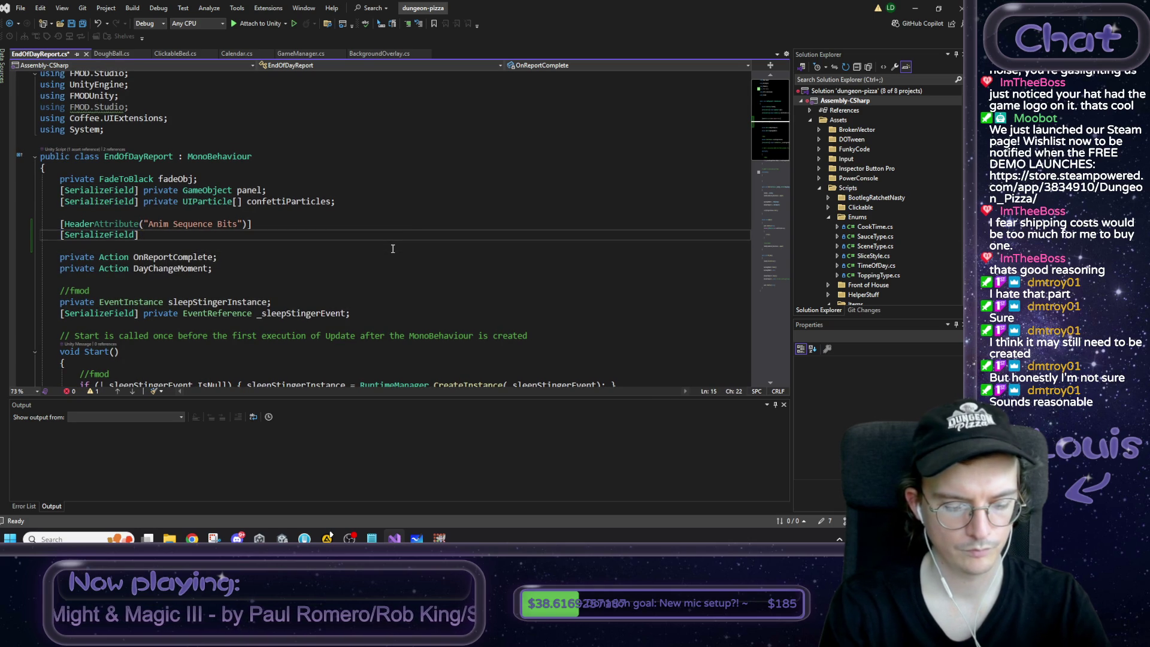
pyautogui.write('private ')
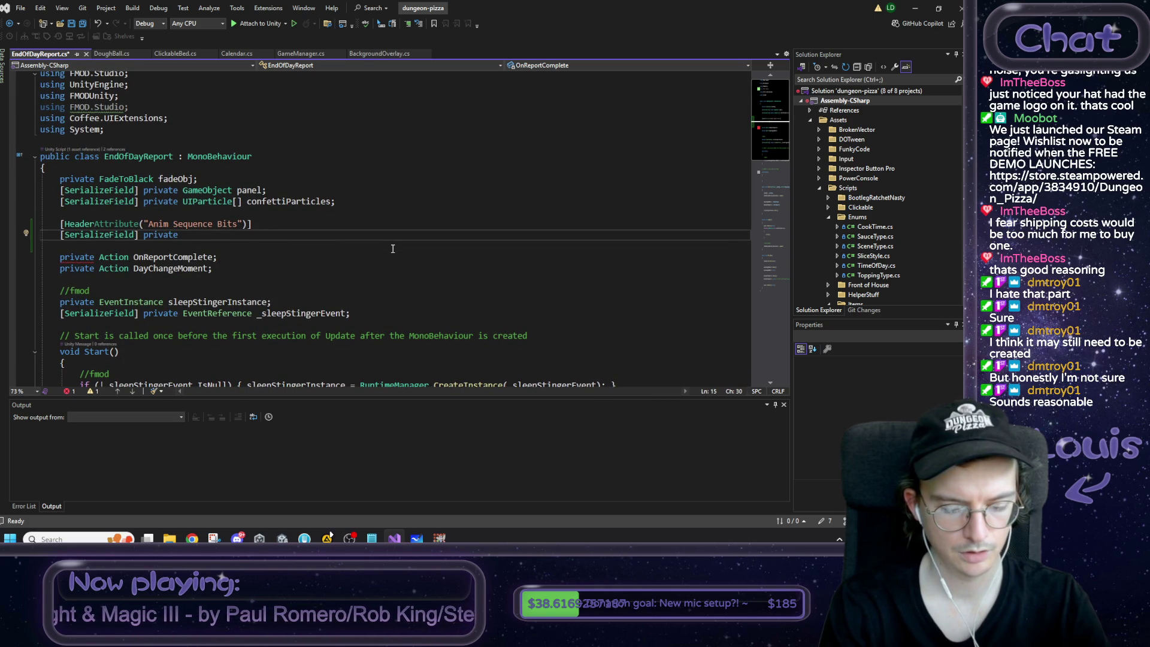
pyautogui.write('vo')
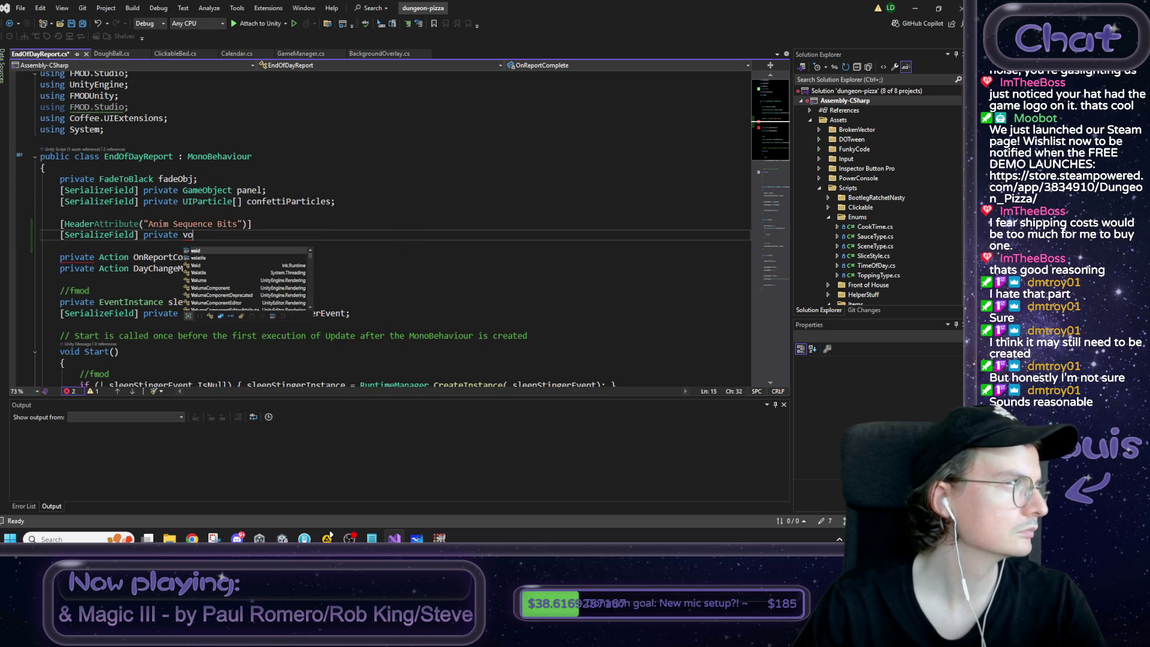
pyautogui.press('Escape')
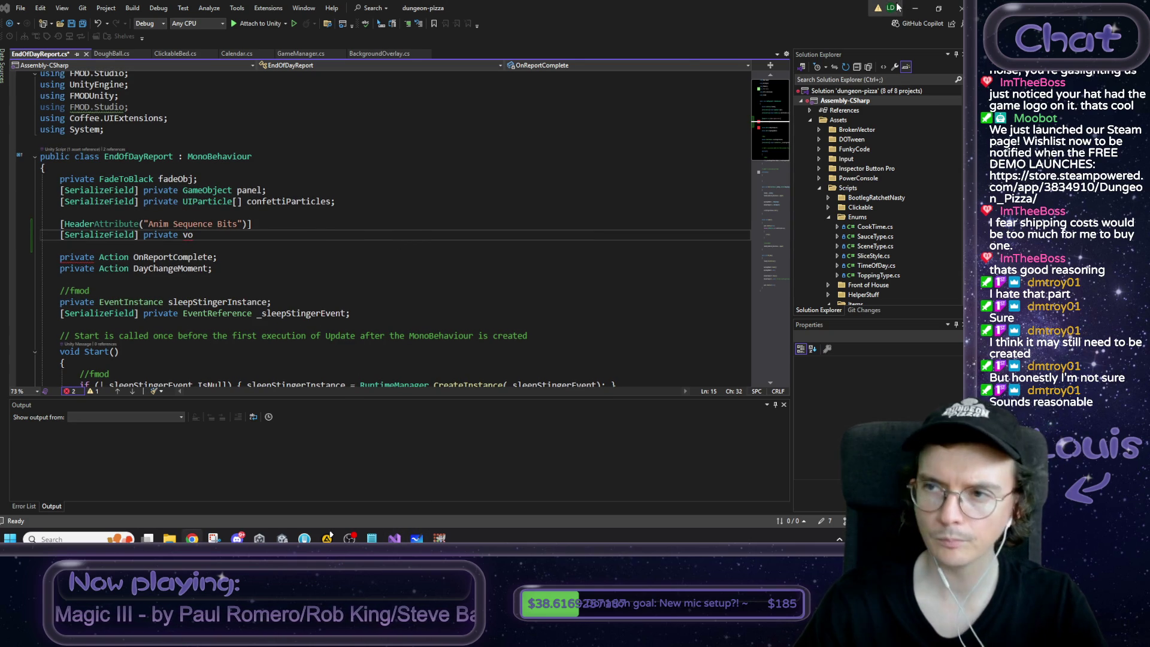
pyautogui.hotkey('alt', 'Tab')
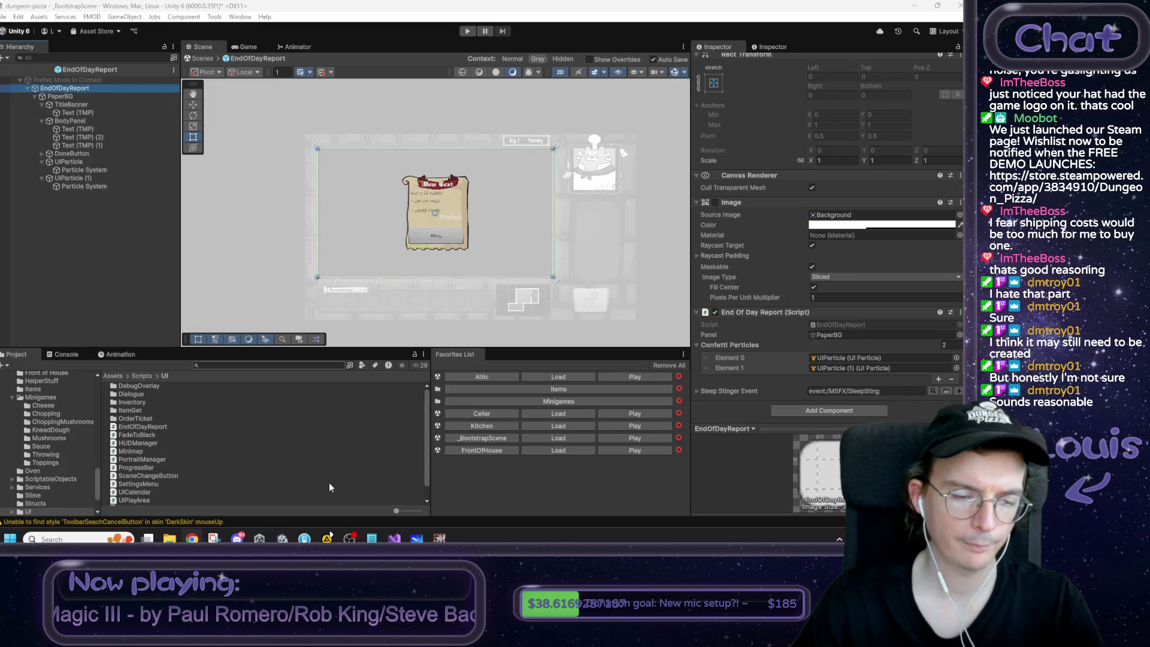
pyautogui.click(395, 538)
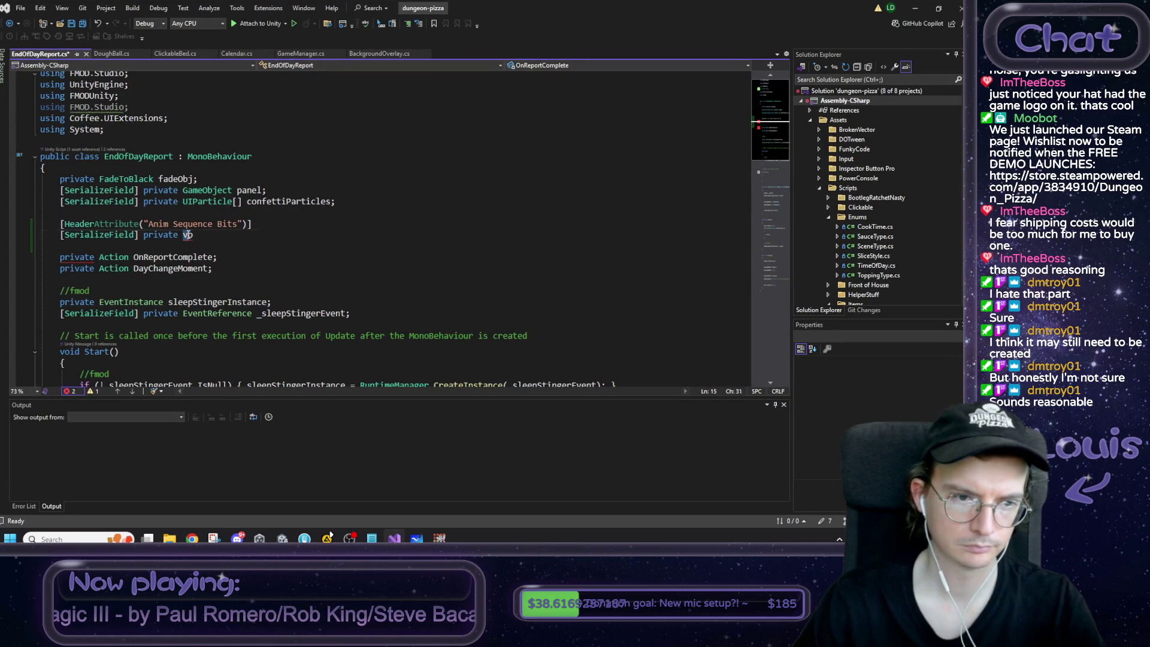
pyautogui.write('bodyPa')
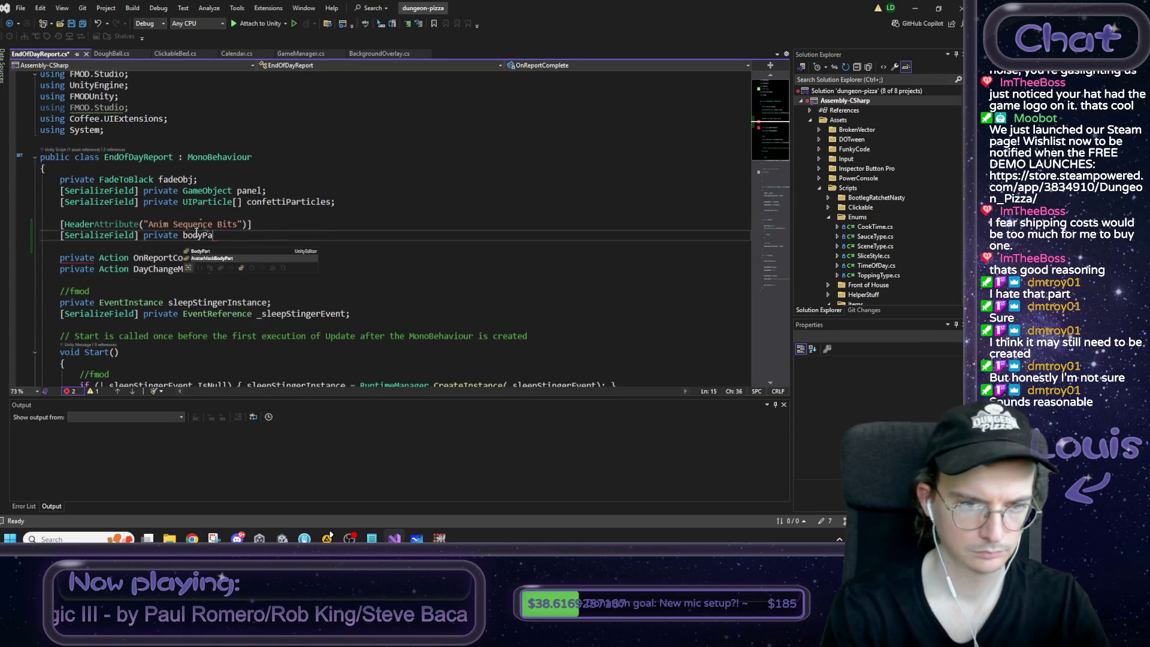
pyautogui.write('nel')
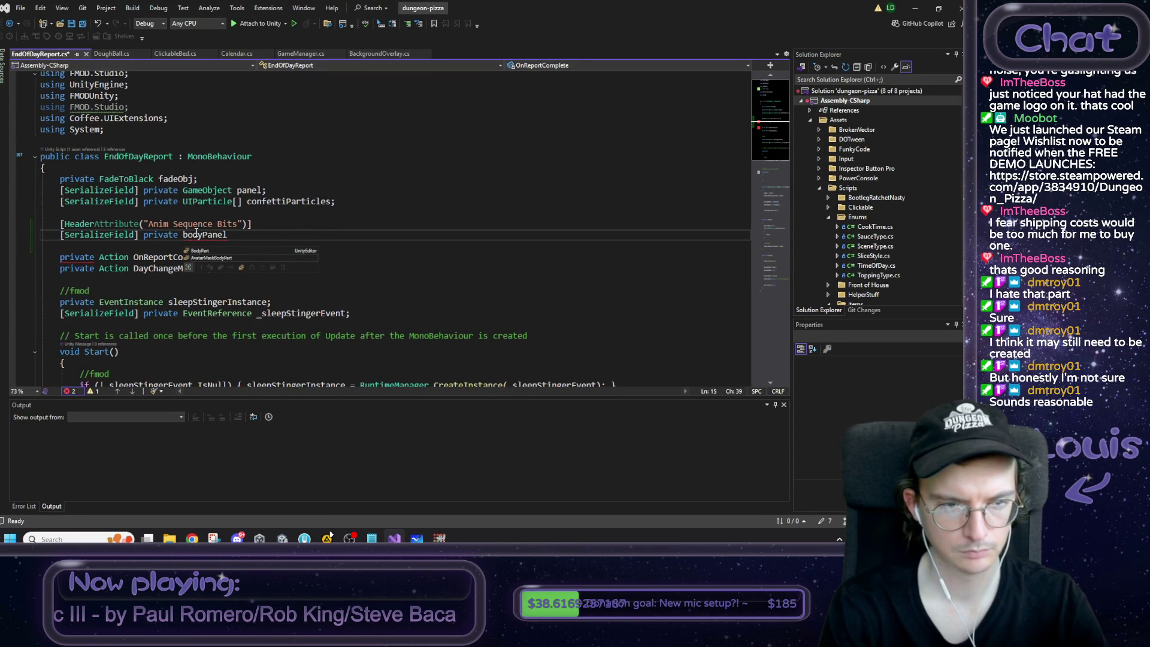
pyautogui.write('RectTransf')
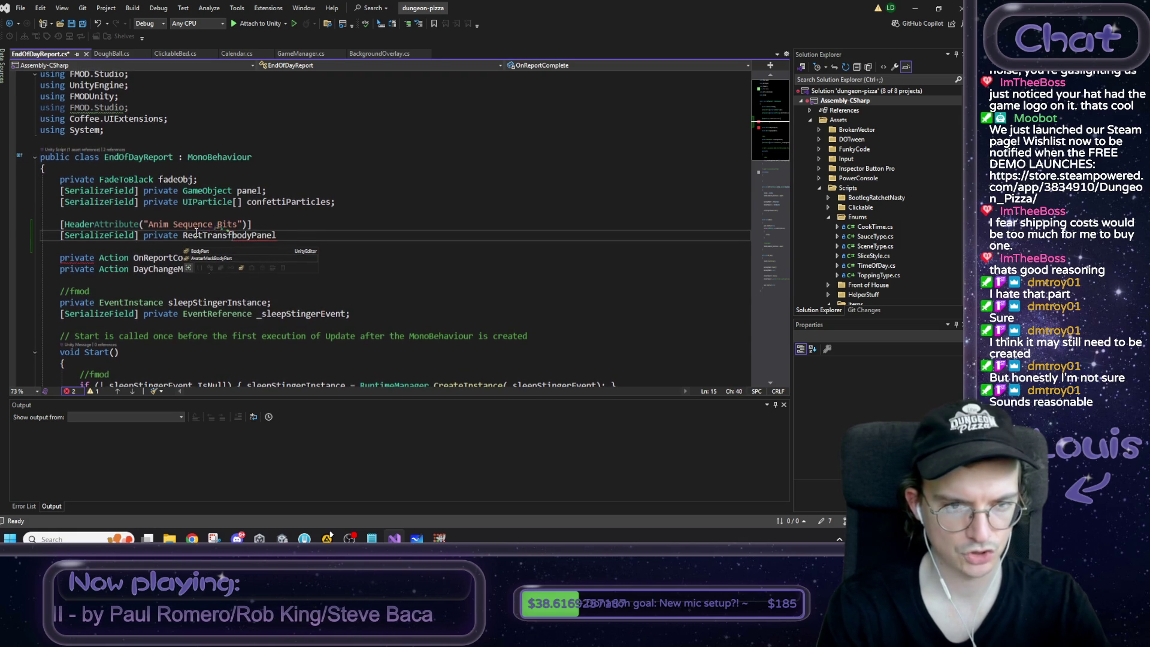
pyautogui.press('Tab')
pyautogui.press('End')
pyautogui.write(';')
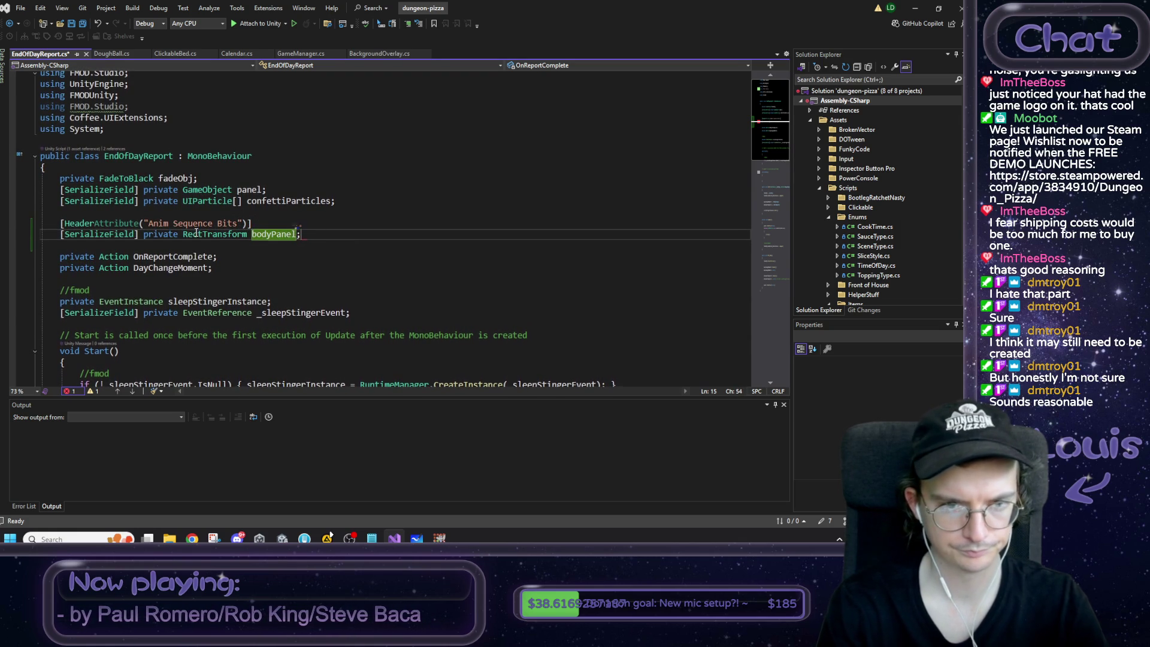
# Step: Duplicate the bodyPanel line and rename the copy to doneButton
pyautogui.hotkey('shift', 'Home')
pyautogui.hotkey('ctrl', 'd')
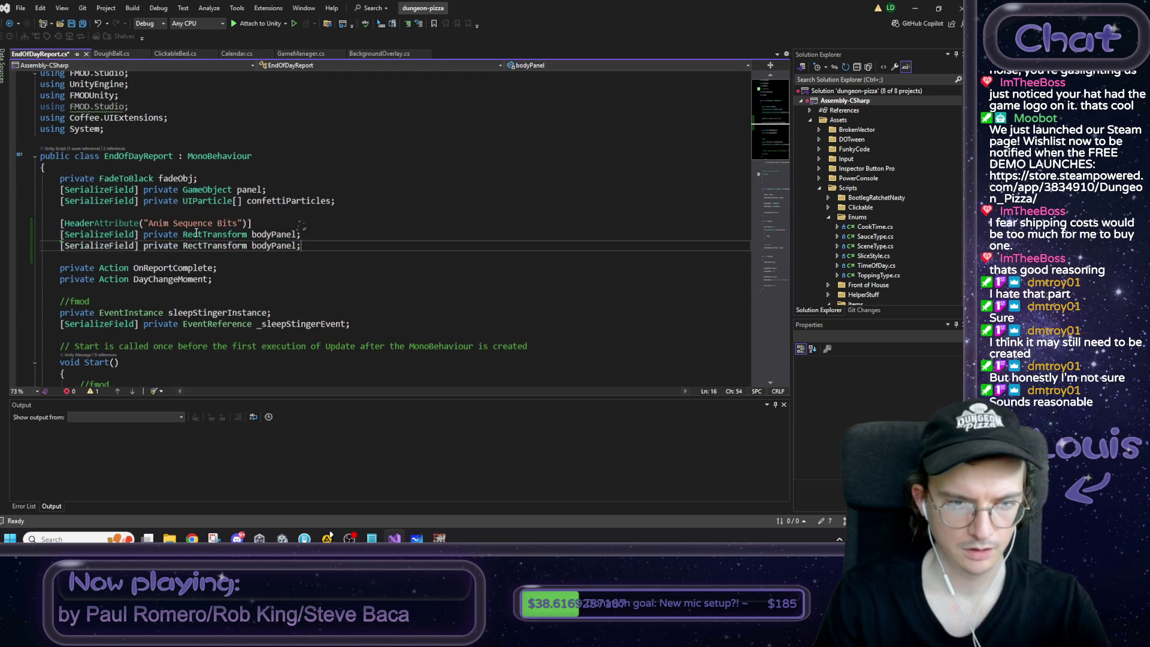
pyautogui.press('Right')
pyautogui.press('Left')
pyautogui.press('Left')
pyautogui.press('Left')
pyautogui.press('Left')
pyautogui.press('Left')
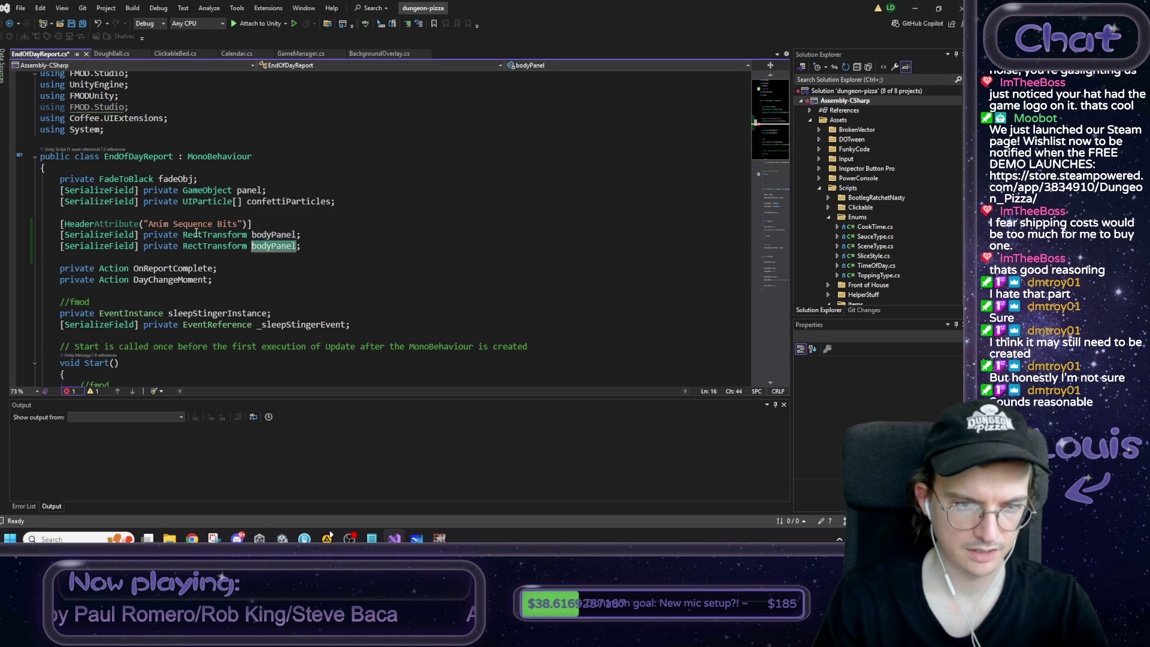
pyautogui.write('doneButton')
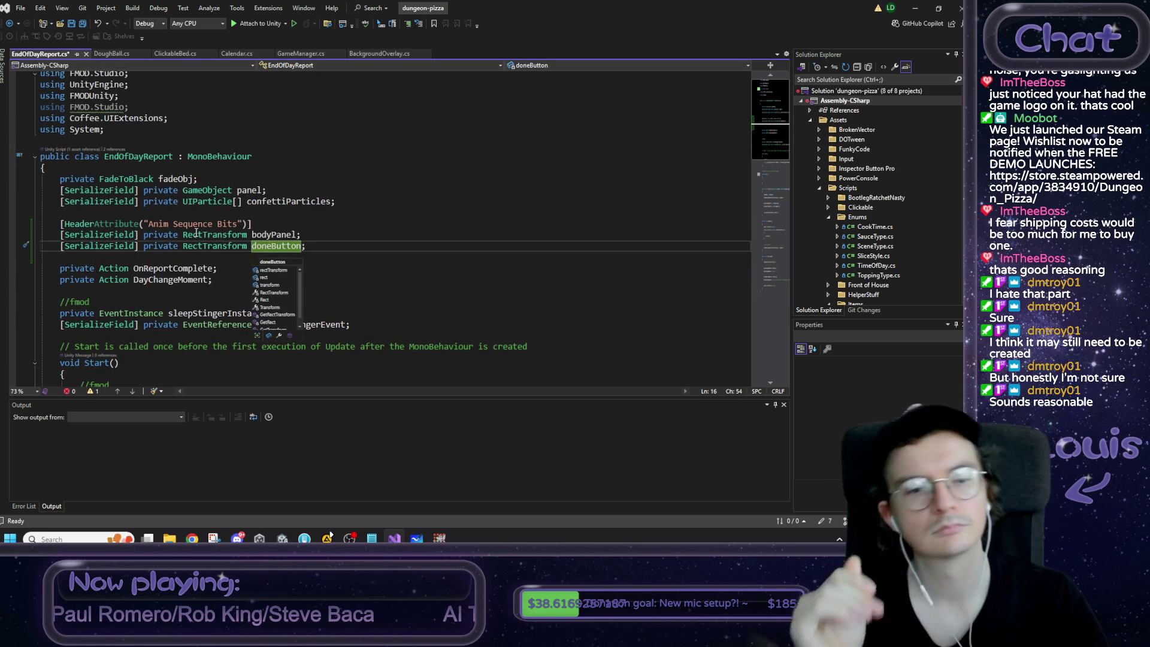
# Step: Remove the stray blank line between the two fields and save the script
pyautogui.click(305, 234)
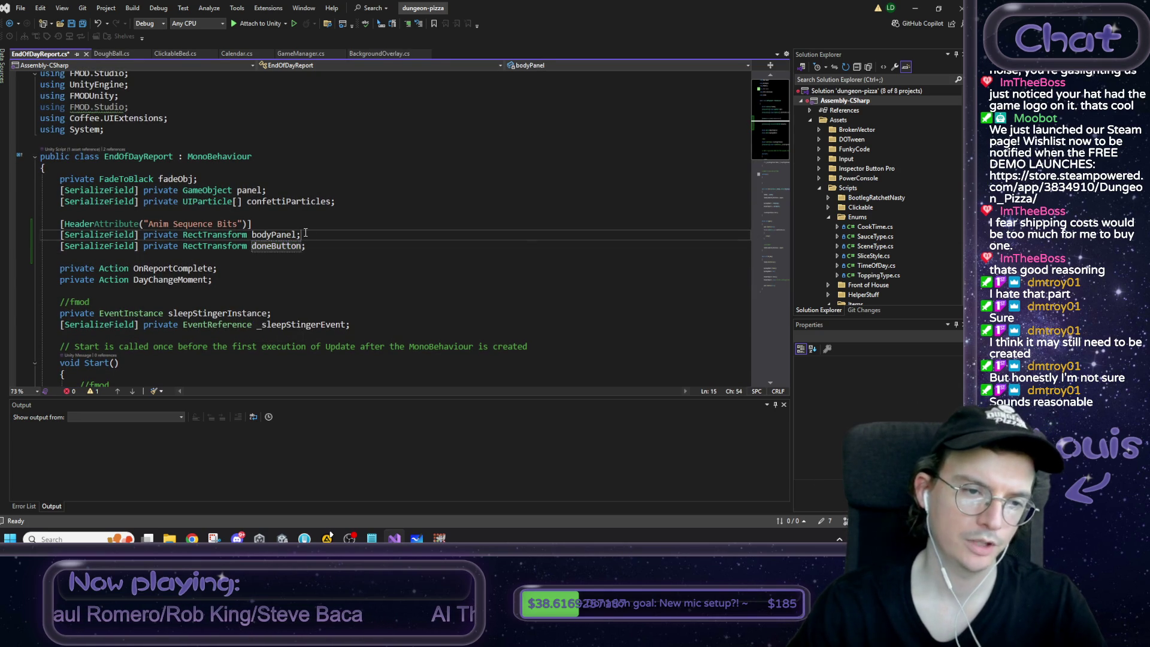
pyautogui.press('Return')
pyautogui.write('private ')
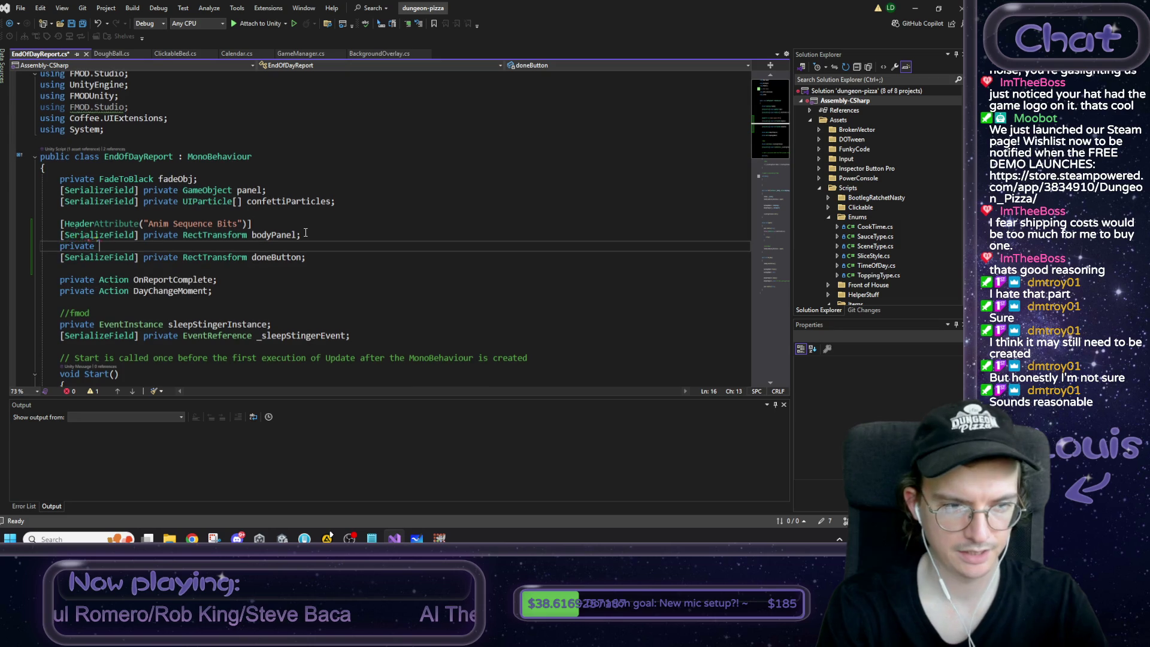
pyautogui.write('Rec')
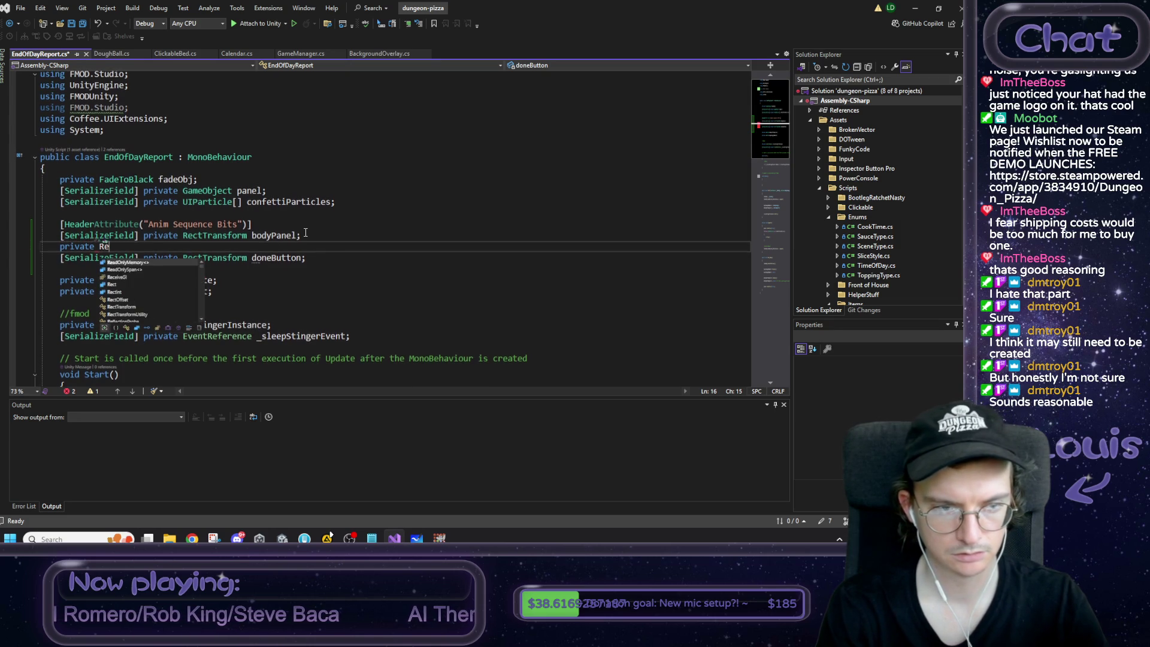
pyautogui.press('BackSpace')
pyautogui.press('BackSpace')
pyautogui.press('BackSpace')
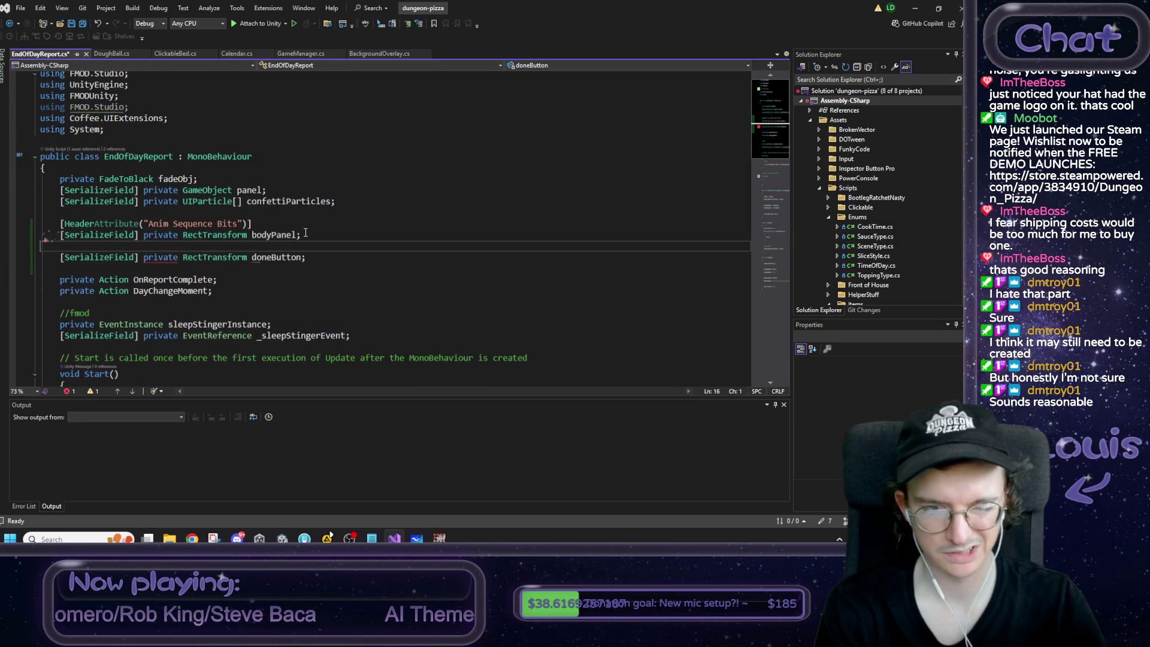
pyautogui.press('BackSpace')
pyautogui.hotkey('ctrl', 's')
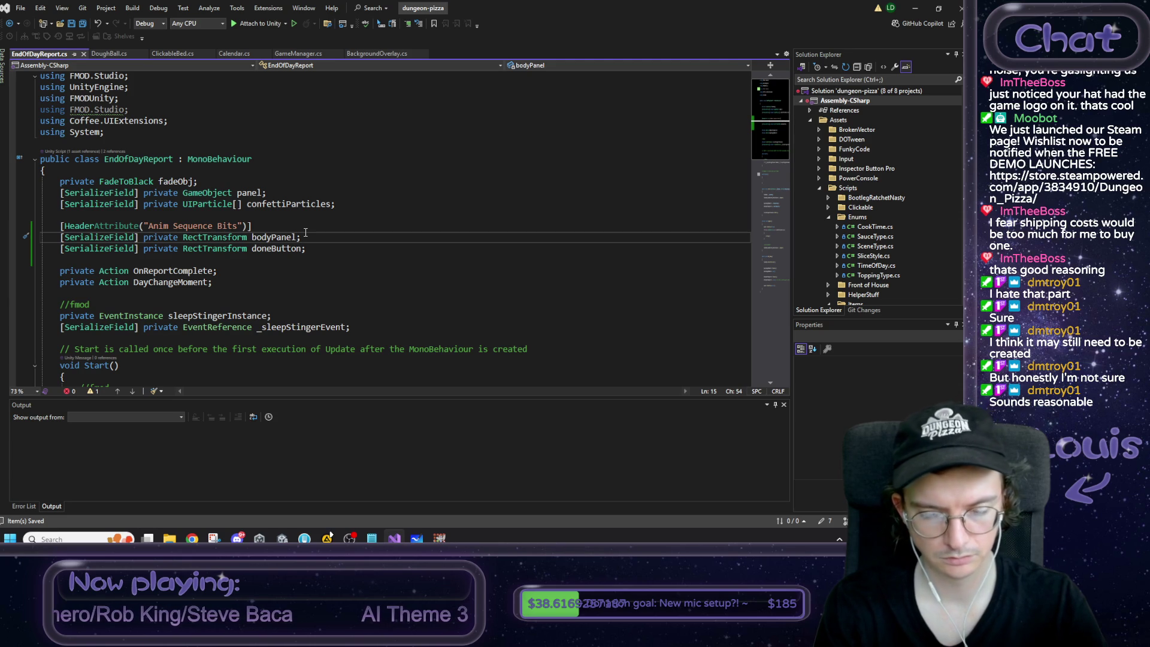
# Step: Add a private Timer animSeqTimer field after doneButton and save
pyautogui.press('Down')
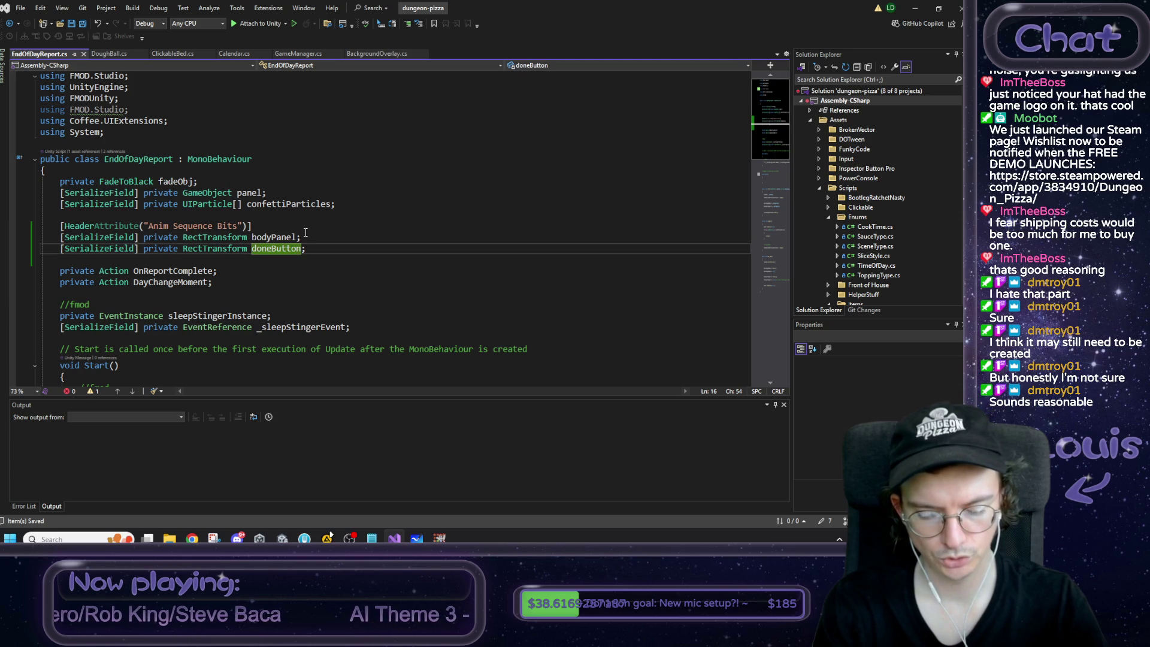
pyautogui.press('End')
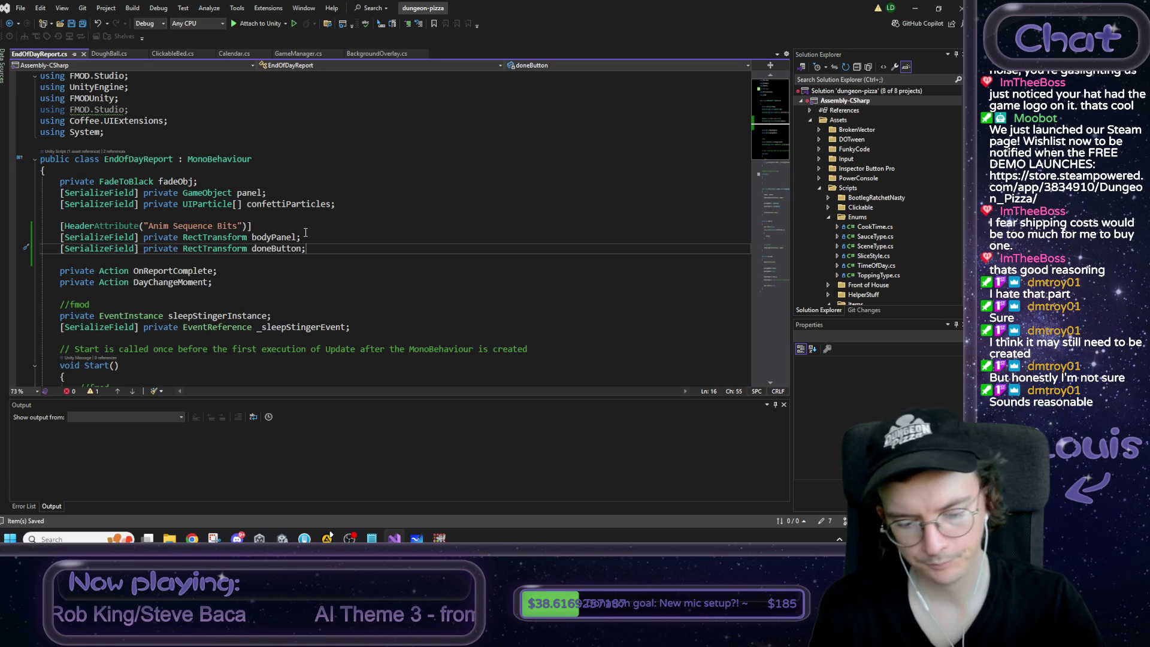
pyautogui.press('Return')
pyautogui.write('Timer')
pyautogui.press('Home')
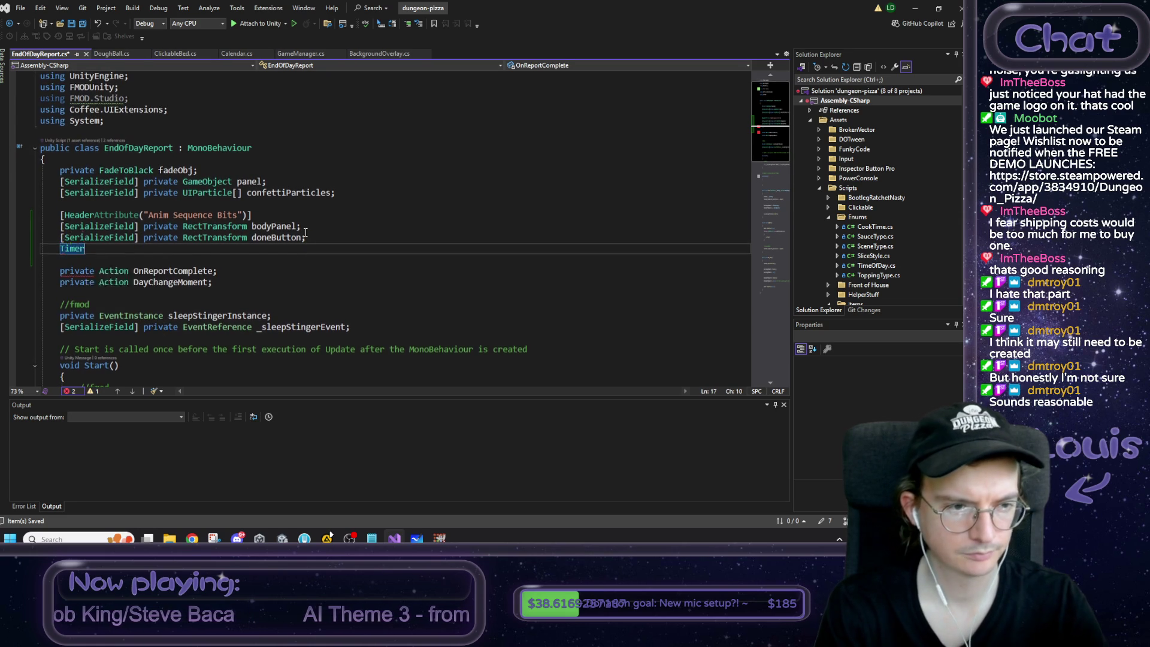
pyautogui.write('private')
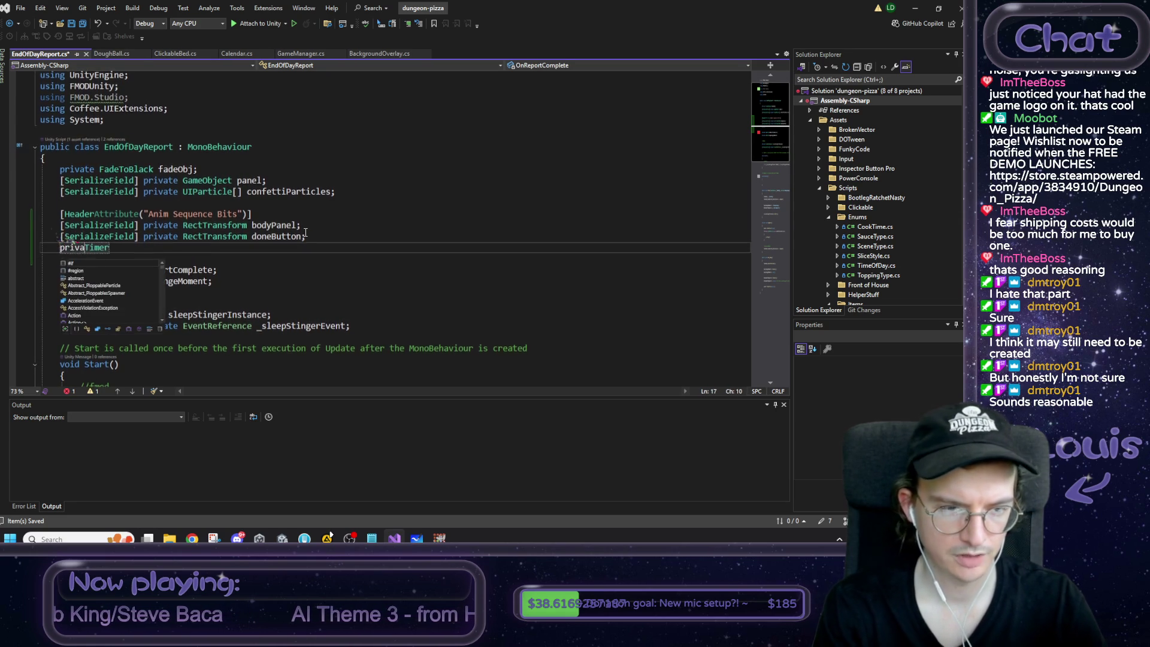
pyautogui.press('End')
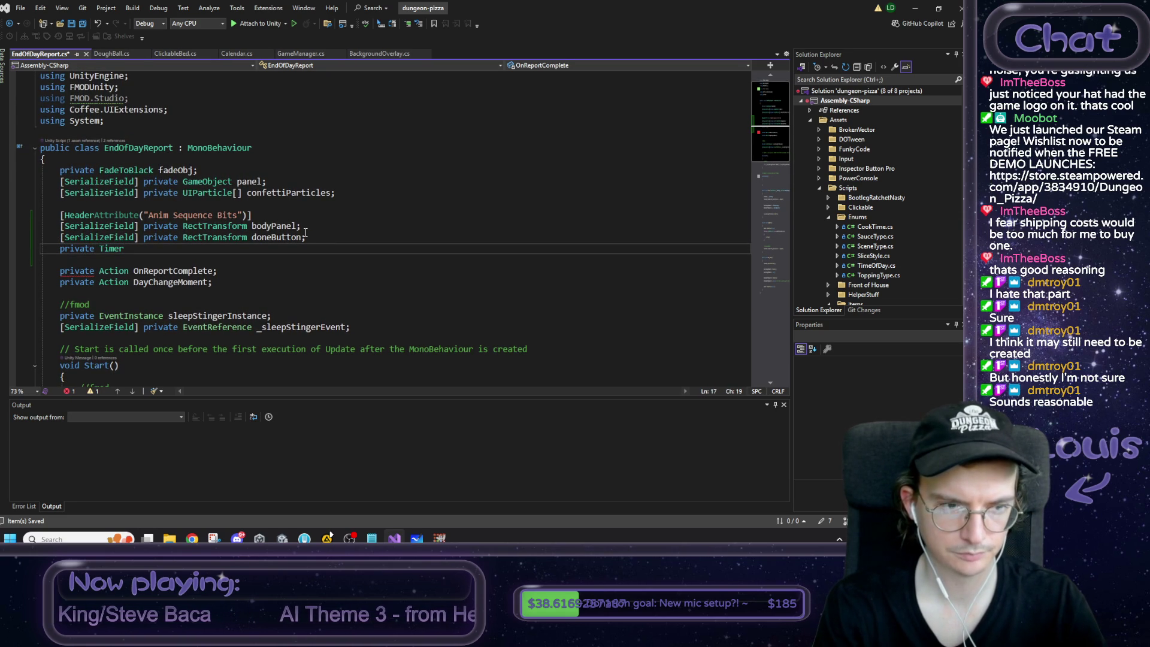
pyautogui.write('animSeq')
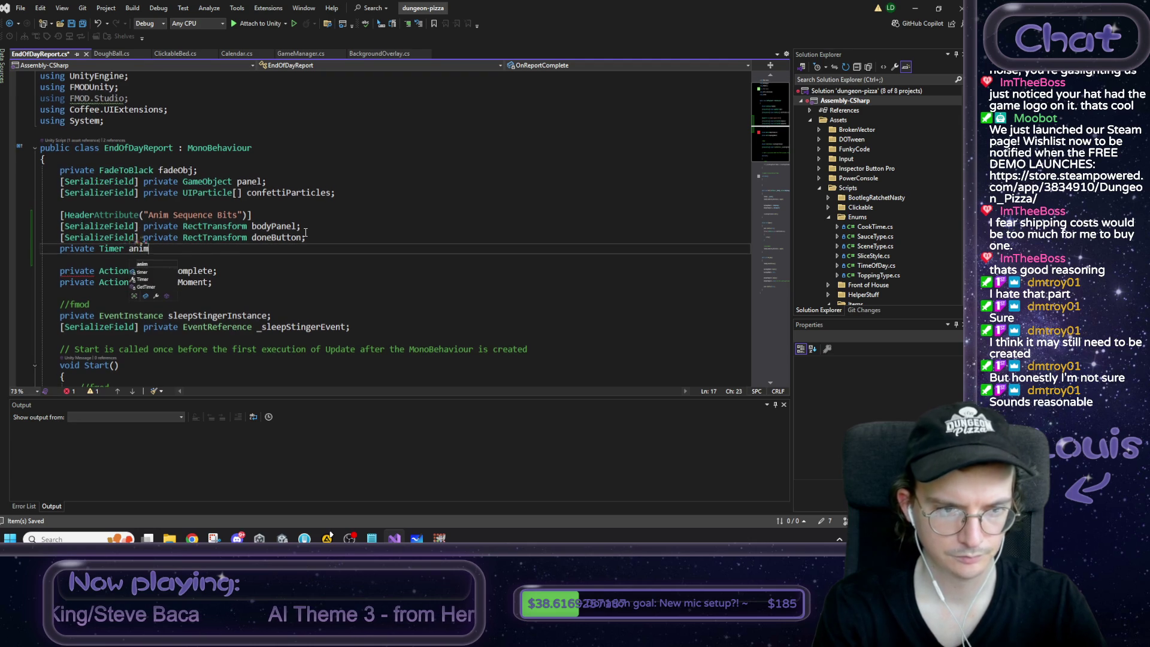
pyautogui.write('Timer')
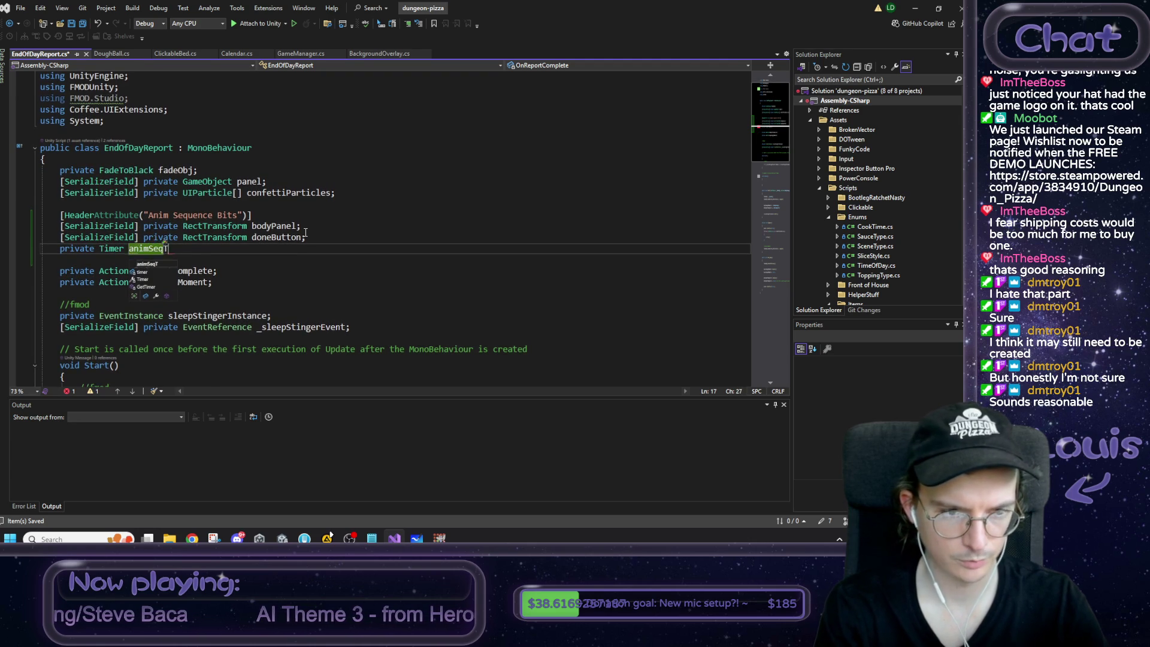
pyautogui.write(';')
pyautogui.hotkey('ctrl', 's')
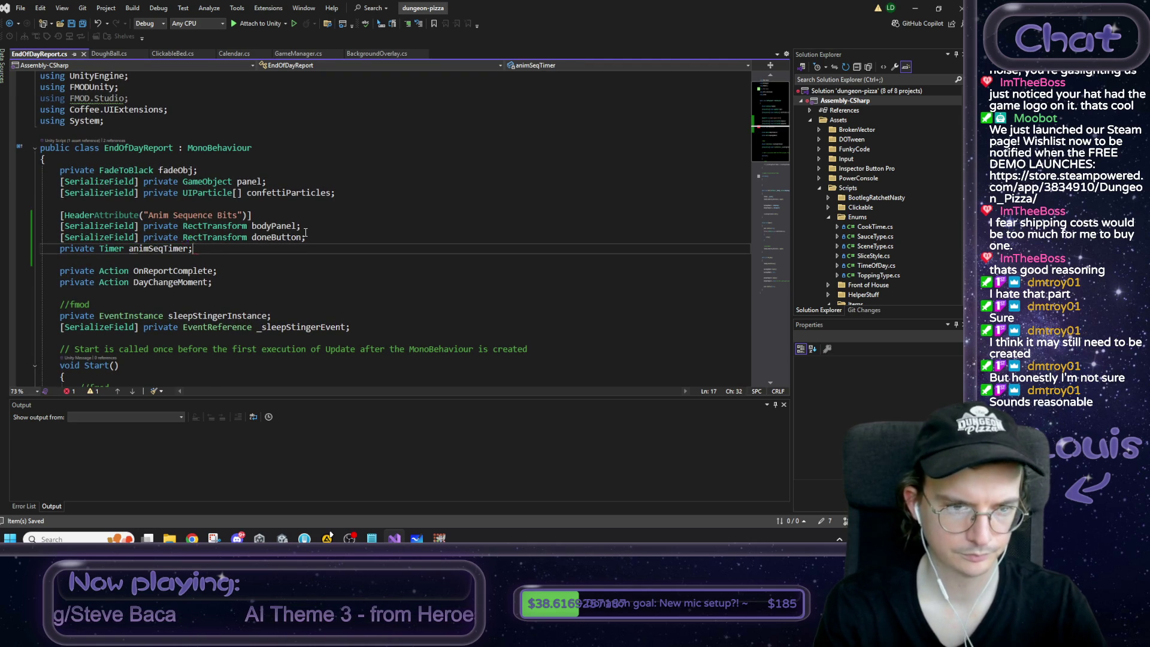
pyautogui.scroll(-1, 201, 310)
pyautogui.scroll(-2, 201, 311)
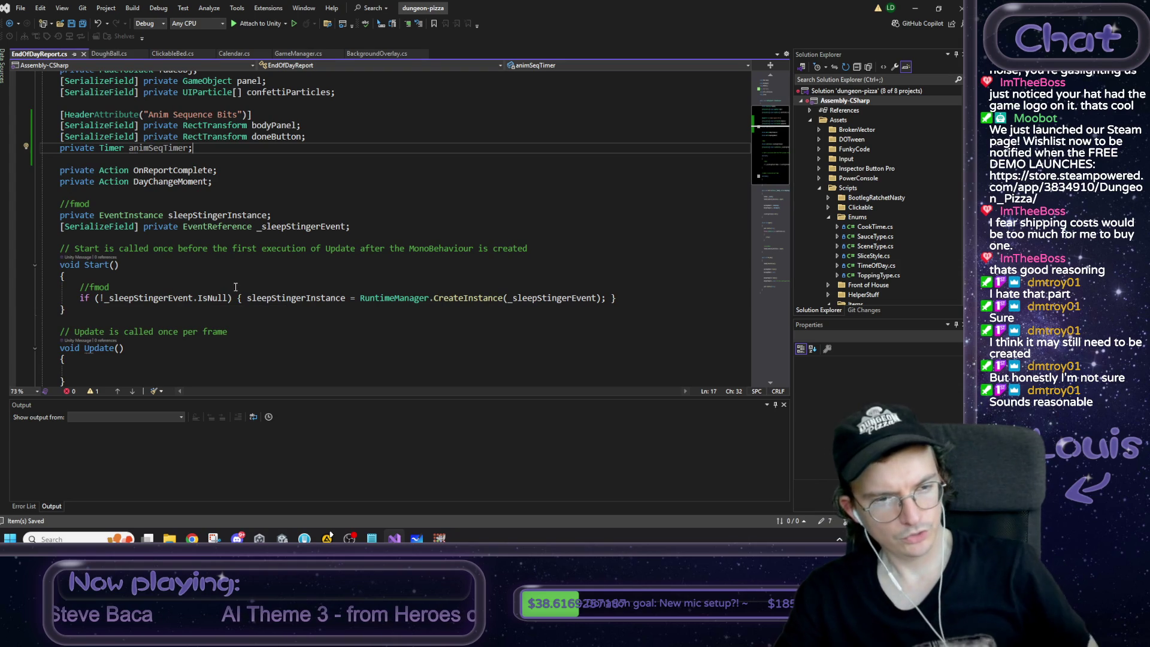
pyautogui.scroll(-2, 234, 290)
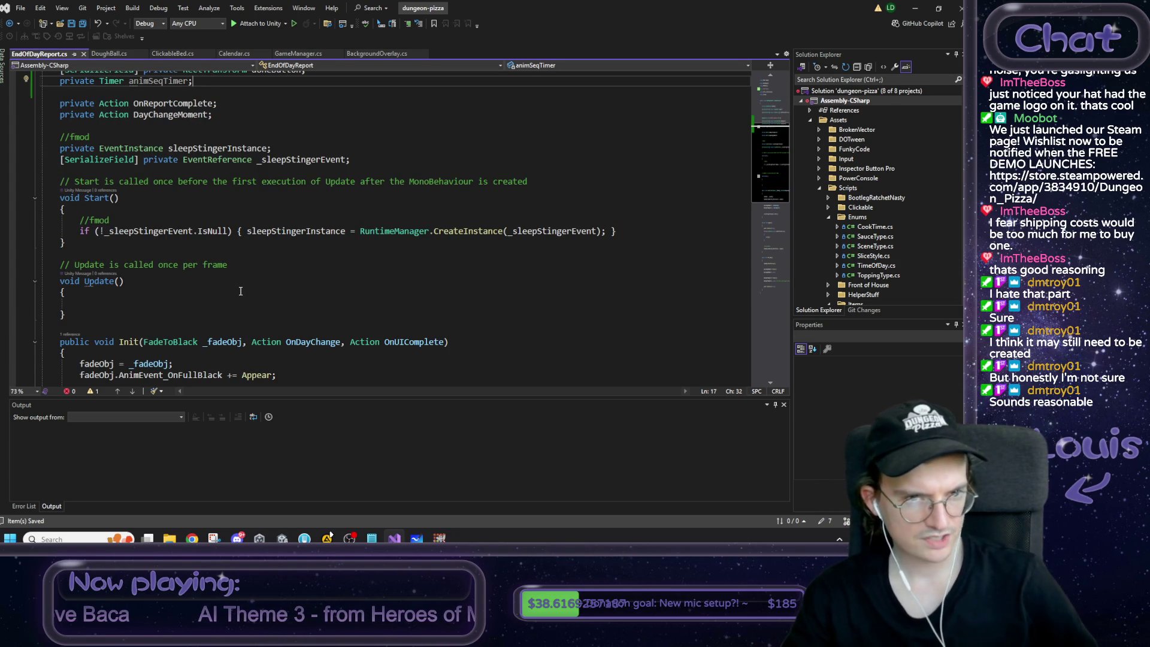
pyautogui.scroll(1, 252, 291)
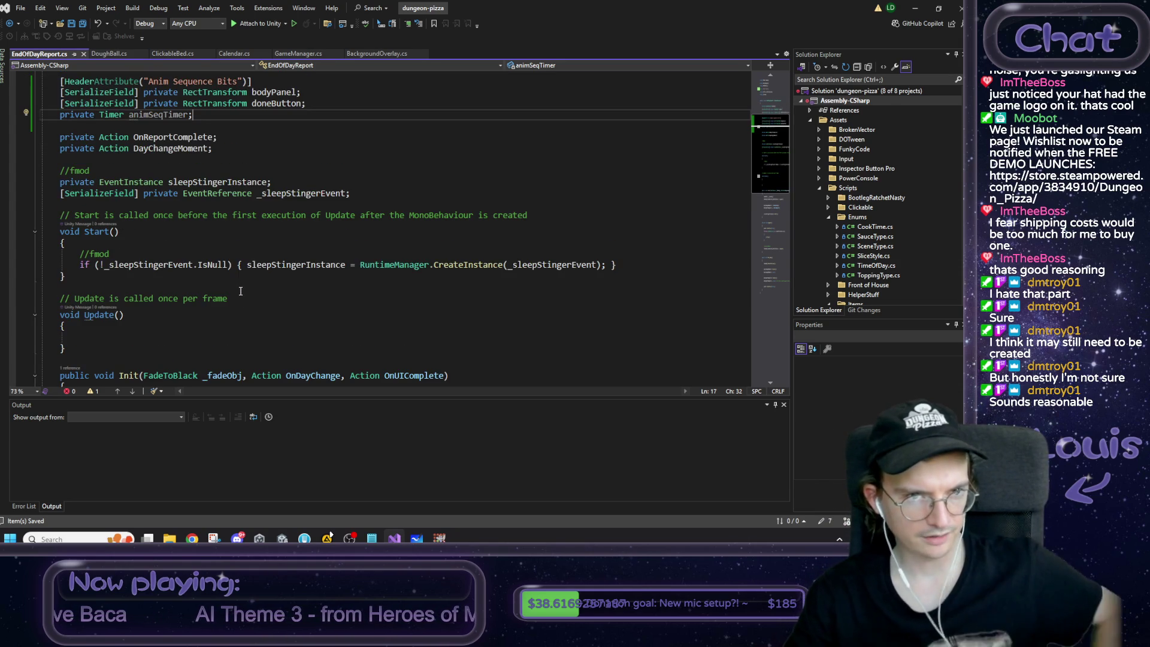
pyautogui.click(313, 91)
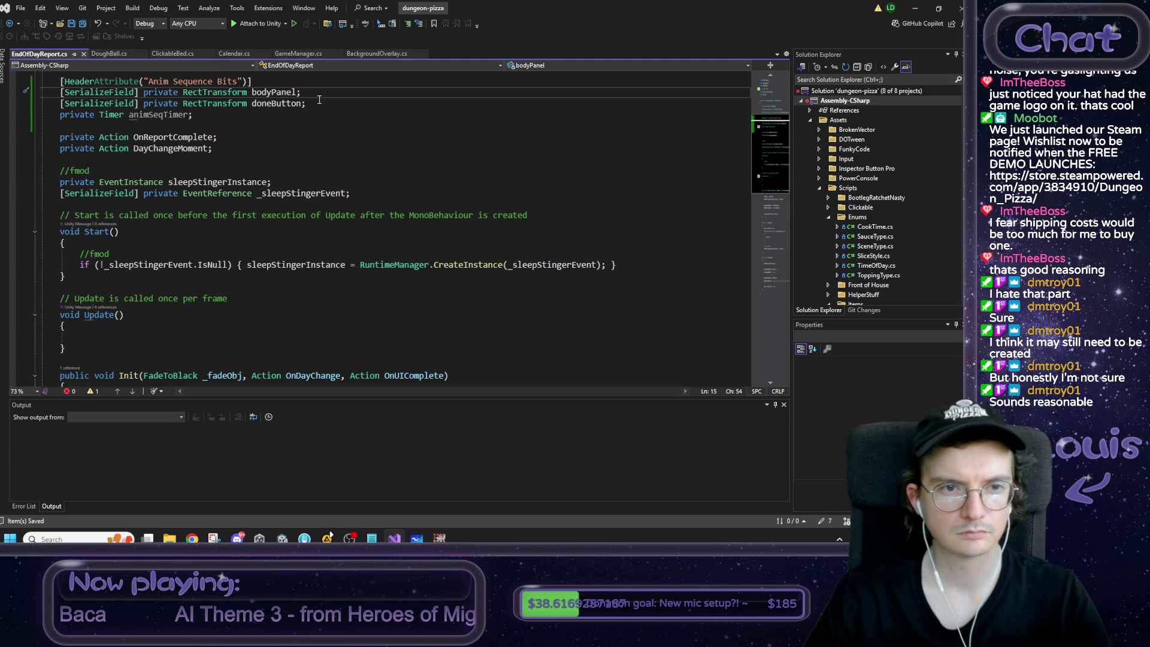
pyautogui.scroll(-3, 328, 196)
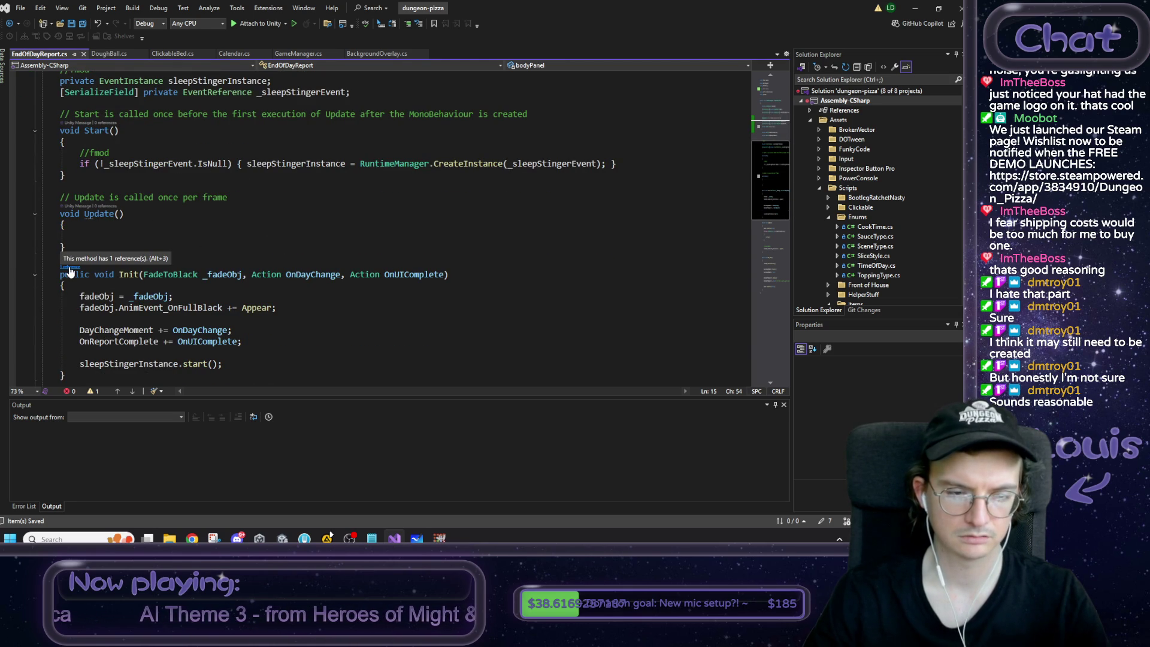
pyautogui.scroll(-1, 230, 332)
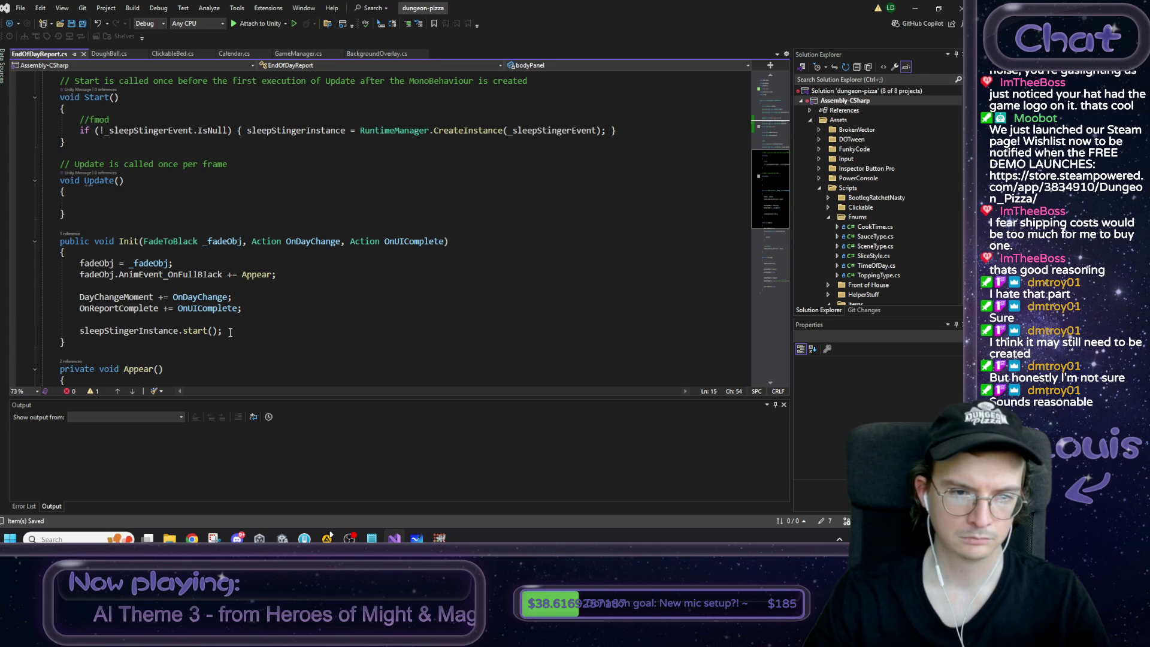
pyautogui.scroll(-3, 232, 332)
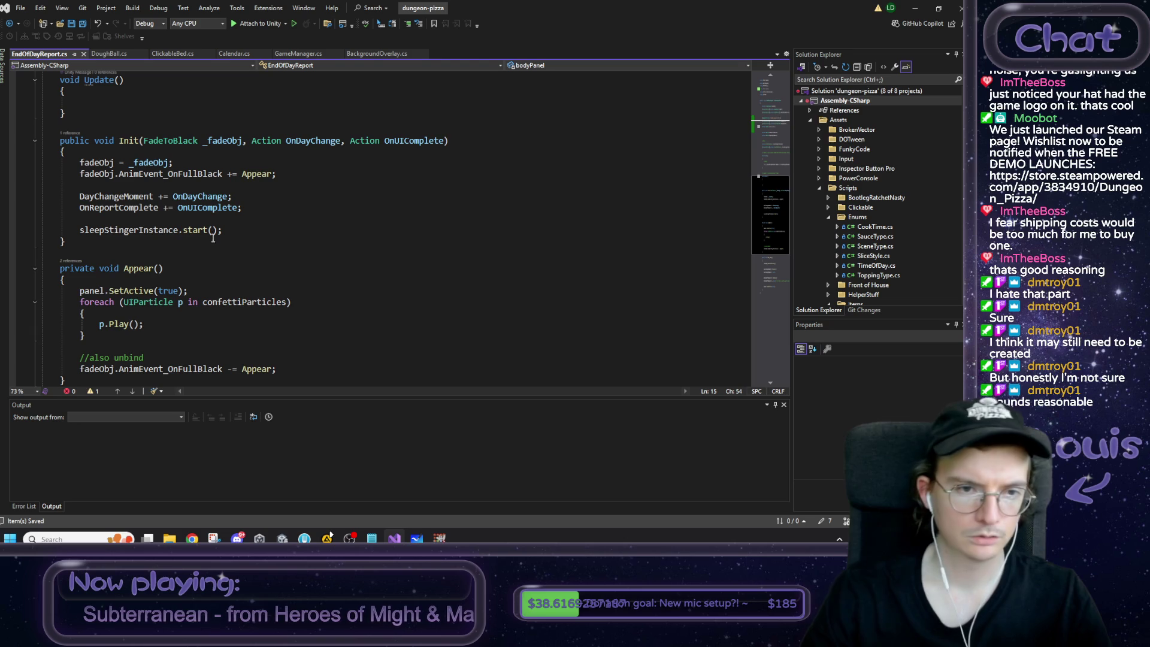
pyautogui.doubleClick(256, 173)
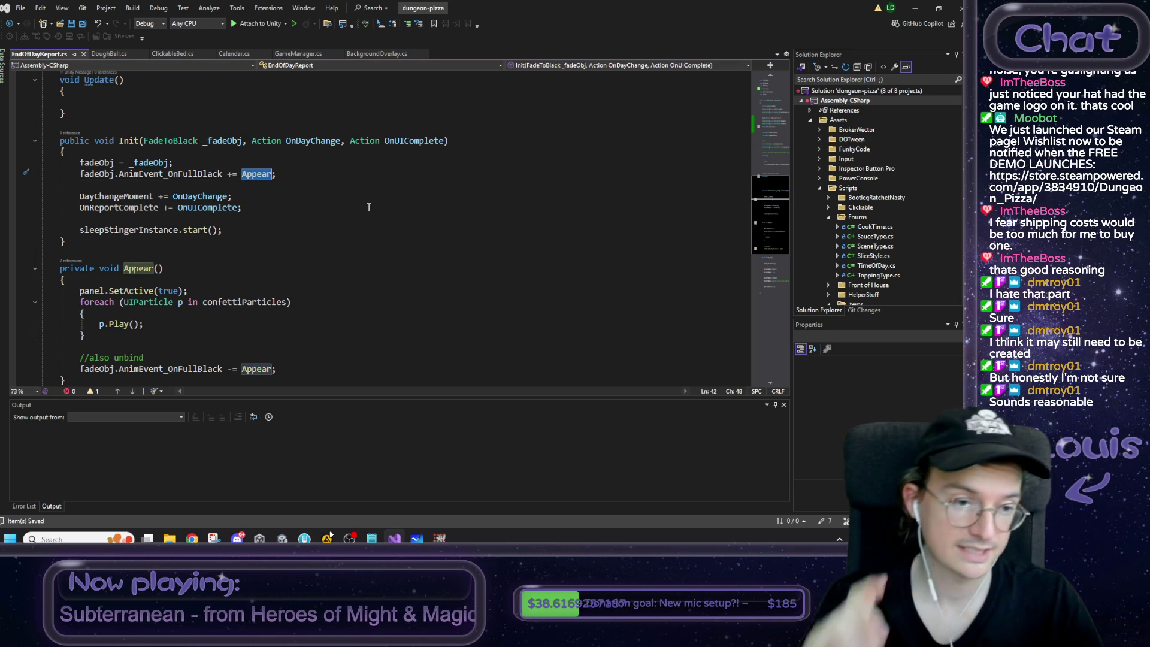
pyautogui.scroll(-1, 367, 209)
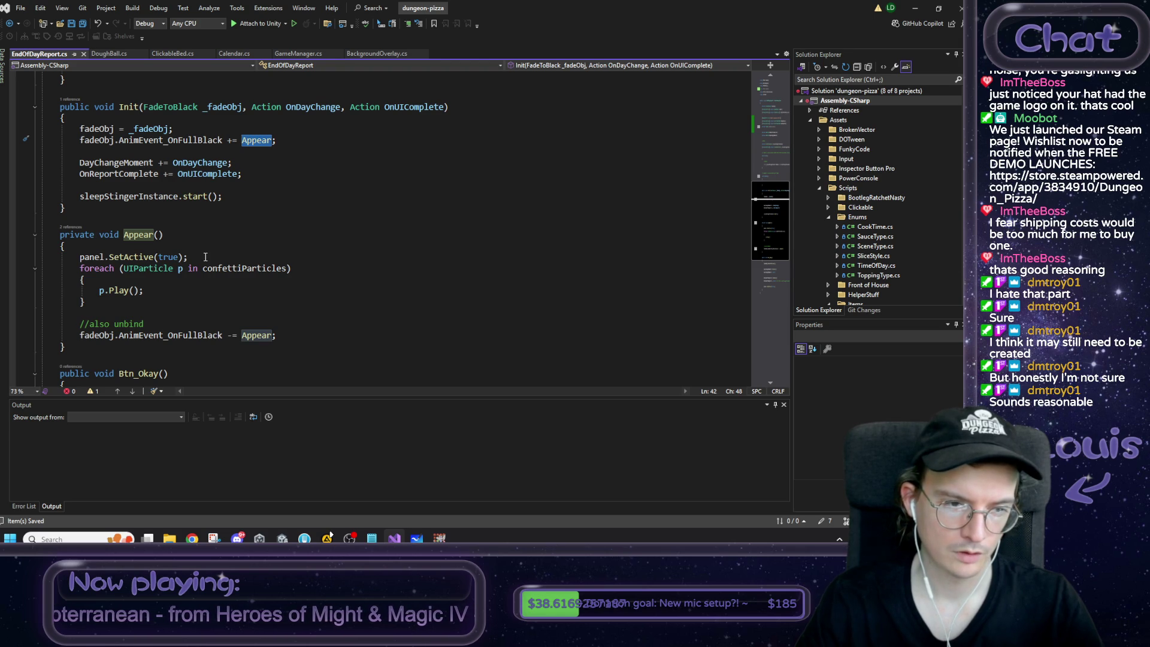
# Step: Add a '//base panel appears' comment at the top of Appear()
pyautogui.click(193, 249)
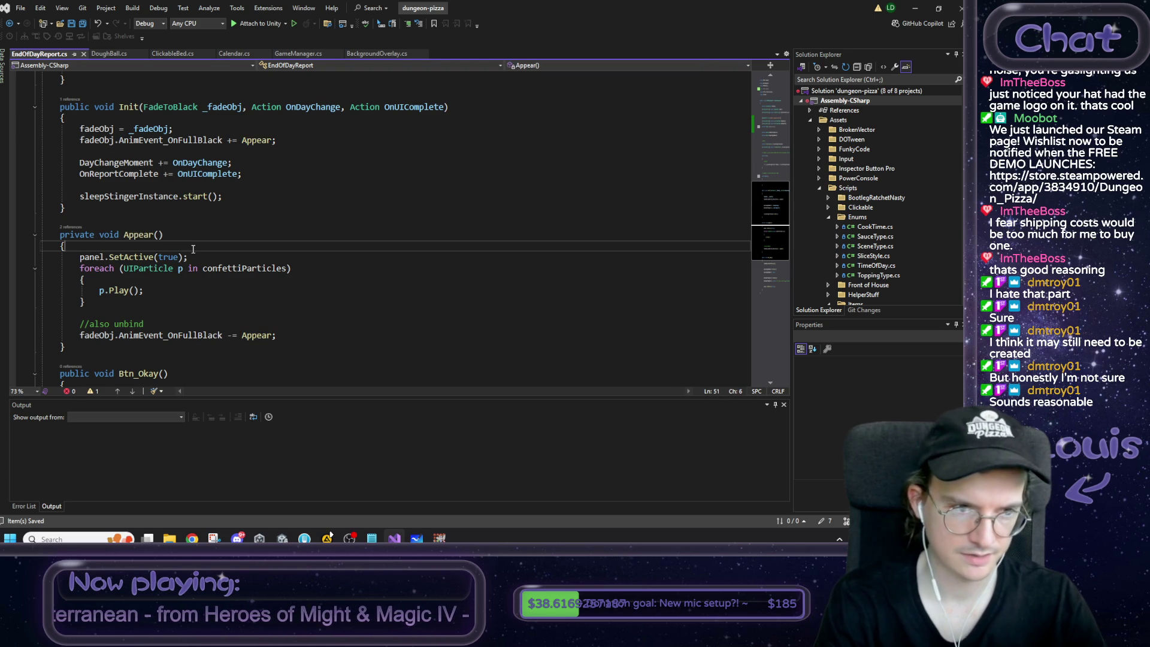
pyautogui.press('Return')
pyautogui.write('//ba')
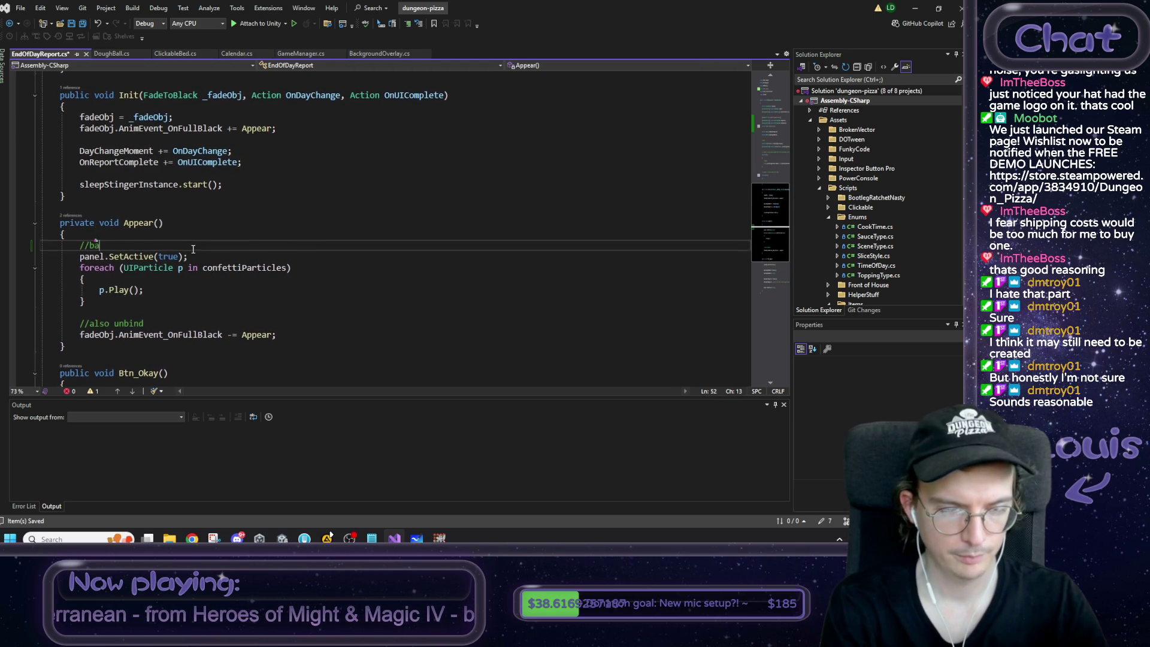
pyautogui.write('se panel appears')
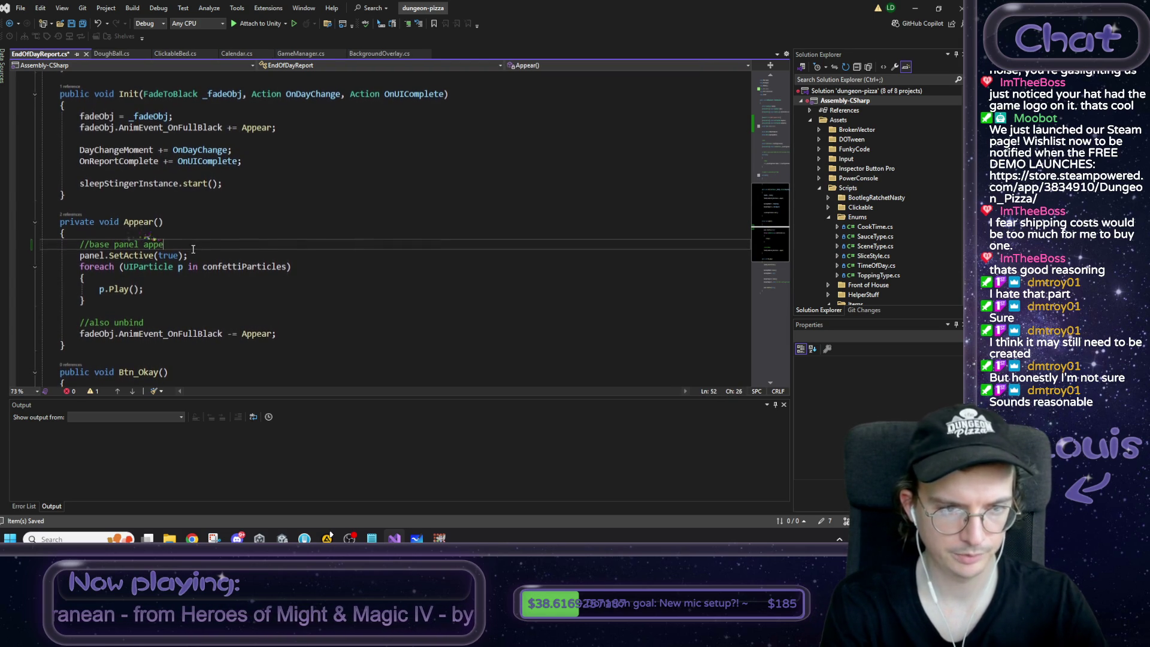
pyautogui.press('Down')
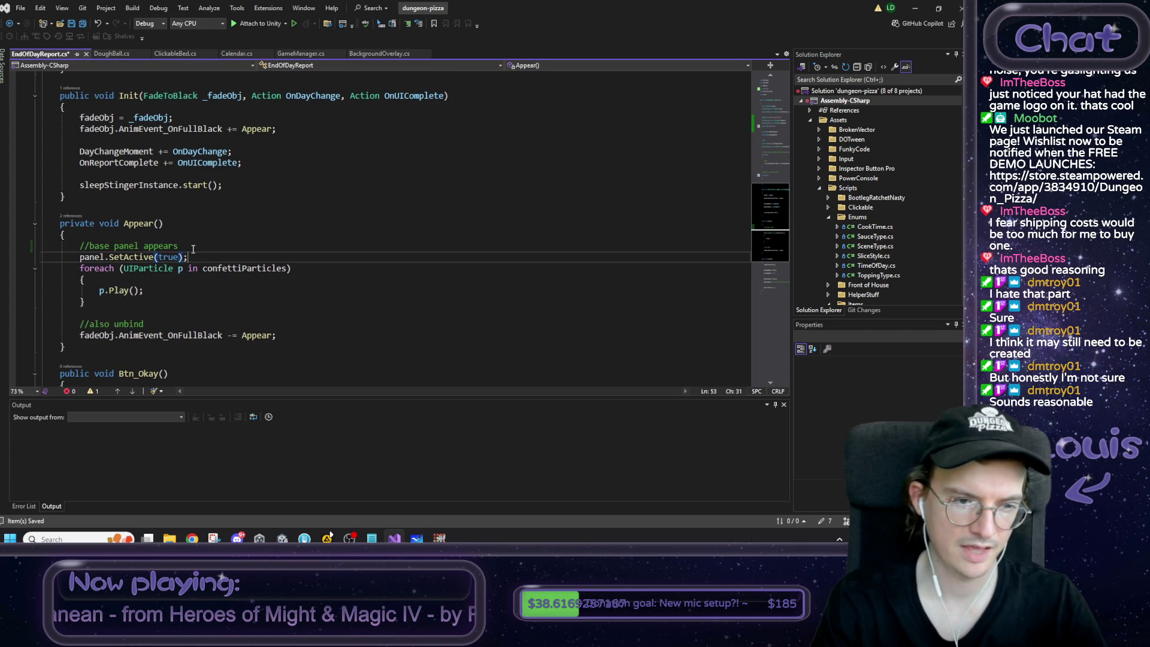
pyautogui.press('Return')
pyautogui.press('Return')
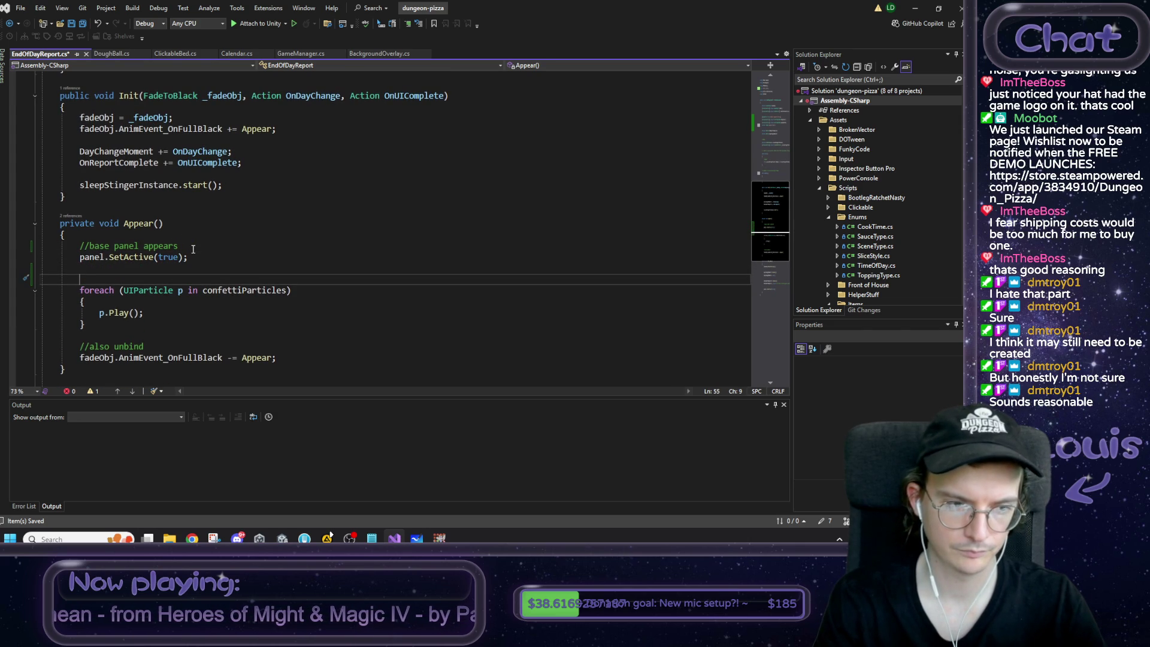
# Step: Comment out the confetti foreach loop and leave a blank line above it
pyautogui.press('Down')
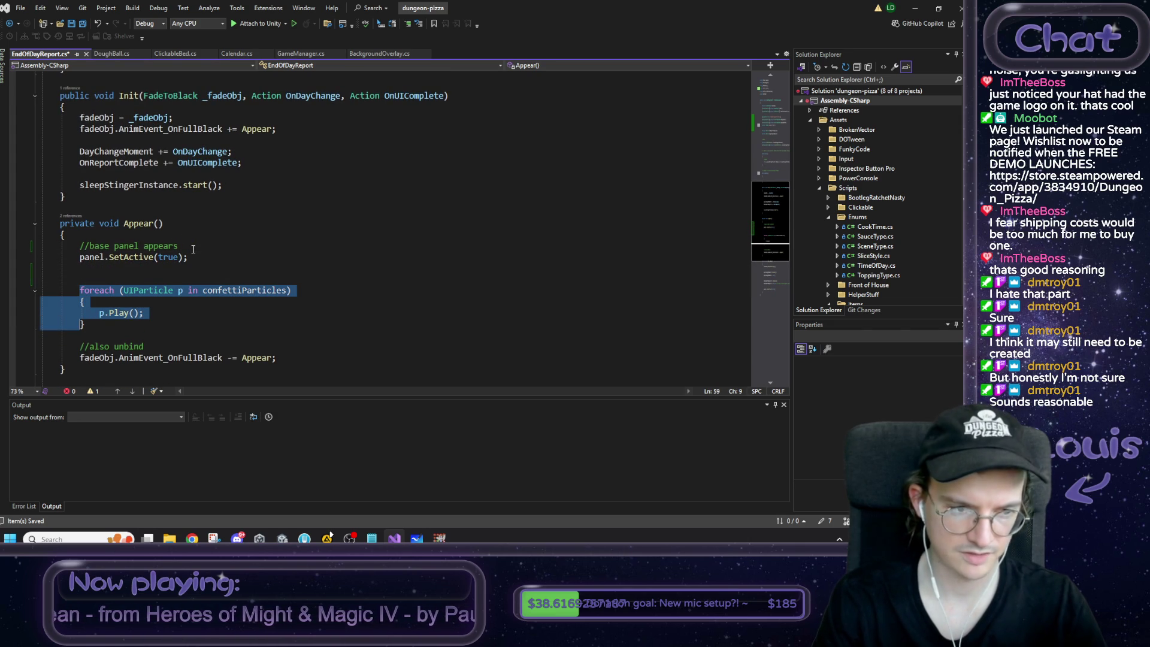
pyautogui.hotkey('ctrl', 'k')
pyautogui.hotkey('ctrl', 'c')
pyautogui.press('Up')
pyautogui.press('Up')
pyautogui.press('Up')
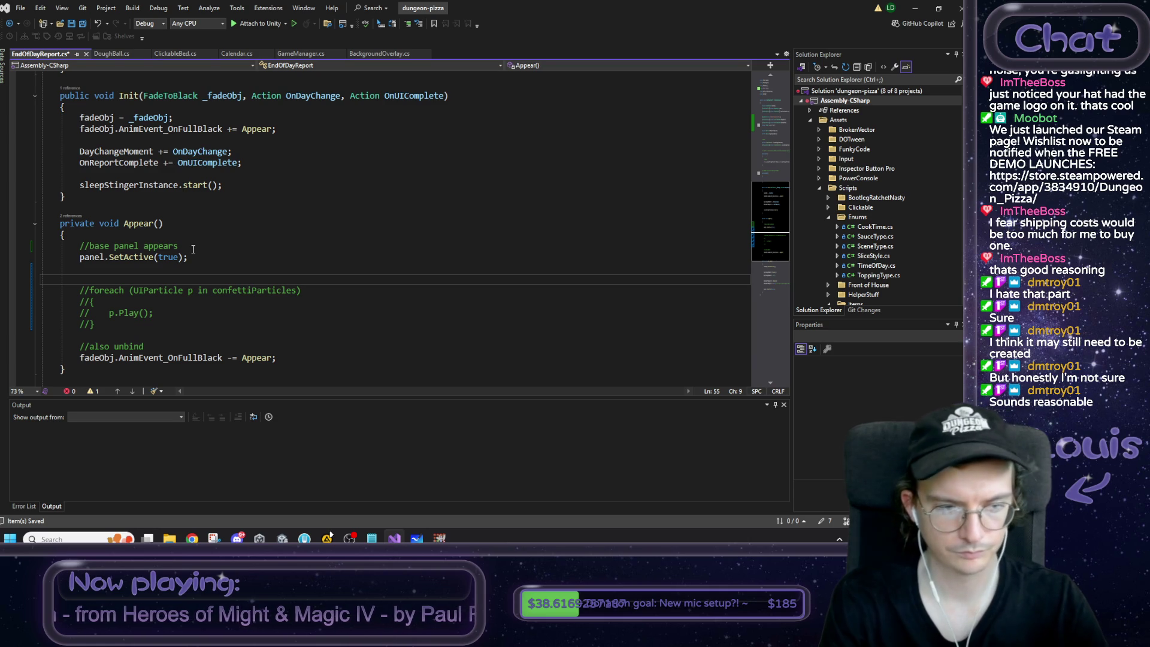
pyautogui.press('Return')
pyautogui.press('Up')
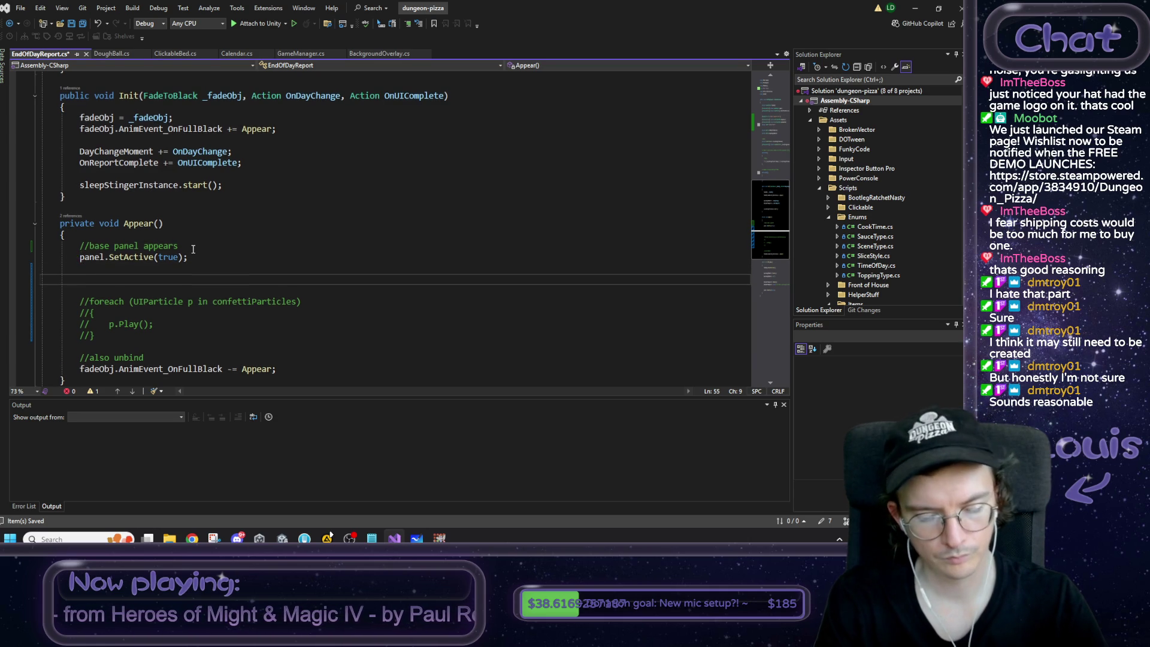
# Step: Add comments '//one by one, body elements appear', '//donme button appear' and '//safety measure so done always shows up'
pyautogui.write('//one by one, ')
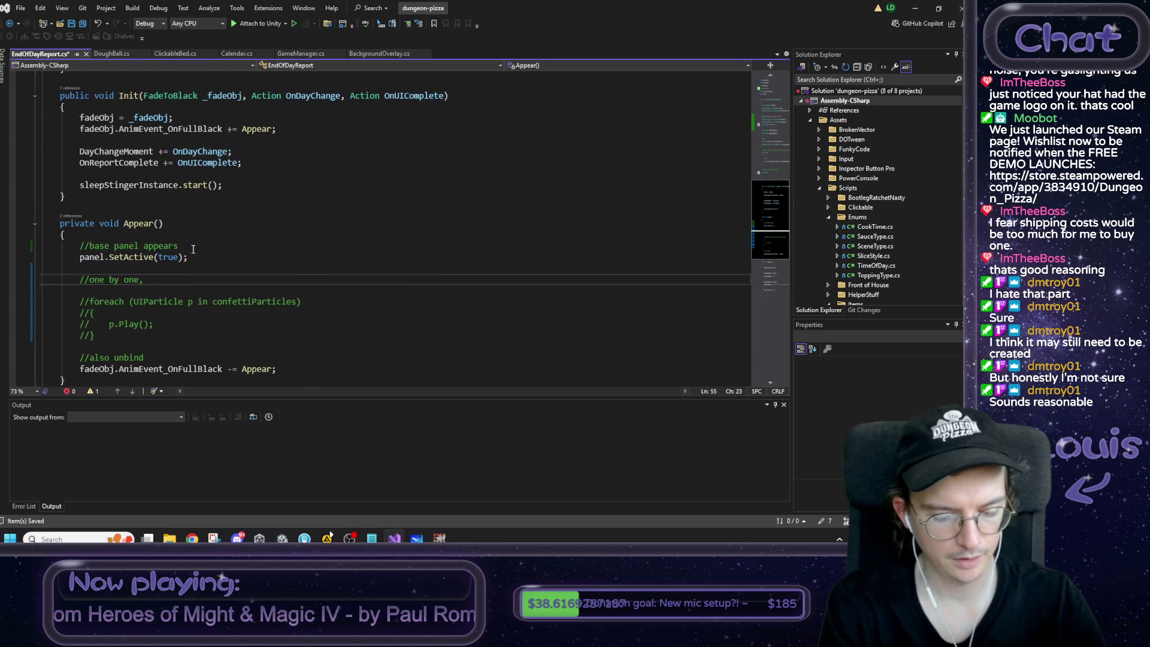
pyautogui.write('body elements appear')
pyautogui.press('Return')
pyautogui.press('Return')
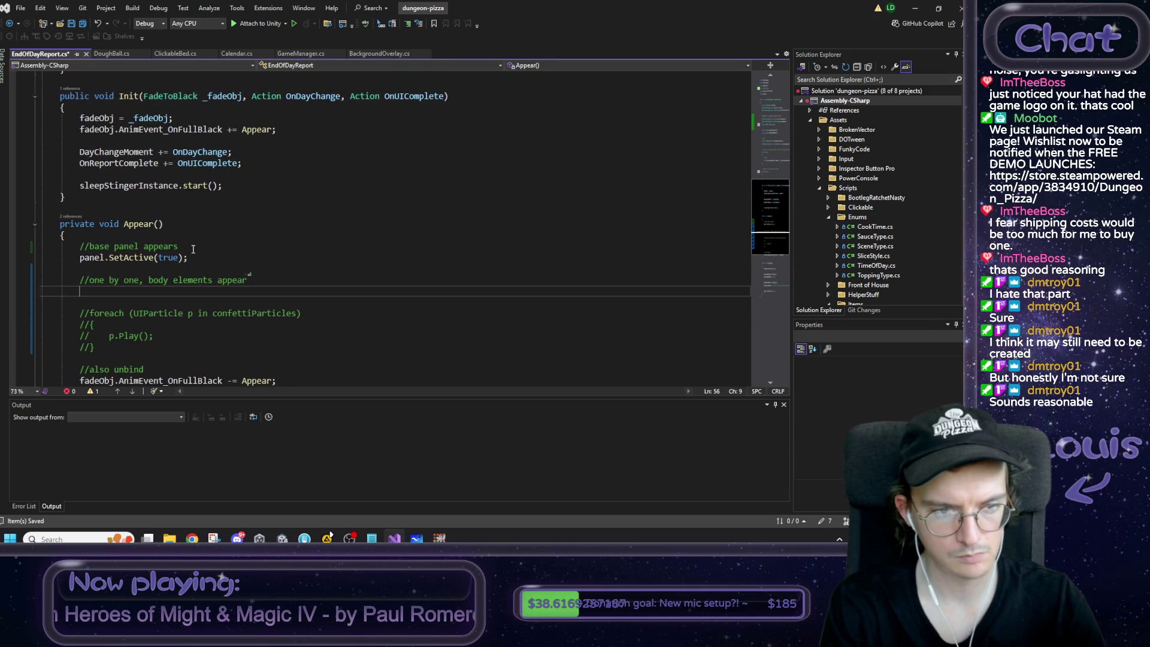
pyautogui.write('//donme')
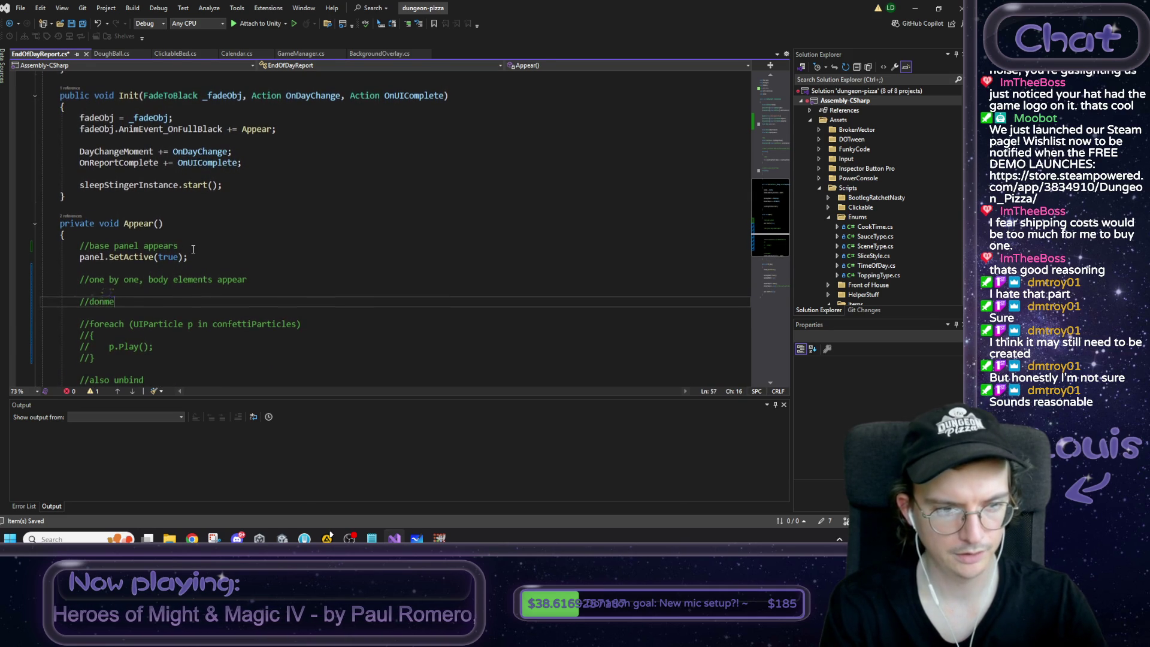
pyautogui.write(' button appear')
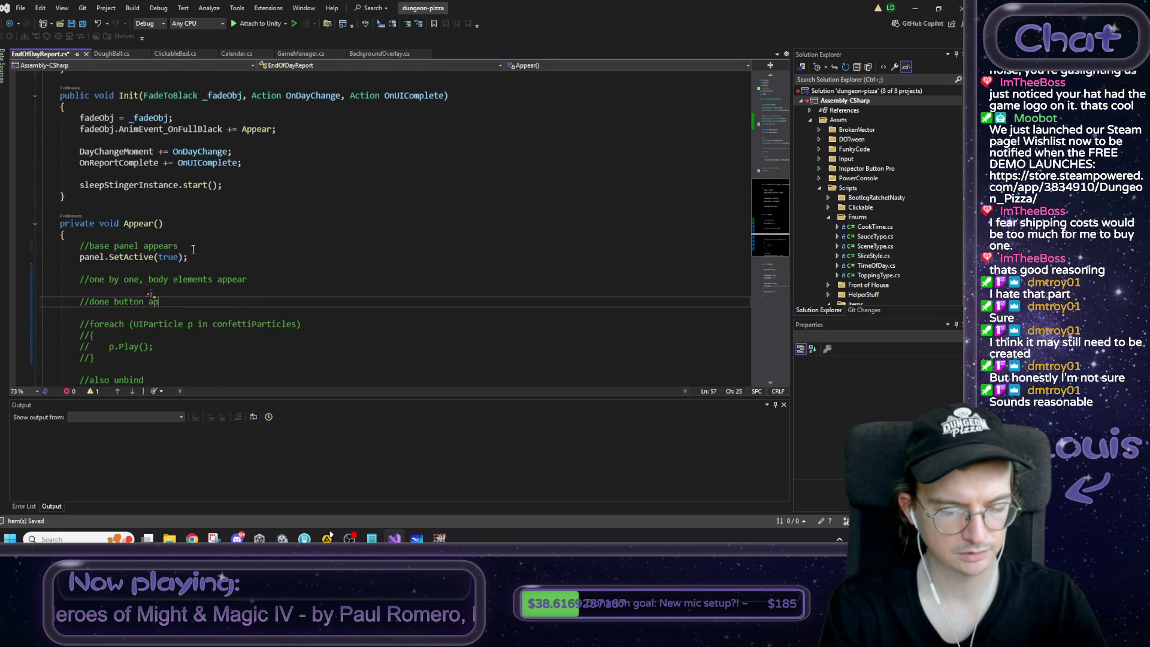
pyautogui.press('Return')
pyautogui.press('Return')
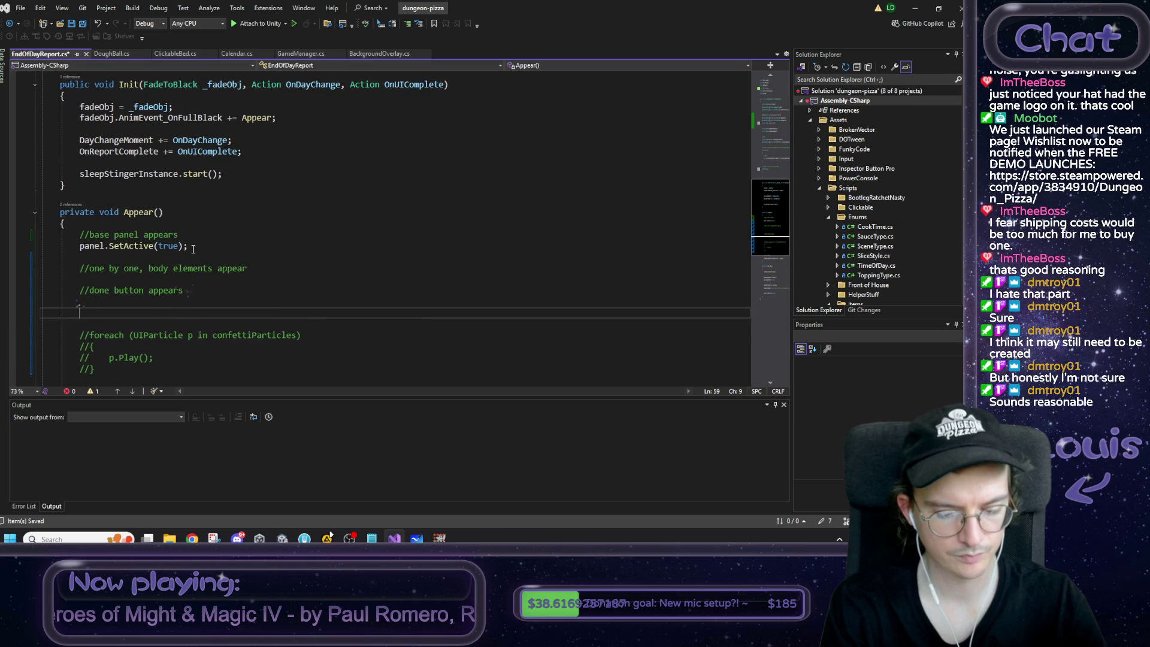
pyautogui.write('//s')
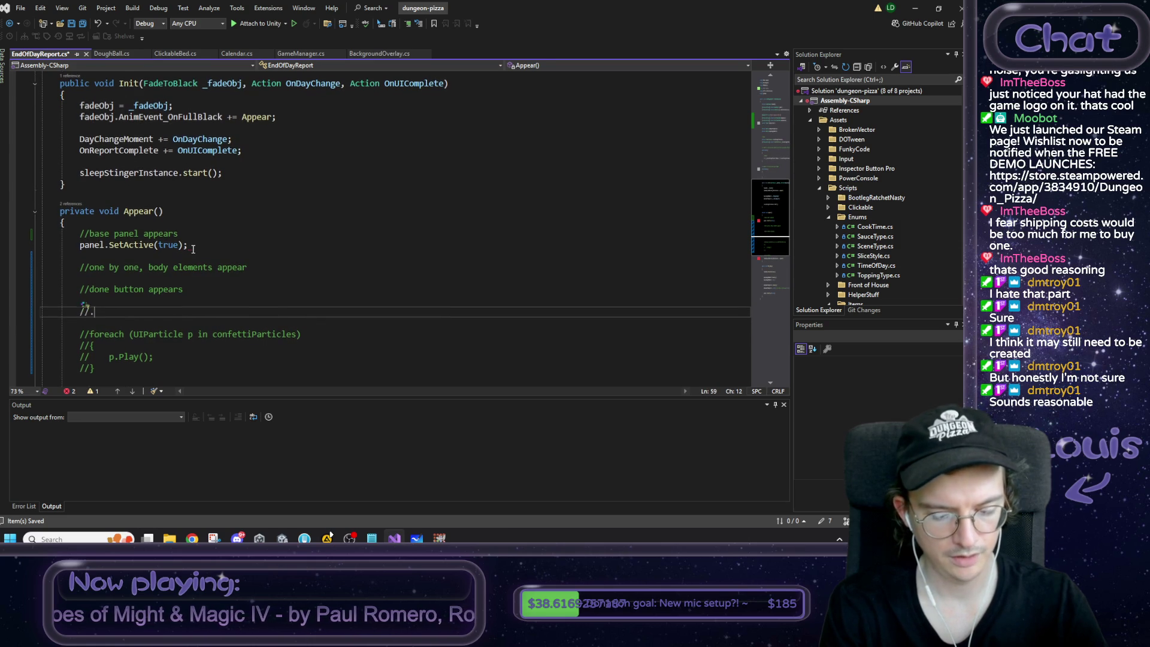
pyautogui.write('afety measu')
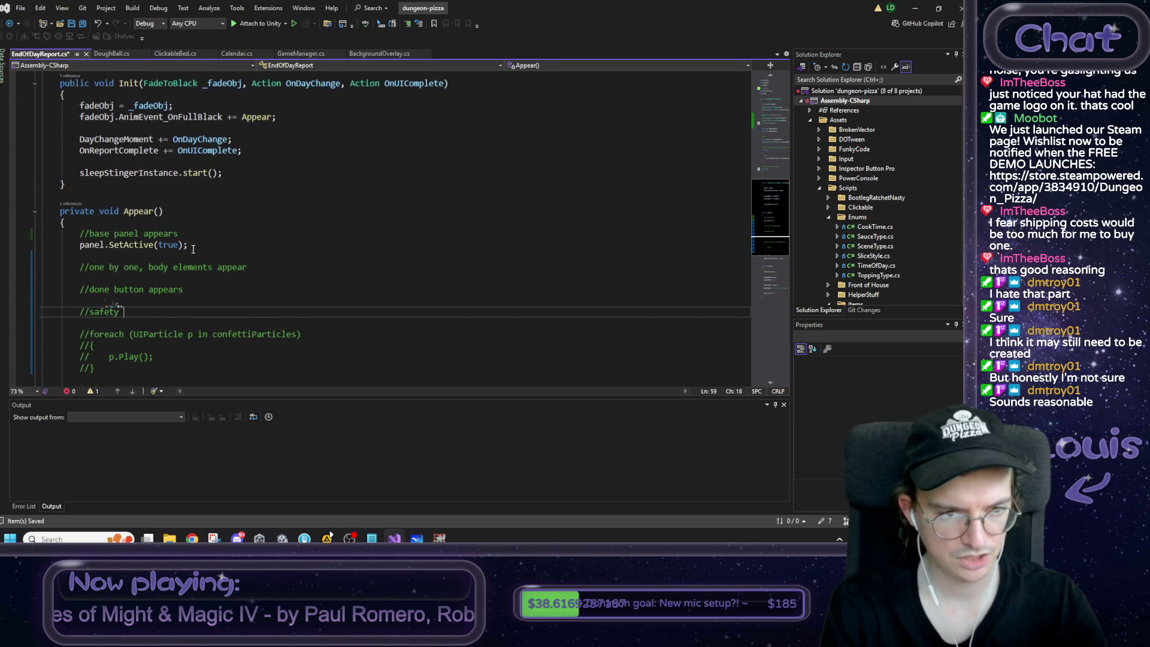
pyautogui.write('re so done a')
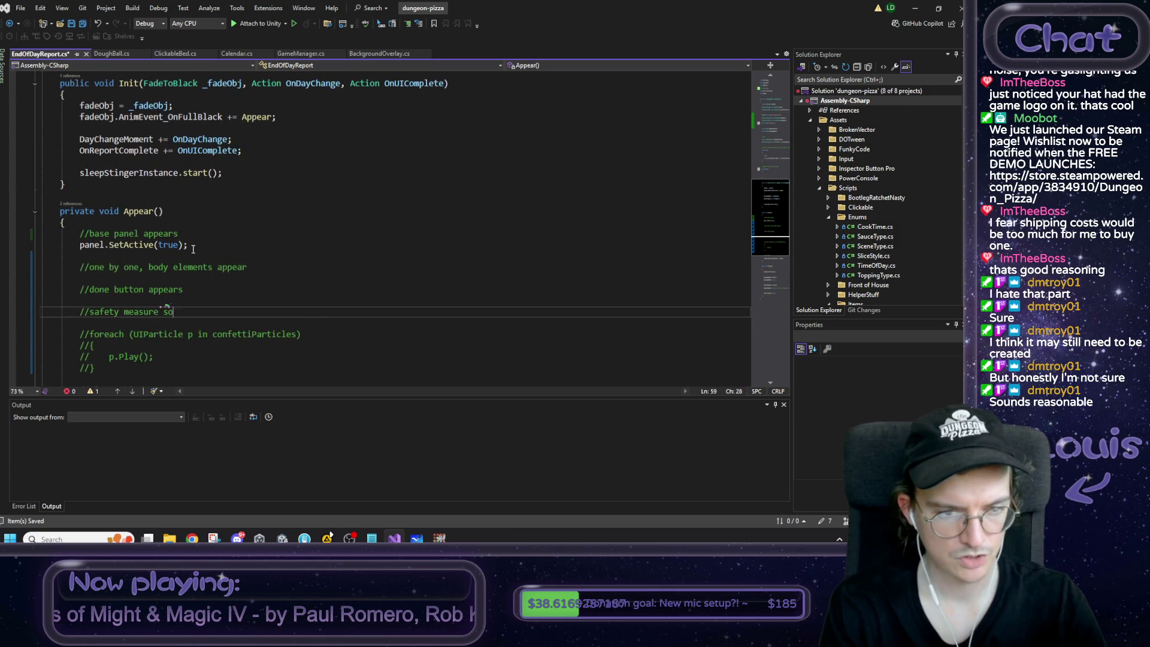
pyautogui.write('lways show')
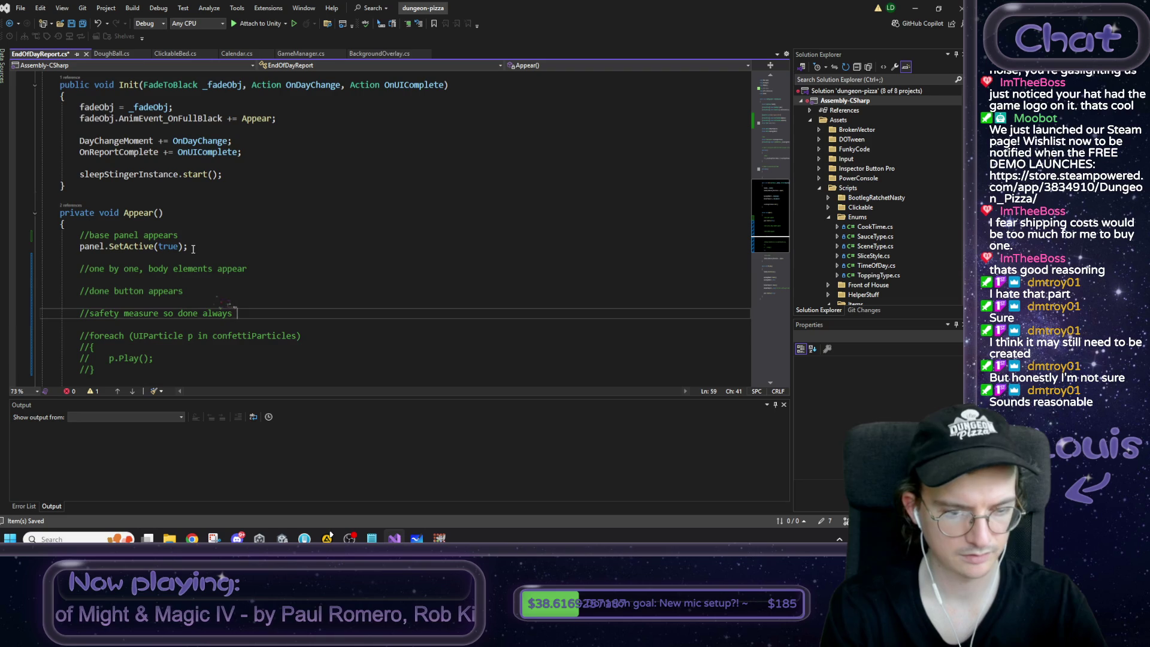
pyautogui.write('s up')
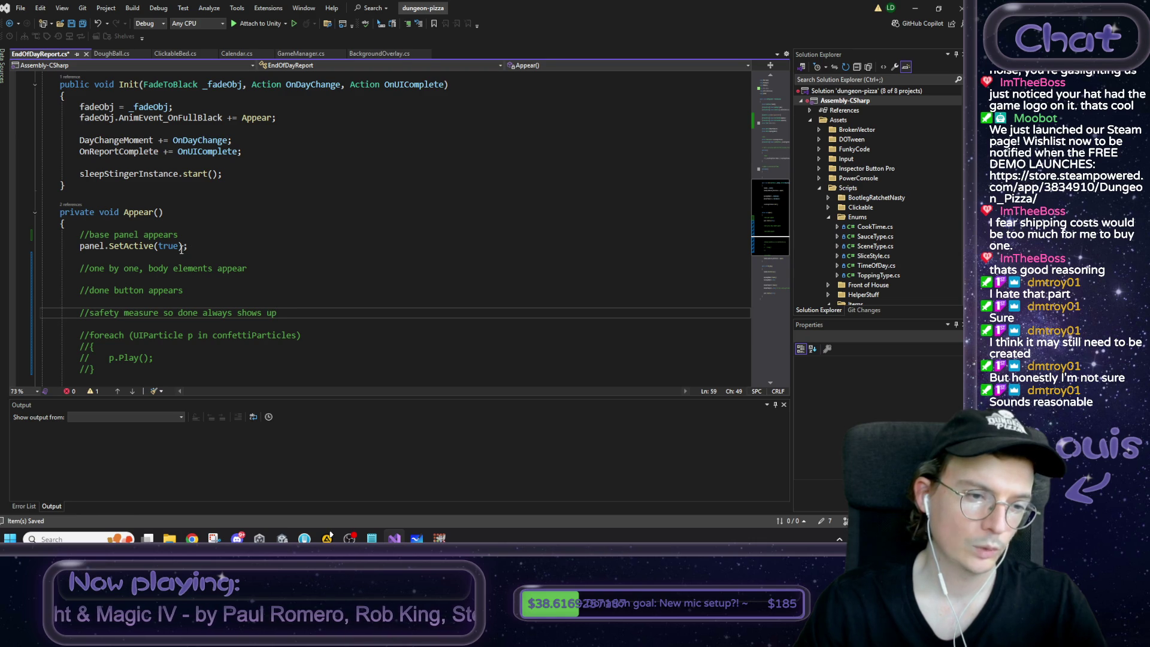
pyautogui.click(198, 294)
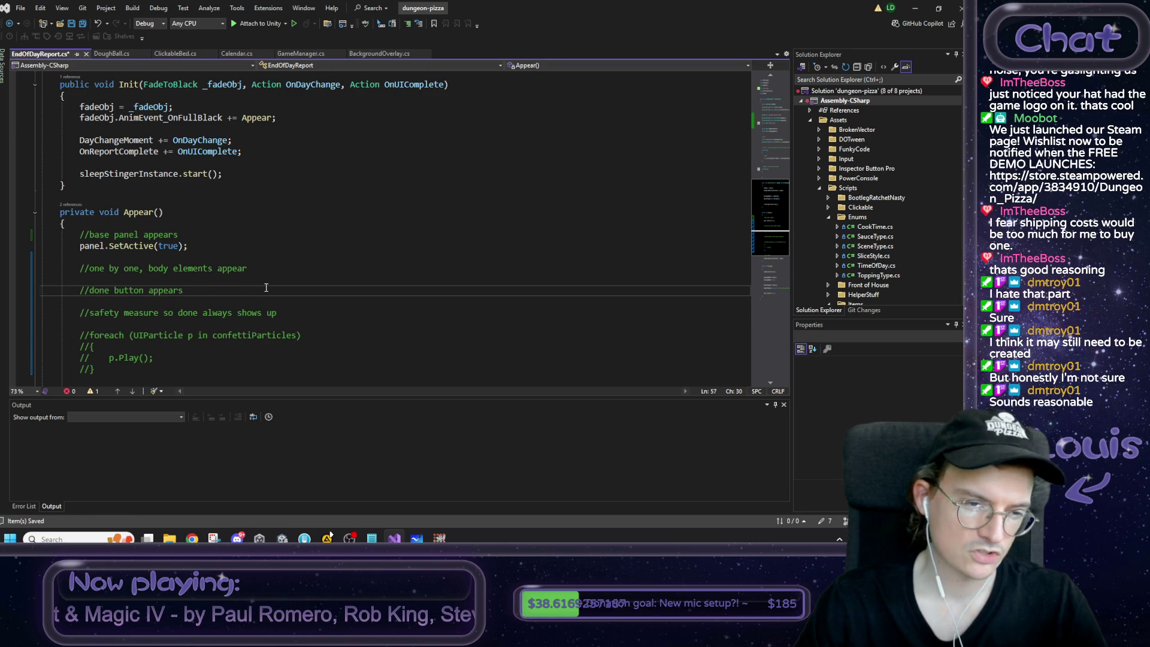
# Step: Extend the done-button comment with 'alongside confetti' and move the confetti loop beneath it
pyautogui.scroll(-1, 344, 279)
pyautogui.write('alongside confetti')
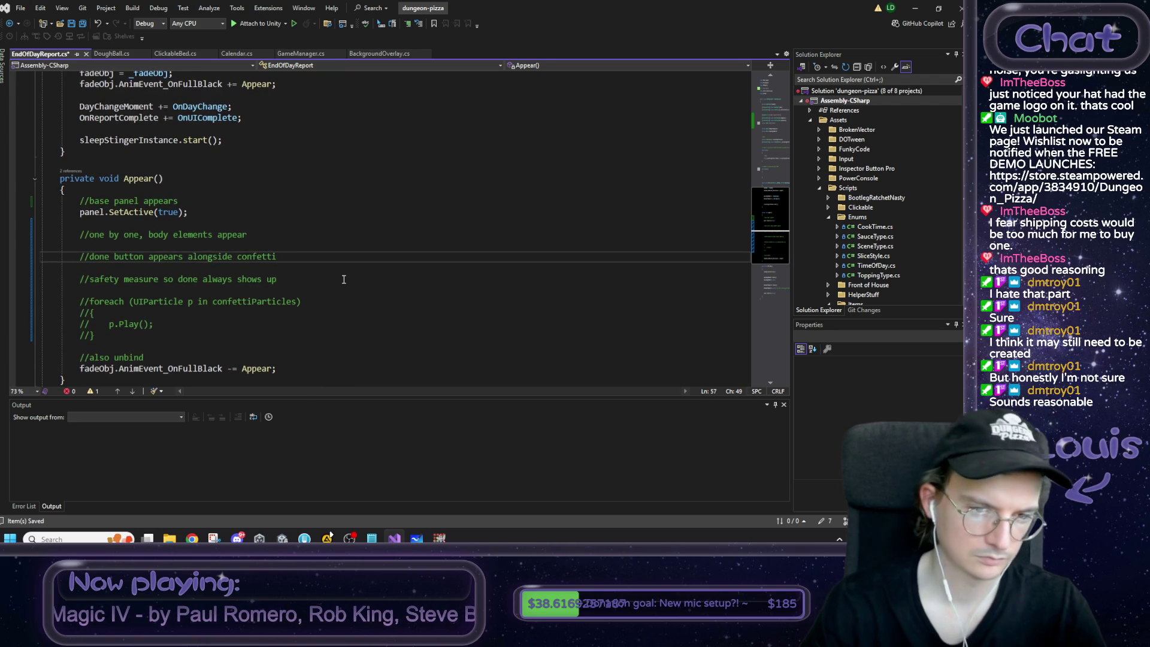
pyautogui.press('Down')
pyautogui.press('Down')
pyautogui.press('Down')
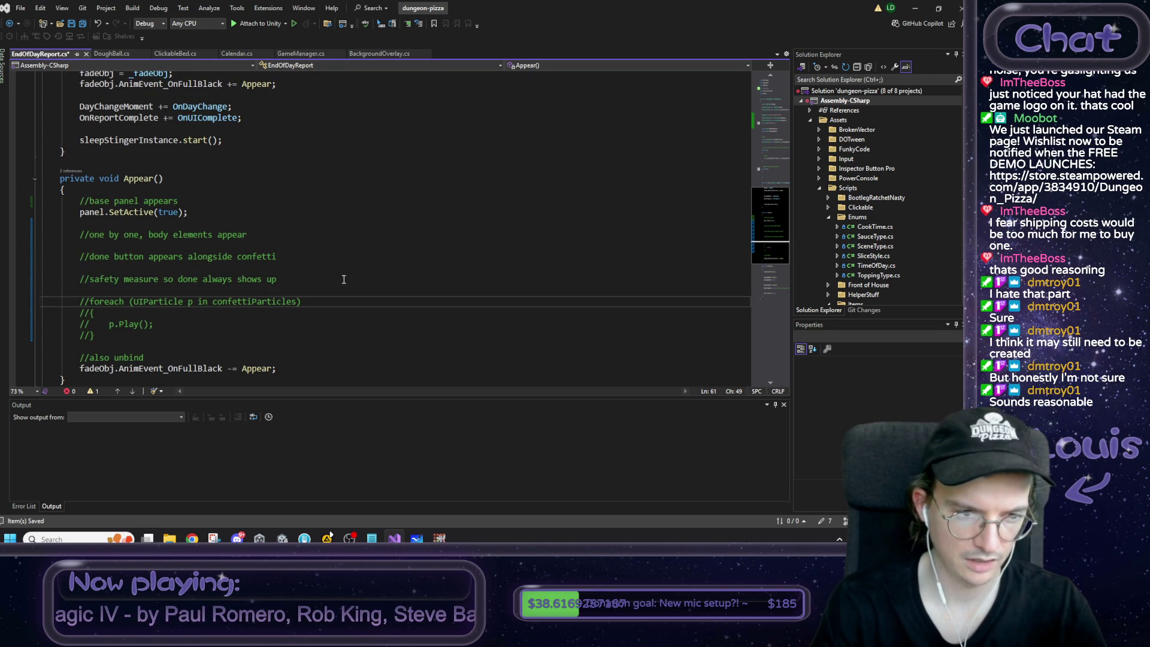
pyautogui.hotkey('shift', 'Down')
pyautogui.hotkey('shift', 'Down')
pyautogui.hotkey('shift', 'Down')
pyautogui.hotkey('shift', 'End')
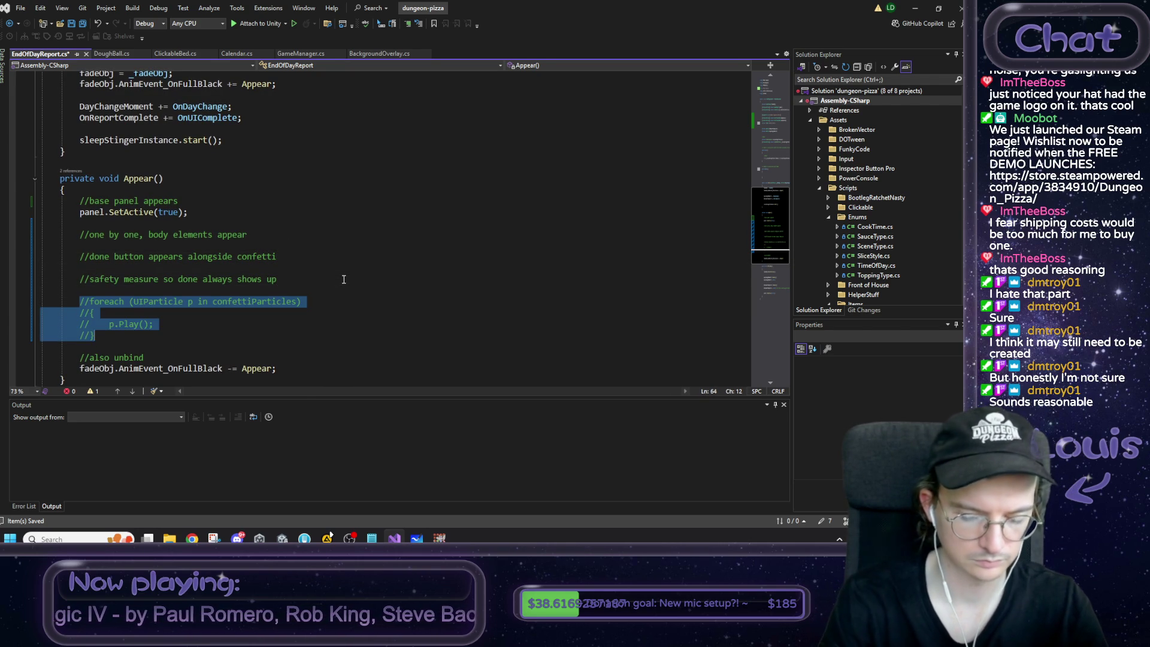
pyautogui.press('Delete')
pyautogui.press('Up')
pyautogui.press('Up')
pyautogui.press('Up')
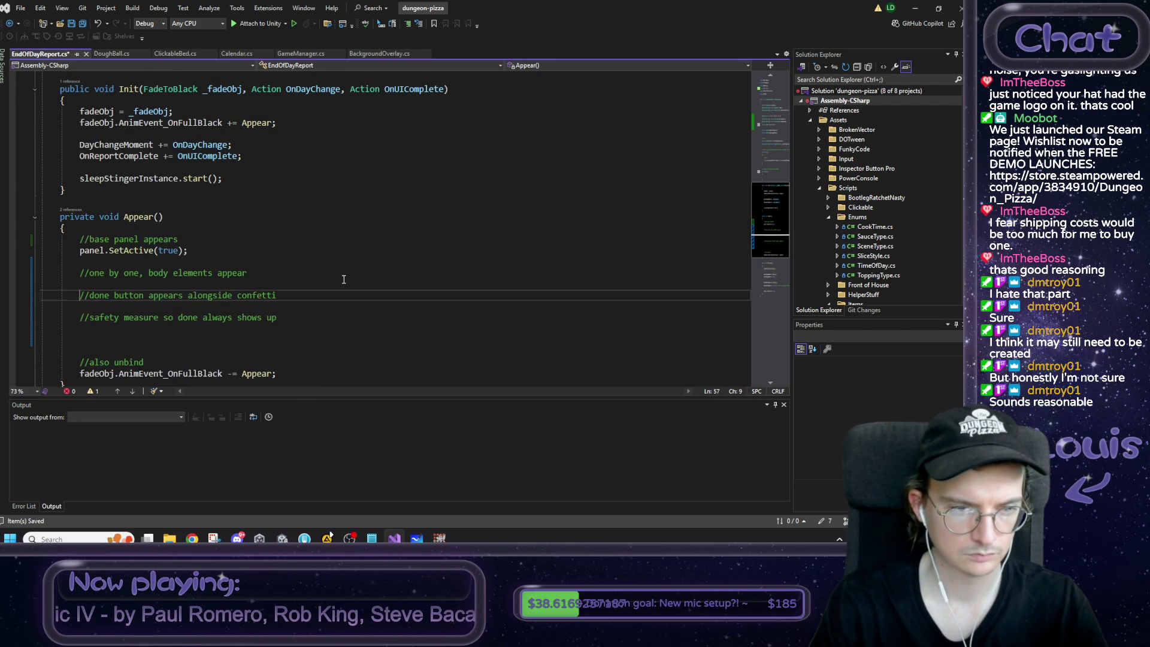
pyautogui.press('End')
pyautogui.press('Return')
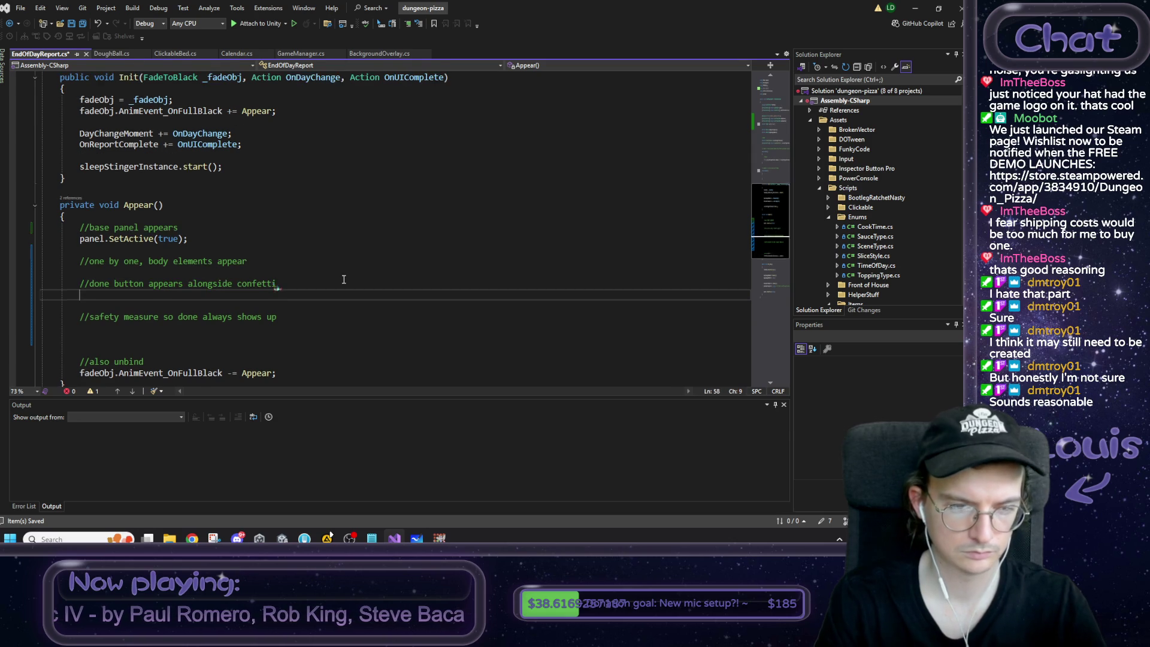
pyautogui.press('Tab')
# Step: Add doneButton.gameObject.enabled = true; above the confetti loop and save
pyautogui.click(318, 283)
pyautogui.press('Return')
pyautogui.write('doneButton.')
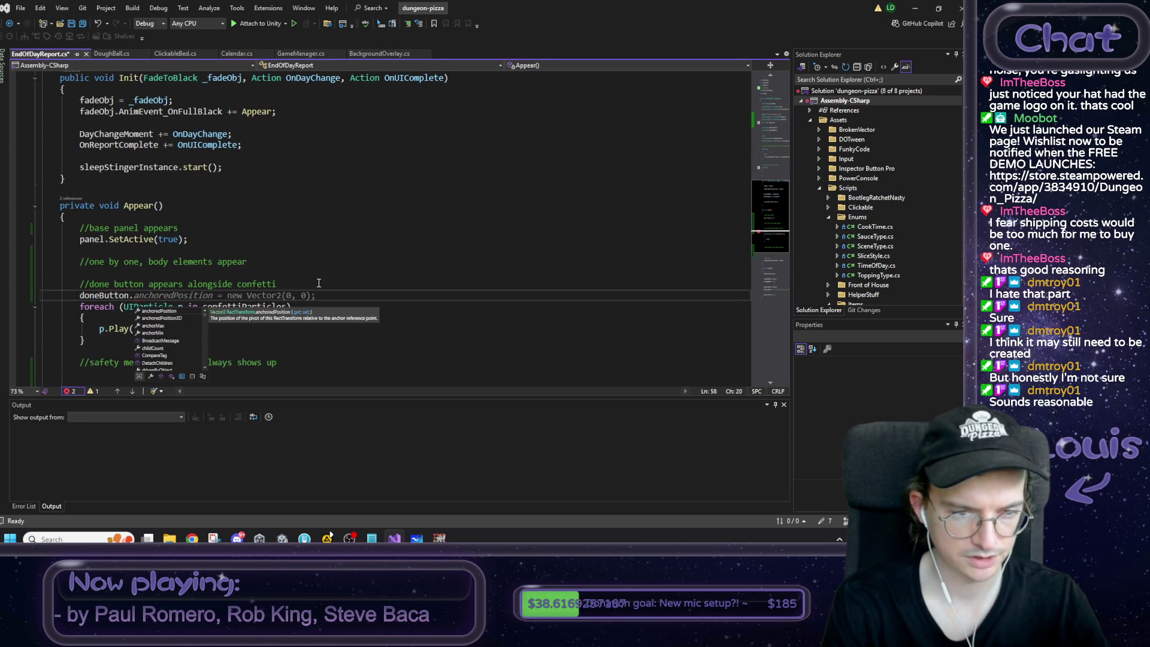
pyautogui.write('ena')
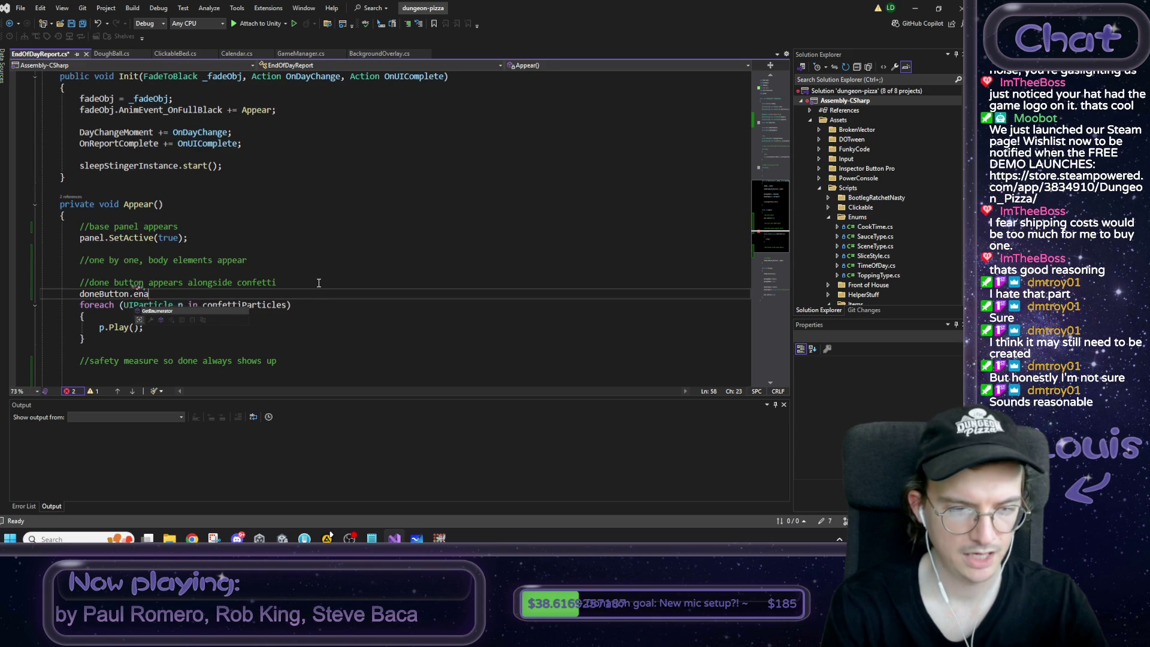
pyautogui.press('BackSpace')
pyautogui.press('BackSpace')
pyautogui.press('BackSpace')
pyautogui.write('gameObject')
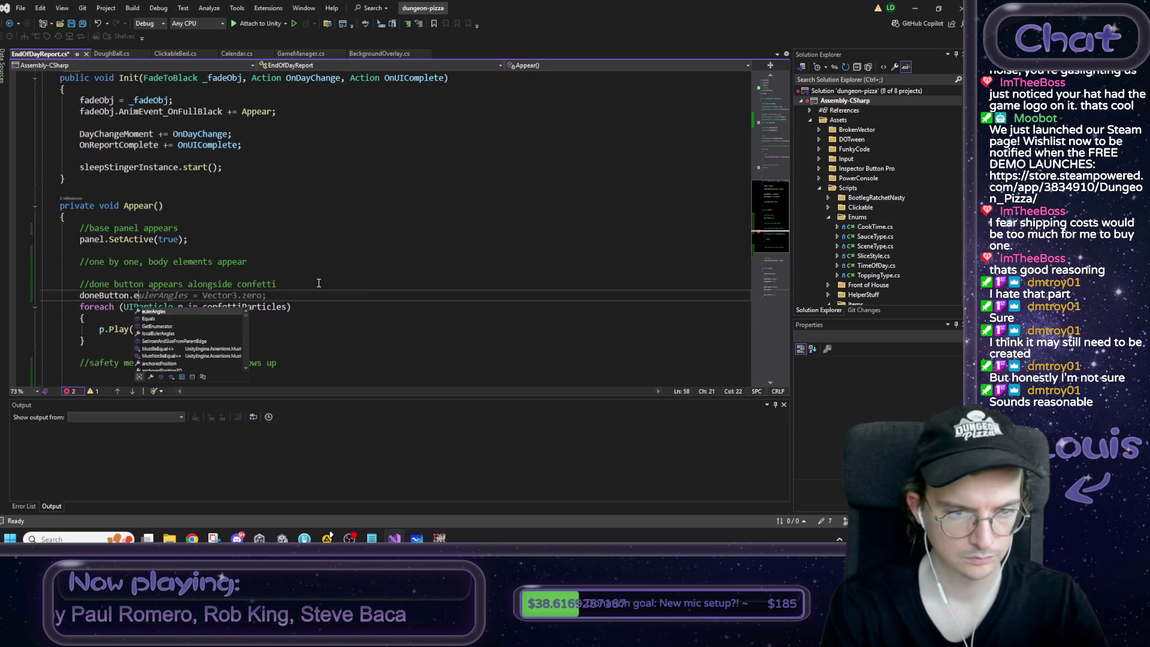
pyautogui.write('.enable')
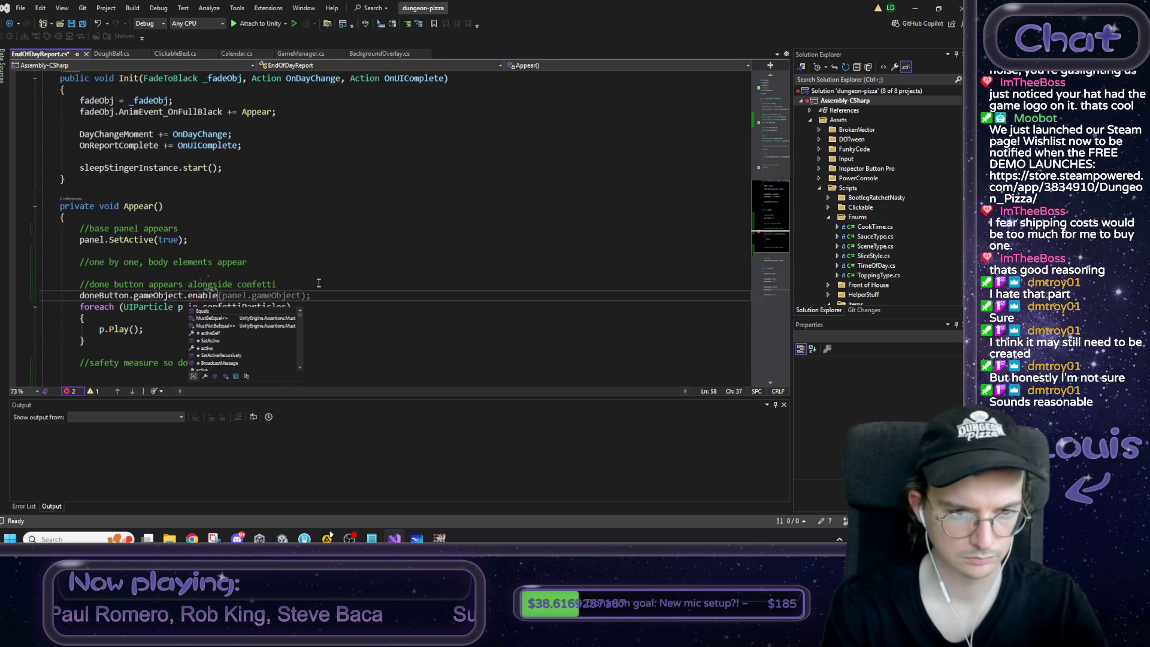
pyautogui.write('d = true;')
pyautogui.hotkey('ctrl', 's')
# Step: Correct the line to doneButton.gameObject.SetActive(true); and save
pyautogui.moveTo(217, 296)
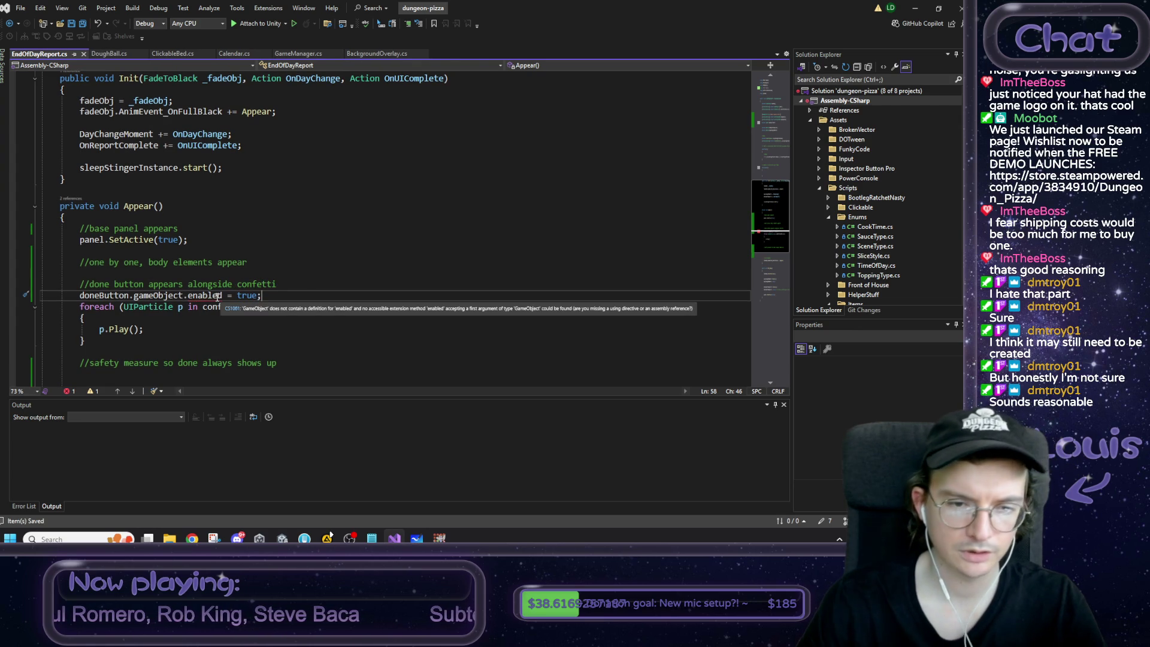
pyautogui.doubleClick(216, 296)
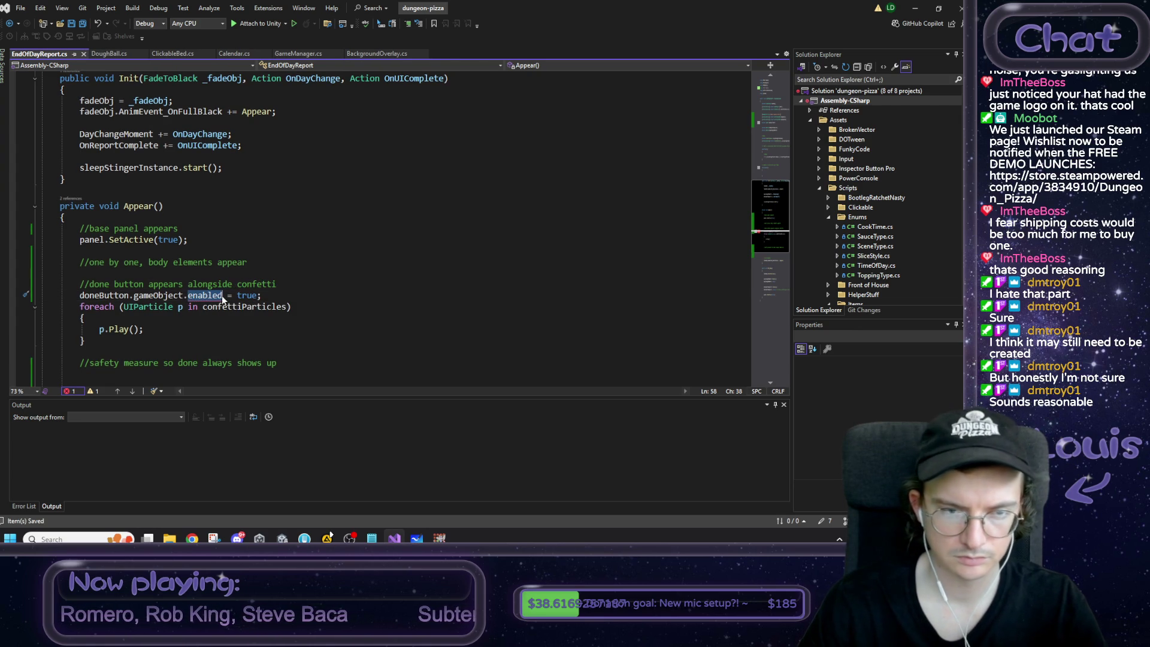
pyautogui.write('st')
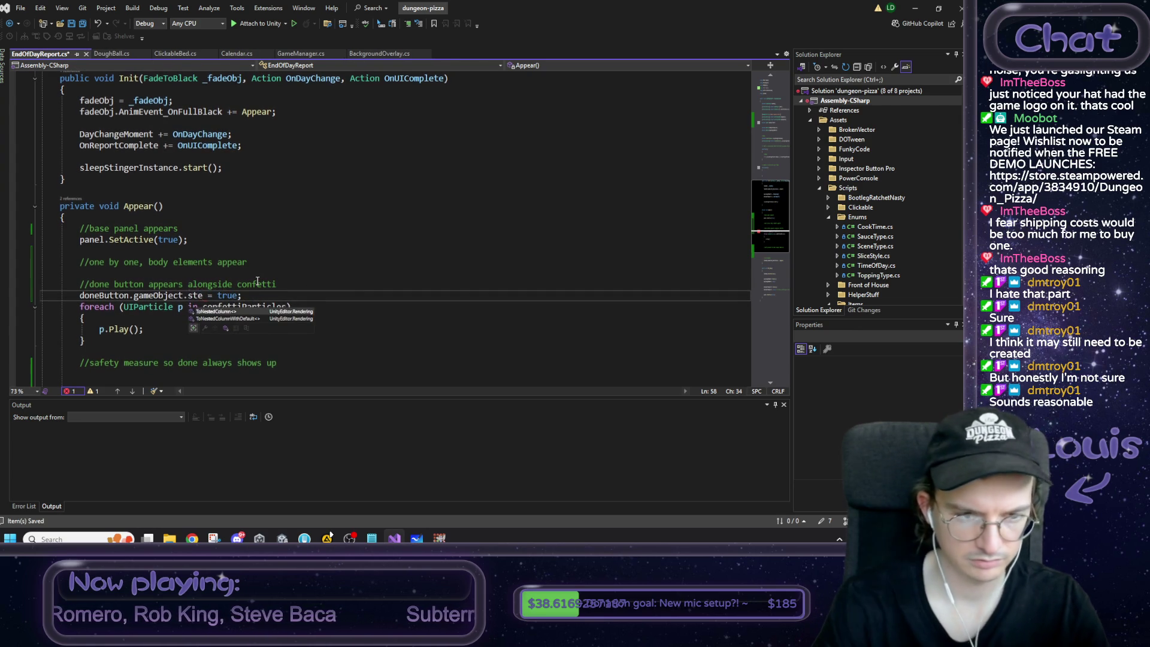
pyautogui.press('Tab')
pyautogui.press('Delete')
pyautogui.press('Delete')
pyautogui.press('Delete')
pyautogui.write('(')
pyautogui.press('Delete')
pyautogui.press('Right')
pyautogui.press('Right')
pyautogui.press('Right')
pyautogui.write(');')
pyautogui.hotkey('ctrl', 's')
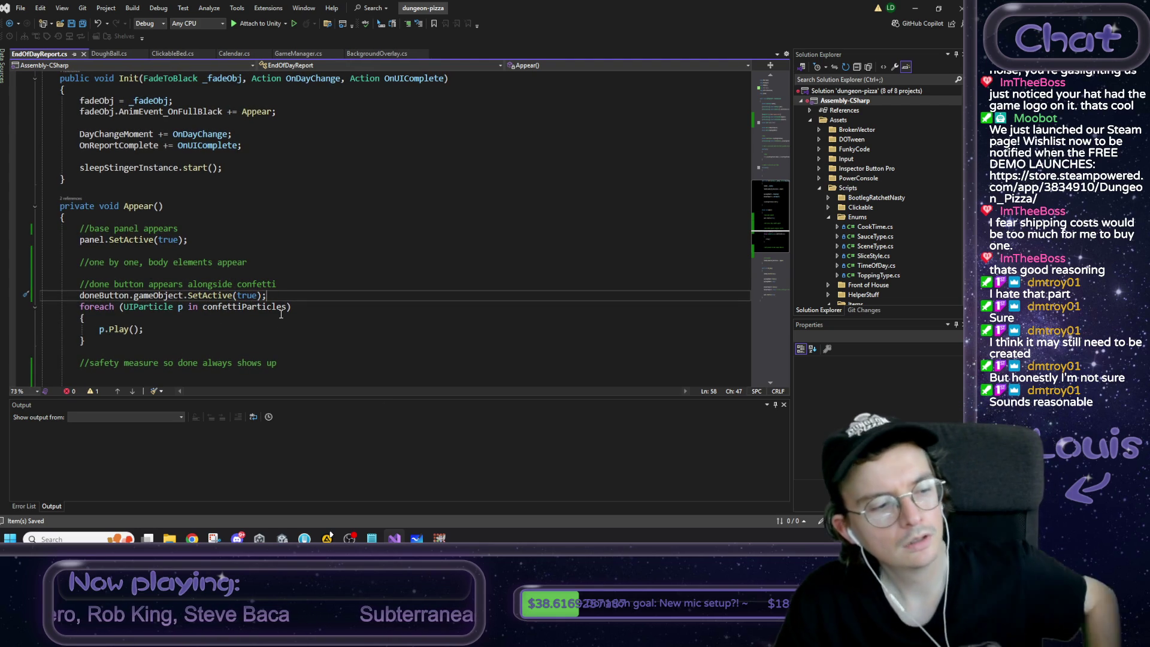
# Step: Select the confetti foreach block and scroll around it to review
pyautogui.moveTo(85, 340); pyautogui.dragTo(80, 297)
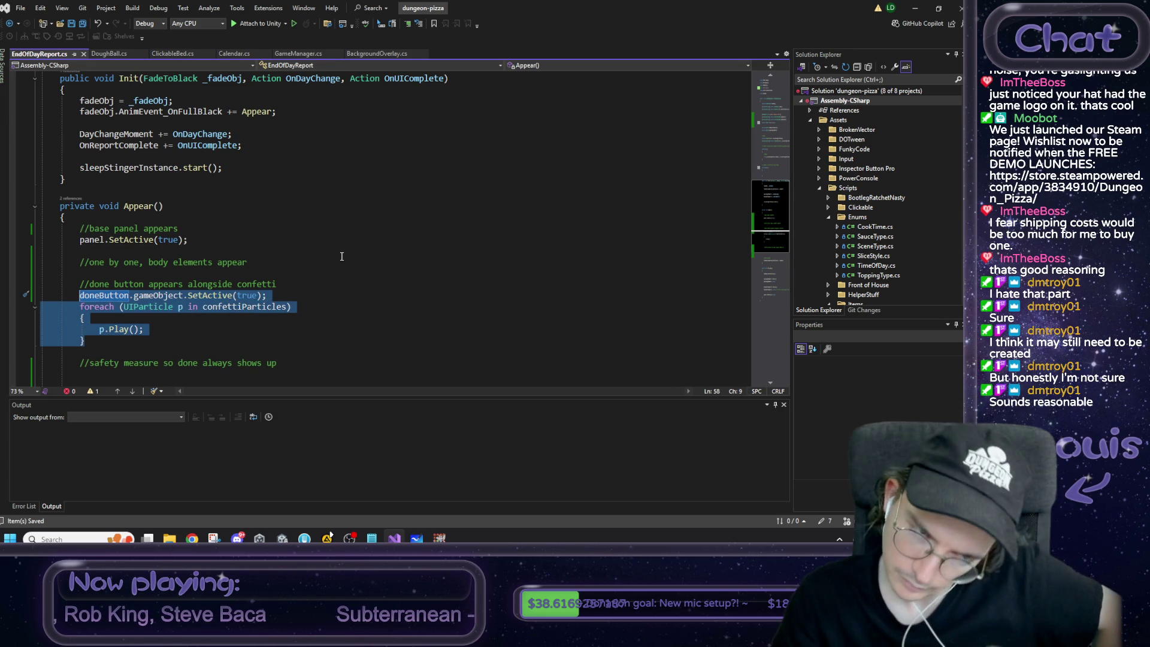
pyautogui.scroll(-1, 347, 264)
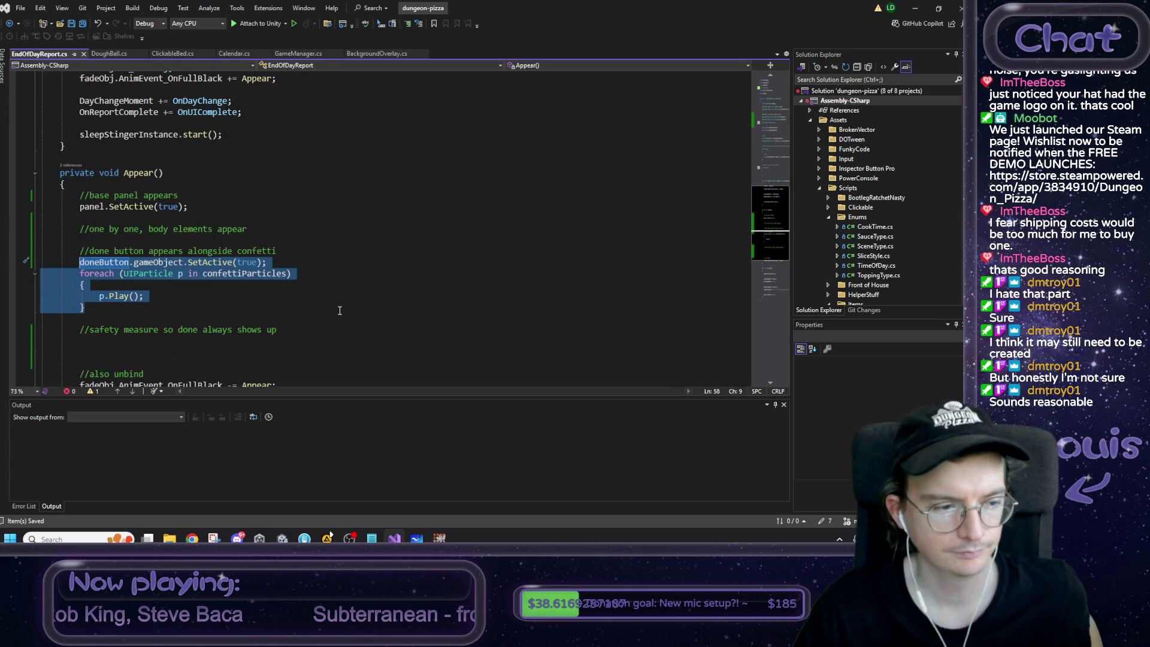
pyautogui.scroll(-2, 340, 321)
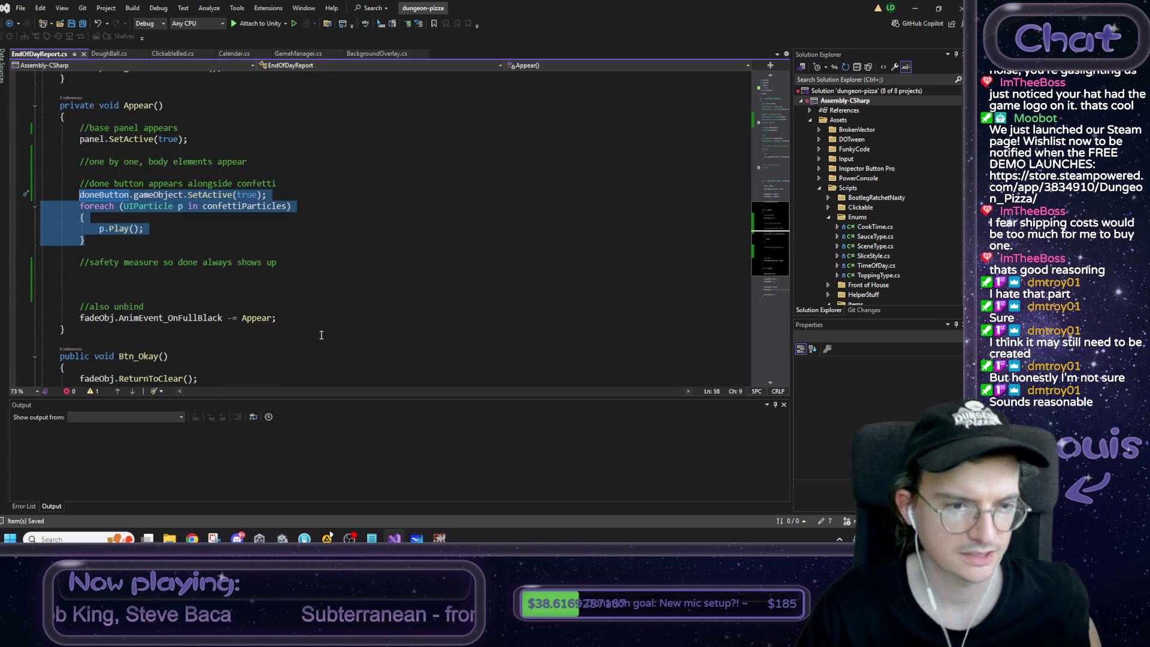
pyautogui.scroll(1, 316, 347)
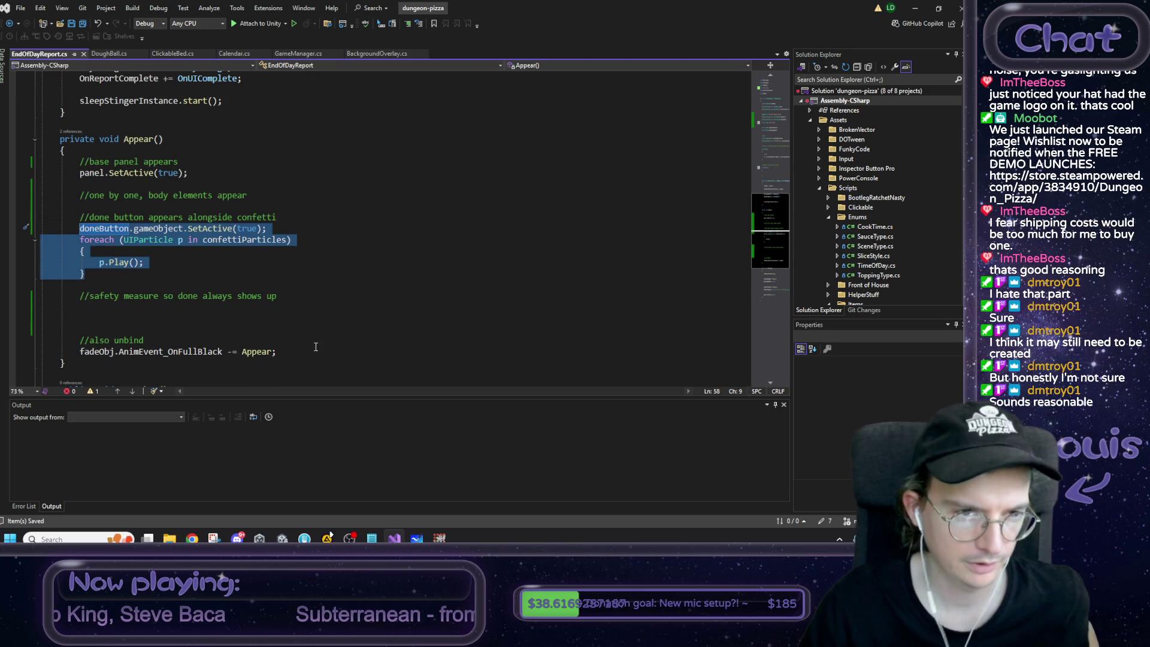
# Step: Append 'immediately' to the '//base panel appears' comment
pyautogui.click(159, 205)
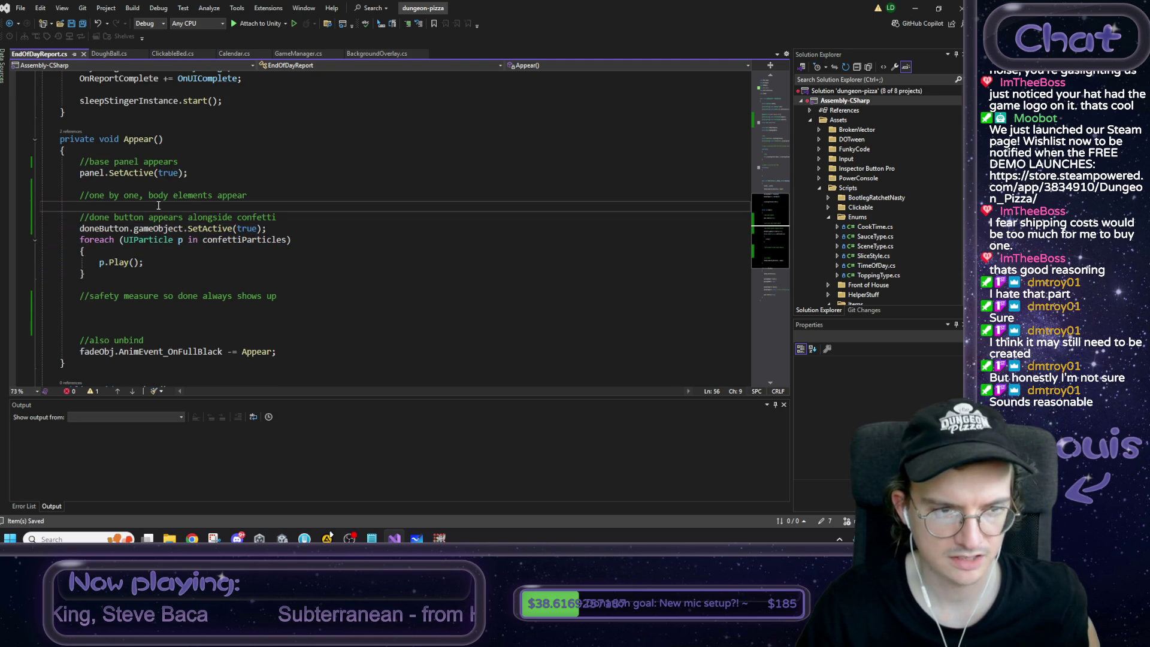
pyautogui.press('Return')
pyautogui.click(146, 198)
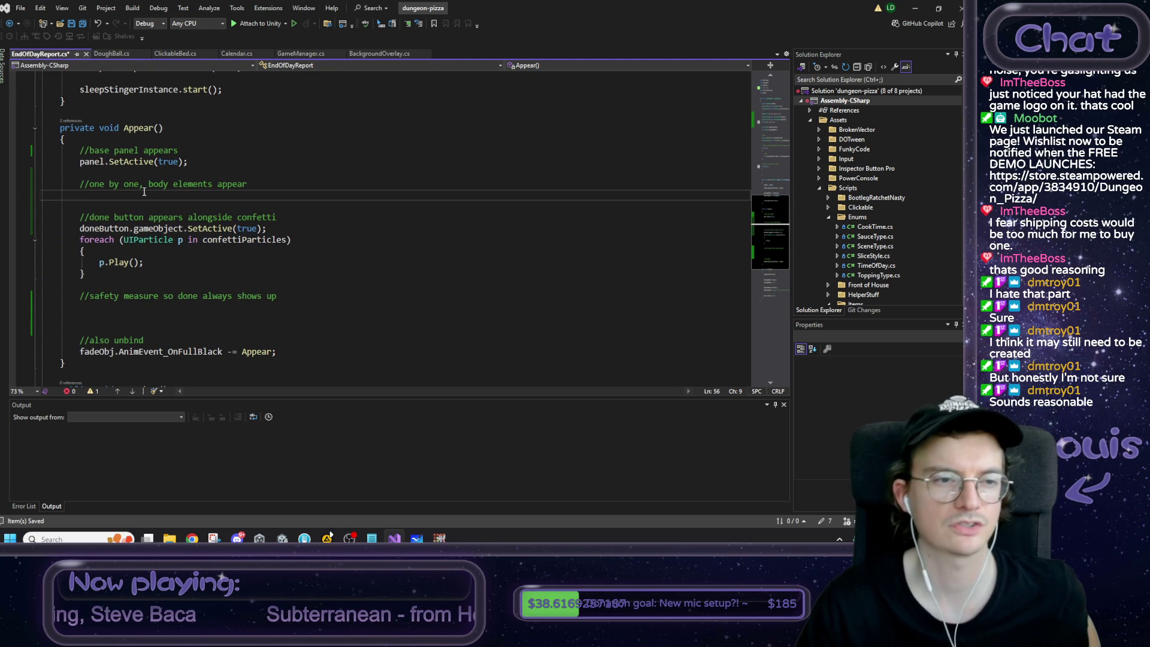
pyautogui.click(186, 151)
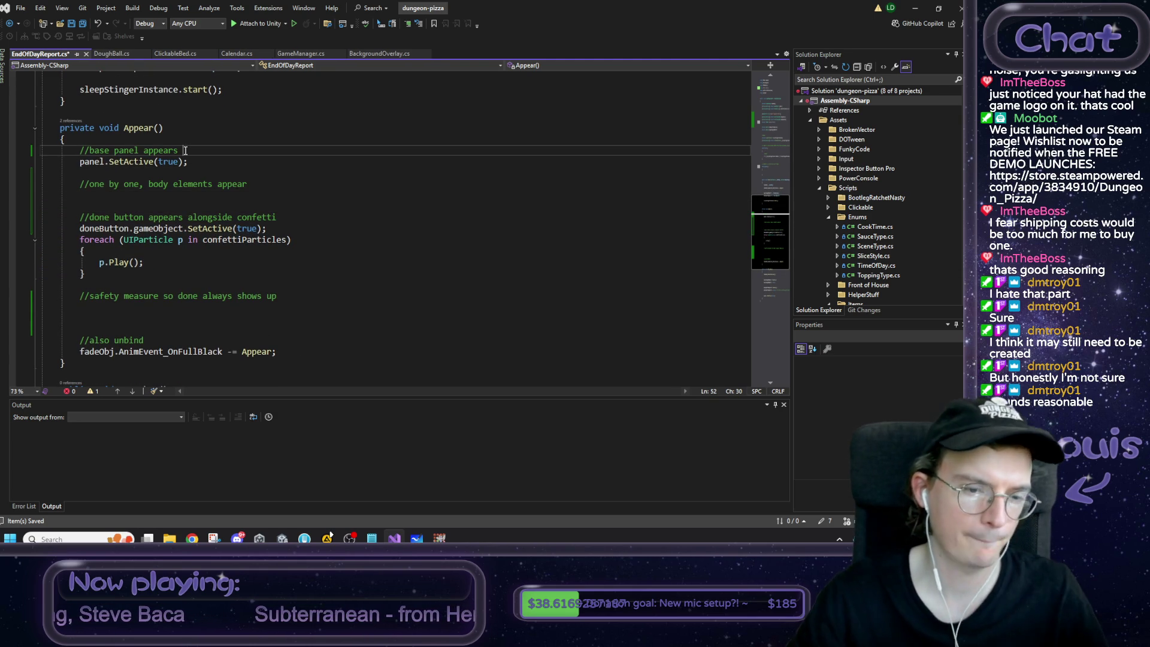
pyautogui.write('immediately')
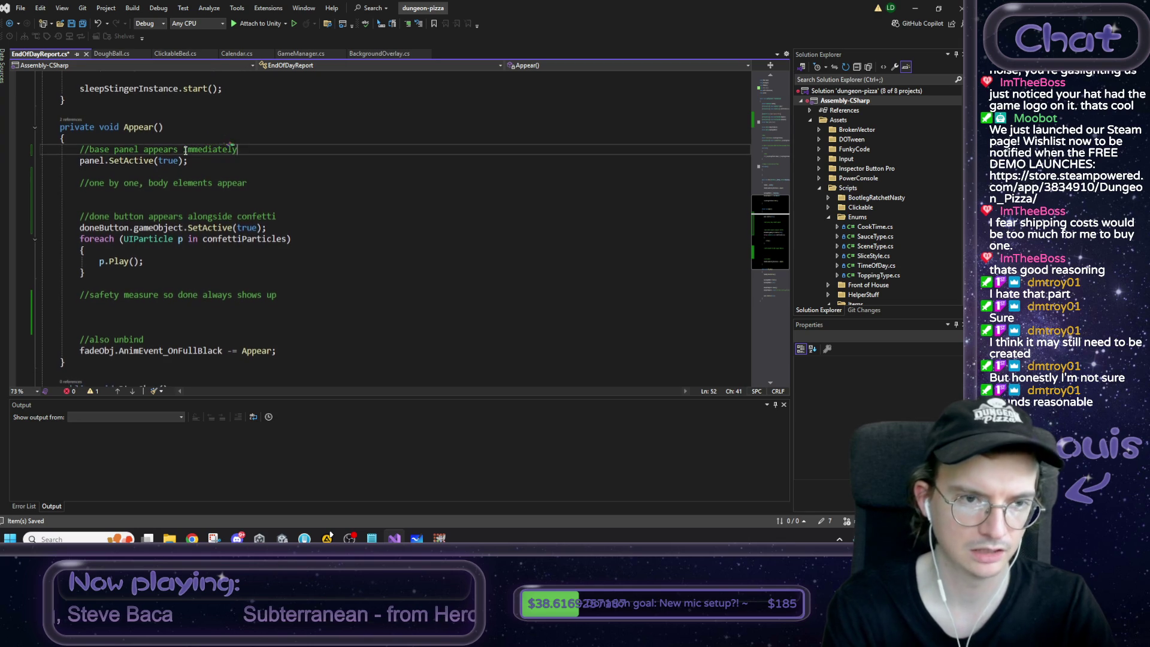
# Step: Begin a RectTransform[] bodyParts line from bodyPanel under the reveal comment, trying a children call
pyautogui.click(134, 195)
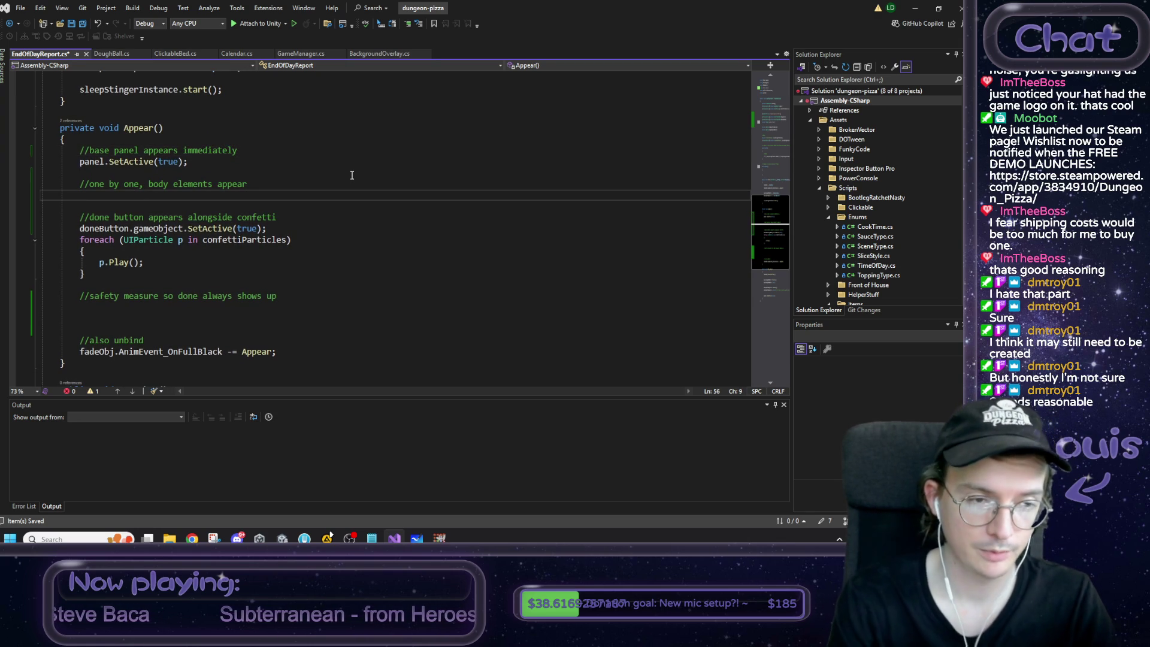
pyautogui.scroll(7, 336, 171)
pyautogui.scroll(8, 326, 164)
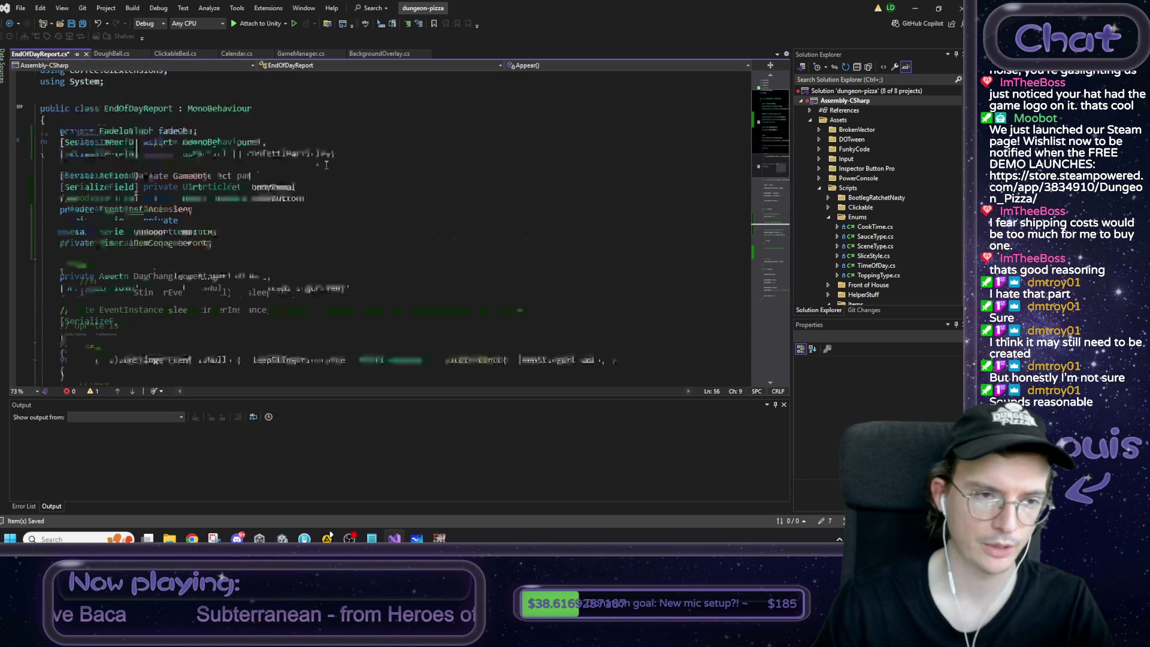
pyautogui.doubleClick(274, 221)
pyautogui.scroll(-10, 305, 218)
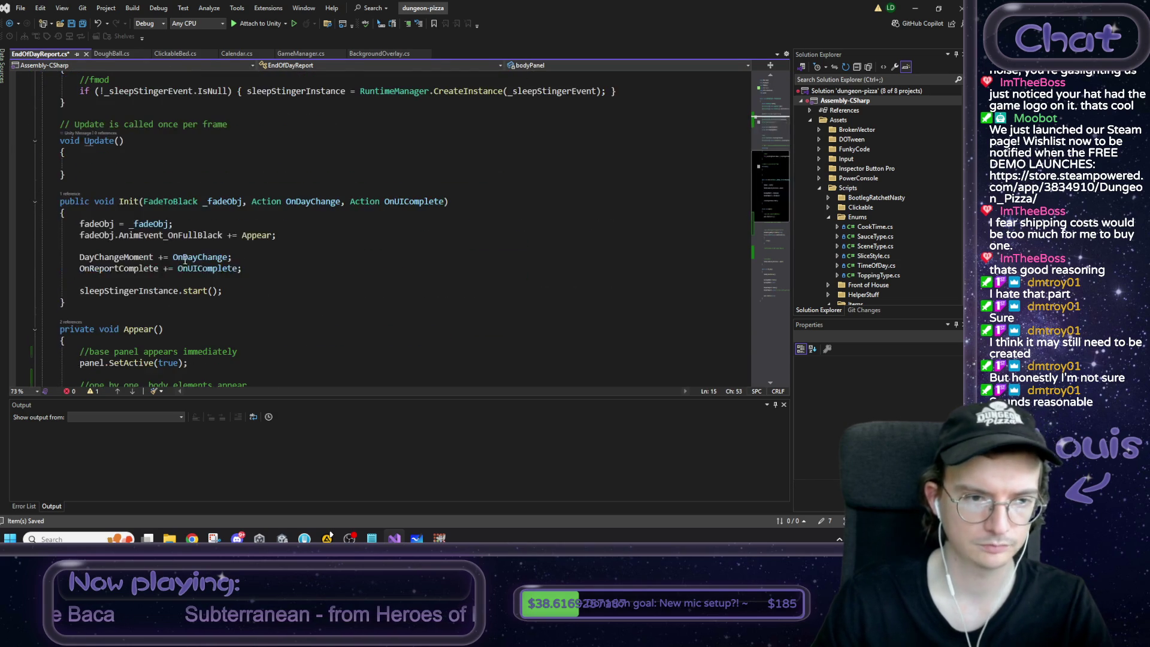
pyautogui.click(123, 333)
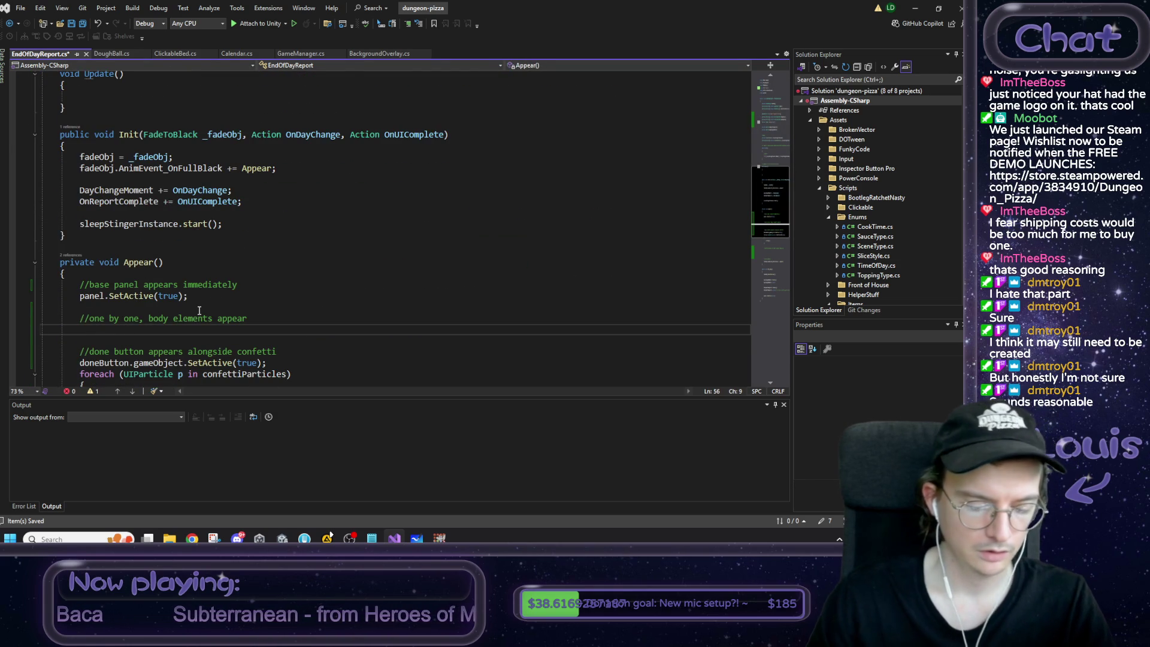
pyautogui.write('RectTransform[')
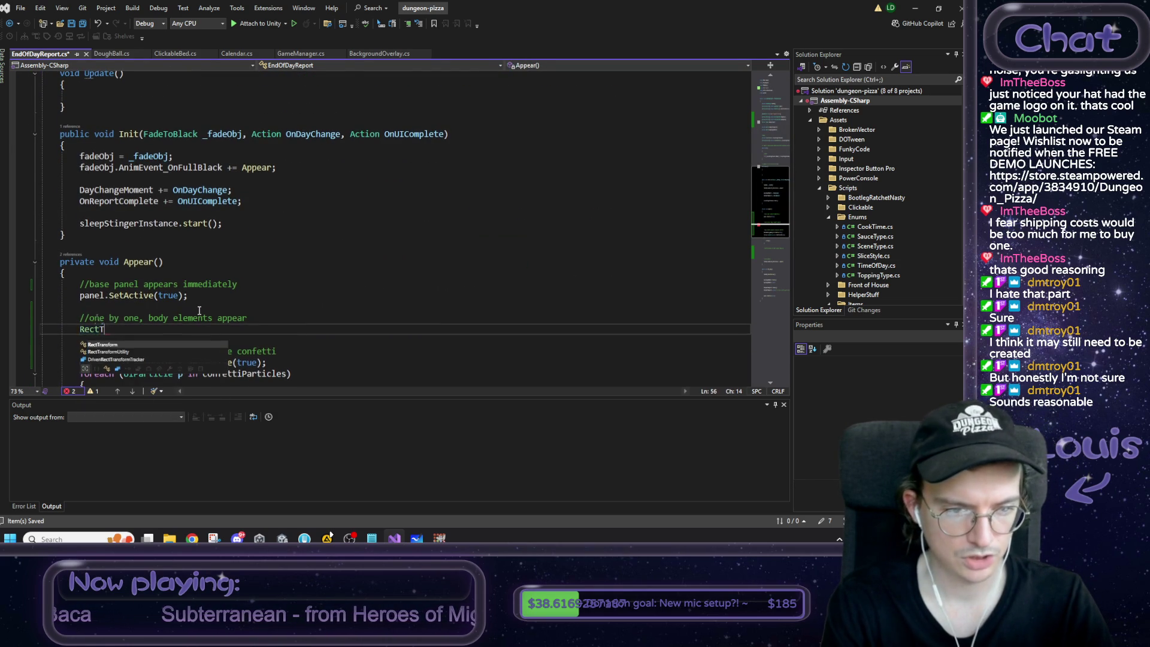
pyautogui.write('] ')
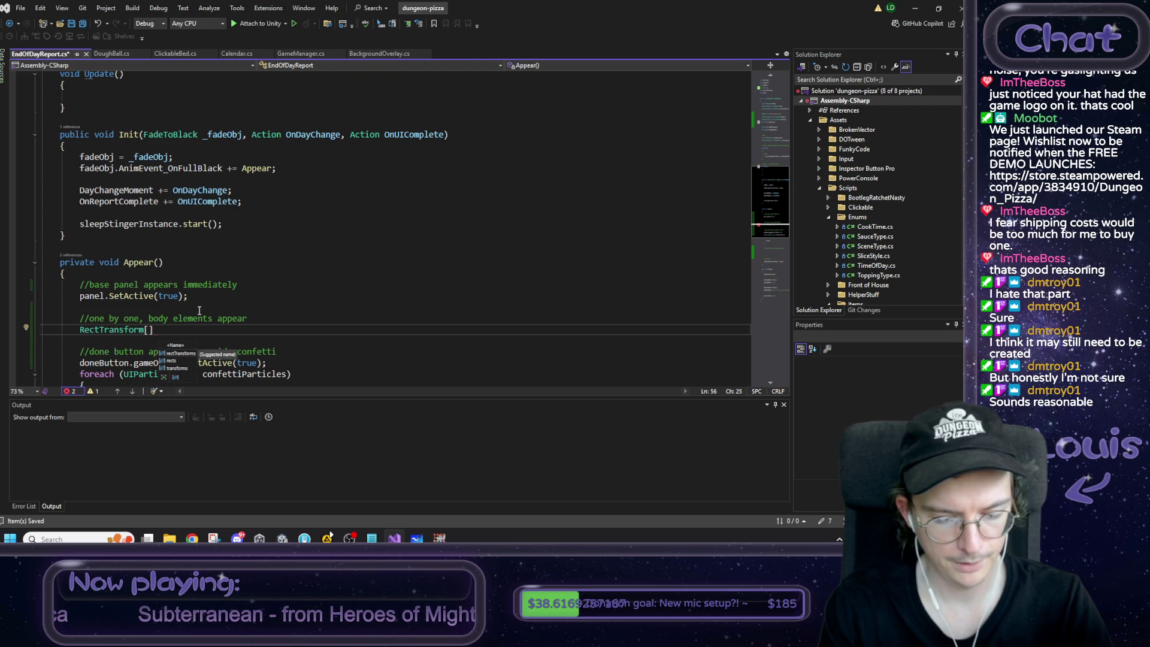
pyautogui.write('bodyParts ')
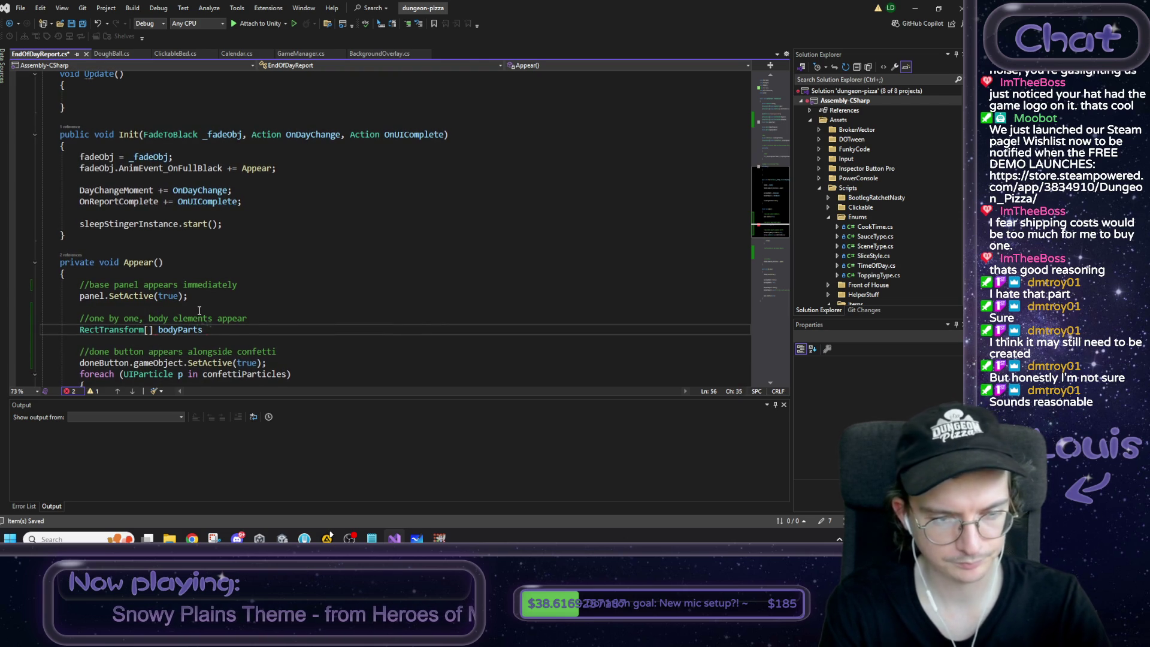
pyautogui.write(' bodyPanel.')
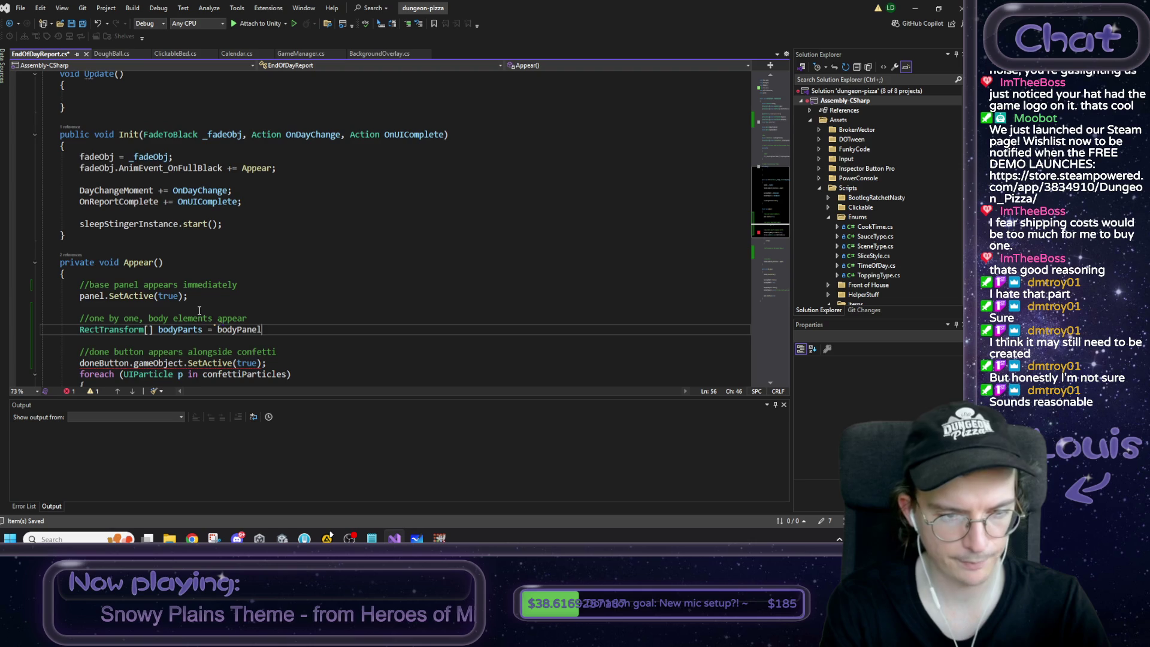
pyautogui.write('get')
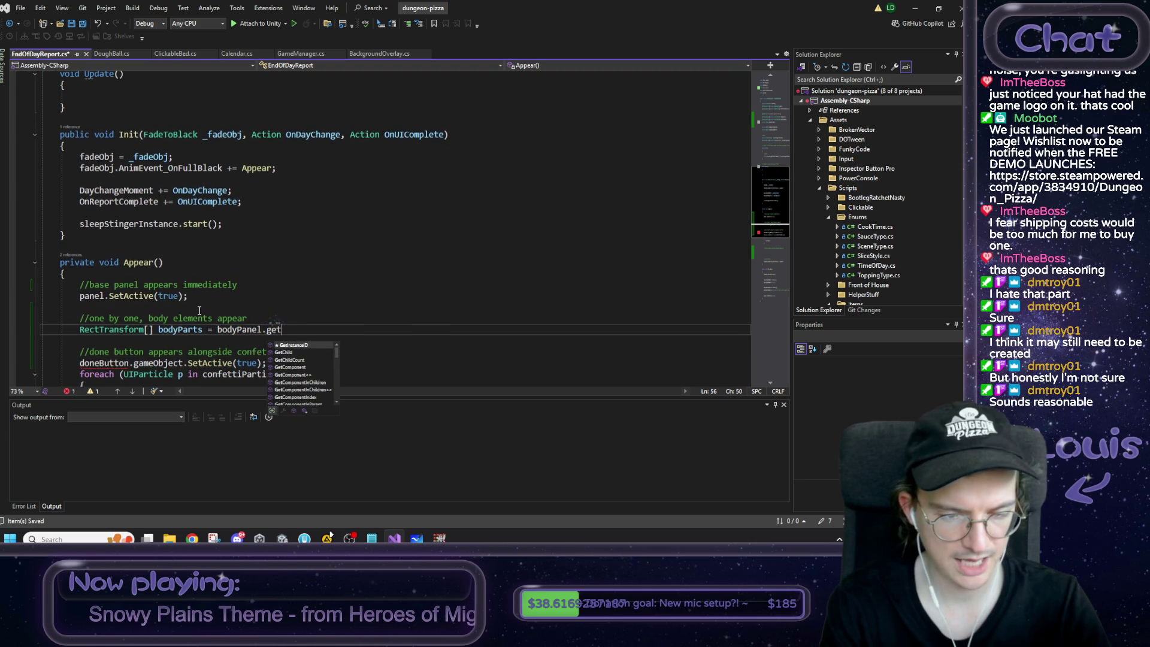
pyautogui.write('child')
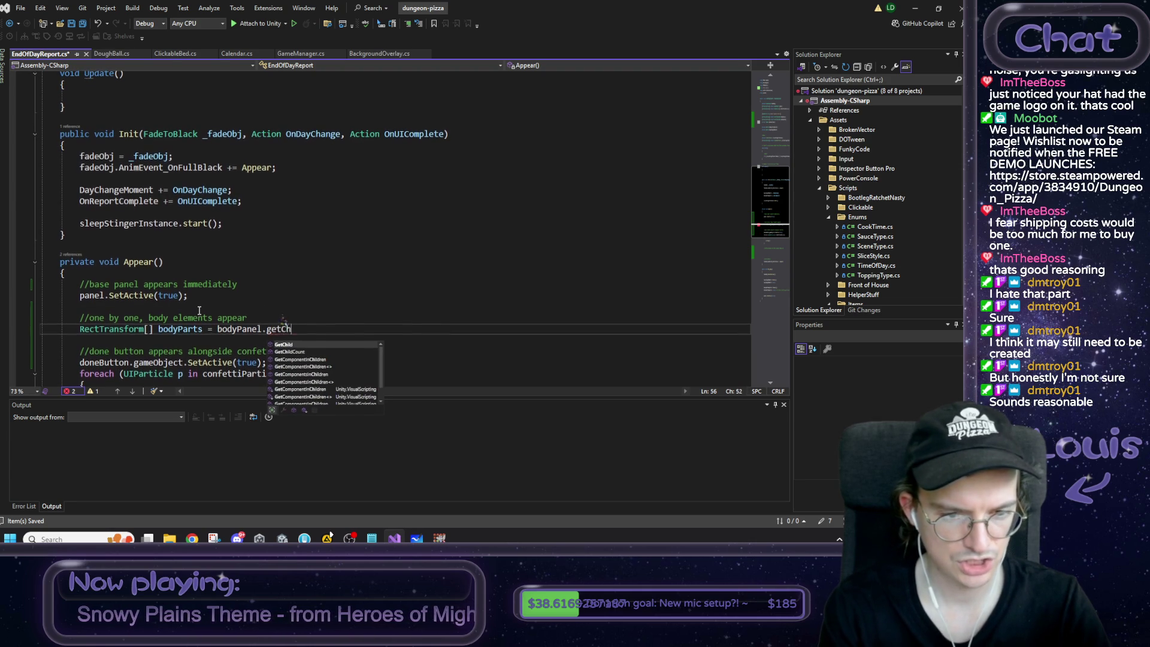
pyautogui.write('ren')
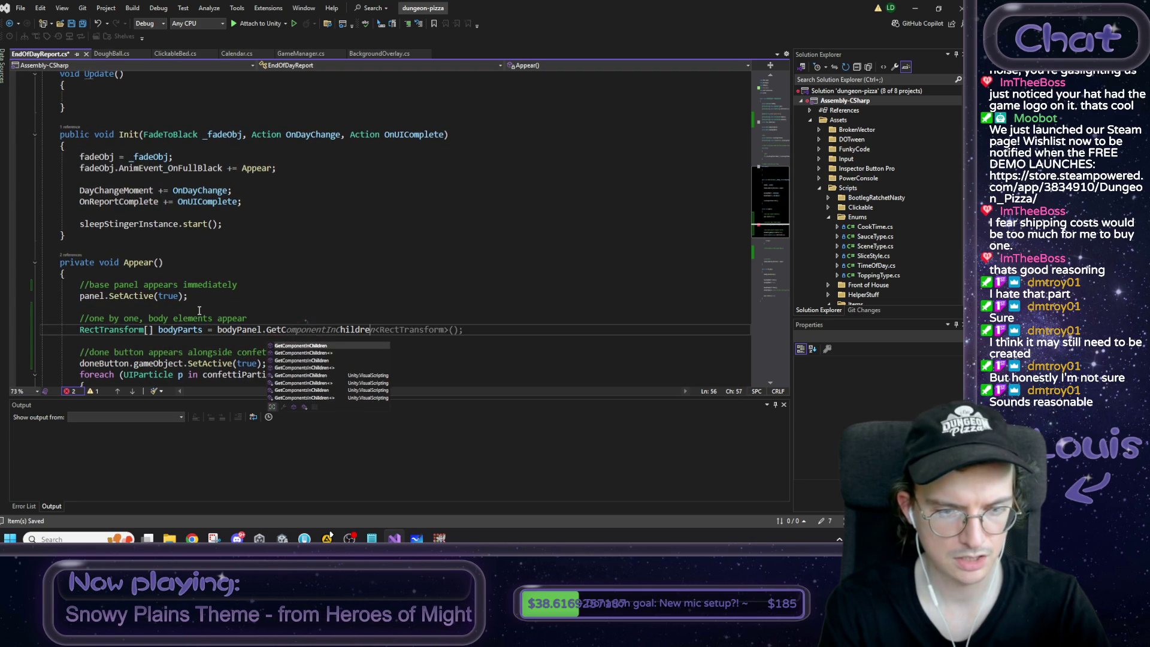
pyautogui.press('BackSpace')
pyautogui.press('BackSpace')
pyautogui.press('BackSpace')
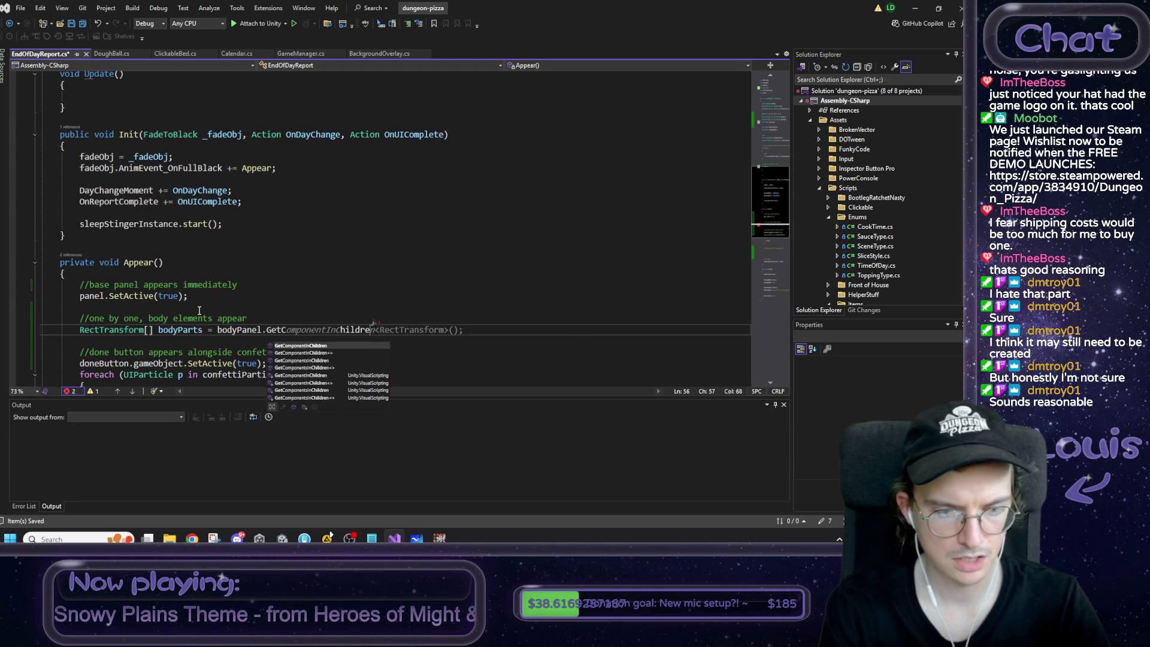
pyautogui.write('nel.G')
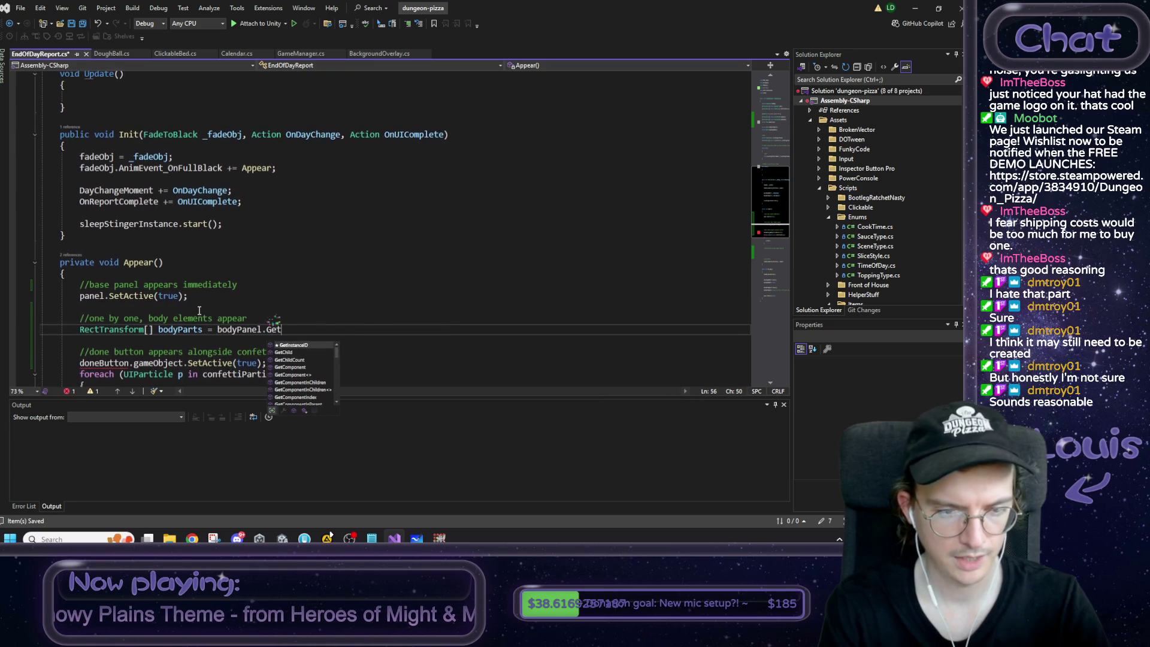
pyautogui.write('e')
pyautogui.press('BackSpace')
pyautogui.press('BackSpace')
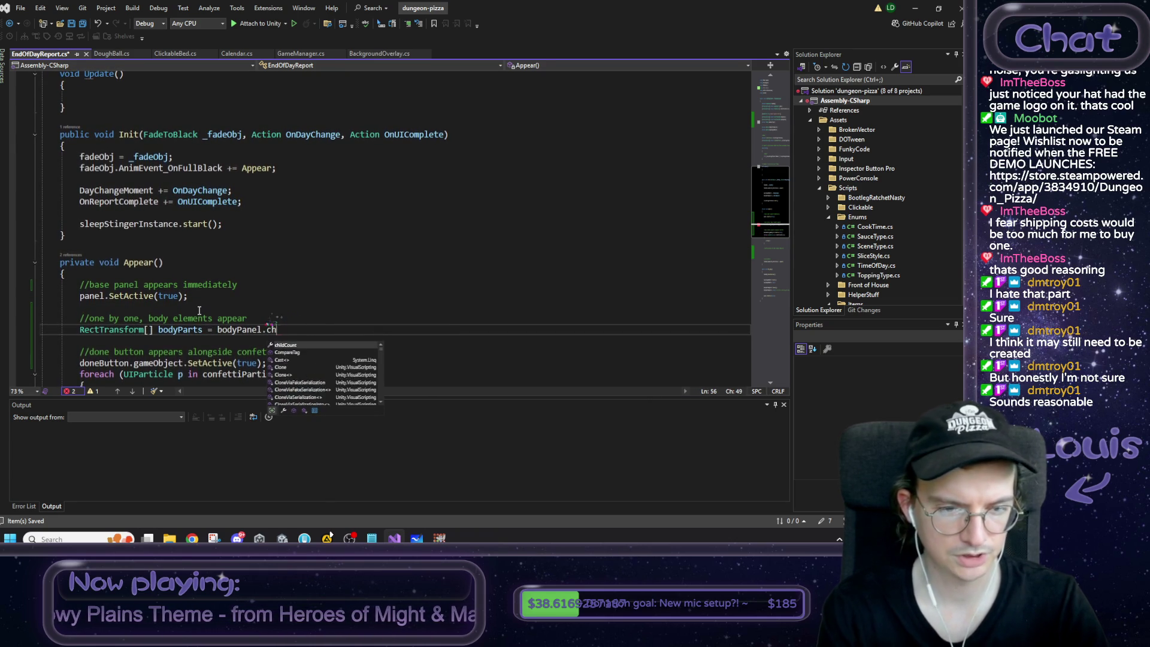
pyautogui.write('children')
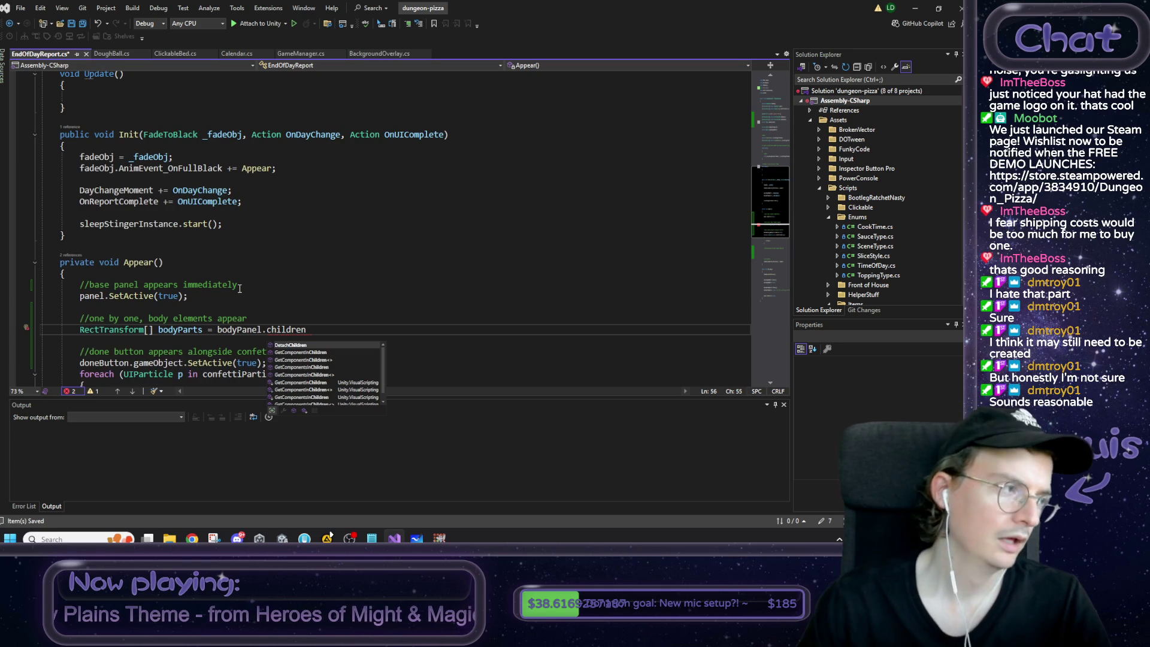
pyautogui.press('Escape')
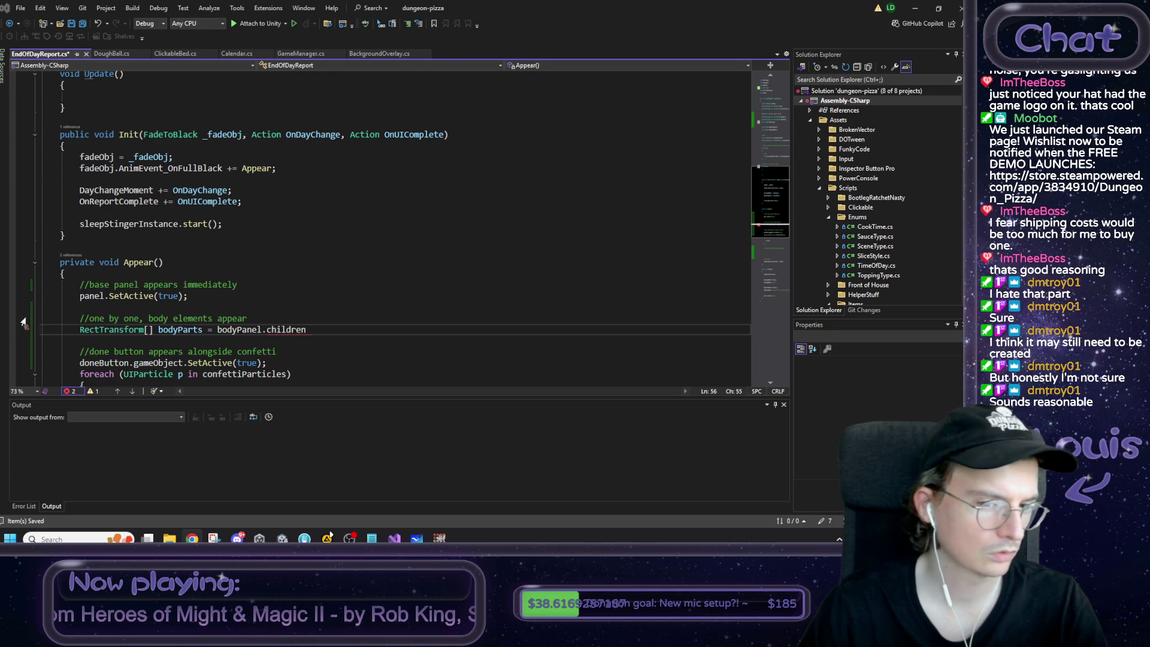
# Step: Trim it to 'RectTransform[] bodyParts = bodyPanel;' and bring up the forum thread on getting children
pyautogui.doubleClick(282, 329)
pyautogui.press('BackSpace')
pyautogui.press('BackSpace')
pyautogui.write(';')
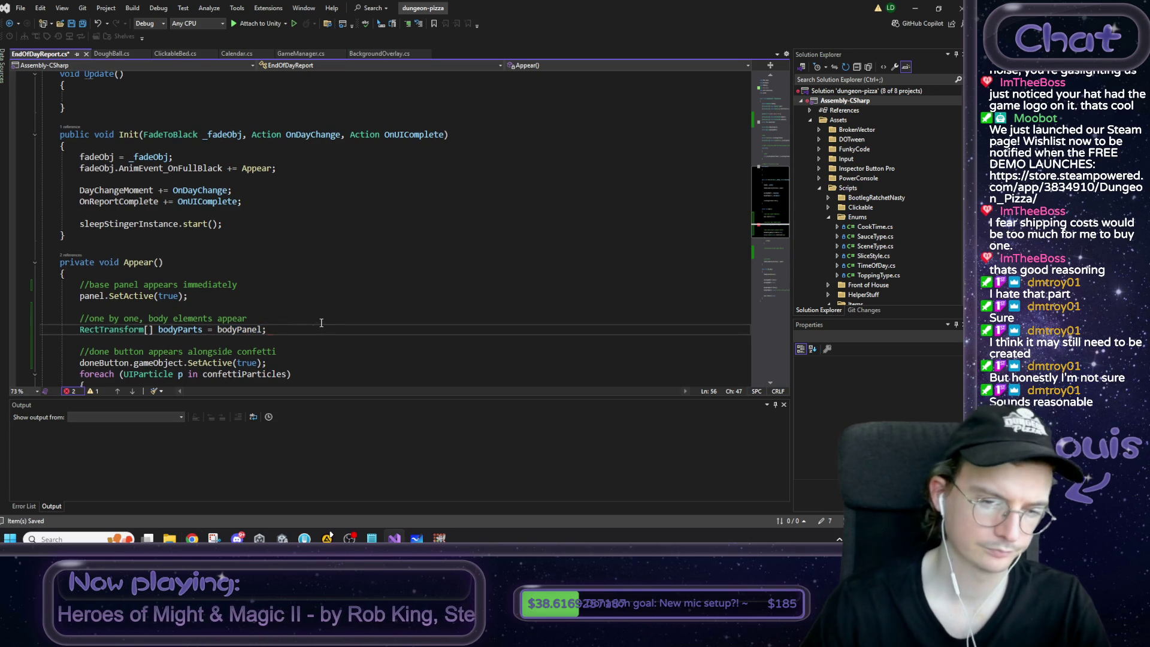
pyautogui.moveTo(234, 333)
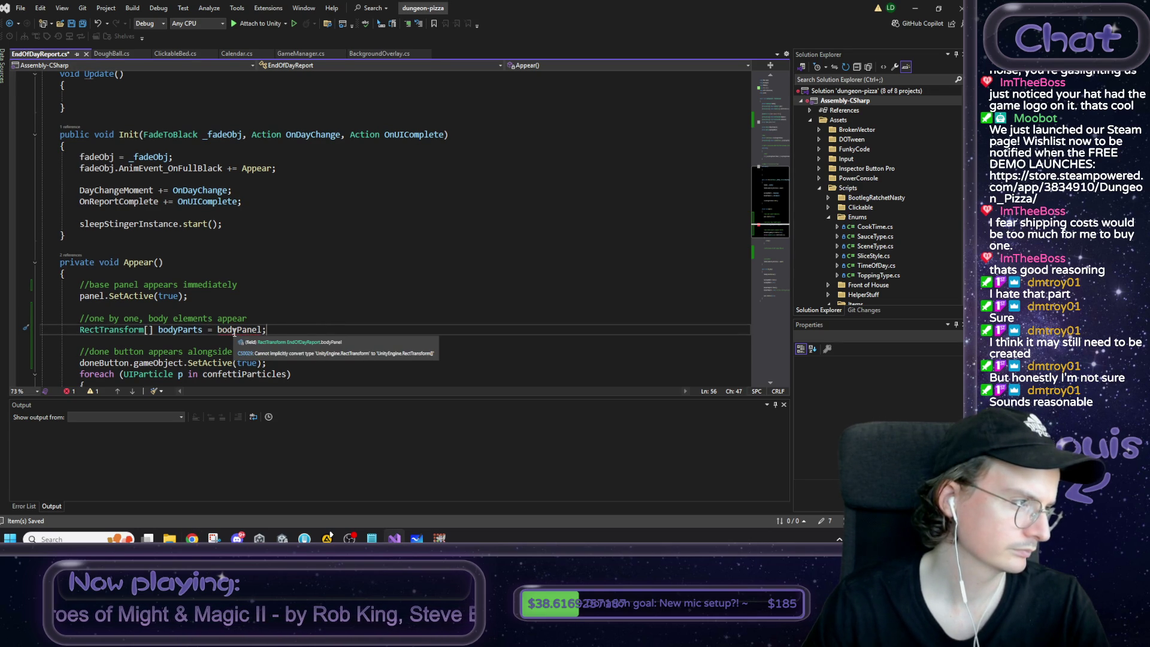
pyautogui.hotkey('alt', 'Tab')
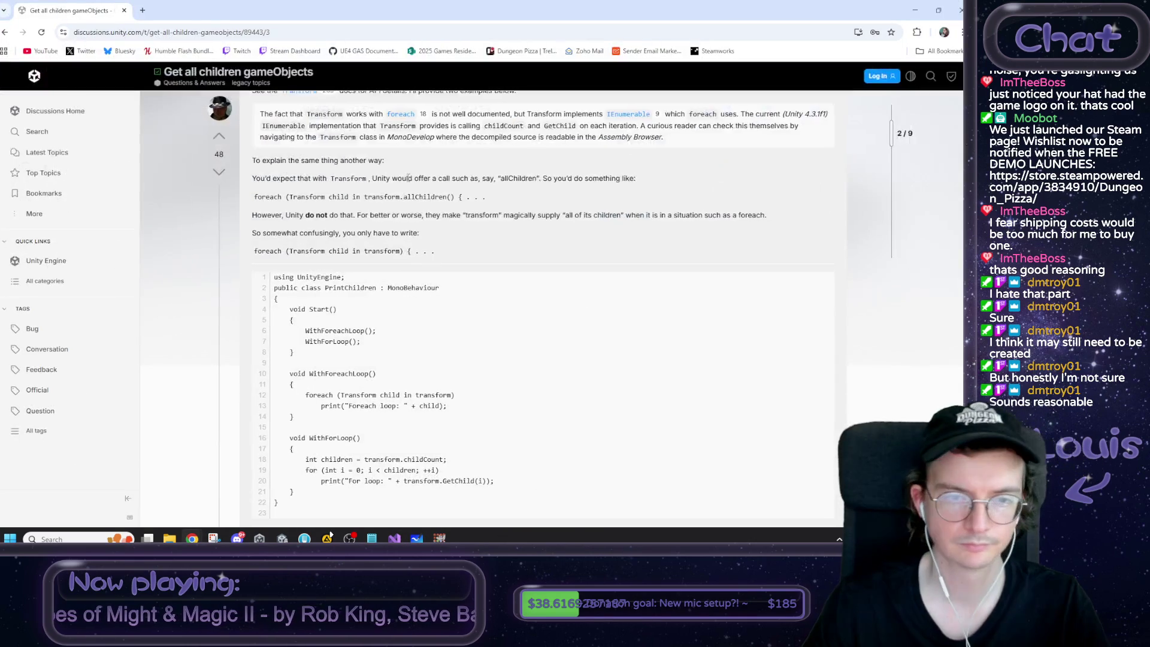
pyautogui.moveTo(261, 214)
pyautogui.mouseDown()
pyautogui.moveTo(584, 215)
pyautogui.moveTo(558, 211)
pyautogui.mouseUp()
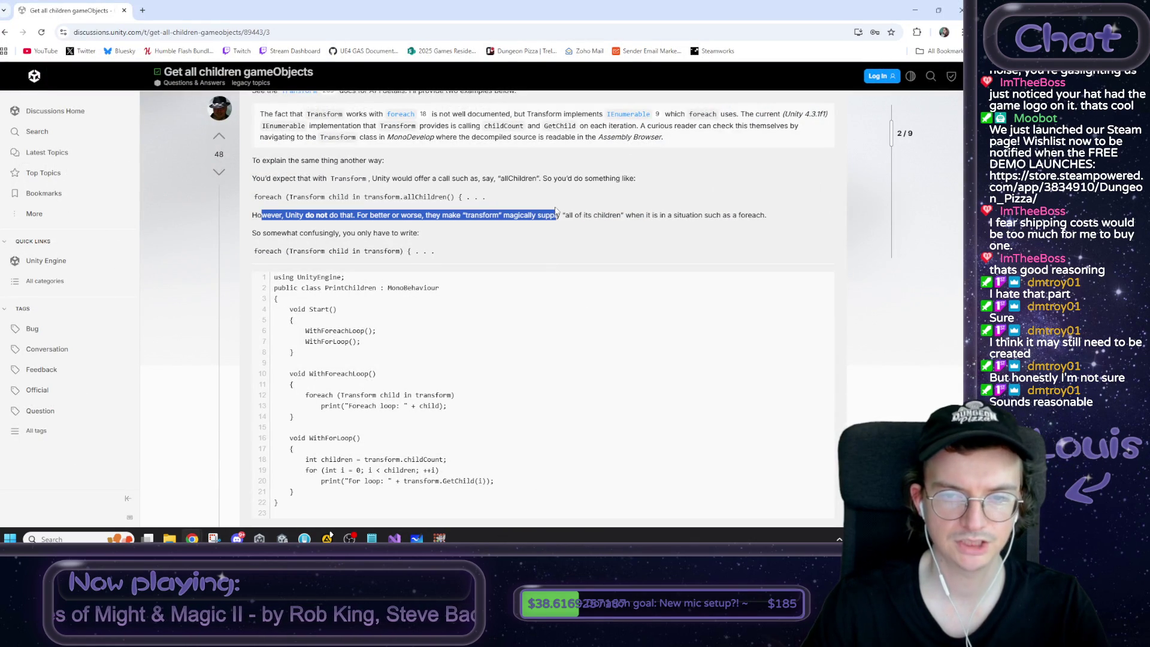
pyautogui.moveTo(463, 215); pyautogui.dragTo(769, 215)
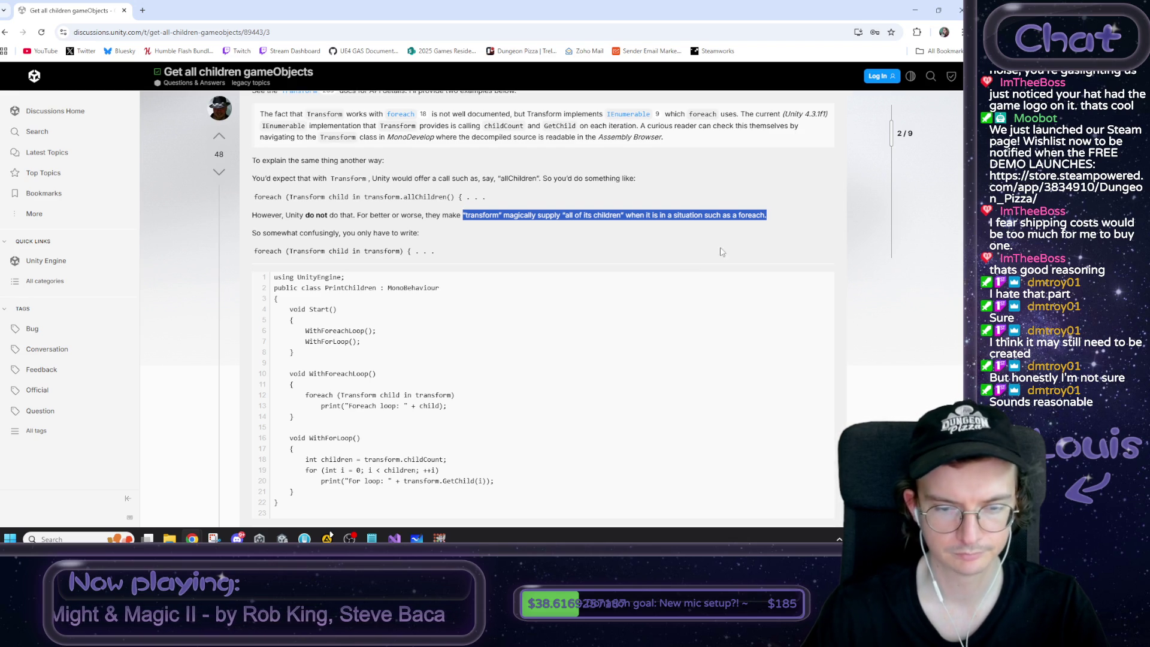
pyautogui.scroll(-2, 748, 236)
pyautogui.scroll(-3, 659, 296)
pyautogui.scroll(1, 647, 297)
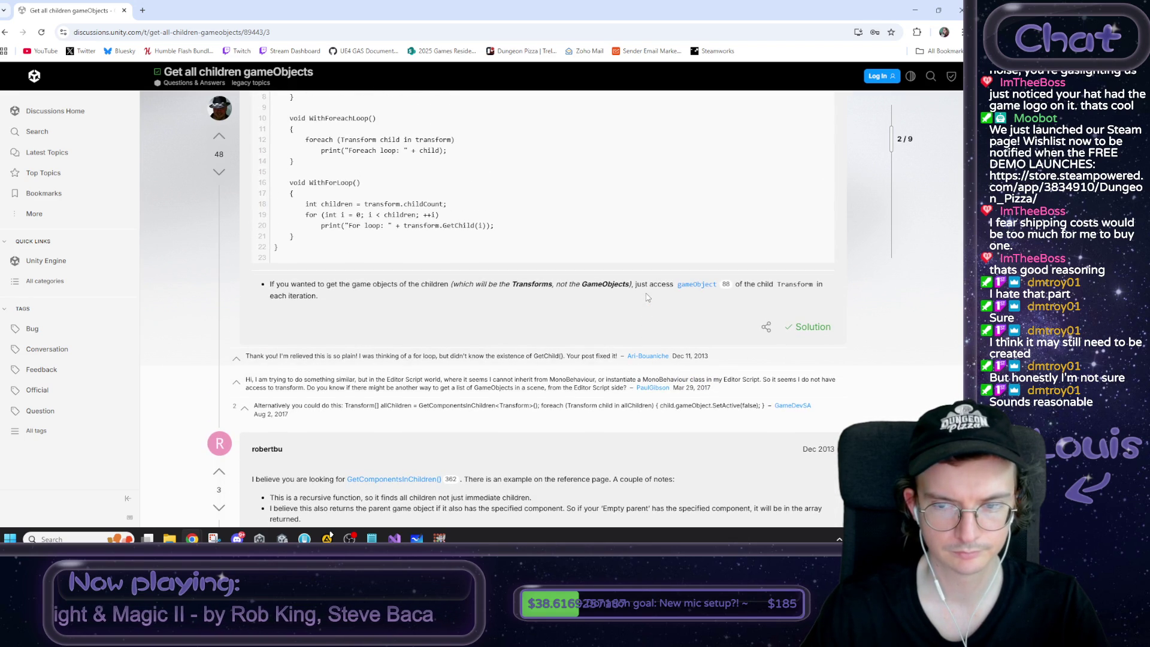
pyautogui.click(353, 286)
pyautogui.moveTo(358, 285); pyautogui.dragTo(430, 286)
pyautogui.click(429, 285)
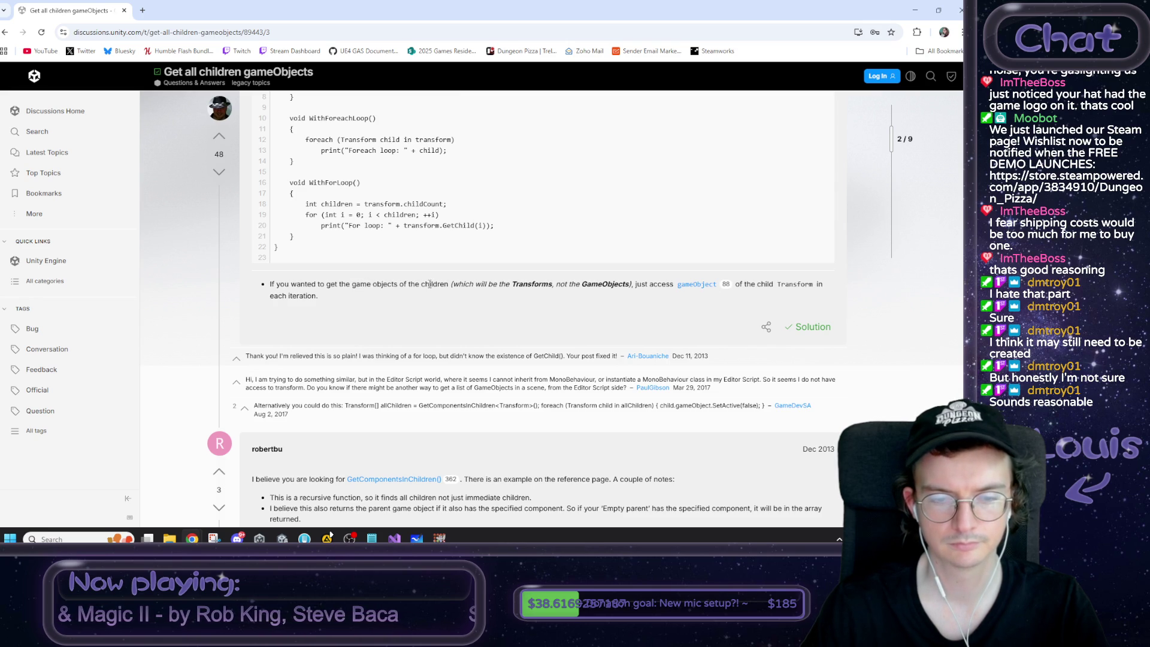
pyautogui.scroll(-3, 429, 288)
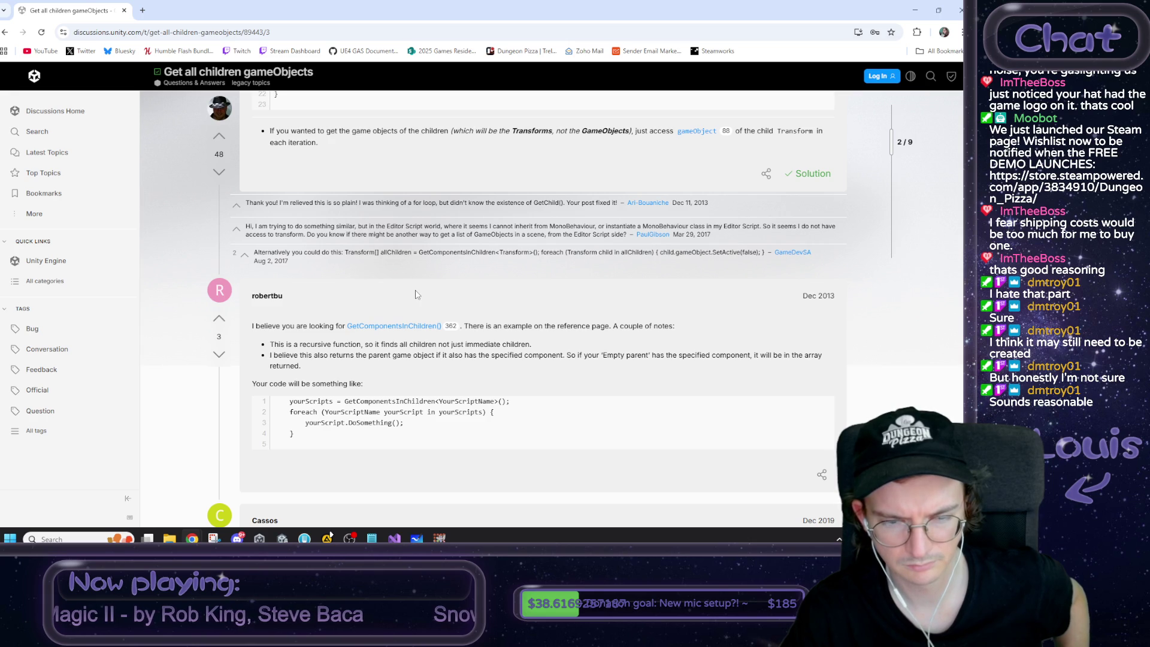
pyautogui.scroll(-3, 417, 294)
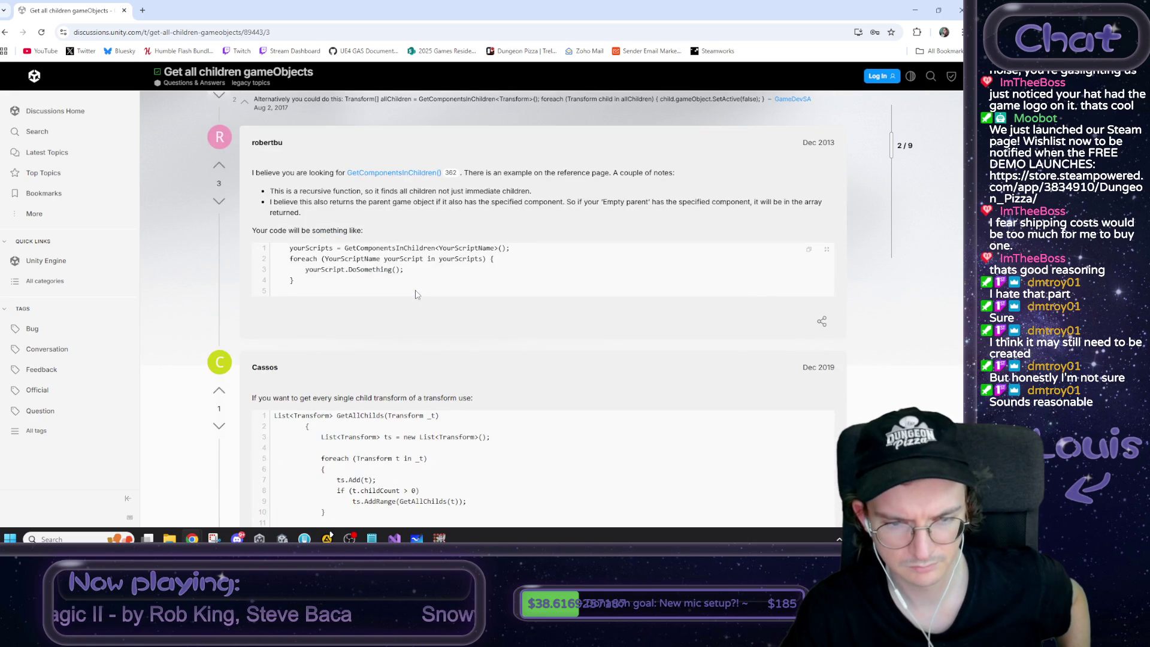
pyautogui.scroll(-1, 416, 297)
pyautogui.scroll(-1, 418, 297)
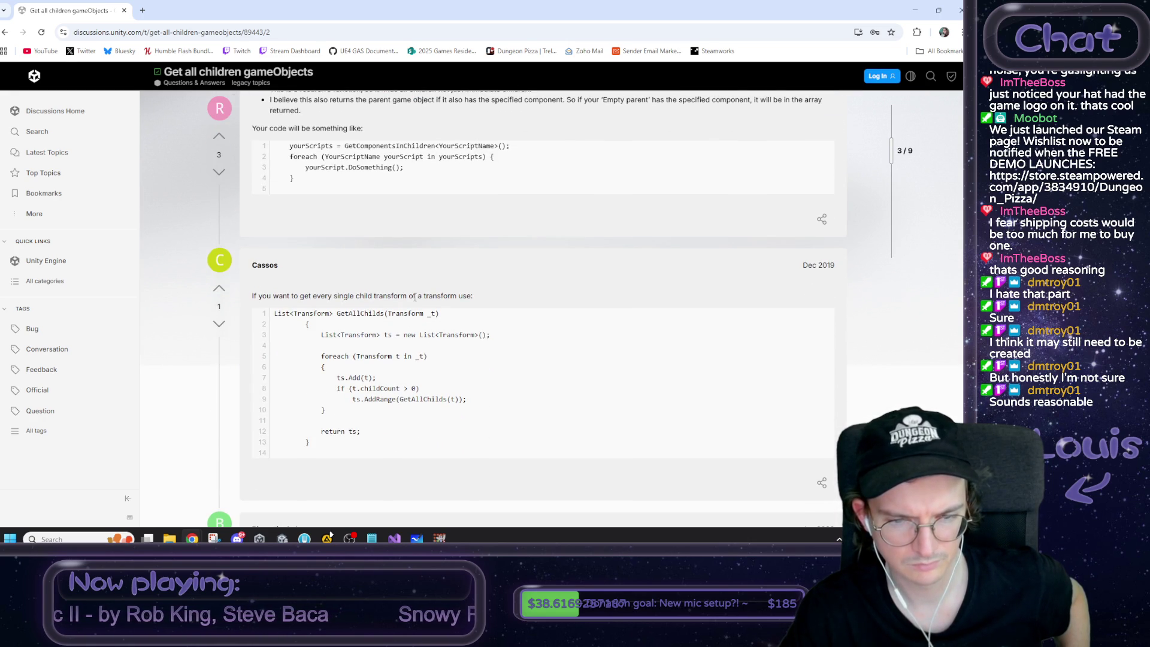
# Step: Read Cassos's GetAllChilds and BiomotionLab's GetAllChildren answers, then return to Visual Studio
pyautogui.moveTo(361, 432)
pyautogui.mouseDown()
pyautogui.moveTo(274, 388)
pyautogui.moveTo(255, 315)
pyautogui.mouseUp()
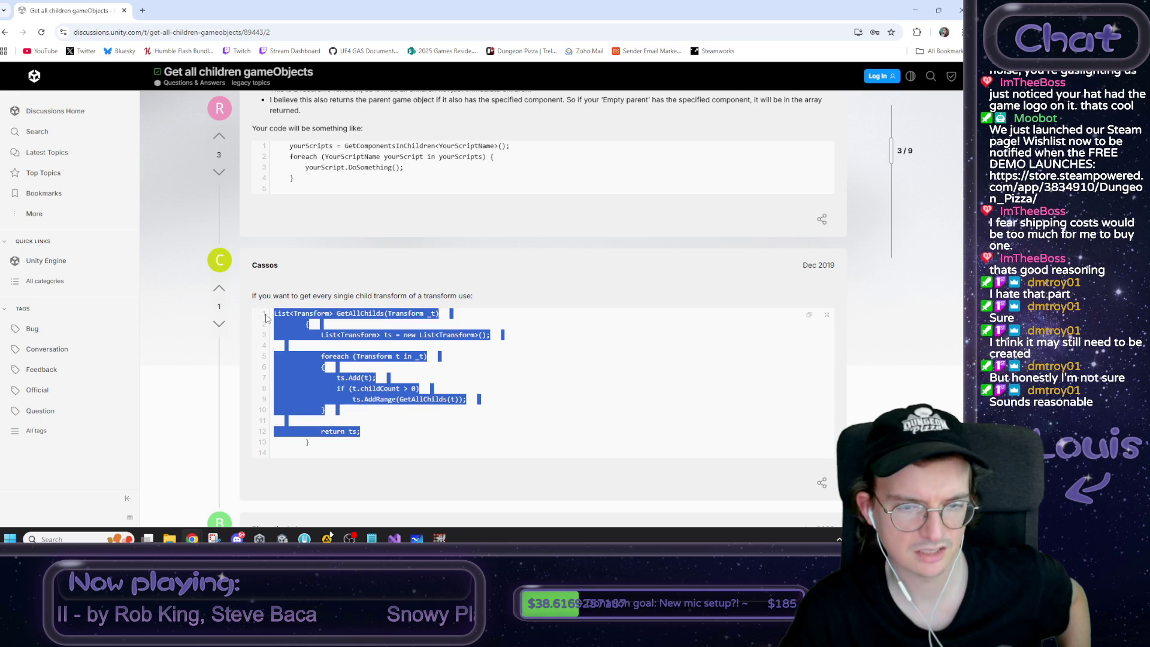
pyautogui.click(394, 338)
pyautogui.scroll(-3, 394, 339)
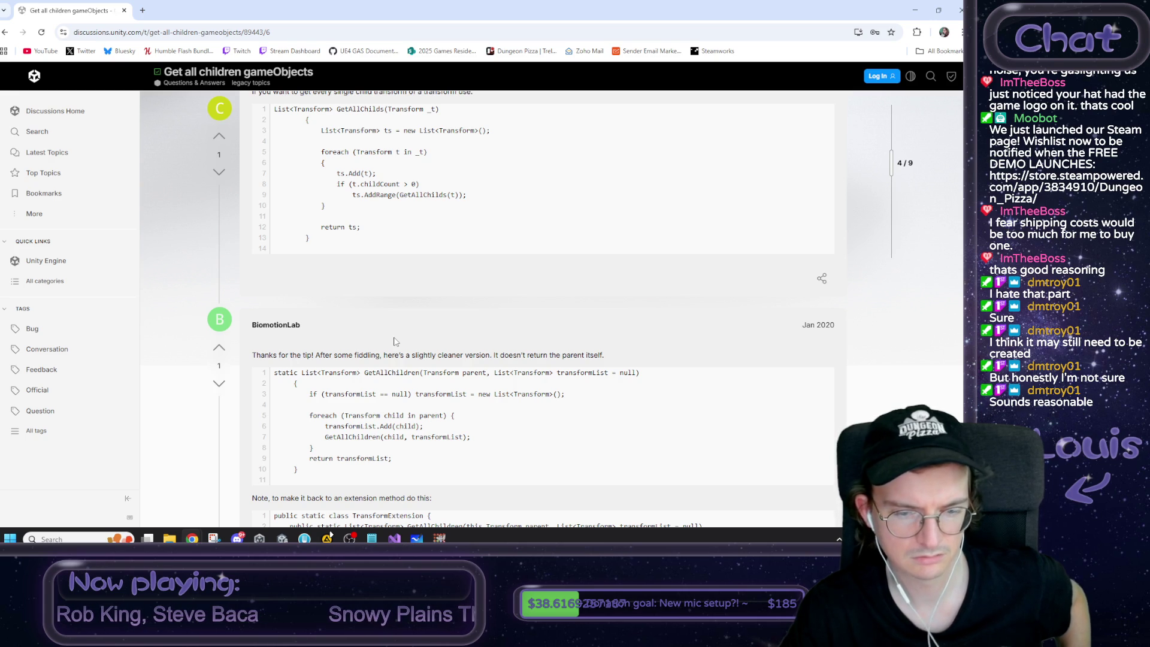
pyautogui.scroll(-1, 394, 341)
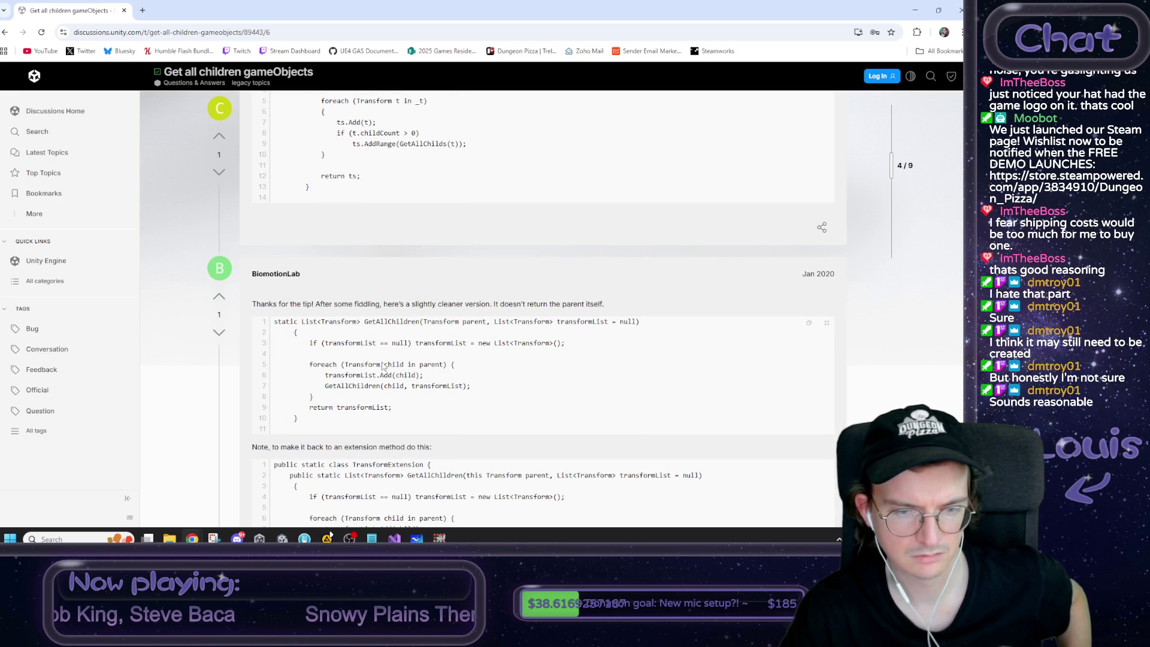
pyautogui.tripleClick(266, 323)
pyautogui.click(414, 298)
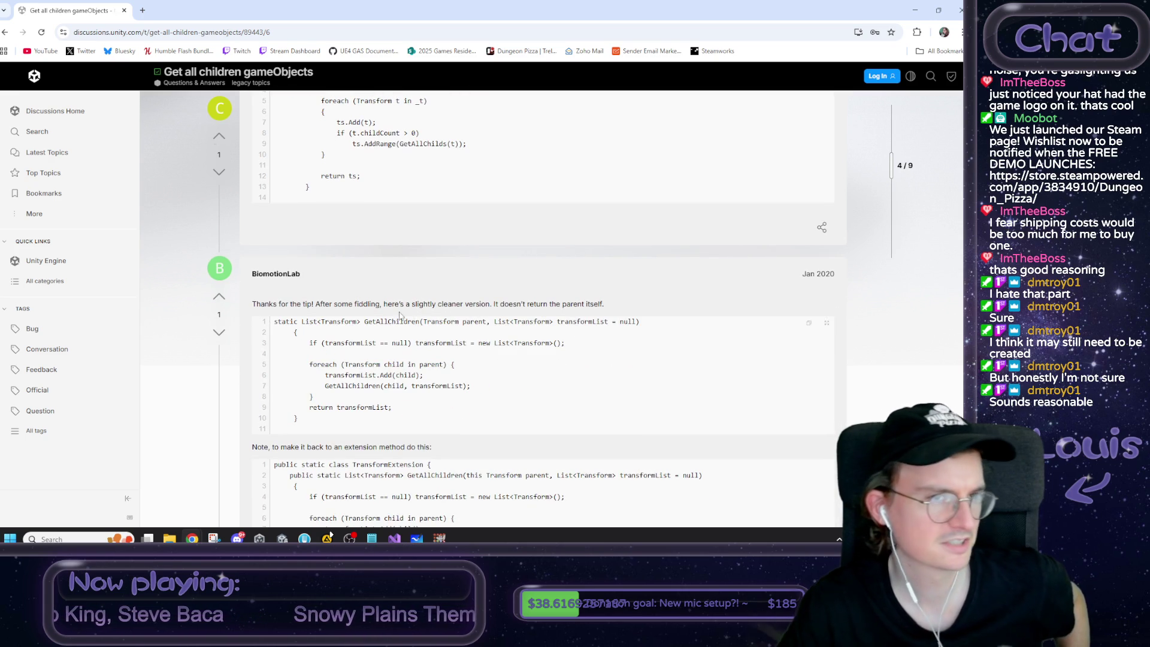
pyautogui.hotkey('alt', 'Tab')
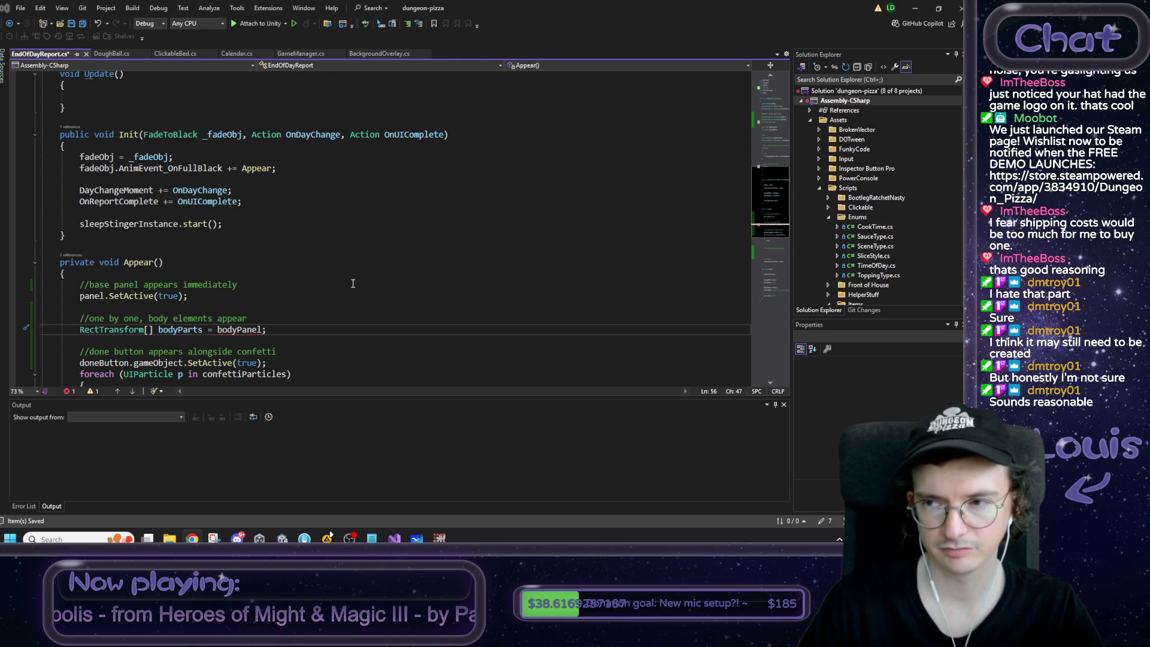
# Step: Delete the private Timer animSeqTimer field and save the script
pyautogui.scroll(4, 350, 276)
pyautogui.scroll(7, 349, 277)
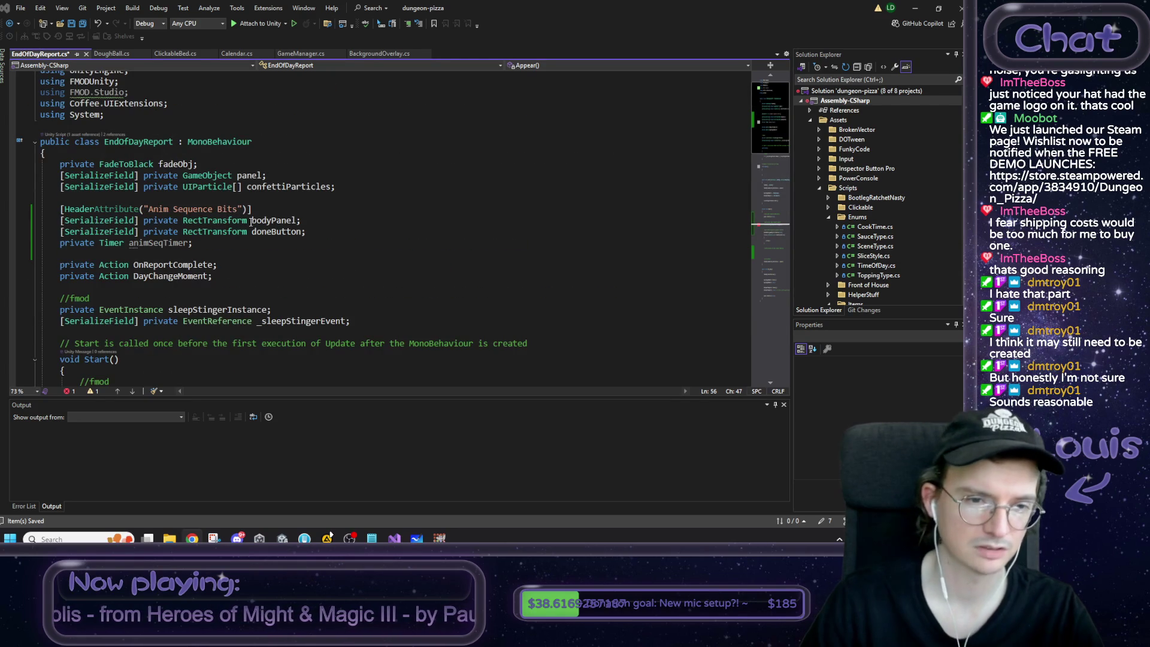
pyautogui.moveTo(209, 243); pyautogui.dragTo(307, 232)
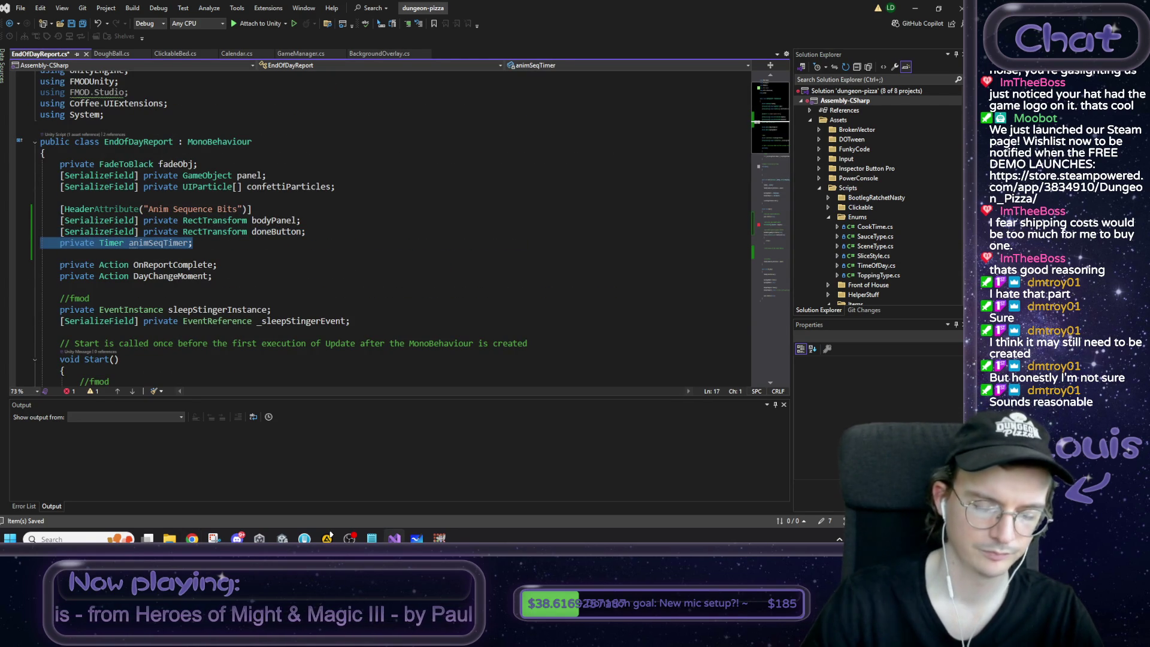
pyautogui.press('Delete')
pyautogui.hotkey('ctrl', 's')
# Step: Review the bodyParts line and confetti loop in Appear(), then switch to the 'unity c# coroutine' search results
pyautogui.scroll(-15, 286, 305)
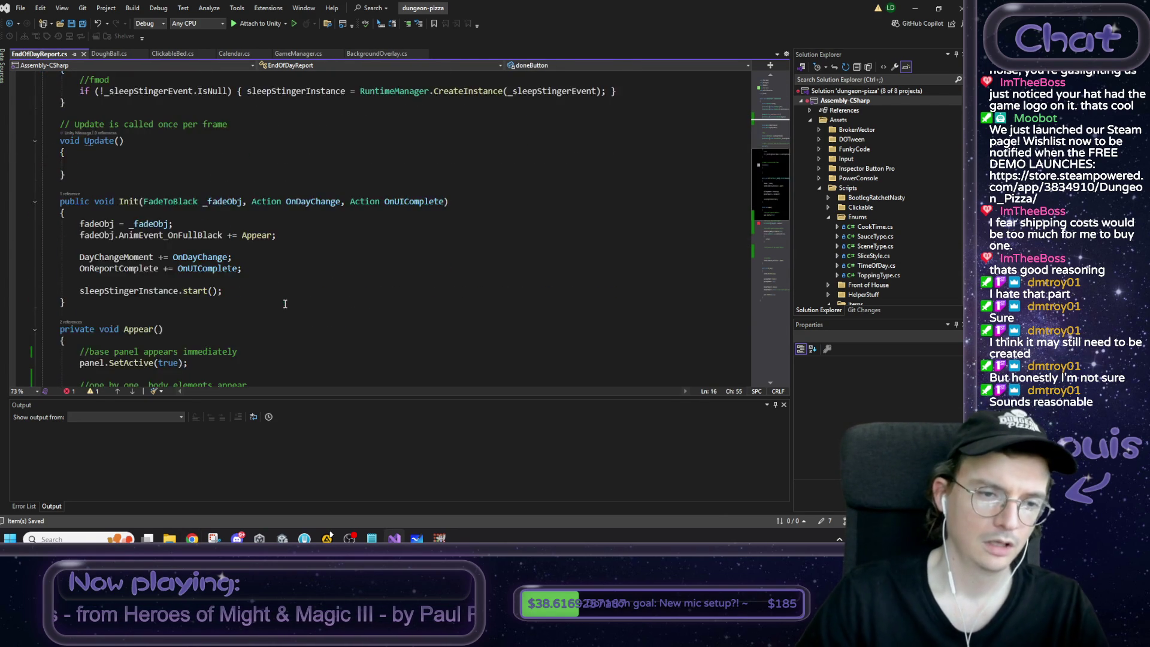
pyautogui.click(312, 229)
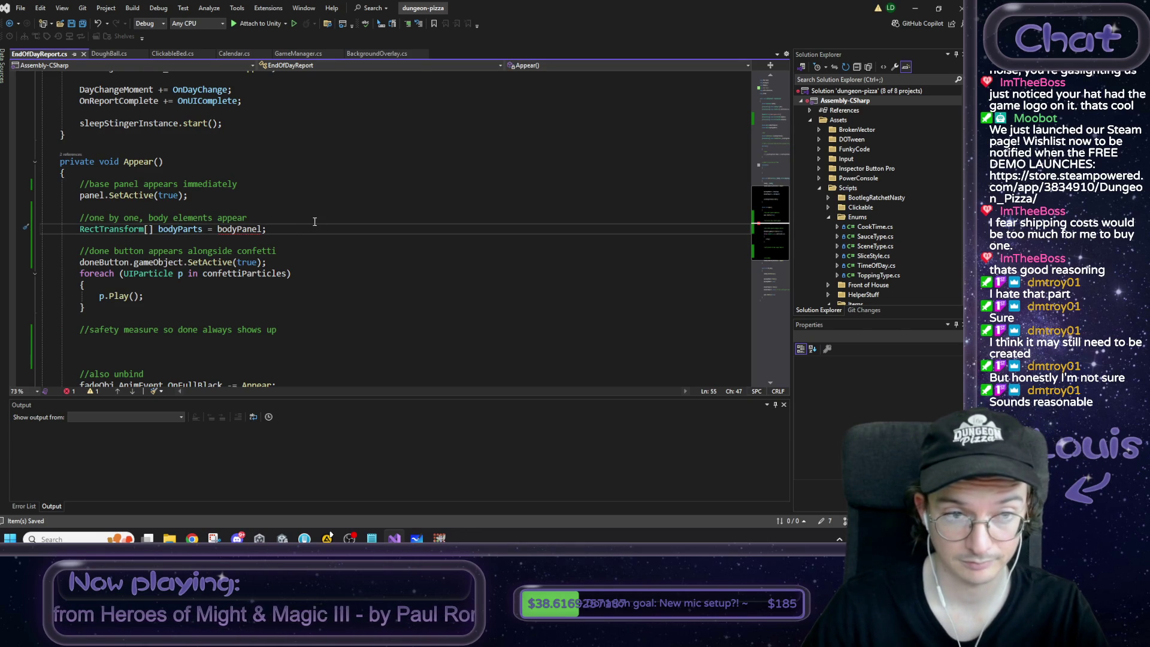
pyautogui.scroll(-1, 311, 230)
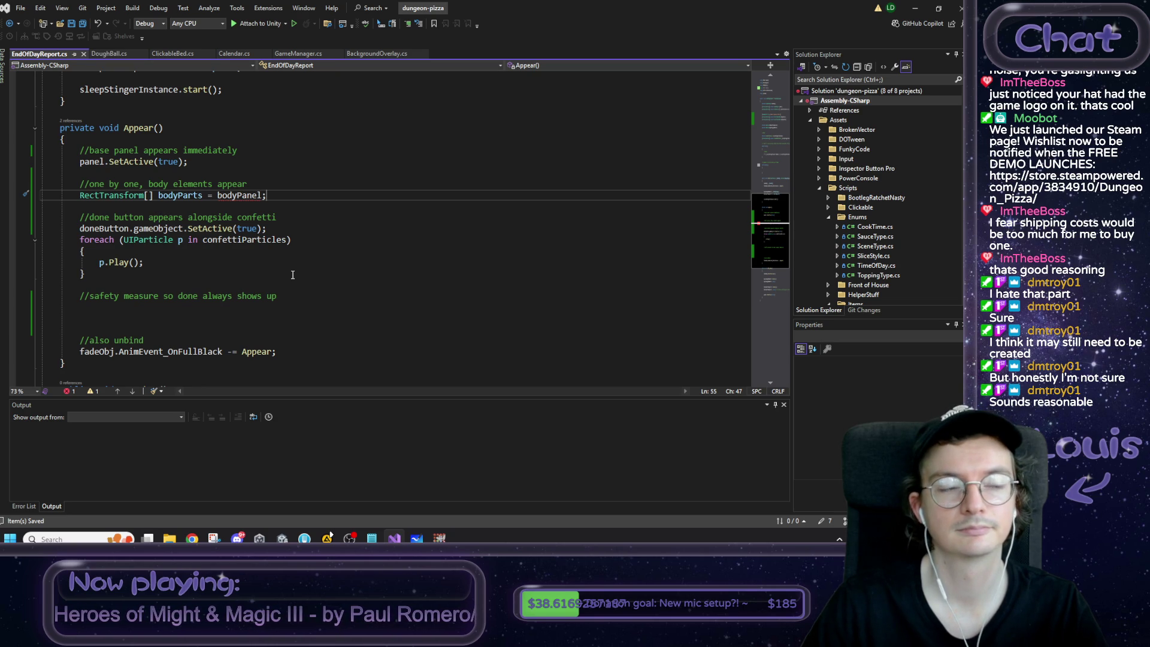
pyautogui.scroll(-1, 292, 275)
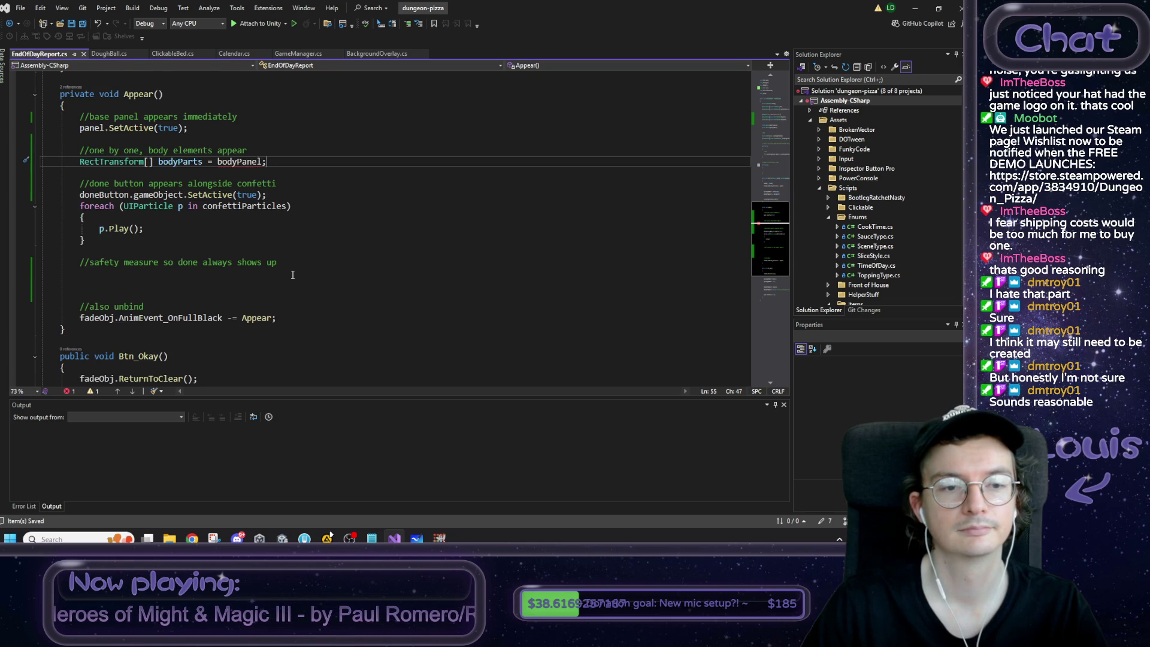
pyautogui.scroll(1, 293, 275)
pyautogui.scroll(-1, 292, 275)
pyautogui.scroll(1, 292, 275)
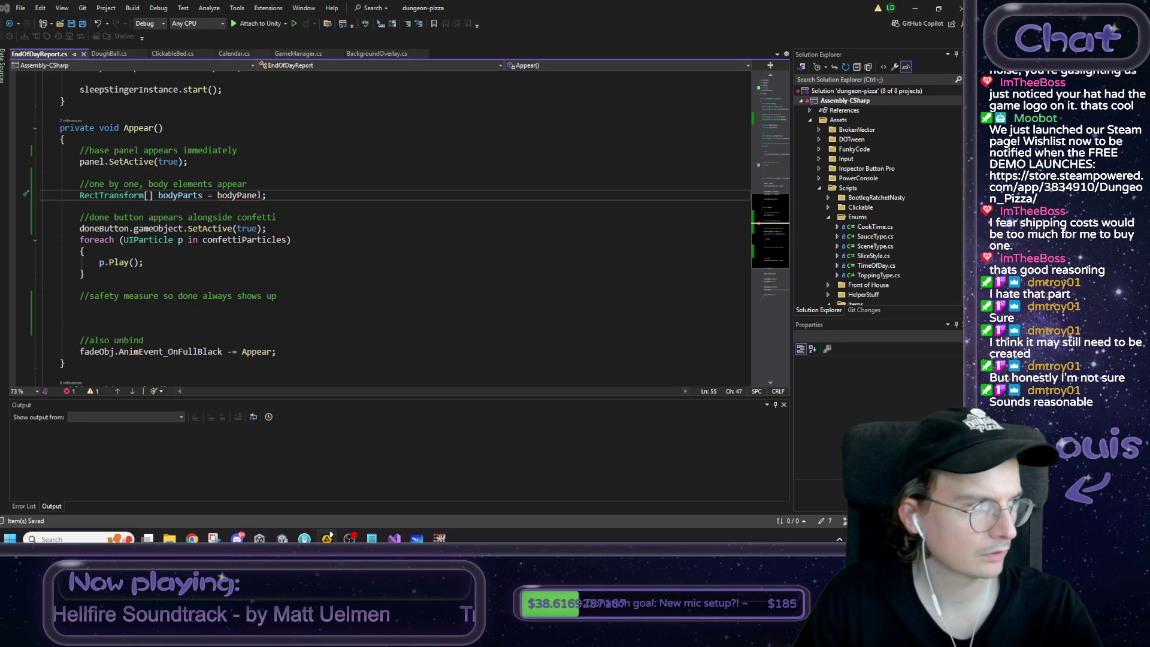
pyautogui.click(309, 243)
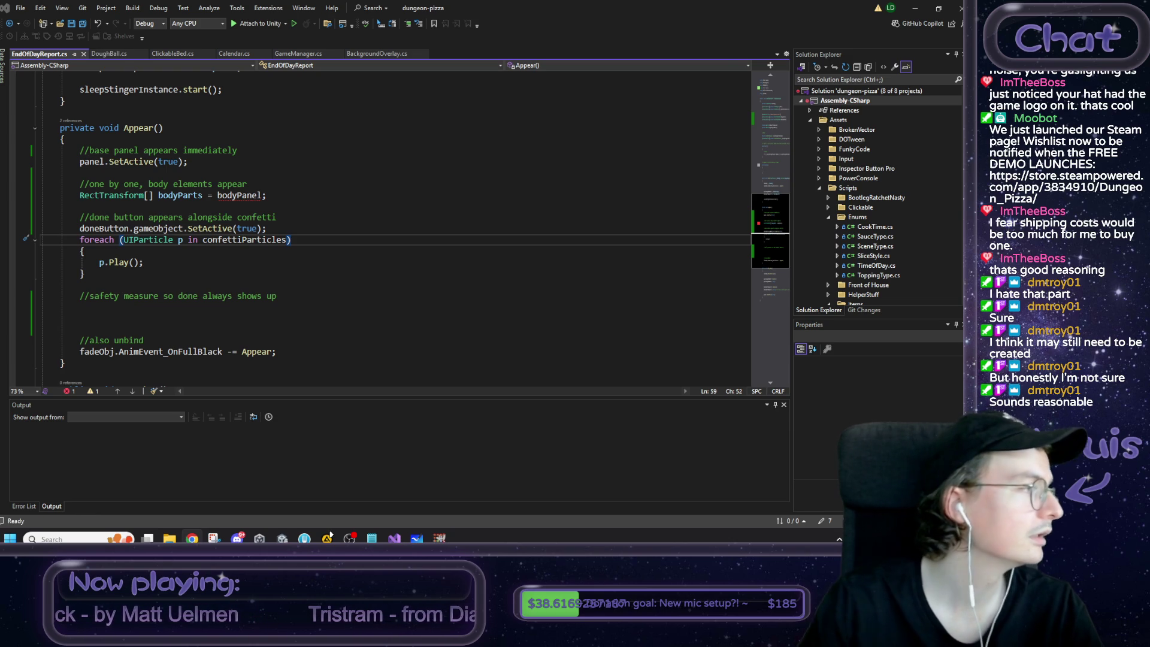
pyautogui.hotkey('alt', 'Tab')
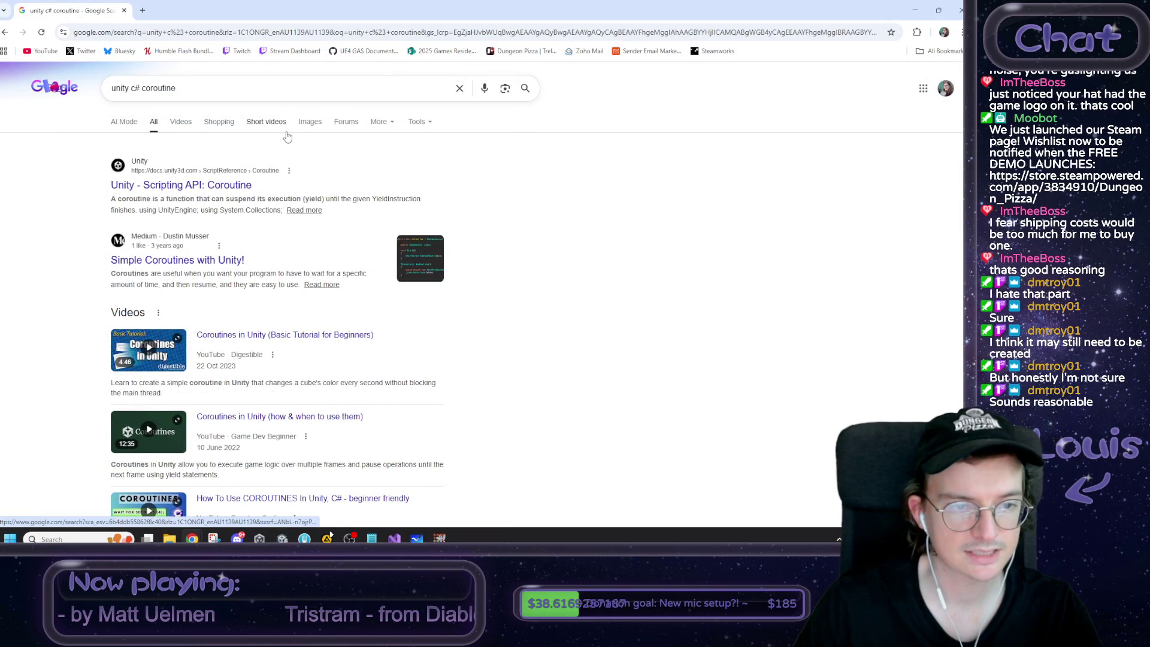
# Step: Read the full example in Medium's 'Simple Coroutines with Unity!' past the sign-up prompt, then return to Visual Studio
pyautogui.click(209, 261)
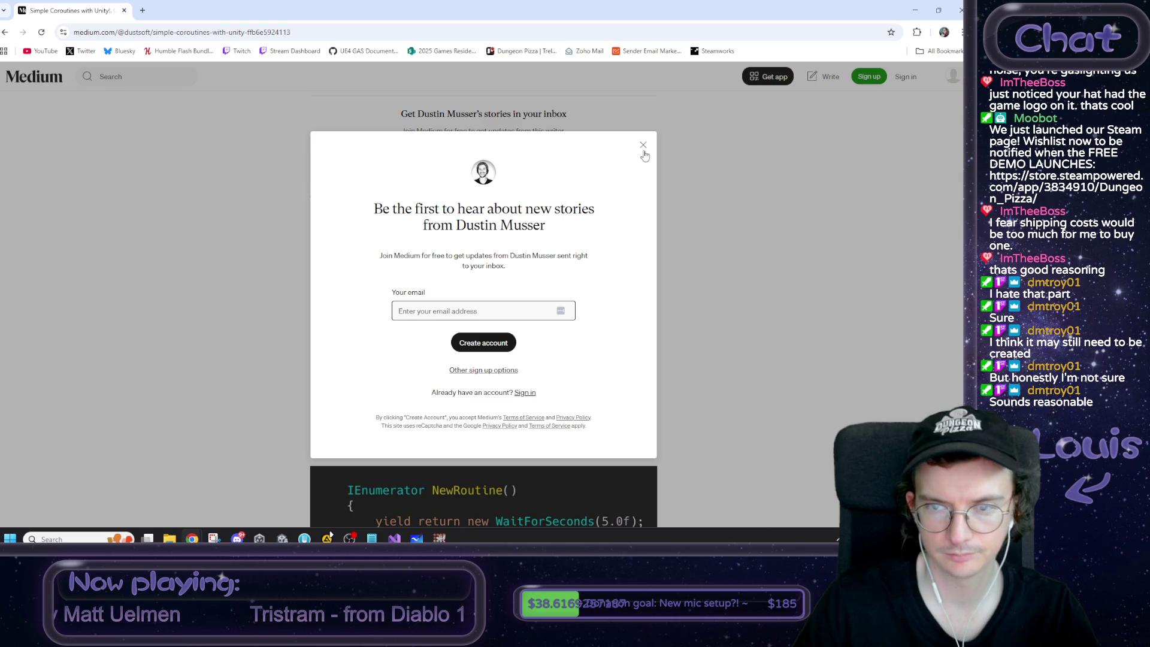
pyautogui.click(643, 144)
pyautogui.scroll(-5, 374, 204)
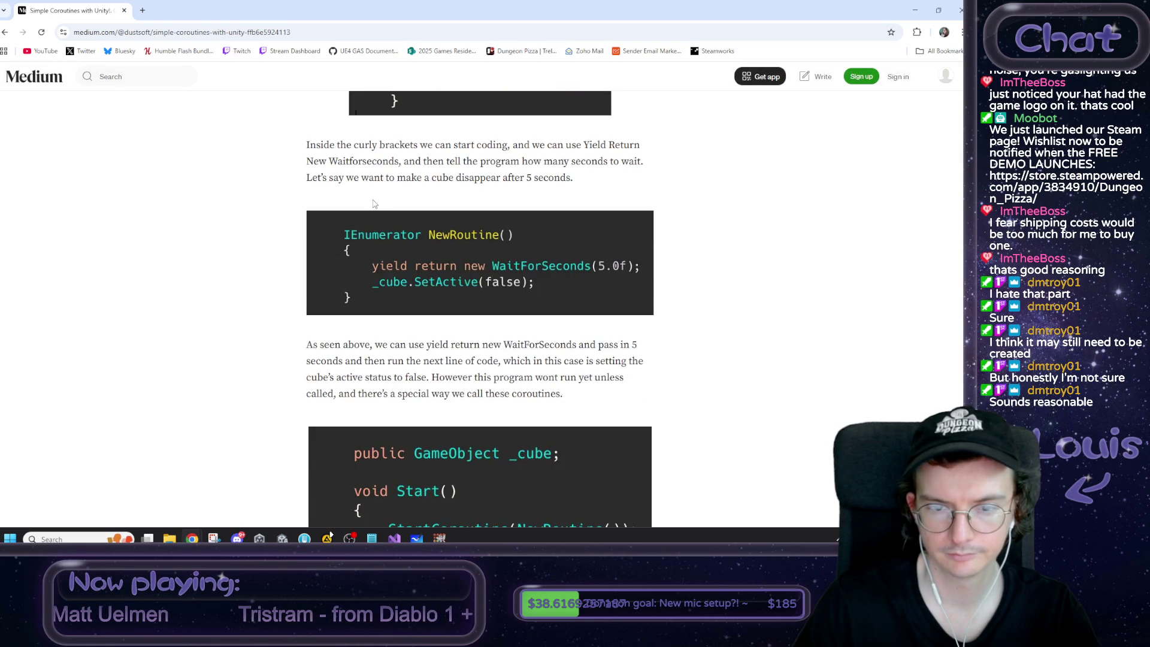
pyautogui.scroll(-3, 374, 204)
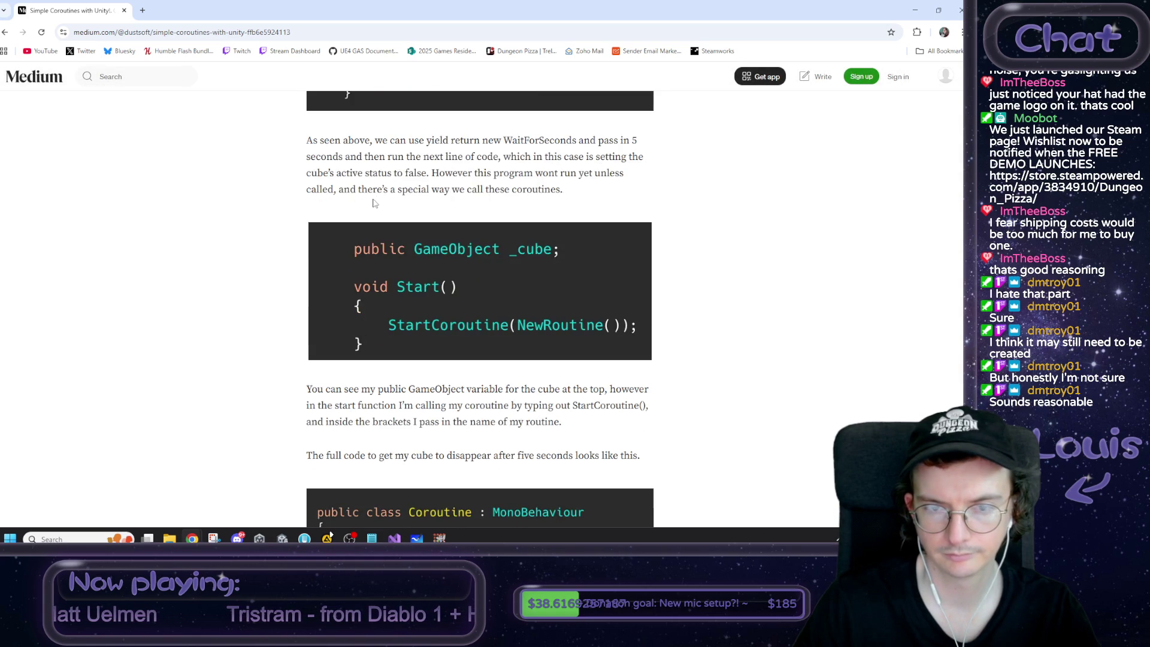
pyautogui.scroll(-4, 374, 204)
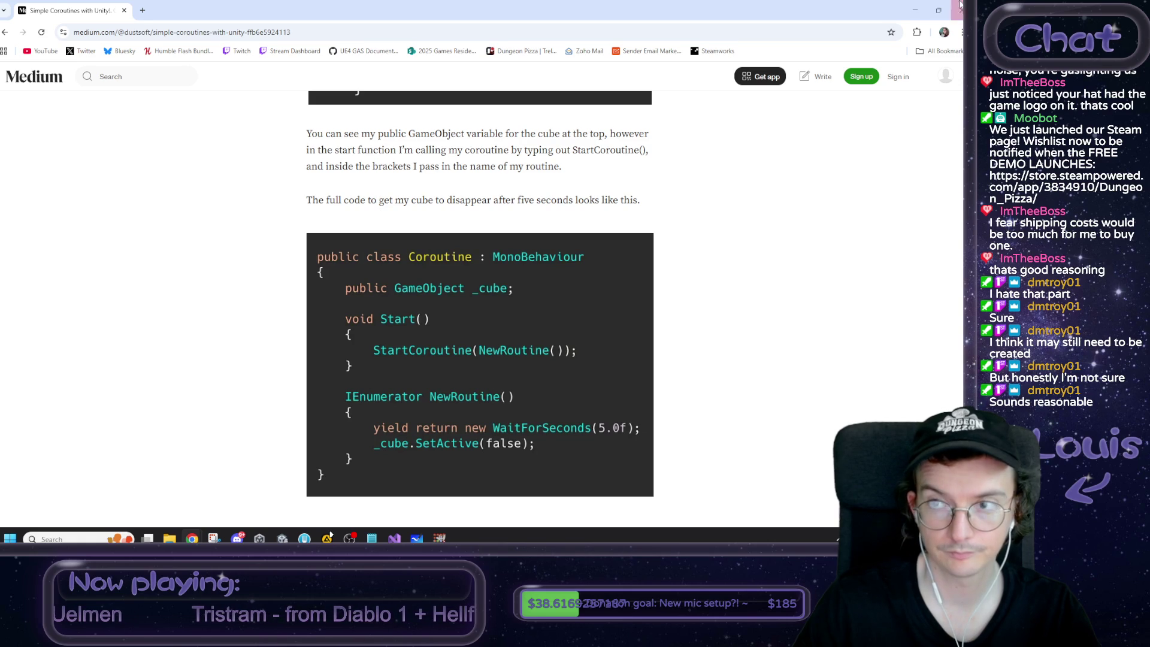
pyautogui.click(917, 11)
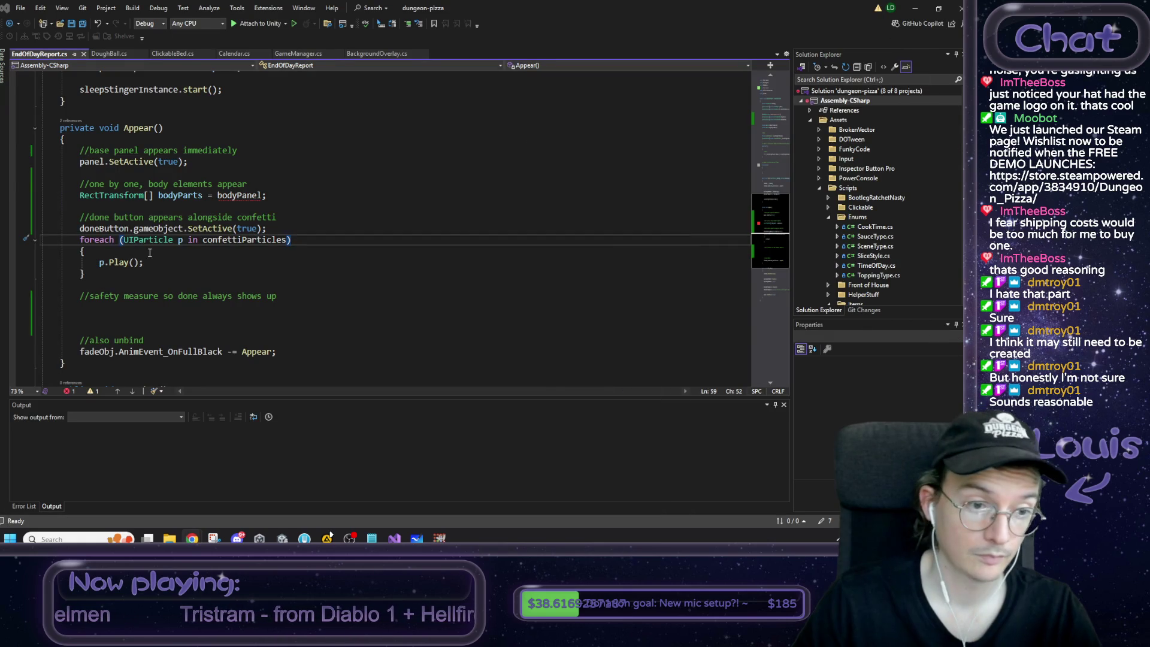
# Step: Declare a private IEnumerator SteppedReveal() method directly below Appear()
pyautogui.click(92, 363)
pyautogui.press('Return')
pyautogui.press('Return')
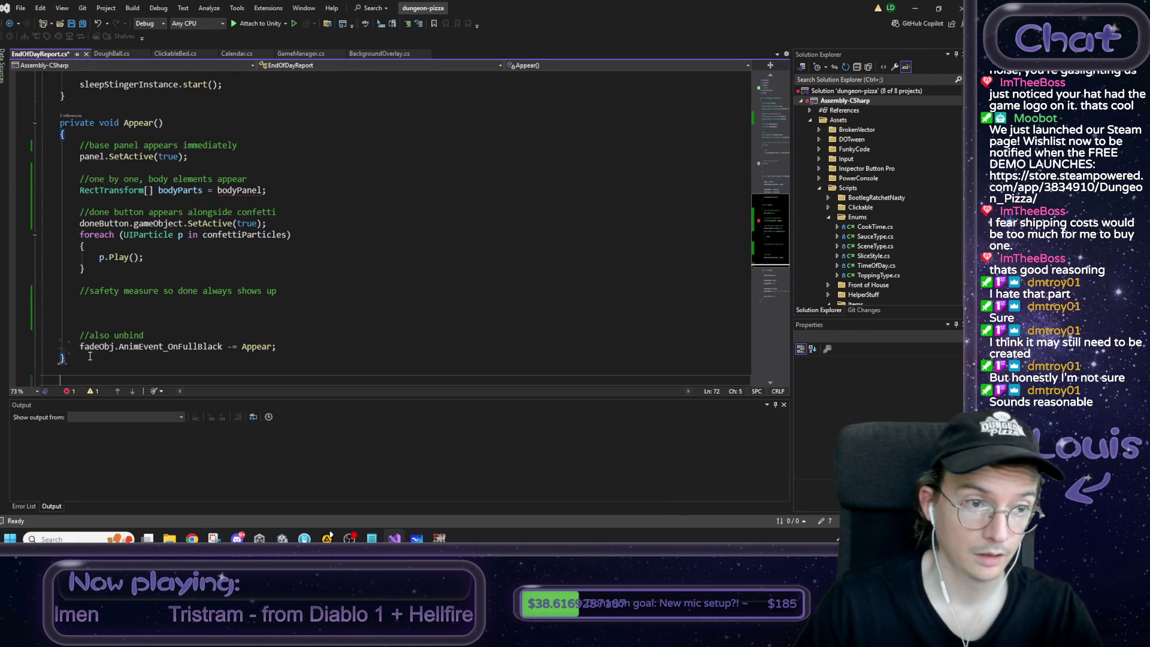
pyautogui.write('private IE')
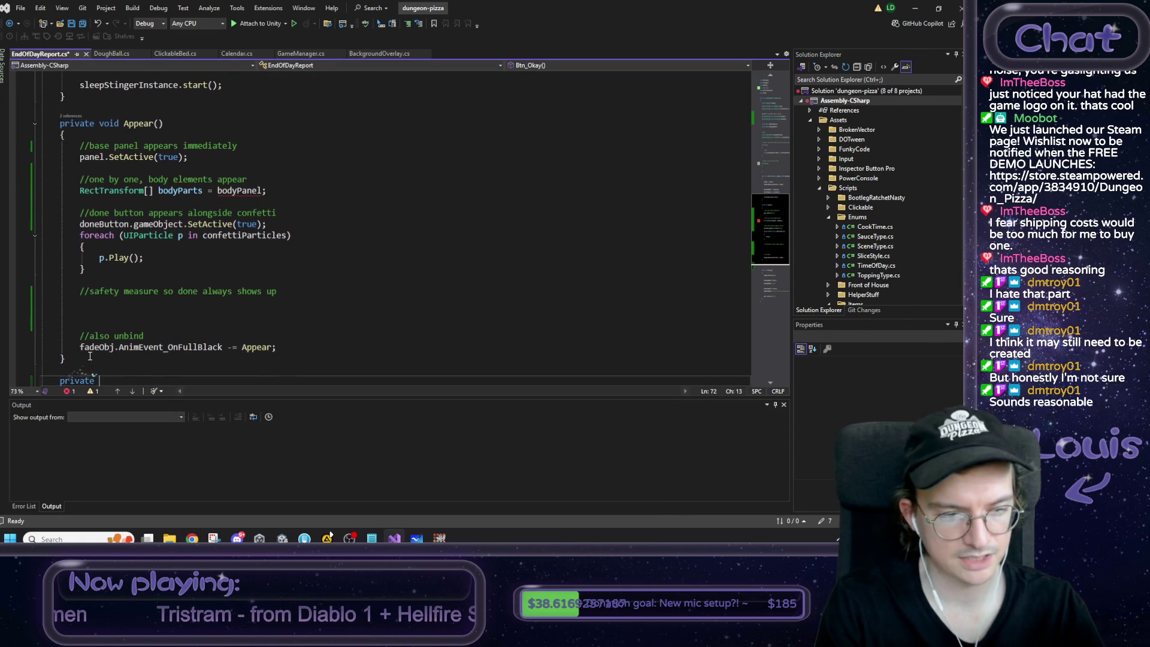
pyautogui.write('num')
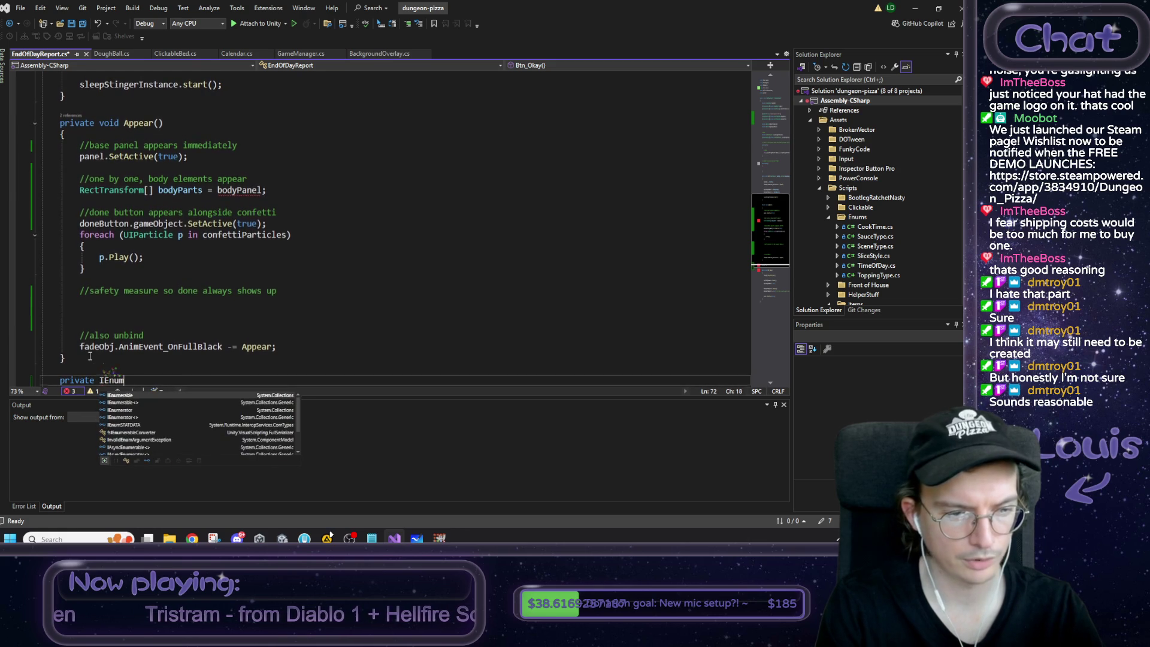
pyautogui.write('erator')
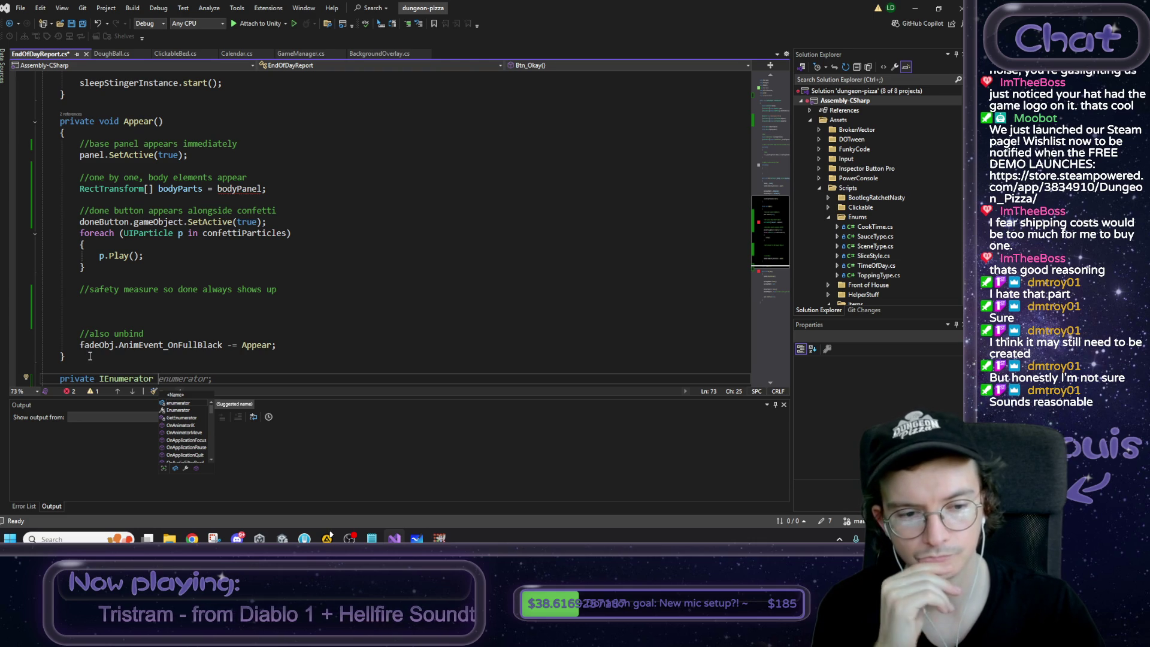
pyautogui.write('stepp')
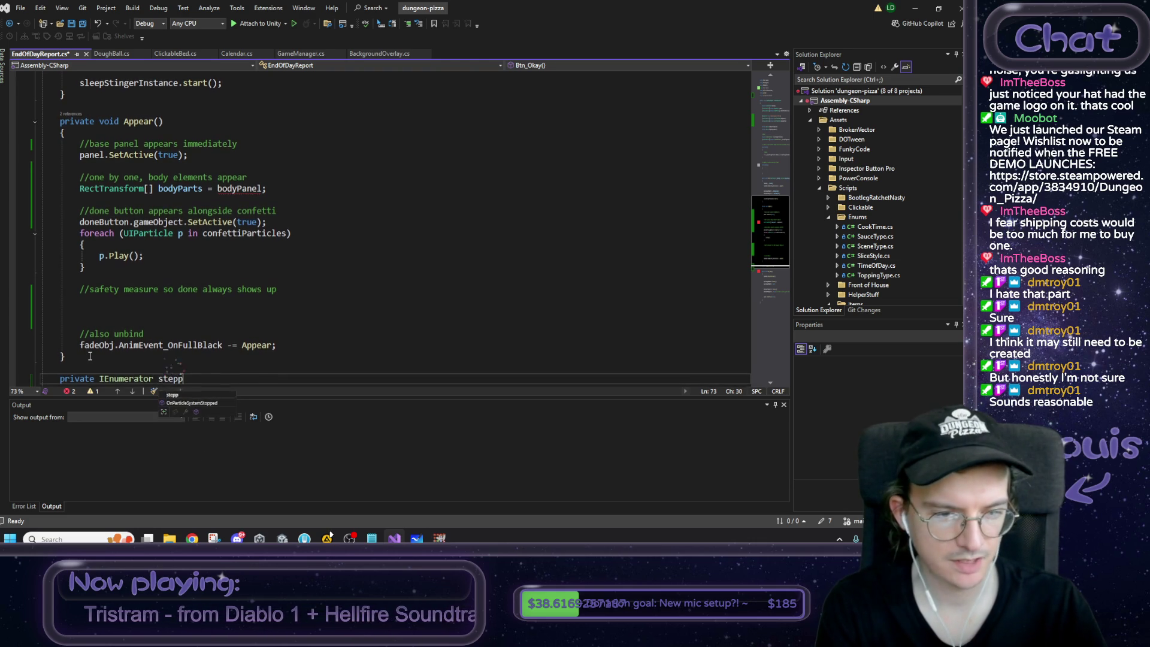
pyautogui.press('BackSpace')
pyautogui.write('teppedReve')
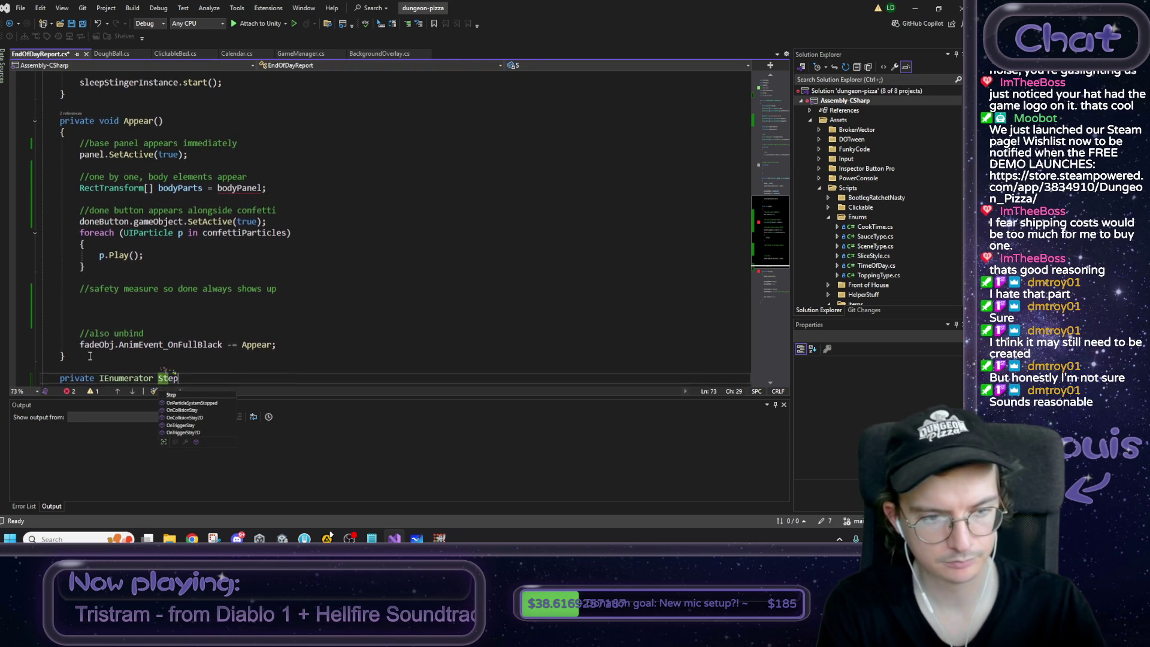
pyautogui.write('al')
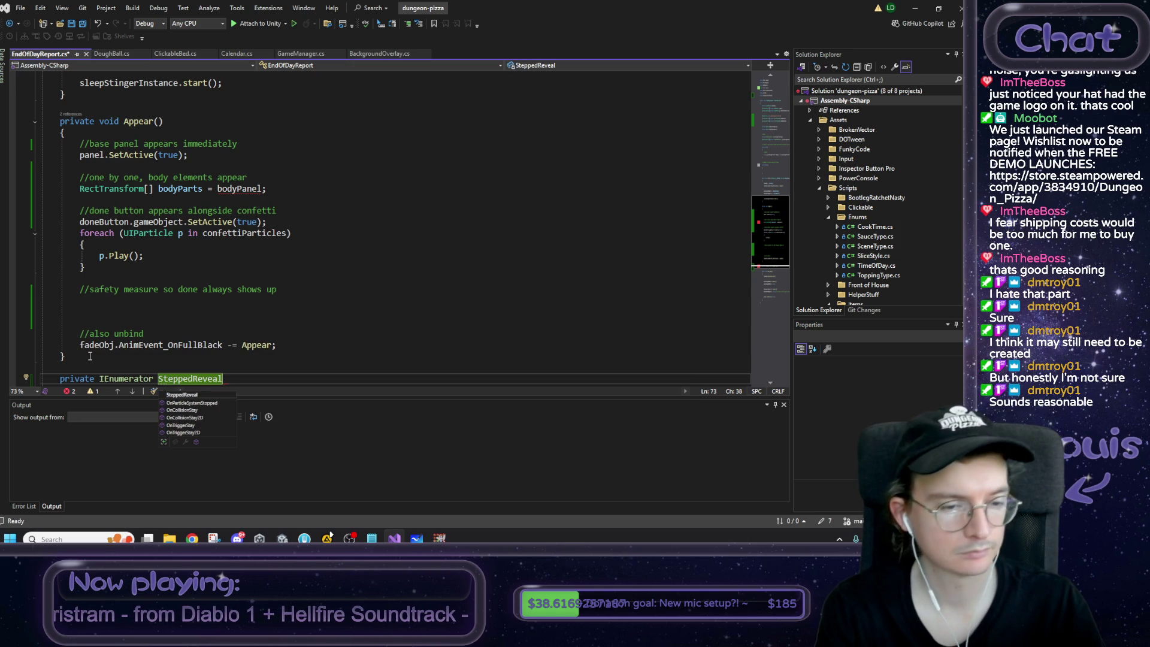
pyautogui.hotkey('alt', 'Tab')
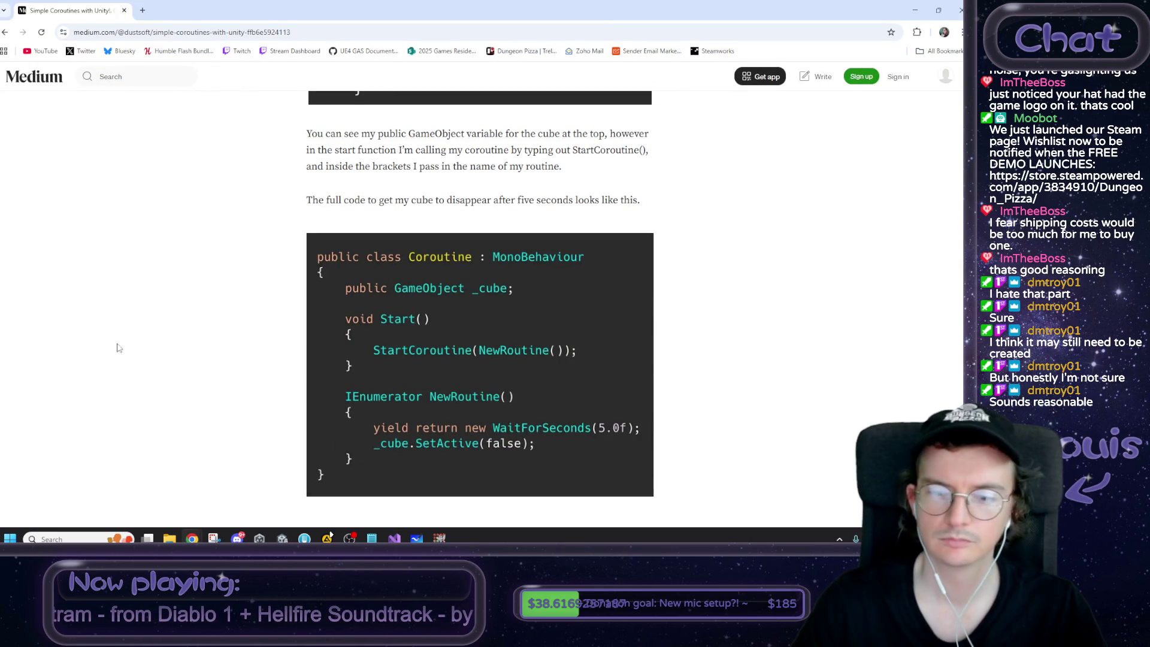
pyautogui.click(915, 9)
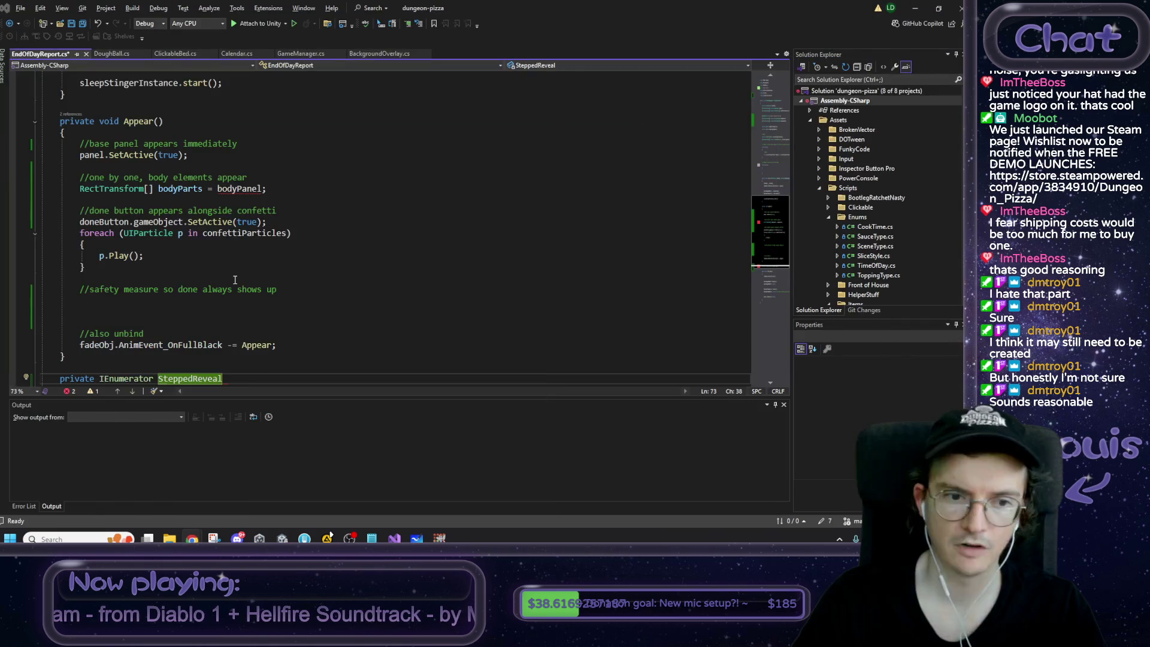
pyautogui.scroll(-1, 238, 348)
pyautogui.write('{')
pyautogui.press('BackSpace')
pyautogui.press('BackSpace')
pyautogui.write('() {')
# Step: Fill SteppedReveal's body with 'yield return null;' and check its unused-member warning
pyautogui.press('Return')
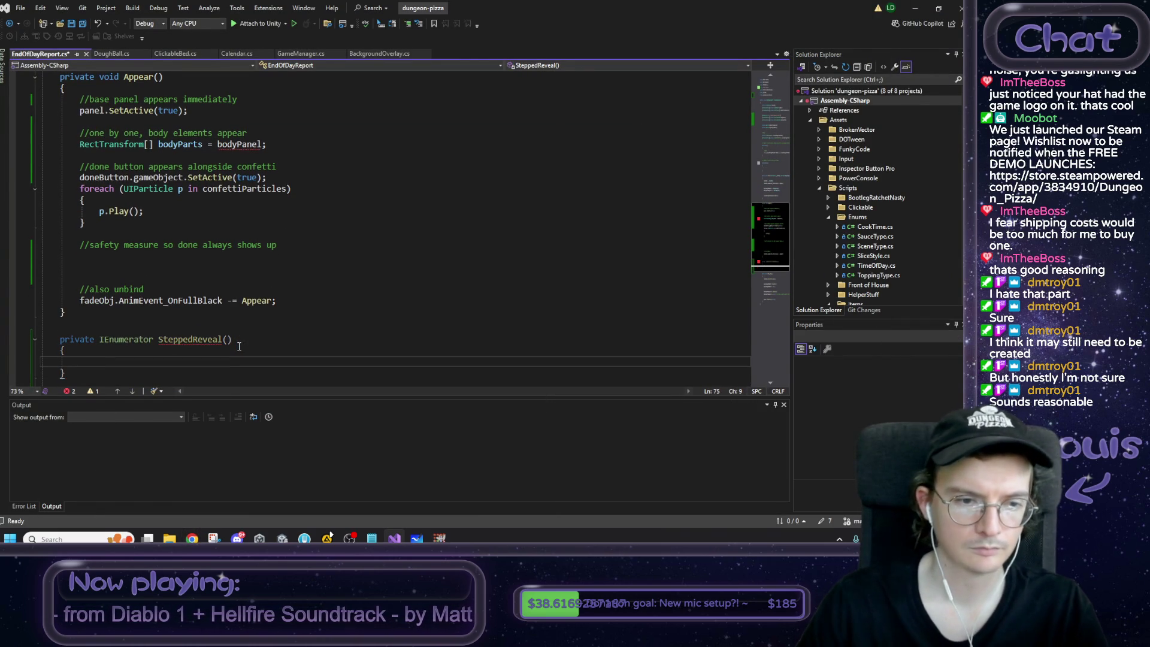
pyautogui.moveTo(196, 341)
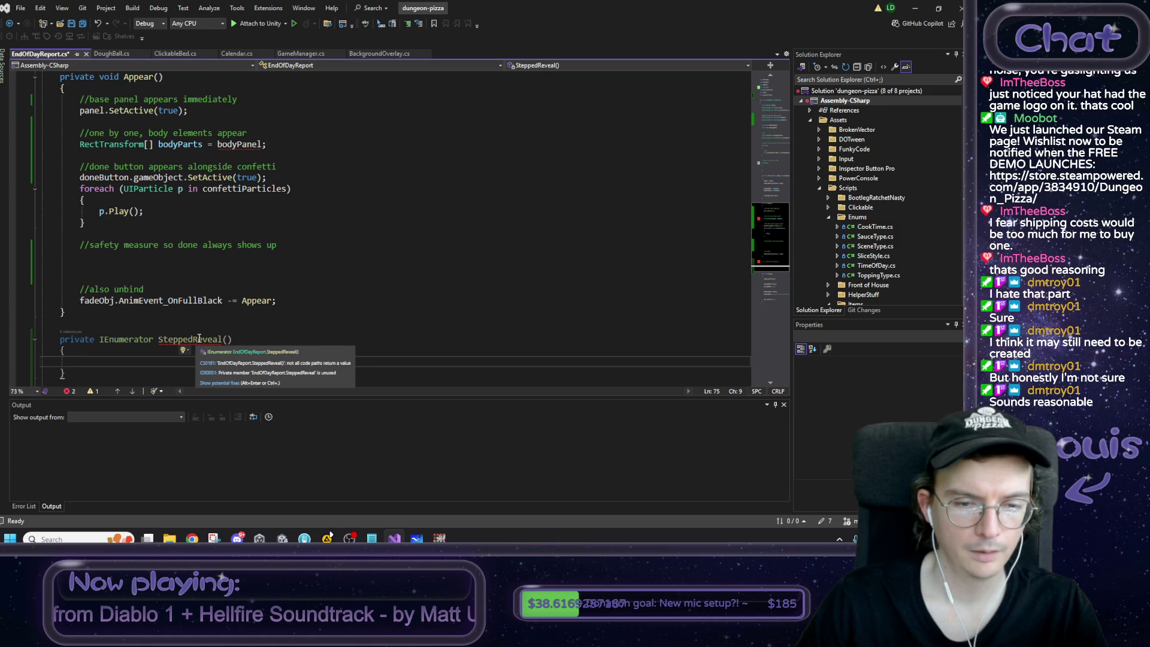
pyautogui.scroll(-1, 369, 252)
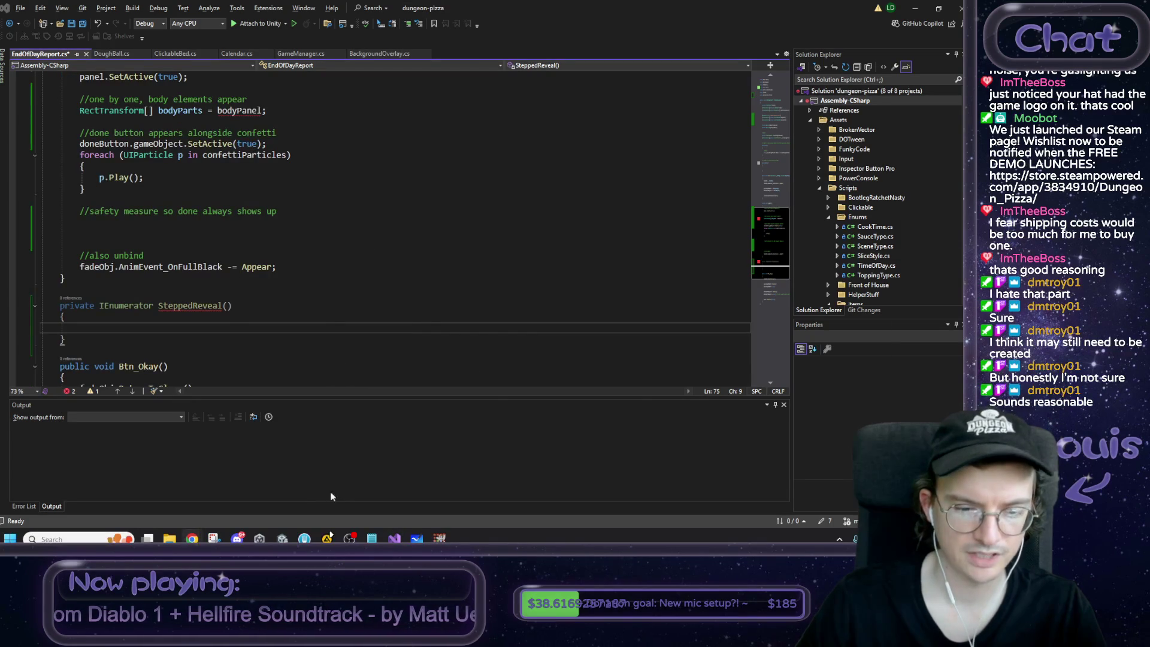
pyautogui.hotkey('alt', 'Tab')
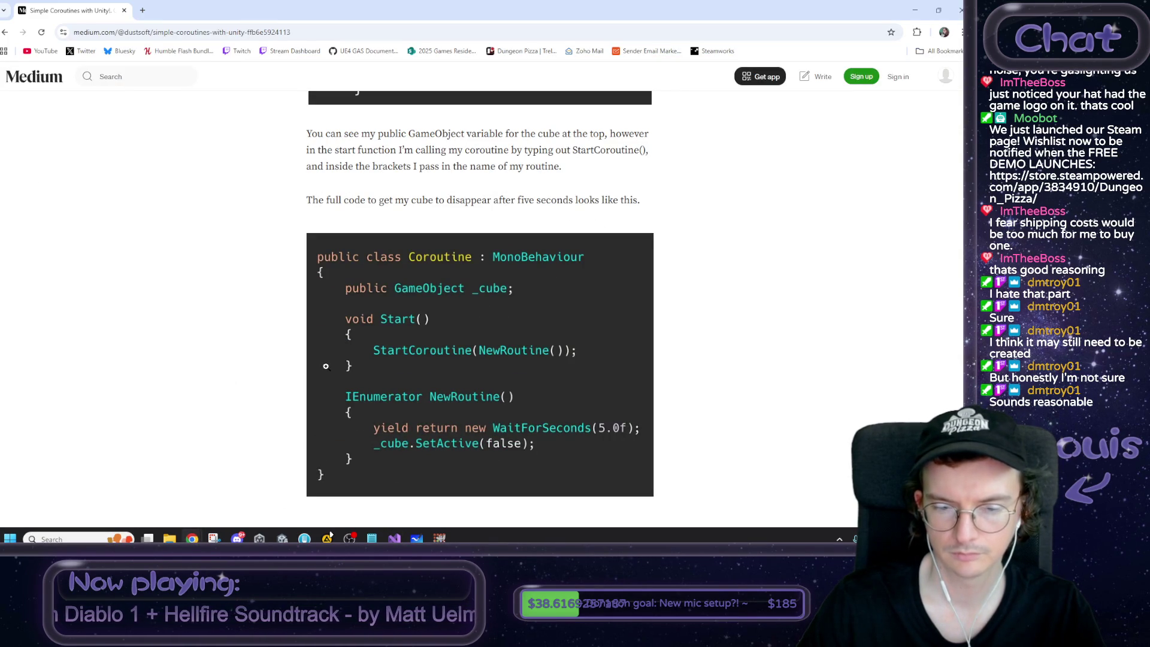
pyautogui.hotkey('alt', 'Tab')
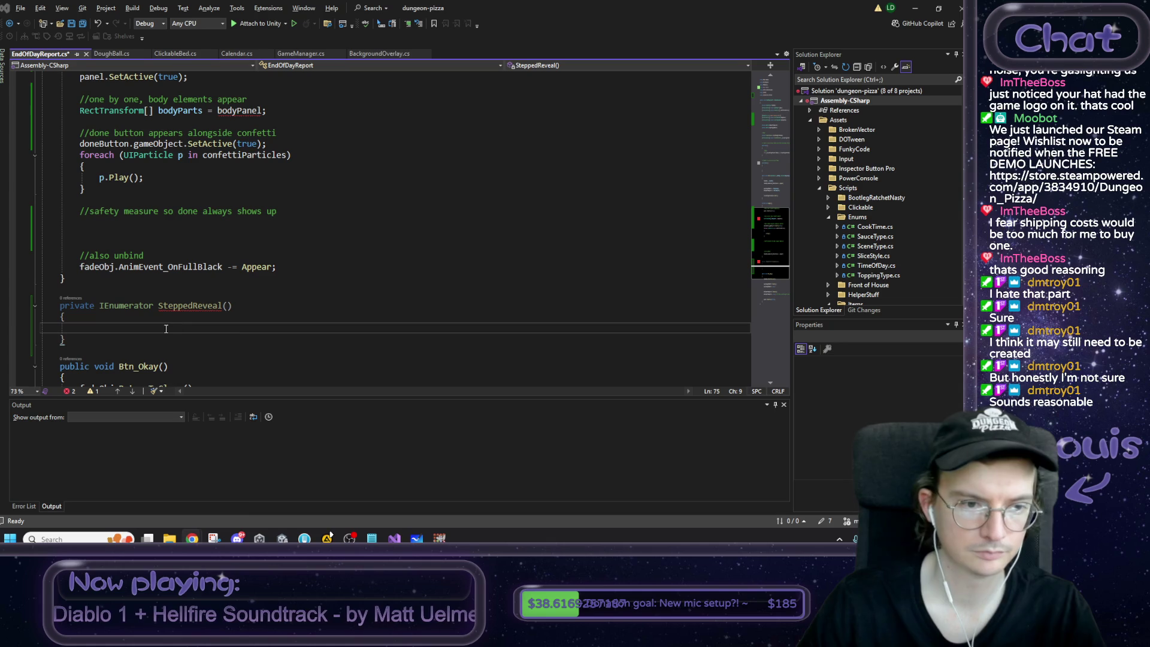
pyautogui.write('yield reutrn')
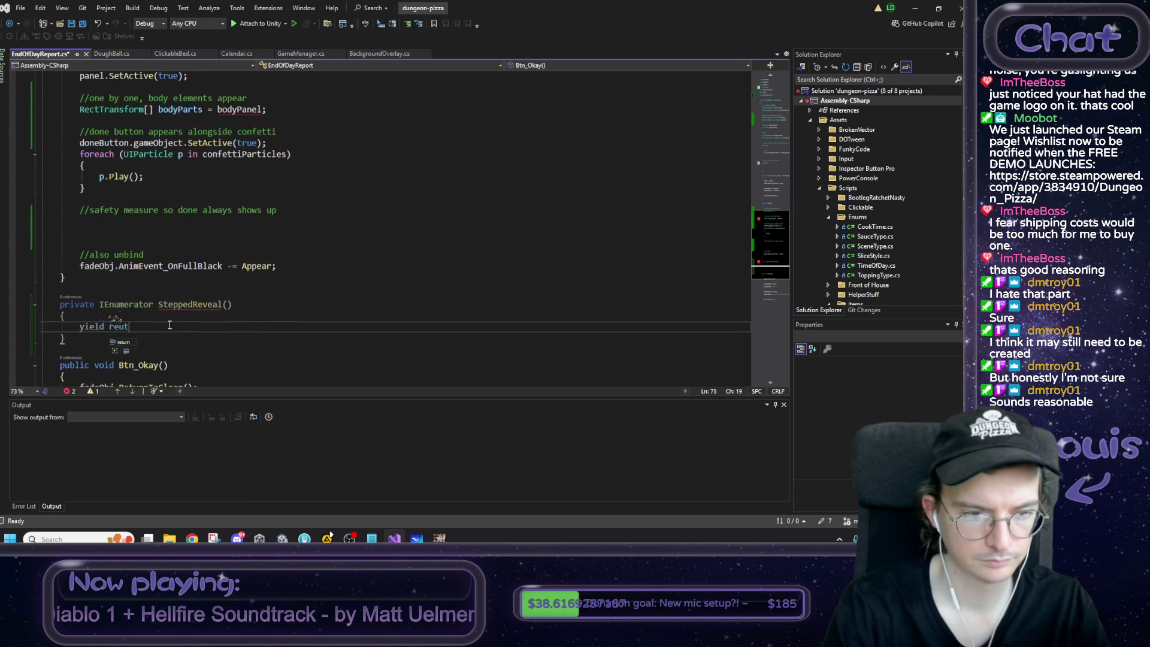
pyautogui.press('BackSpace')
pyautogui.press('BackSpace')
pyautogui.press('BackSpace')
pyautogui.write('return')
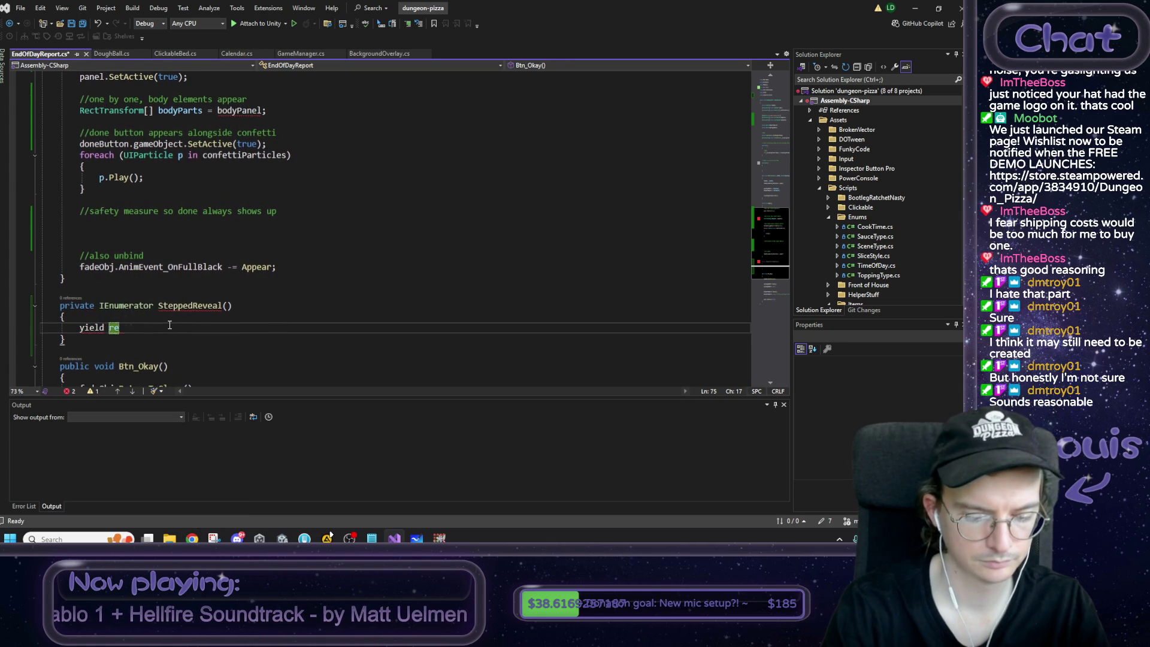
pyautogui.write(' null;')
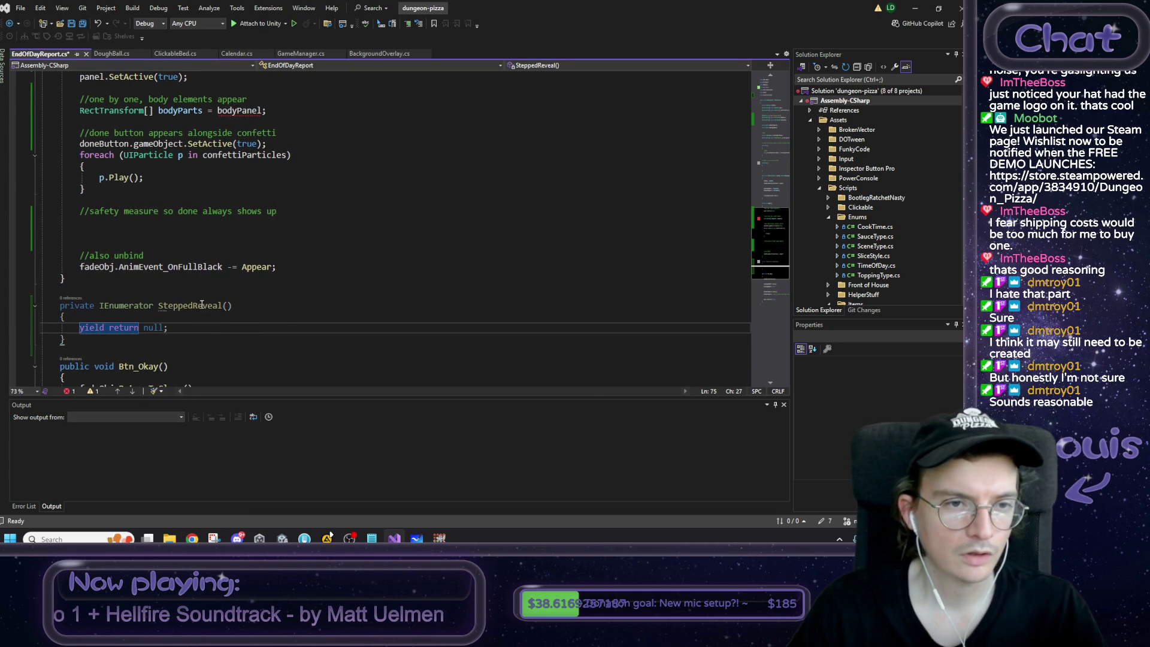
pyautogui.moveTo(211, 302)
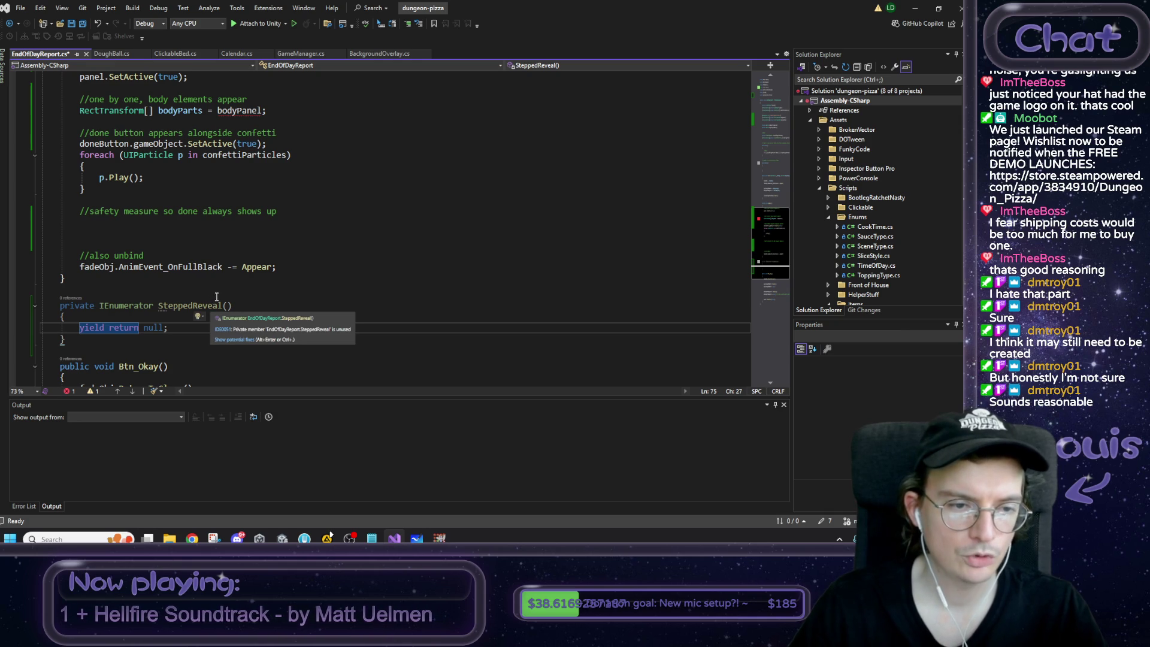
pyautogui.click(115, 321)
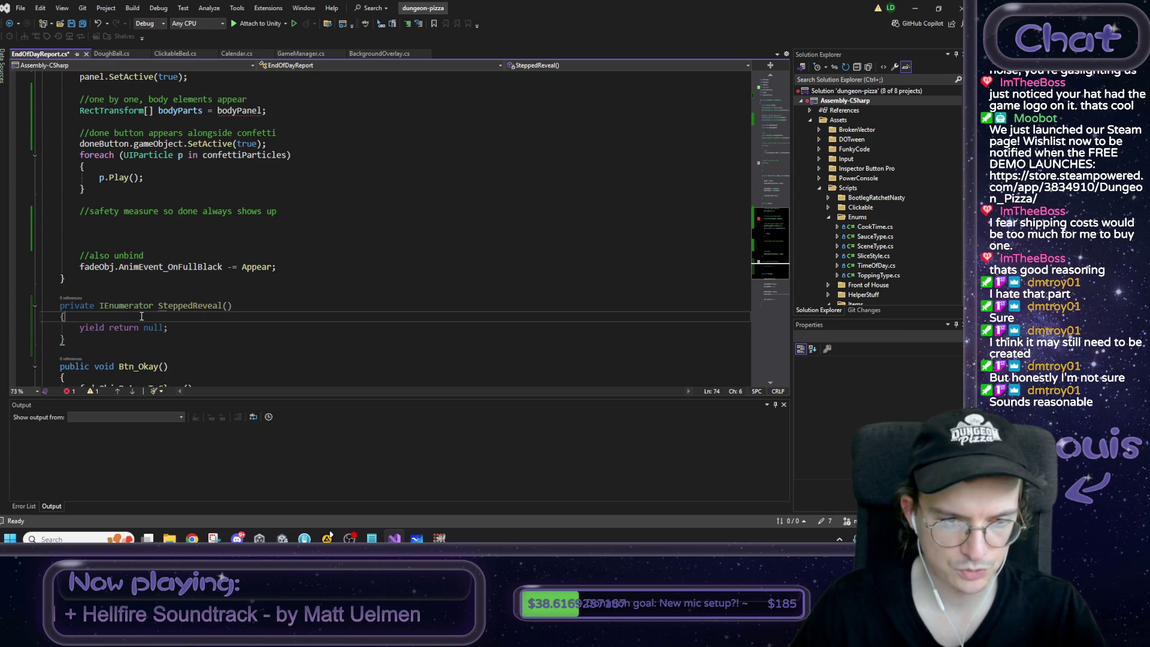
pyautogui.moveTo(179, 310)
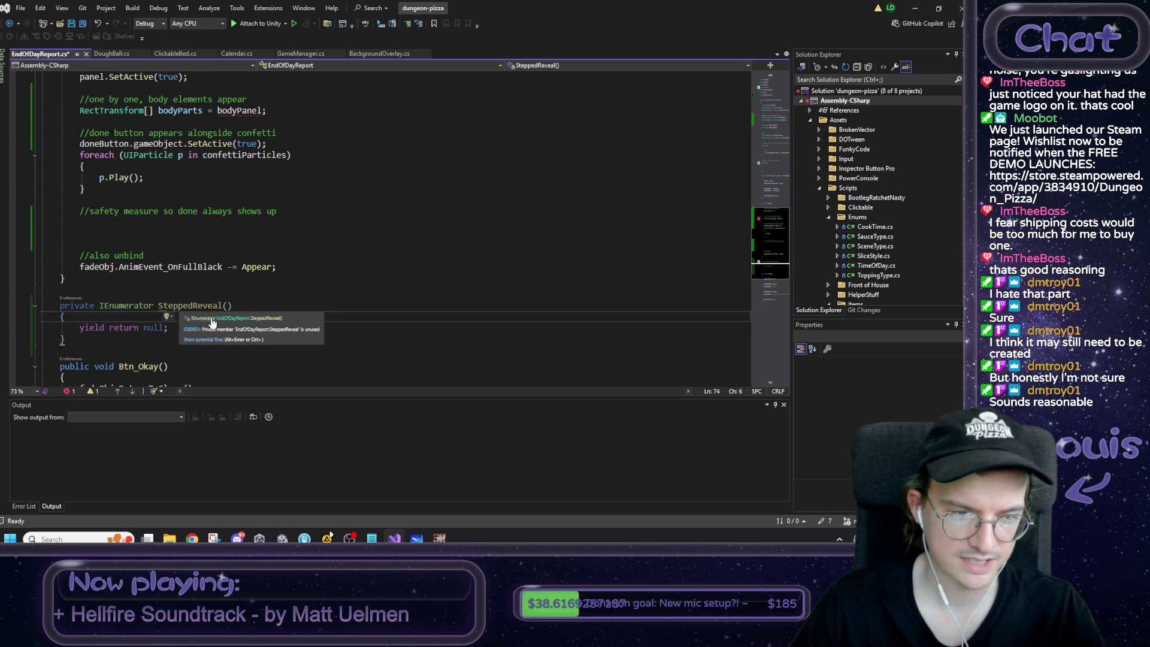
pyautogui.click(915, 10)
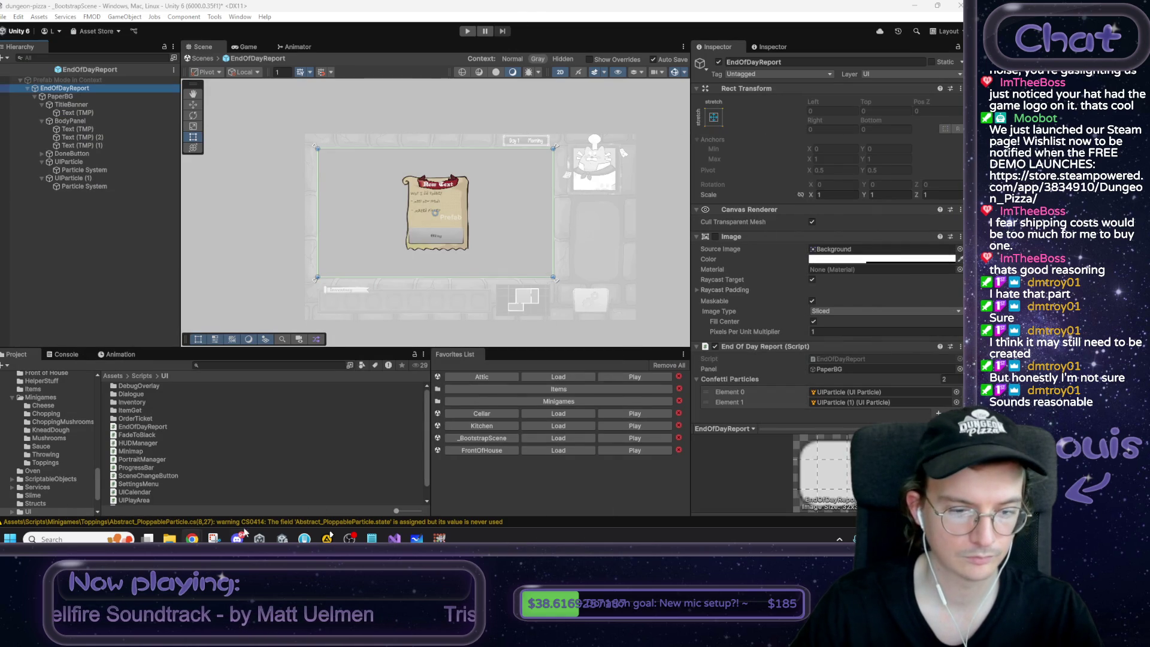
pyautogui.moveTo(191, 539)
pyautogui.click(258, 482)
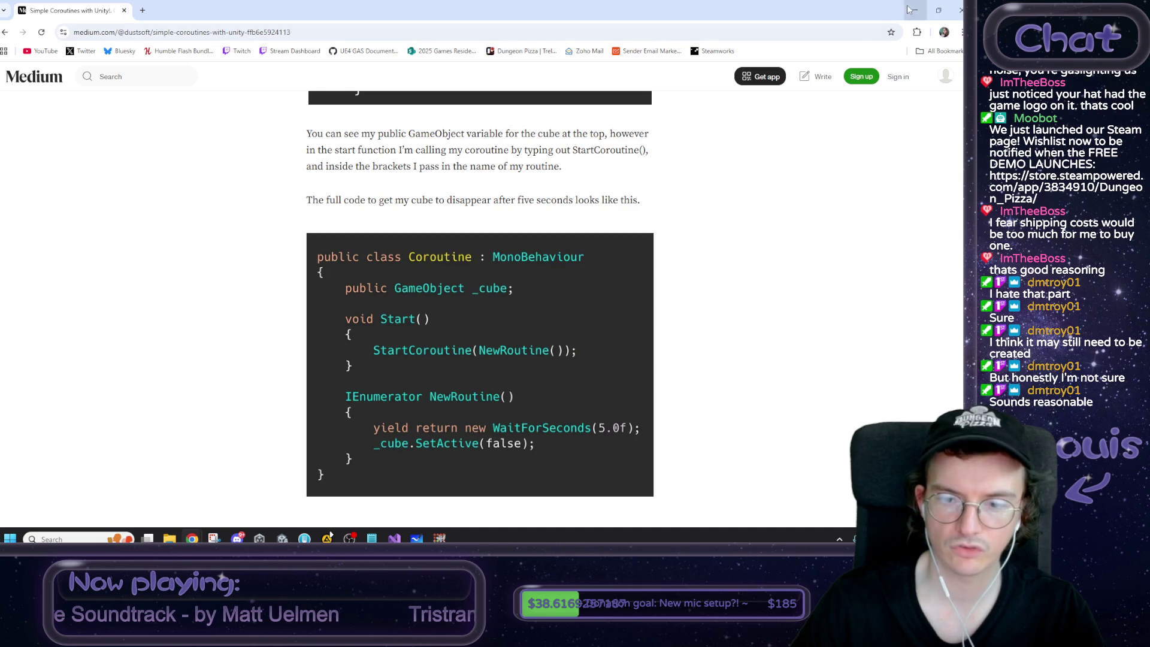
pyautogui.hotkey('alt', 'Tab')
pyautogui.click(395, 537)
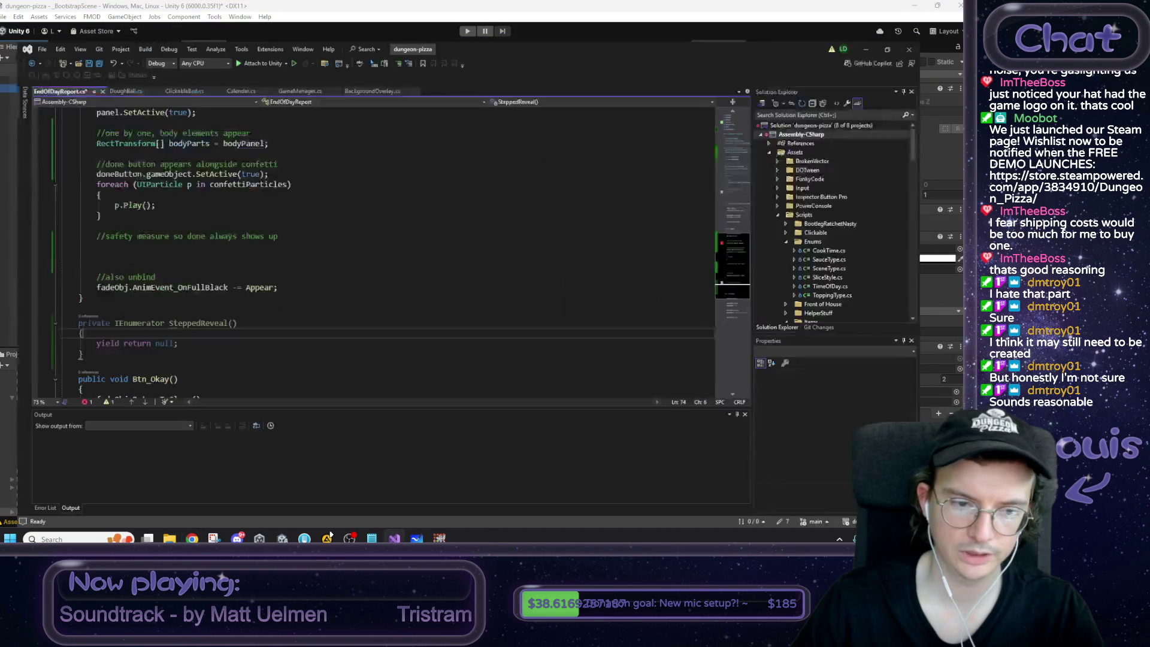
# Step: Change the yield to return new WaitForSeconds(1f)
pyautogui.doubleClick(153, 327)
pyautogui.write('new Wait')
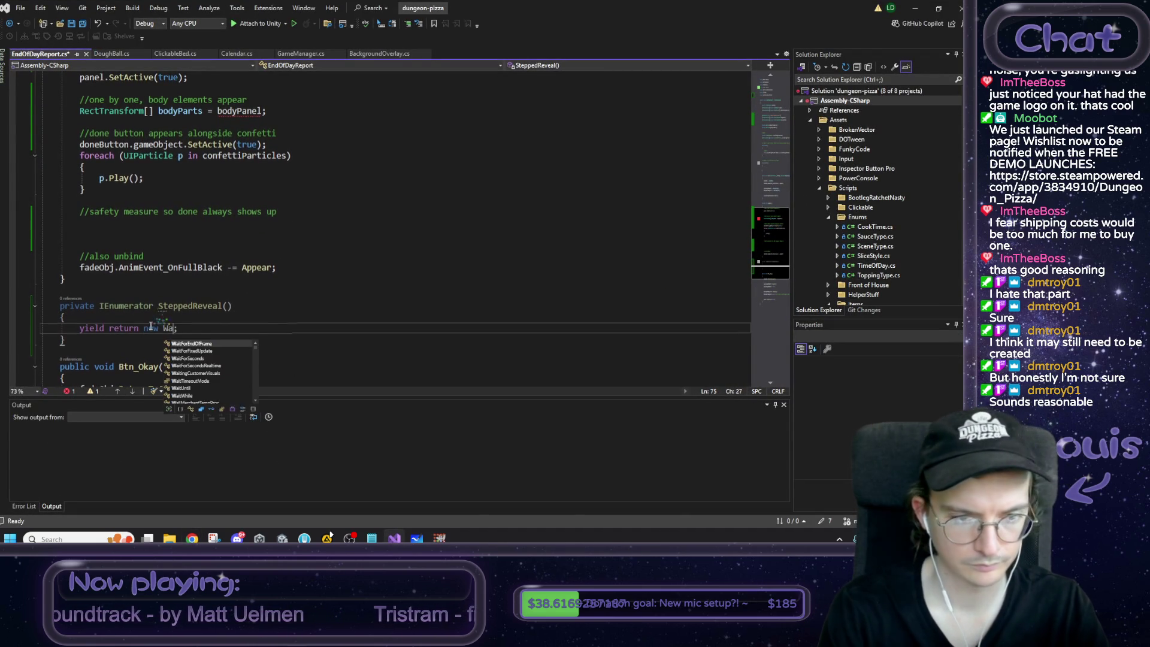
pyautogui.press('Tab')
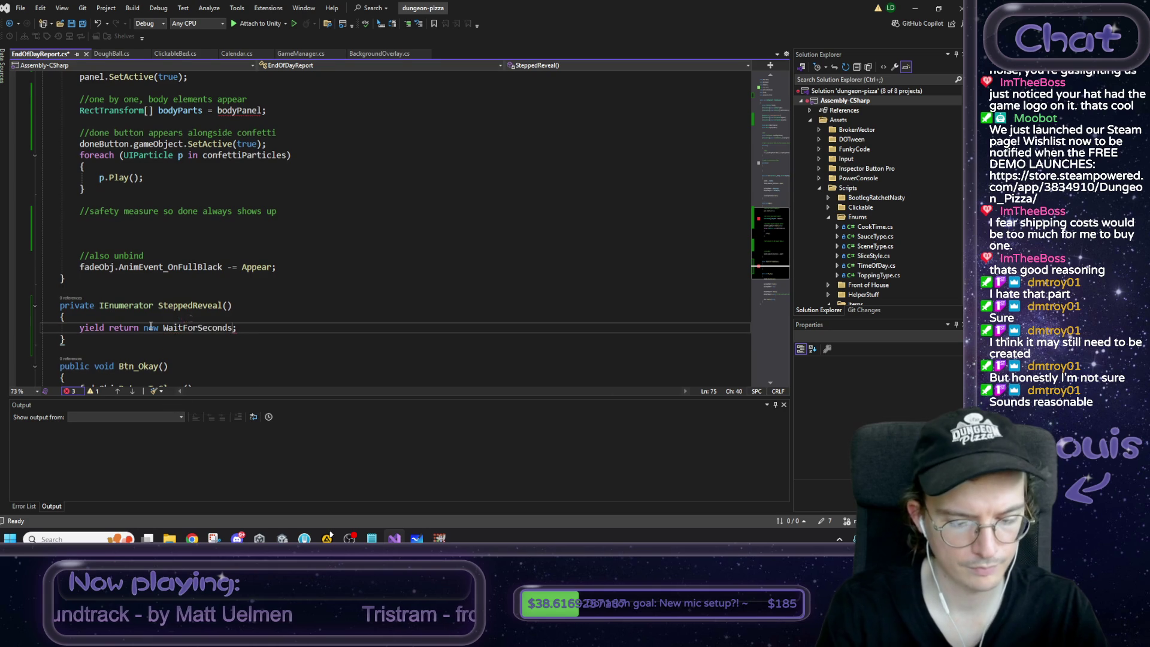
pyautogui.write('(')
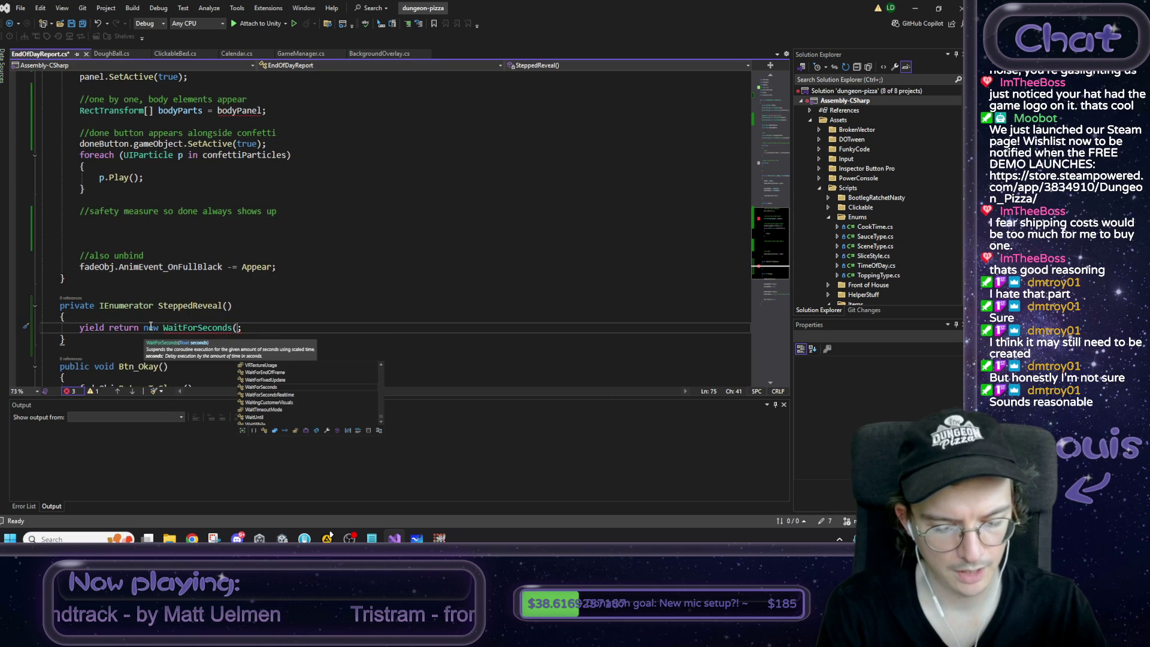
pyautogui.write('1f')
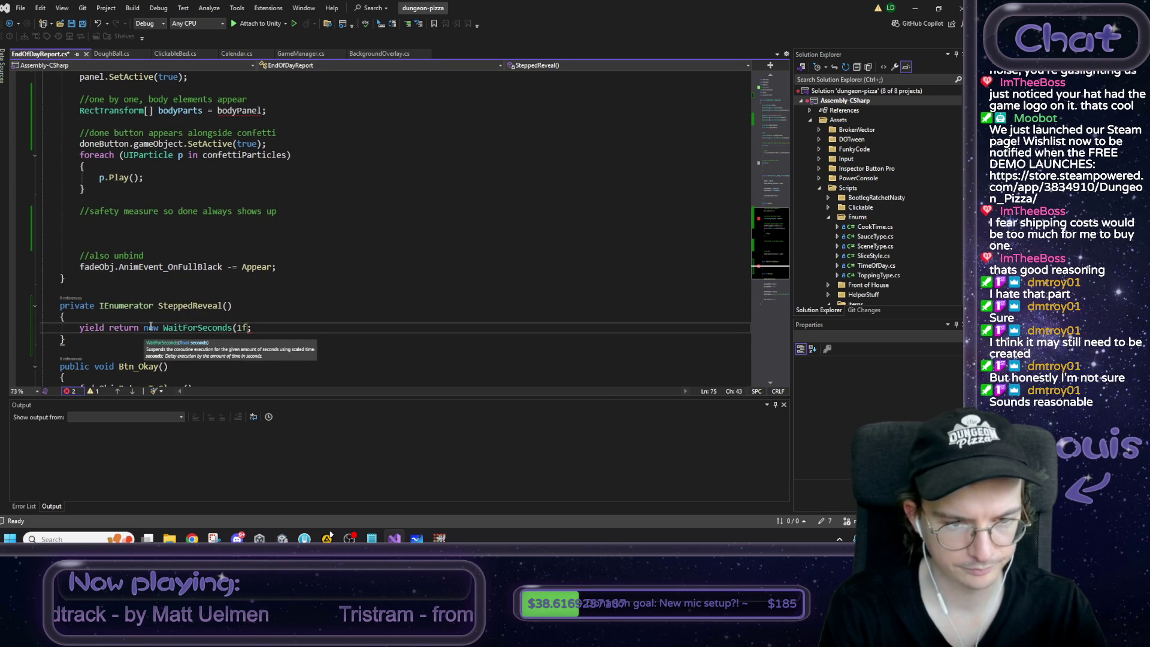
pyautogui.write(')')
pyautogui.scroll(-1, 257, 294)
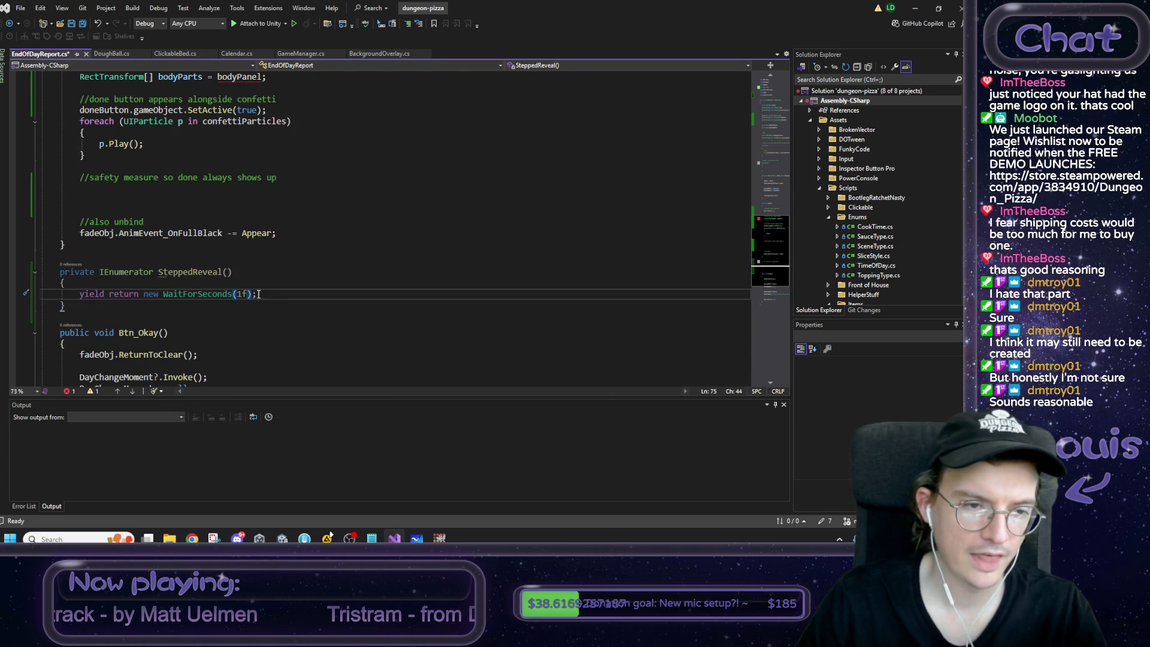
# Step: Add a foreach over bodyPanel's RectTransforms calling rt.gameObject.SetActive(true) on each
pyautogui.press('Return')
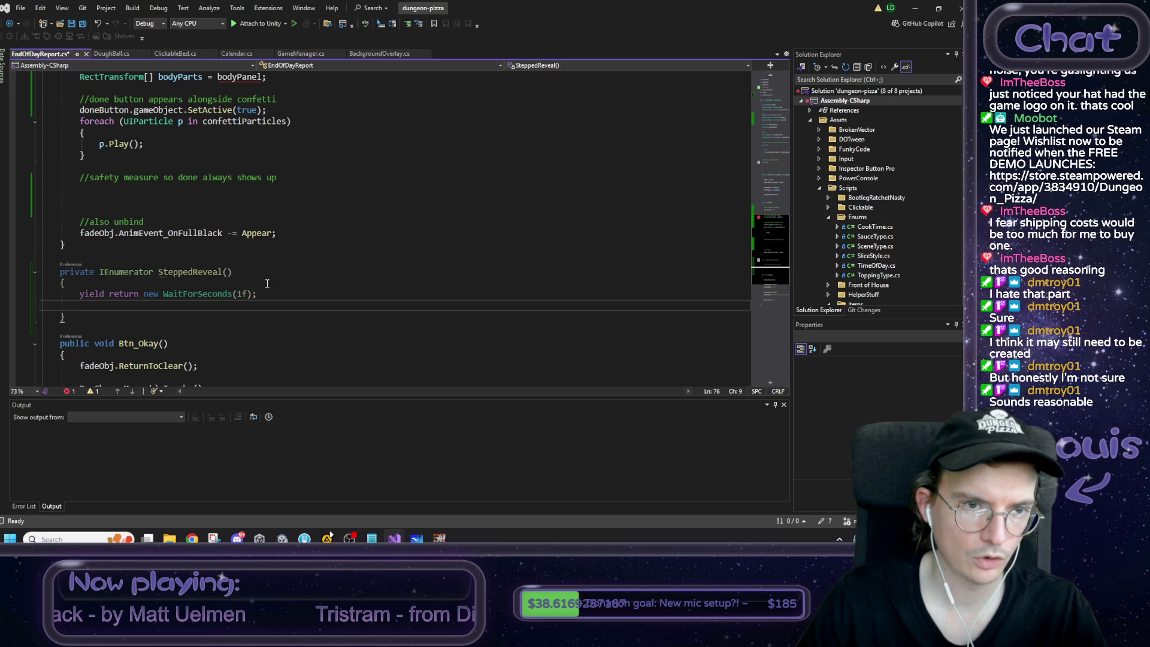
pyautogui.scroll(2, 263, 281)
pyautogui.scroll(-1, 256, 249)
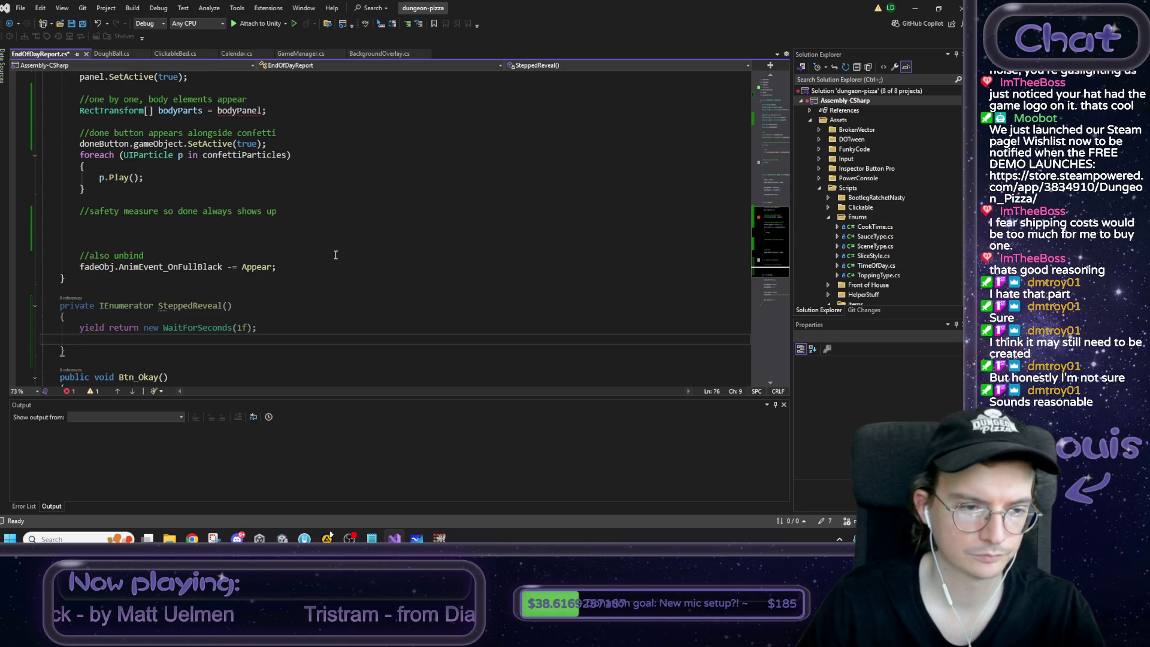
pyautogui.write('foreach')
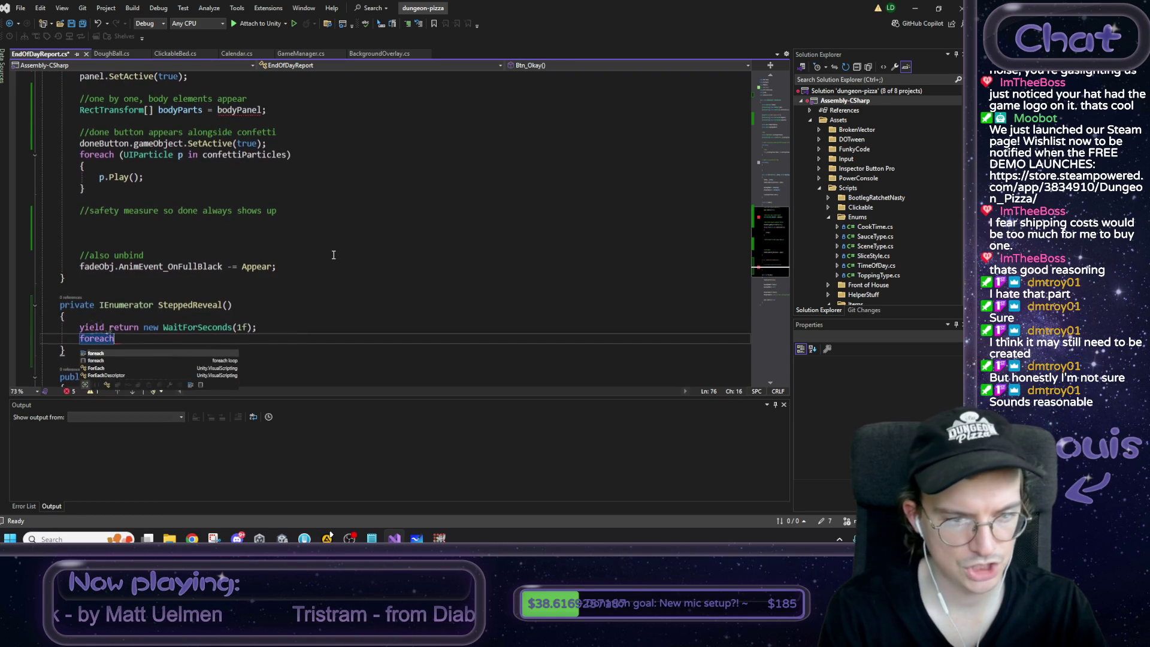
pyautogui.write(' (')
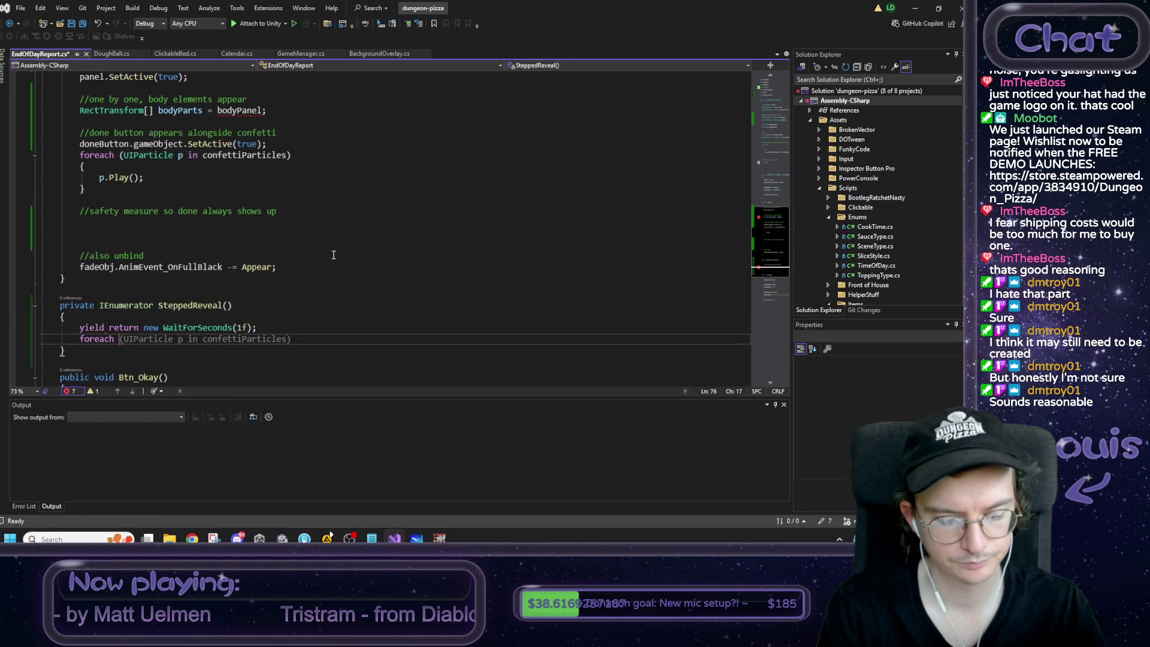
pyautogui.write('RectTransform ')
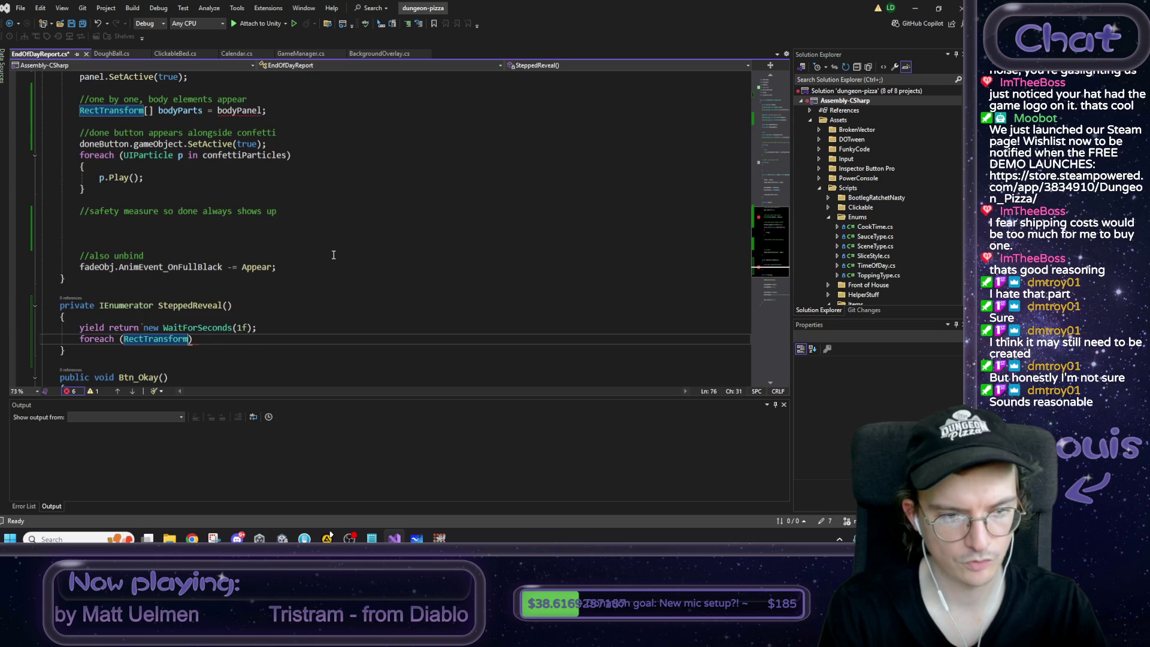
pyautogui.write('rt in ')
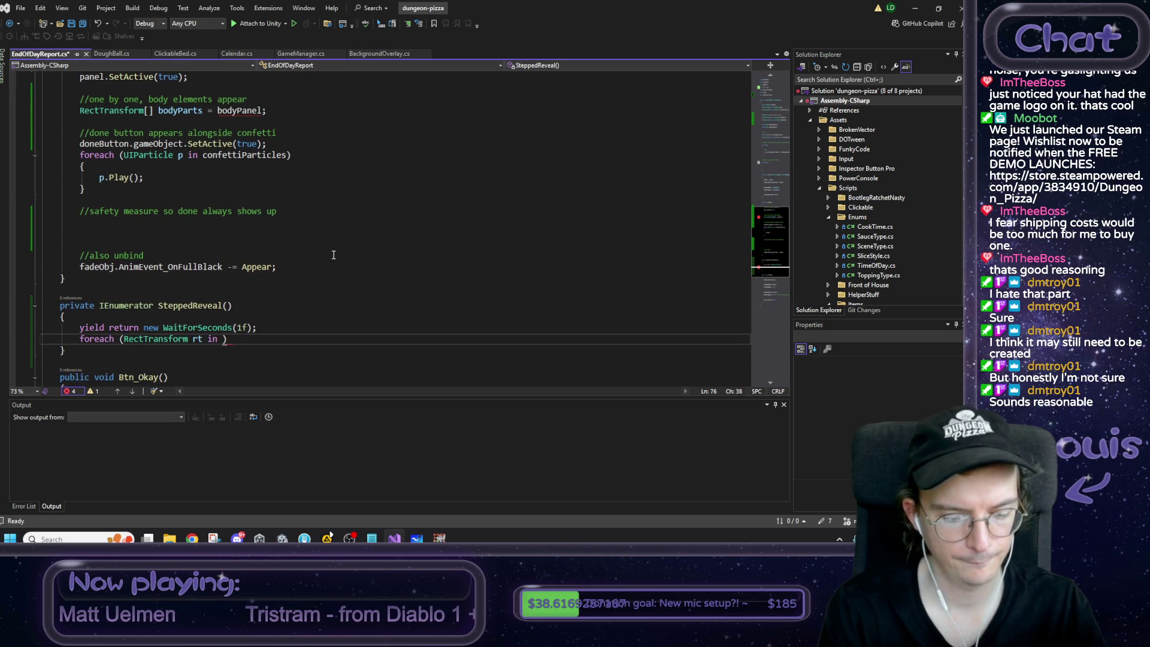
pyautogui.write('bodyPanel)')
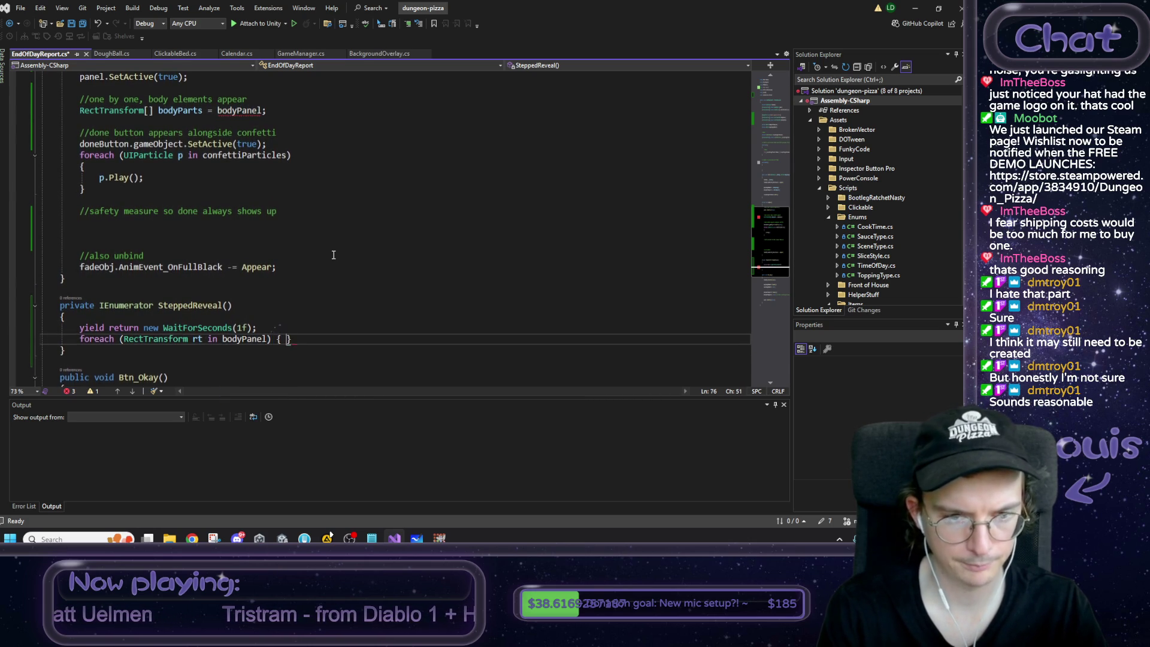
pyautogui.write('{')
pyautogui.press('Return')
pyautogui.write('rt.Set')
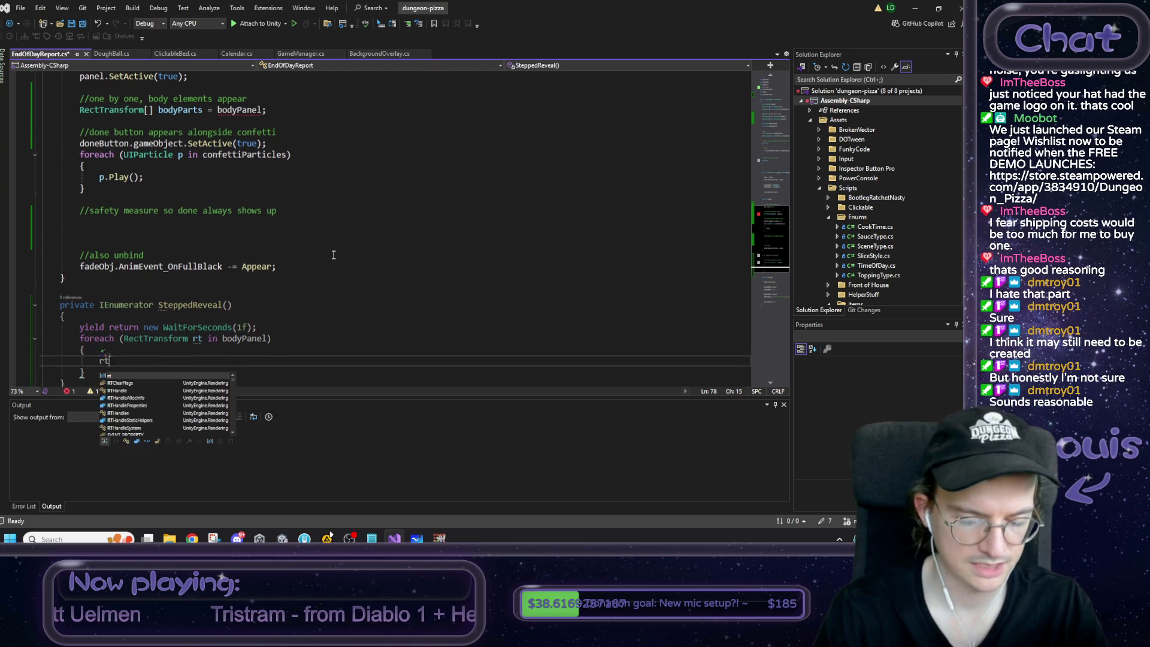
pyautogui.write('Active')
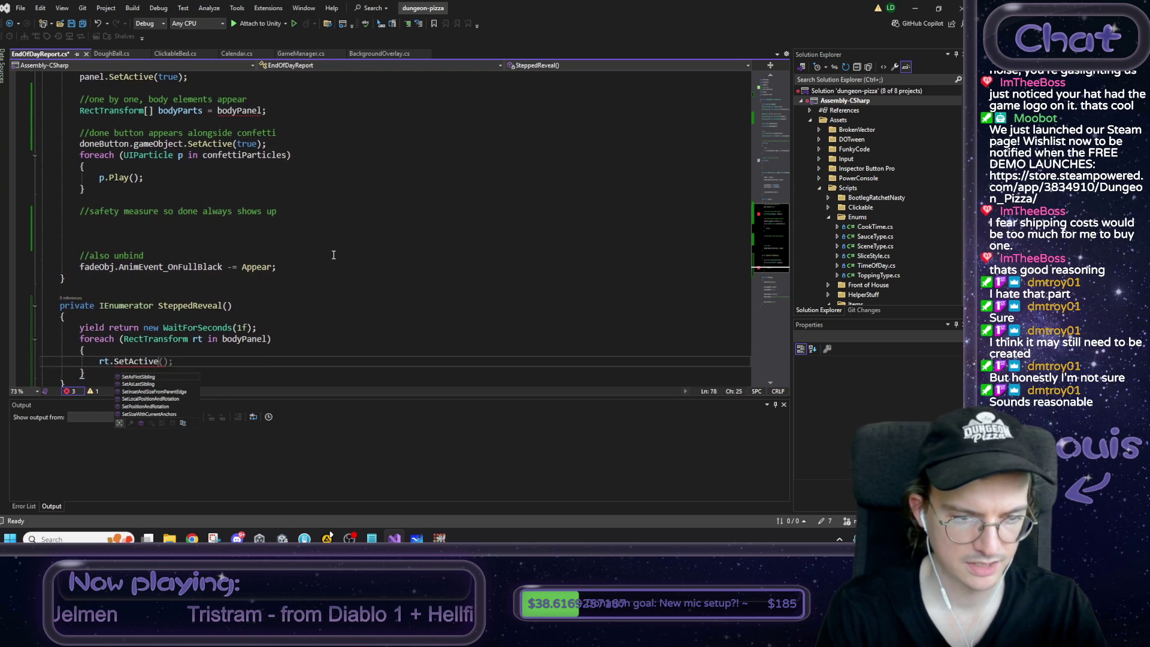
pyautogui.press('BackSpace')
pyautogui.press('BackSpace')
pyautogui.press('BackSpace')
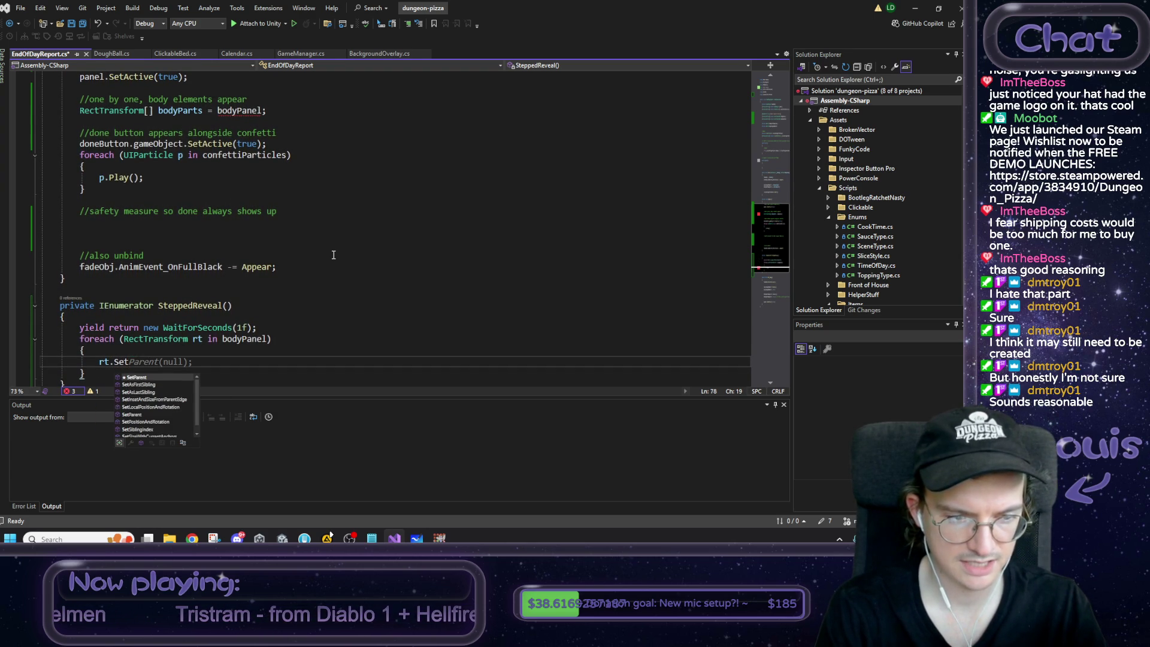
pyautogui.press('BackSpace')
pyautogui.press('BackSpace')
pyautogui.press('BackSpace')
pyautogui.write('game')
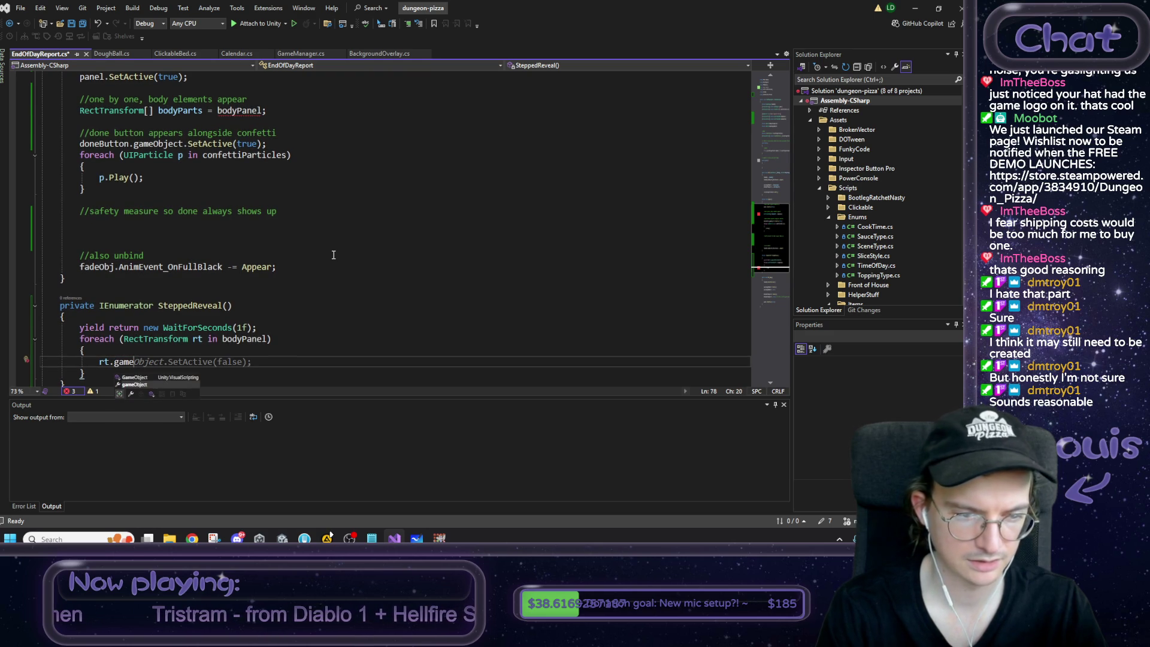
pyautogui.press('Tab')
pyautogui.write('.')
pyautogui.press('Tab')
pyautogui.write('(true);')
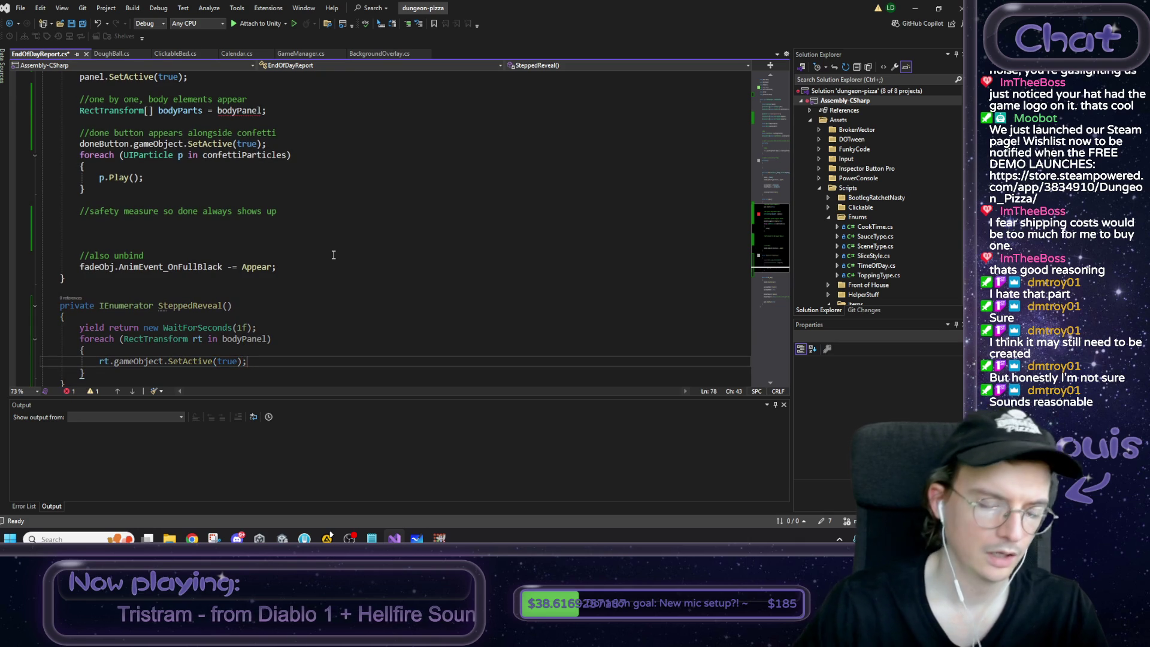
pyautogui.scroll(-1, 272, 287)
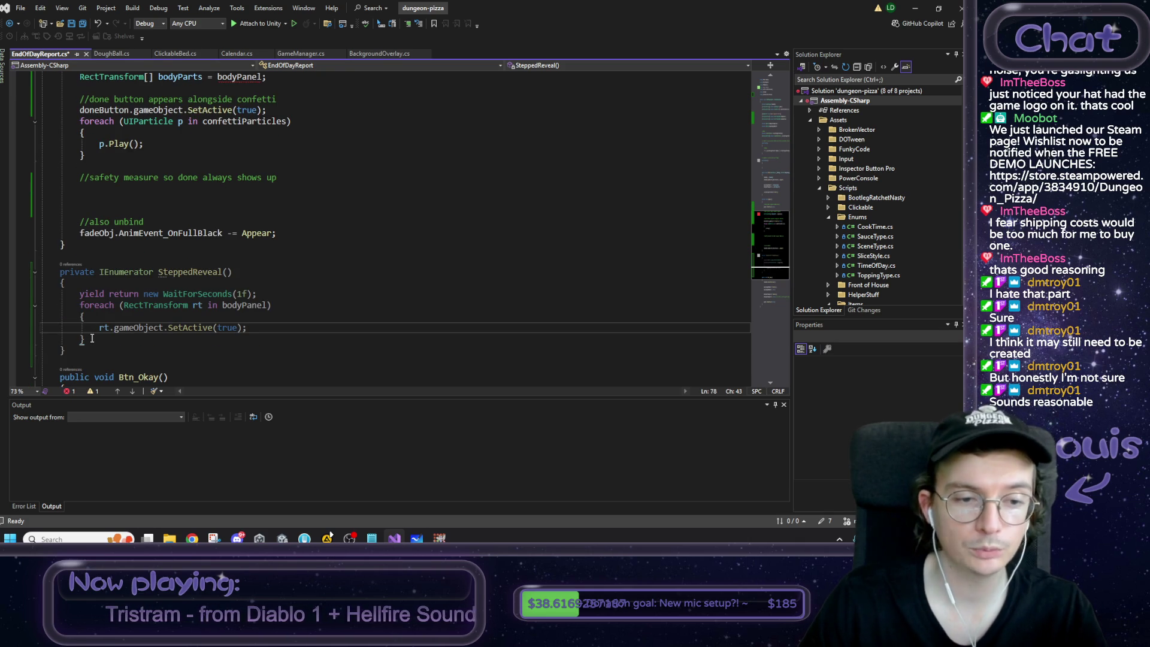
pyautogui.moveTo(91, 341); pyautogui.dragTo(82, 311)
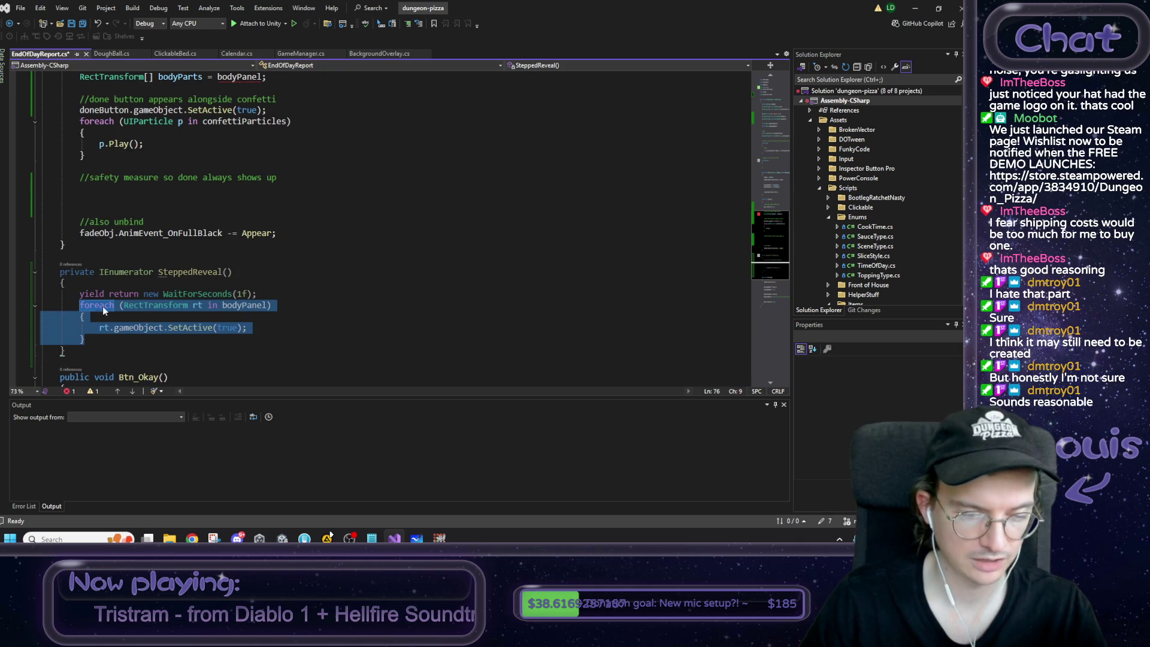
# Step: Copy the foreach loop above the wait, with SetActive(false), to hide every body element first
pyautogui.hotkey('ctrl', 'c')
pyautogui.click(122, 282)
pyautogui.hotkey('ctrl', 'v')
pyautogui.scroll(-1, 226, 285)
pyautogui.doubleClick(225, 283)
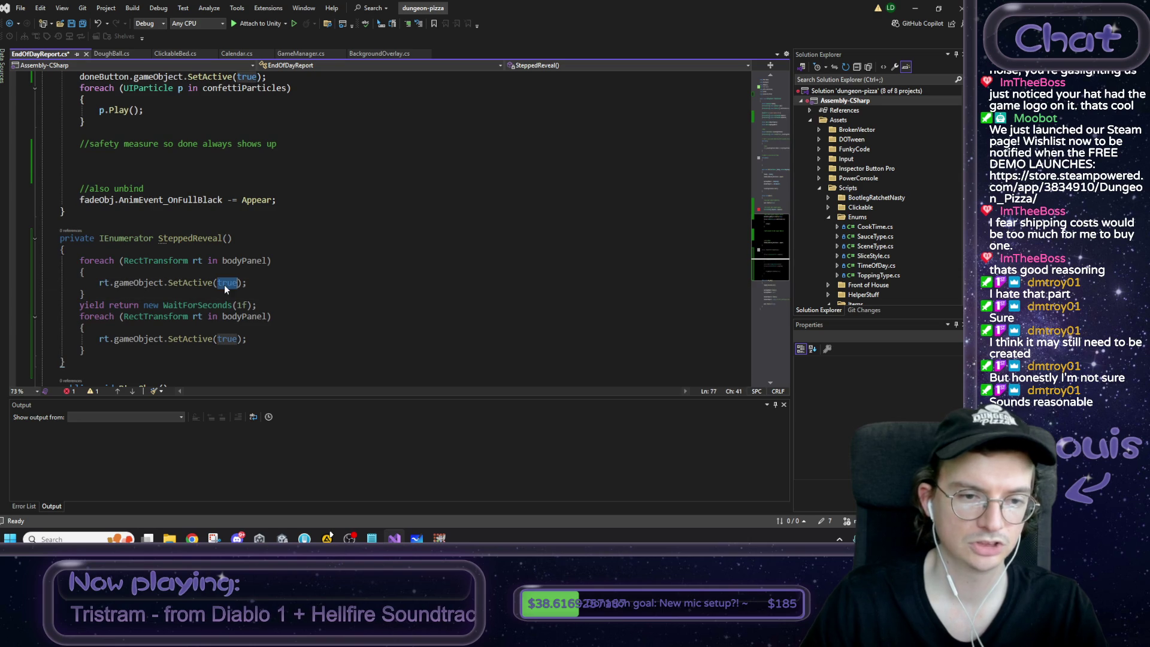
pyautogui.write('false')
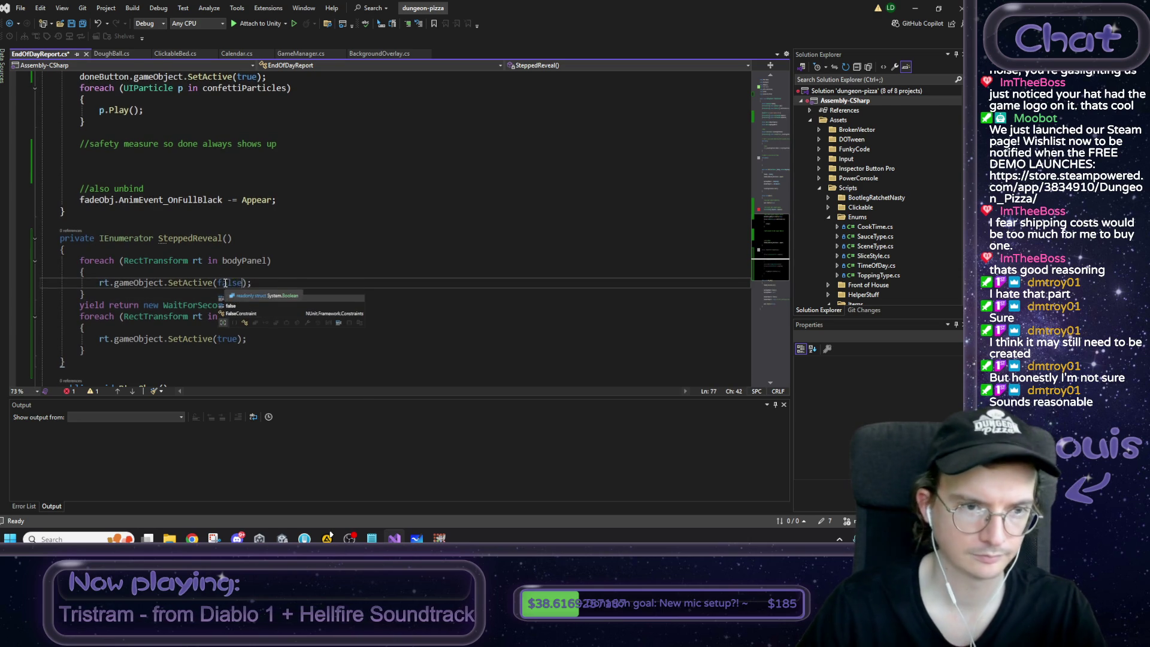
pyautogui.scroll(5, 225, 283)
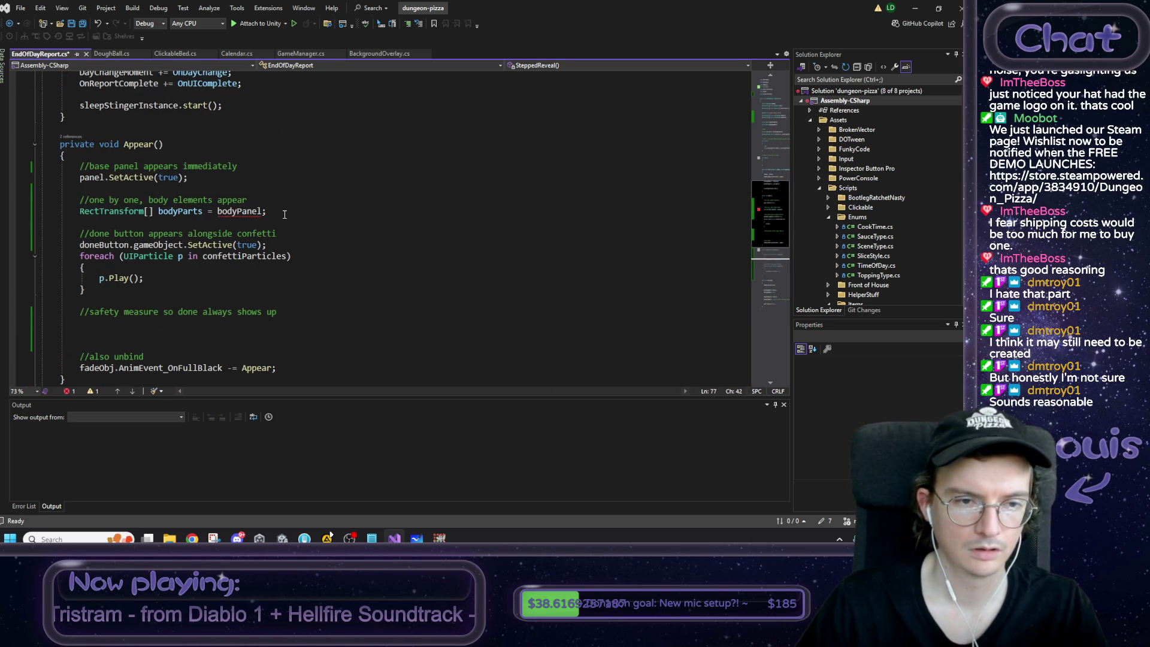
# Step: Delete the leftover 'RectTransform[] bodyParts = bodyPanel;' line from Appear()
pyautogui.moveTo(284, 214); pyautogui.dragTo(39, 200)
pyautogui.hotkey('shift', 'Down')
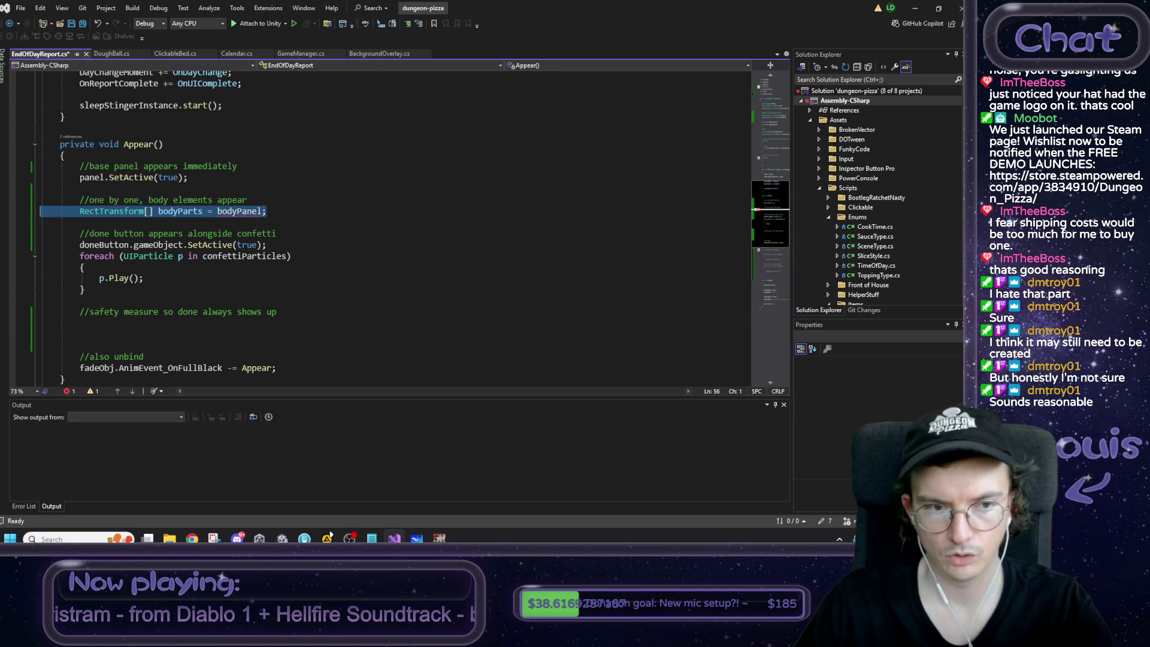
pyautogui.press('Delete')
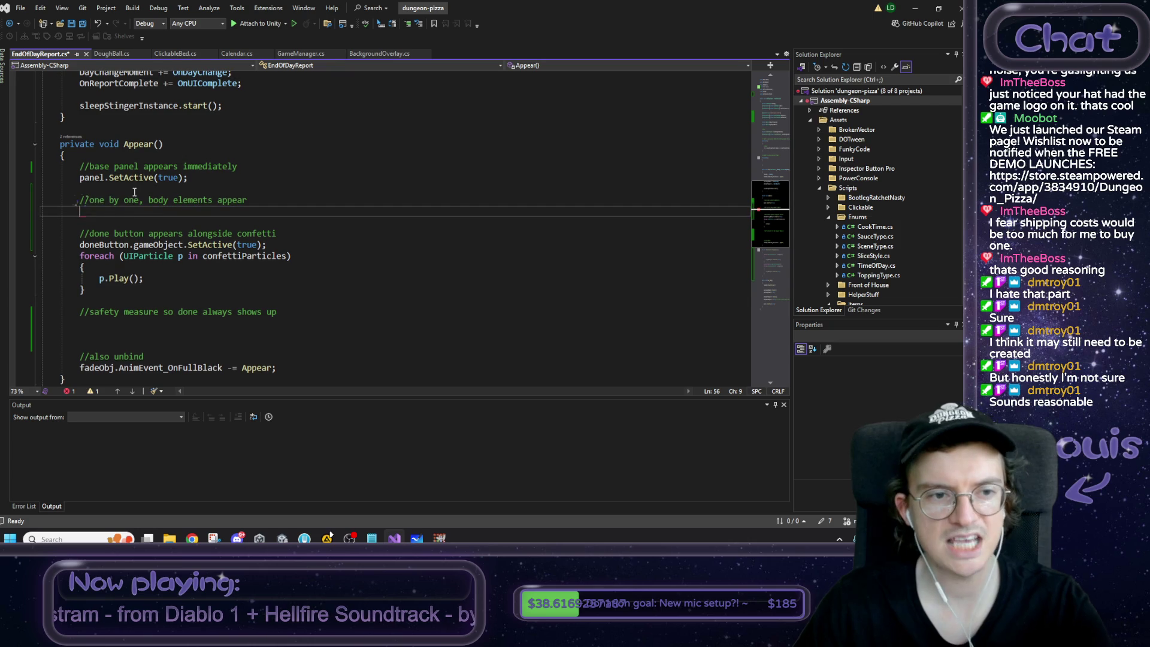
pyautogui.moveTo(269, 245); pyautogui.dragTo(79, 245)
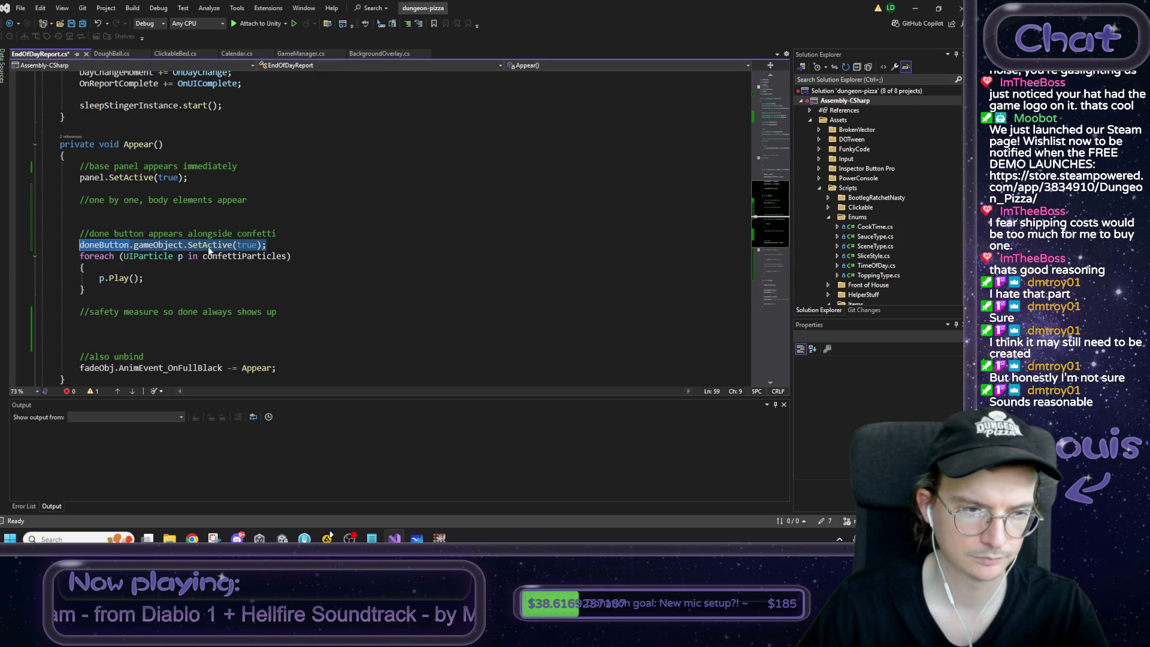
pyautogui.scroll(-9, 182, 301)
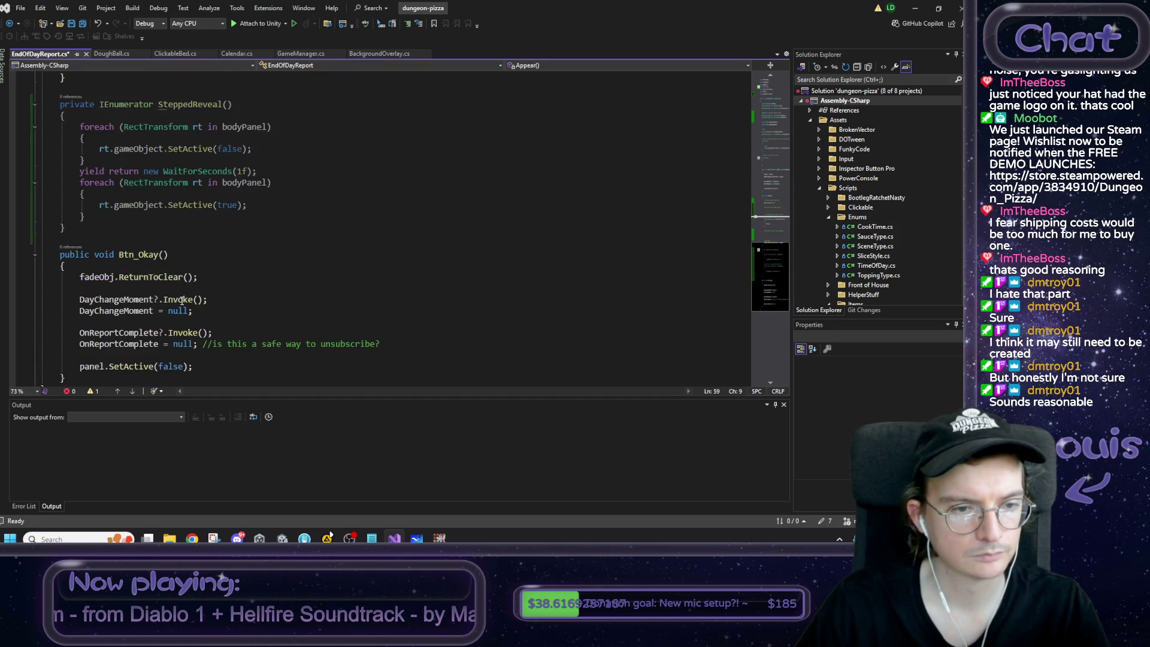
pyautogui.scroll(4, 183, 300)
pyautogui.scroll(2, 188, 284)
pyautogui.scroll(-2, 179, 273)
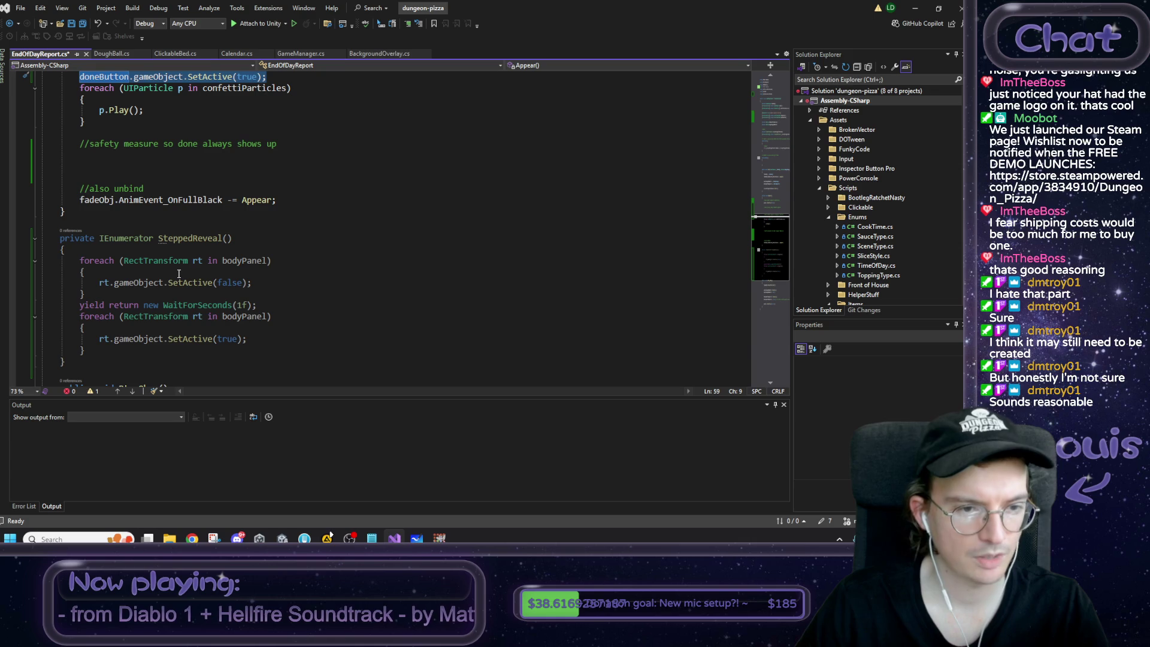
# Step: Add a //hide all comment and a doneButton SetActive(false) line after the hide loop
pyautogui.click(91, 252)
pyautogui.press('Return')
pyautogui.write('//hide al')
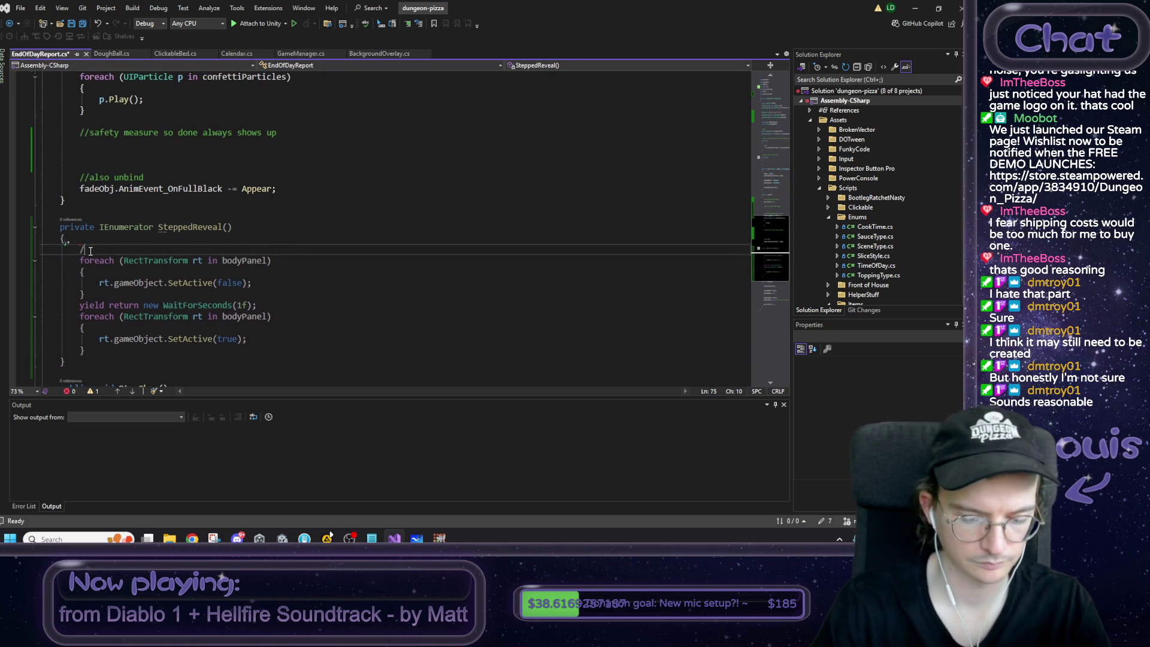
pyautogui.write('l')
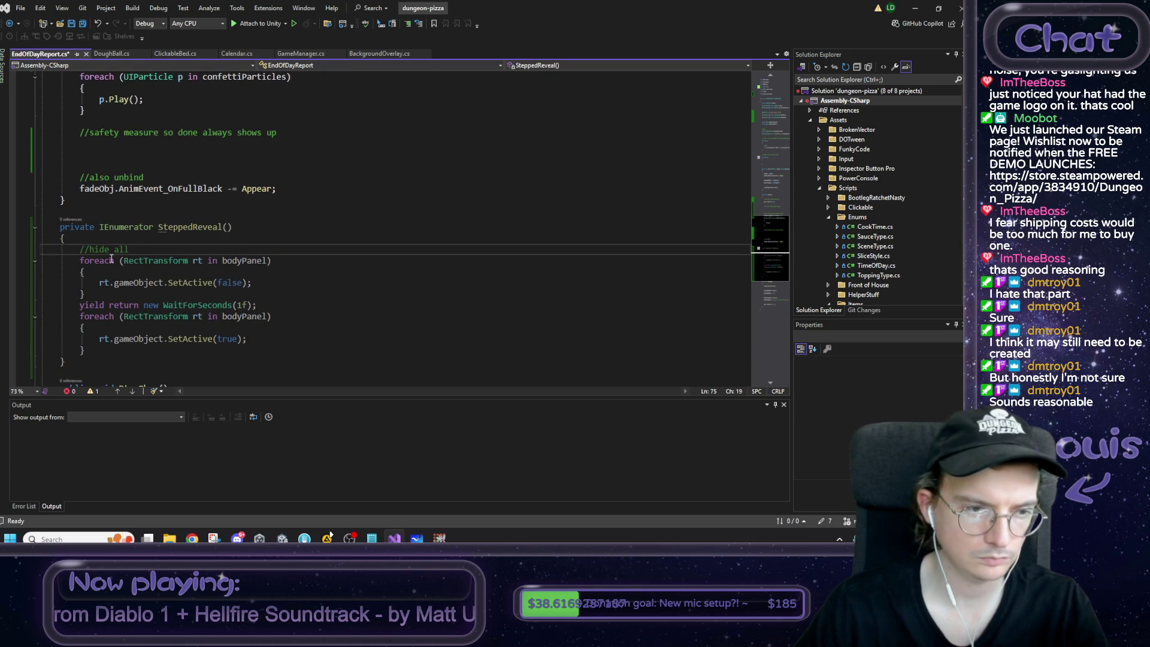
pyautogui.click(102, 294)
pyautogui.press('Return')
pyautogui.press('Tab')
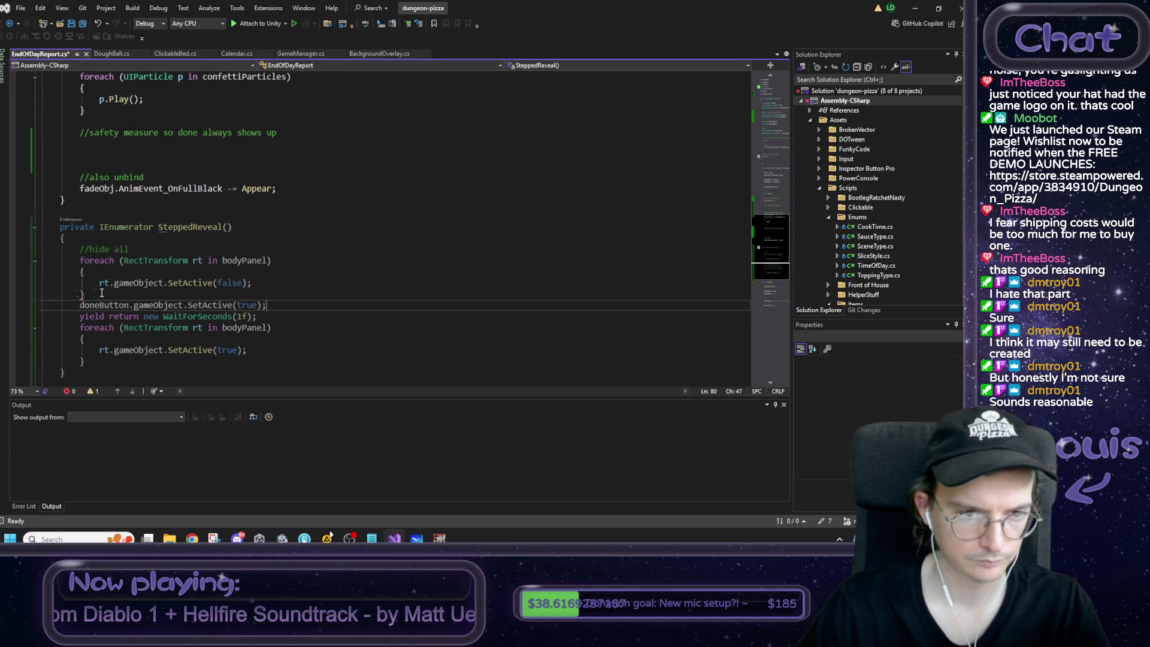
pyautogui.doubleClick(247, 305)
pyautogui.write('false')
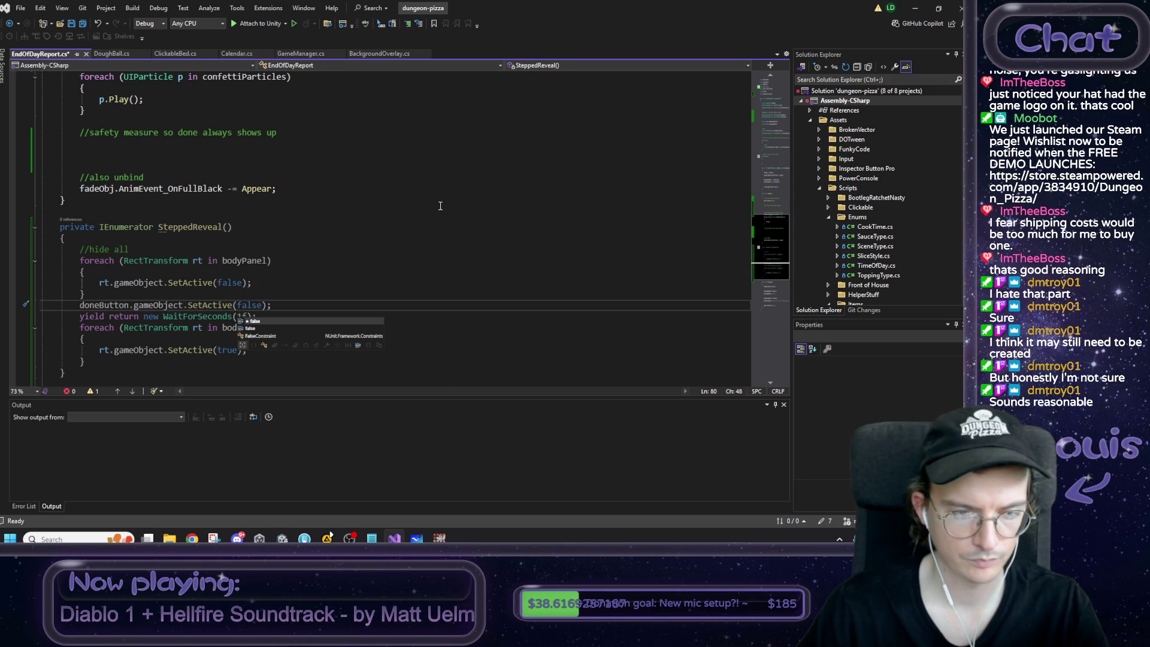
# Step: Add //wait and //show all comments around the WaitForSeconds line
pyautogui.scroll(-1, 439, 206)
pyautogui.press('Escape')
pyautogui.write('yield return null;')
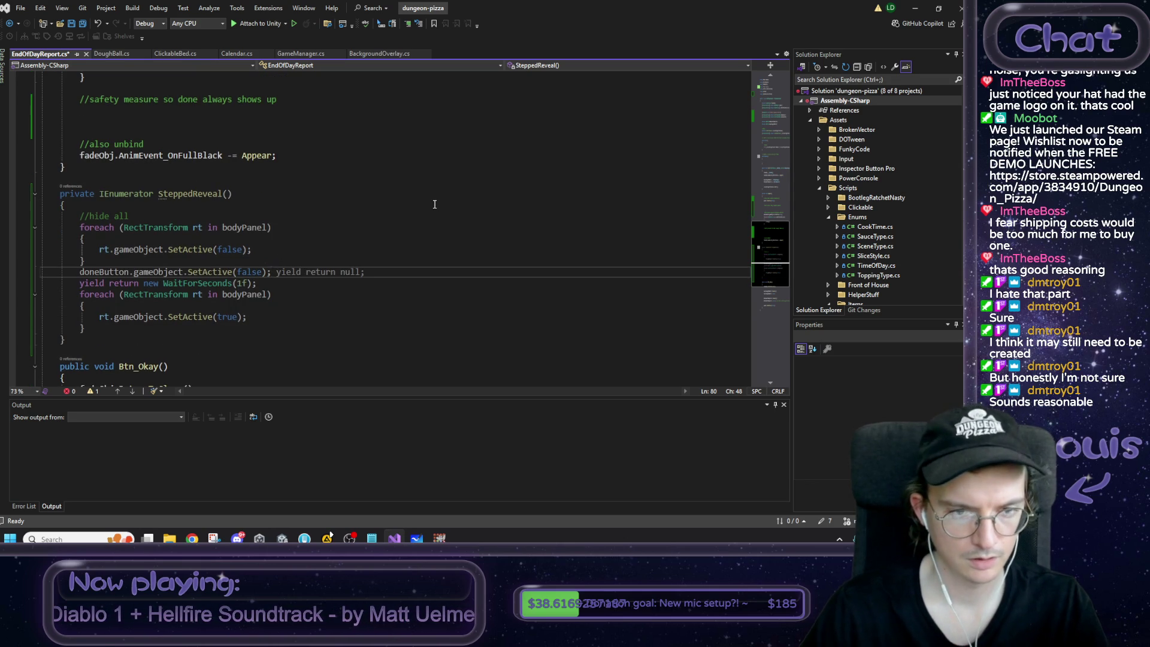
pyautogui.hotkey('ctrl', 'Left')
pyautogui.hotkey('ctrl', 'Left')
pyautogui.hotkey('ctrl', 'Left')
pyautogui.press('Return')
pyautogui.hotkey('shift', 'End')
pyautogui.press('BackSpace')
pyautogui.press('Return')
pyautogui.write('//wait')
pyautogui.press('Down')
pyautogui.press('Return')
pyautogui.press('Return')
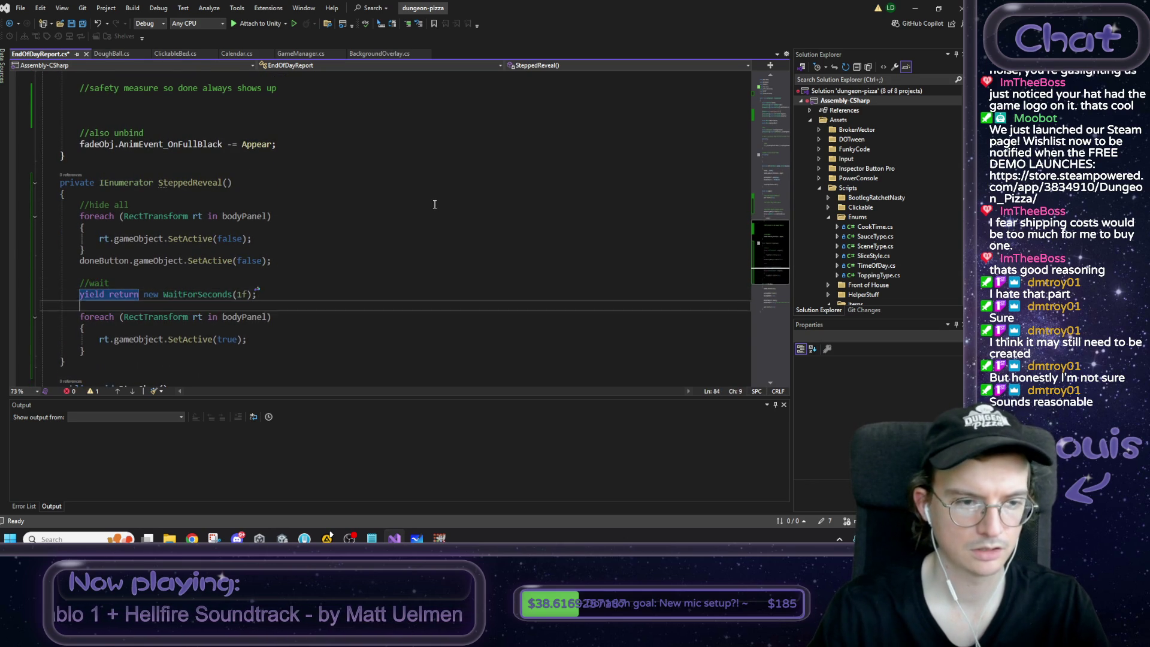
pyautogui.write('//show all')
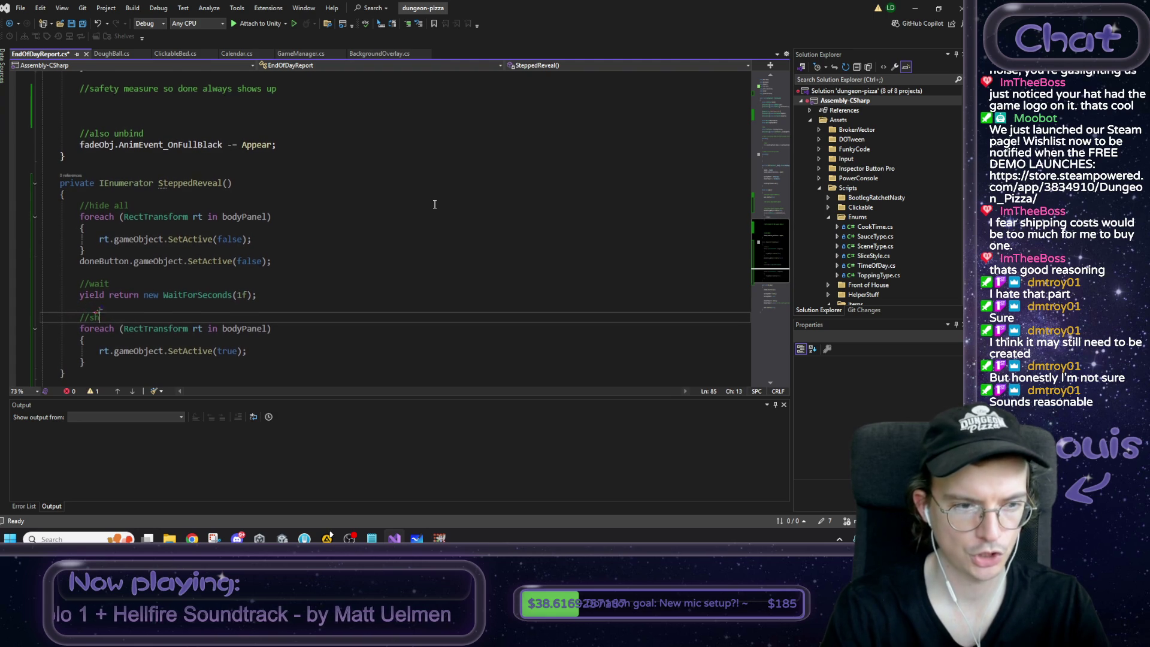
# Step: Add a doneButton SetActive line after the show loop
pyautogui.moveTo(287, 263); pyautogui.dragTo(78, 262)
pyautogui.hotkey('ctrl', 'c')
pyautogui.click(97, 363)
pyautogui.press('Return')
pyautogui.hotkey('ctrl', 'v')
pyautogui.doubleClick(244, 372)
pyautogui.write('tr')
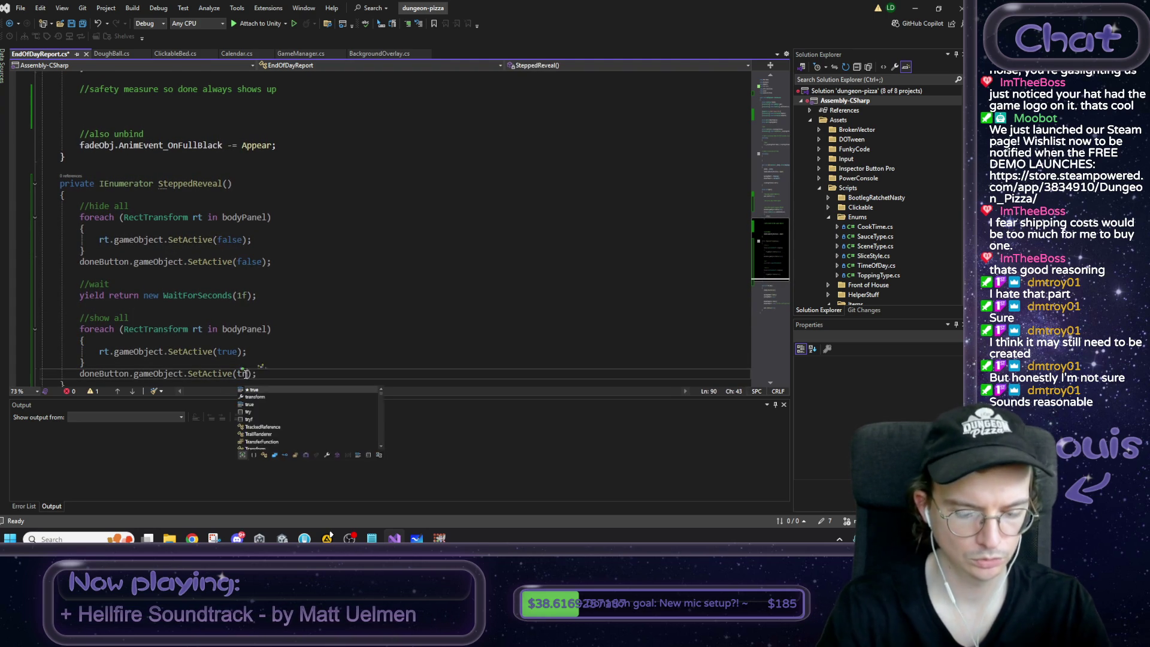
pyautogui.hotkey('ctrl', 'z')
pyautogui.hotkey('ctrl', 'z')
pyautogui.hotkey('ctrl', 'z')
# Step: Move the confetti foreach loop from Appear() to the end of SteppedReveal() and save
pyautogui.scroll(6, 238, 282)
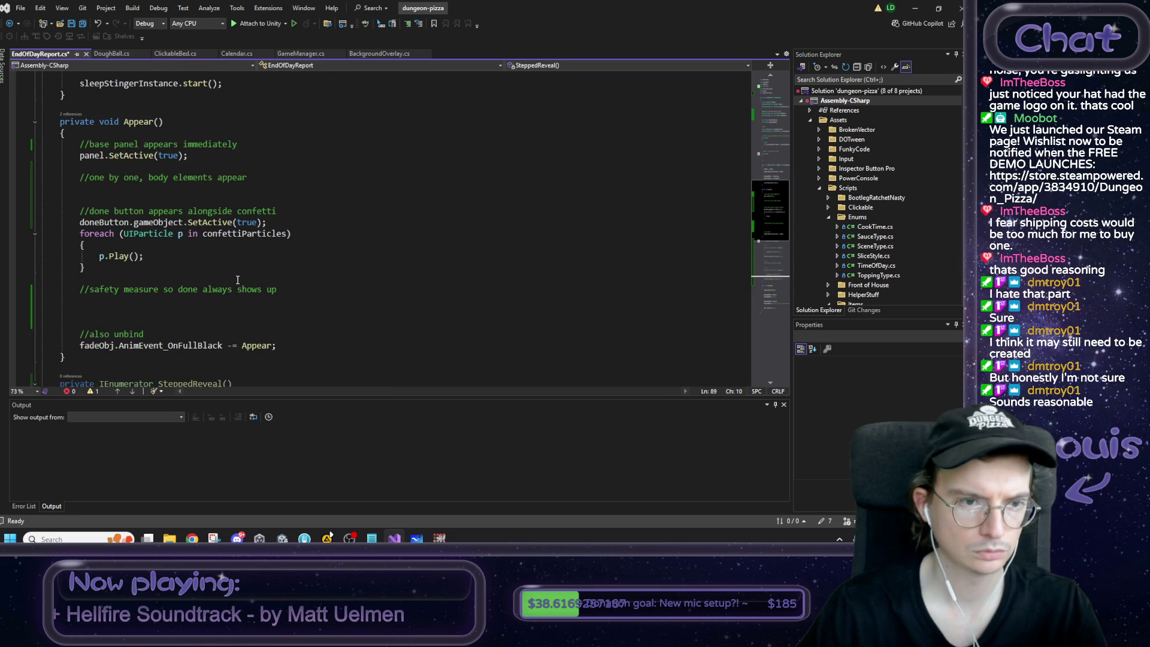
pyautogui.moveTo(139, 265)
pyautogui.mouseDown()
pyautogui.moveTo(96, 254)
pyautogui.moveTo(81, 237)
pyautogui.mouseUp()
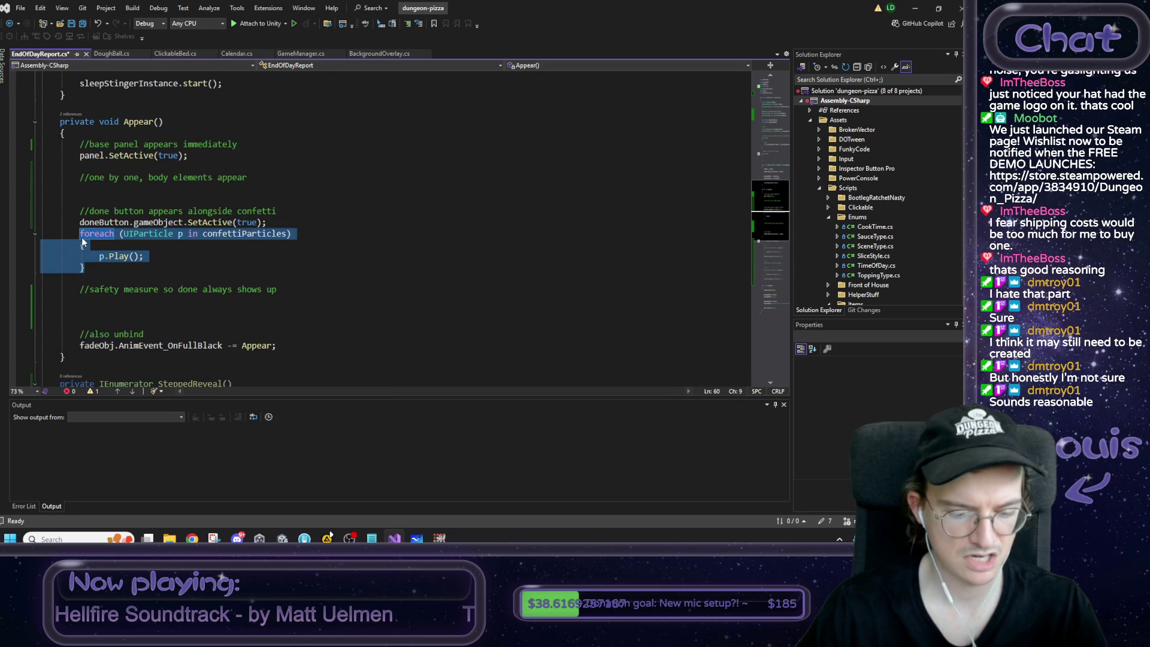
pyautogui.hotkey('ctrl', 'x')
pyautogui.scroll(-10, 142, 281)
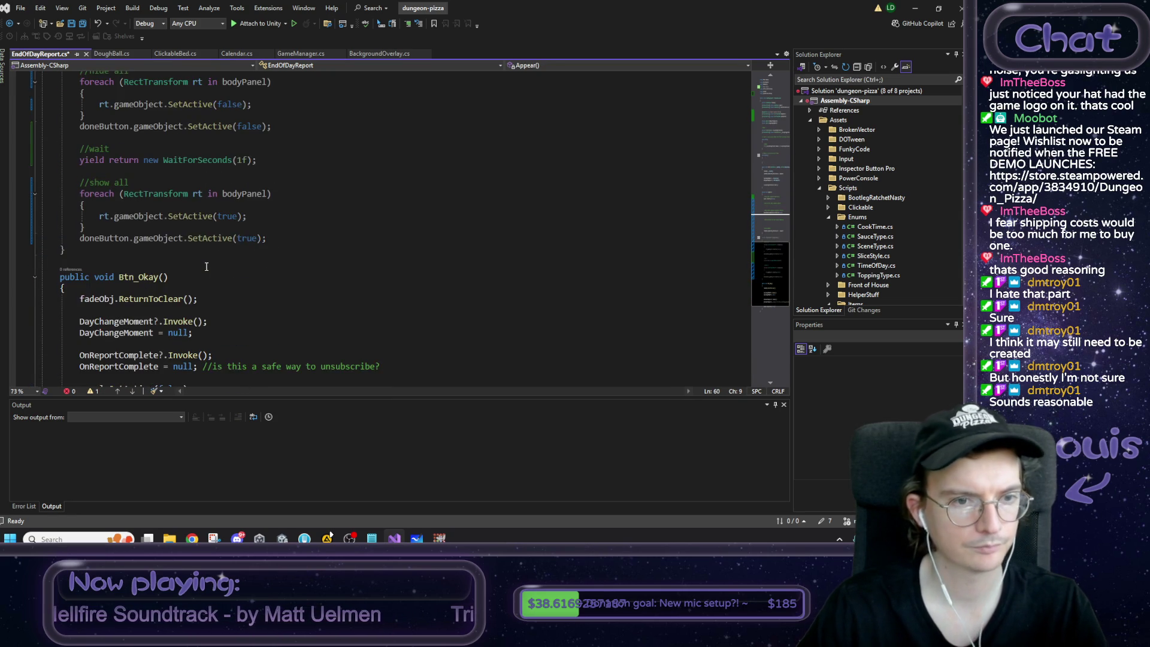
pyautogui.click(284, 274)
pyautogui.scroll(3, 286, 275)
pyautogui.press('Return')
pyautogui.hotkey('ctrl', 'v')
pyautogui.hotkey('ctrl', 's')
# Step: Remove the done-button comment and line from Appear()
pyautogui.scroll(6, 275, 274)
pyautogui.moveTo(37, 212)
pyautogui.mouseDown()
pyautogui.moveTo(15, 169)
pyautogui.moveTo(14, 179)
pyautogui.mouseUp()
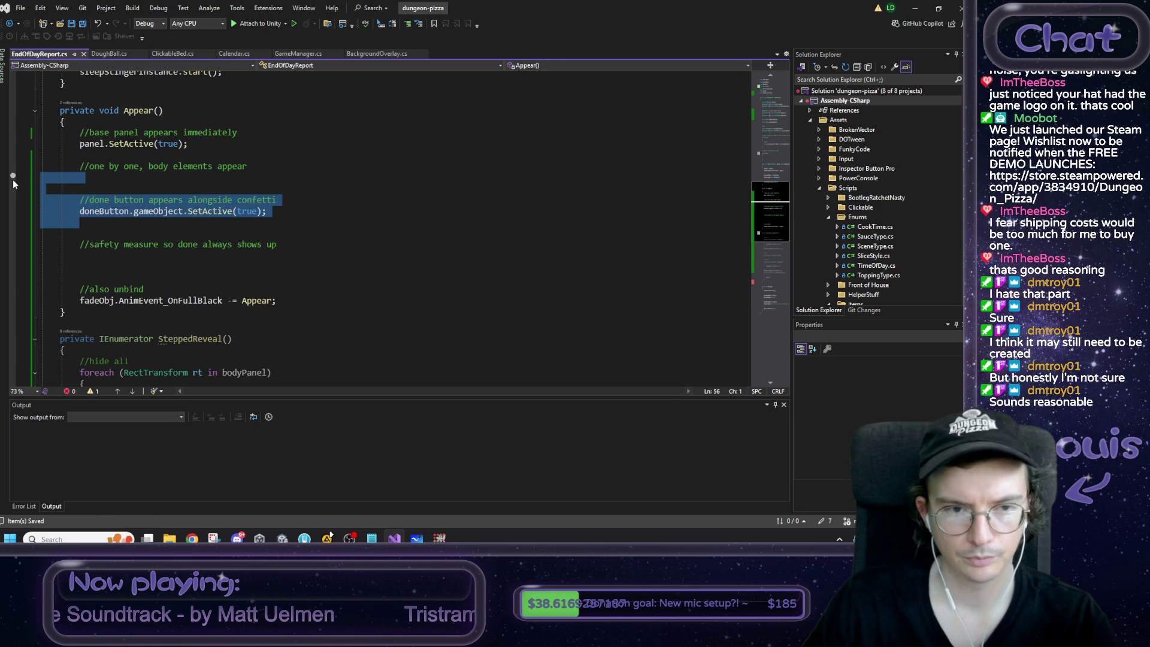
pyautogui.hotkey('ctrl', 'x')
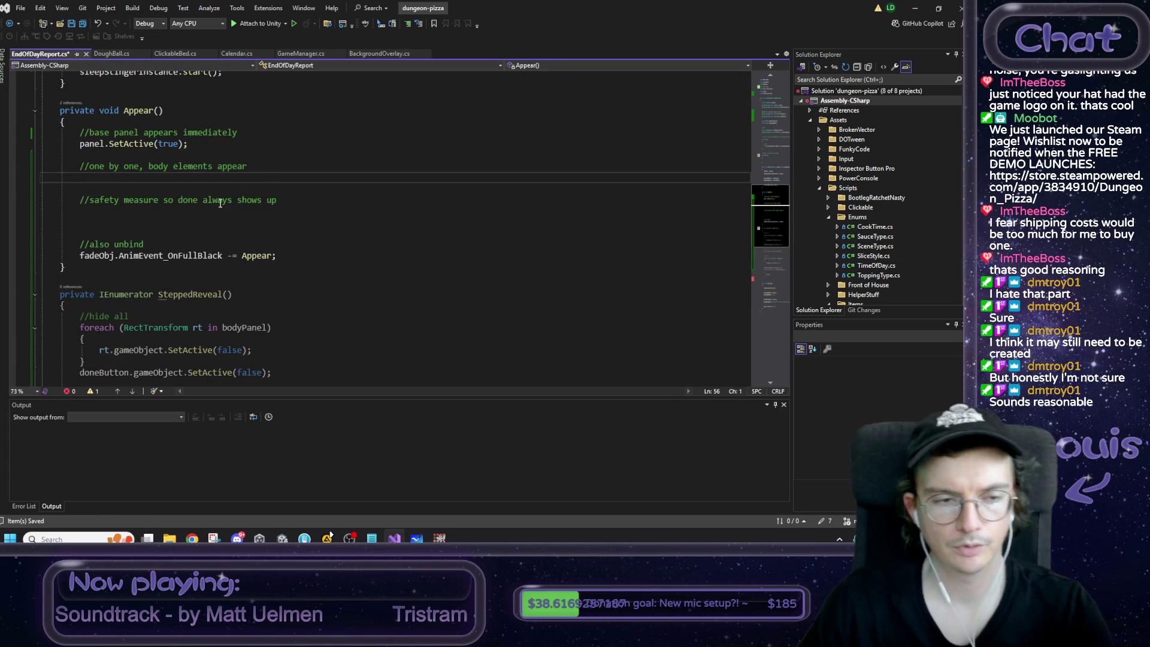
pyautogui.scroll(-2, 212, 207)
pyautogui.scroll(3, 197, 269)
pyautogui.click(180, 328)
pyautogui.doubleClick(180, 328)
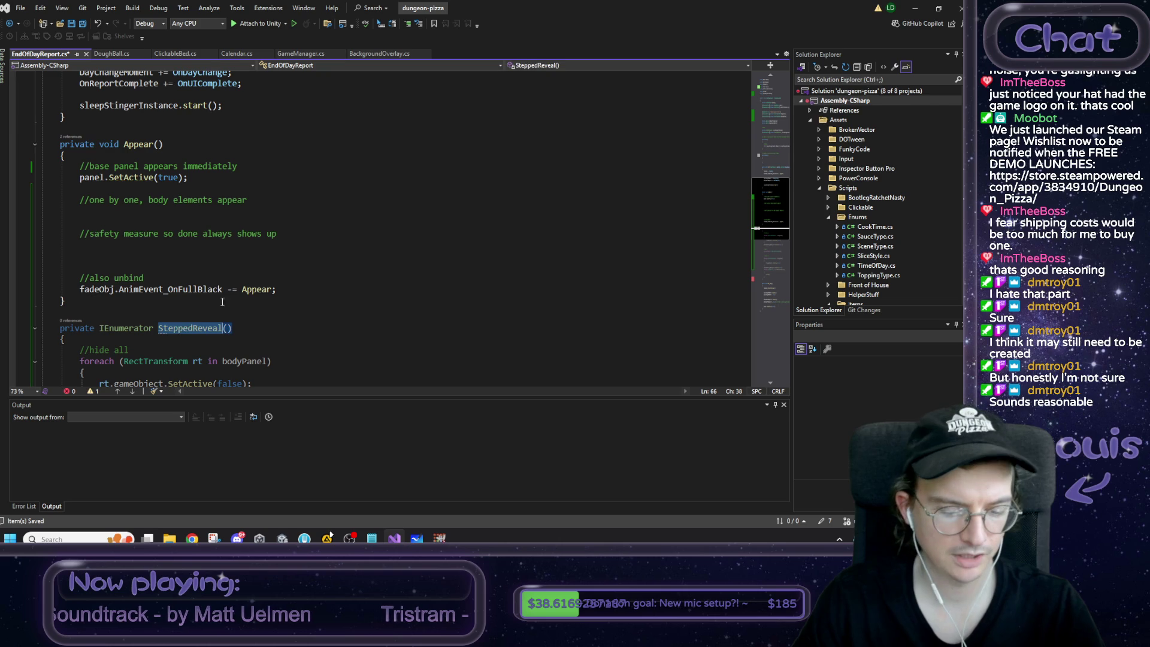
pyautogui.click(143, 213)
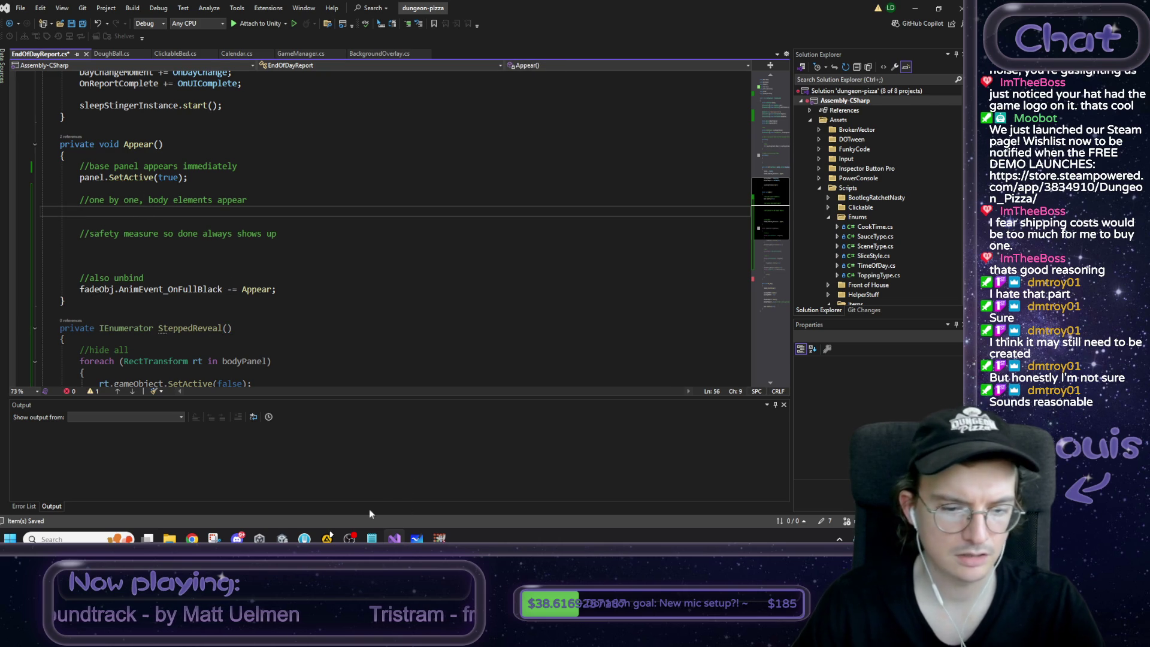
pyautogui.moveTo(192, 538)
pyautogui.click(187, 512)
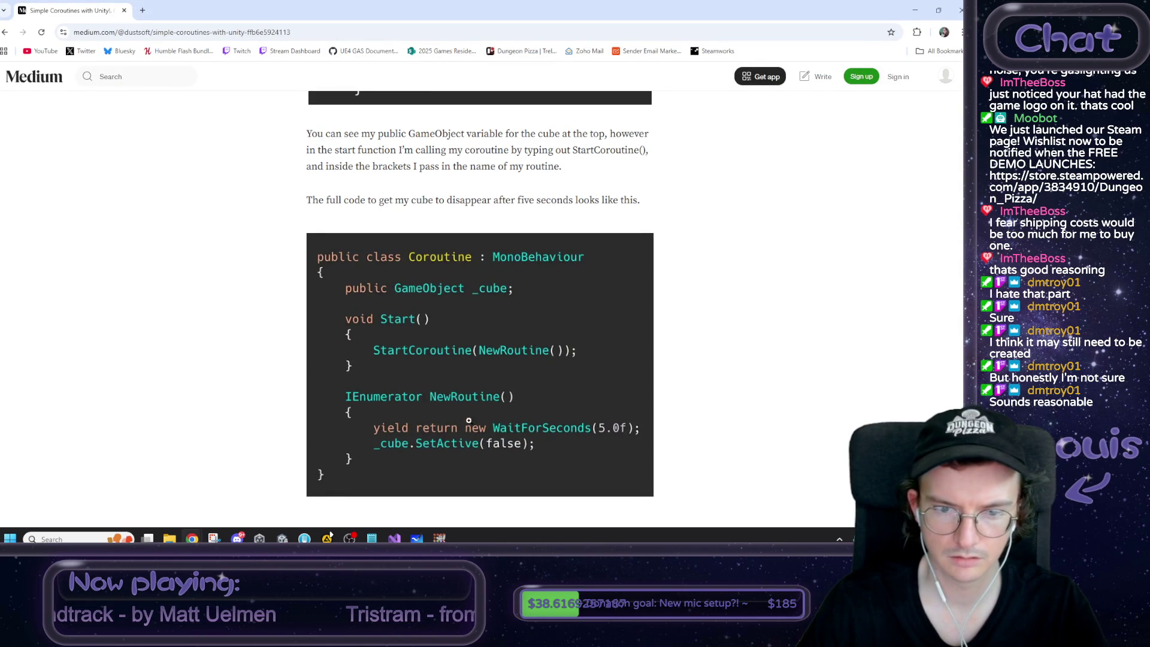
# Step: Type StartCoroutine(SteppedReveal()); on the empty line under Appear()'s one-by-one comment, and save
pyautogui.click(914, 10)
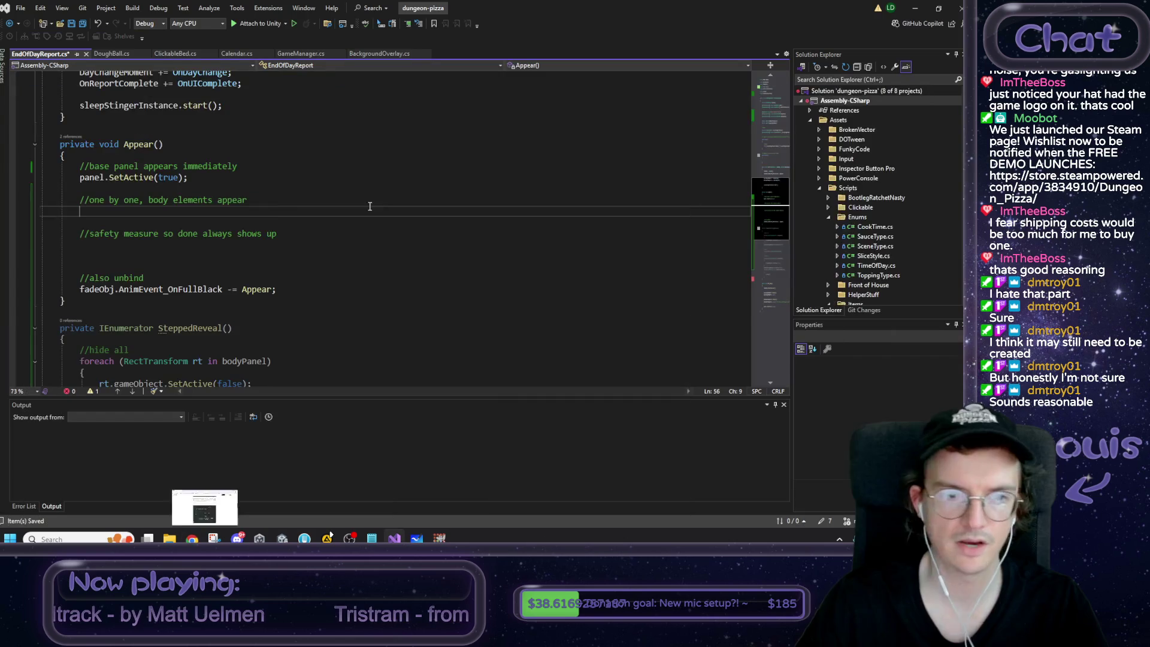
pyautogui.write('Start')
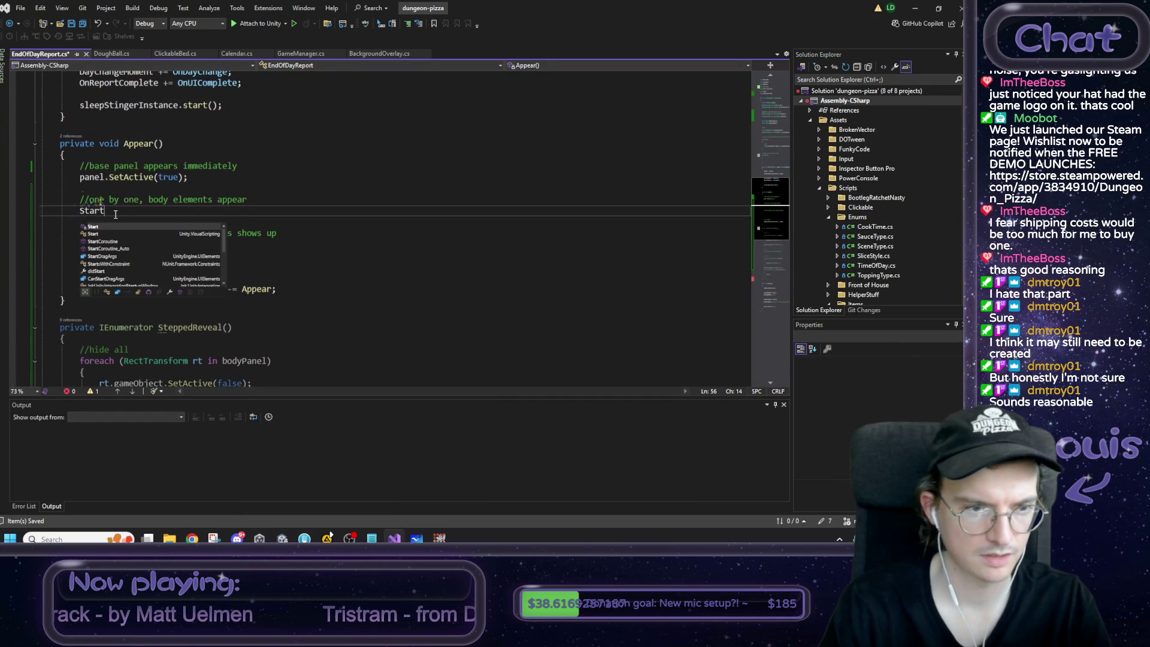
pyautogui.write('Co')
pyautogui.press('Tab')
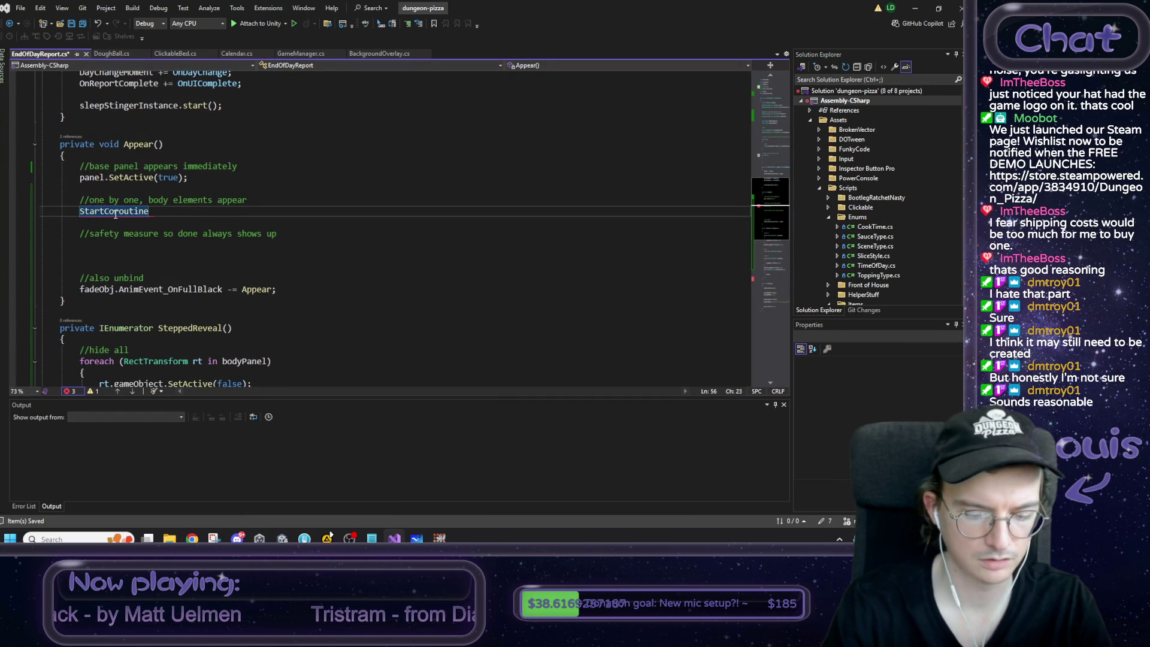
pyautogui.write('(St')
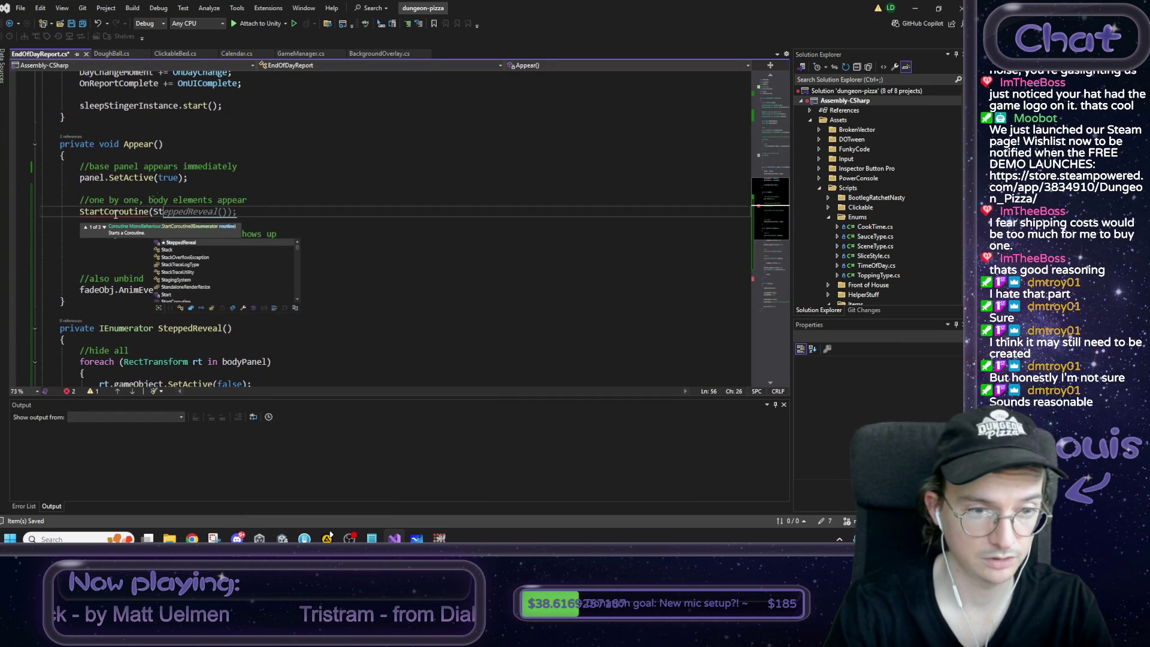
pyautogui.press('Tab')
pyautogui.hotkey('ctrl', 's')
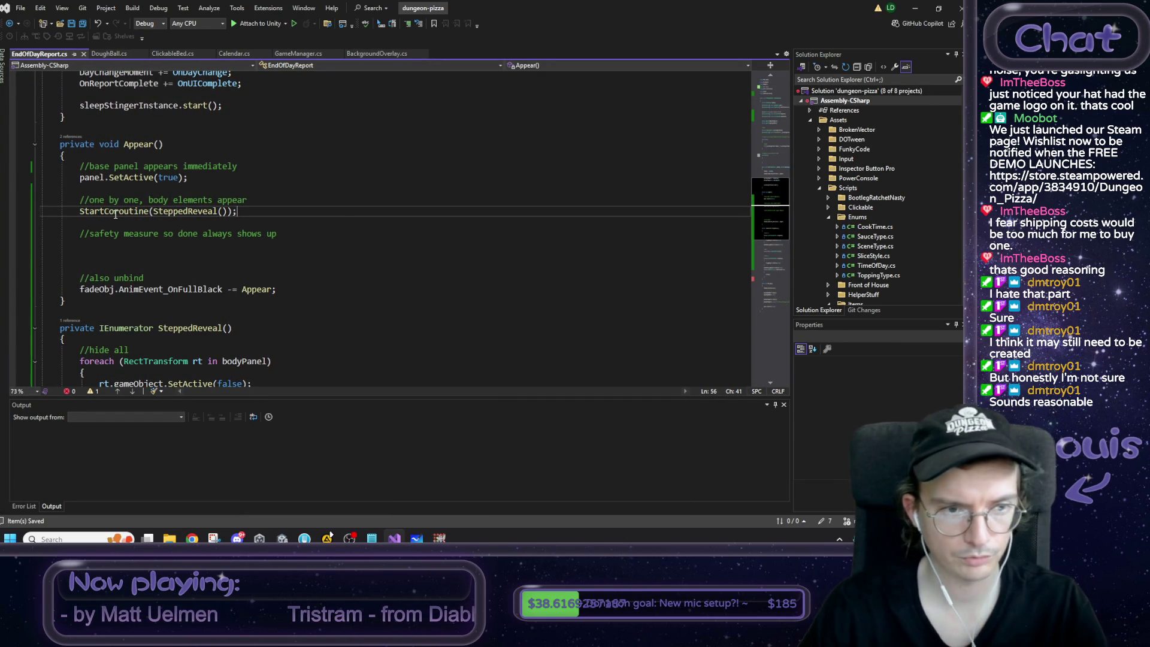
pyautogui.scroll(1, 213, 246)
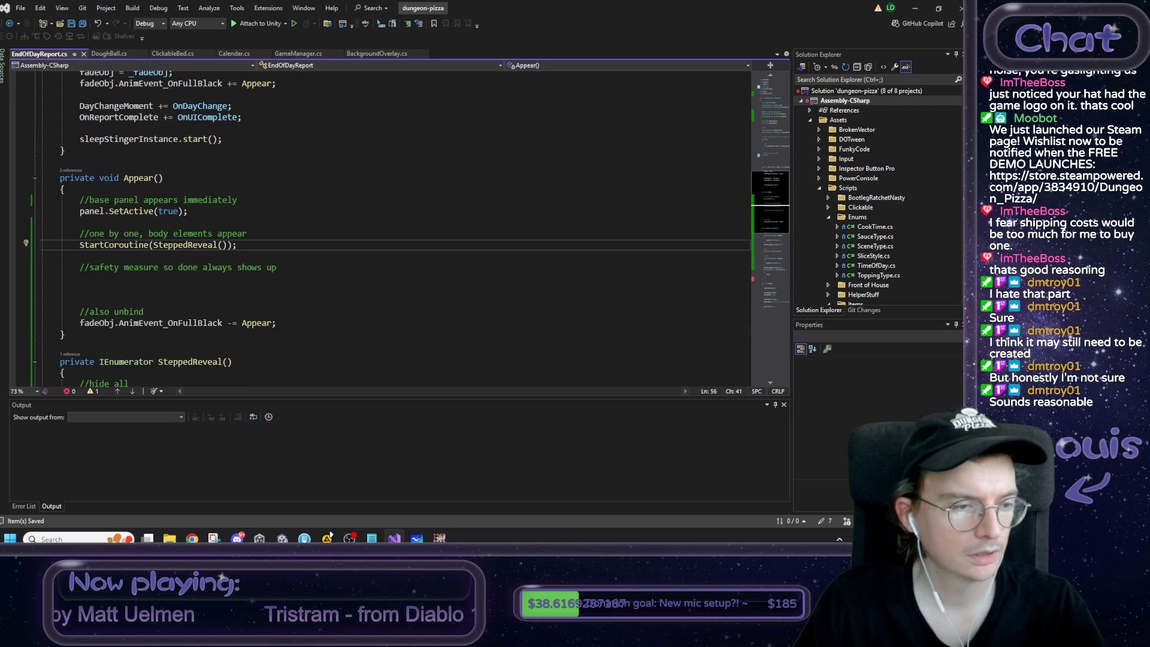
pyautogui.click(330, 535)
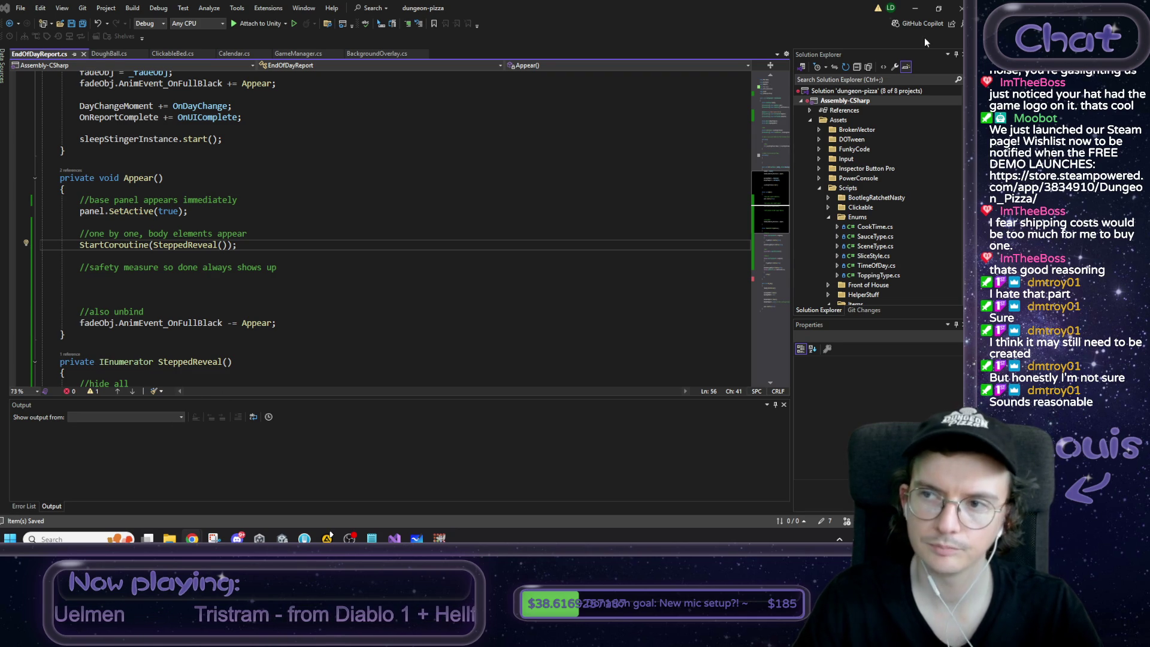
pyautogui.click(915, 8)
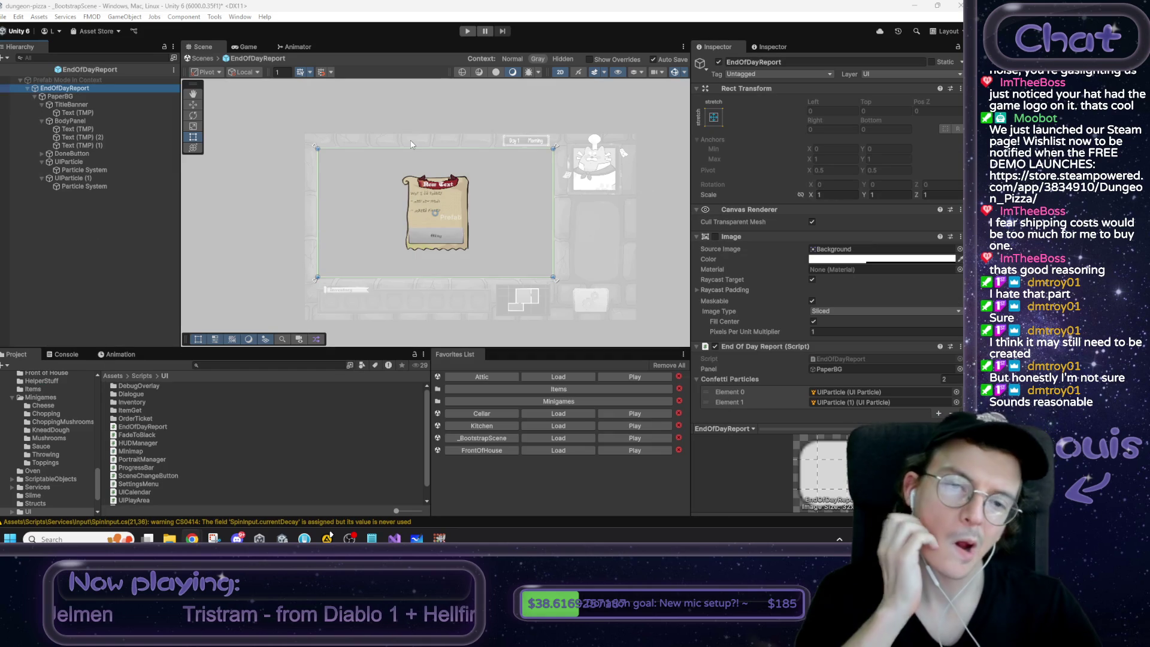
# Step: Open EndOfDayReport in context and drag BodyPanel and DoneButton into its Body Panel and Done Button fields
pyautogui.click(200, 60)
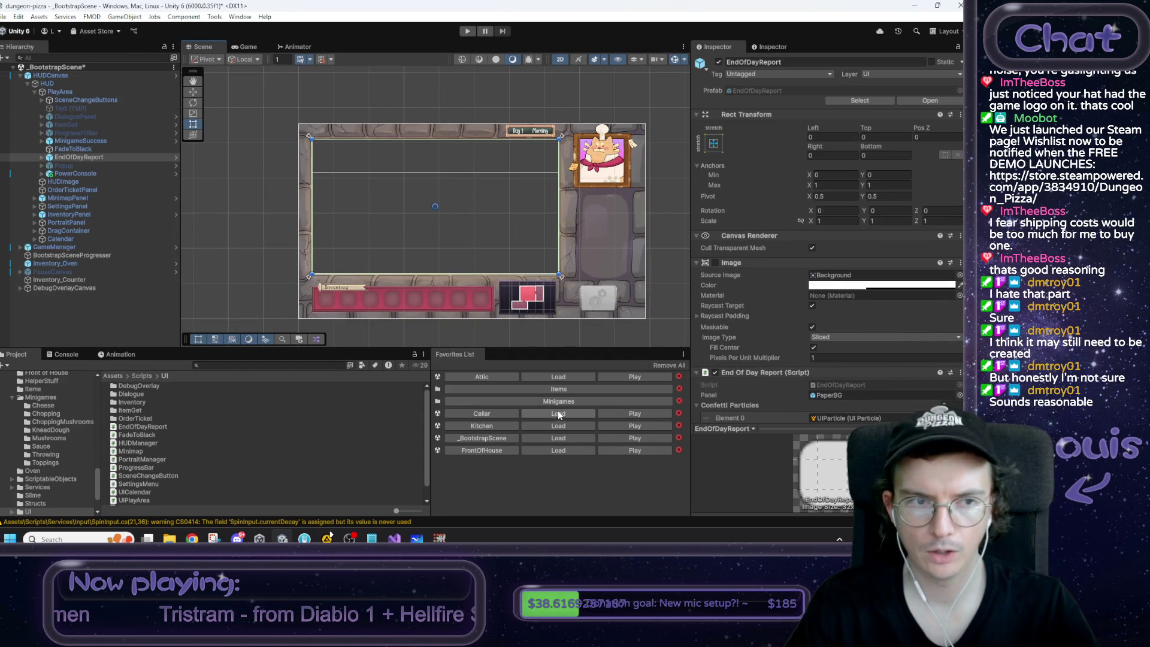
pyautogui.scroll(-3, 853, 375)
pyautogui.scroll(-2, 853, 376)
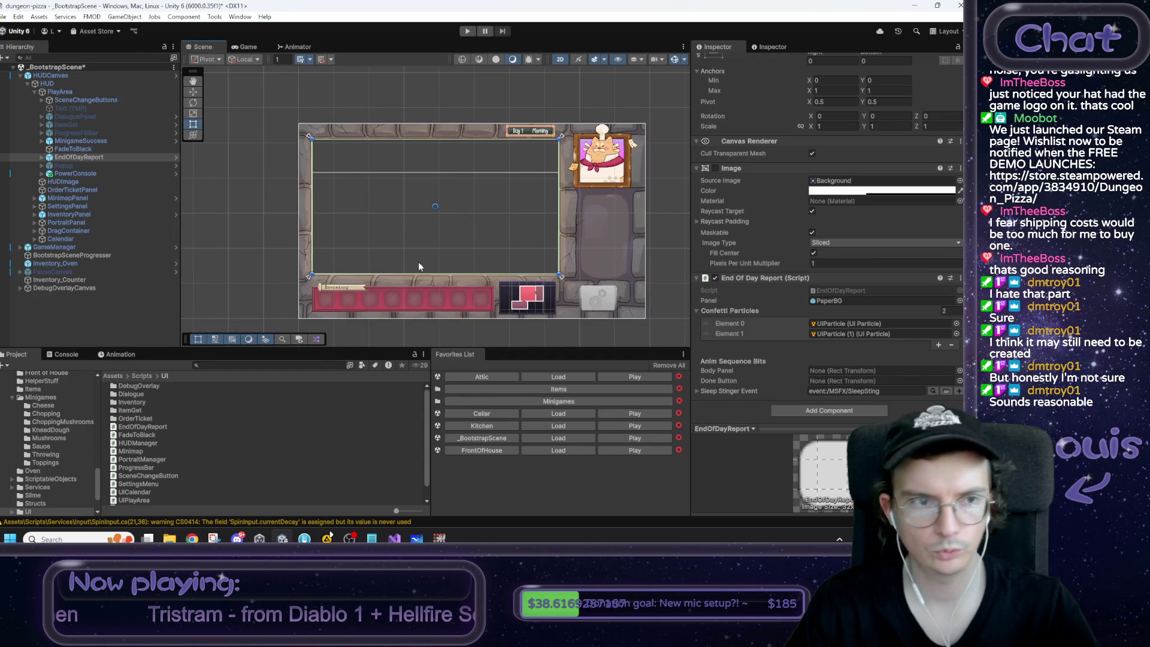
pyautogui.rightClick(57, 160)
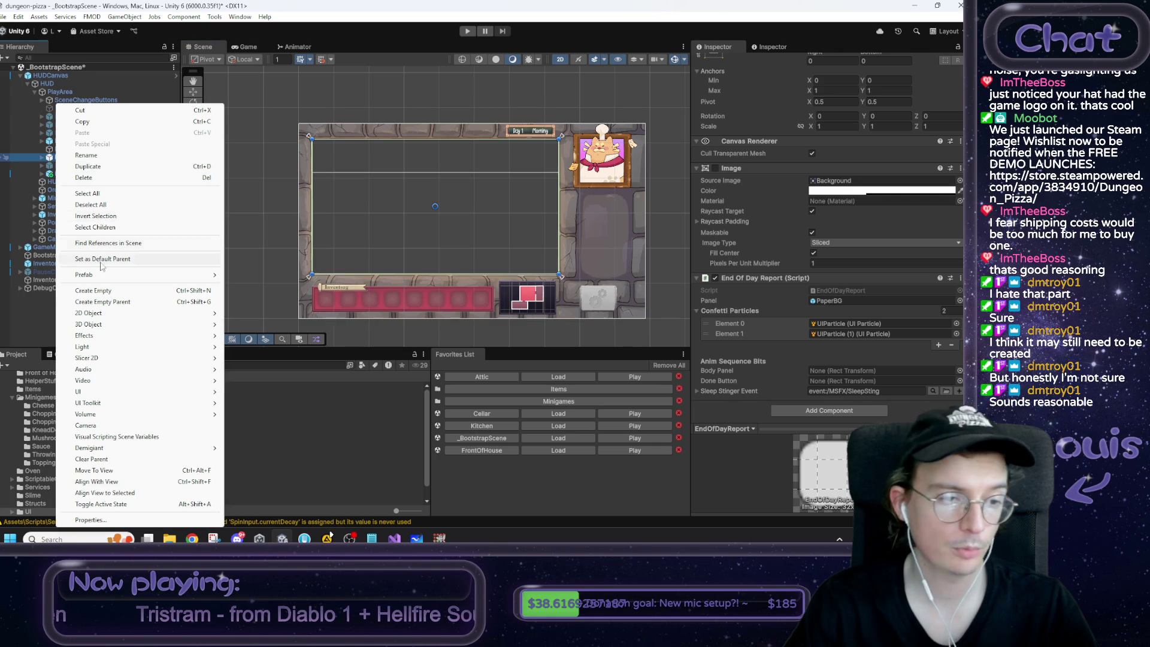
pyautogui.moveTo(183, 282)
pyautogui.click(277, 275)
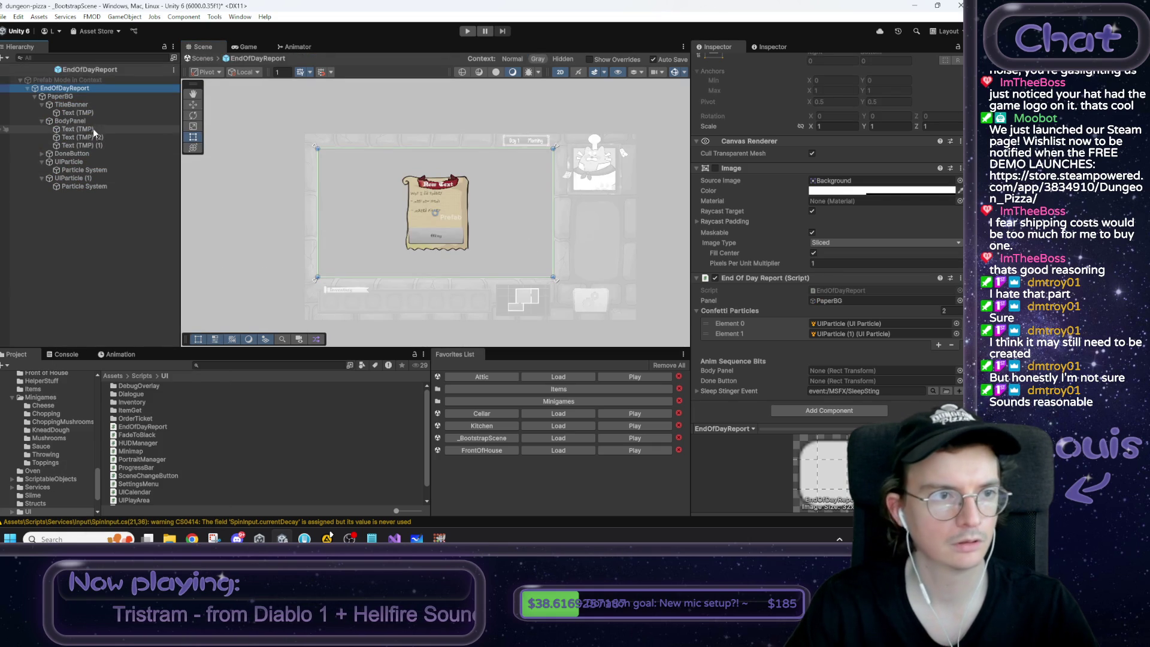
pyautogui.moveTo(70, 120); pyautogui.dragTo(837, 372)
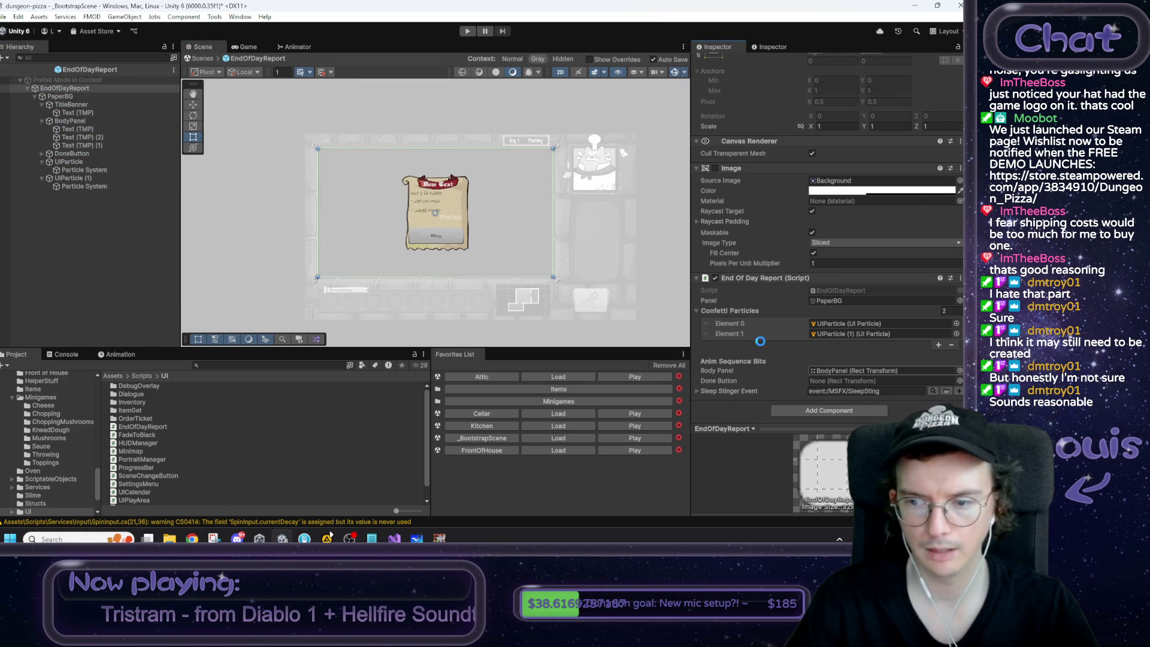
pyautogui.moveTo(72, 153)
pyautogui.mouseDown()
pyautogui.moveTo(837, 362)
pyautogui.moveTo(837, 381)
pyautogui.mouseUp()
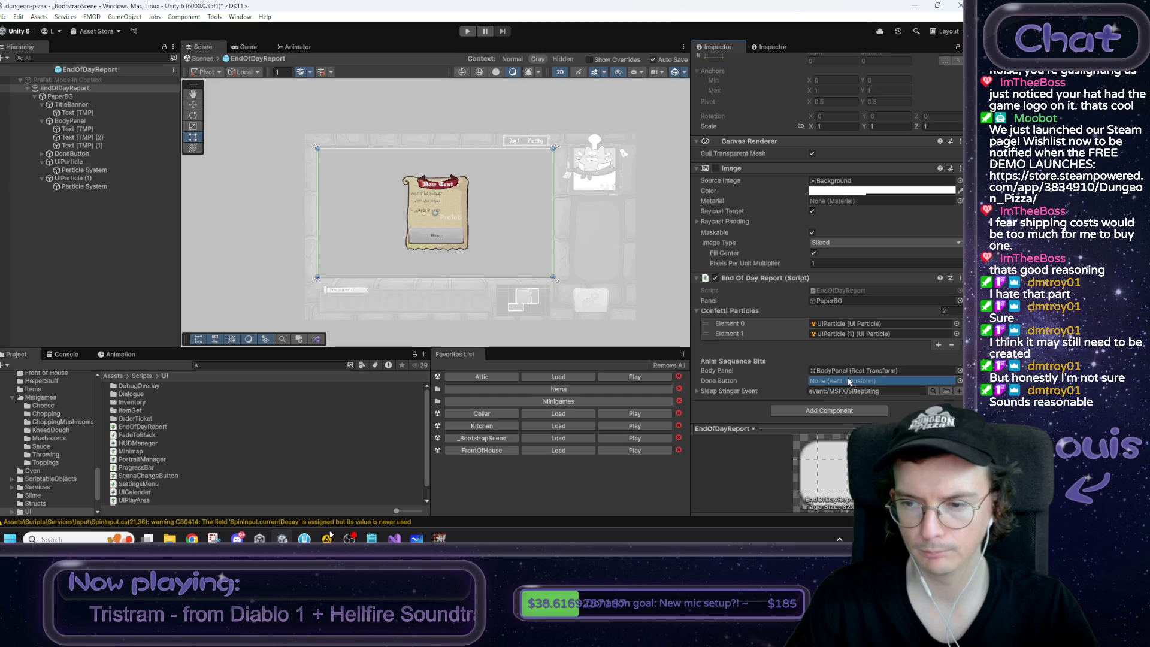
# Step: Exit prefab editing and load the Attic scene, saving the current scene
pyautogui.click(198, 58)
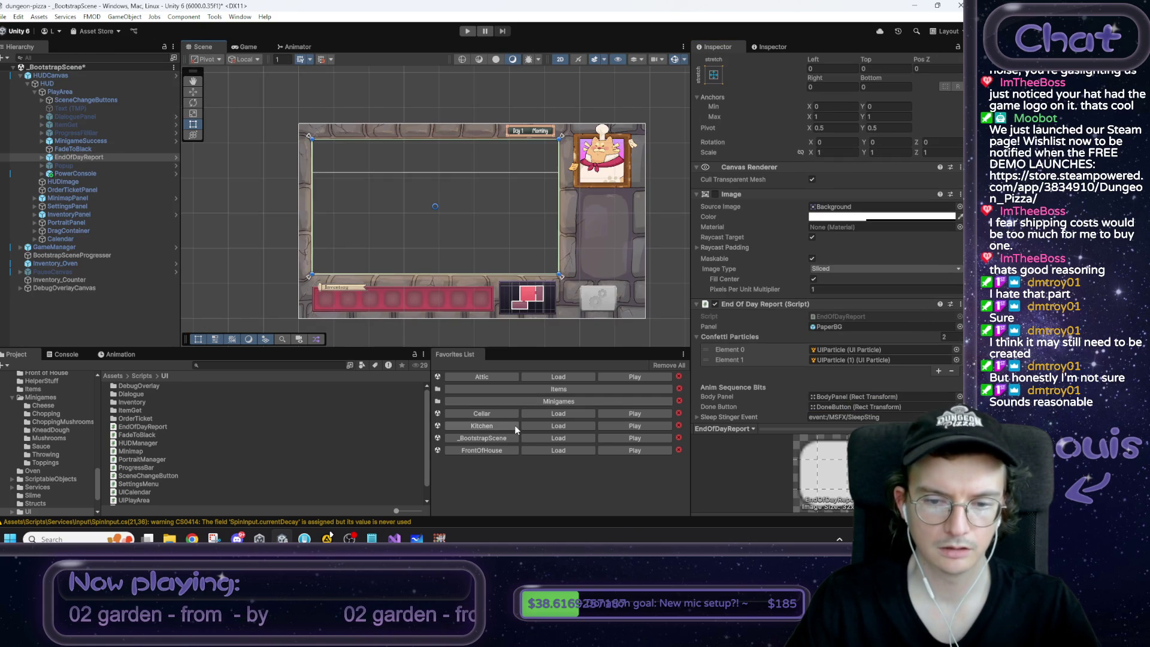
pyautogui.click(546, 377)
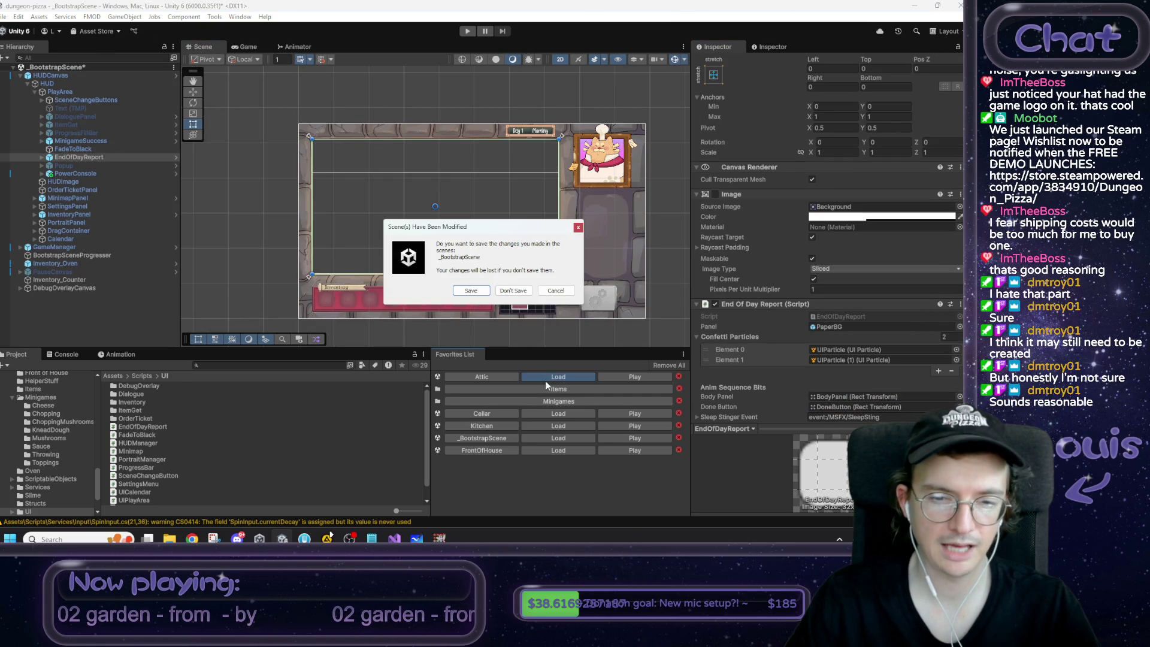
pyautogui.click(472, 291)
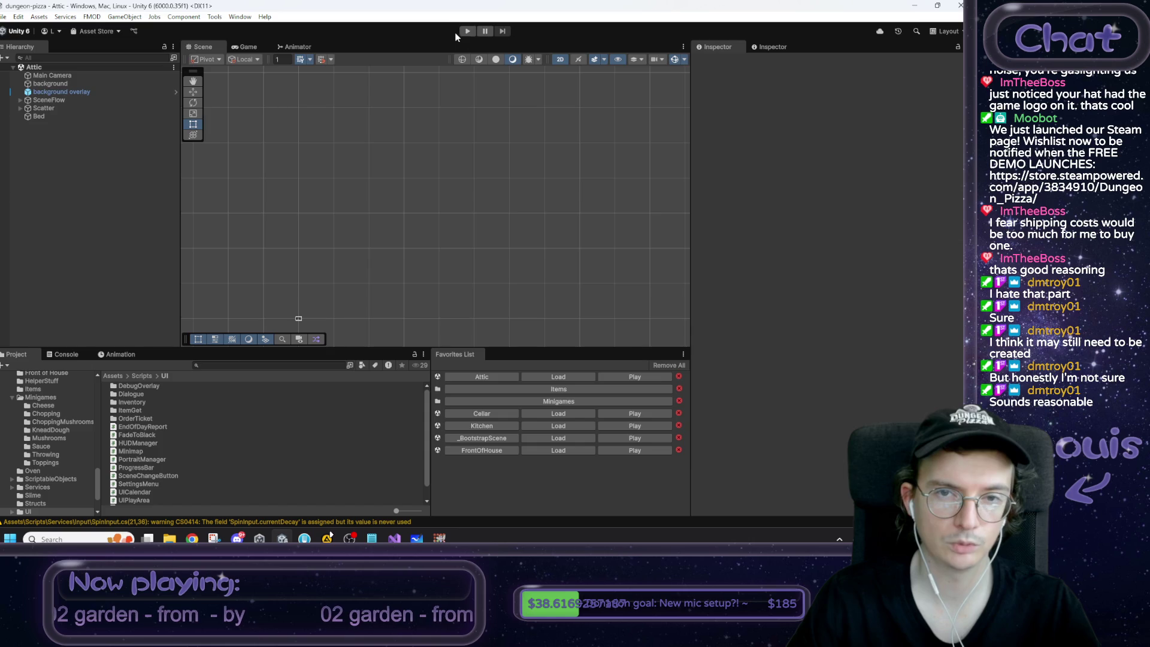
# Step: Play the Attic scene and sleep in the bed to trigger the end-of-day report, then stop
pyautogui.click(467, 31)
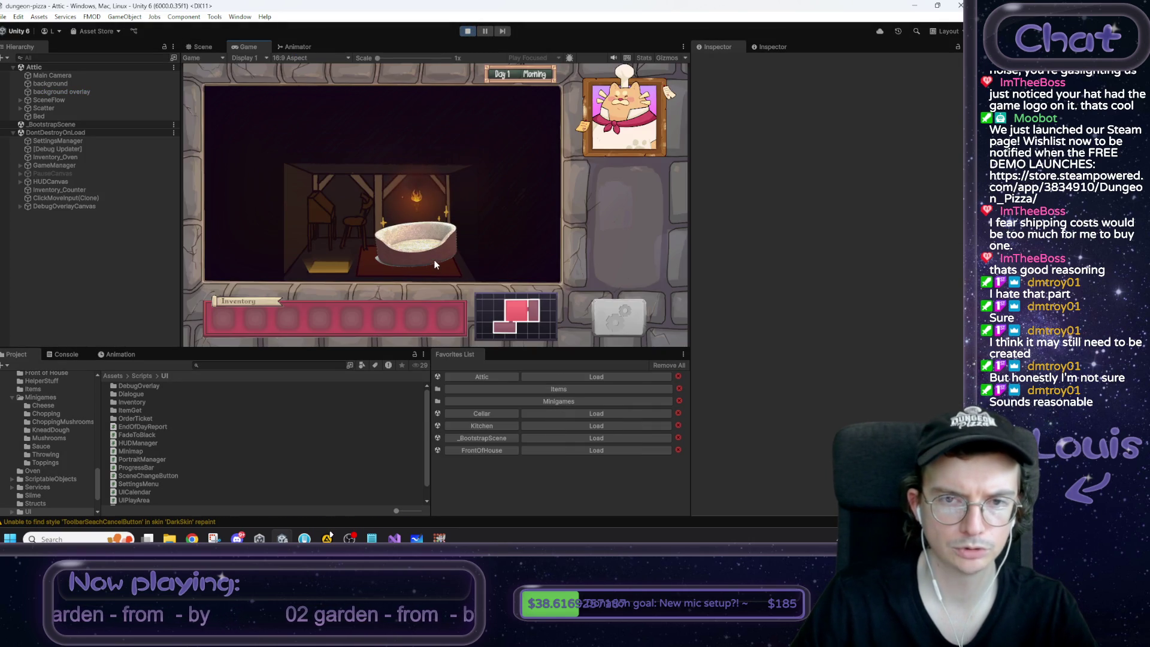
pyautogui.click(435, 266)
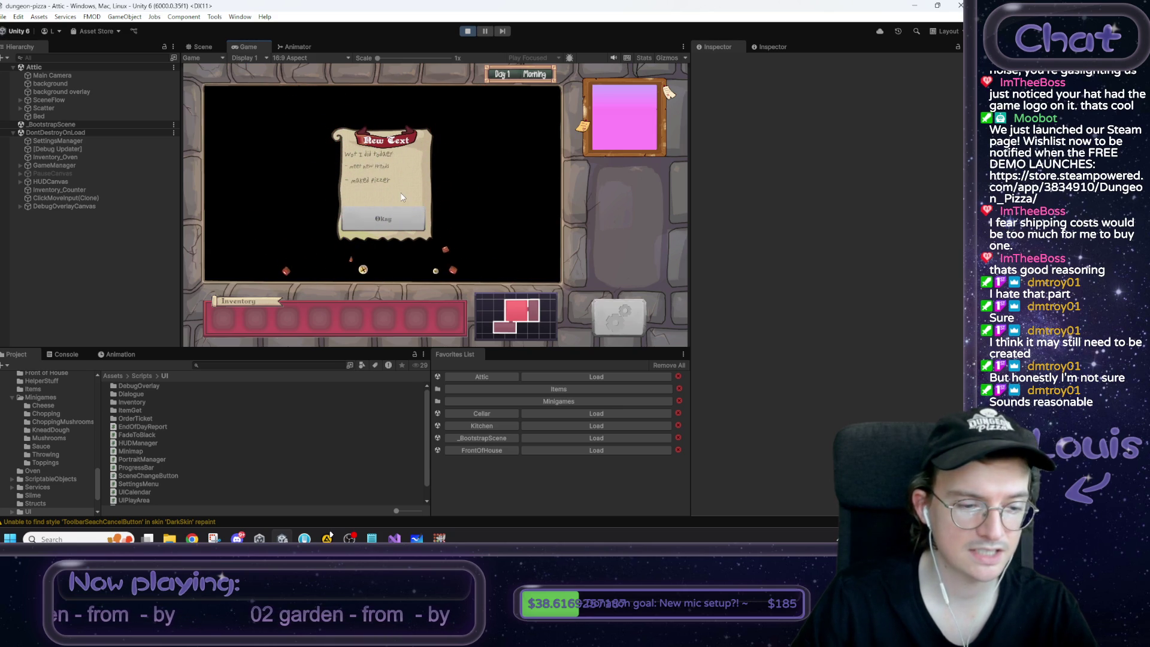
pyautogui.click(469, 31)
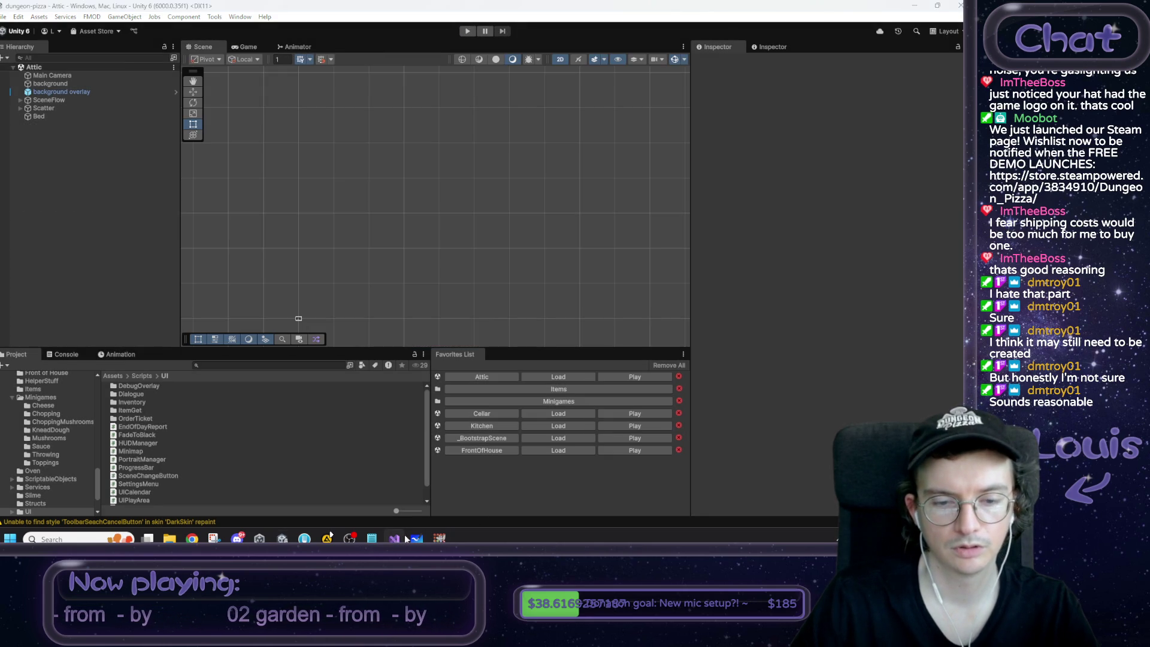
pyautogui.hotkey('alt', 'Tab')
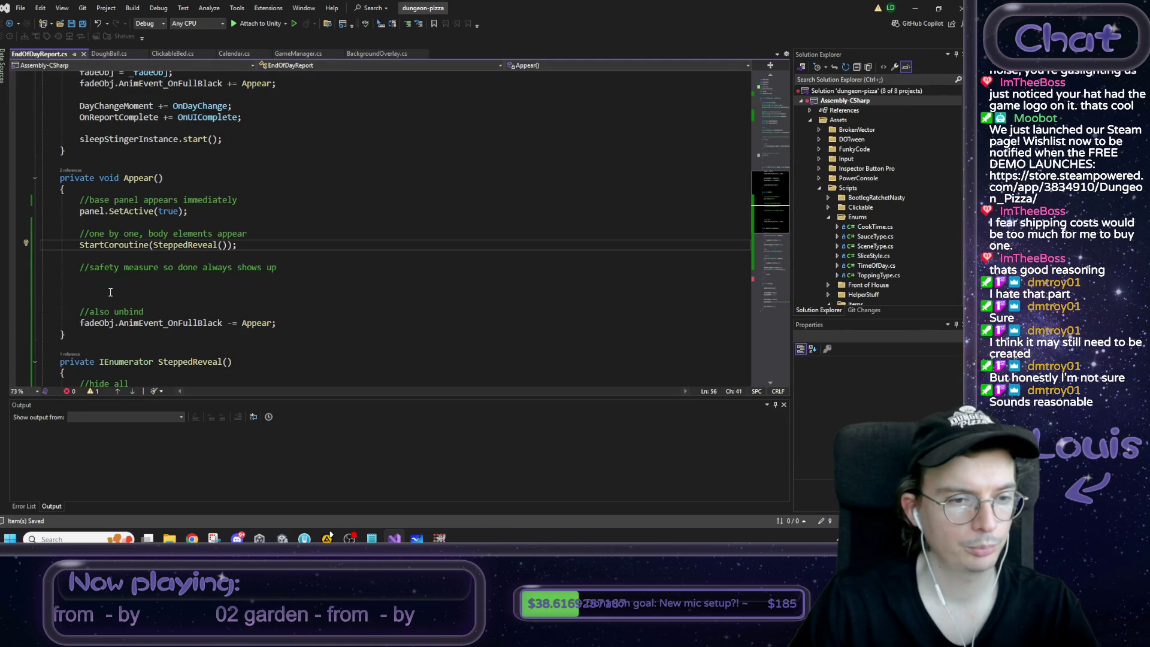
# Step: Add '[SerializeField] private float delay = 0.2f;' below the Anim Sequence Bits header and save
pyautogui.scroll(-5, 122, 297)
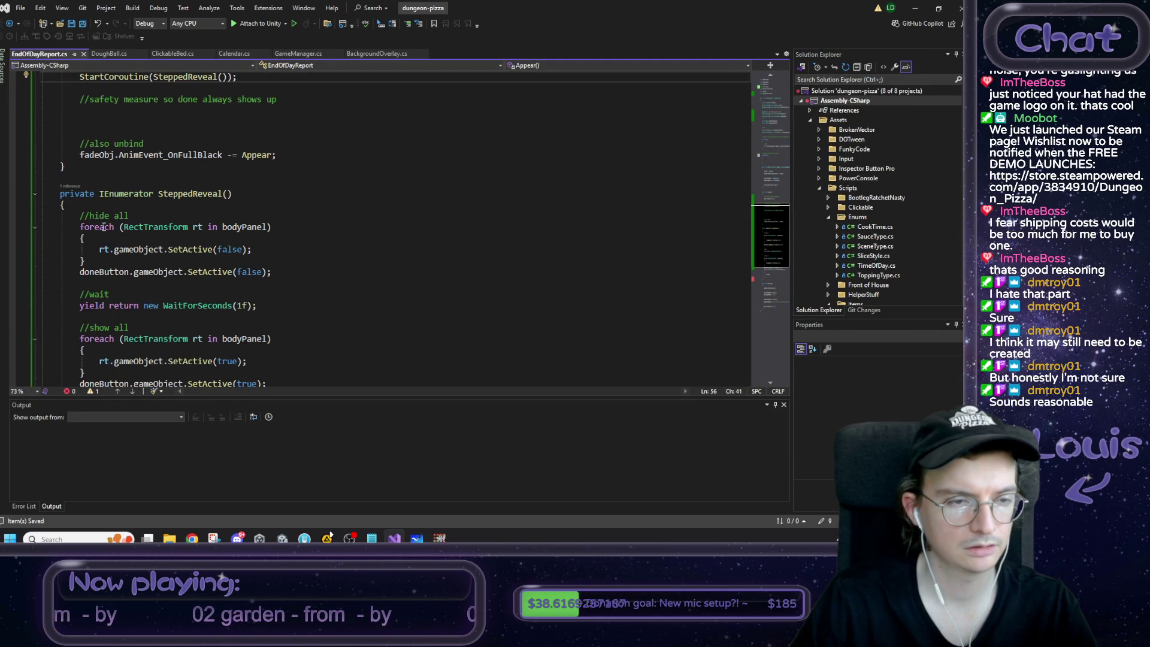
pyautogui.scroll(-2, 110, 223)
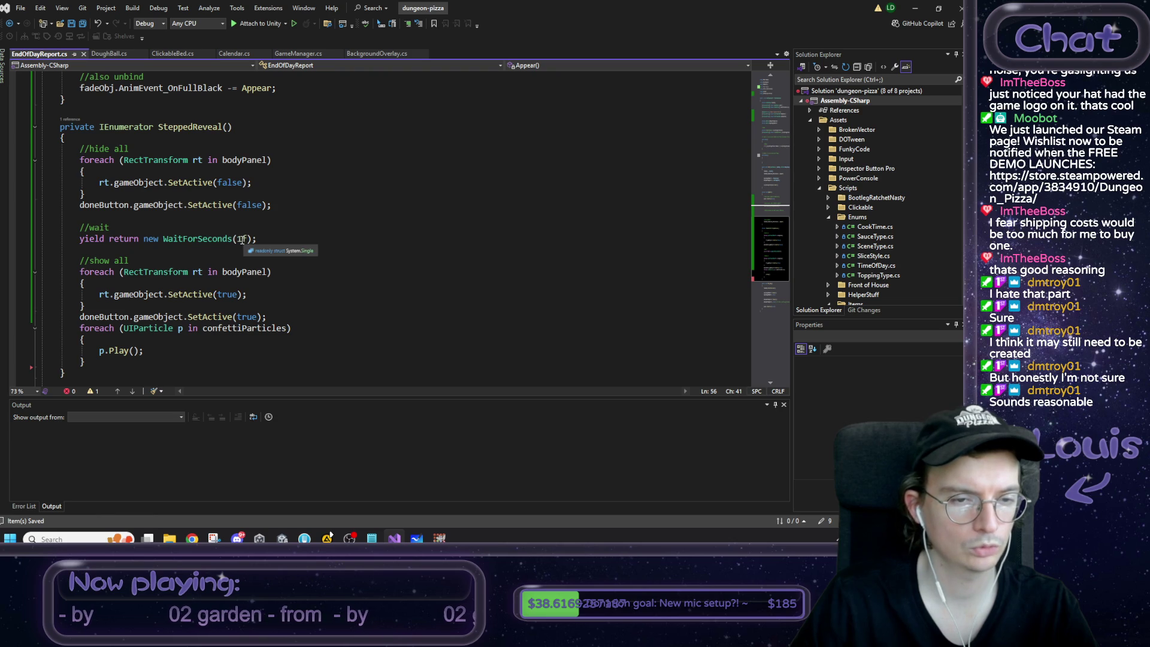
pyautogui.scroll(20, 246, 240)
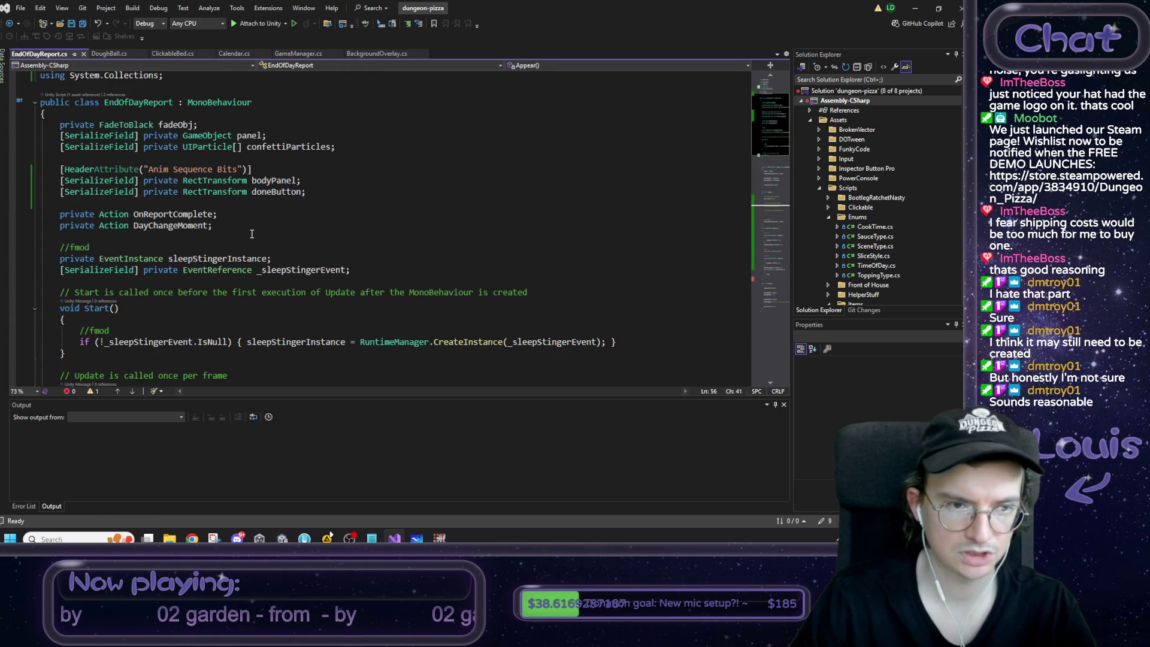
pyautogui.click(334, 196)
pyautogui.click(294, 170)
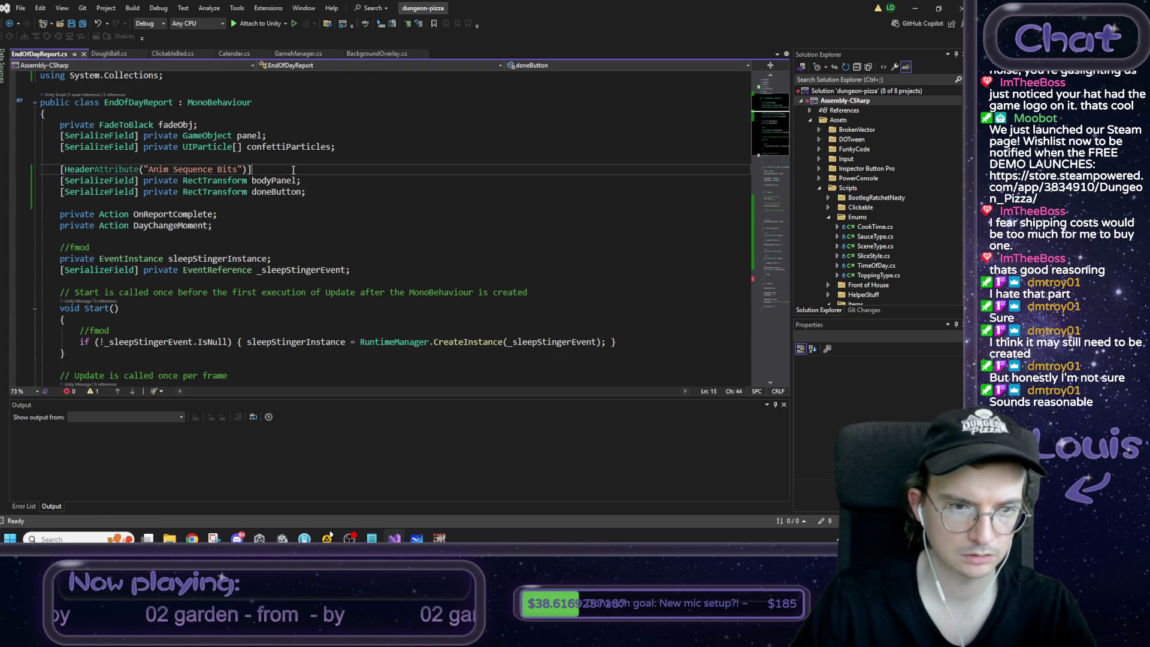
pyautogui.press('Return')
pyautogui.write('[Ser')
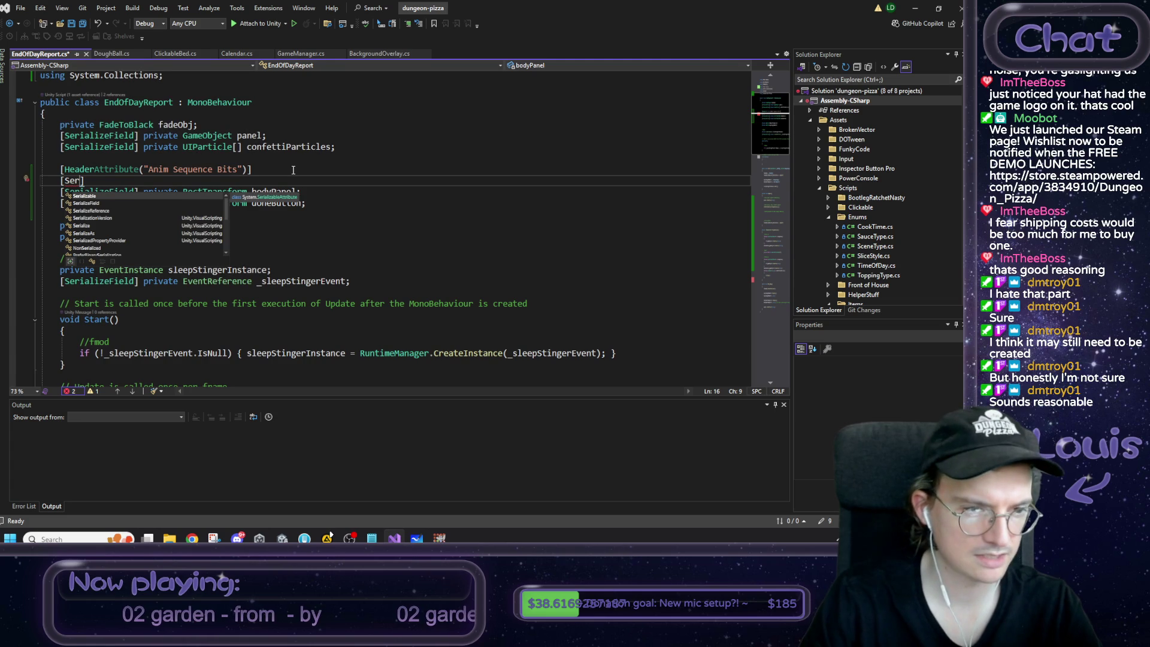
pyautogui.write('ializeField] private float fadeTime;')
pyautogui.press('Left')
pyautogui.press('Left')
pyautogui.press('Left')
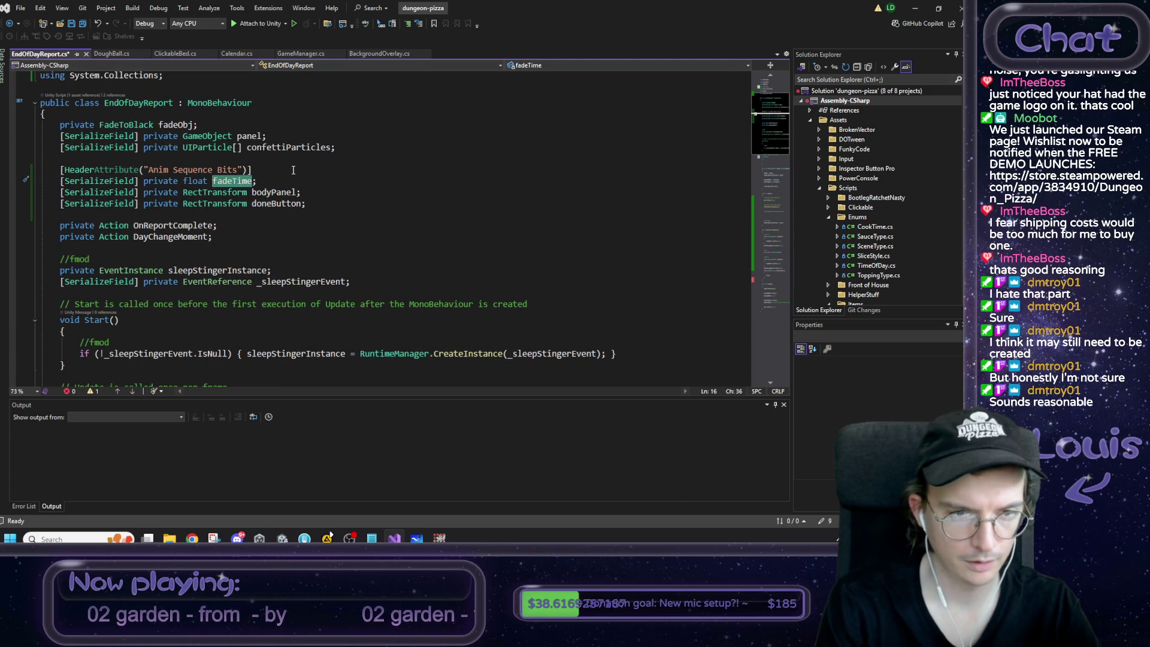
pyautogui.write('delay = ')
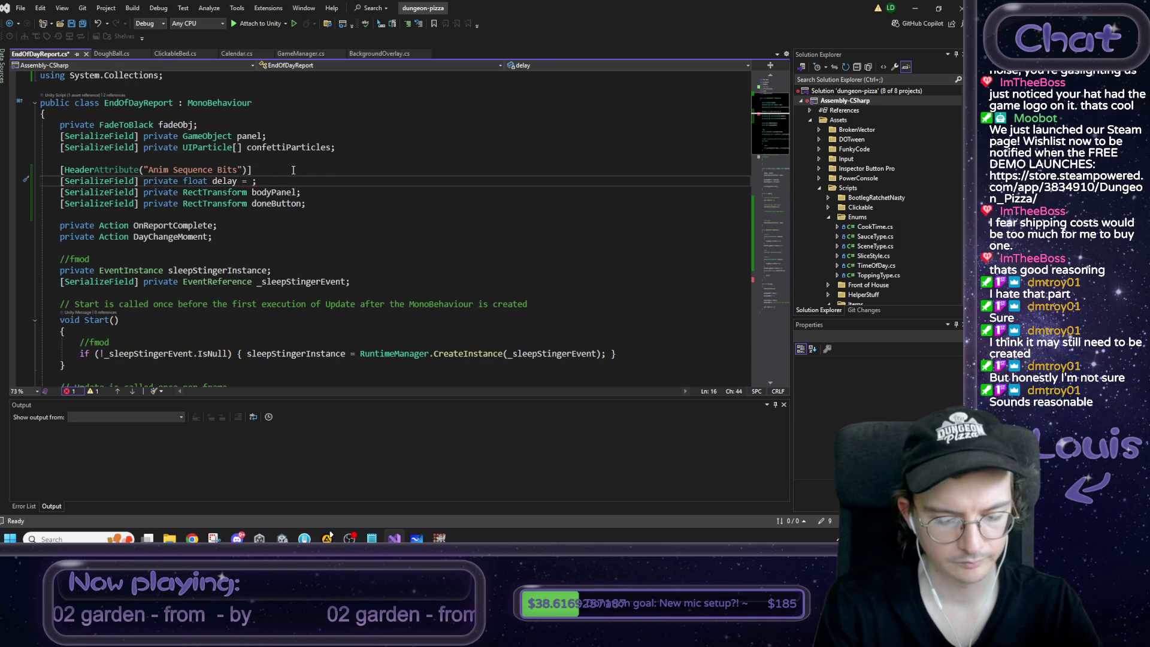
pyautogui.write('0.2f')
pyautogui.hotkey('ctrl', 's')
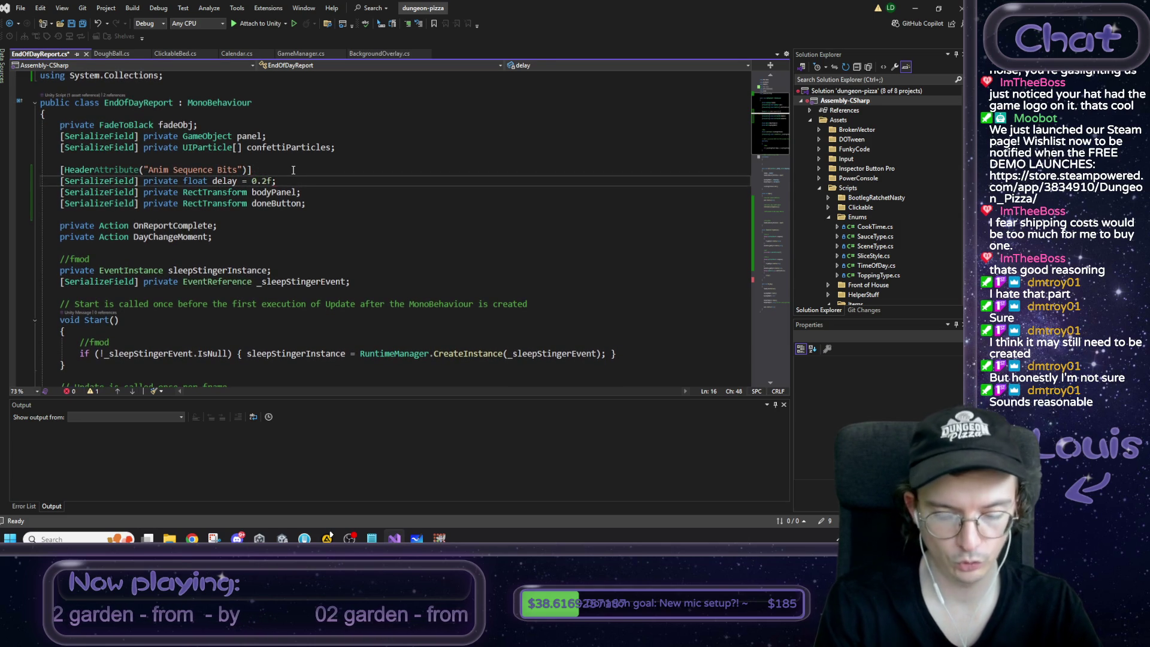
pyautogui.scroll(-2, 285, 178)
# Step: Change the WaitForSeconds duration in SteppedReveal from 1f to delay
pyautogui.doubleClick(220, 114)
pyautogui.scroll(-6, 350, 203)
pyautogui.scroll(-7, 350, 203)
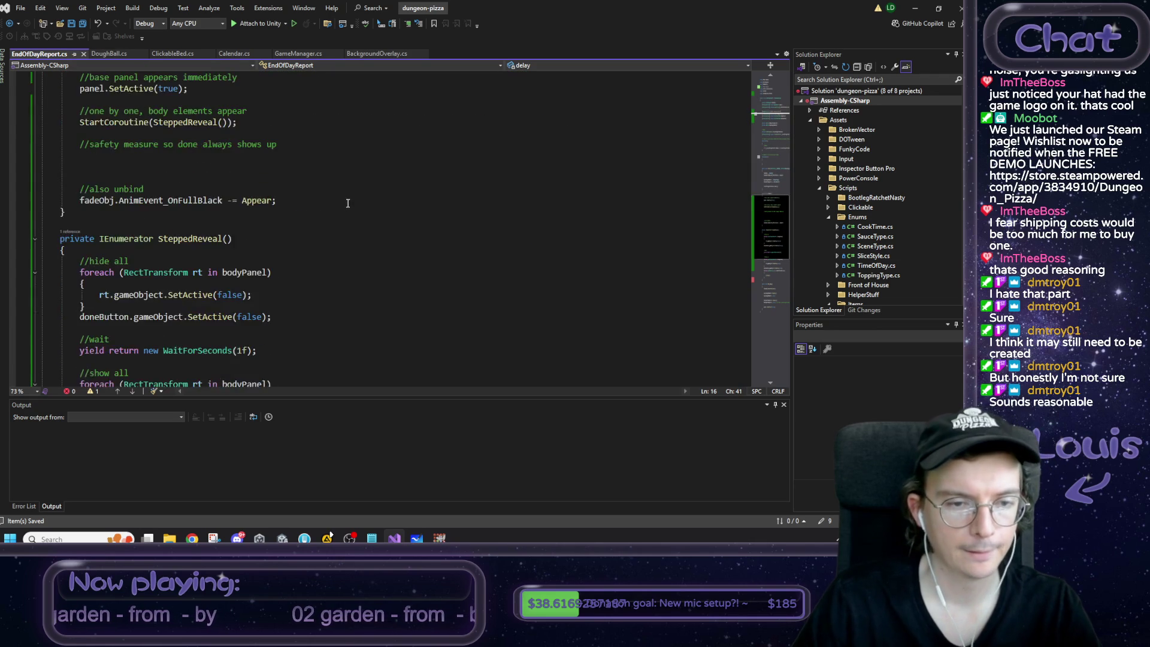
pyautogui.scroll(-1, 349, 203)
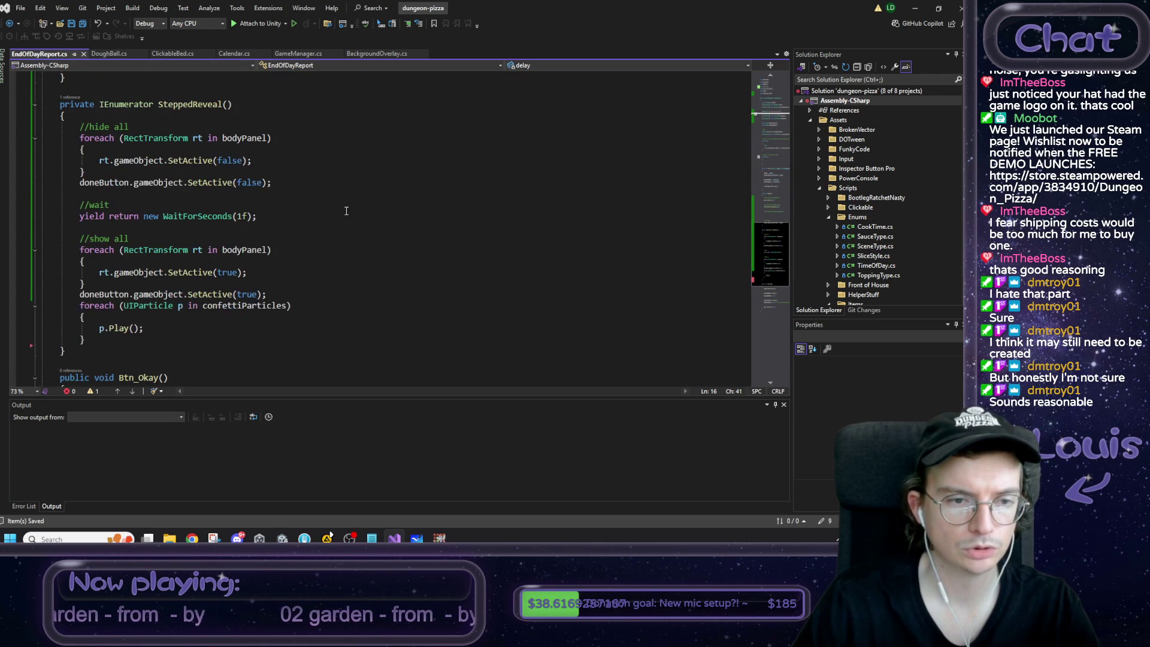
pyautogui.scroll(2, 246, 219)
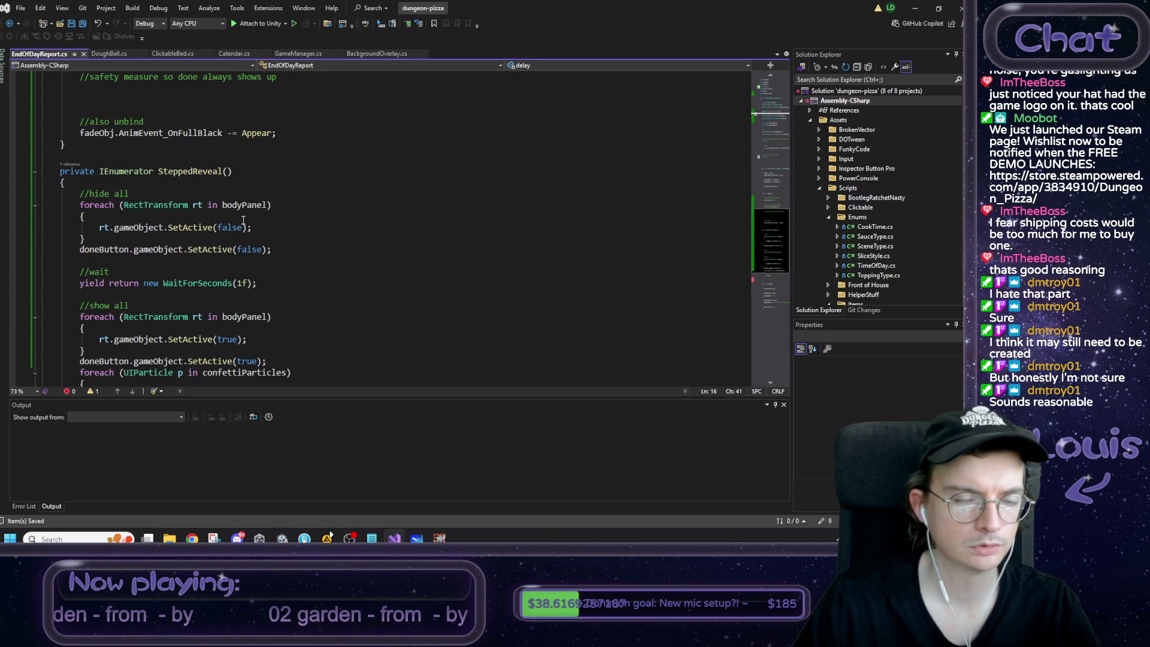
pyautogui.scroll(-1, 242, 217)
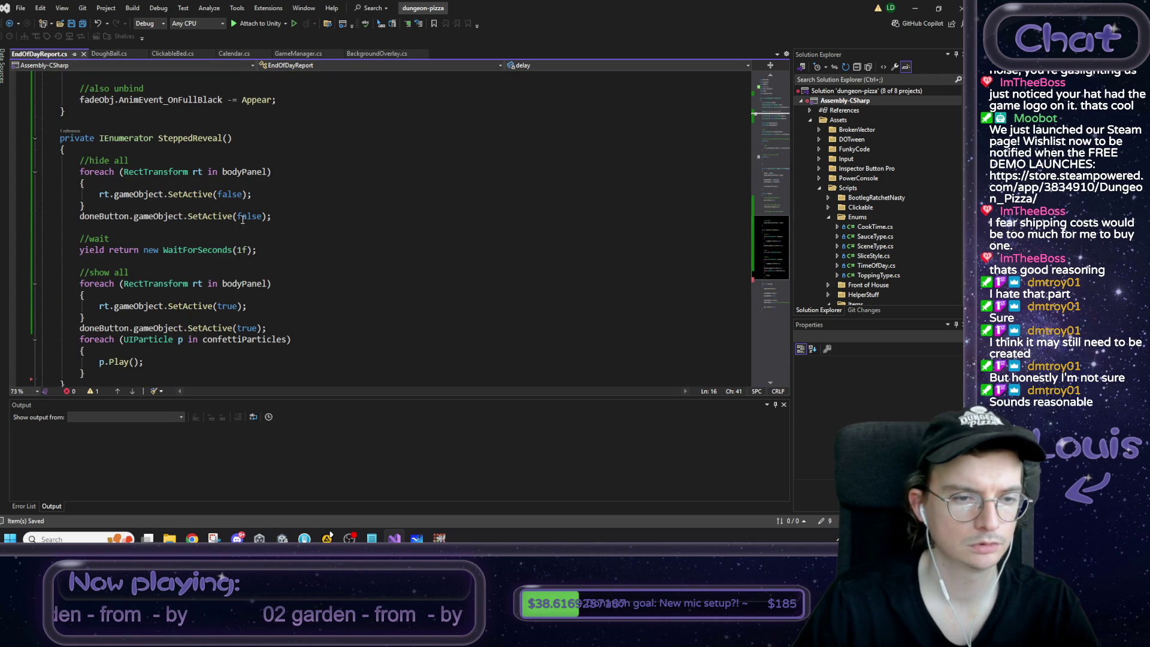
pyautogui.doubleClick(237, 251)
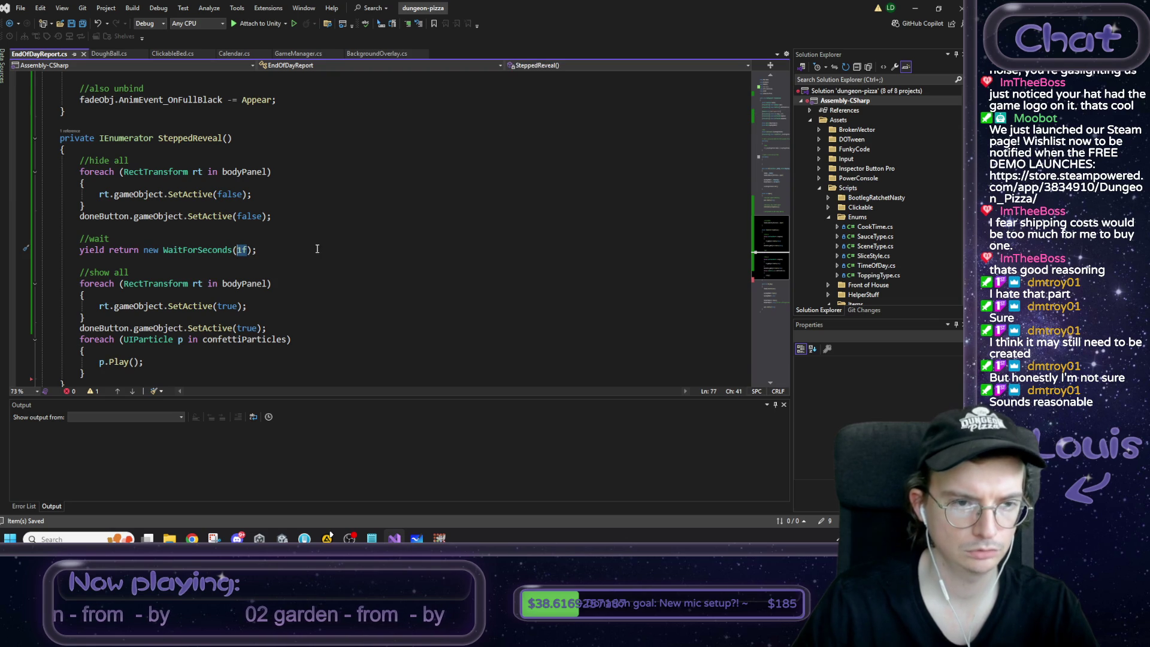
pyautogui.write('delay')
# Step: Copy the yield WaitForSeconds(delay) line and paste it after each body element is shown
pyautogui.hotkey('shift', 'Home')
pyautogui.hotkey('ctrl', 'c')
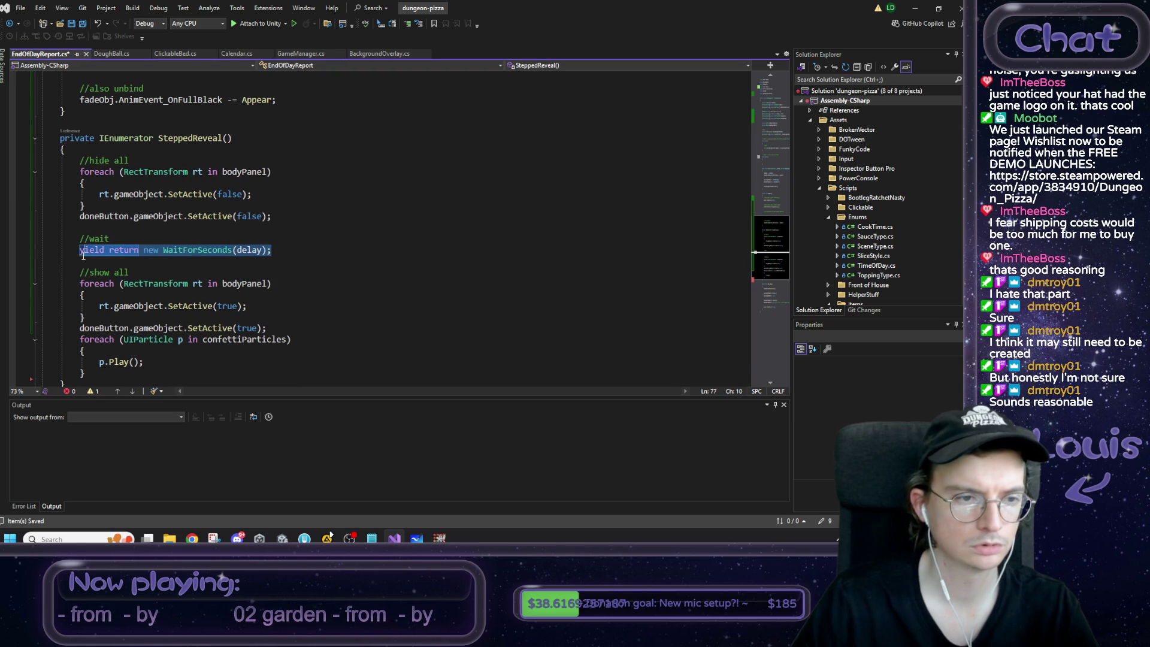
pyautogui.click(257, 306)
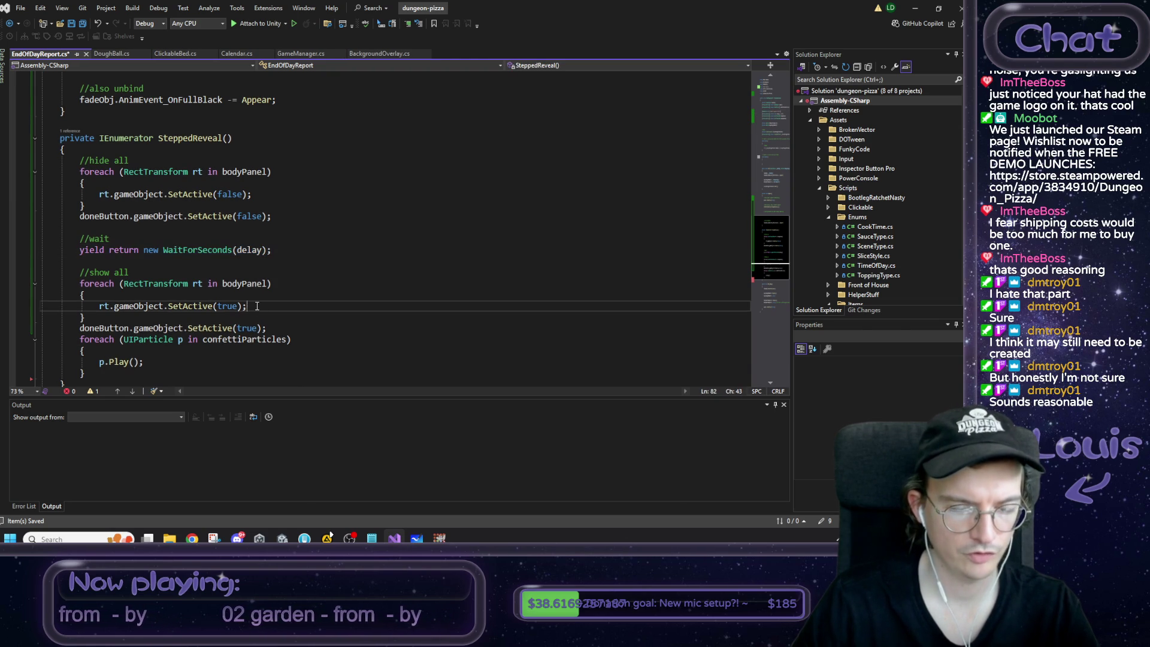
pyautogui.press('Return')
pyautogui.hotkey('ctrl', 'v')
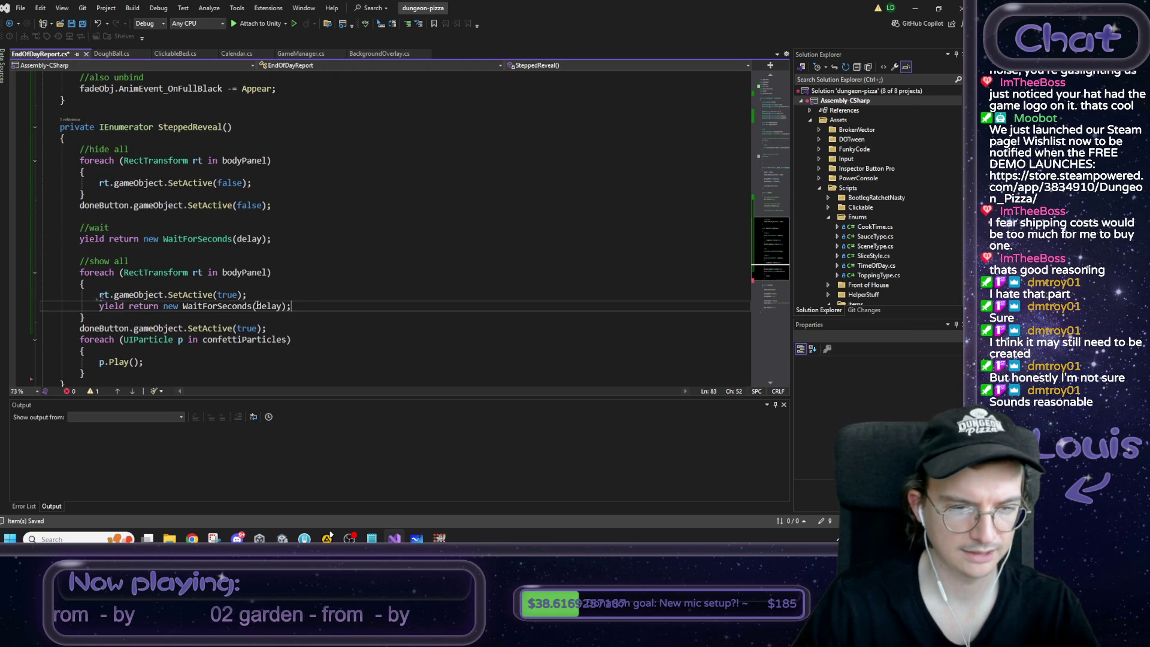
# Step: Paste the same delay wait after the show-all loop, before the done button appears
pyautogui.keyDown('shift'); pyautogui.click(100, 308); pyautogui.keyUp('shift')
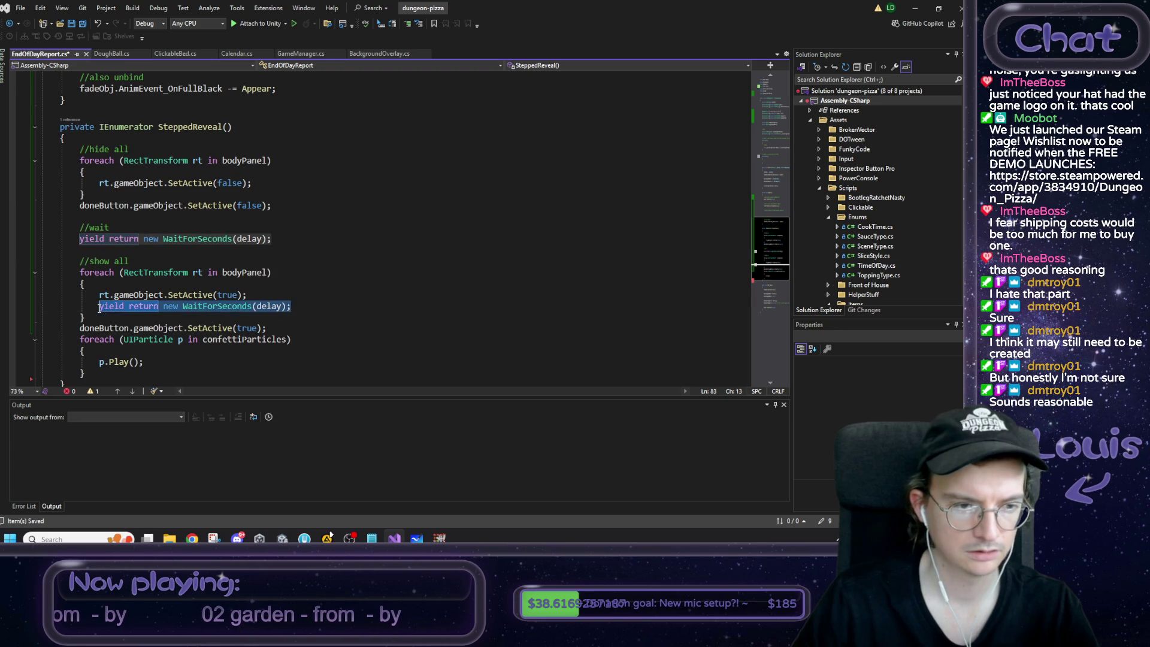
pyautogui.click(143, 322)
pyautogui.press('Return')
pyautogui.hotkey('ctrl', 'v')
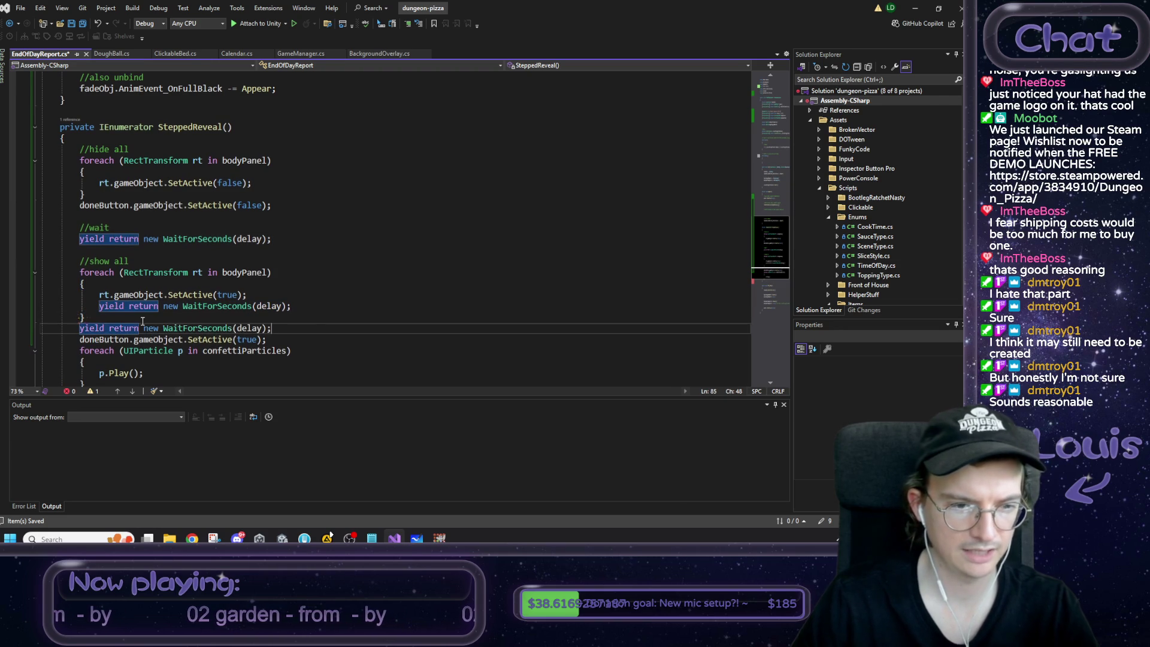